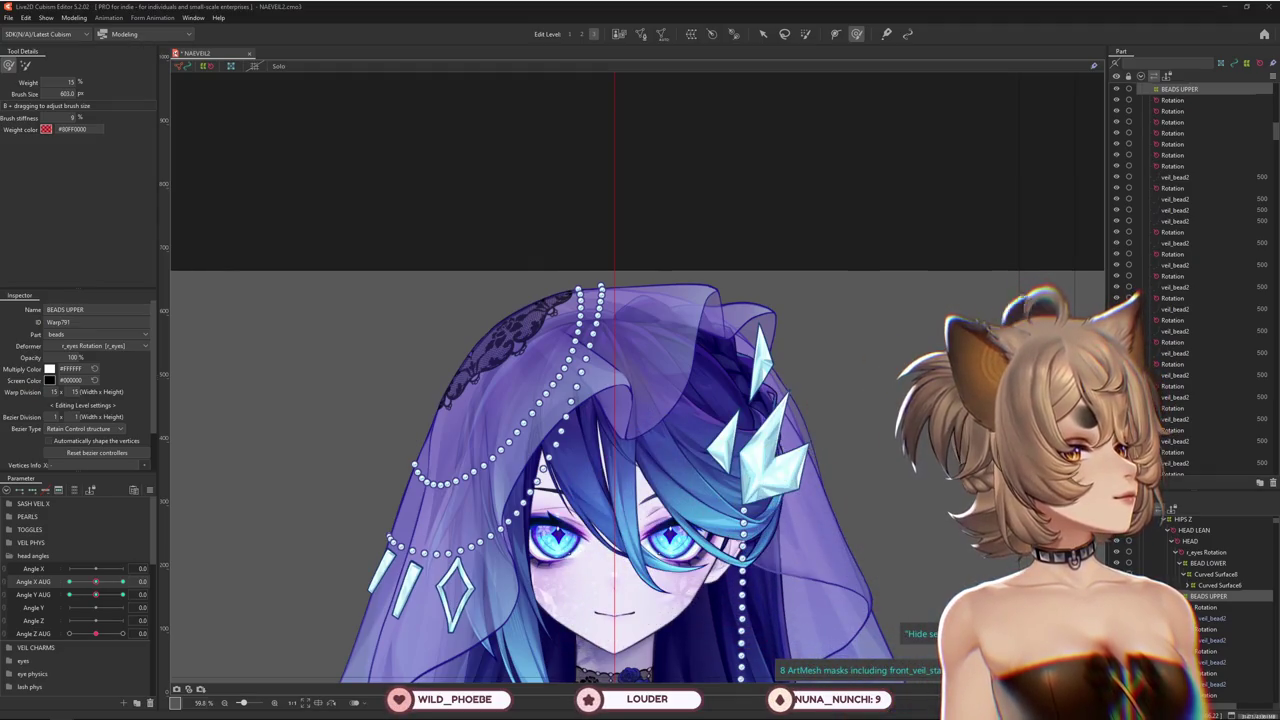
Bring the Chrome window with Google Images 'goat' results over the Cubism editor
{"action": "left_click_drag", "start_coordinate": [1000, 134], "coordinate": [500, 94]}
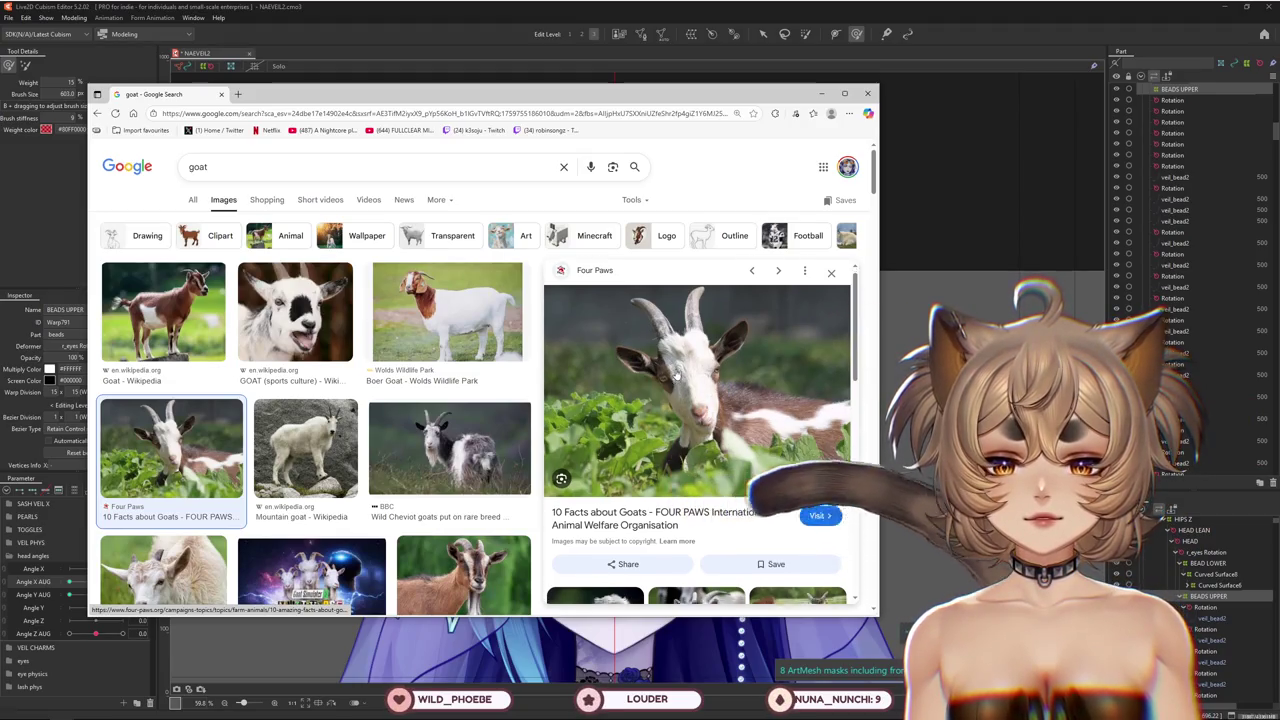
Scroll the goat image results and open the 'Beginners Guide to Raising Goats' image
{"action": "scroll", "coordinate": [678, 366], "scroll_direction": "down", "scroll_amount": 1}
{"action": "scroll", "coordinate": [678, 362], "scroll_direction": "up", "scroll_amount": 1}
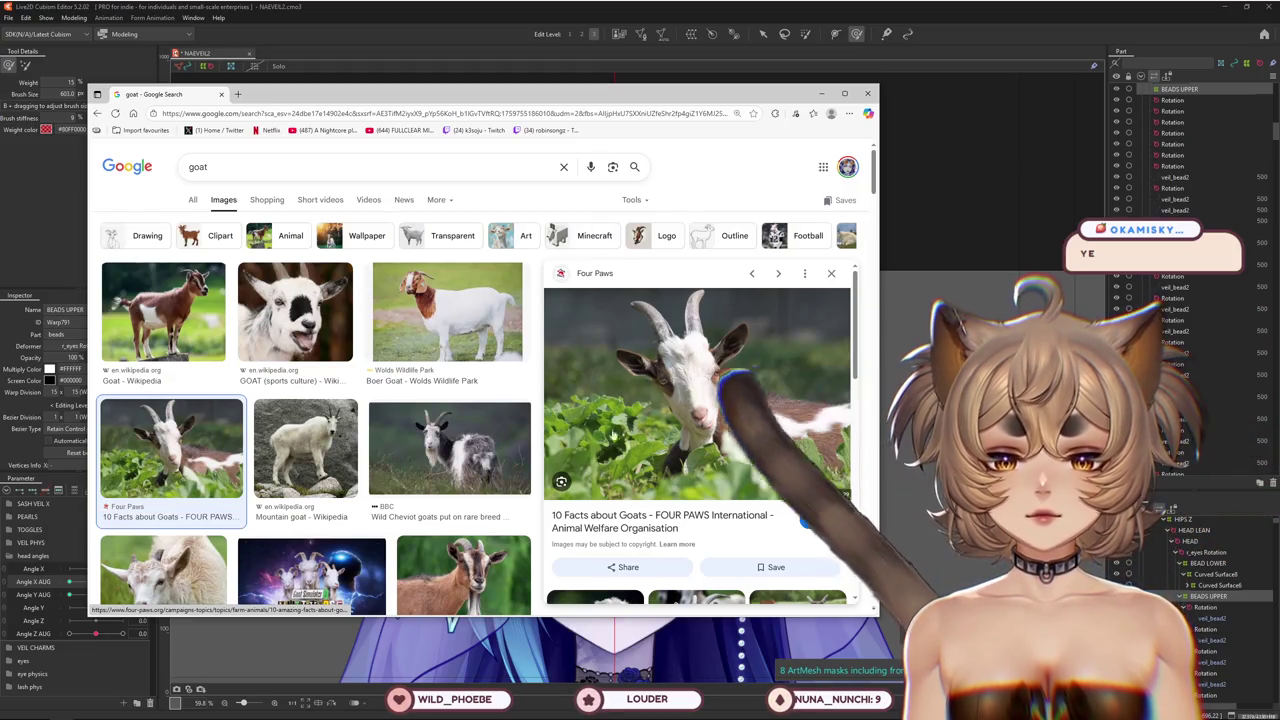
{"action": "scroll", "coordinate": [374, 437], "scroll_direction": "down", "scroll_amount": 3}
{"action": "scroll", "coordinate": [374, 437], "scroll_direction": "down", "scroll_amount": 2}
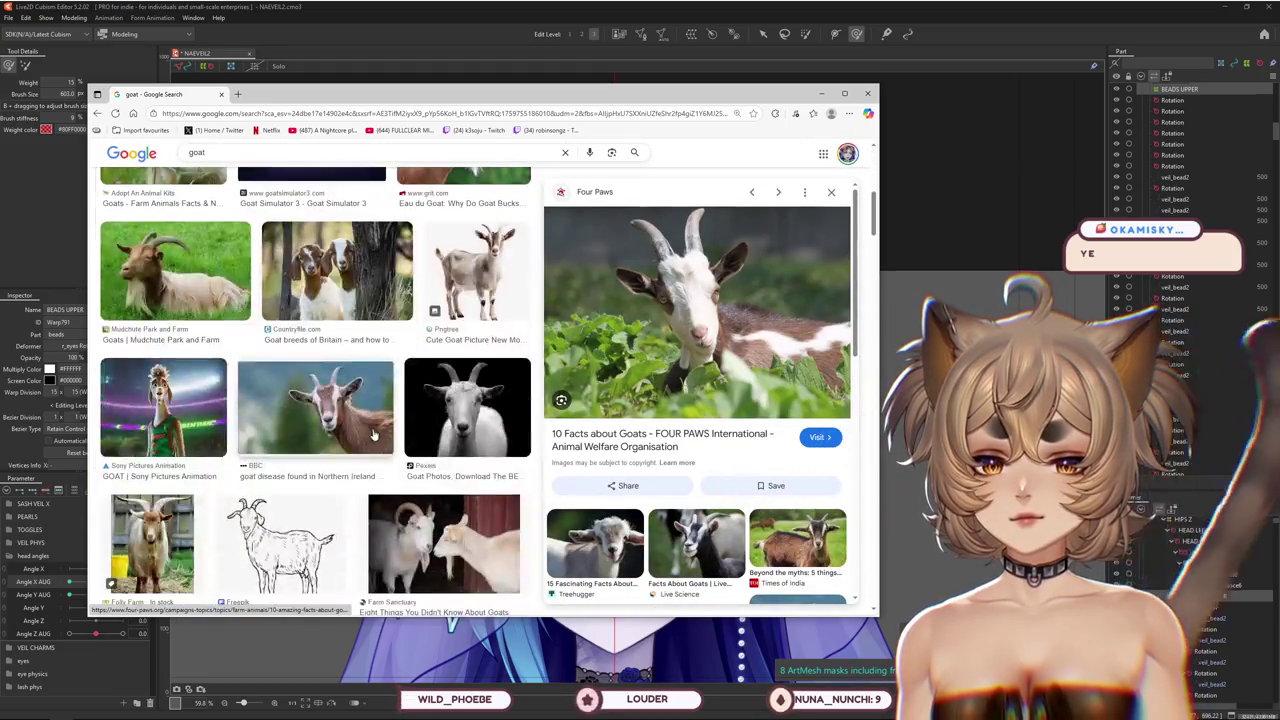
{"action": "scroll", "coordinate": [372, 431], "scroll_direction": "down", "scroll_amount": 2}
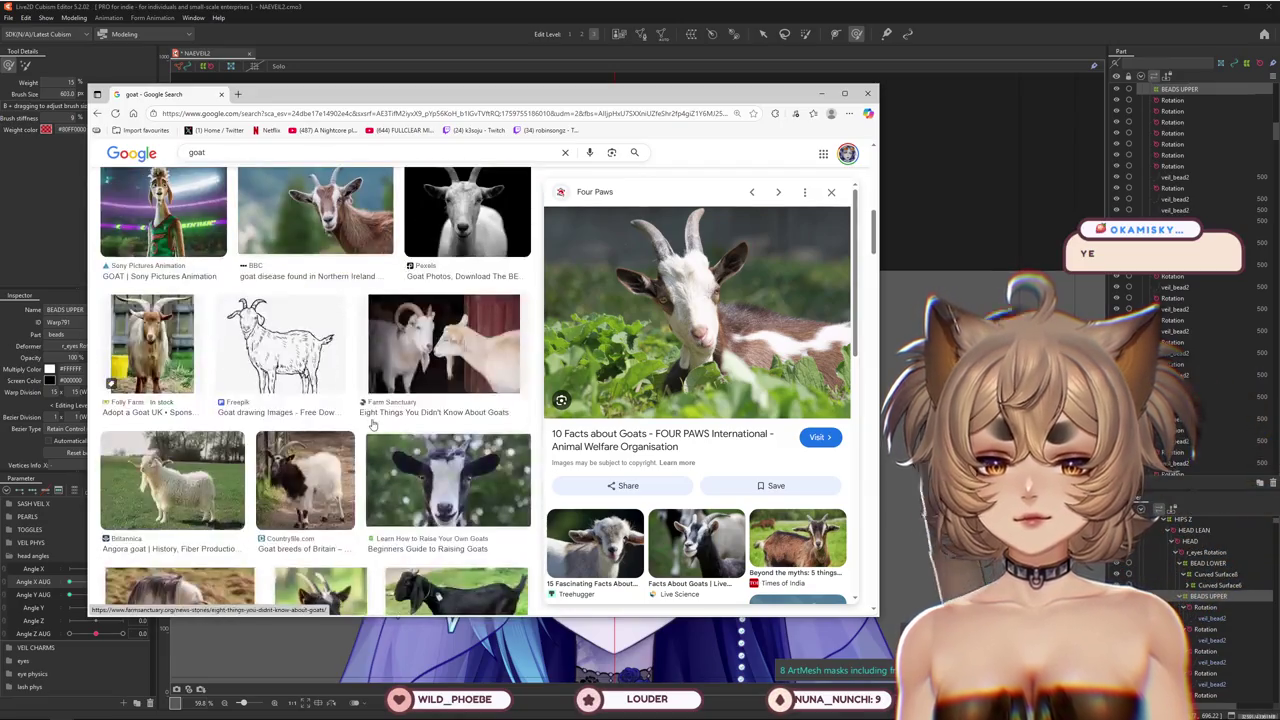
{"action": "left_click", "coordinate": [448, 480]}
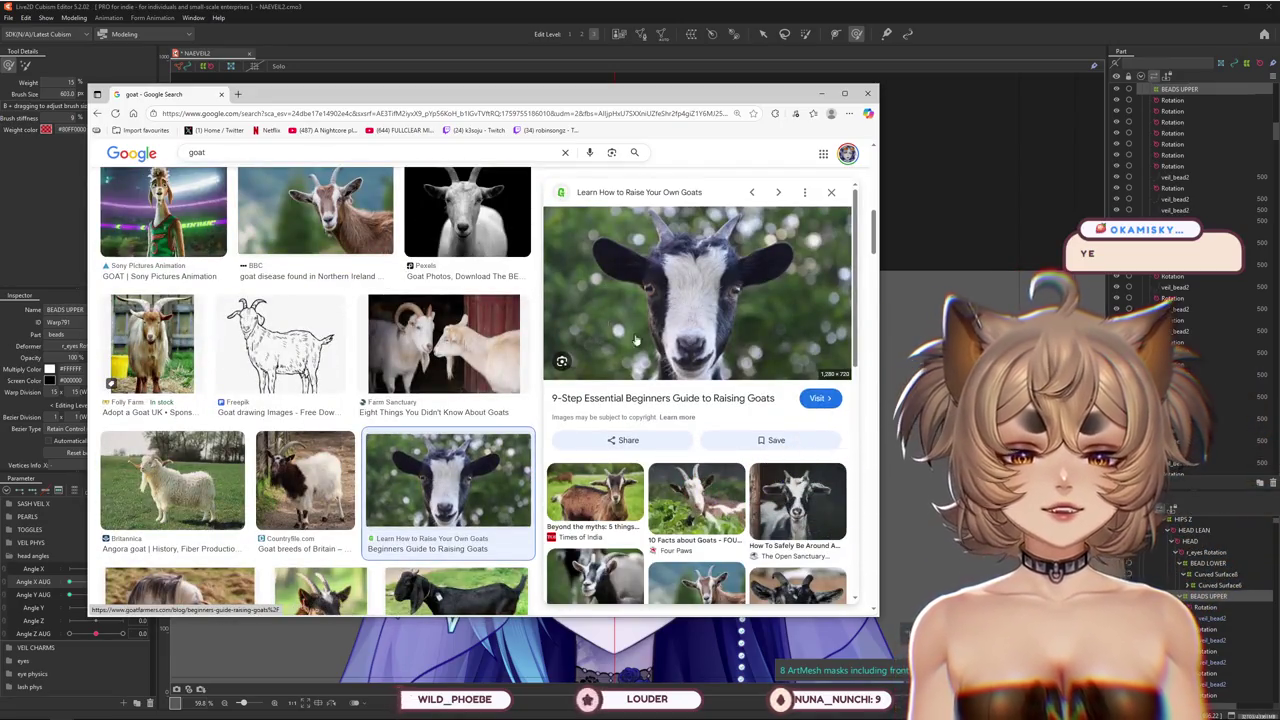
View the 'Alpine Goat - Lehigh Valley Zoo' image, then close the goat search
{"action": "scroll", "coordinate": [771, 410], "scroll_direction": "down", "scroll_amount": 1}
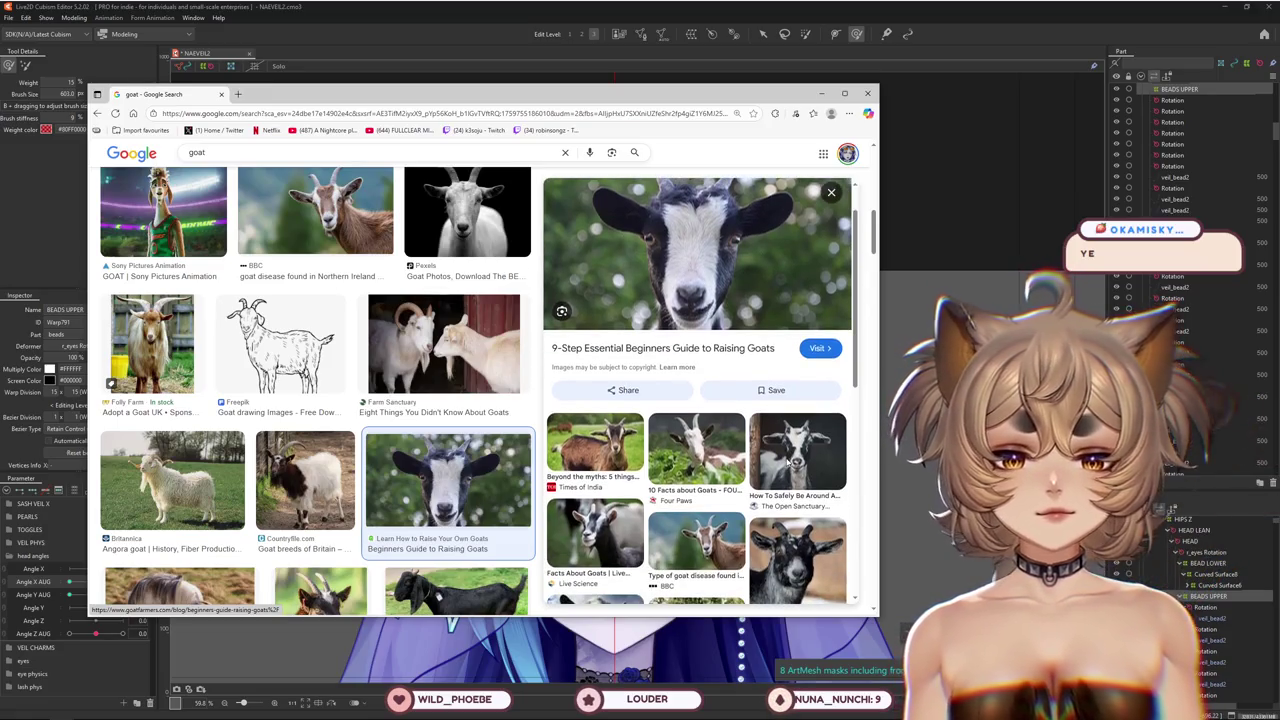
{"action": "left_click", "coordinate": [798, 548]}
{"action": "scroll", "coordinate": [760, 520], "scroll_direction": "down", "scroll_amount": 2}
{"action": "scroll", "coordinate": [743, 506], "scroll_direction": "up", "scroll_amount": 2}
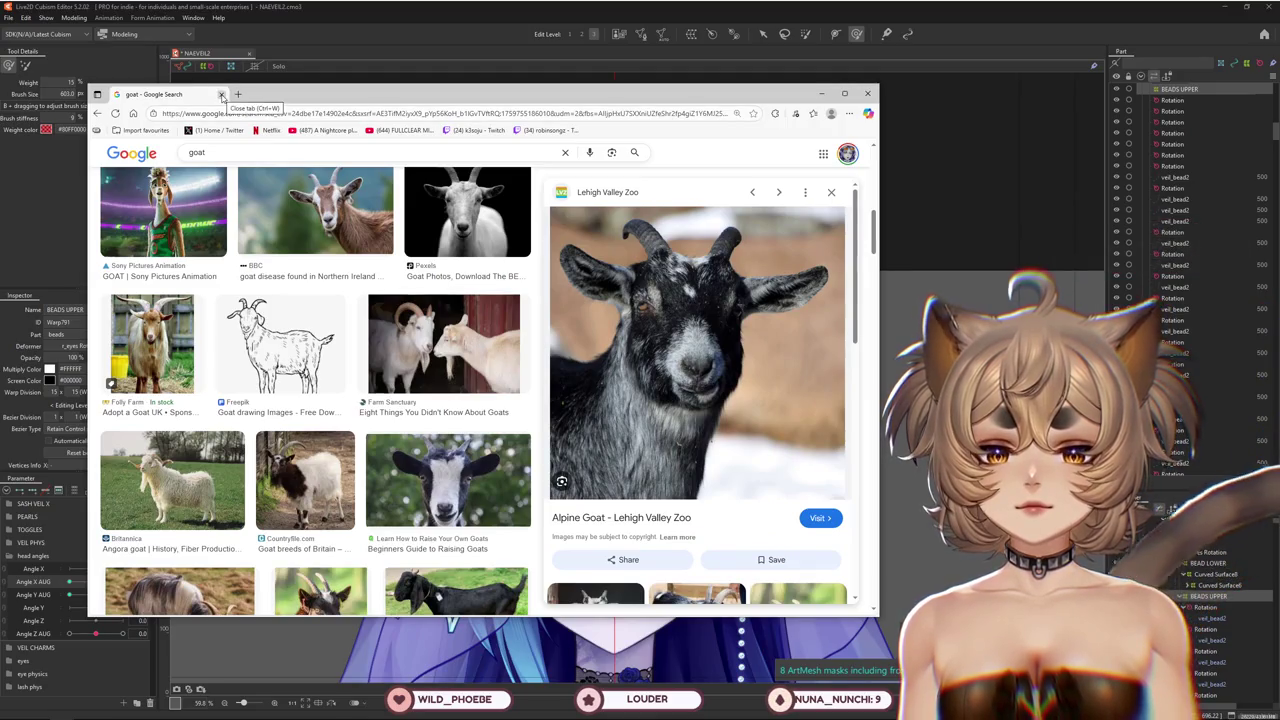
{"action": "left_click", "coordinate": [222, 95]}
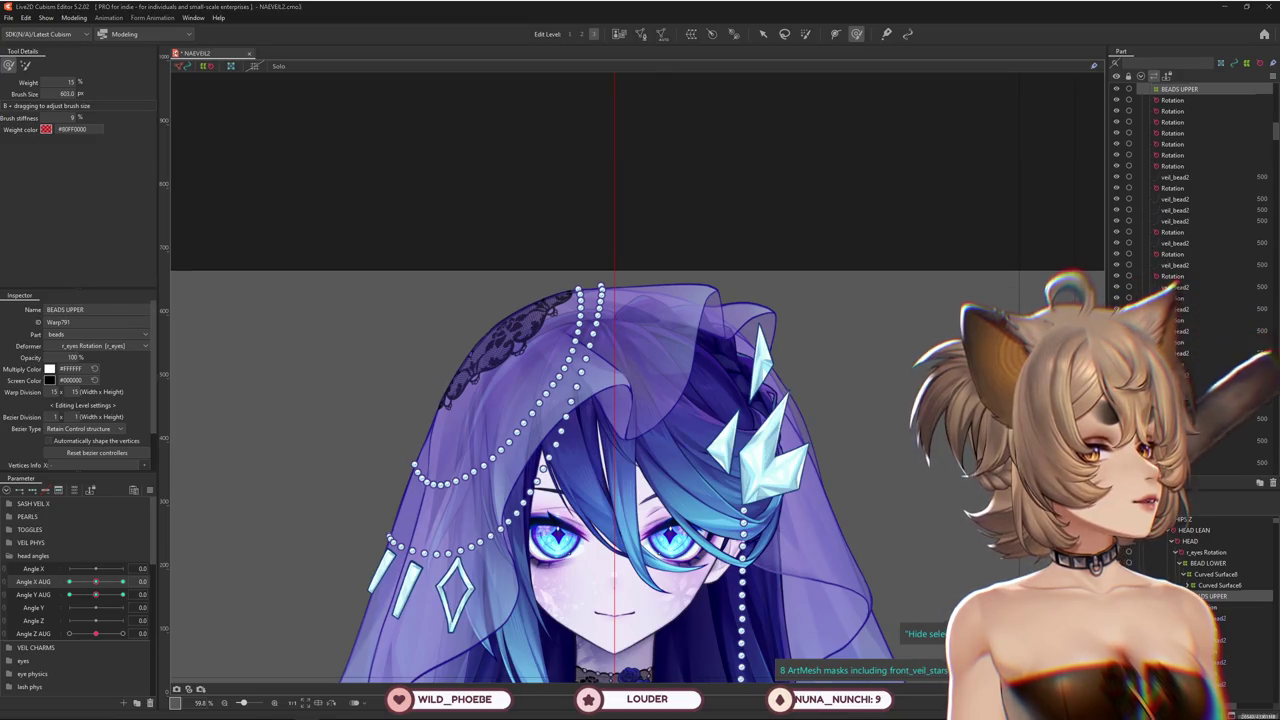
Swing the head between Angle X AUG 30 and -30 to check the BEADS UPPER strands
{"action": "scroll", "coordinate": [818, 441], "scroll_direction": "down", "scroll_amount": 5}
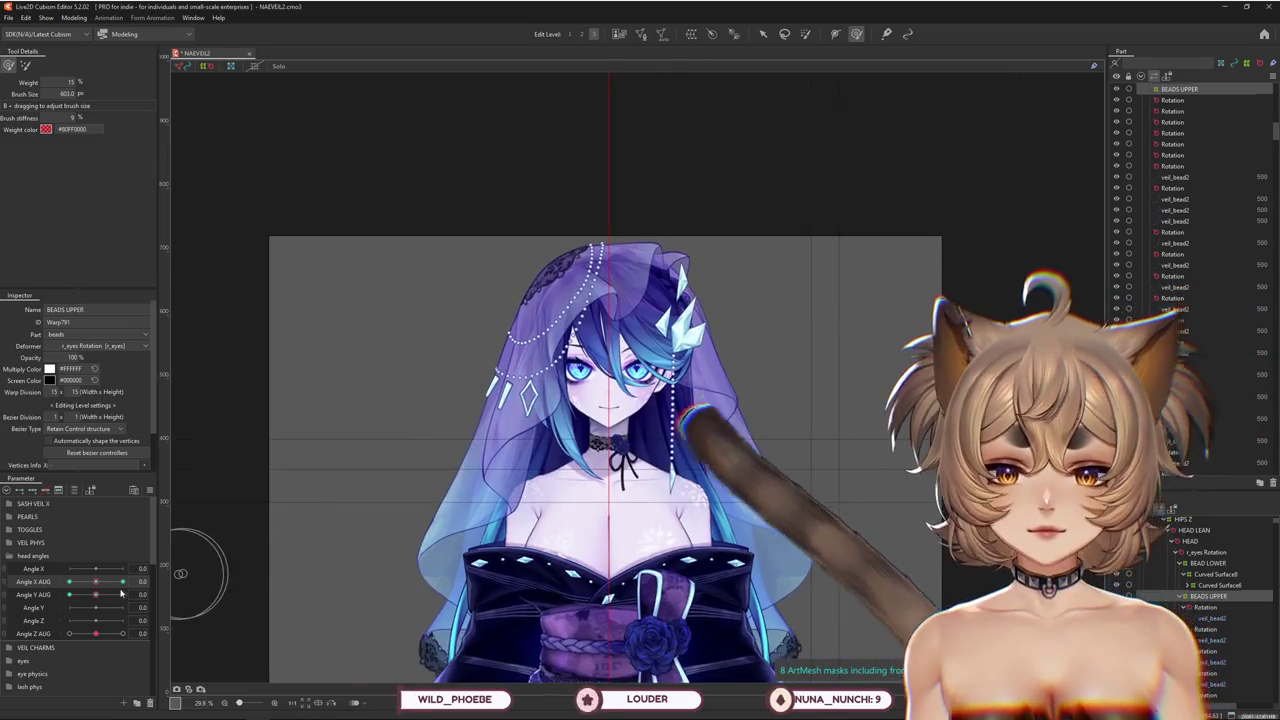
{"action": "left_click_drag", "start_coordinate": [137, 580], "coordinate": [172, 580]}
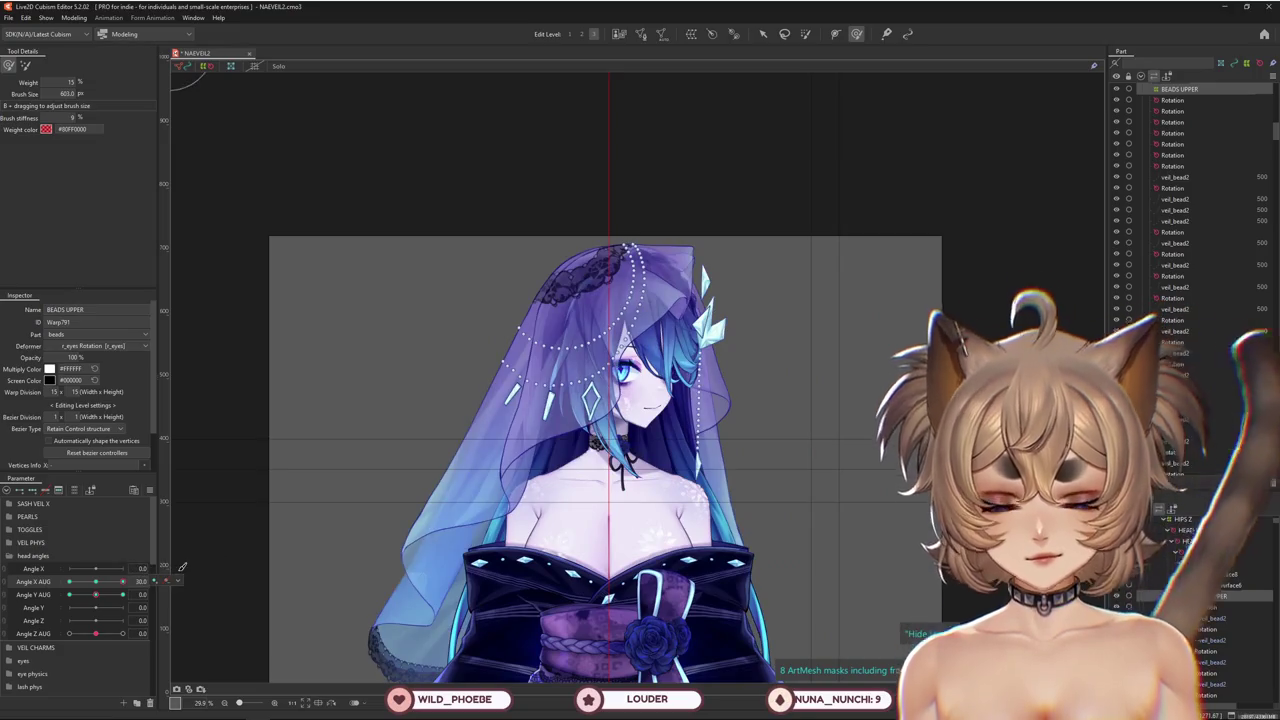
{"action": "scroll", "coordinate": [585, 455], "scroll_direction": "up", "scroll_amount": 5}
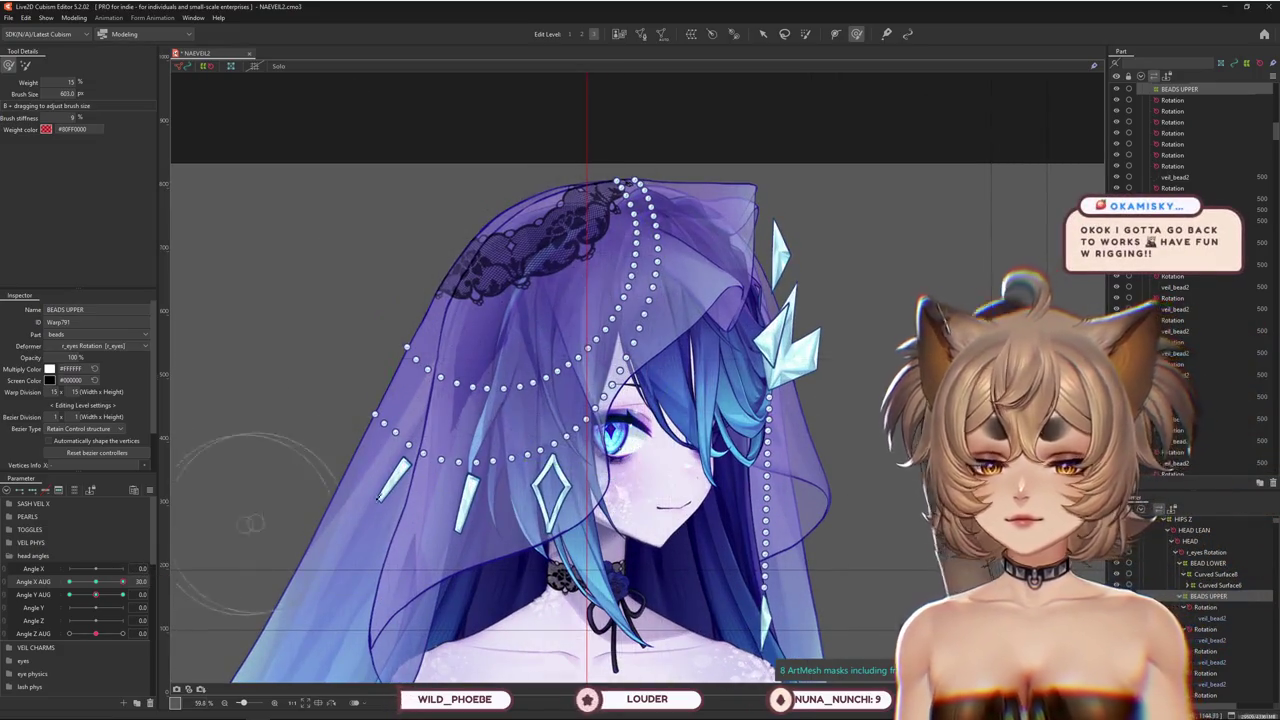
{"action": "left_click_drag", "start_coordinate": [585, 455], "coordinate": [613, 460]}
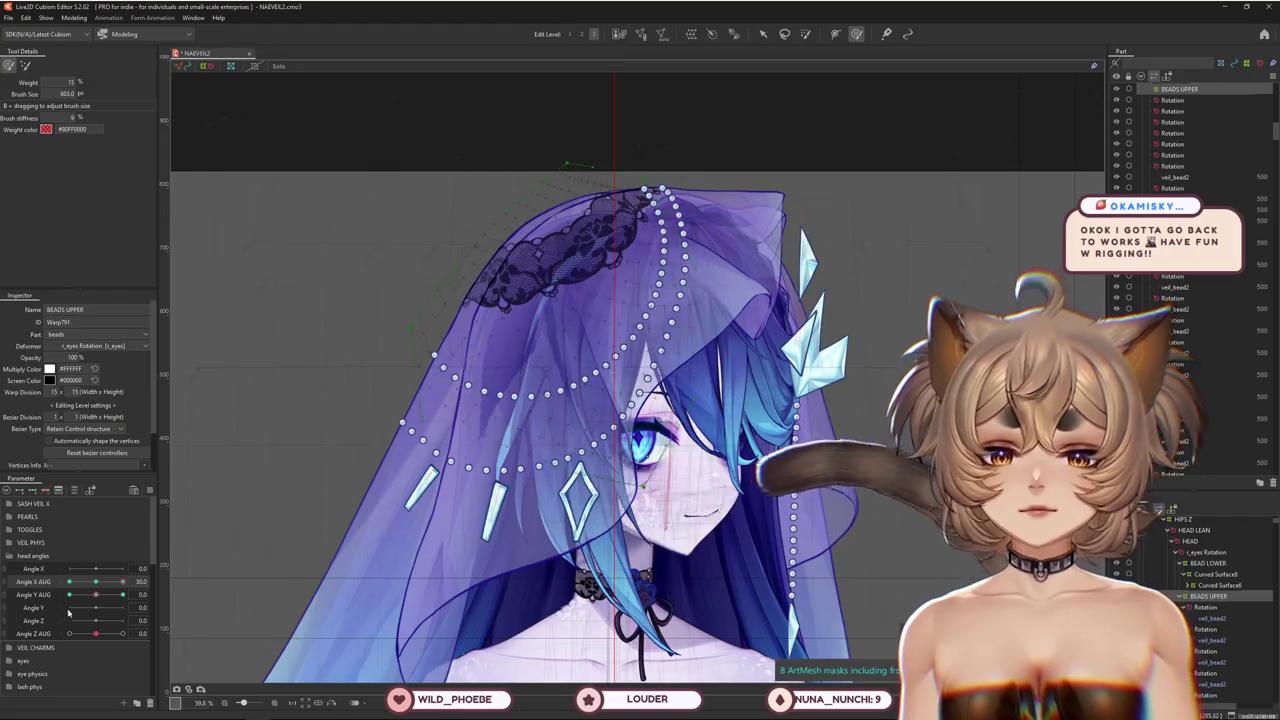
{"action": "left_click", "coordinate": [68, 581]}
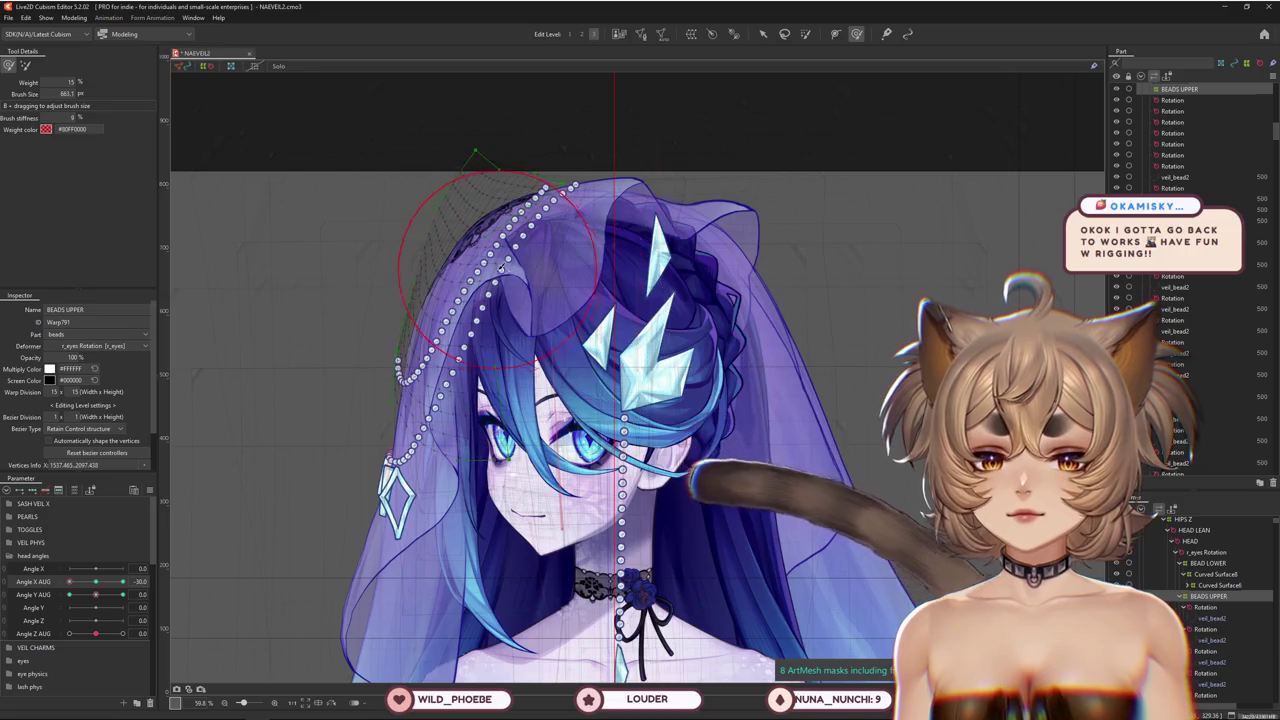
{"action": "mouse_move", "coordinate": [115, 579]}
{"action": "left_mouse_down"}
{"action": "mouse_move", "coordinate": [96, 583]}
{"action": "mouse_move", "coordinate": [178, 578]}
{"action": "mouse_move", "coordinate": [101, 596]}
{"action": "mouse_move", "coordinate": [168, 584]}
{"action": "left_mouse_up"}
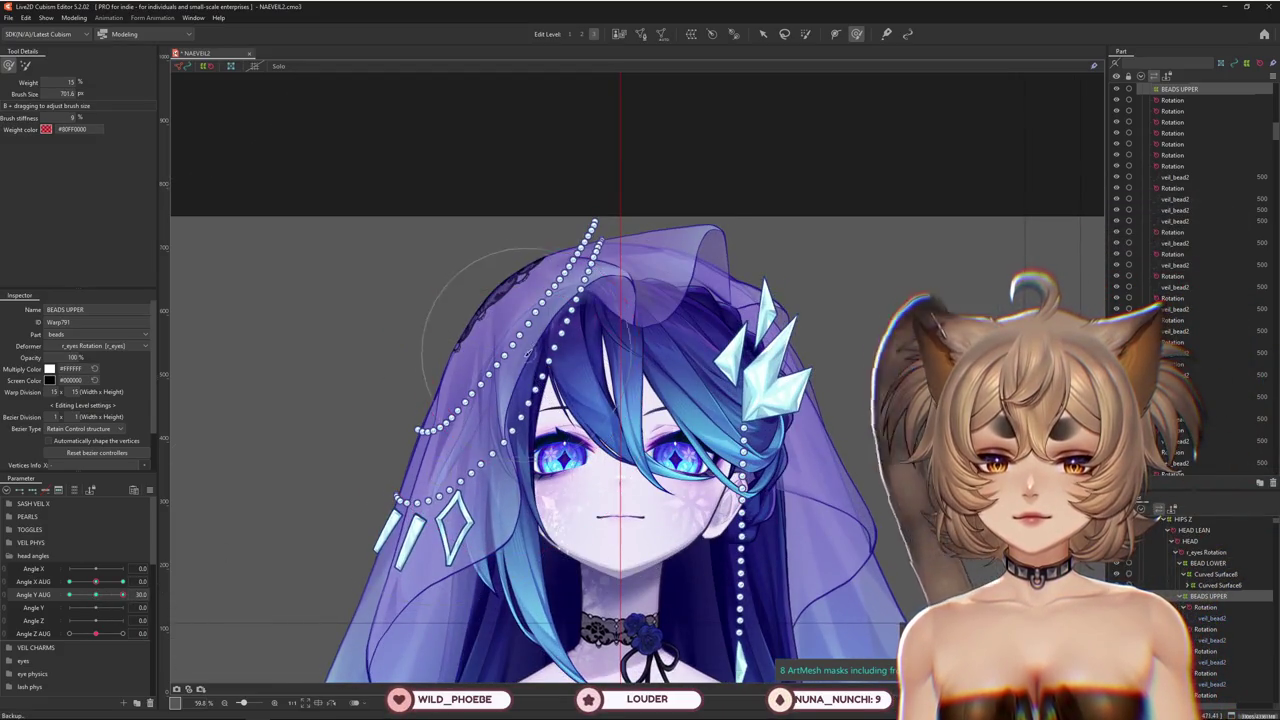
Toggle between the warp brush tools and set Angle Y AUG to exactly 30
{"action": "left_click", "coordinate": [25, 65]}
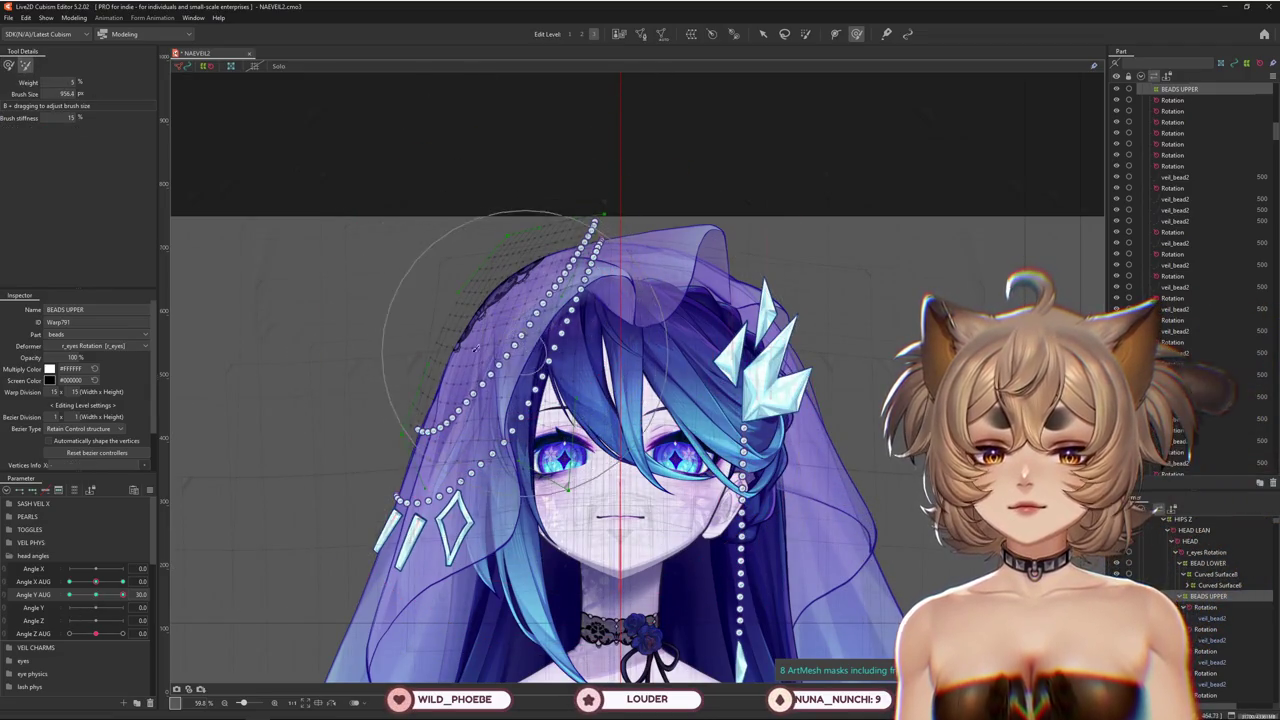
{"action": "left_click", "coordinate": [9, 66]}
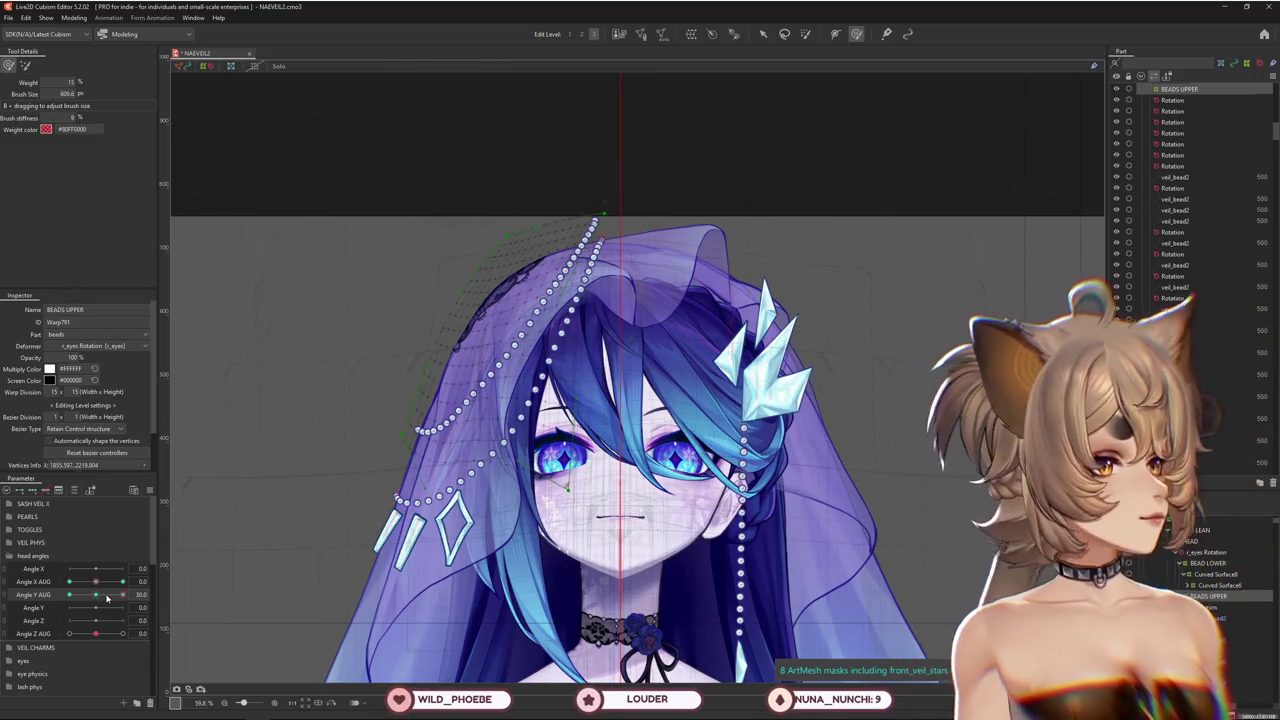
{"action": "left_click_drag", "start_coordinate": [107, 597], "coordinate": [132, 594]}
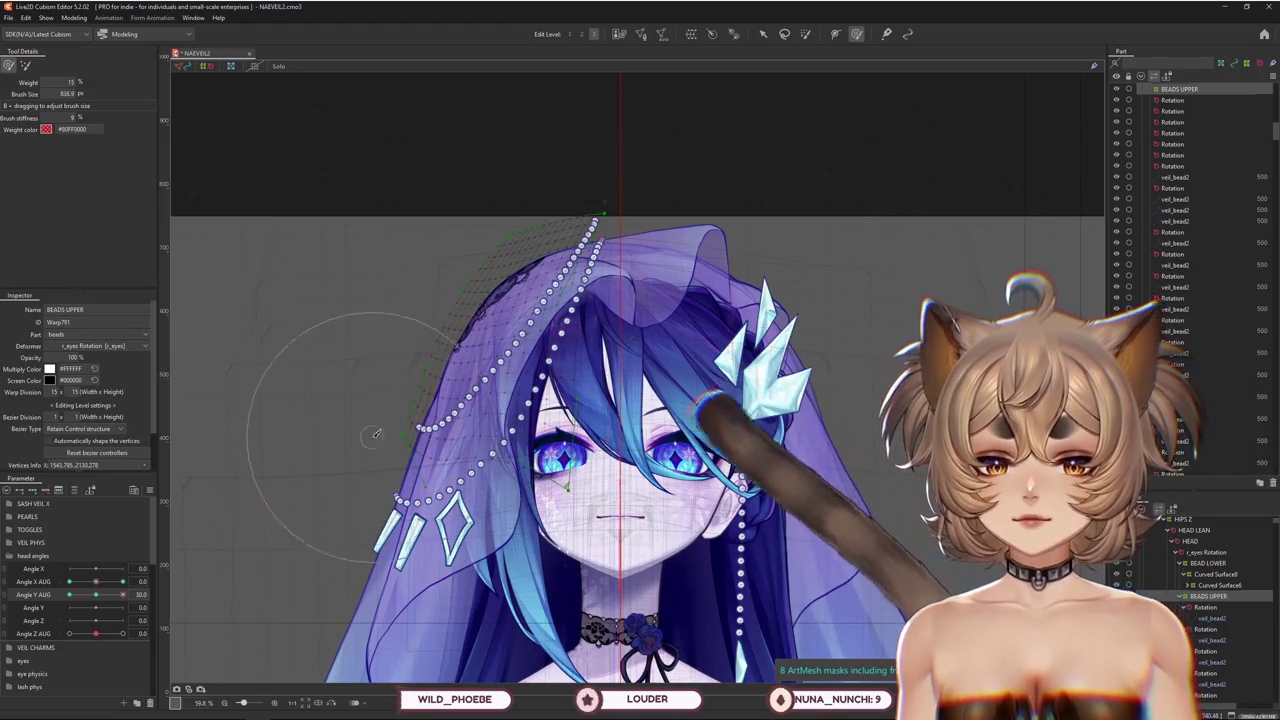
{"action": "left_click", "coordinate": [140, 595]}
{"action": "type", "text": "30"}
{"action": "key", "text": "Return"}
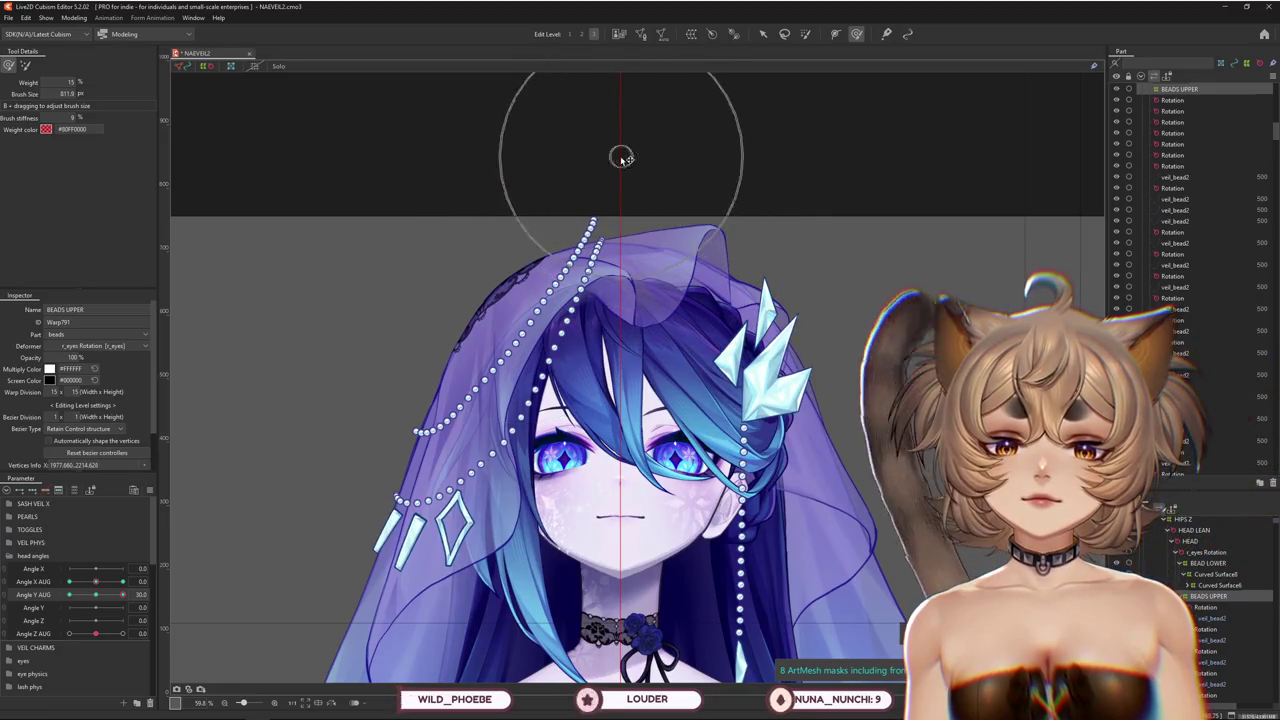
Sweep Angle Y AUG from -30 up to 30 and back to 0 to check the beads
{"action": "left_click_drag", "start_coordinate": [100, 600], "coordinate": [60, 614]}
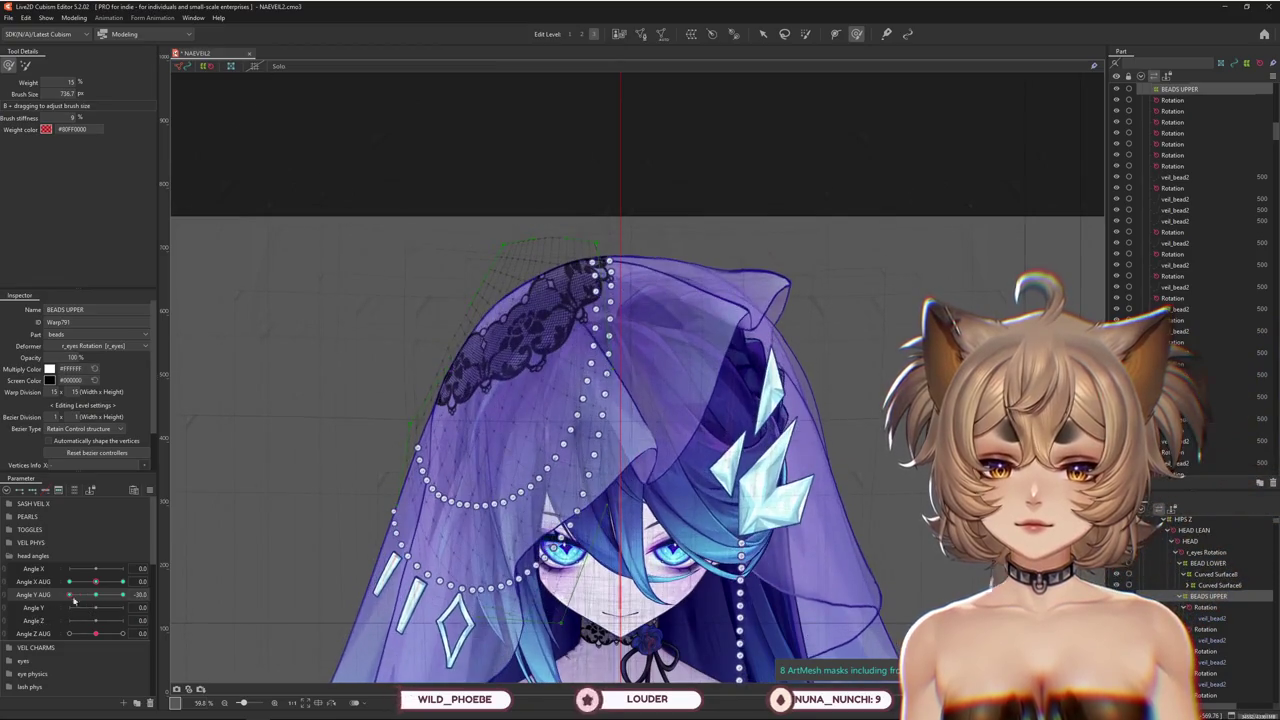
{"action": "scroll", "coordinate": [220, 533], "scroll_direction": "down", "scroll_amount": 2}
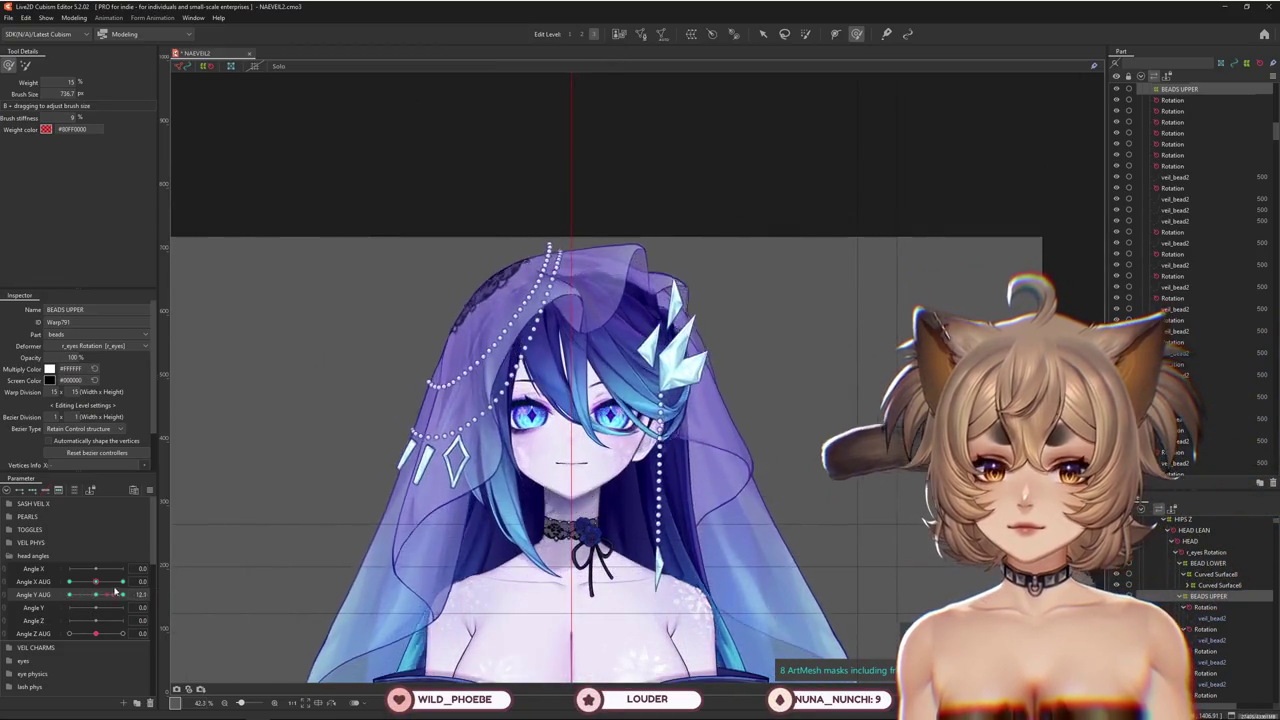
{"action": "left_click_drag", "start_coordinate": [58, 601], "coordinate": [131, 580]}
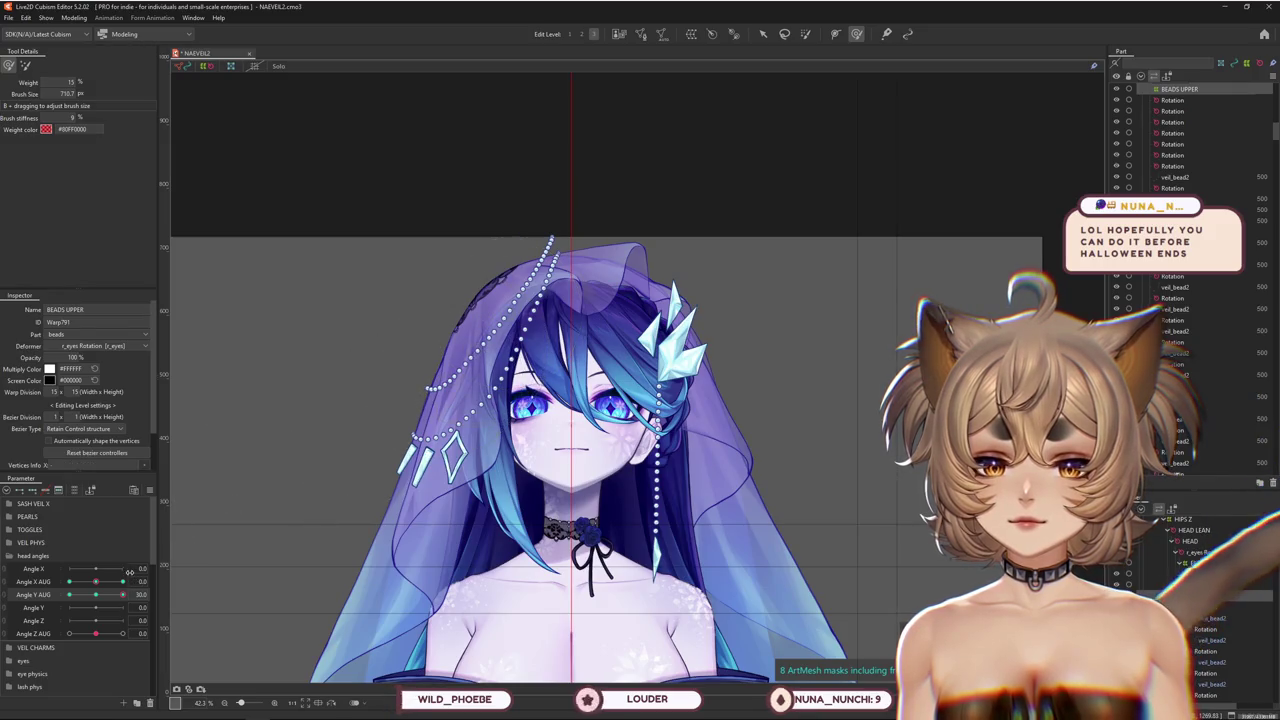
{"action": "left_click_drag", "start_coordinate": [122, 594], "coordinate": [96, 594]}
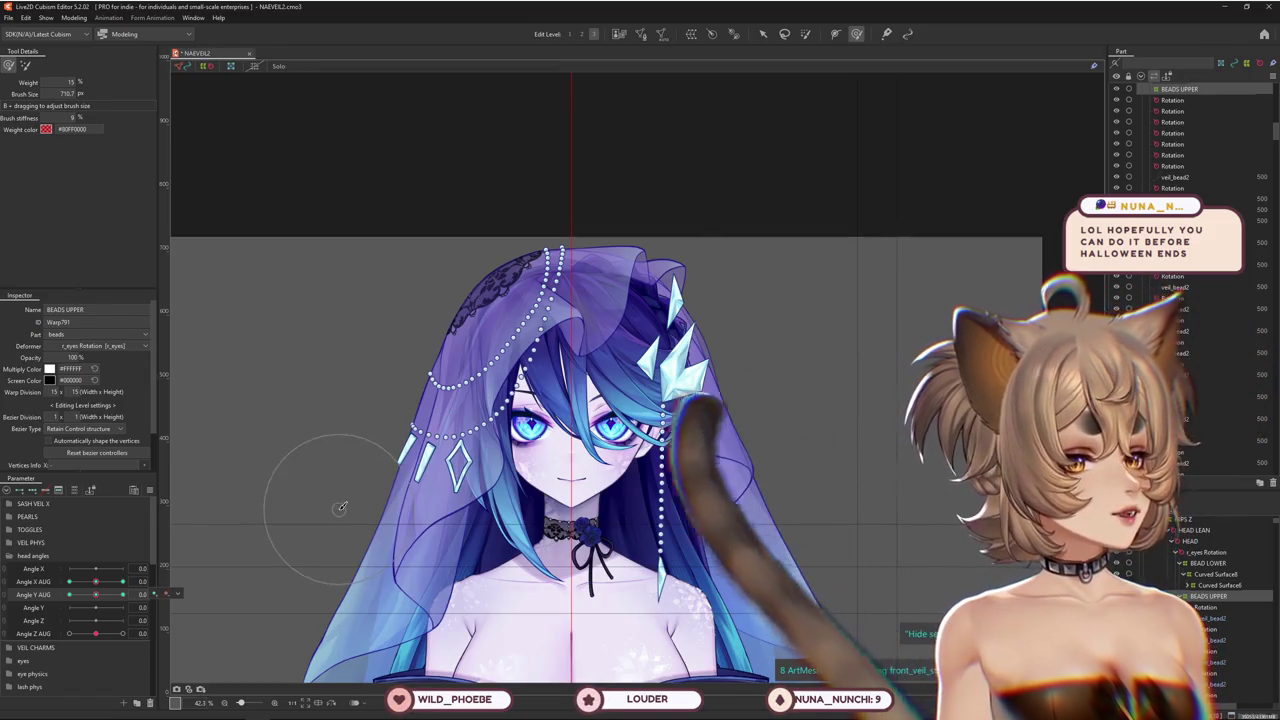
Preview combined Angle X AUG turns and Angle Y AUG tilts on the upper beads
{"action": "scroll", "coordinate": [403, 349], "scroll_direction": "up", "scroll_amount": 1}
{"action": "scroll", "coordinate": [598, 438], "scroll_direction": "up", "scroll_amount": 1}
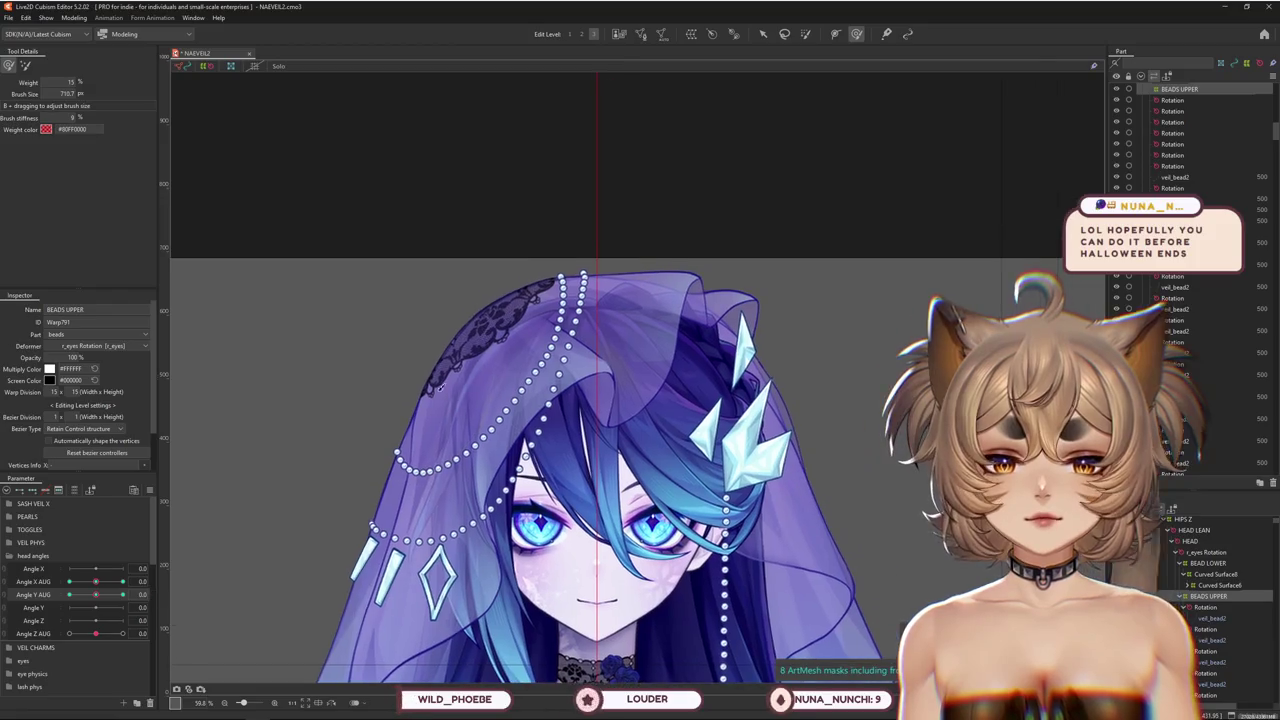
{"action": "left_click_drag", "start_coordinate": [97, 583], "coordinate": [84, 580]}
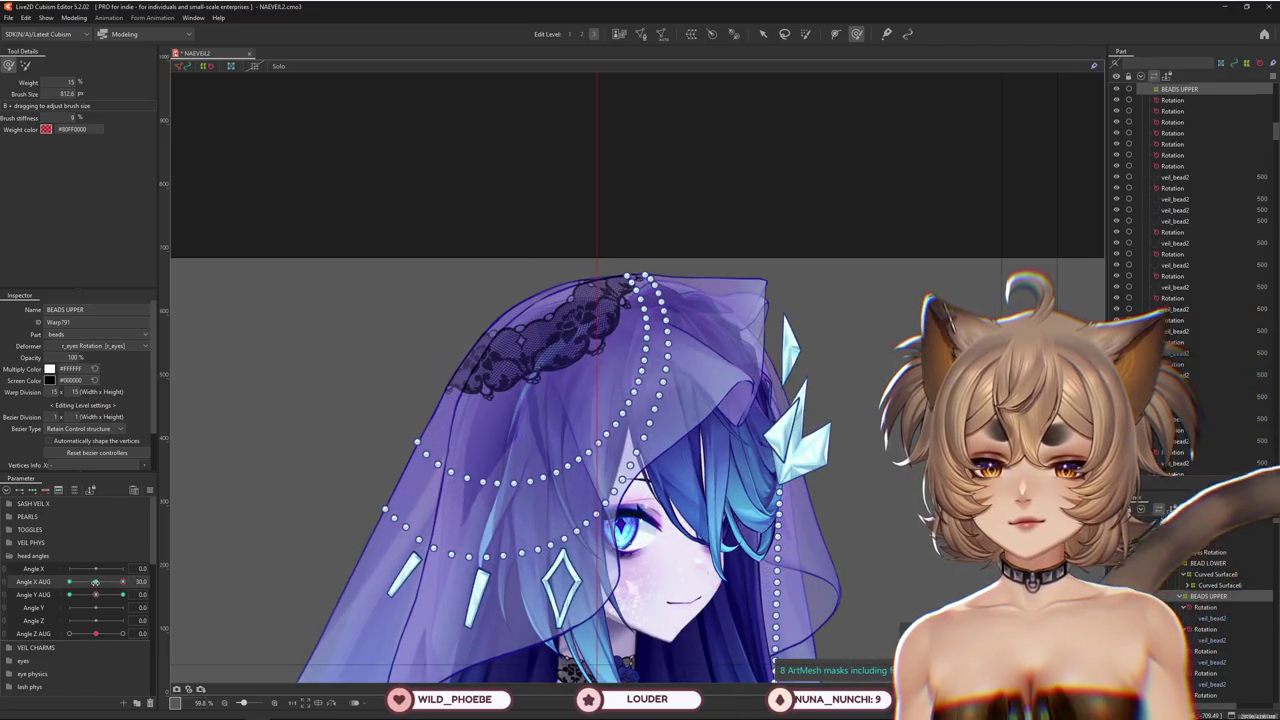
{"action": "left_click_drag", "start_coordinate": [96, 588], "coordinate": [122, 595]}
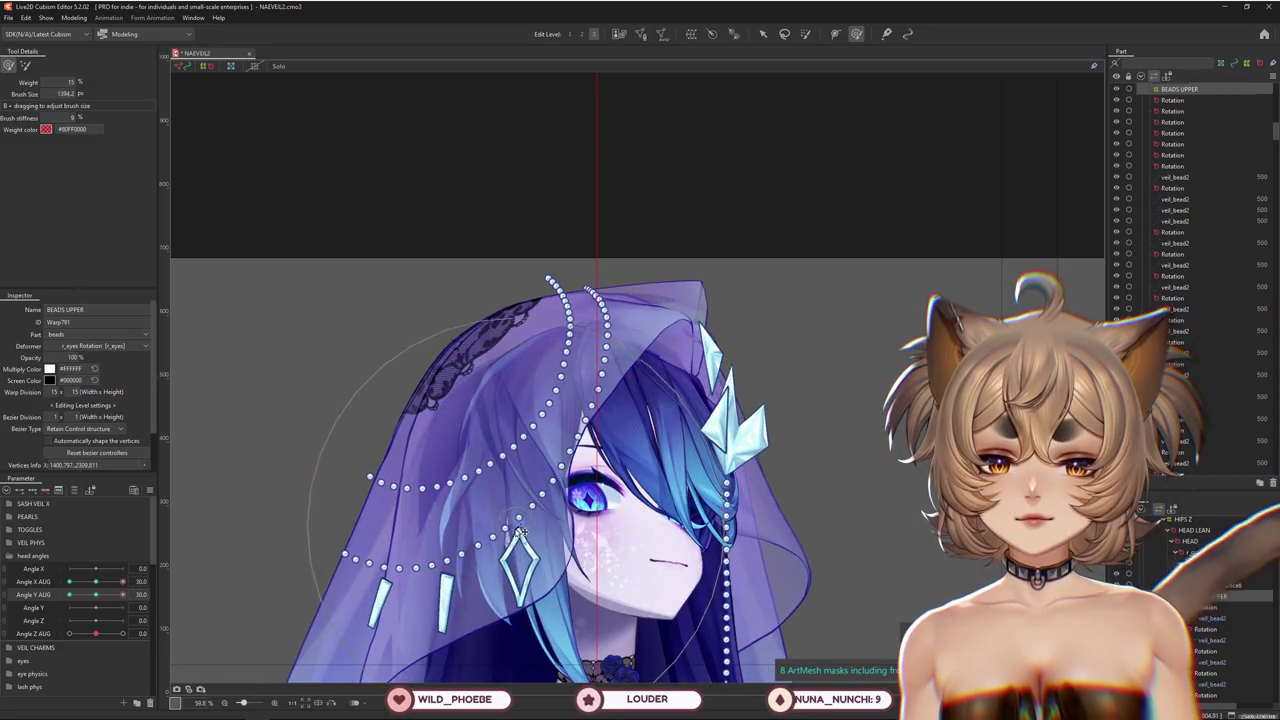
{"action": "scroll", "coordinate": [520, 535], "scroll_direction": "down", "scroll_amount": 3}
{"action": "left_click_drag", "start_coordinate": [122, 581], "coordinate": [96, 581]}
Set Angle Y AUG to -30 so the head tilts fully down
{"action": "left_click", "coordinate": [138, 594]}
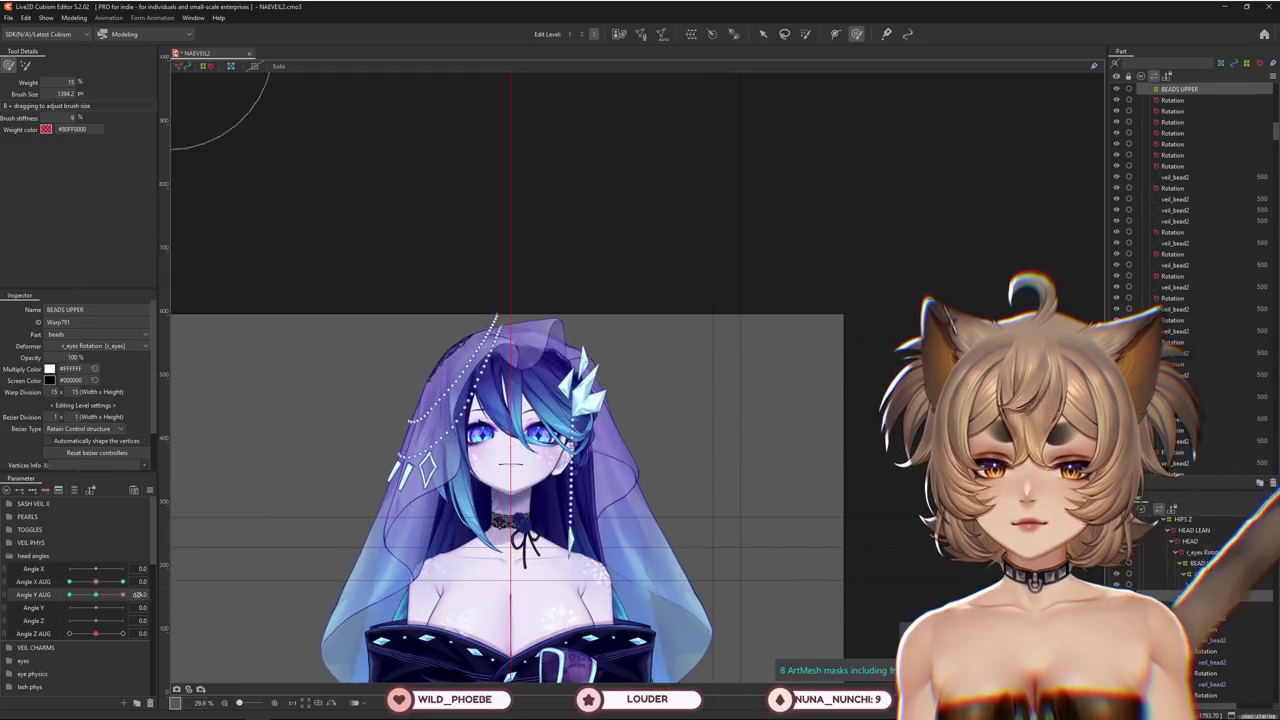
{"action": "type", "text": "-30"}
{"action": "key", "text": "Return"}
{"action": "scroll", "coordinate": [366, 479], "scroll_direction": "up", "scroll_amount": 2}
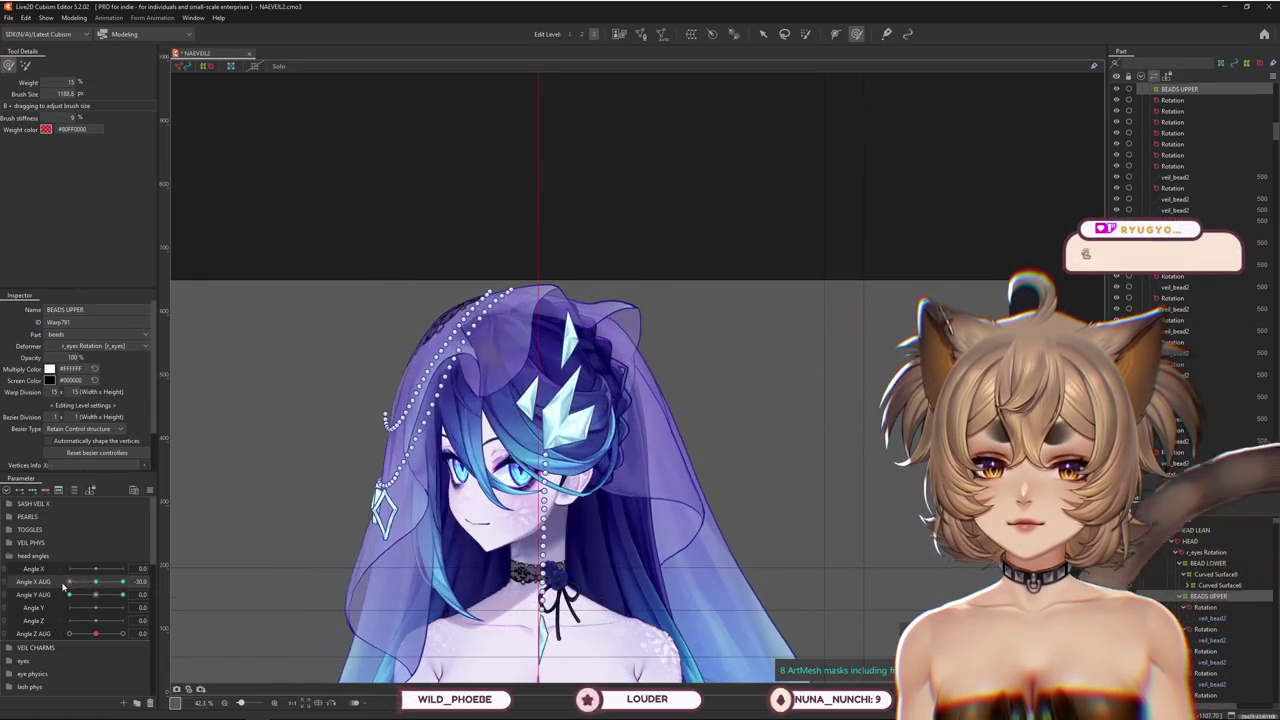
Shrink the brush, tilt the head to Angle Y AUG -30, and select Angle X AUG
{"action": "left_click_drag", "start_coordinate": [278, 460], "coordinate": [150, 558]}
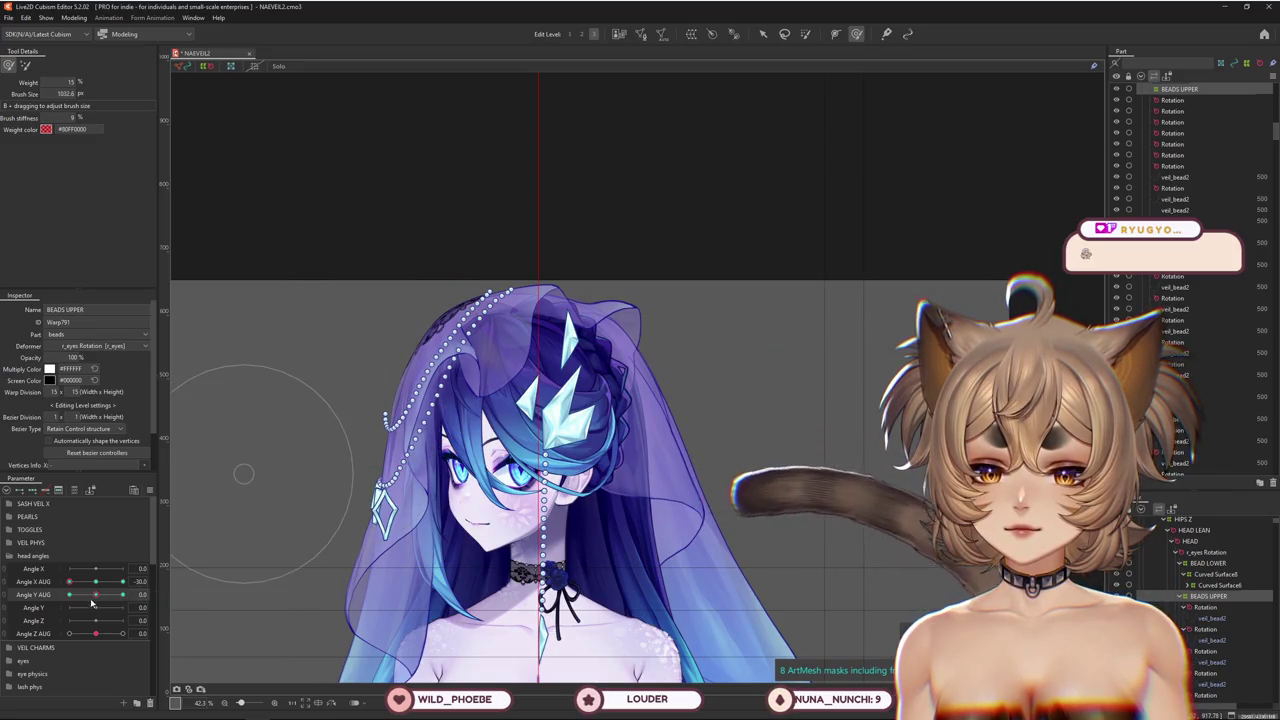
{"action": "left_click_drag", "start_coordinate": [92, 601], "coordinate": [63, 602]}
{"action": "left_click", "coordinate": [35, 581]}
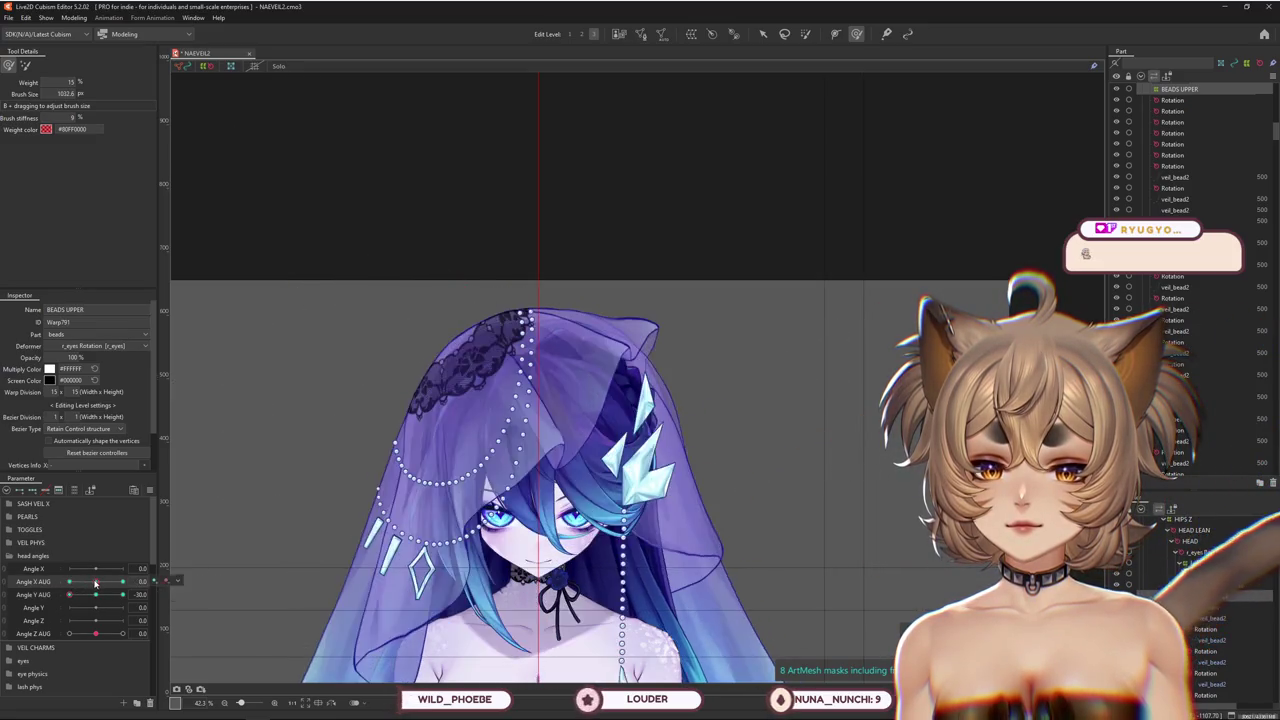
{"action": "left_click", "coordinate": [25, 65]}
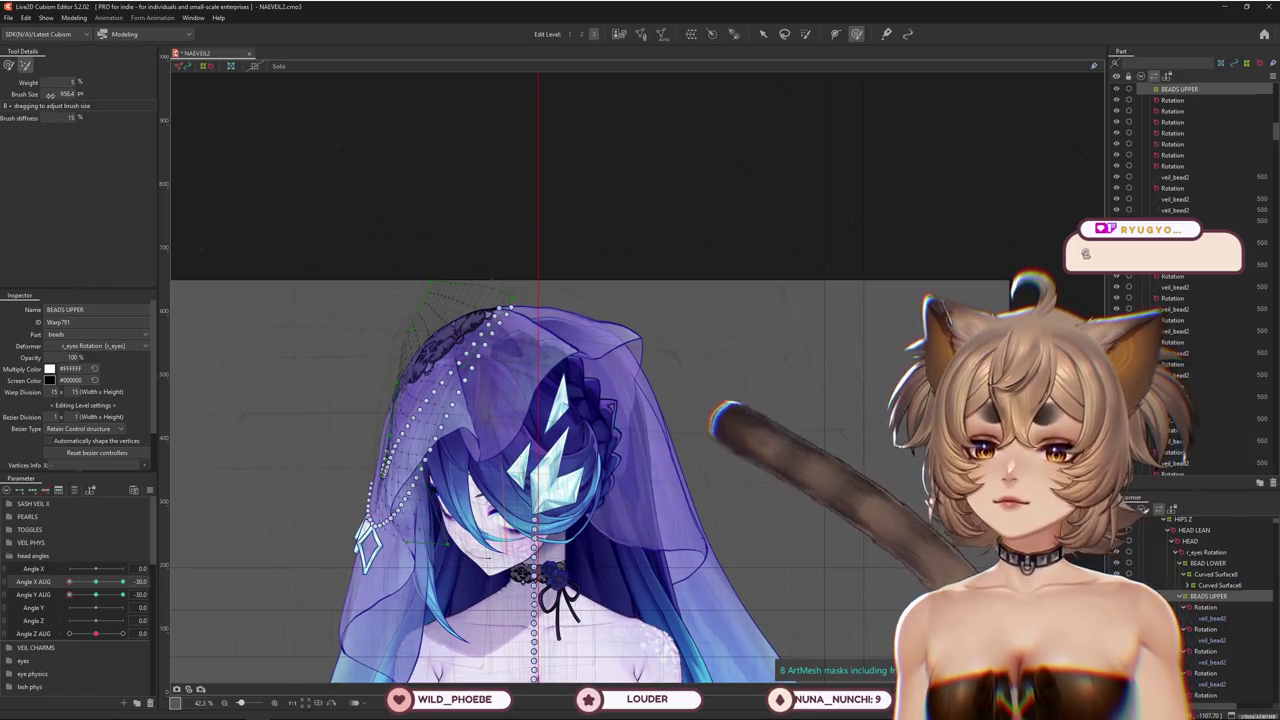
Synthesize corner keyforms combining Angle X AUG and Angle Y AUG
{"action": "right_click", "coordinate": [152, 590]}
{"action": "left_click", "coordinate": [200, 527]}
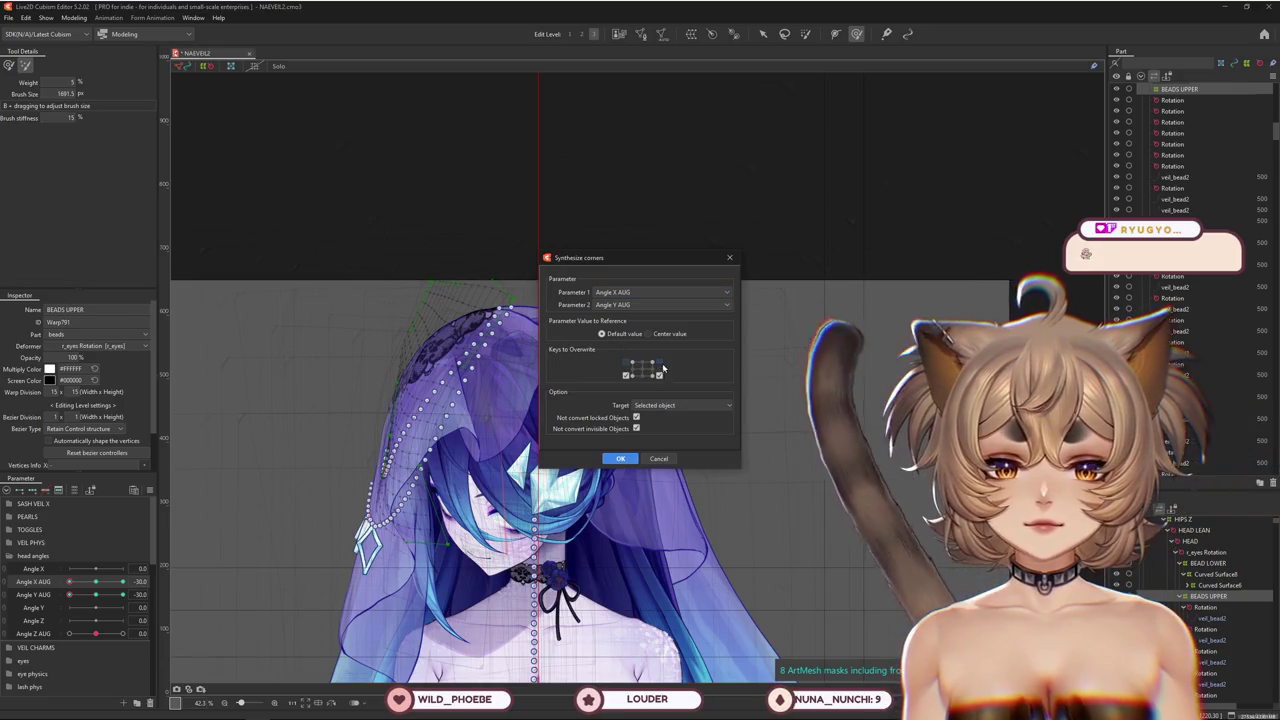
{"action": "left_click", "coordinate": [620, 458]}
{"action": "left_click_drag", "start_coordinate": [122, 581], "coordinate": [68, 581]}
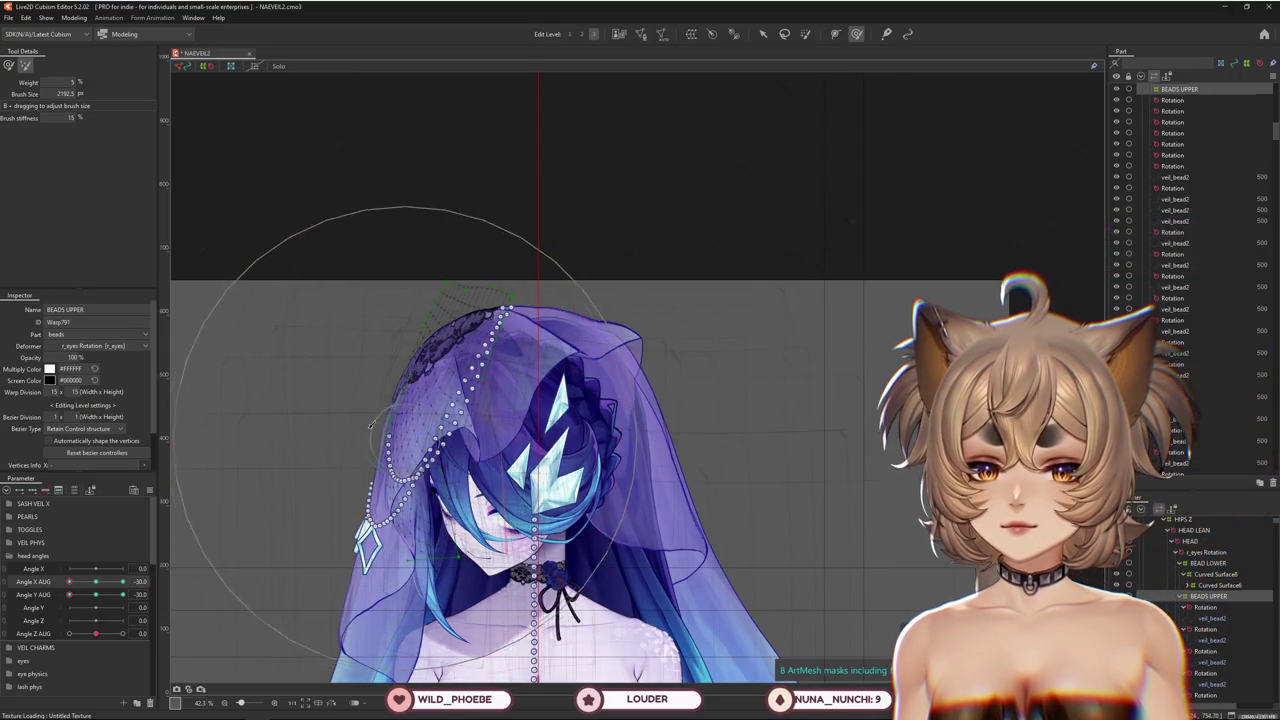
{"action": "left_click", "coordinate": [9, 66]}
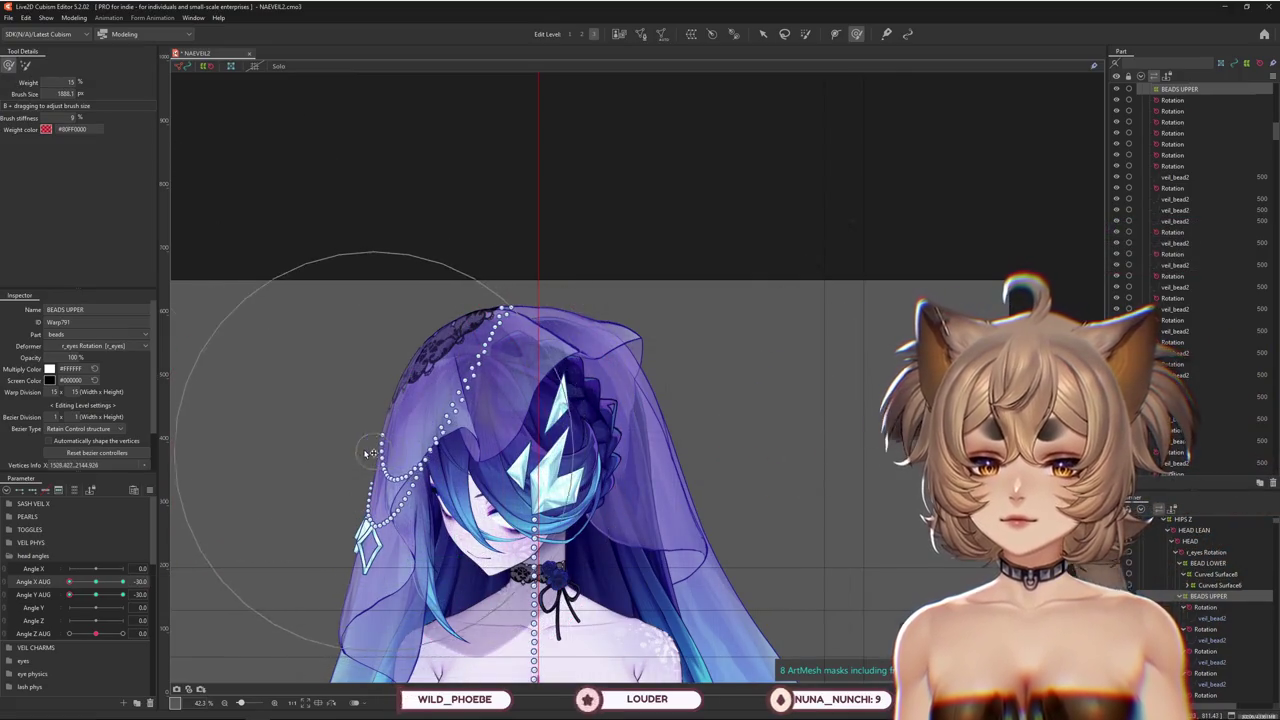
Shrink the brush to about 957 and sculpt the left bead strand lower at the turned-down pose
{"action": "left_click_drag", "start_coordinate": [69, 594], "coordinate": [68, 597]}
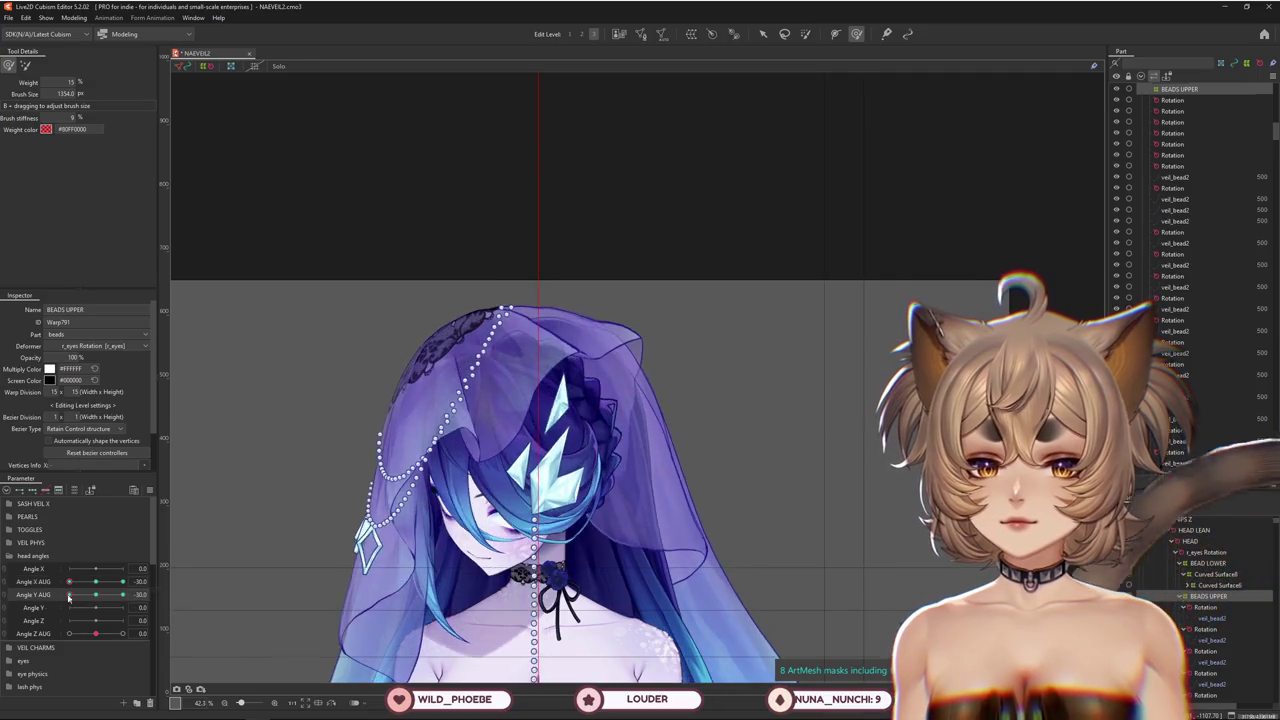
{"action": "left_click_drag", "start_coordinate": [505, 457], "coordinate": [455, 402]}
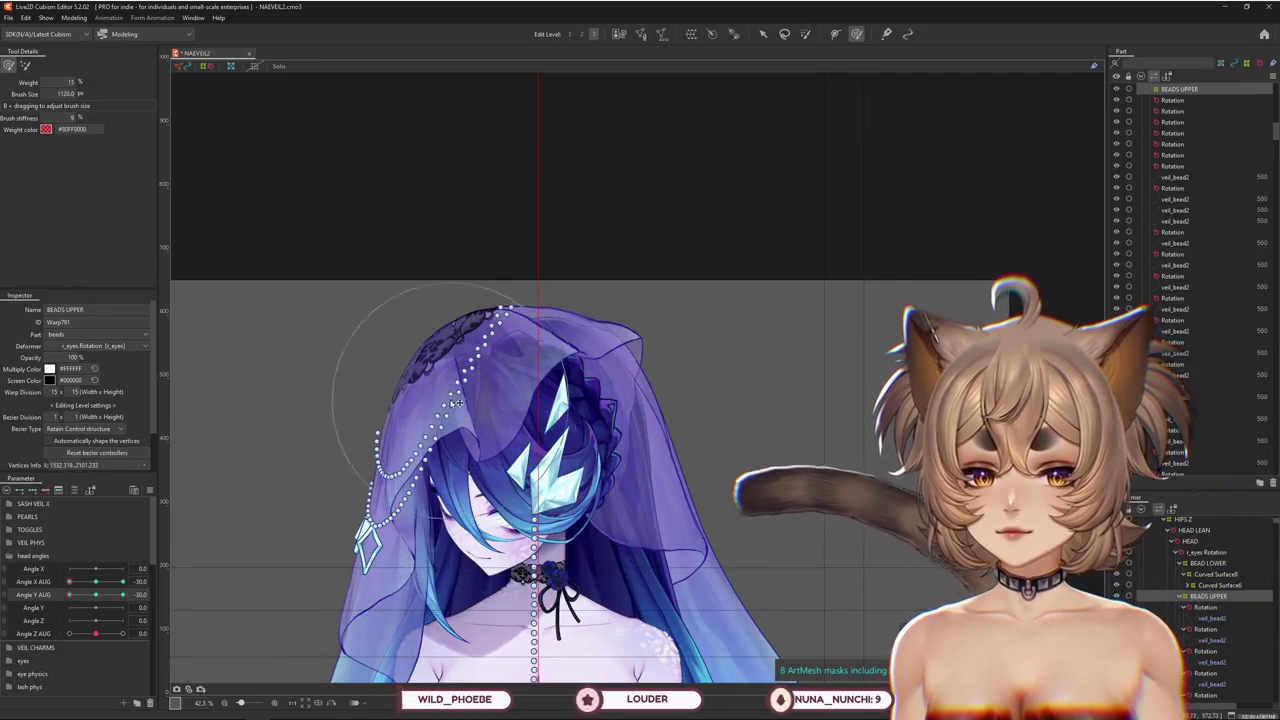
{"action": "left_click_drag", "start_coordinate": [522, 352], "coordinate": [518, 256]}
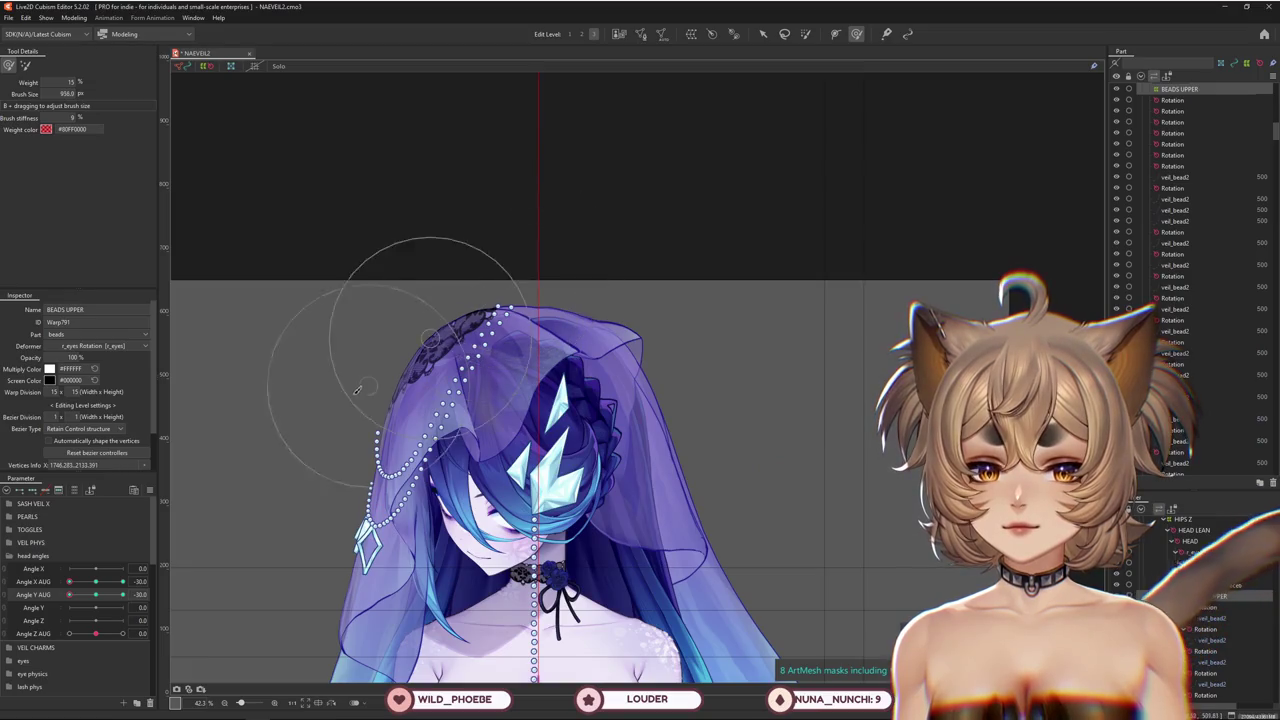
{"action": "left_click_drag", "start_coordinate": [390, 480], "coordinate": [400, 465]}
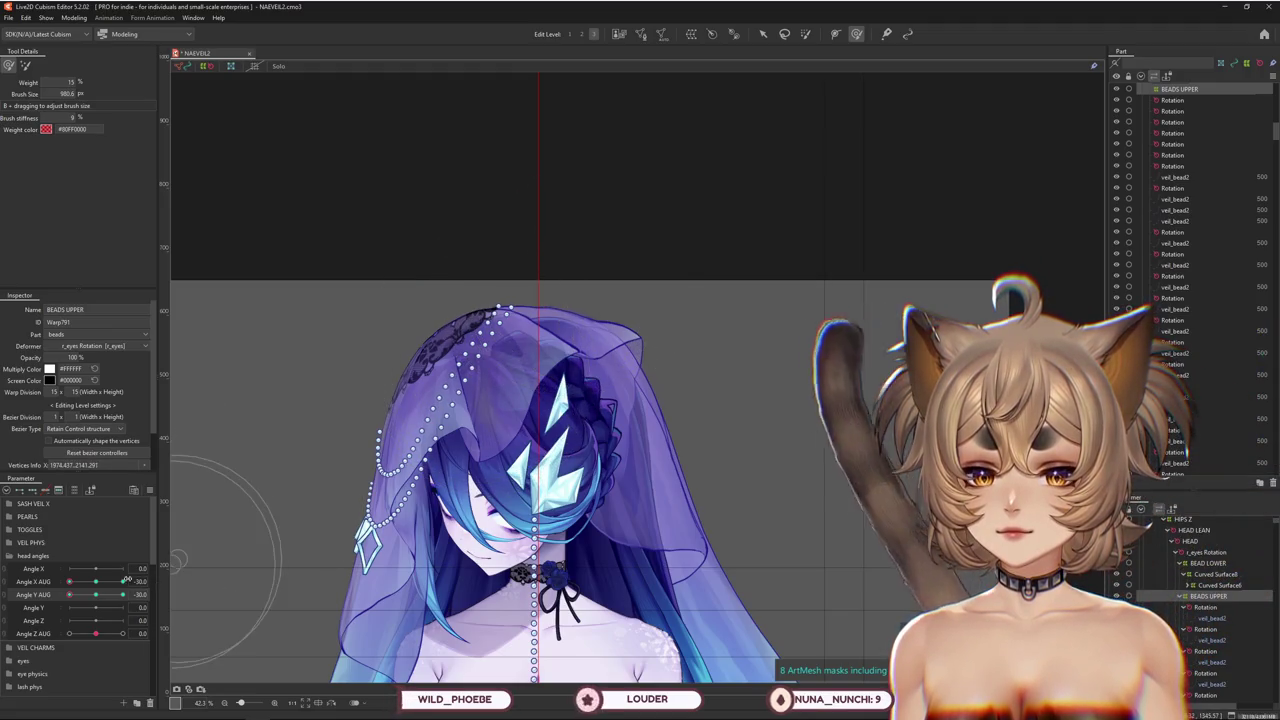
{"action": "left_click_drag", "start_coordinate": [127, 580], "coordinate": [63, 594]}
{"action": "left_click_drag", "start_coordinate": [430, 400], "coordinate": [405, 478]}
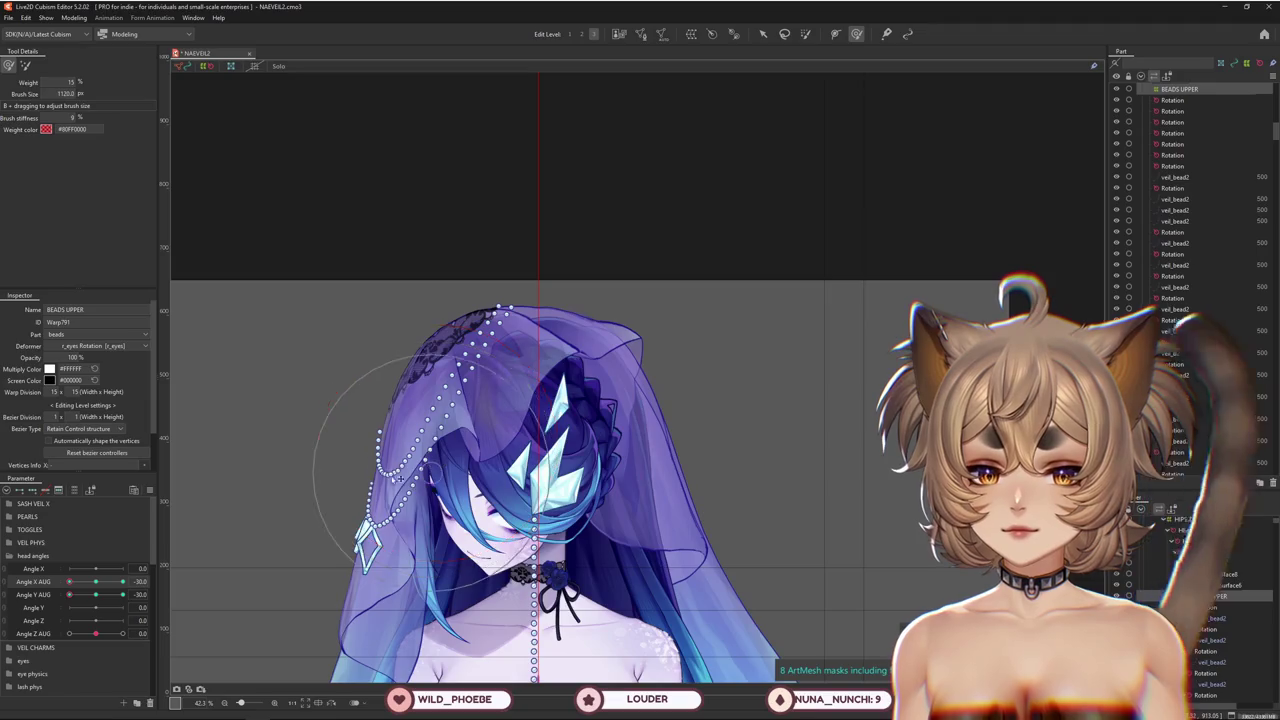
{"action": "mouse_move", "coordinate": [107, 615]}
{"action": "left_mouse_down"}
{"action": "mouse_move", "coordinate": [66, 600]}
{"action": "mouse_move", "coordinate": [143, 592]}
{"action": "left_mouse_up"}
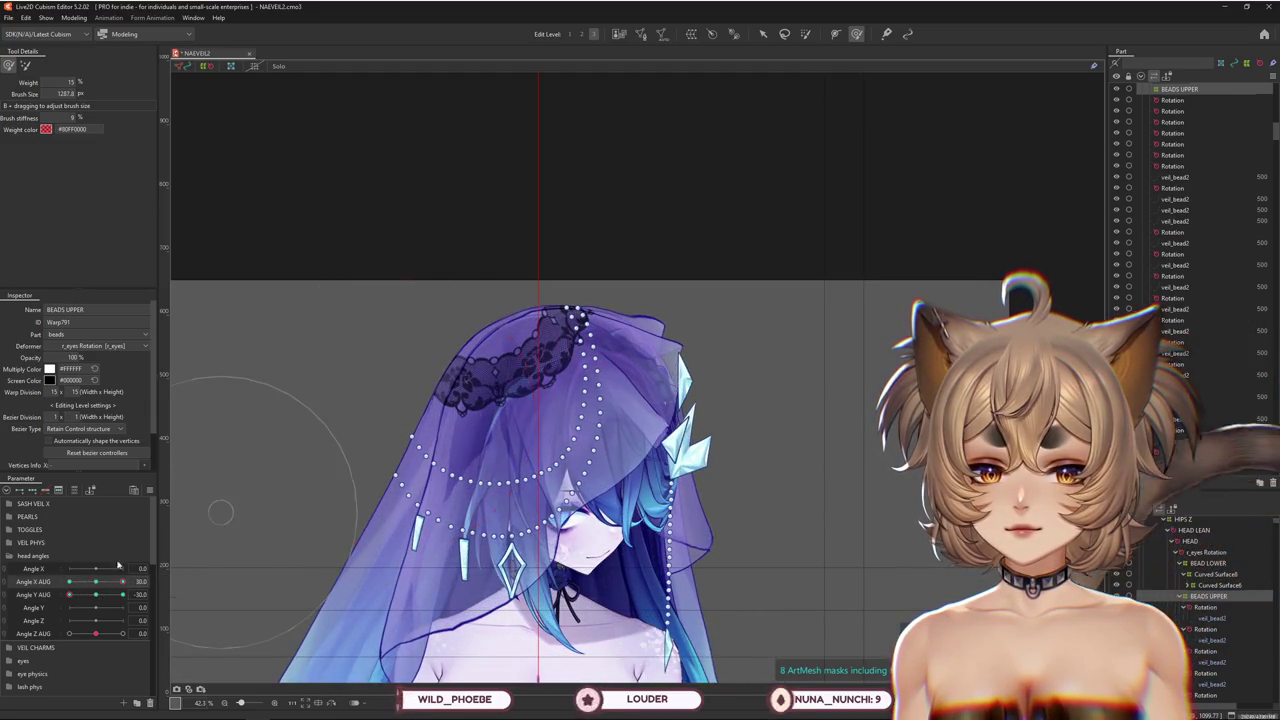
Push the bead strands upward on the upper veil, then set Angle Y AUG +30 and Angle X AUG 0
{"action": "left_click_drag", "start_coordinate": [520, 500], "coordinate": [544, 484]}
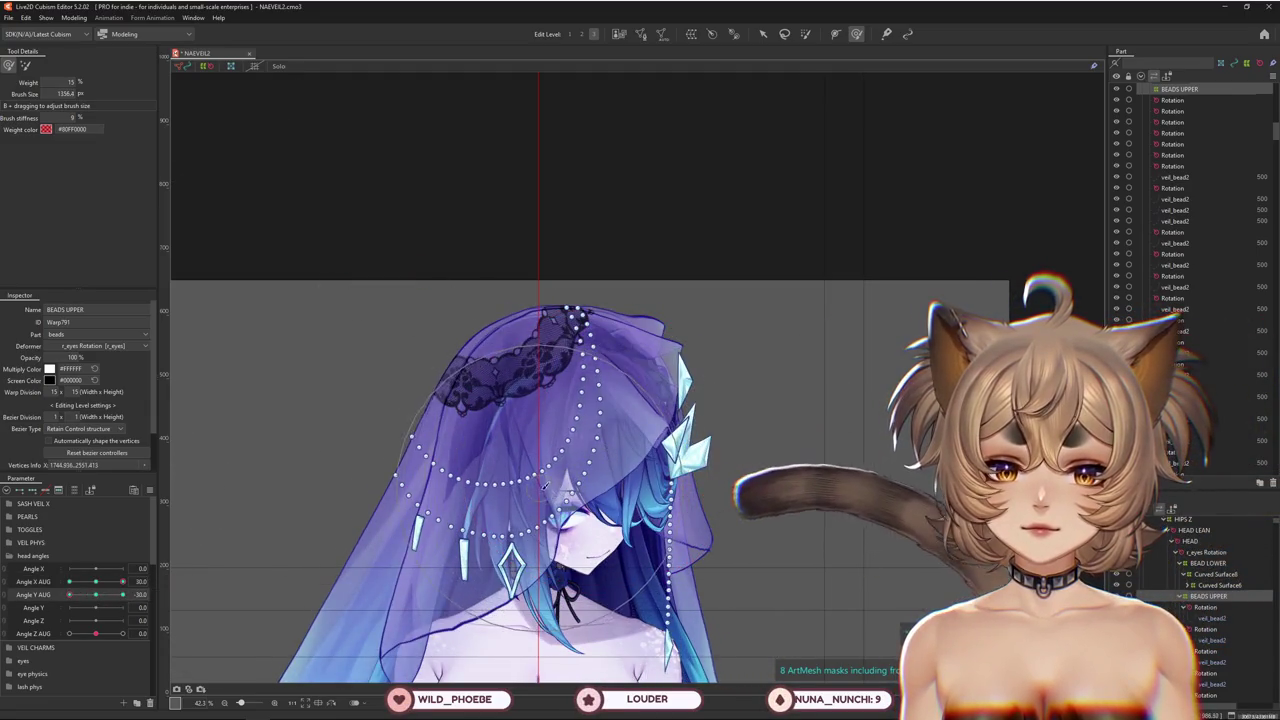
{"action": "left_click_drag", "start_coordinate": [484, 512], "coordinate": [392, 395]}
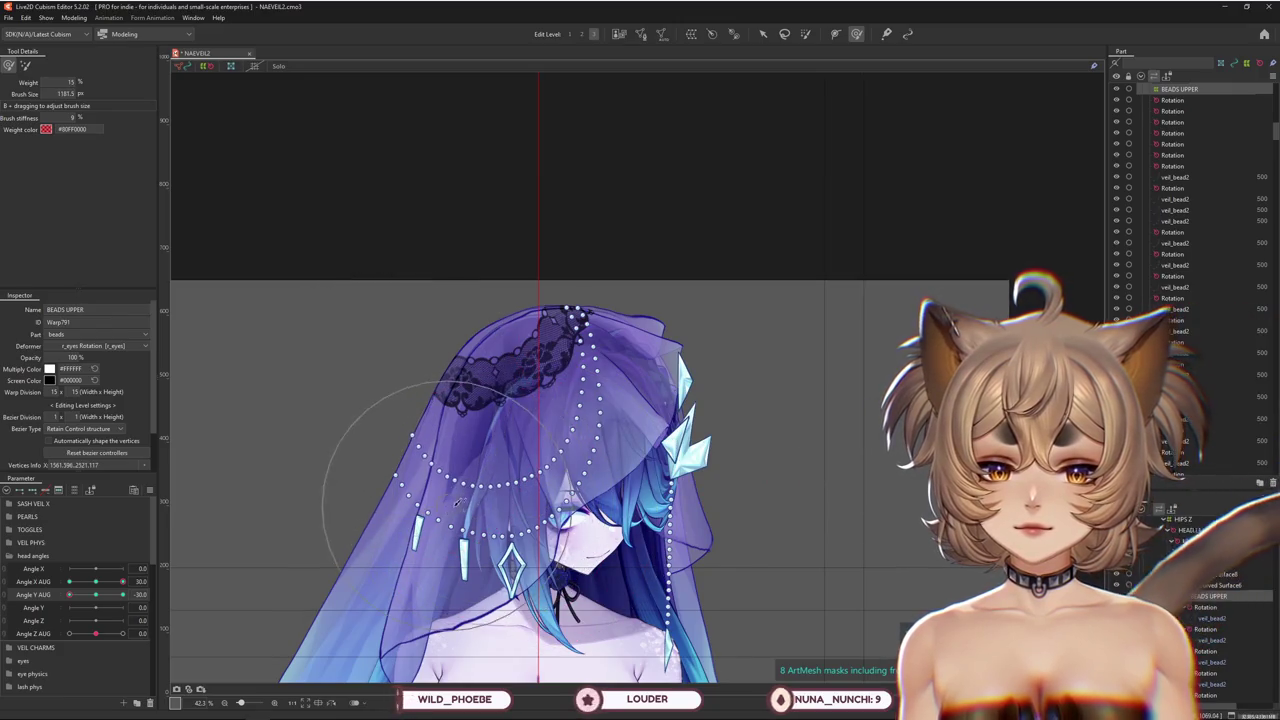
{"action": "left_click_drag", "start_coordinate": [517, 521], "coordinate": [590, 427]}
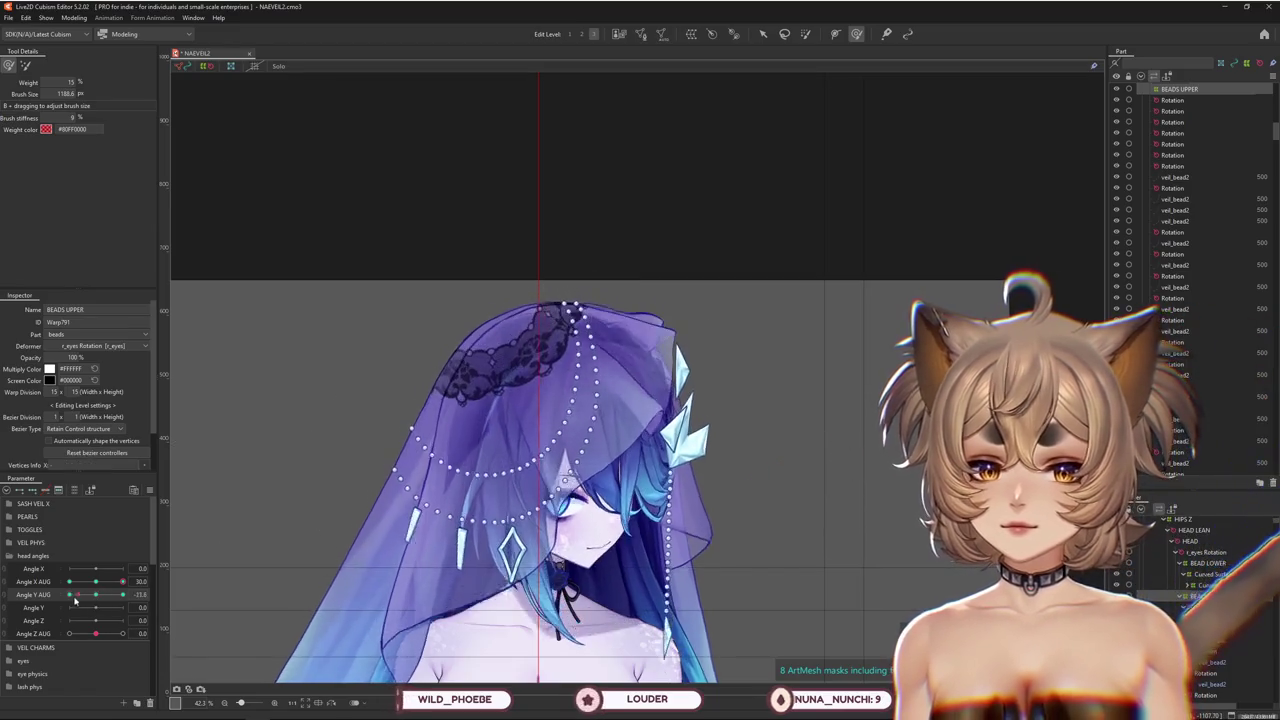
{"action": "mouse_move", "coordinate": [96, 594]}
{"action": "left_mouse_down"}
{"action": "mouse_move", "coordinate": [139, 596]}
{"action": "mouse_move", "coordinate": [63, 585]}
{"action": "mouse_move", "coordinate": [157, 583]}
{"action": "left_mouse_up"}
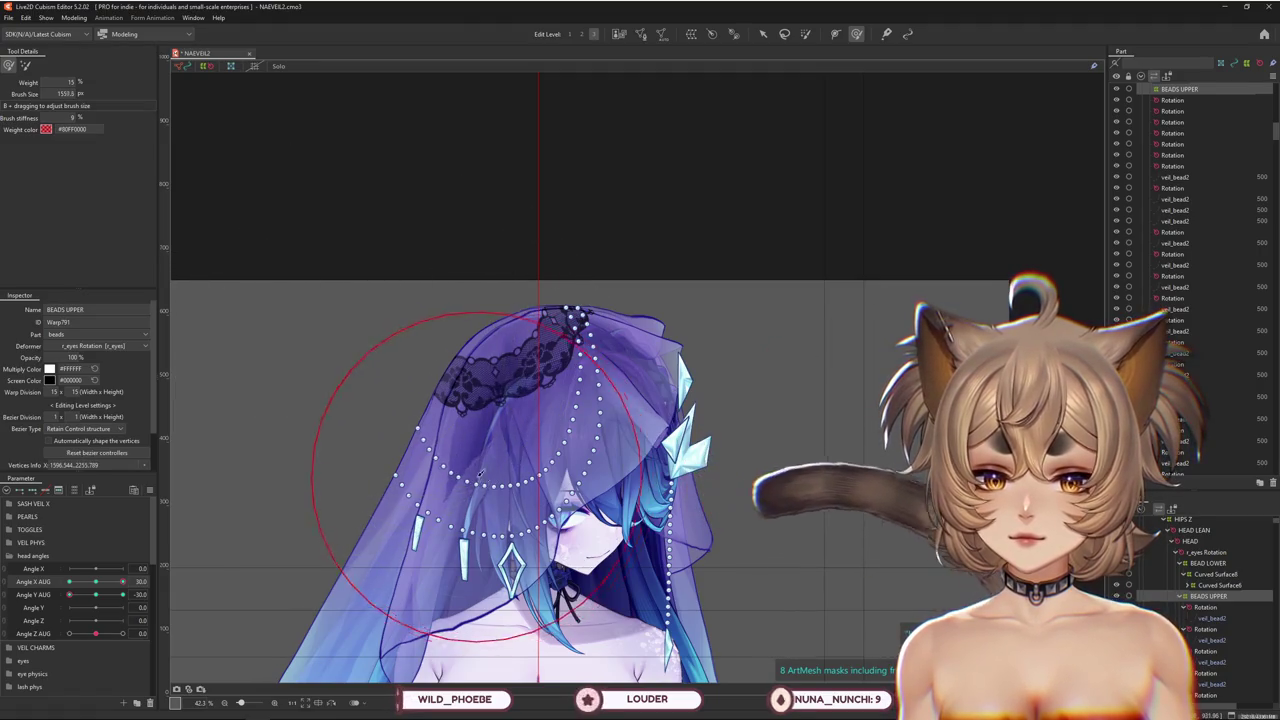
{"action": "left_click_drag", "start_coordinate": [122, 581], "coordinate": [70, 581]}
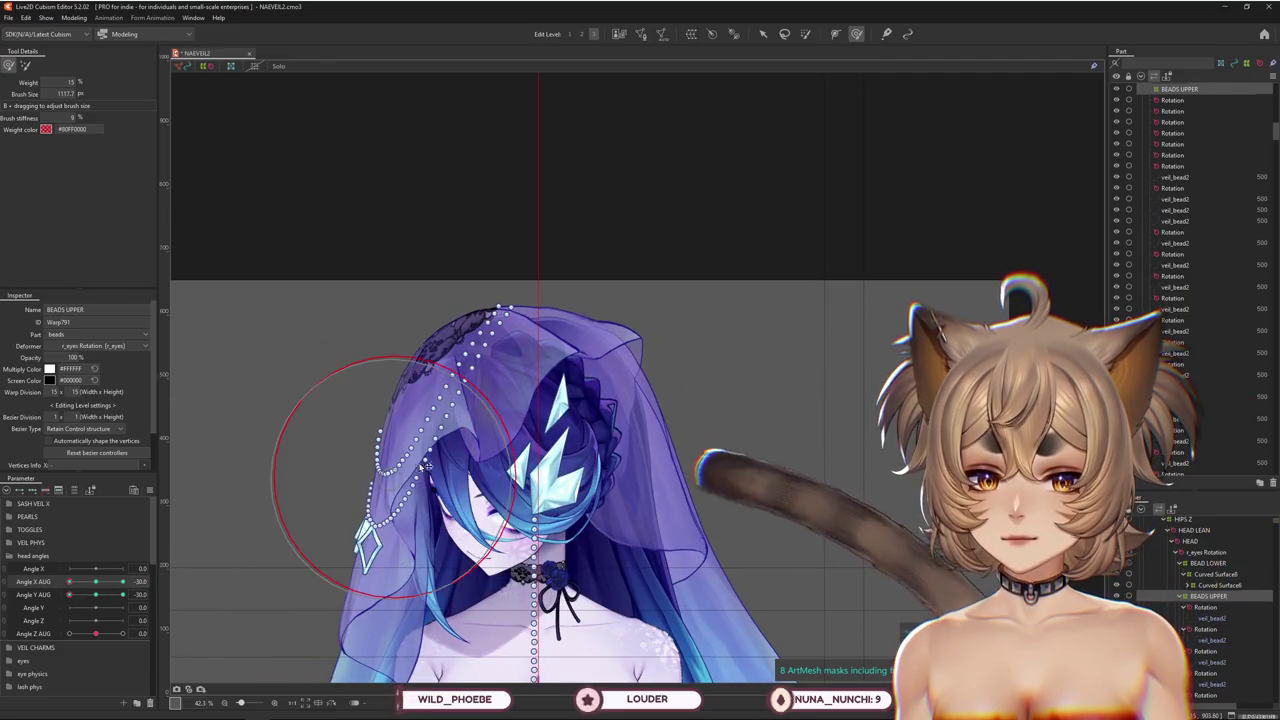
Move Angle Y AUG from -30 to 0 while zooming in on the veil crown
{"action": "scroll", "coordinate": [470, 475], "scroll_direction": "down", "scroll_amount": 2}
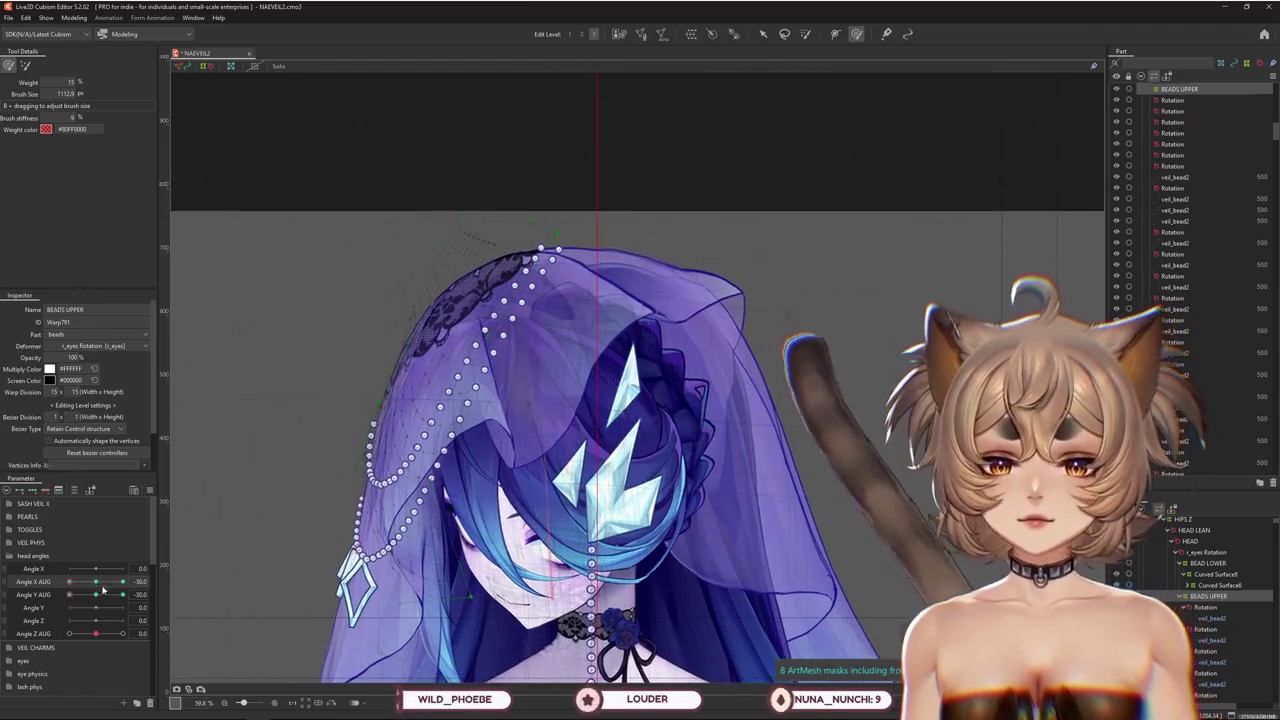
{"action": "scroll", "coordinate": [464, 432], "scroll_direction": "up", "scroll_amount": 3}
{"action": "scroll", "coordinate": [550, 377], "scroll_direction": "up", "scroll_amount": 4}
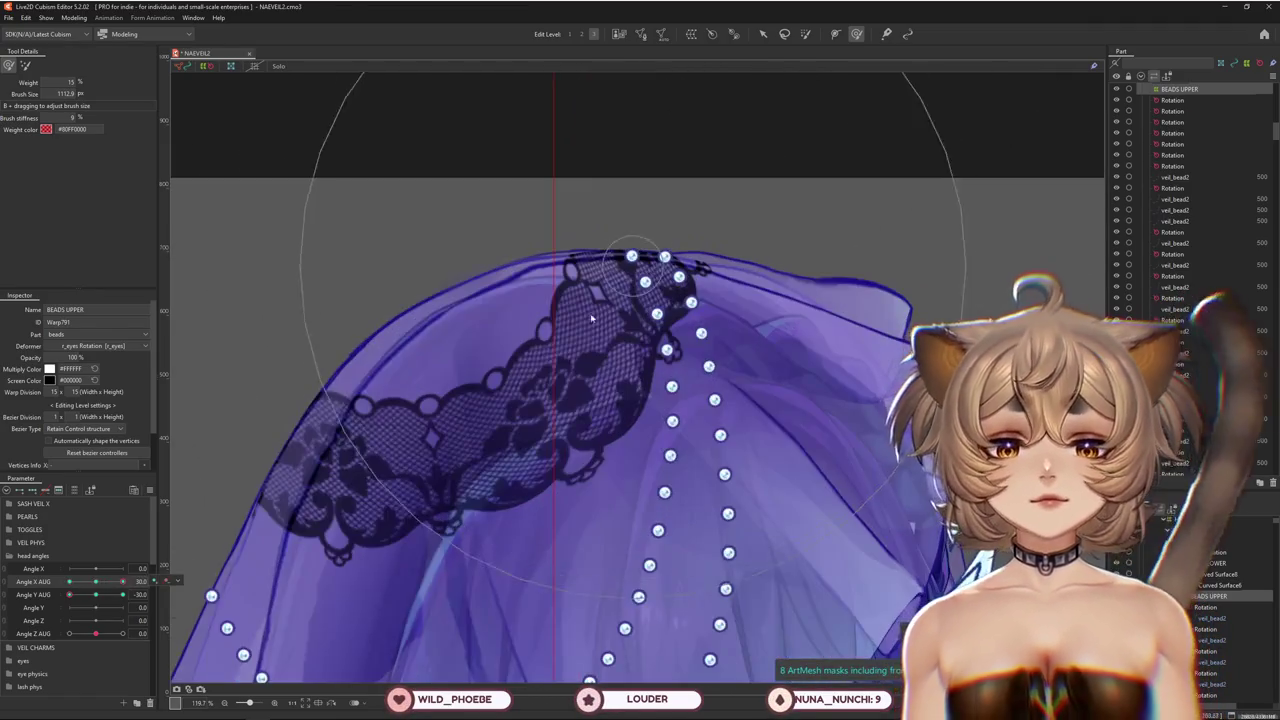
{"action": "left_click_drag", "start_coordinate": [69, 594], "coordinate": [122, 595]}
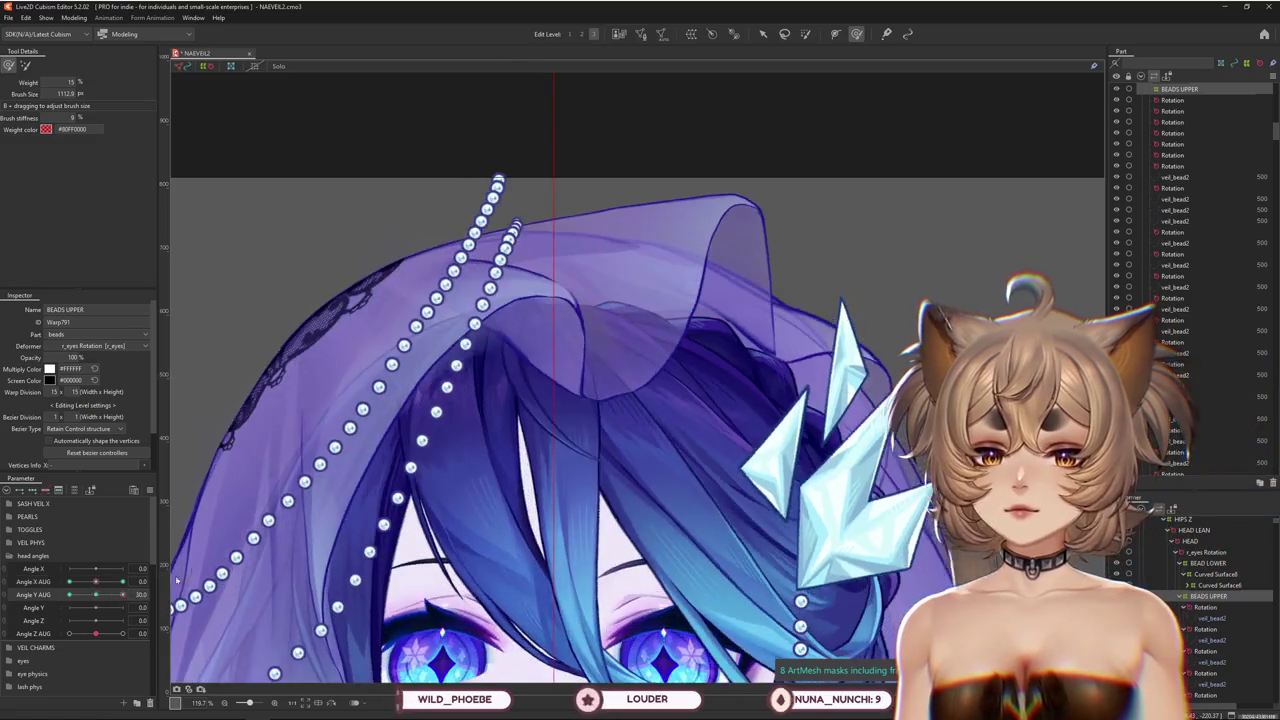
{"action": "scroll", "coordinate": [486, 372], "scroll_direction": "down", "scroll_amount": 2}
{"action": "scroll", "coordinate": [486, 372], "scroll_direction": "down", "scroll_amount": 1}
{"action": "scroll", "coordinate": [486, 372], "scroll_direction": "down", "scroll_amount": 1}
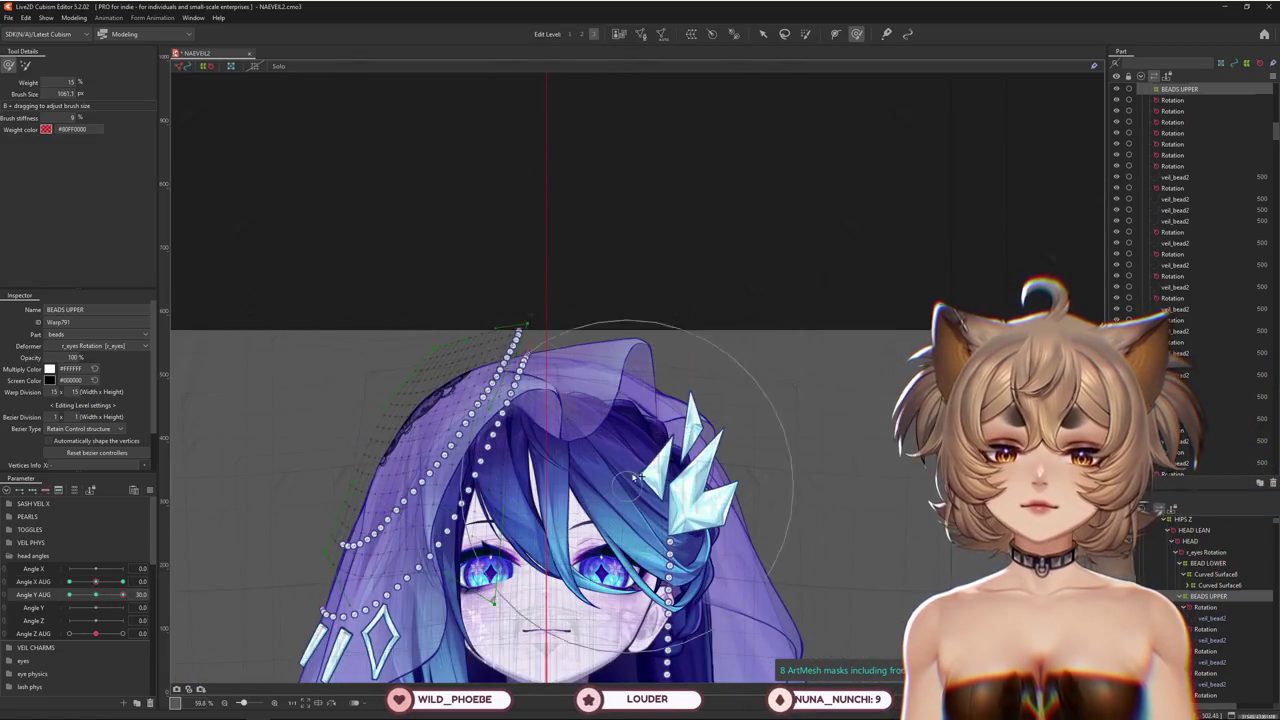
{"action": "scroll", "coordinate": [560, 290], "scroll_direction": "up", "scroll_amount": 2}
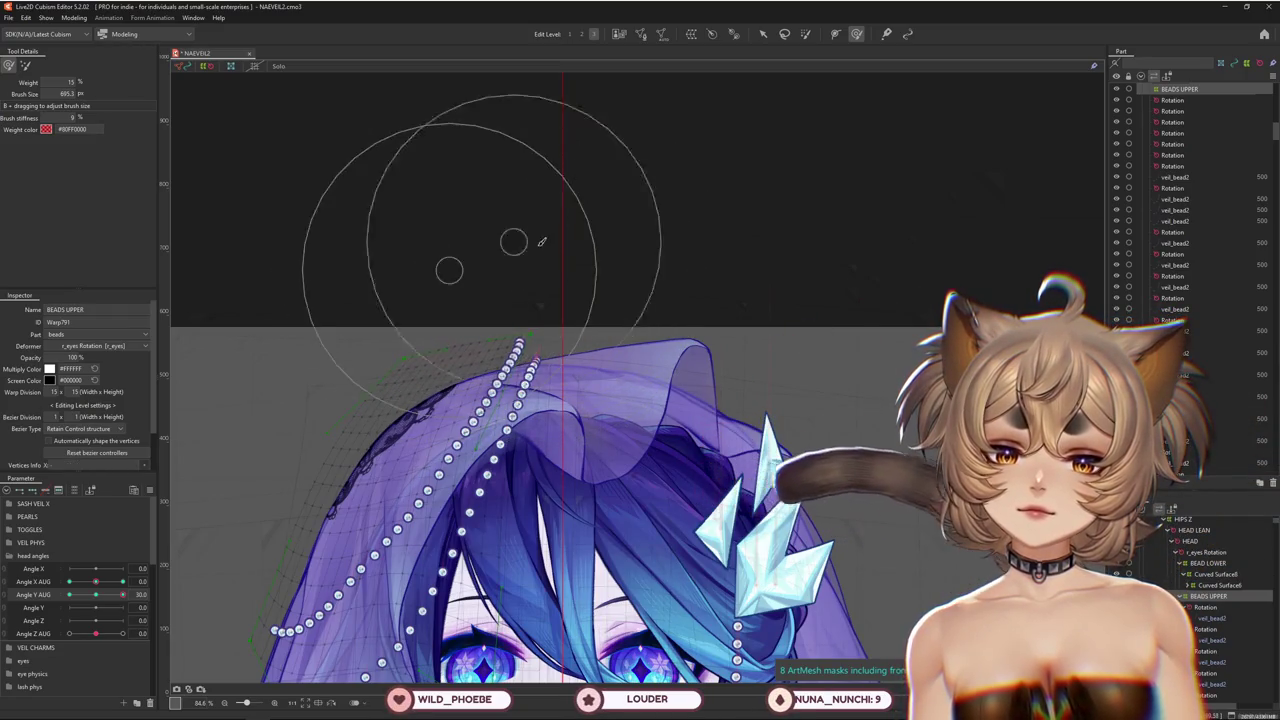
Resize the brush down to about 482 over the crown beads and reframe the whole veiled face
{"action": "left_click_drag", "start_coordinate": [592, 260], "coordinate": [546, 262]}
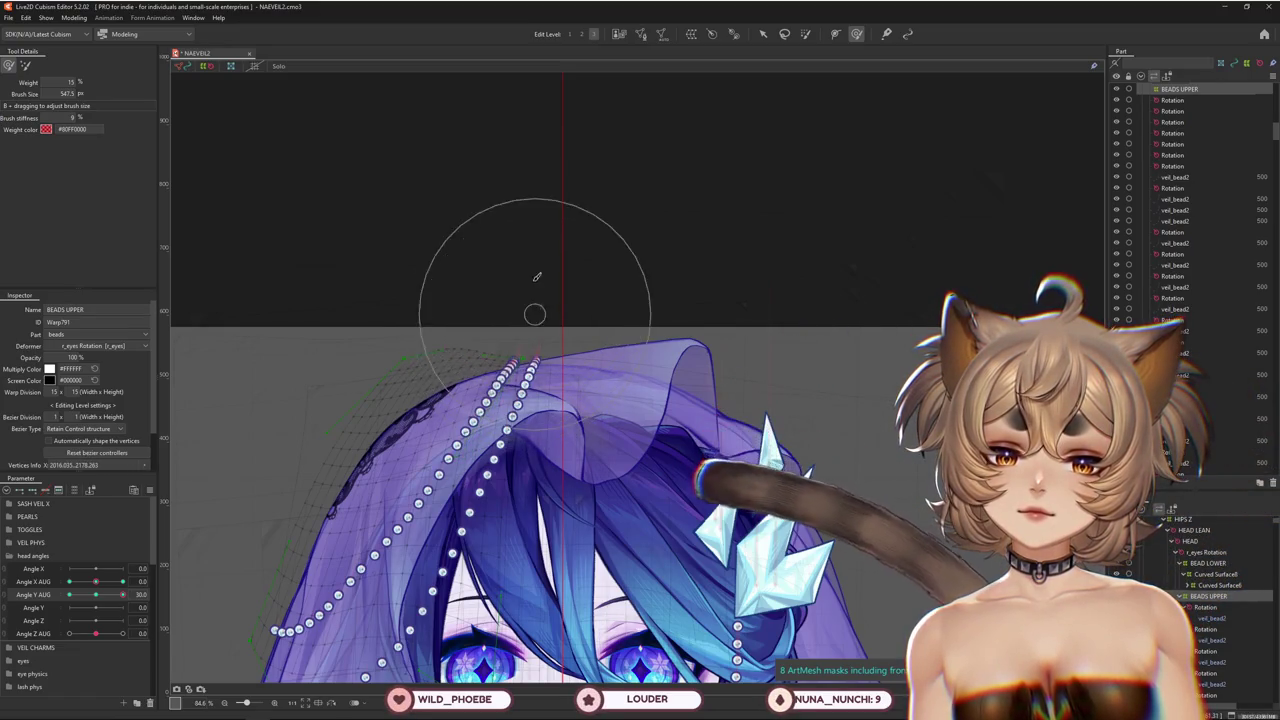
{"action": "left_click_drag", "start_coordinate": [467, 254], "coordinate": [435, 247]}
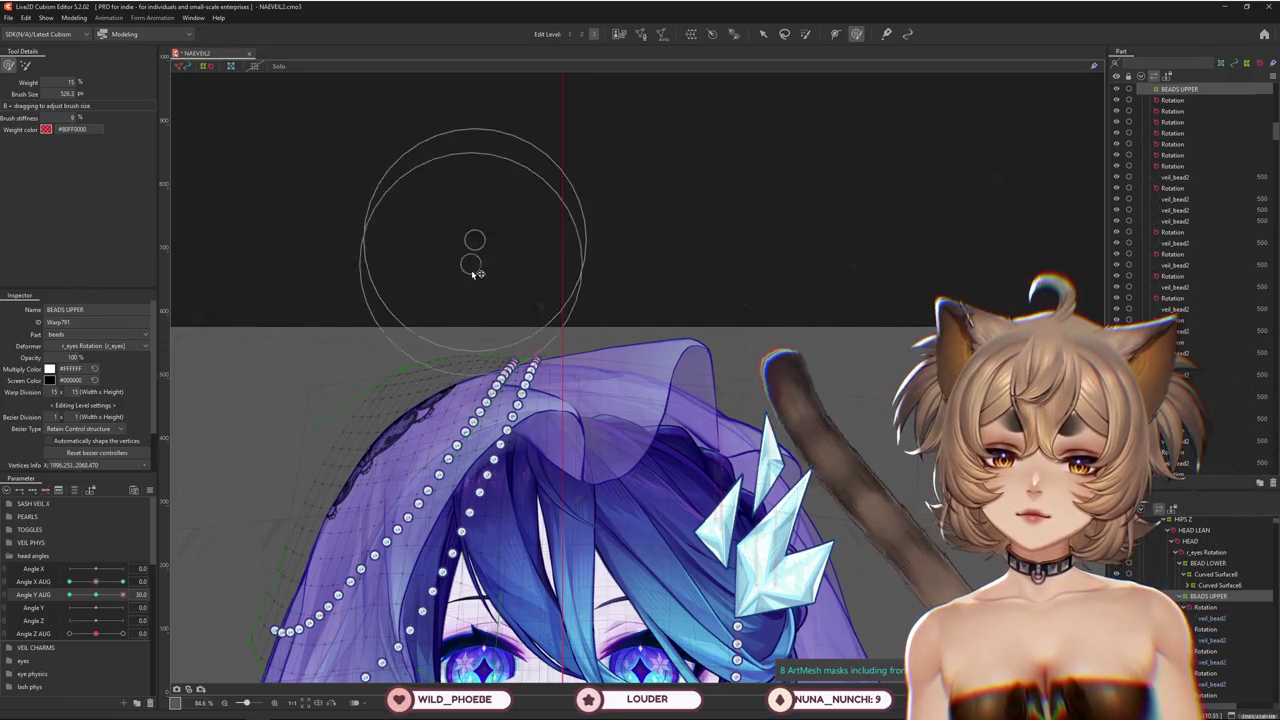
{"action": "left_click_drag", "start_coordinate": [471, 243], "coordinate": [469, 258]}
{"action": "scroll", "coordinate": [443, 263], "scroll_direction": "up", "scroll_amount": 2}
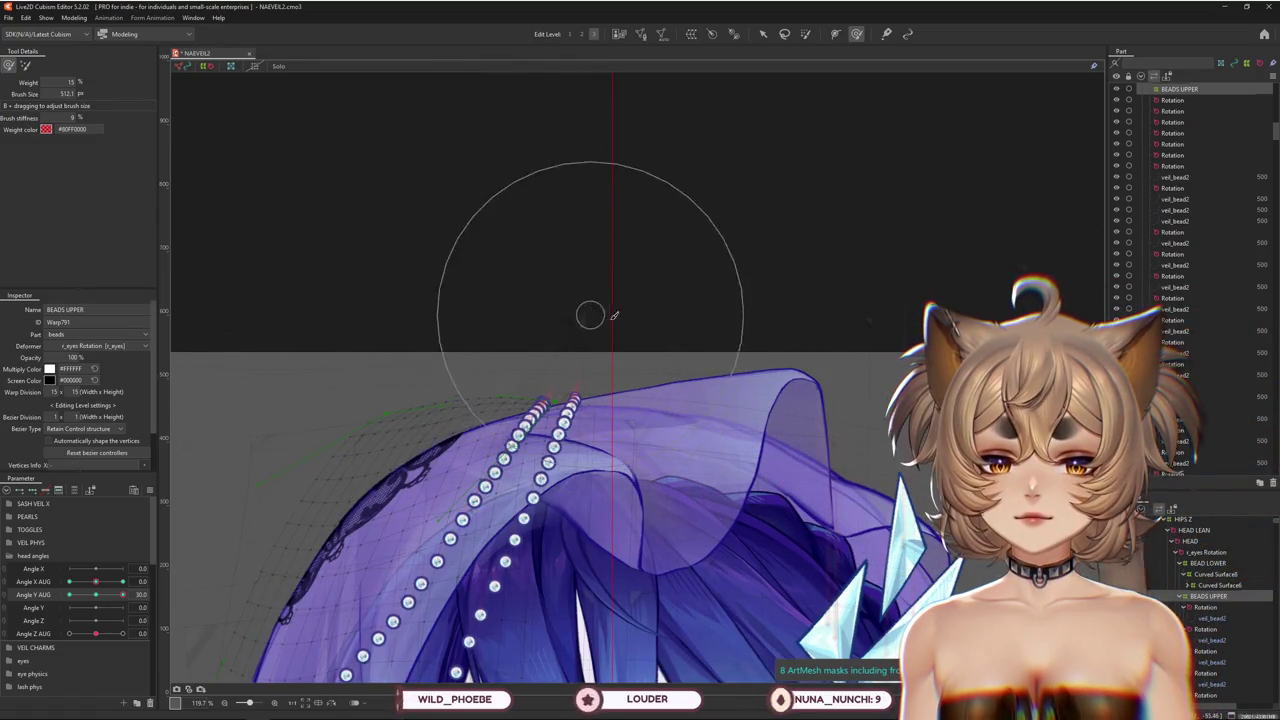
{"action": "left_click_drag", "start_coordinate": [471, 296], "coordinate": [423, 314]}
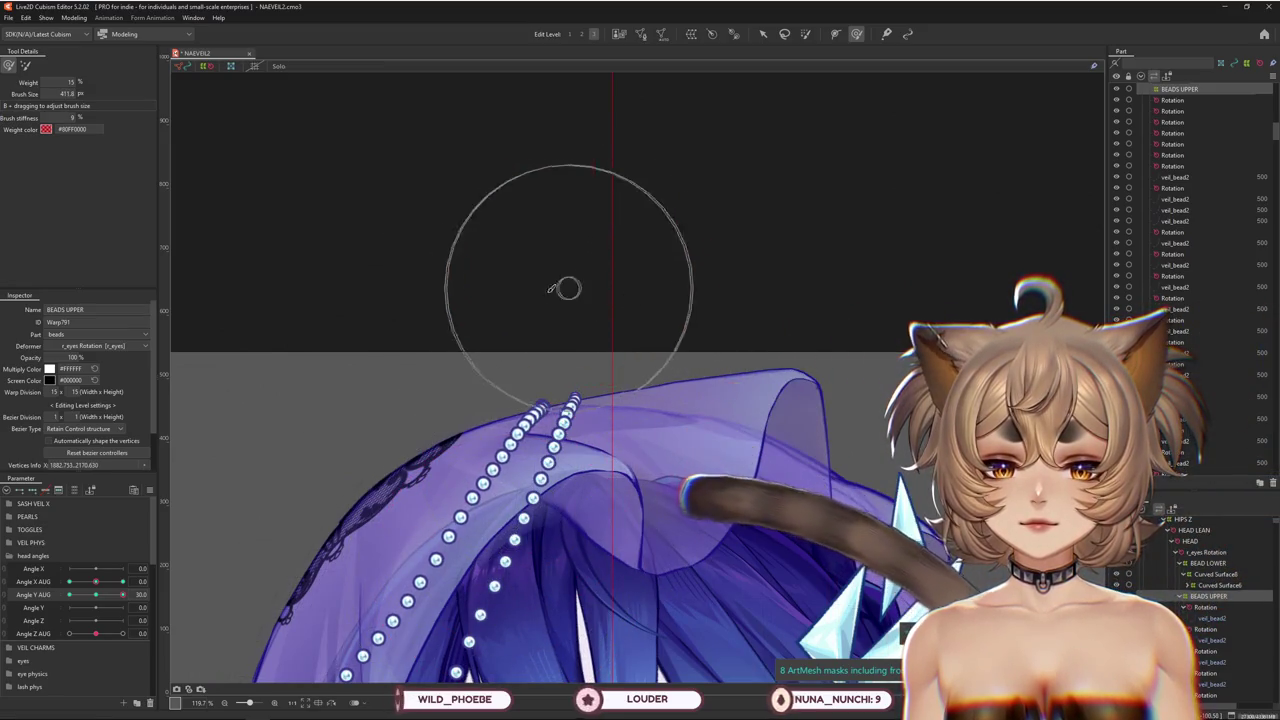
{"action": "scroll", "coordinate": [620, 443], "scroll_direction": "down", "scroll_amount": 2}
{"action": "left_click_drag", "start_coordinate": [620, 443], "coordinate": [564, 314]}
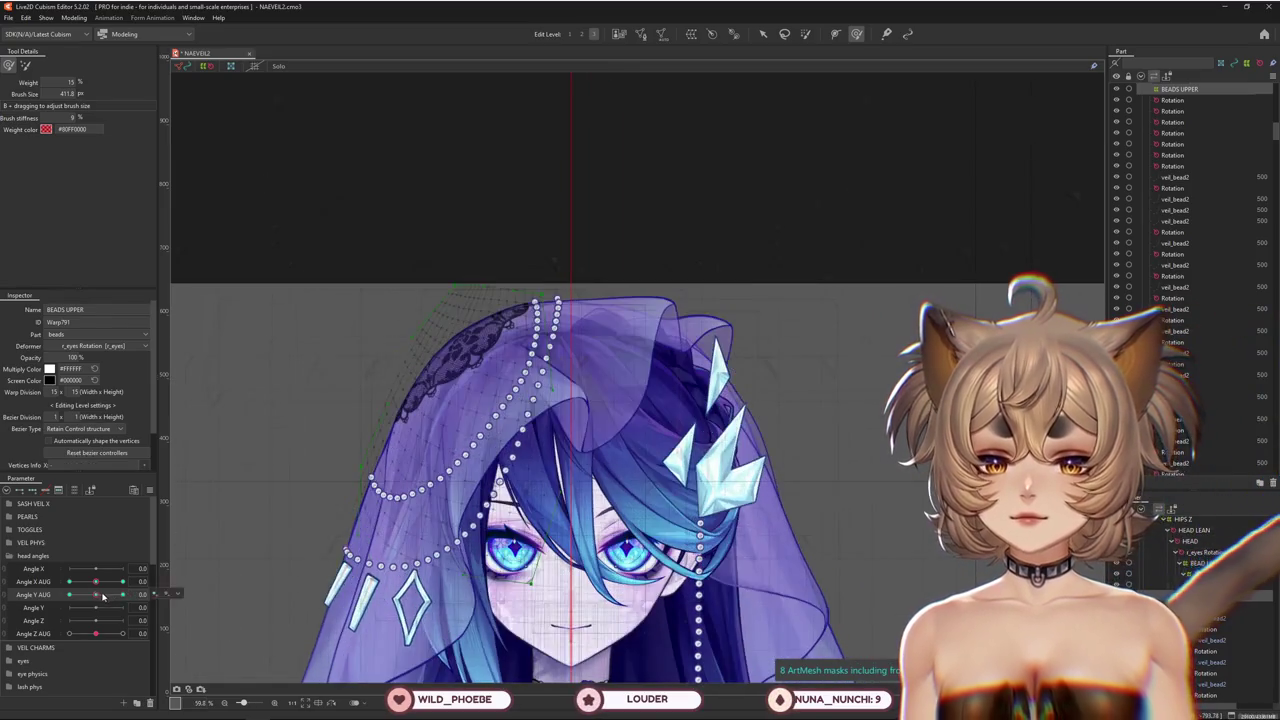
Tilt the head to Angle Y AUG 30 and back to neutral, previewing the BEADS UPPER strands
{"action": "mouse_move", "coordinate": [123, 594]}
{"action": "left_mouse_down"}
{"action": "mouse_move", "coordinate": [137, 591]}
{"action": "mouse_move", "coordinate": [99, 597]}
{"action": "mouse_move", "coordinate": [131, 593]}
{"action": "left_mouse_up"}
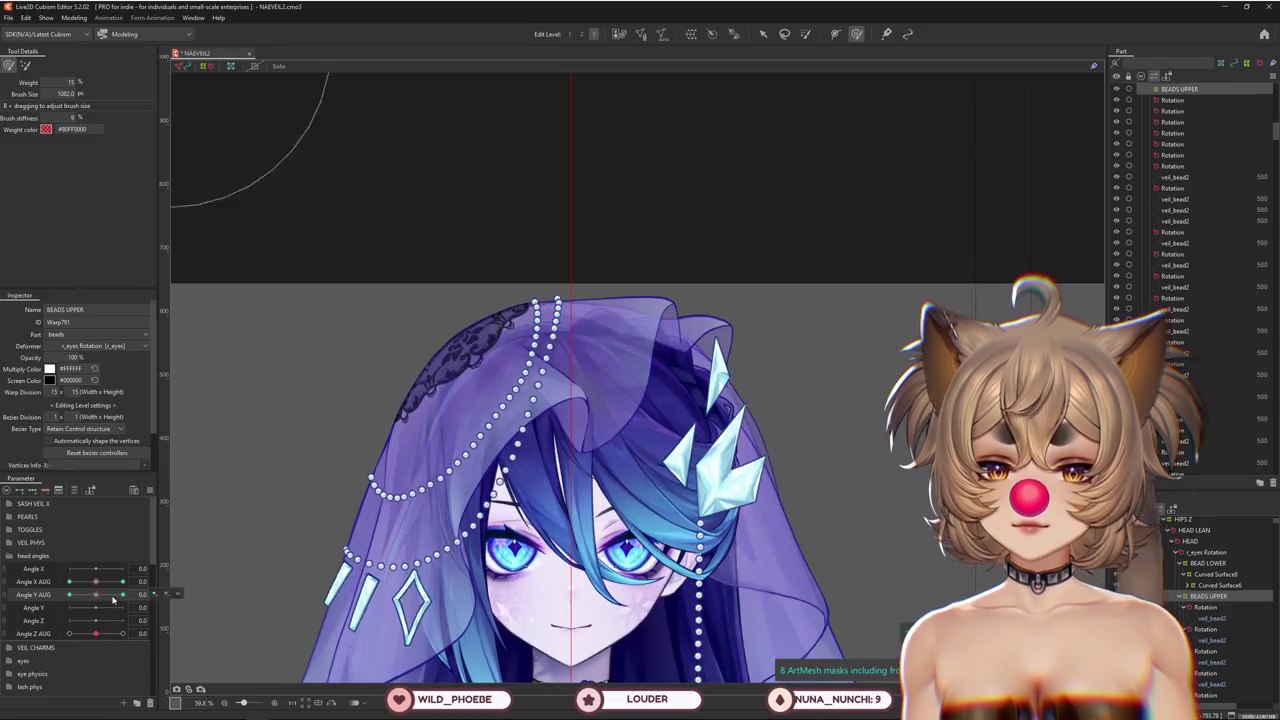
{"action": "left_click_drag", "start_coordinate": [99, 597], "coordinate": [152, 591]}
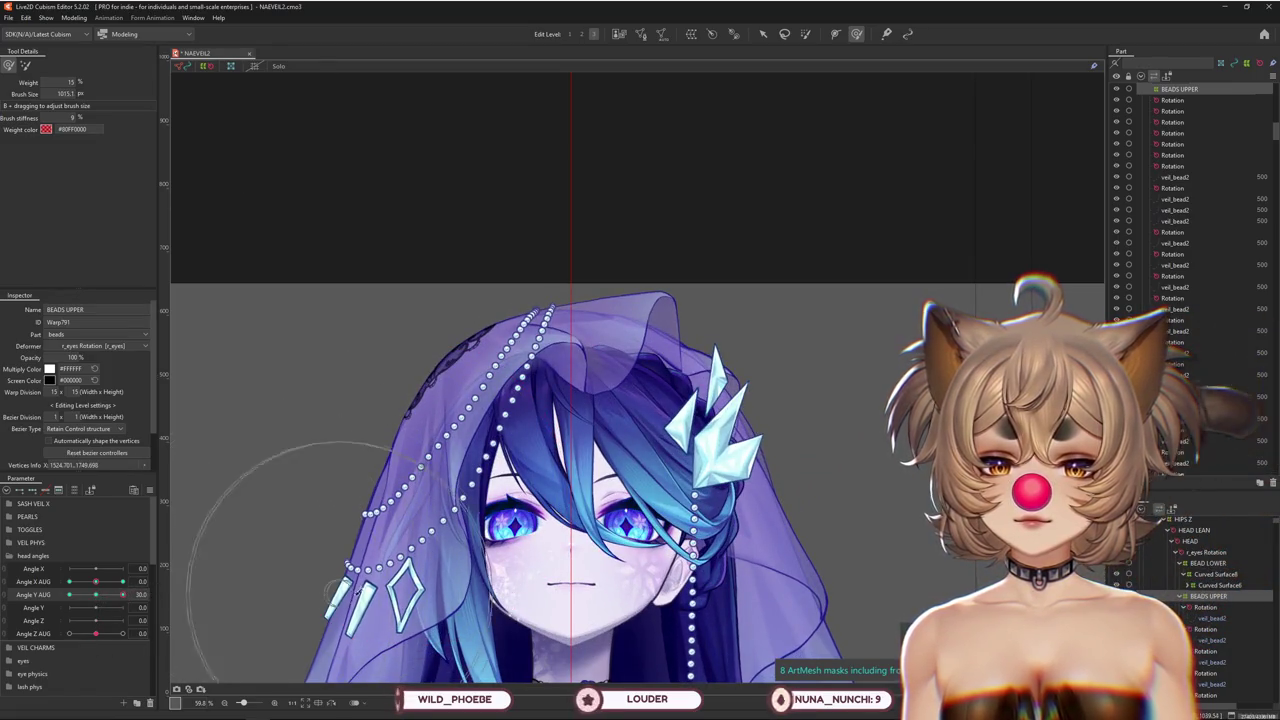
{"action": "scroll", "coordinate": [356, 591], "scroll_direction": "up", "scroll_amount": 2}
{"action": "scroll", "coordinate": [345, 550], "scroll_direction": "up", "scroll_amount": 1}
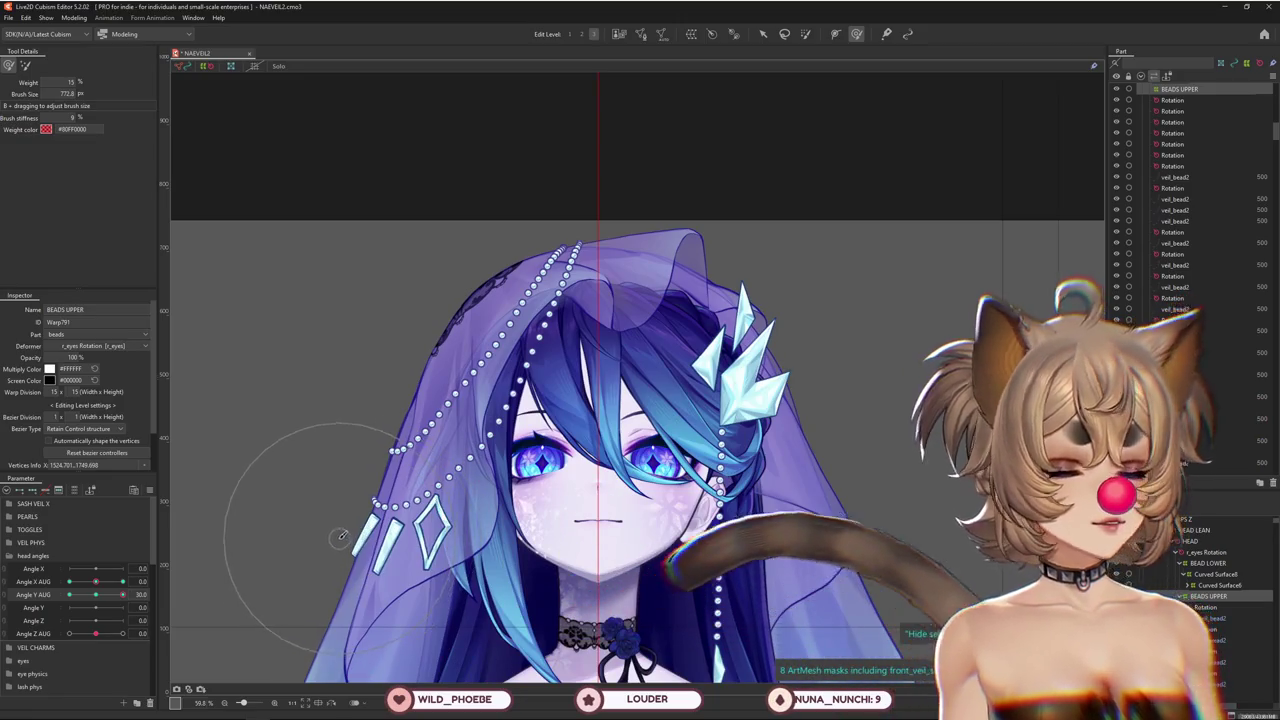
{"action": "scroll", "coordinate": [341, 536], "scroll_direction": "up", "scroll_amount": 1}
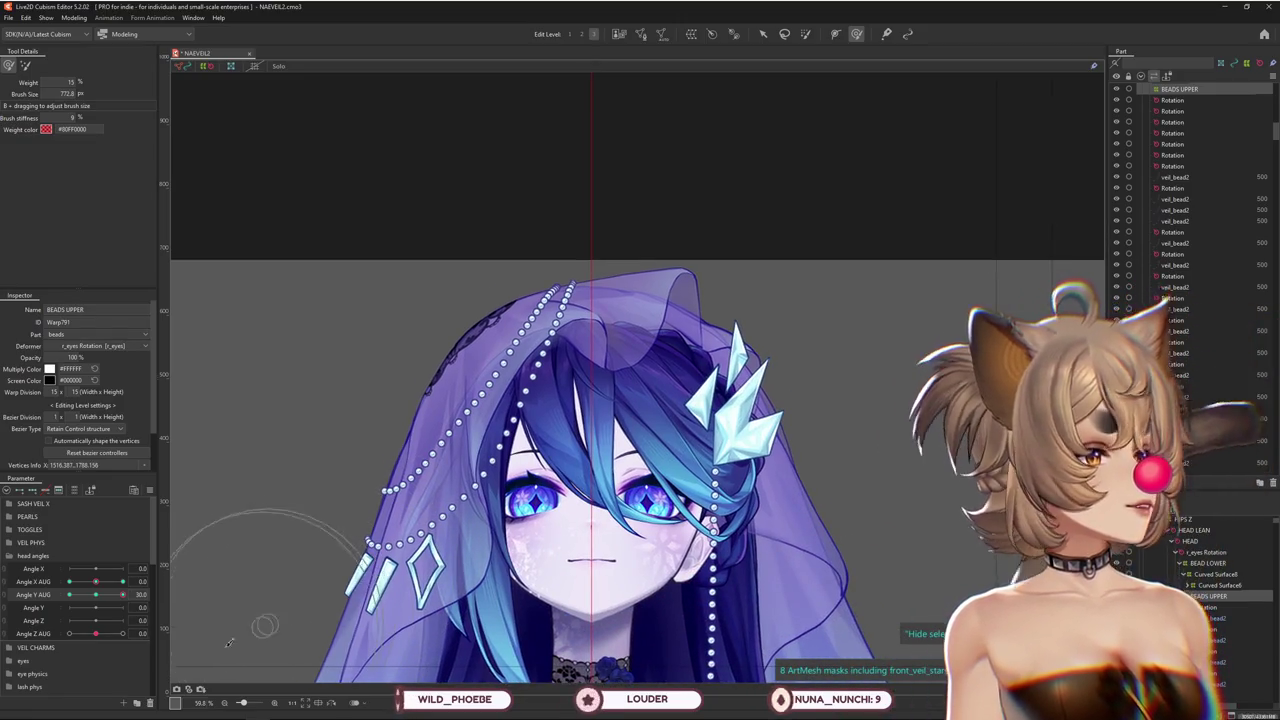
{"action": "mouse_move", "coordinate": [122, 594]}
{"action": "left_mouse_down"}
{"action": "mouse_move", "coordinate": [96, 594]}
{"action": "mouse_move", "coordinate": [182, 570]}
{"action": "left_mouse_up"}
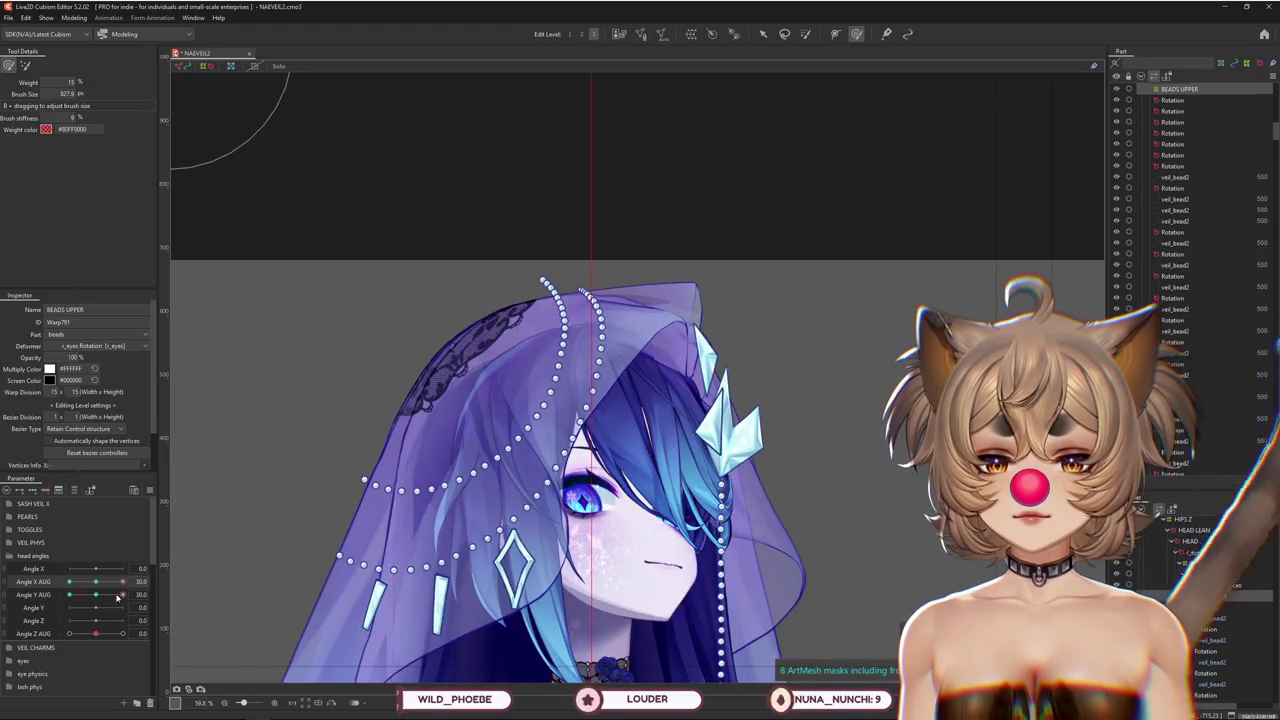
Turn the head and resize the weight brush to fit the veil top
{"action": "left_click_drag", "start_coordinate": [118, 596], "coordinate": [212, 530]}
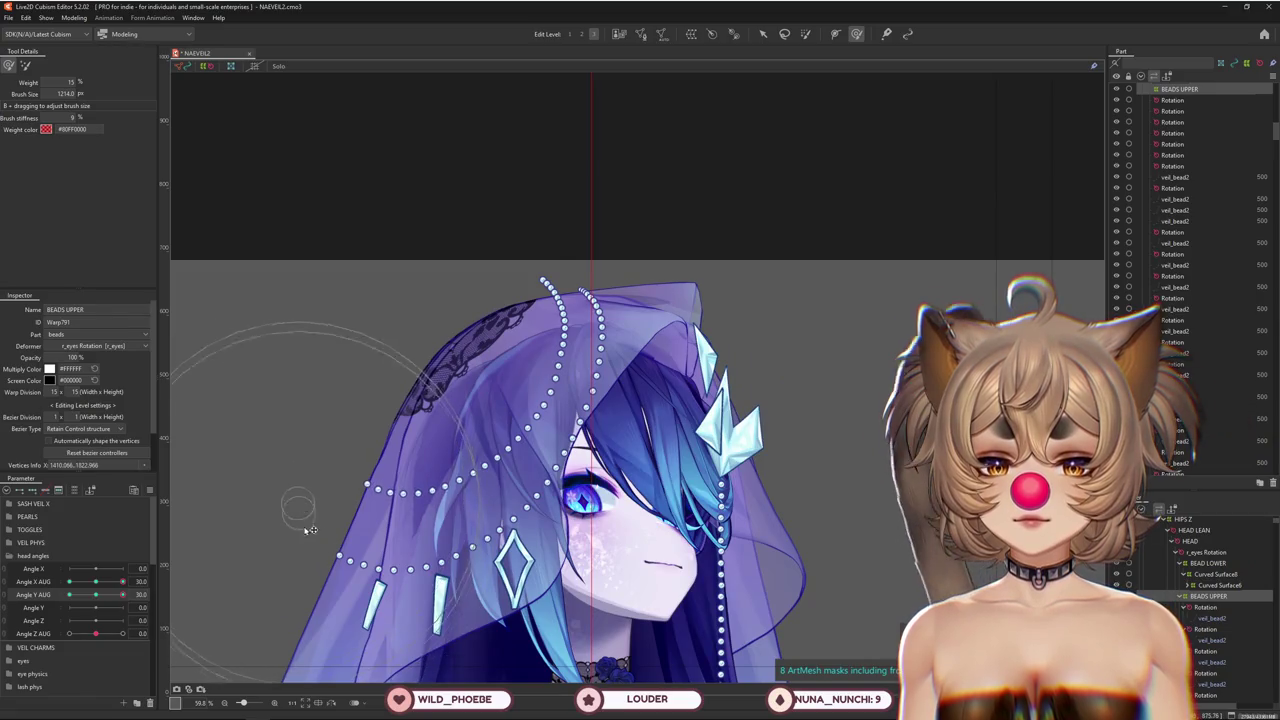
{"action": "left_click_drag", "start_coordinate": [310, 530], "coordinate": [530, 465]}
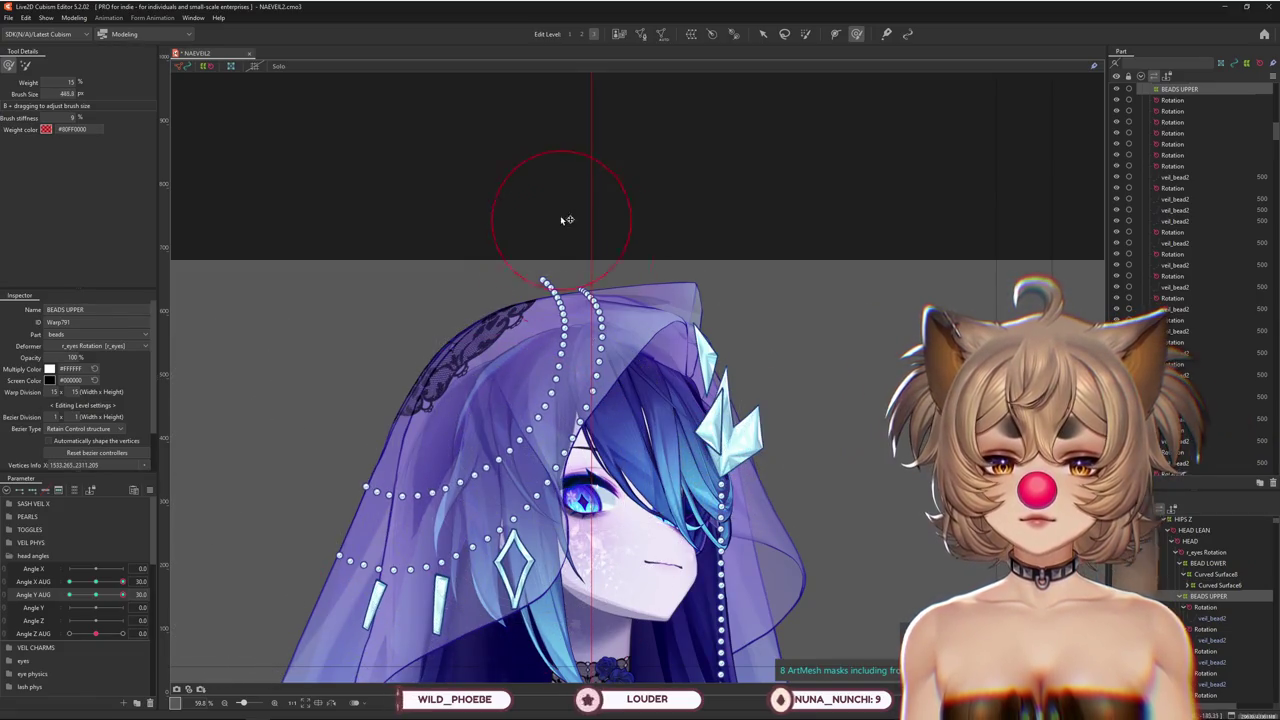
{"action": "scroll", "coordinate": [567, 219], "scroll_direction": "up", "scroll_amount": 1}
{"action": "left_click_drag", "start_coordinate": [531, 214], "coordinate": [523, 249]}
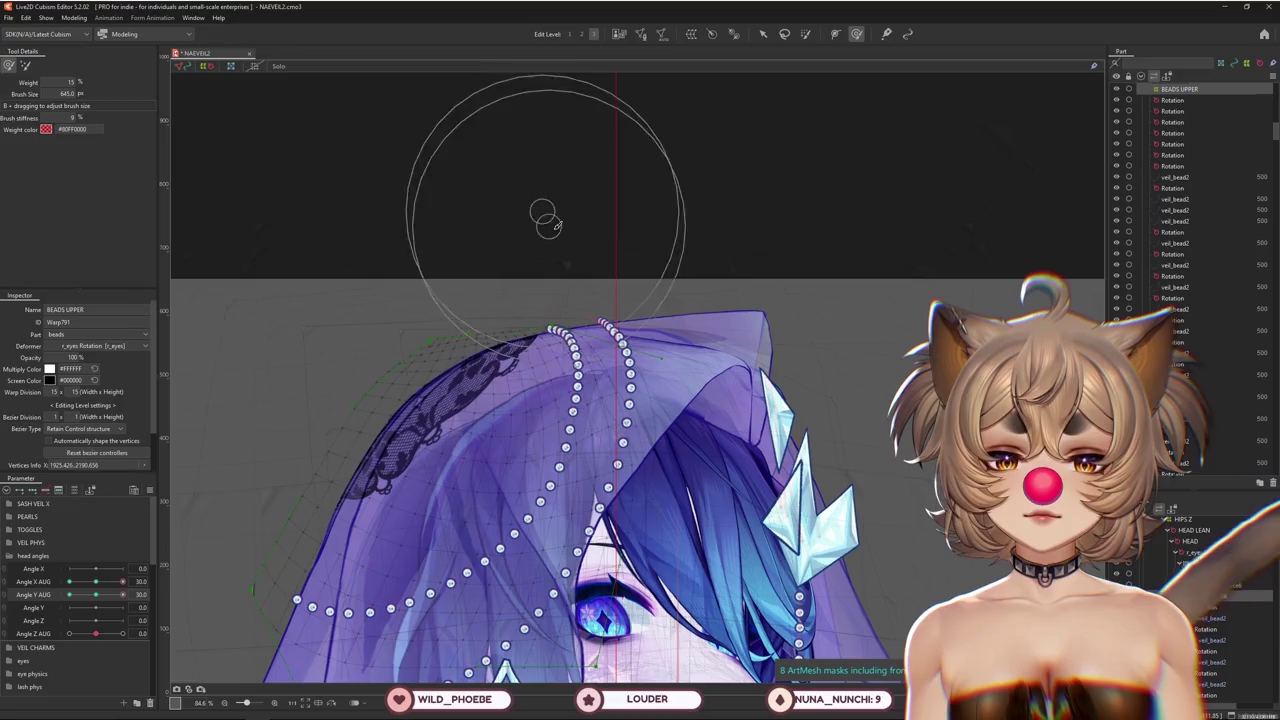
{"action": "left_click_drag", "start_coordinate": [566, 305], "coordinate": [516, 304]}
{"action": "left_click_drag", "start_coordinate": [100, 587], "coordinate": [60, 587]}
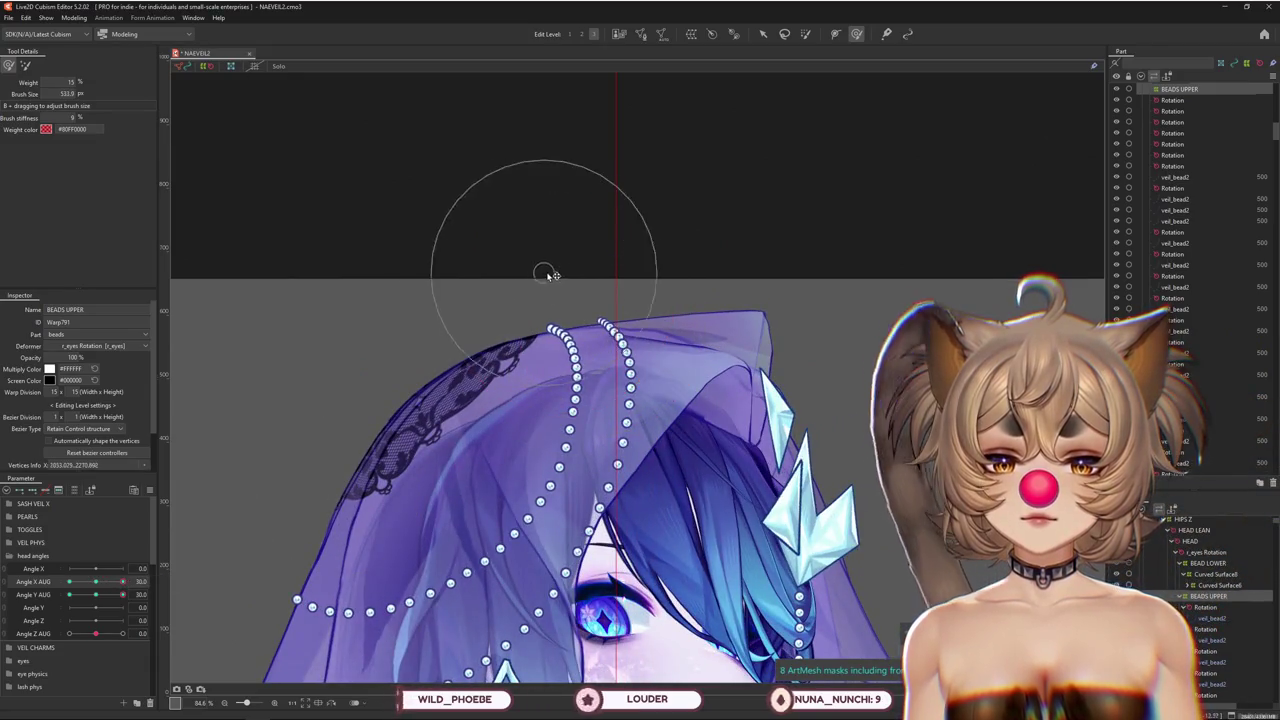
Paint weight over the bead tops and check them at eased head tilts and turns
{"action": "left_click_drag", "start_coordinate": [622, 306], "coordinate": [556, 364]}
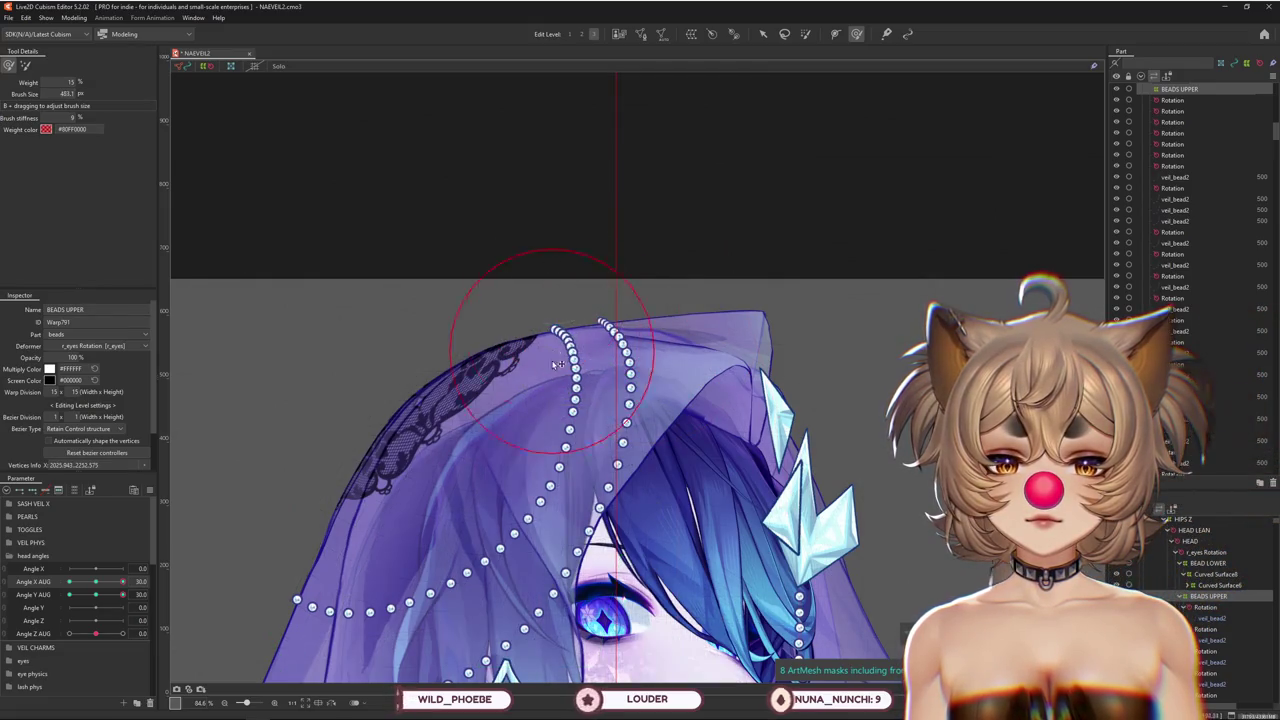
{"action": "scroll", "coordinate": [572, 370], "scroll_direction": "down", "scroll_amount": 3}
{"action": "left_click_drag", "start_coordinate": [122, 594], "coordinate": [478, 296]}
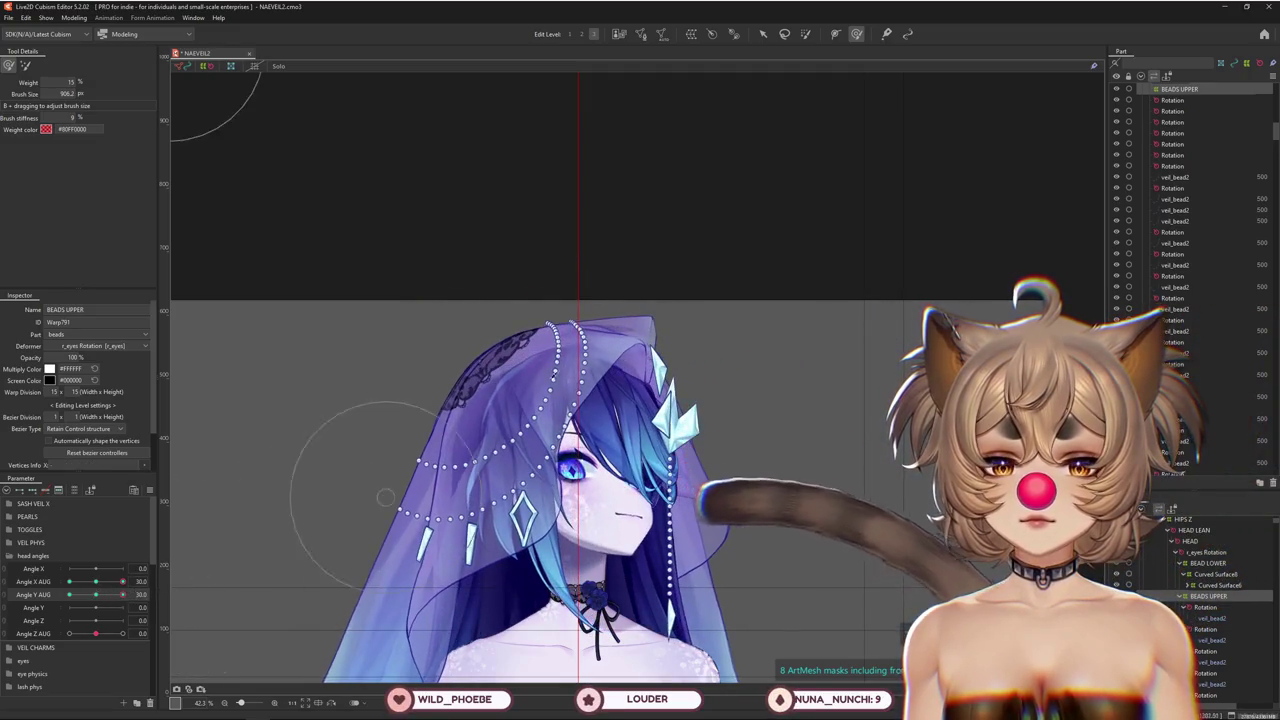
{"action": "scroll", "coordinate": [531, 290], "scroll_direction": "up", "scroll_amount": 5}
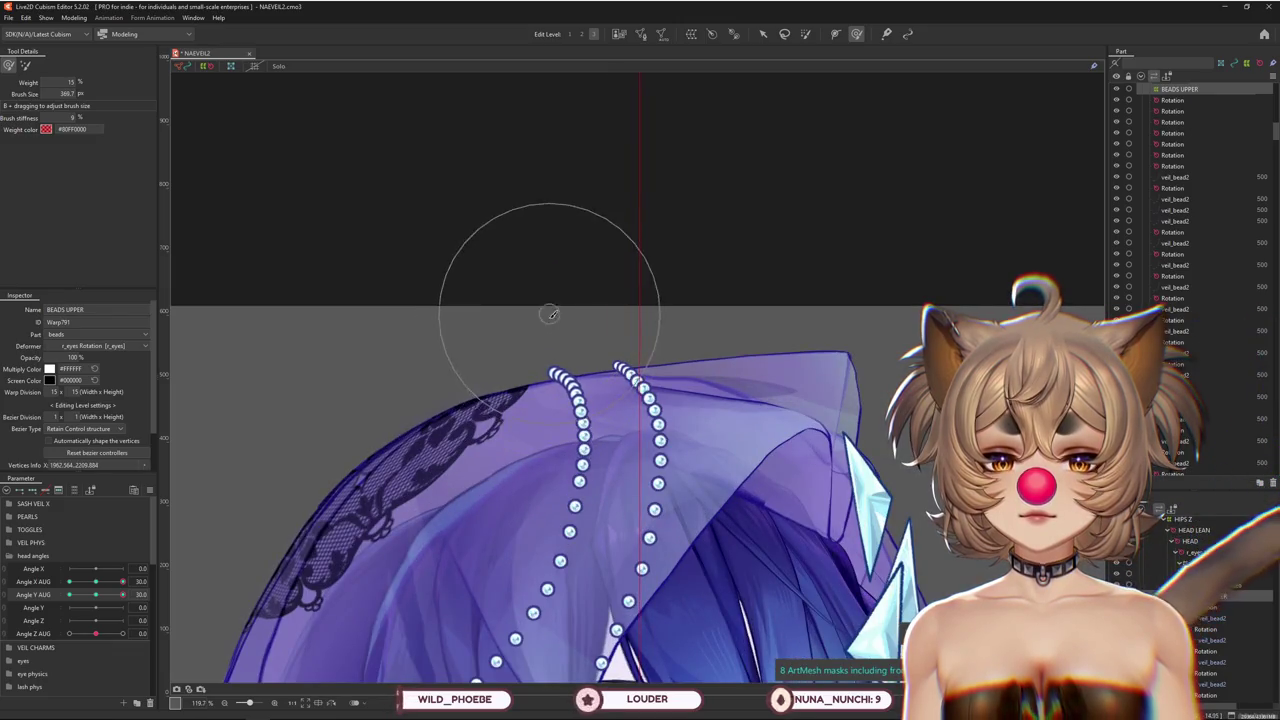
{"action": "scroll", "coordinate": [551, 314], "scroll_direction": "down", "scroll_amount": 2}
{"action": "mouse_move", "coordinate": [123, 581]}
{"action": "left_mouse_down"}
{"action": "mouse_move", "coordinate": [69, 581]}
{"action": "mouse_move", "coordinate": [123, 594]}
{"action": "left_mouse_up"}
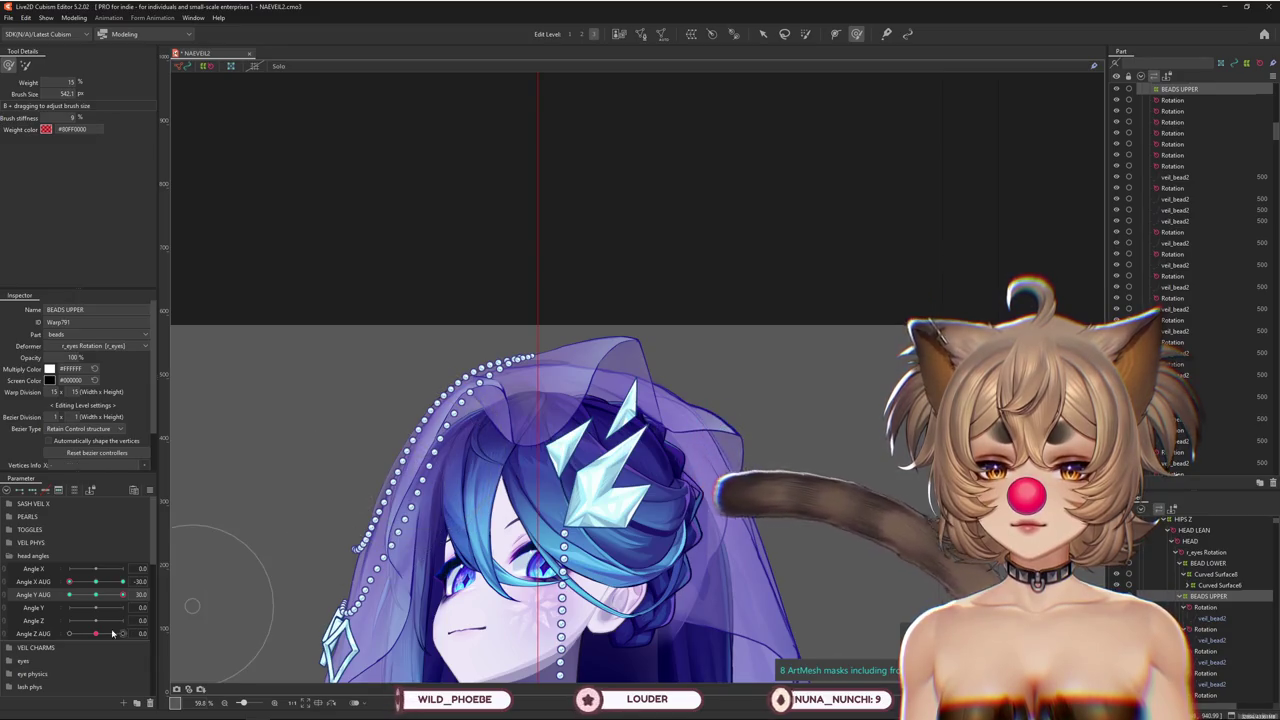
Tilt the head through Angle Y AUG 30, 0 and -30, enlarging the weight brush along the way
{"action": "left_click_drag", "start_coordinate": [101, 597], "coordinate": [123, 597]}
{"action": "scroll", "coordinate": [335, 501], "scroll_direction": "up", "scroll_amount": 3}
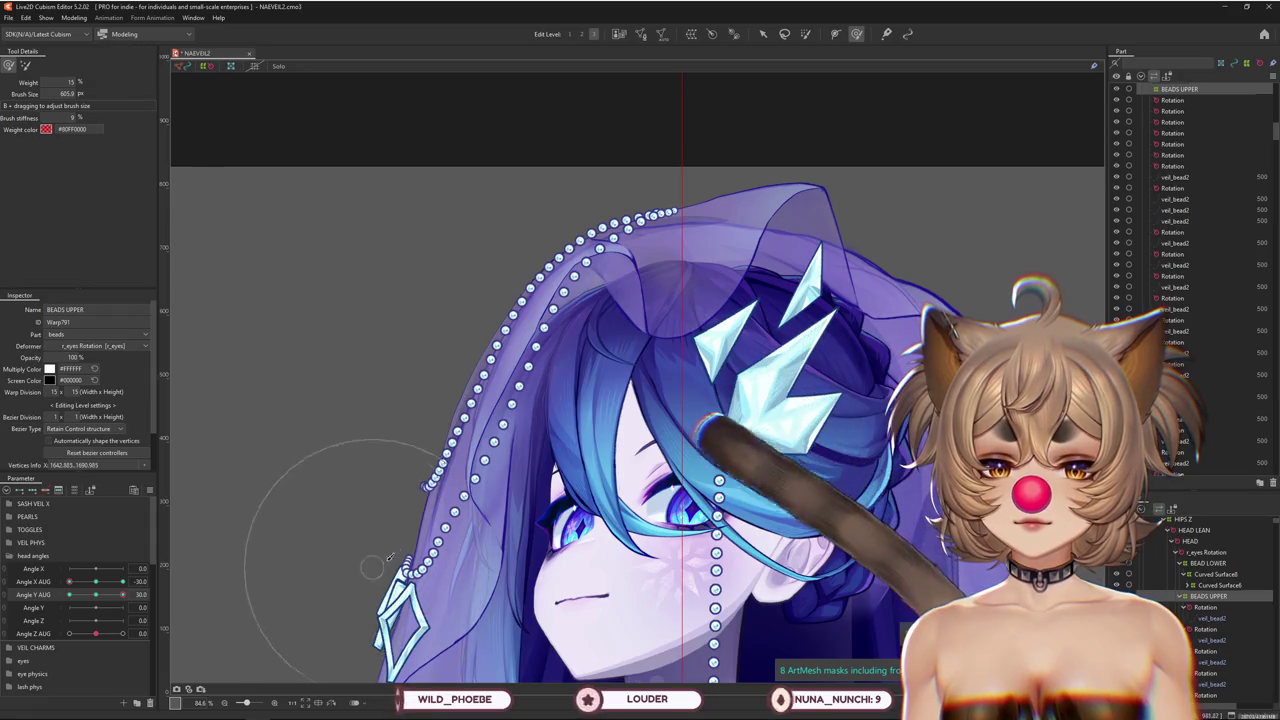
{"action": "left_click_drag", "start_coordinate": [123, 594], "coordinate": [96, 594]}
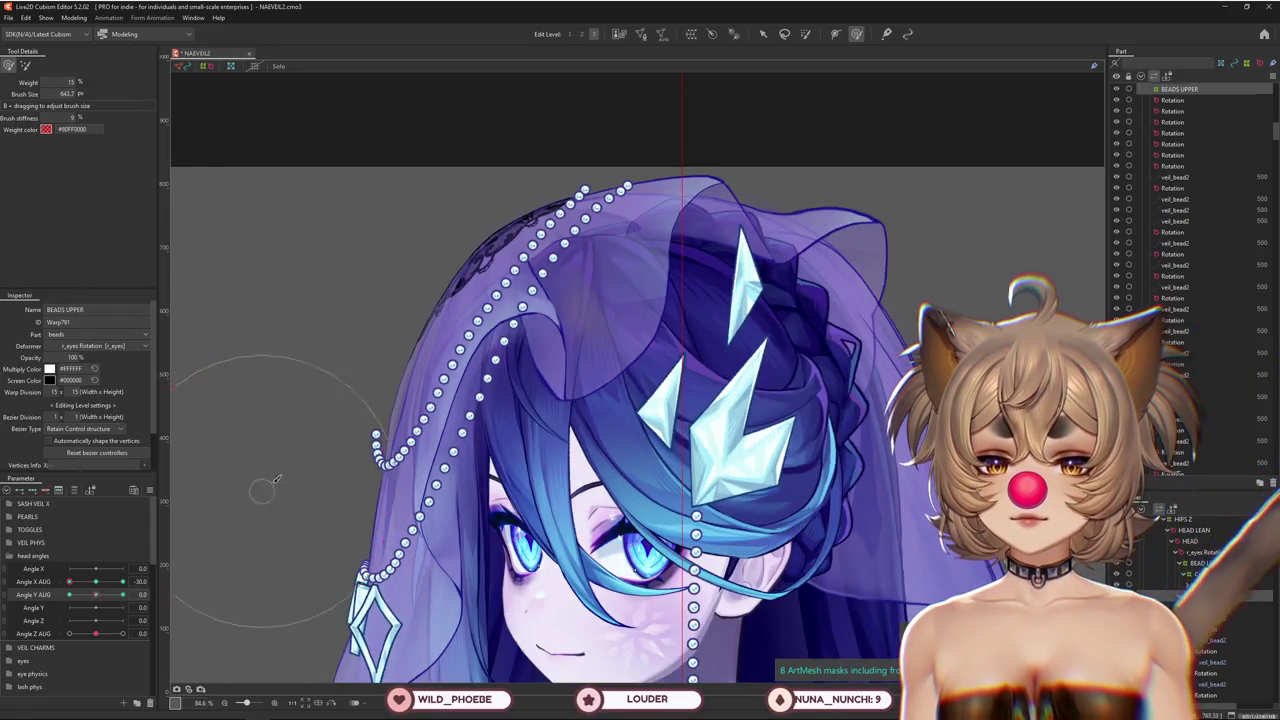
{"action": "left_click_drag", "start_coordinate": [277, 515], "coordinate": [287, 388]}
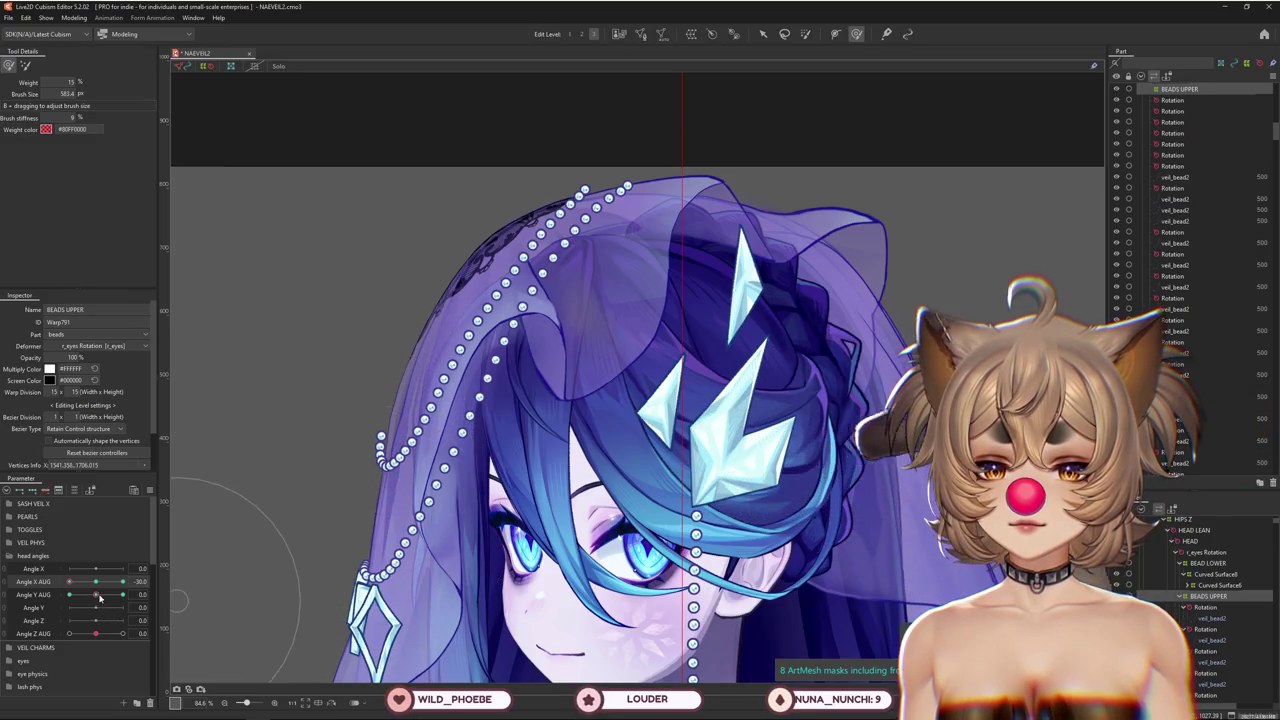
{"action": "left_click_drag", "start_coordinate": [97, 595], "coordinate": [55, 607]}
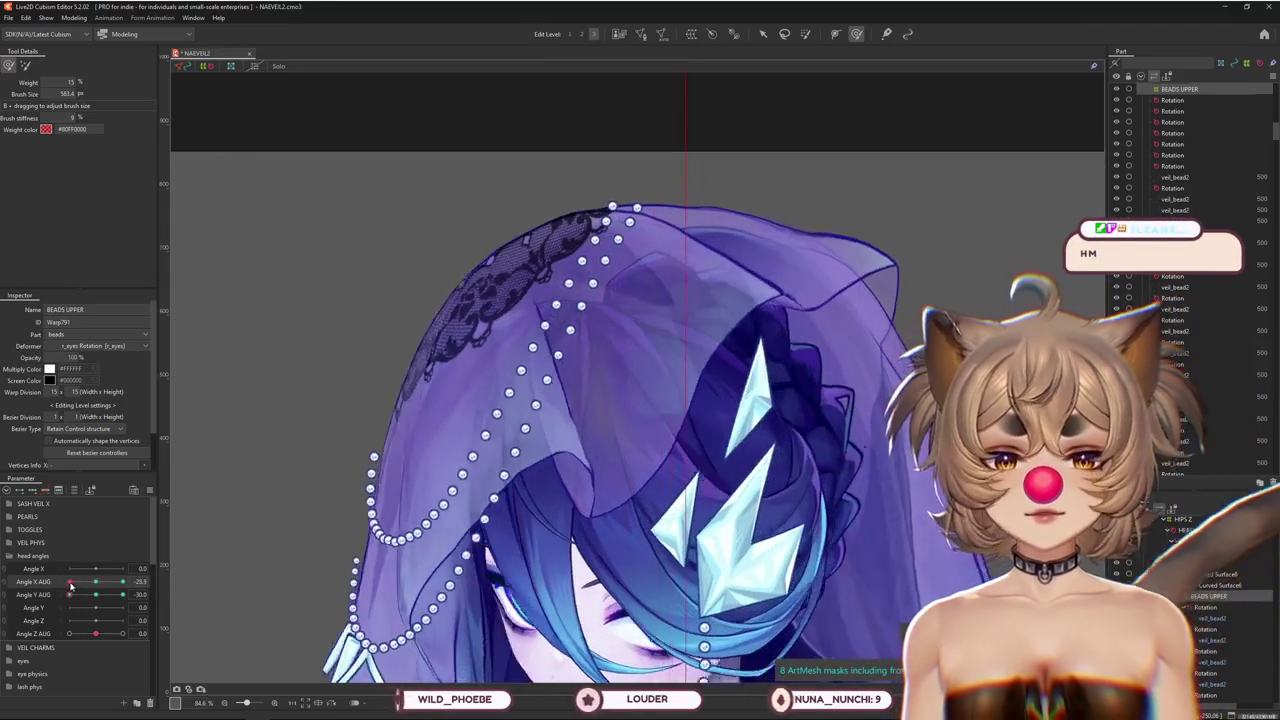
Enlarge the brush twice and switch Tool Details to weight painting
{"action": "left_click_drag", "start_coordinate": [604, 362], "coordinate": [600, 194]}
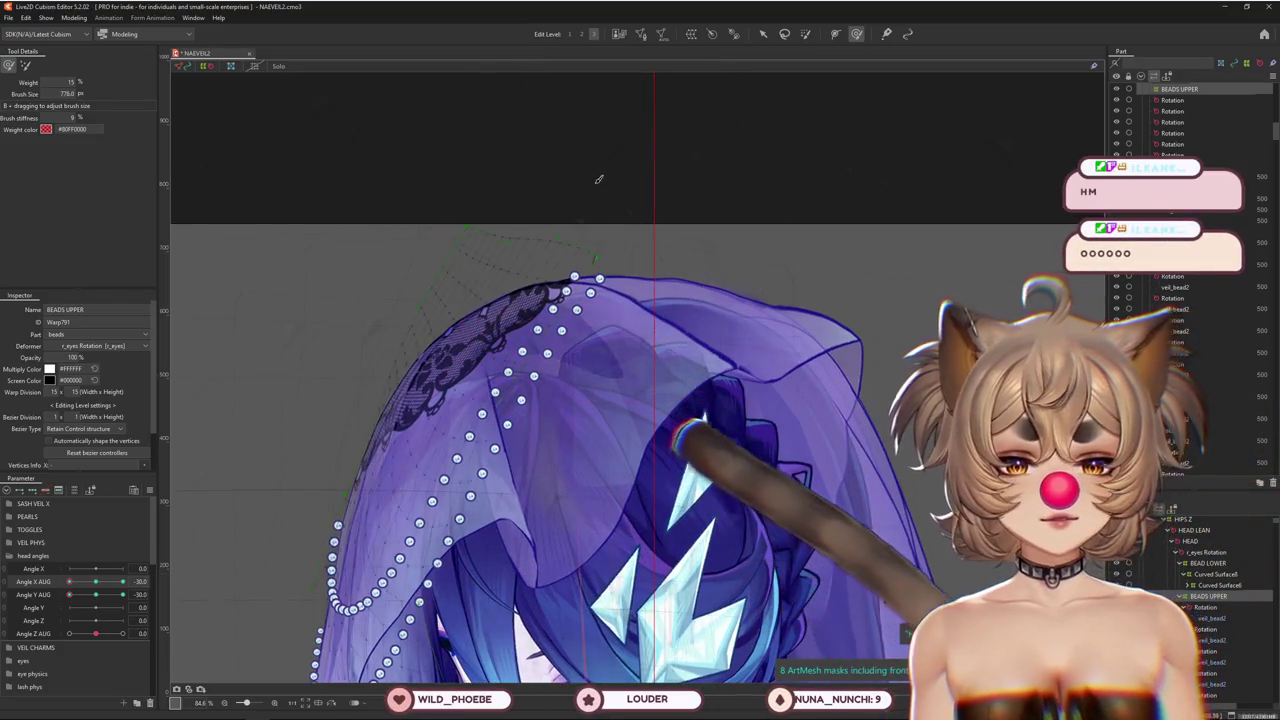
{"action": "left_click_drag", "start_coordinate": [583, 246], "coordinate": [580, 168]}
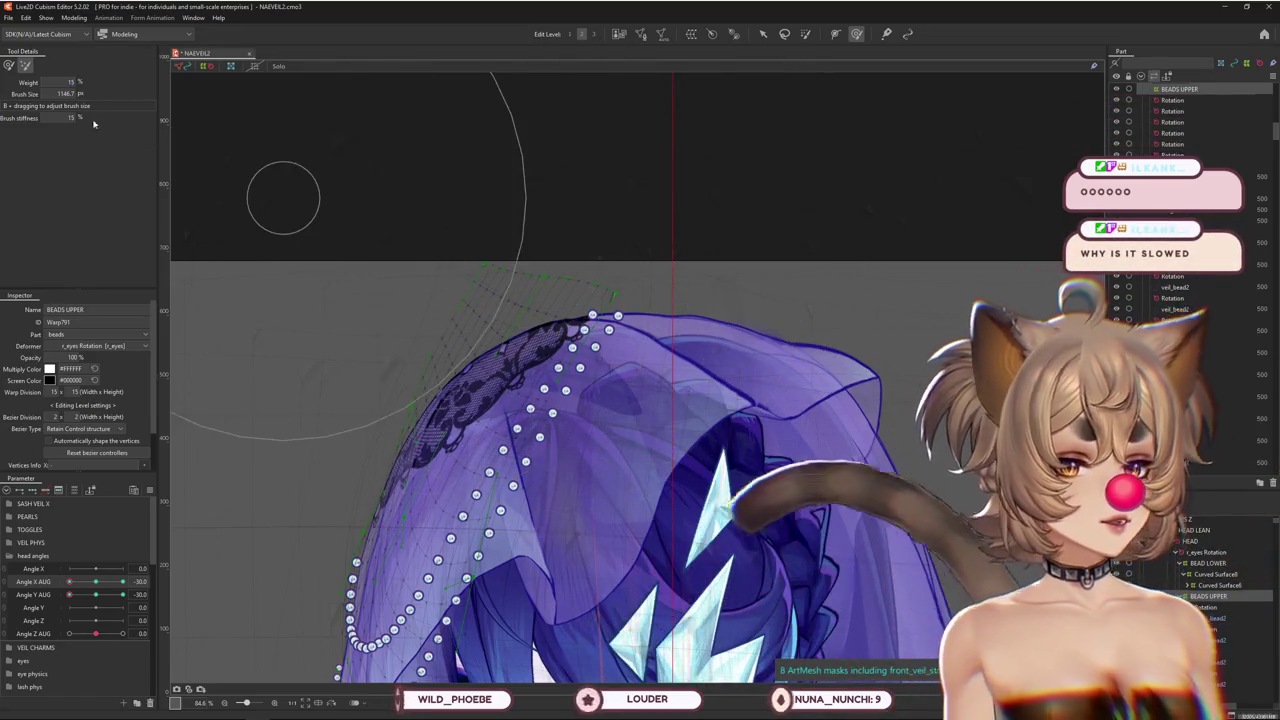
{"action": "left_click", "coordinate": [9, 66]}
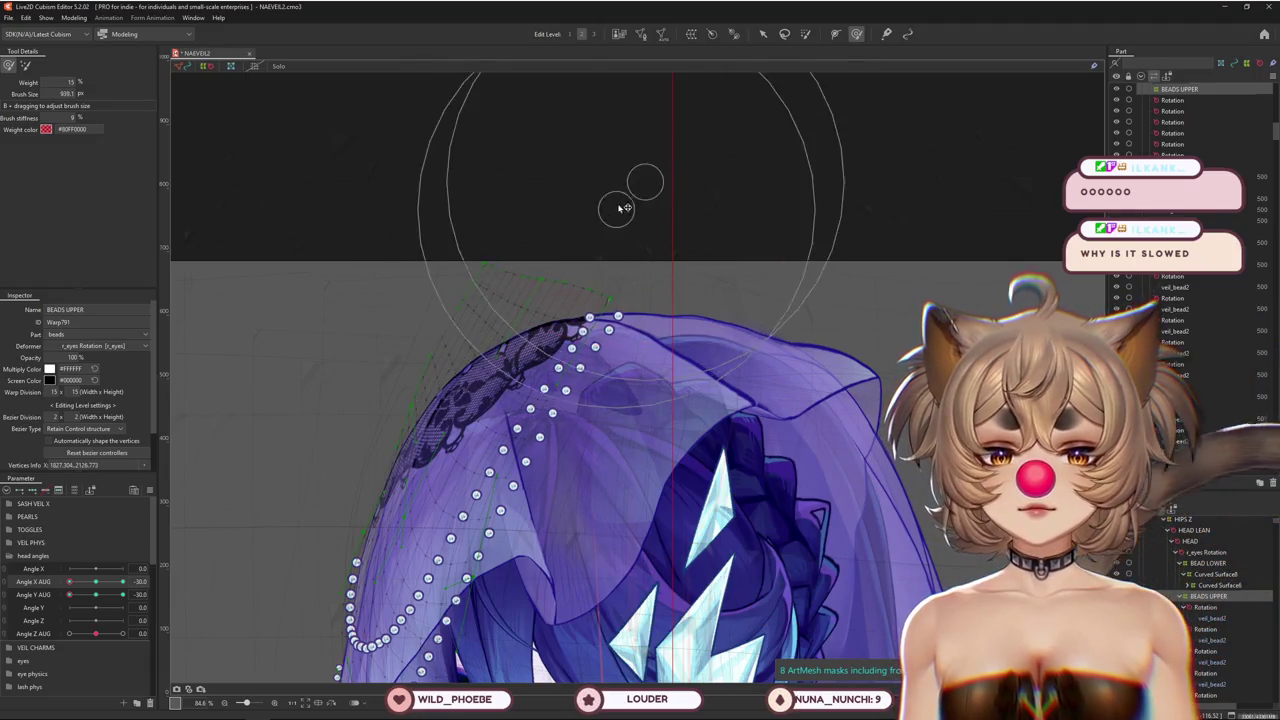
Shrink the brush over the veil top and sweep Angle X AUG from -30 to 30
{"action": "mouse_move", "coordinate": [69, 582]}
{"action": "left_mouse_down"}
{"action": "mouse_move", "coordinate": [88, 587]}
{"action": "mouse_move", "coordinate": [69, 582]}
{"action": "left_mouse_up"}
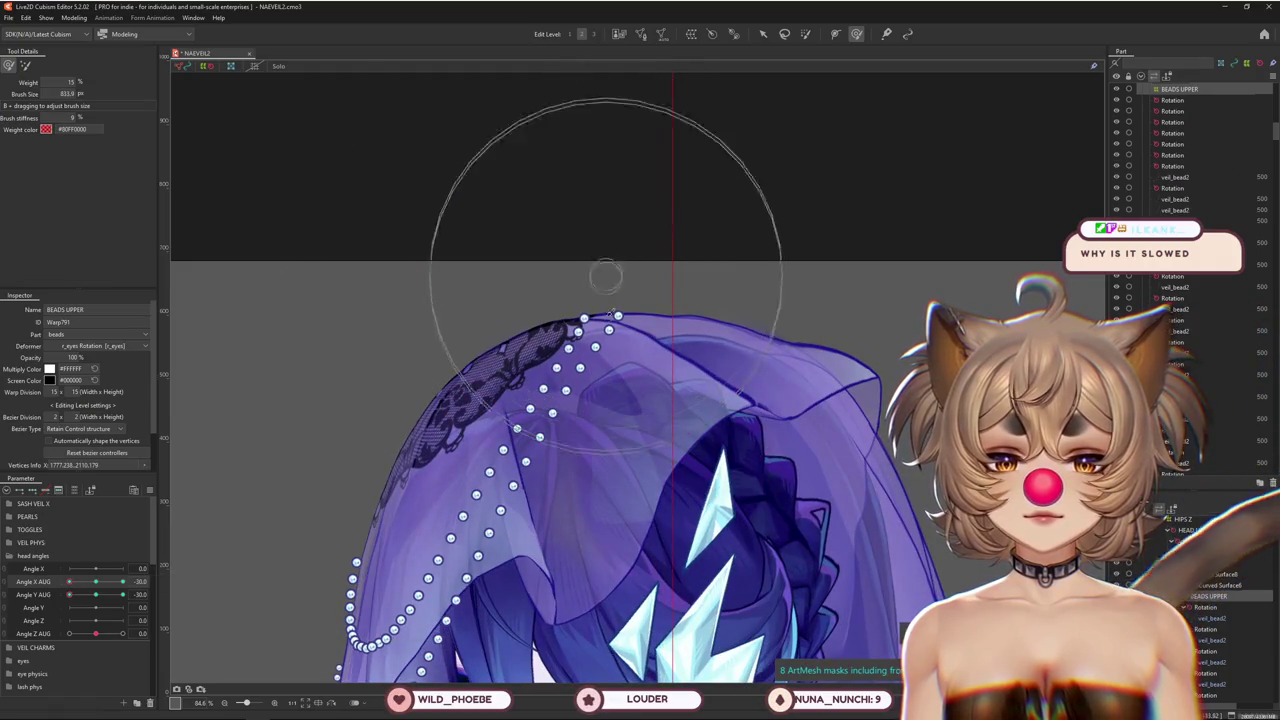
{"action": "left_click_drag", "start_coordinate": [596, 358], "coordinate": [517, 467]}
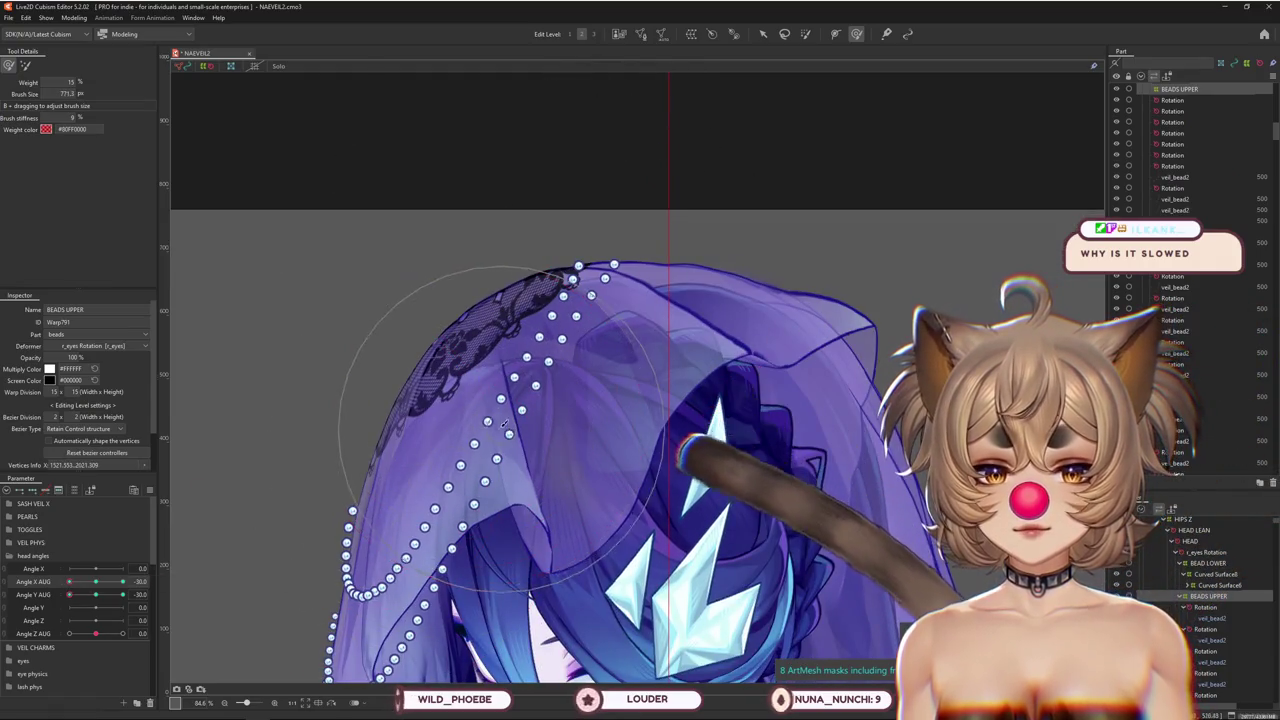
{"action": "scroll", "coordinate": [621, 241], "scroll_direction": "up", "scroll_amount": 1}
{"action": "left_click_drag", "start_coordinate": [69, 581], "coordinate": [123, 581]}
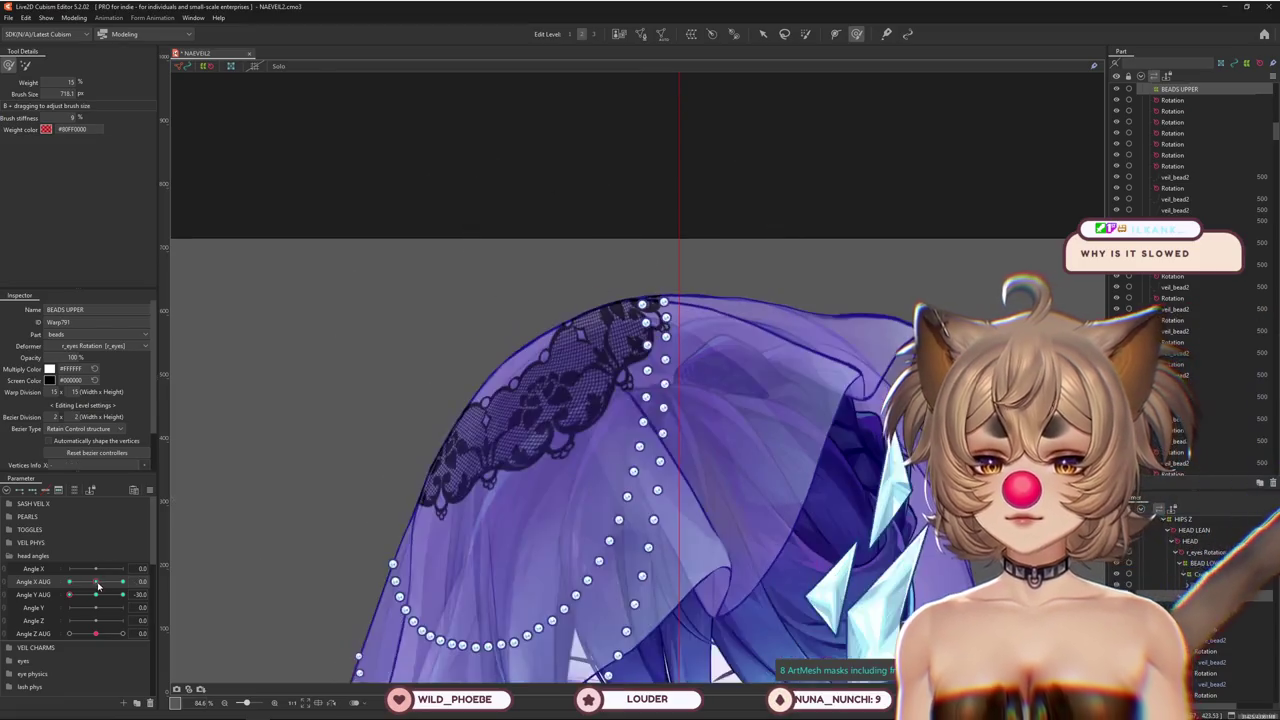
{"action": "scroll", "coordinate": [271, 552], "scroll_direction": "down", "scroll_amount": 3}
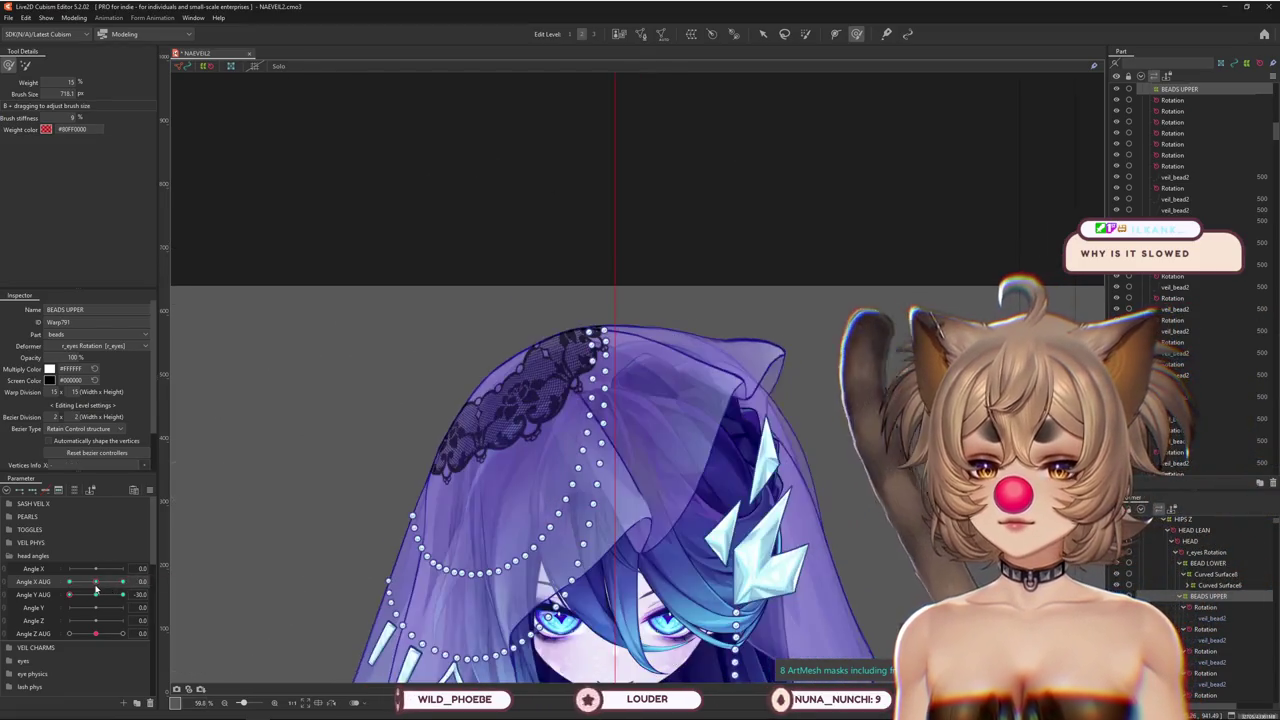
Swing the head through Angle X/Y AUG ±30, level Angle Y AUG to 0, and zoom into the strand end
{"action": "left_click_drag", "start_coordinate": [133, 594], "coordinate": [69, 594]}
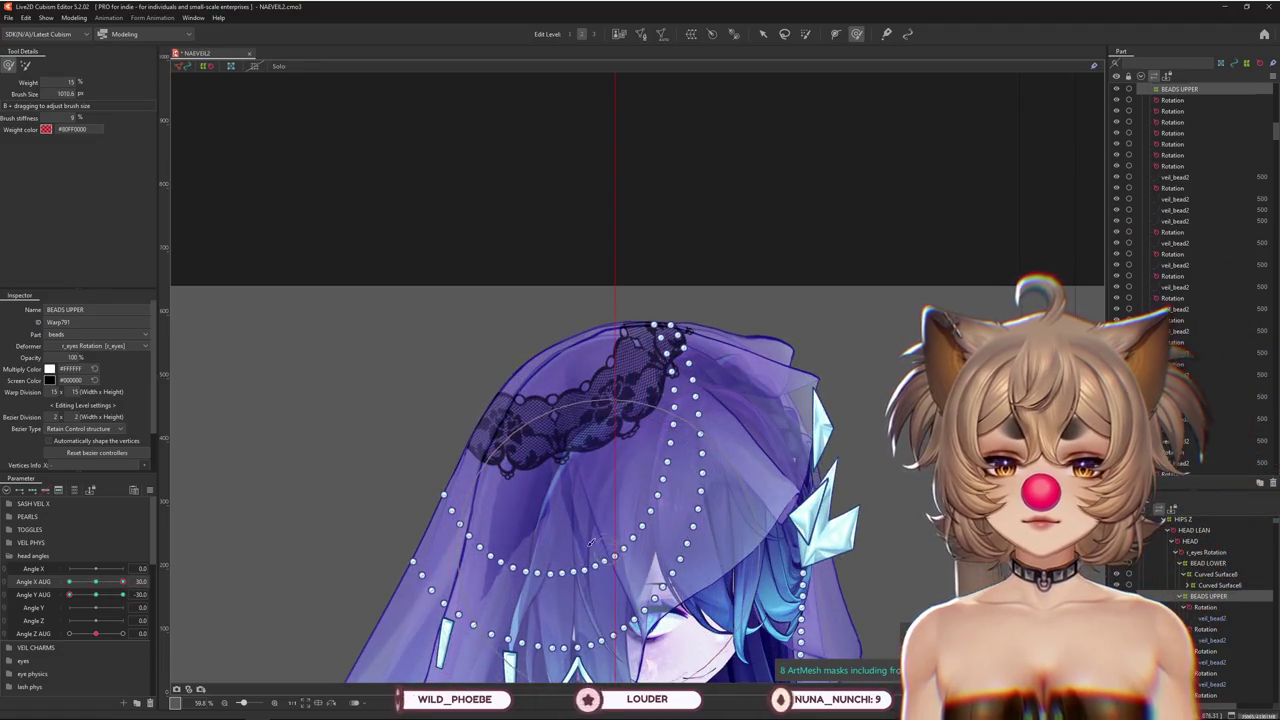
{"action": "mouse_move", "coordinate": [123, 581]}
{"action": "left_mouse_down"}
{"action": "mouse_move", "coordinate": [85, 583]}
{"action": "mouse_move", "coordinate": [97, 590]}
{"action": "left_mouse_up"}
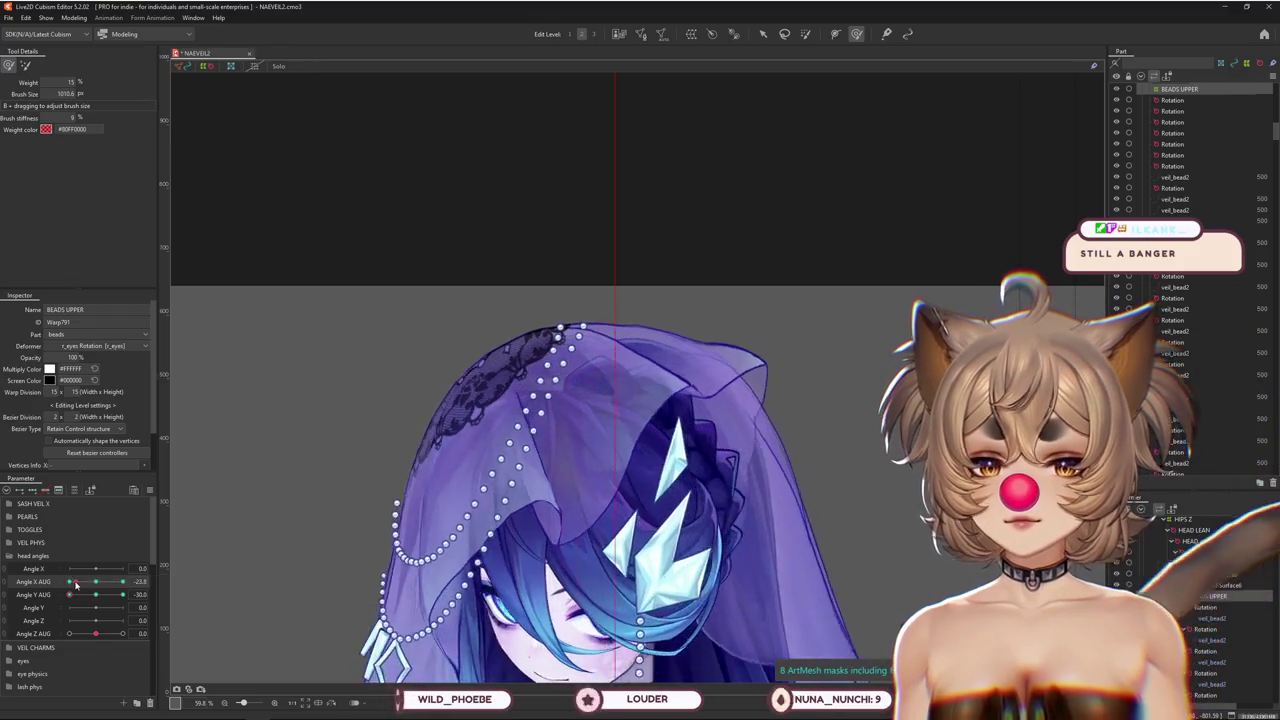
{"action": "left_click_drag", "start_coordinate": [69, 594], "coordinate": [66, 595]}
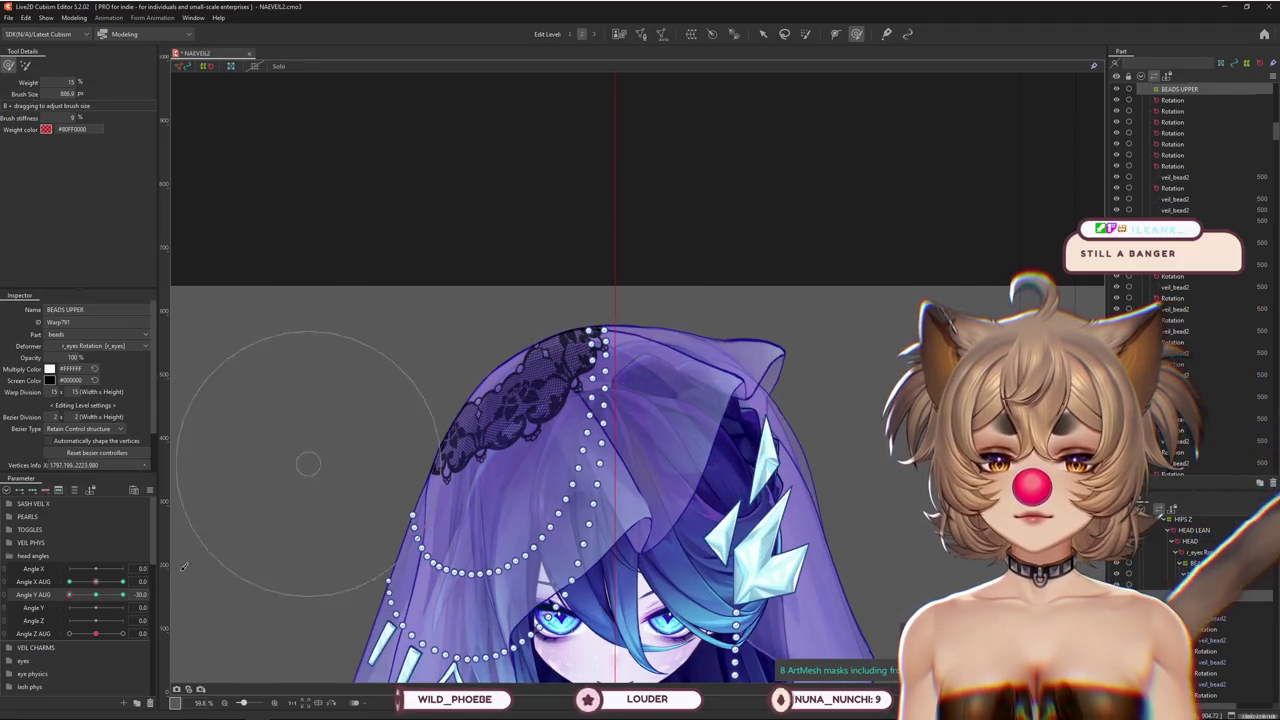
{"action": "left_click_drag", "start_coordinate": [95, 580], "coordinate": [69, 581]}
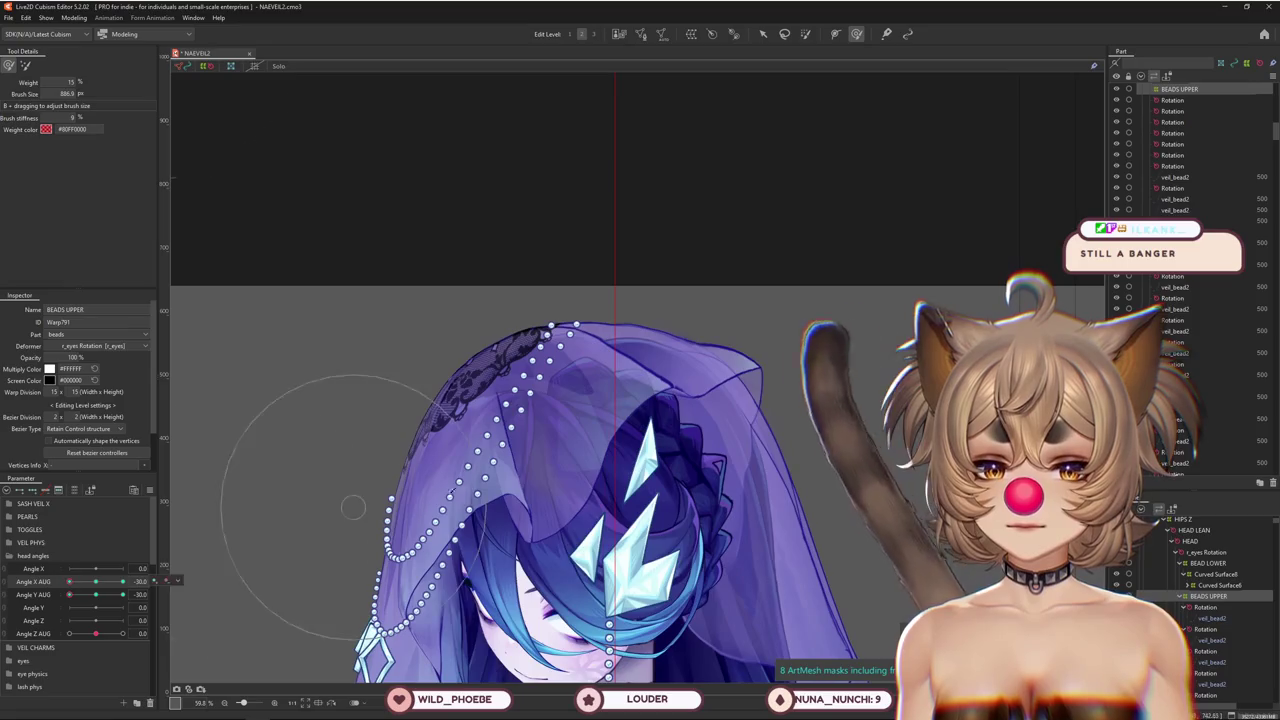
{"action": "scroll", "coordinate": [400, 513], "scroll_direction": "up", "scroll_amount": 3}
{"action": "scroll", "coordinate": [343, 545], "scroll_direction": "down", "scroll_amount": 3}
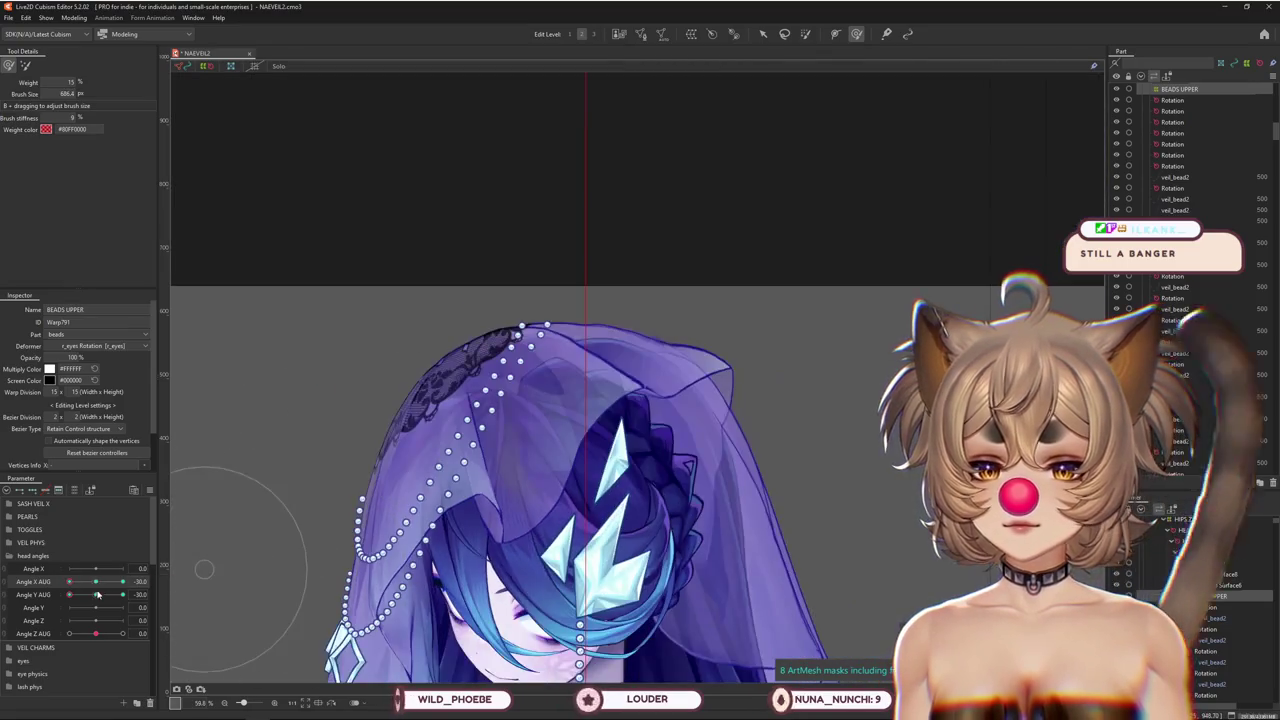
{"action": "left_click_drag", "start_coordinate": [69, 594], "coordinate": [96, 594]}
{"action": "scroll", "coordinate": [390, 470], "scroll_direction": "up", "scroll_amount": 3}
{"action": "scroll", "coordinate": [417, 380], "scroll_direction": "up", "scroll_amount": 5}
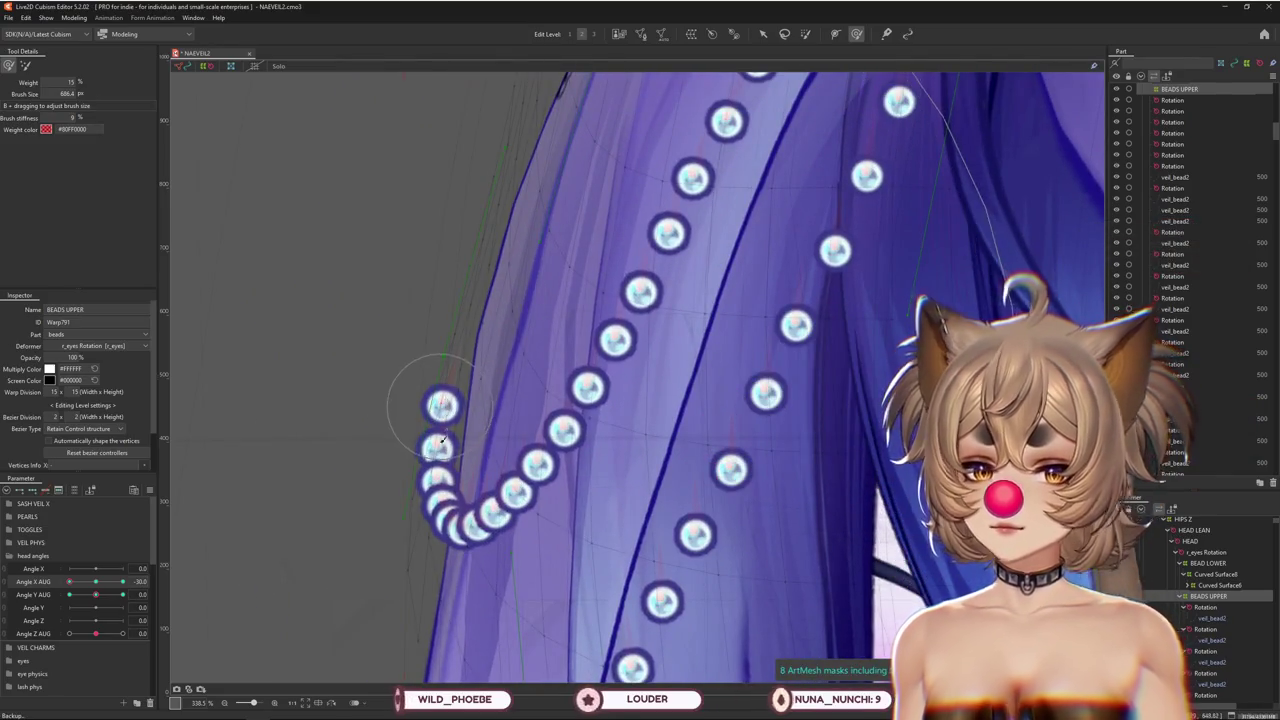
Select Rotation143 and two lower bead deformers and move them down the strand
{"action": "scroll", "coordinate": [442, 440], "scroll_direction": "up", "scroll_amount": 2}
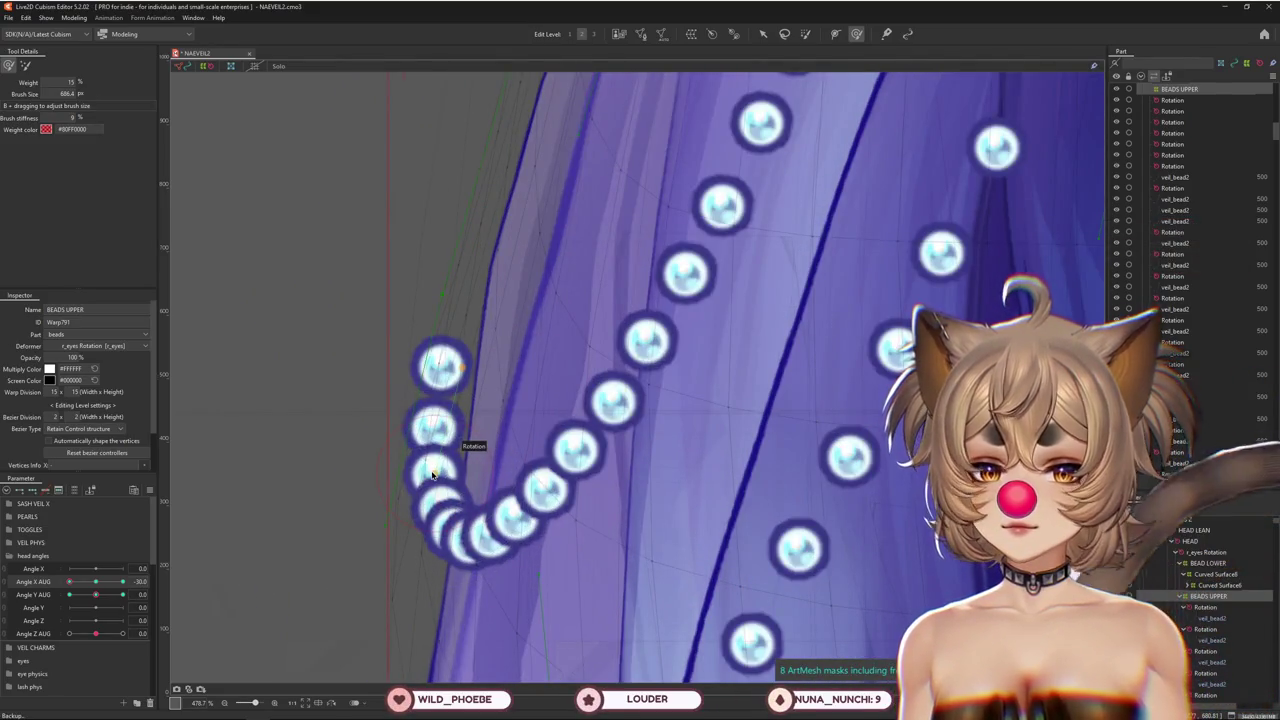
{"action": "key", "text": "v"}
{"action": "left_click", "coordinate": [460, 368]}
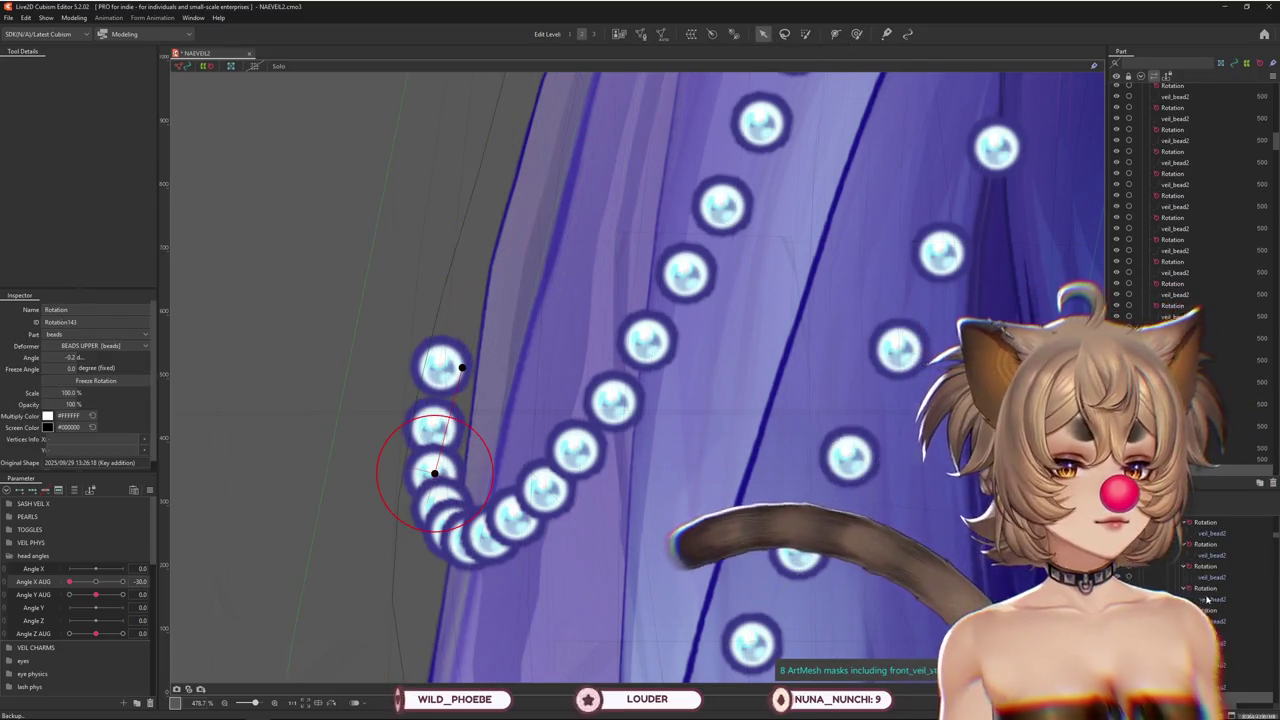
{"action": "left_click", "coordinate": [1195, 605], "text": "ctrl"}
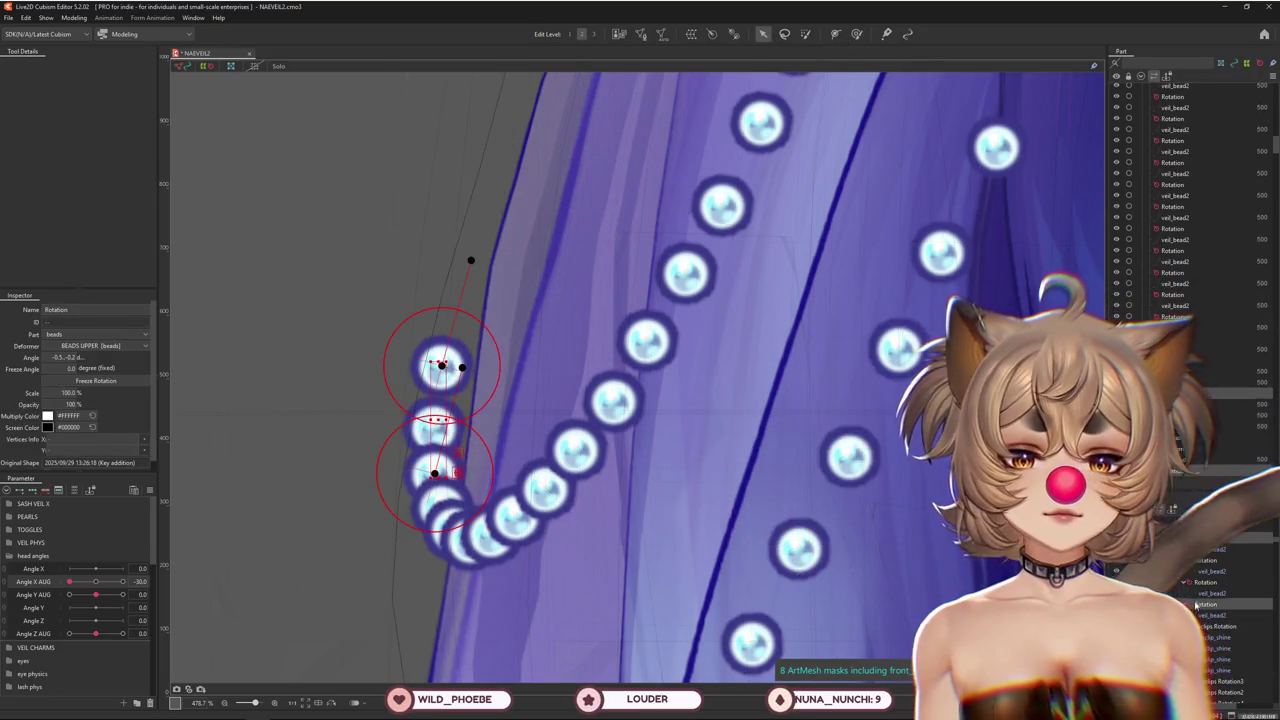
{"action": "left_click", "coordinate": [1195, 560], "text": "ctrl"}
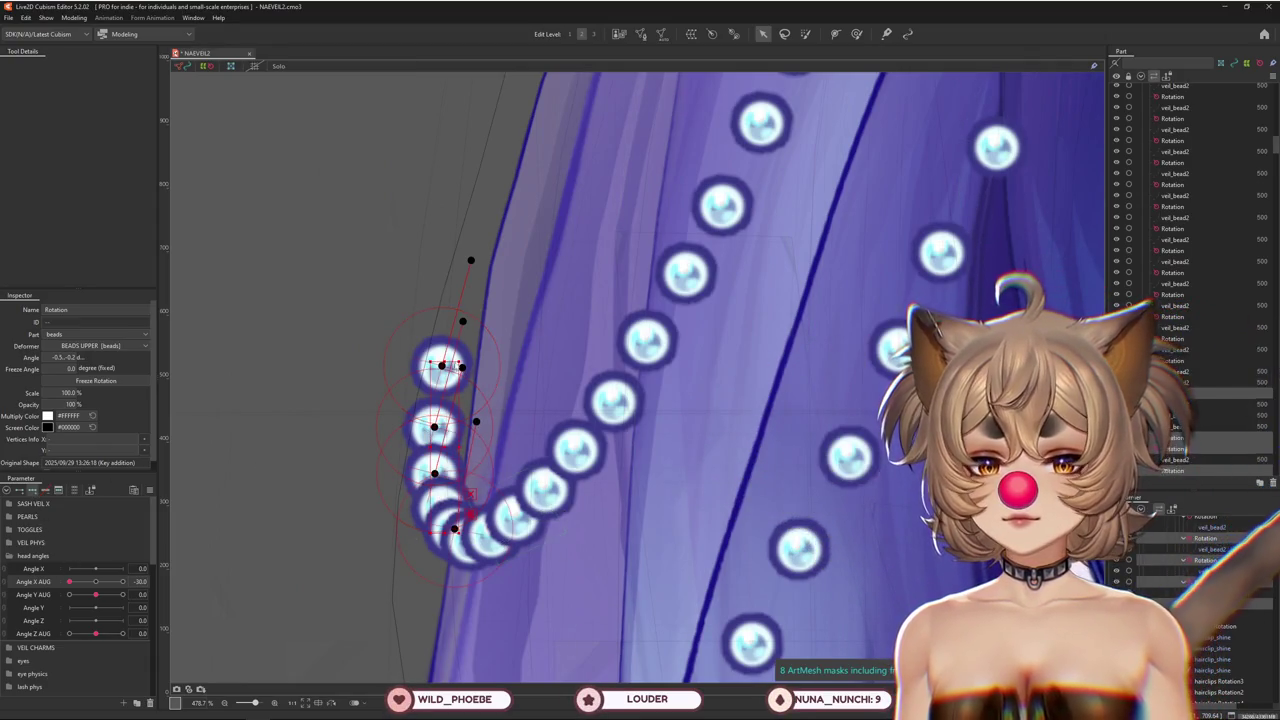
{"action": "left_click_drag", "start_coordinate": [441, 366], "coordinate": [441, 394]}
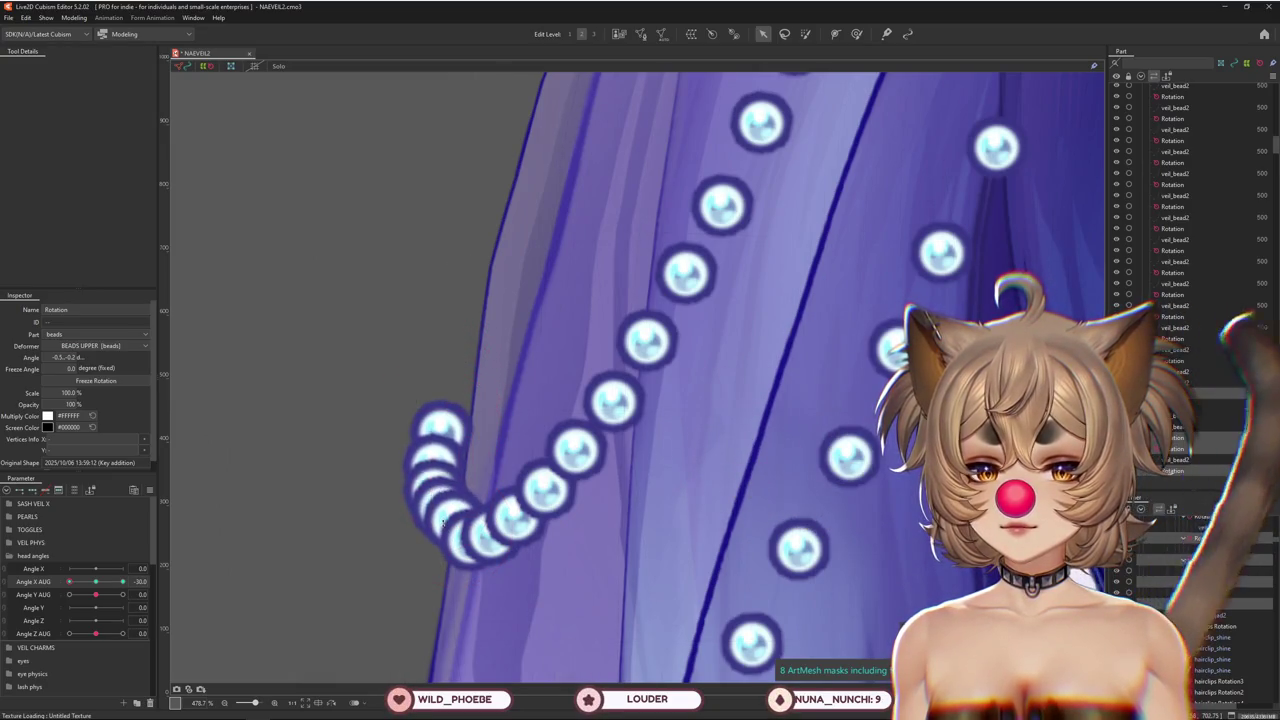
Compare Angle X AUG at 0 and -30, then slightly shrink two lower bead deformers
{"action": "left_click", "coordinate": [518, 517]}
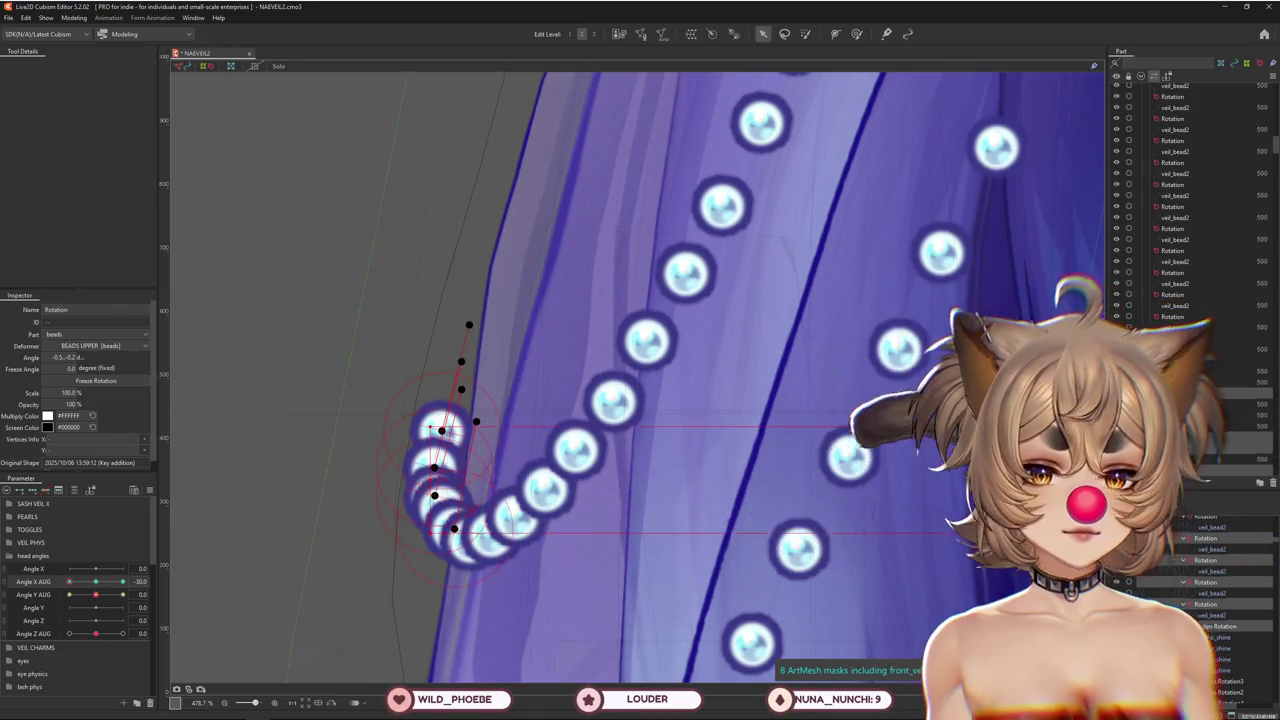
{"action": "left_click", "coordinate": [470, 530]}
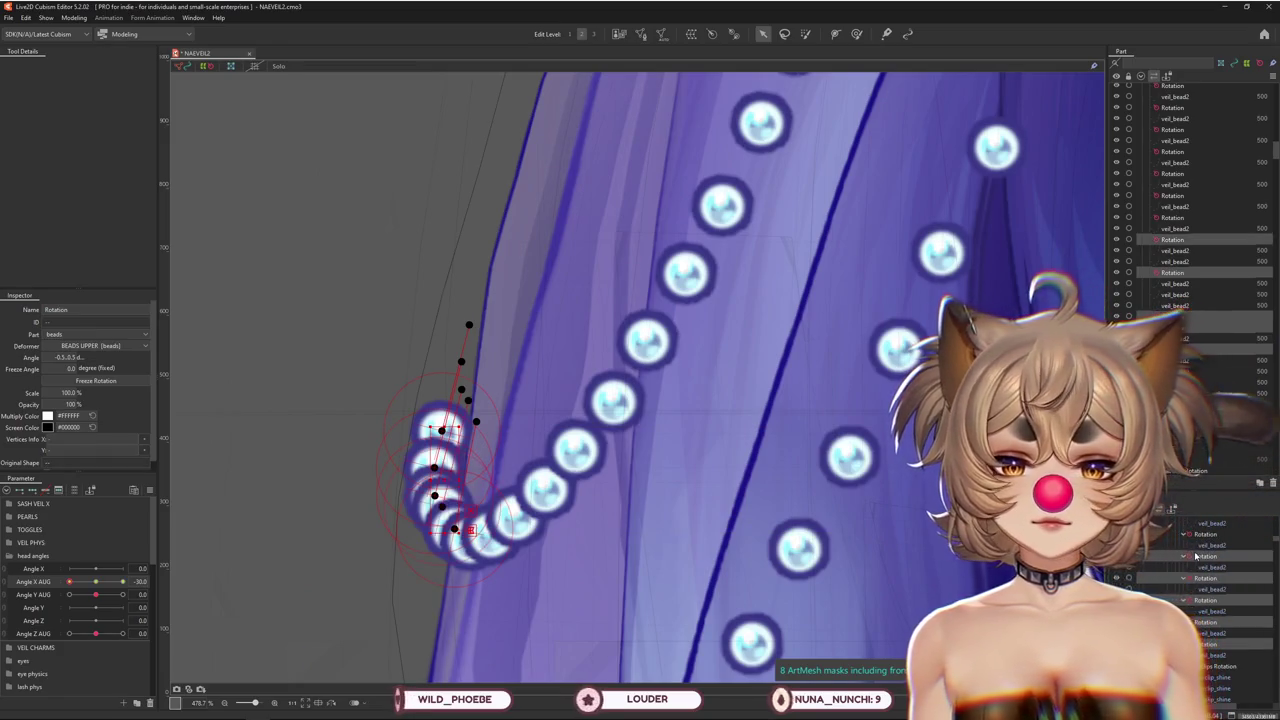
{"action": "left_click", "coordinate": [32, 491]}
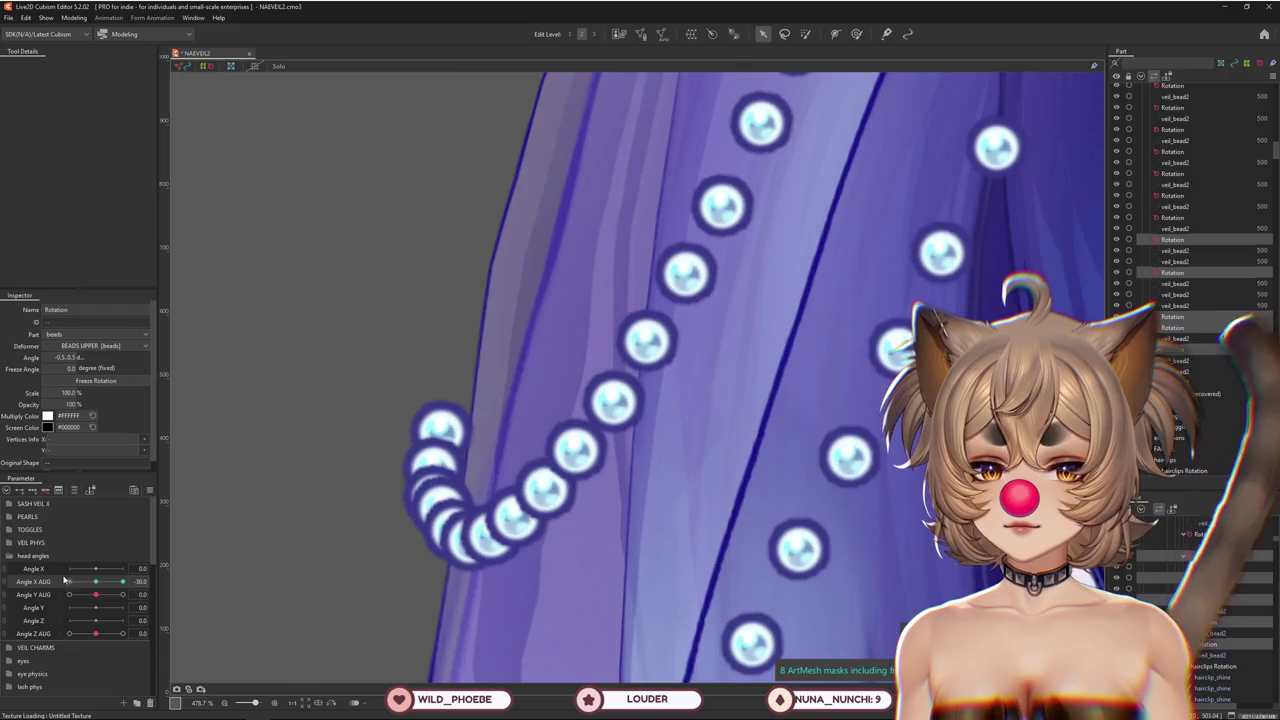
{"action": "left_click_drag", "start_coordinate": [90, 581], "coordinate": [69, 581]}
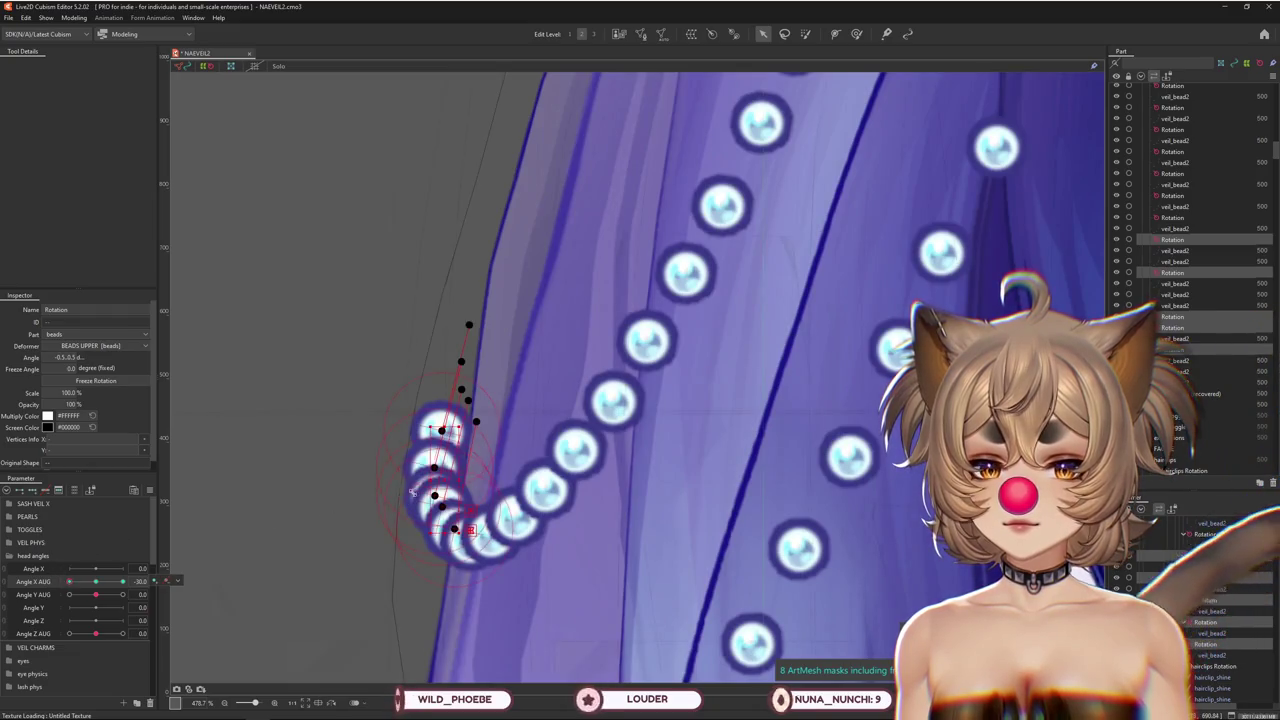
{"action": "left_click", "coordinate": [446, 505]}
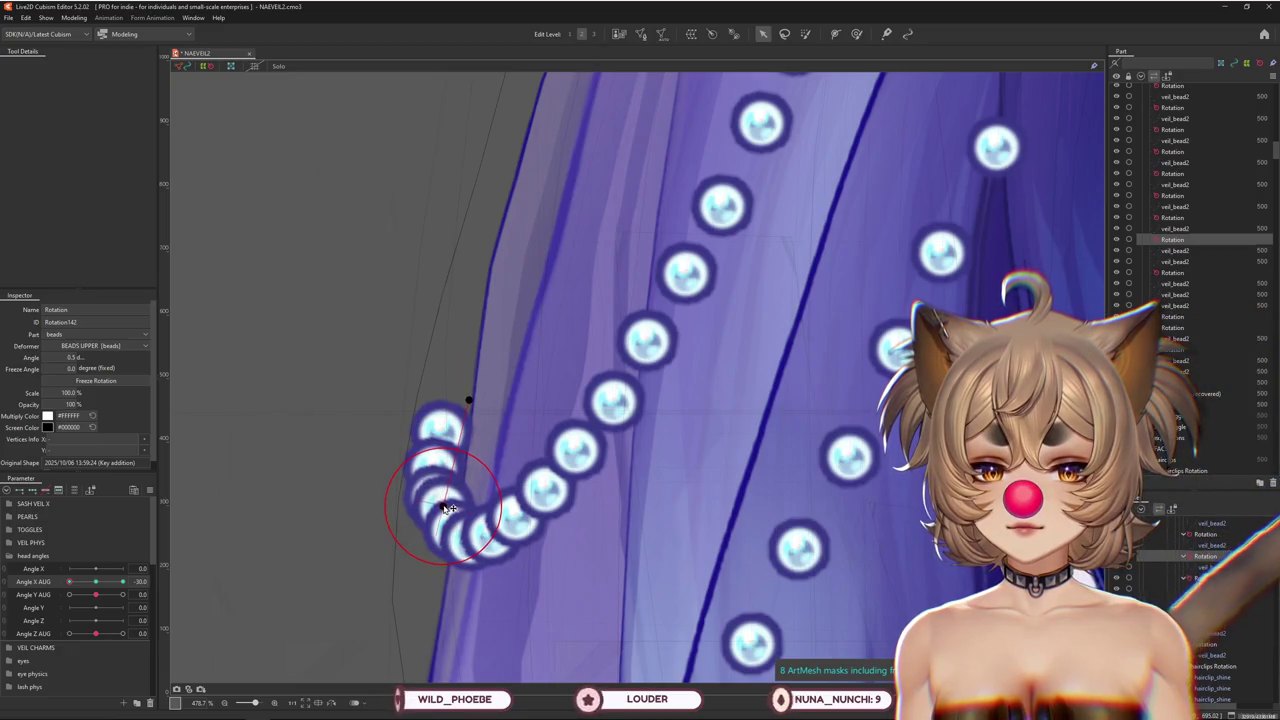
{"action": "left_click_drag", "start_coordinate": [497, 490], "coordinate": [495, 490]}
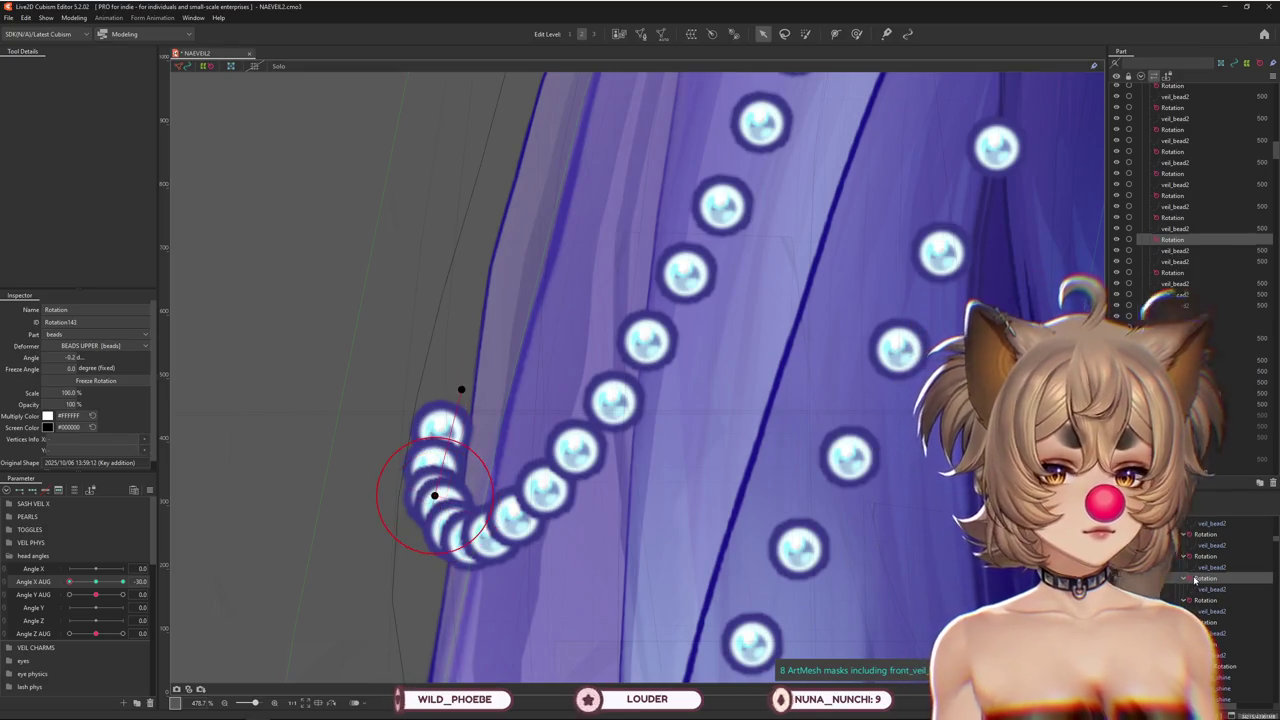
{"action": "left_click", "coordinate": [1194, 578]}
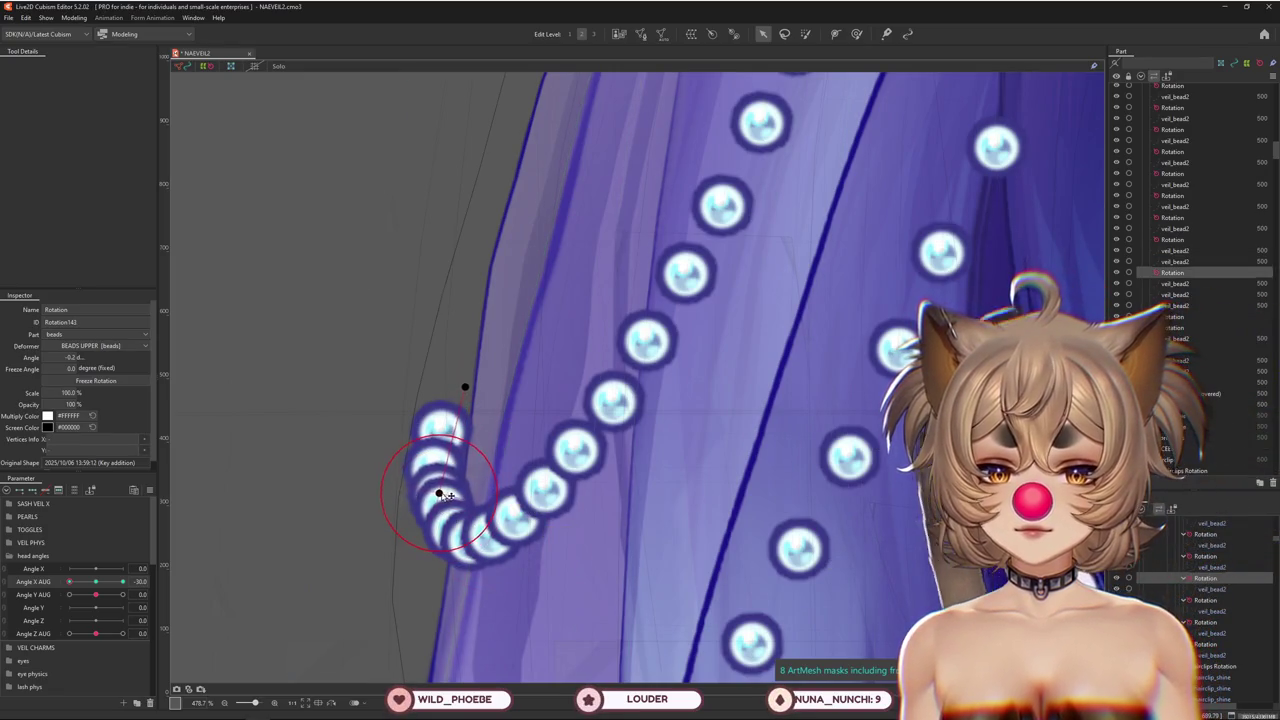
{"action": "left_click_drag", "start_coordinate": [497, 483], "coordinate": [495, 483]}
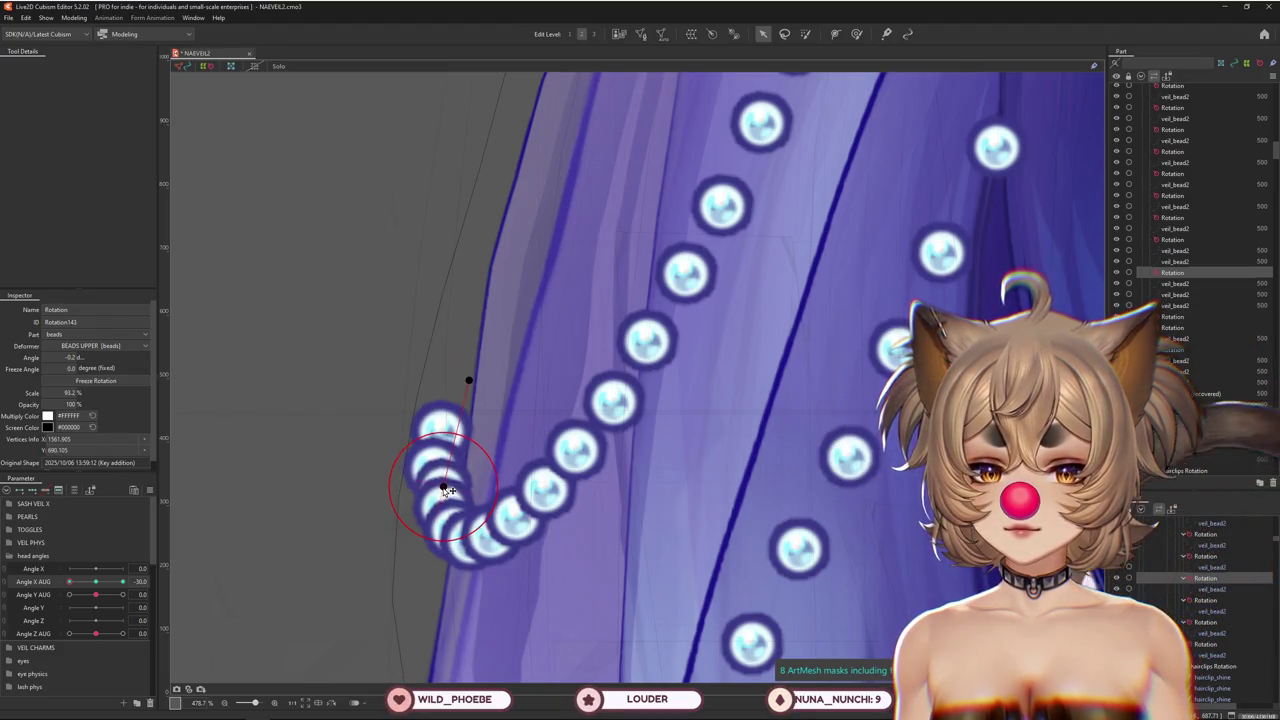
Nudge the upper curled bead's deformer right and set its Scale to 90%
{"action": "left_click", "coordinate": [455, 528]}
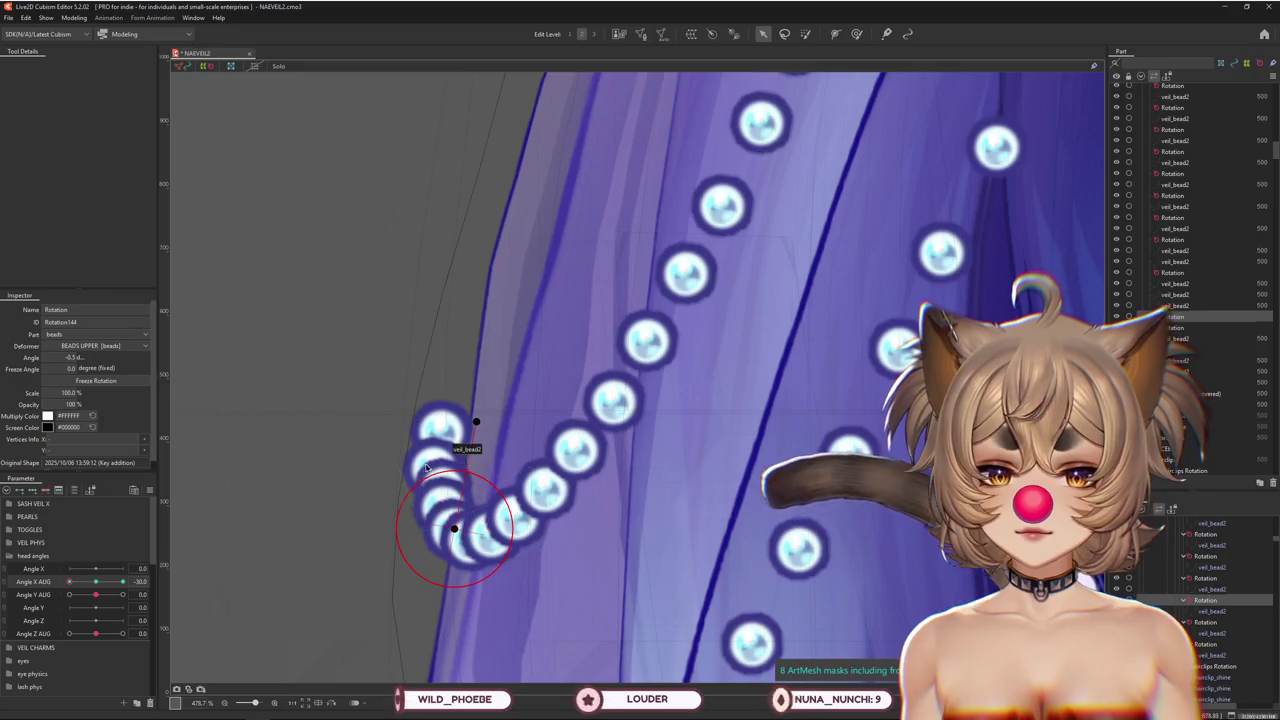
{"action": "left_click", "coordinate": [1208, 626]}
{"action": "left_click_drag", "start_coordinate": [446, 470], "coordinate": [449, 468]}
{"action": "double_click", "coordinate": [96, 392]}
{"action": "type", "text": "90"}
{"action": "key", "text": "Return"}
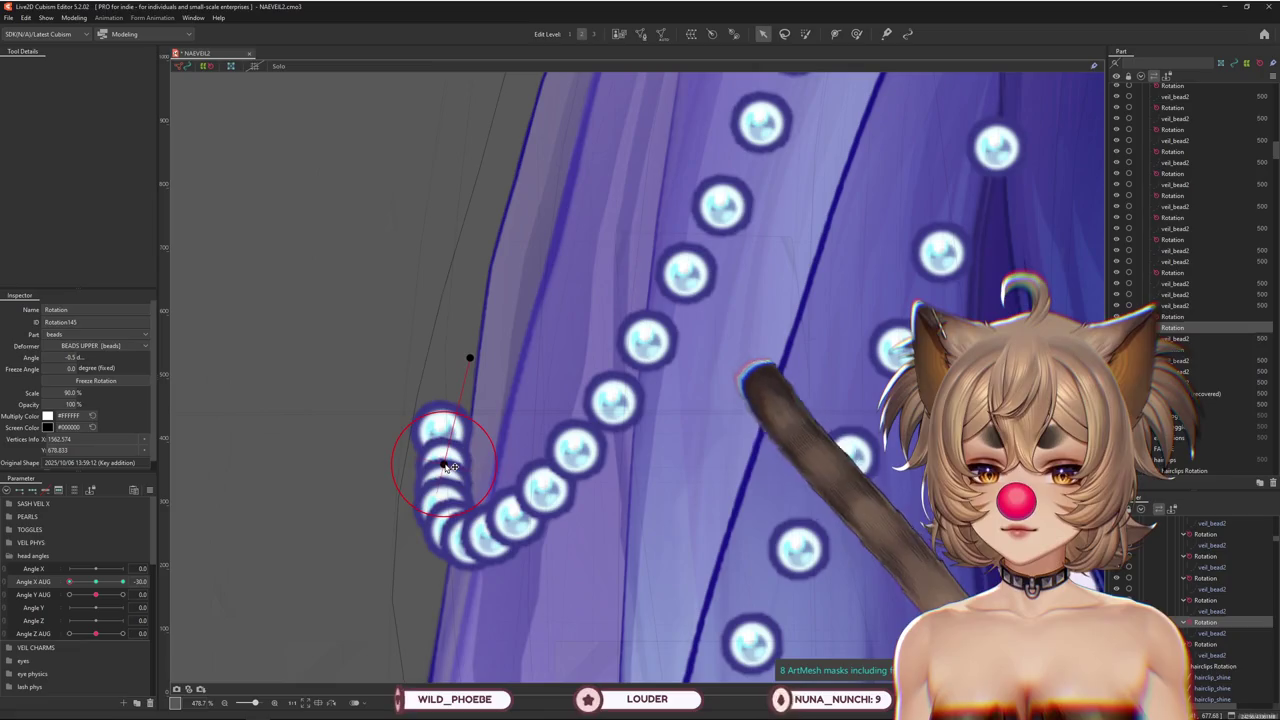
Nudge the top curled bead's deformer down, zoom out, and return Angle X AUG to -30
{"action": "left_click", "coordinate": [233, 436]}
{"action": "left_click", "coordinate": [441, 428]}
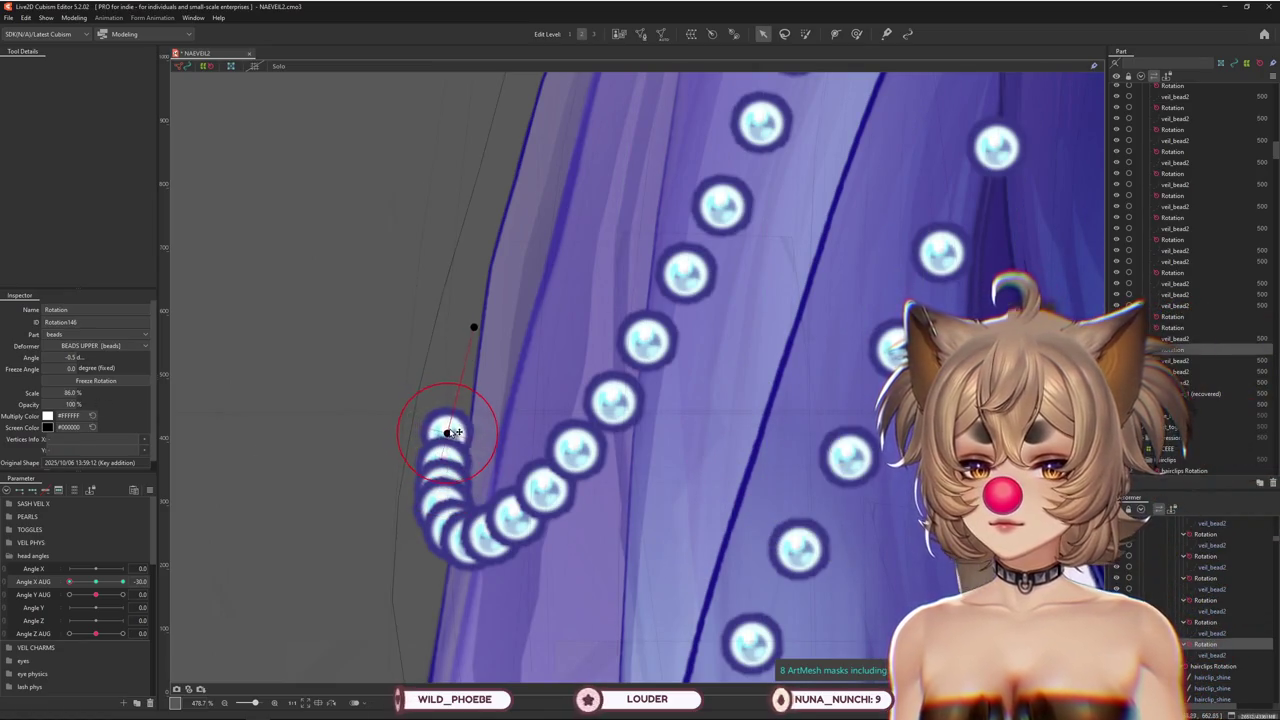
{"action": "left_click_drag", "start_coordinate": [453, 432], "coordinate": [455, 438]}
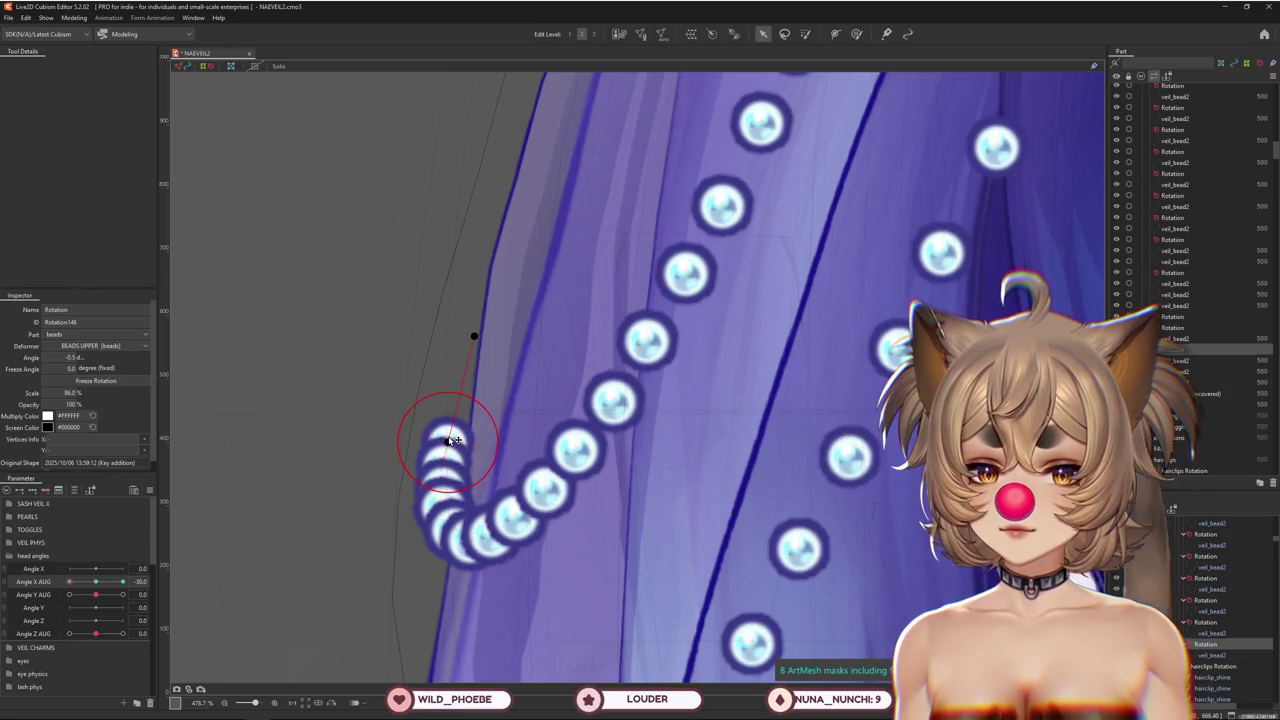
{"action": "scroll", "coordinate": [455, 440], "scroll_direction": "down", "scroll_amount": 3}
{"action": "left_click_drag", "start_coordinate": [71, 581], "coordinate": [68, 581]}
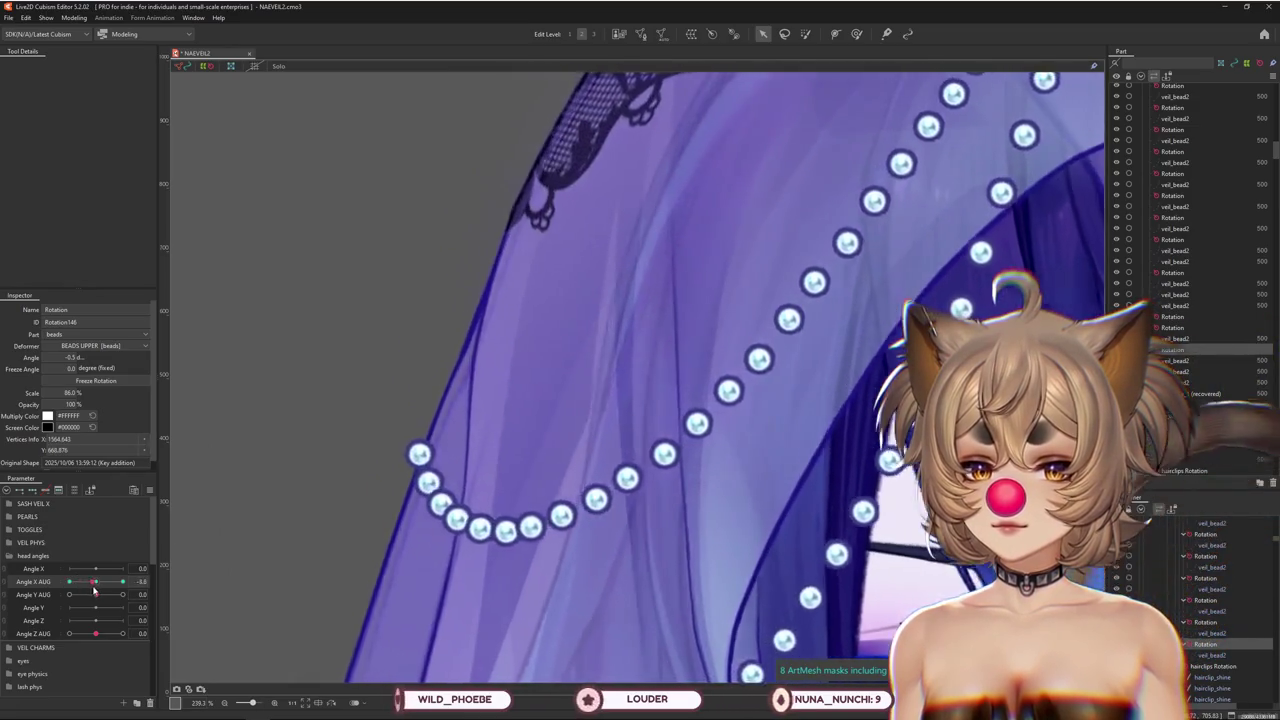
Shrink the next bead deformer down to about 83% Scale
{"action": "scroll", "coordinate": [383, 480], "scroll_direction": "up", "scroll_amount": 3}
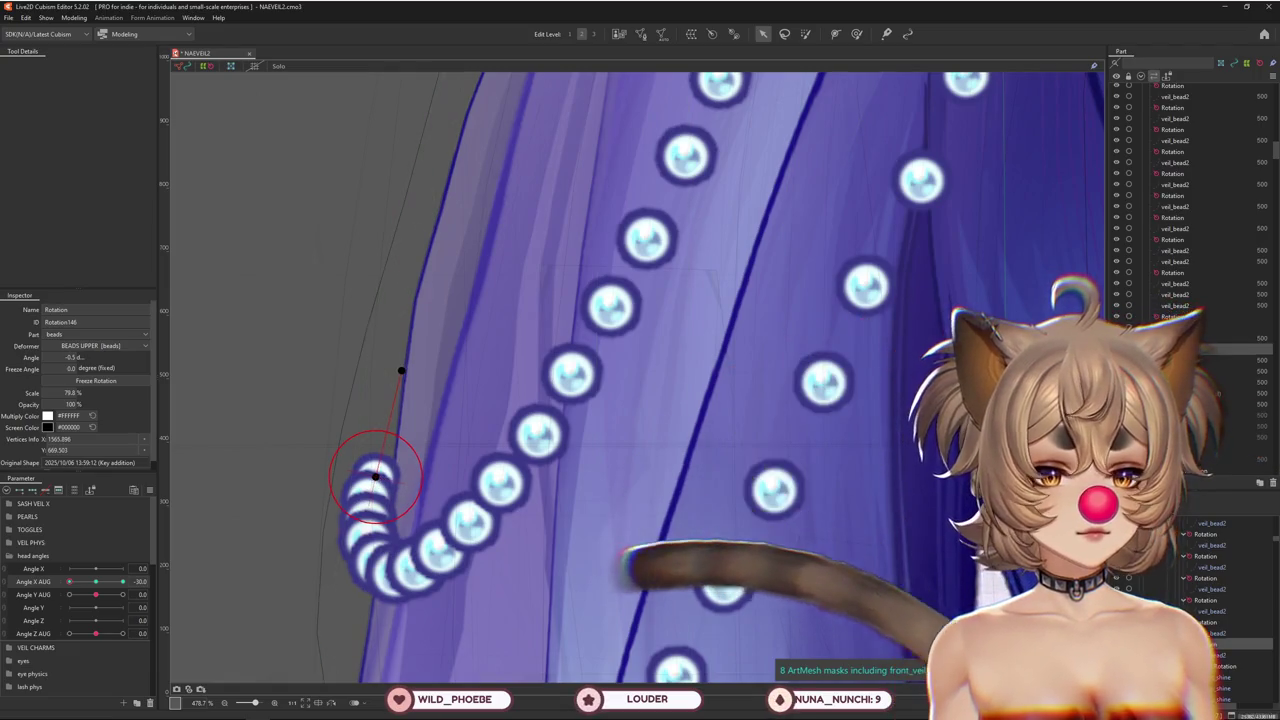
{"action": "left_click", "coordinate": [369, 497]}
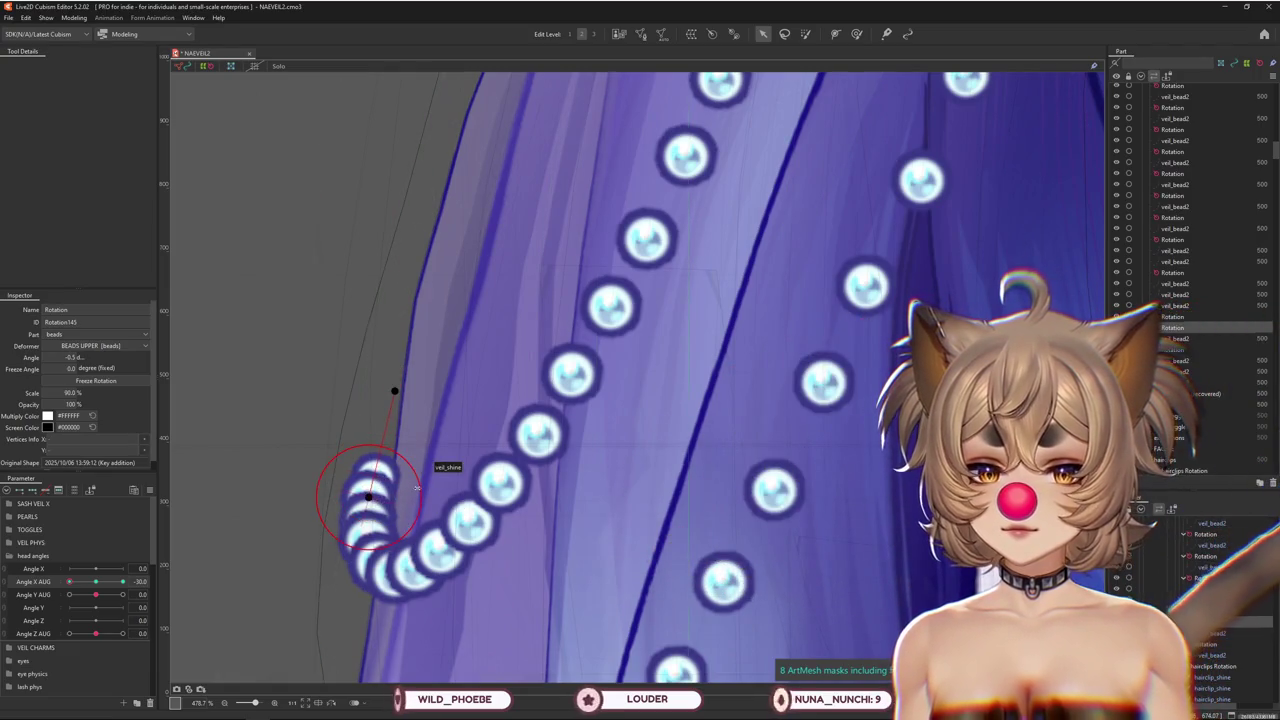
{"action": "left_click_drag", "start_coordinate": [414, 488], "coordinate": [412, 488]}
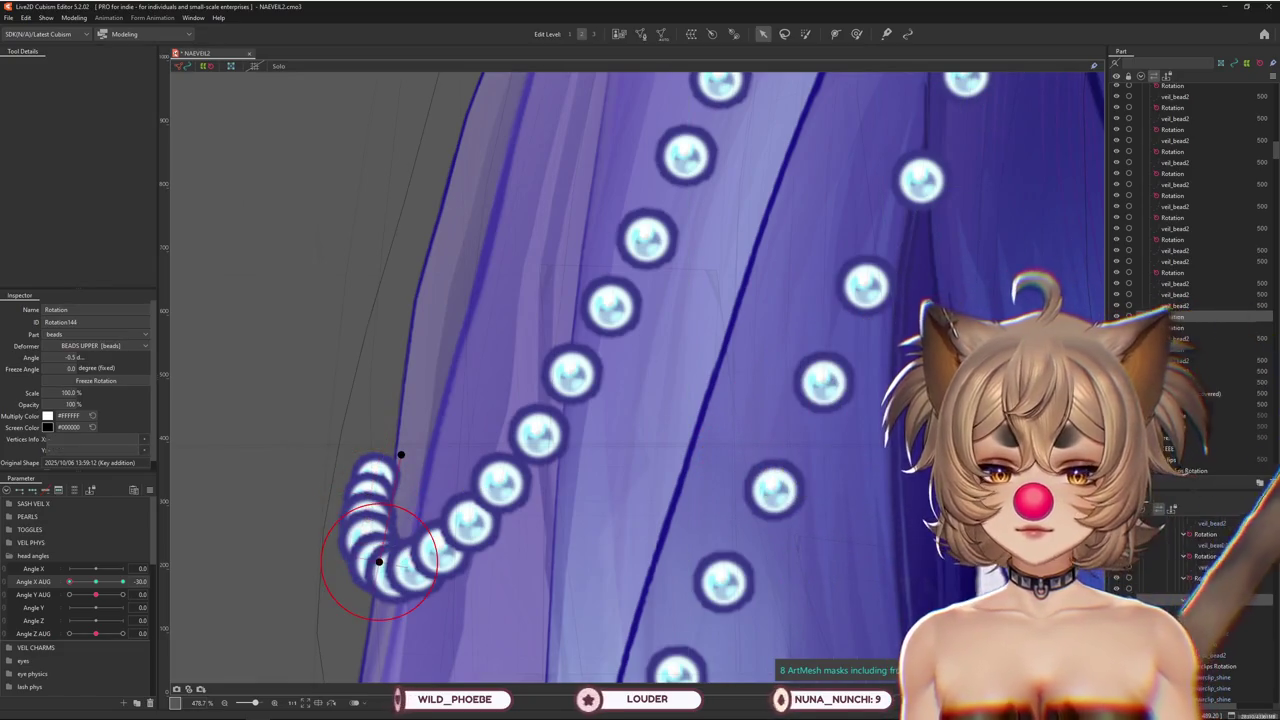
{"action": "left_click", "coordinate": [1205, 578]}
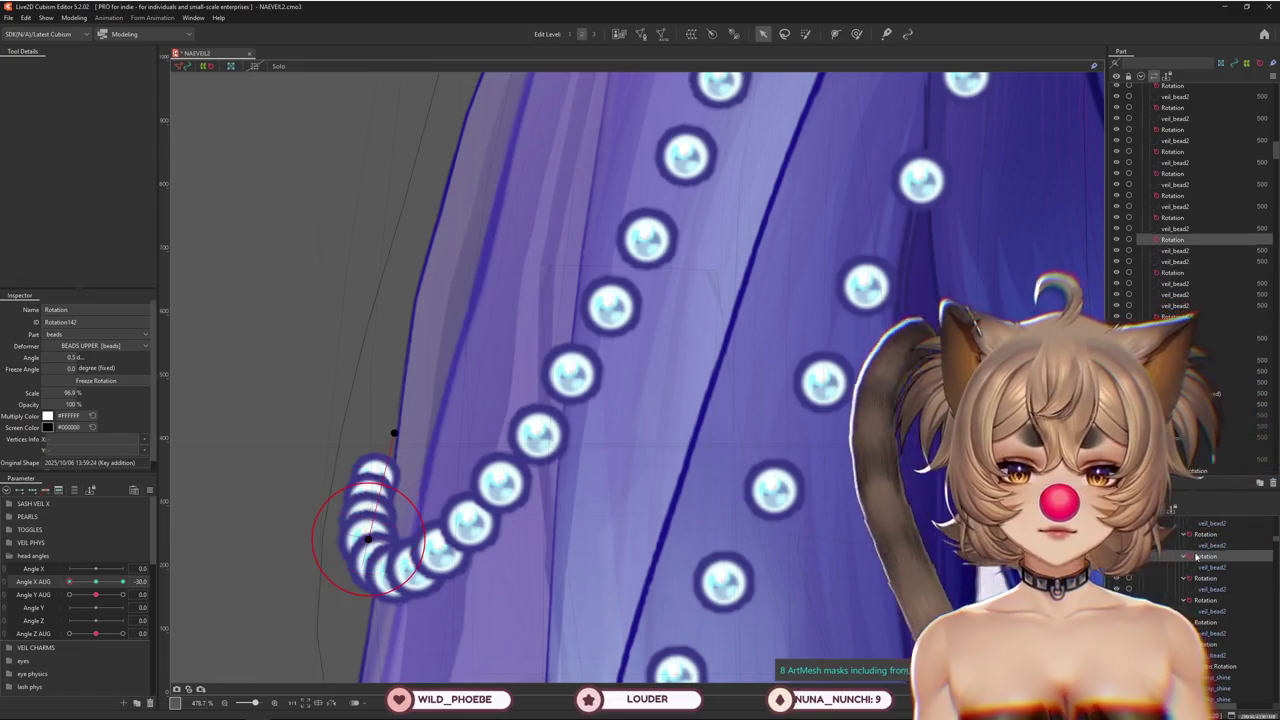
{"action": "left_click", "coordinate": [378, 545]}
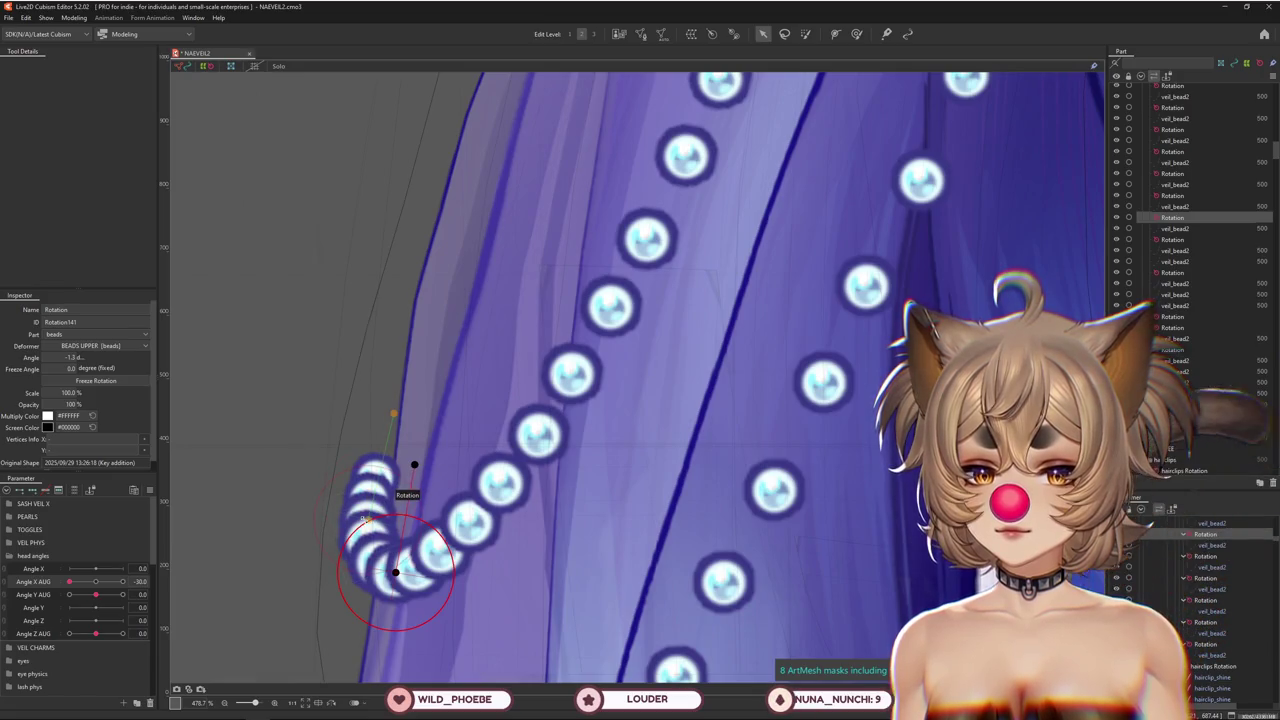
Select Rotation143, zoom out, and preview the veil at Angle Y AUG -30
{"action": "scroll", "coordinate": [370, 520], "scroll_direction": "up", "scroll_amount": 3}
{"action": "scroll", "coordinate": [372, 522], "scroll_direction": "up", "scroll_amount": 2}
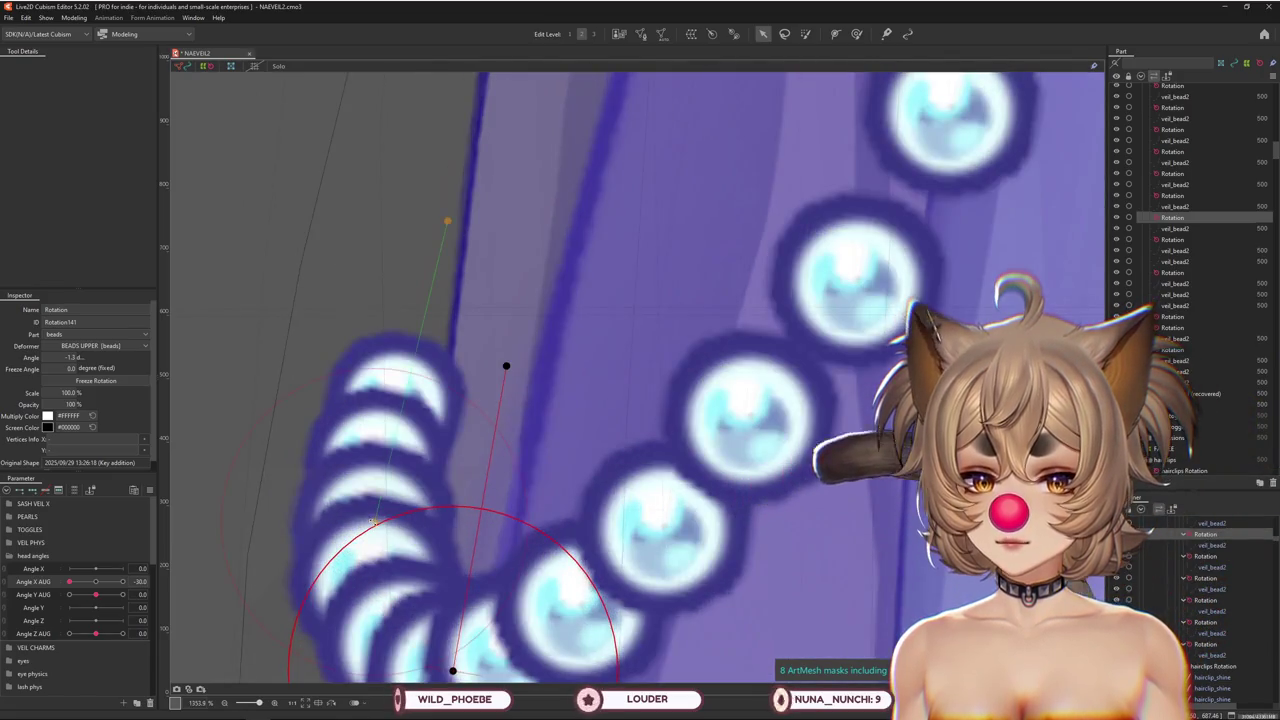
{"action": "left_click", "coordinate": [372, 522]}
{"action": "scroll", "coordinate": [372, 522], "scroll_direction": "down", "scroll_amount": 2}
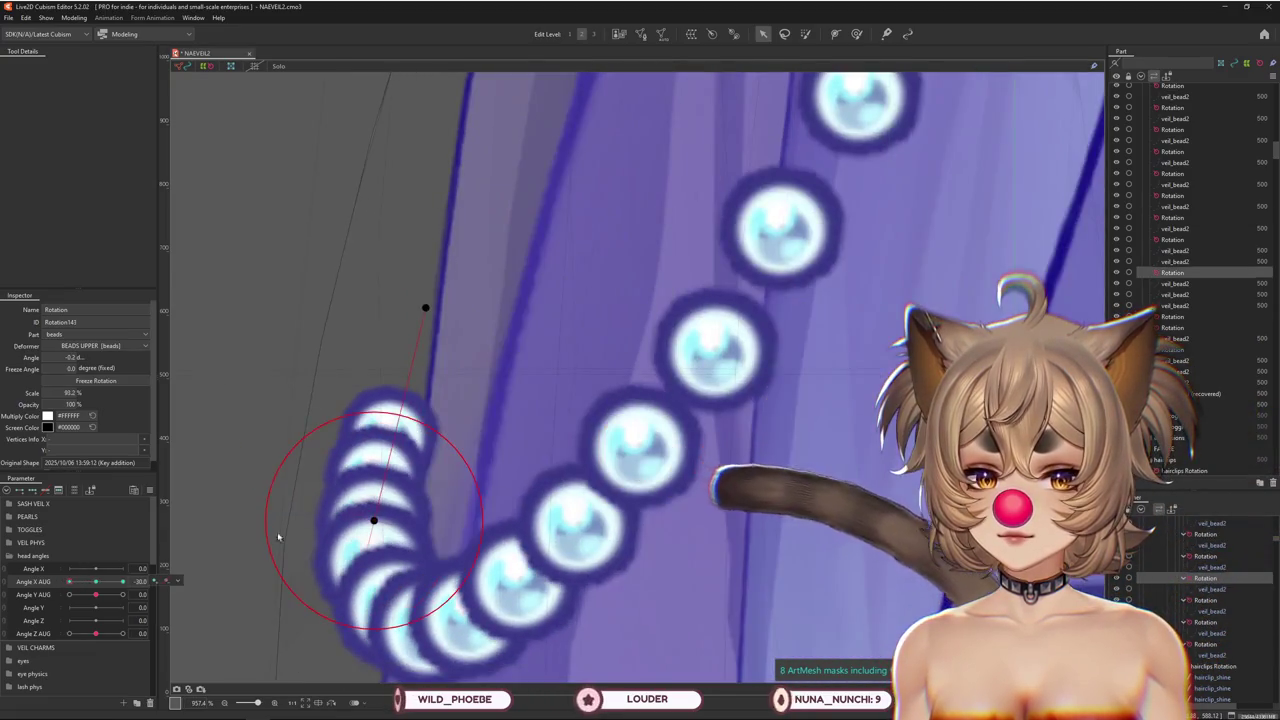
{"action": "scroll", "coordinate": [482, 508], "scroll_direction": "down", "scroll_amount": 3}
{"action": "scroll", "coordinate": [470, 515], "scroll_direction": "down", "scroll_amount": 2}
{"action": "scroll", "coordinate": [420, 530], "scroll_direction": "down", "scroll_amount": 1}
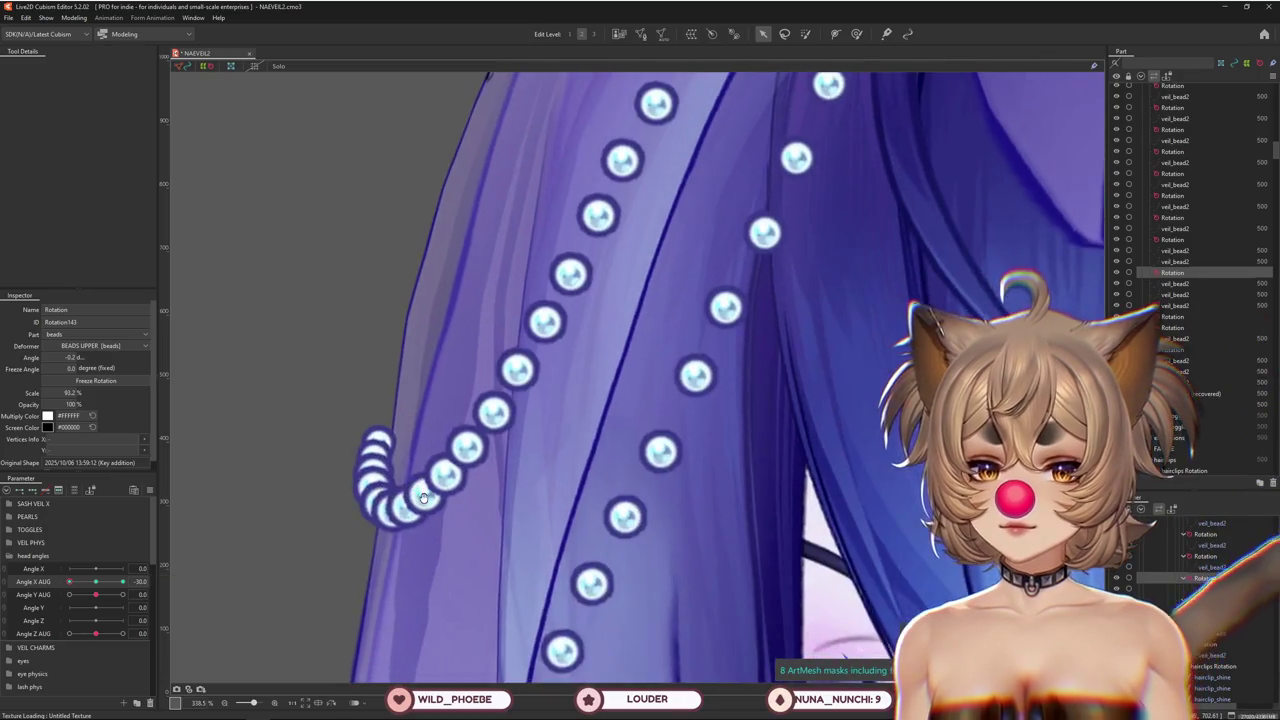
{"action": "scroll", "coordinate": [300, 550], "scroll_direction": "down", "scroll_amount": 1}
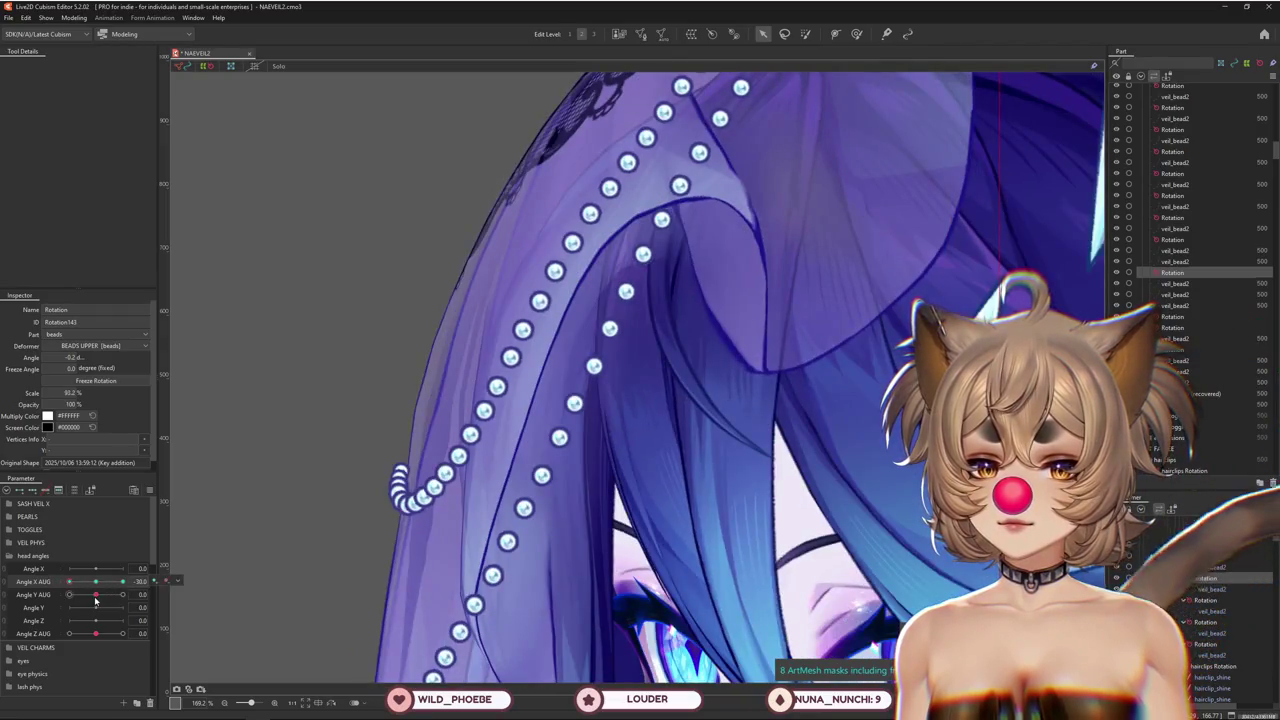
{"action": "mouse_move", "coordinate": [96, 594]}
{"action": "left_mouse_down"}
{"action": "mouse_move", "coordinate": [112, 596]}
{"action": "mouse_move", "coordinate": [58, 604]}
{"action": "left_mouse_up"}
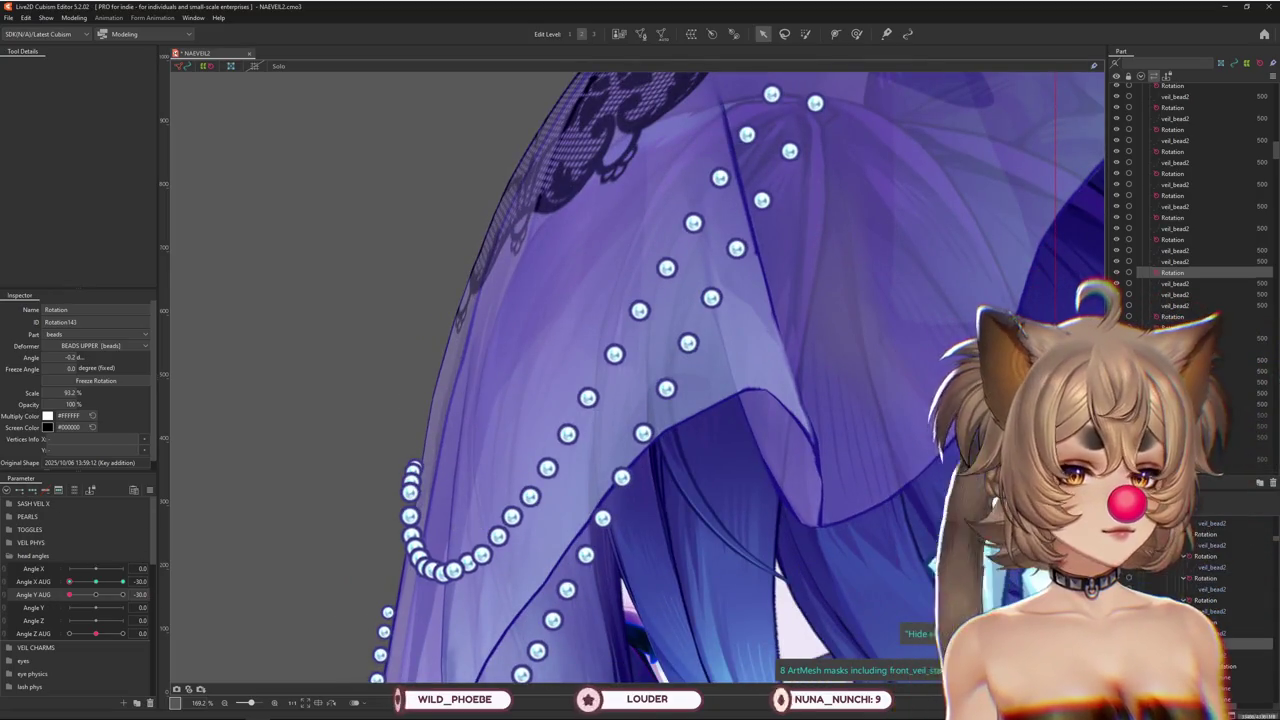
Select the bead rotation deformers and set Angle Y AUG to -30
{"action": "left_click", "coordinate": [1175, 349], "text": "shift"}
{"action": "left_click", "coordinate": [1203, 623]}
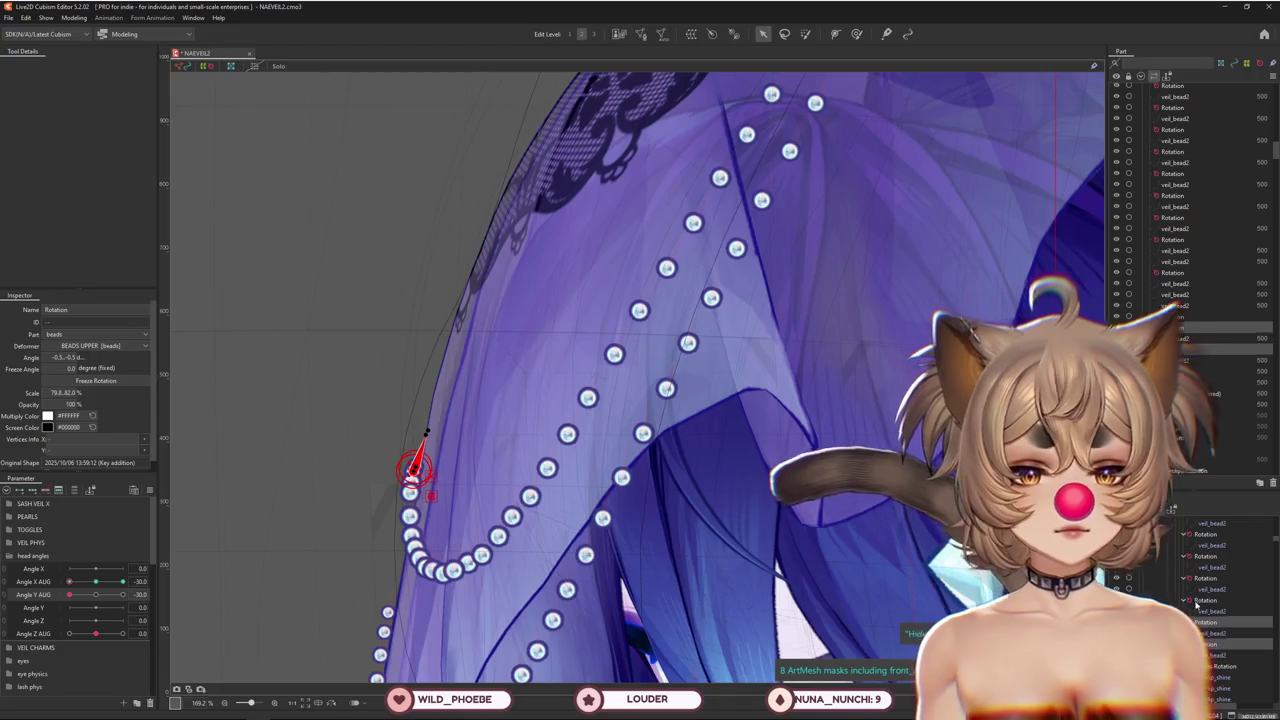
{"action": "left_click", "coordinate": [1200, 600], "text": "ctrl"}
{"action": "left_click", "coordinate": [1200, 578], "text": "ctrl"}
{"action": "left_click", "coordinate": [1201, 556], "text": "ctrl"}
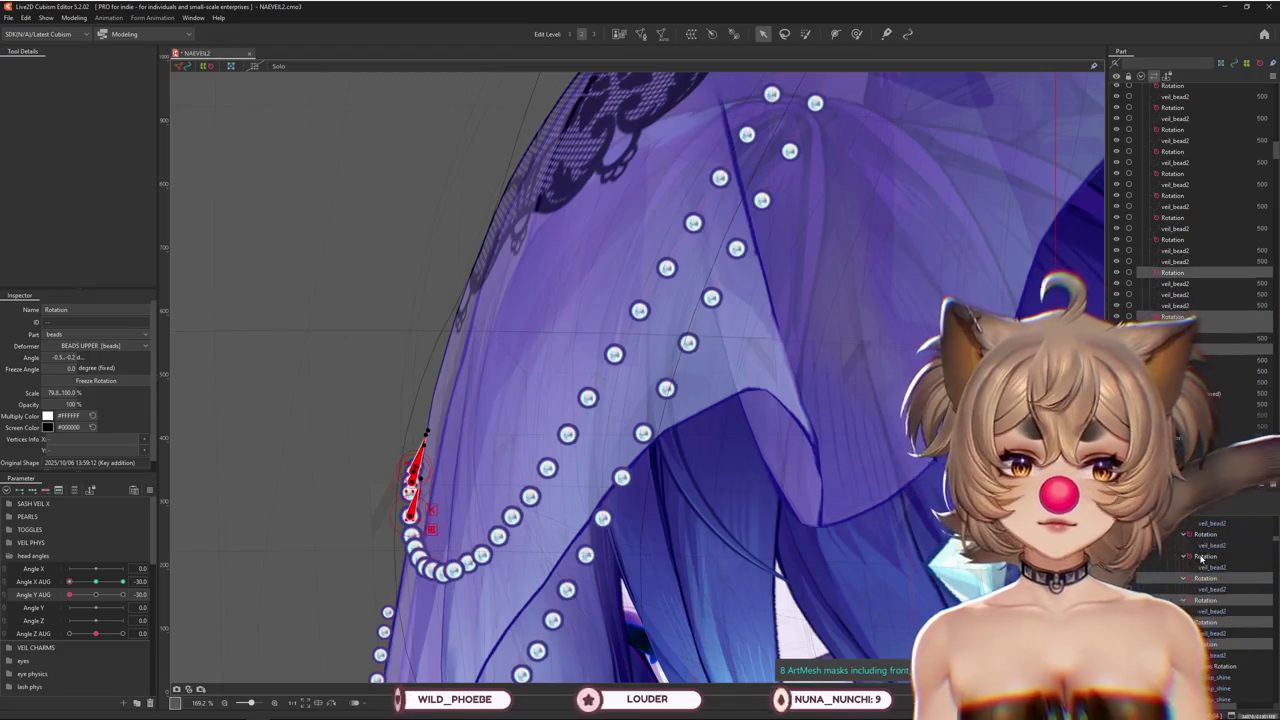
{"action": "left_click", "coordinate": [95, 594]}
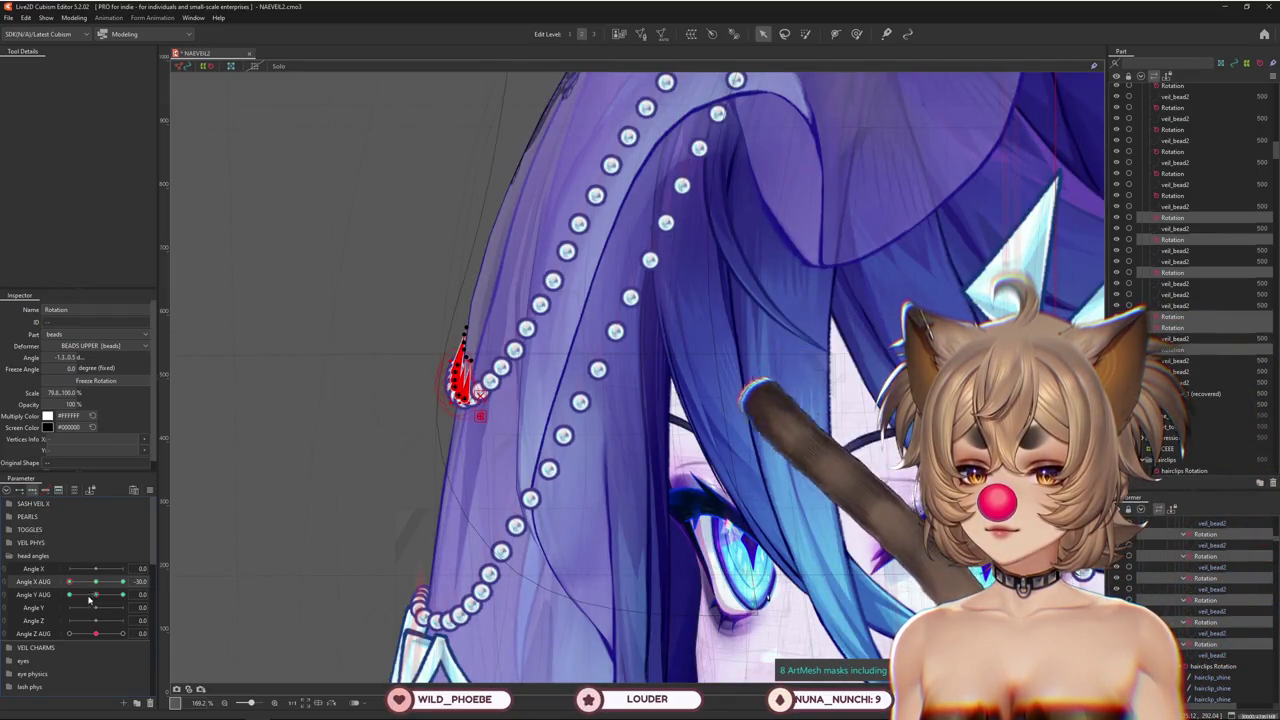
{"action": "left_click_drag", "start_coordinate": [90, 594], "coordinate": [69, 594]}
Zoom onto the veil edge and move the lower bead deformers down onto it
{"action": "scroll", "coordinate": [505, 502], "scroll_direction": "up", "scroll_amount": 5}
{"action": "left_click_drag", "start_coordinate": [505, 502], "coordinate": [451, 566]}
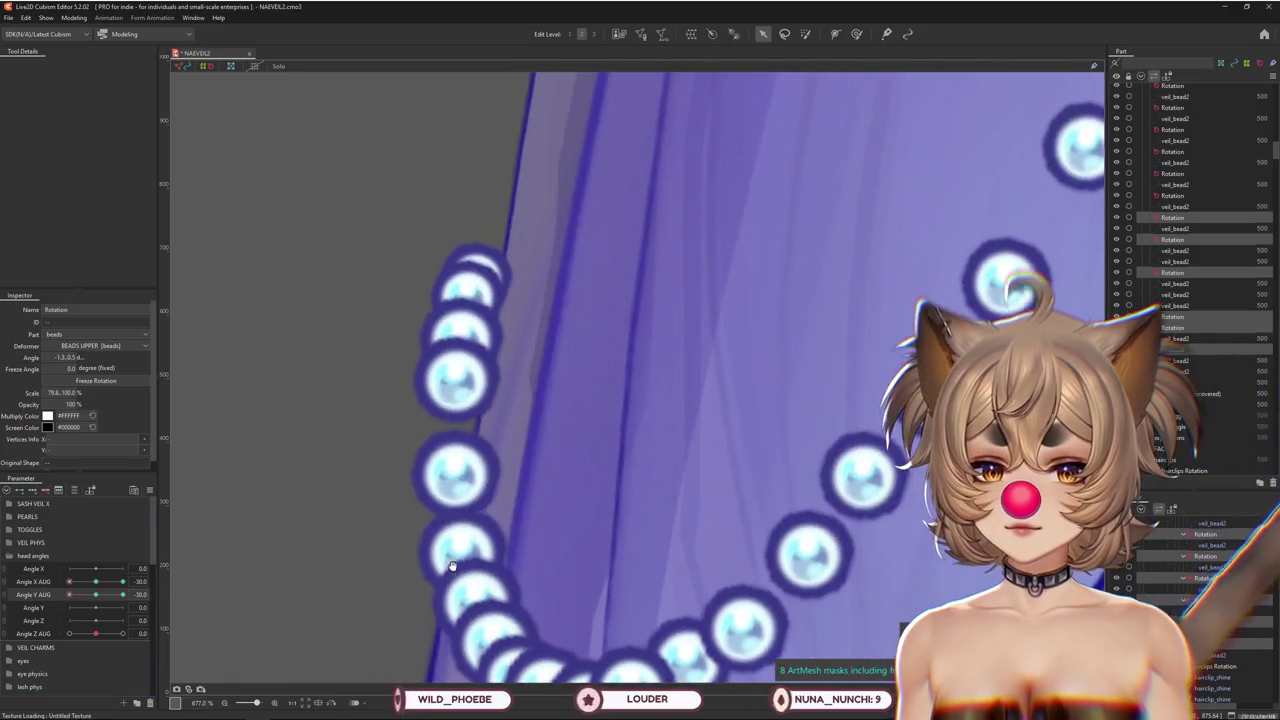
{"action": "key", "text": "w"}
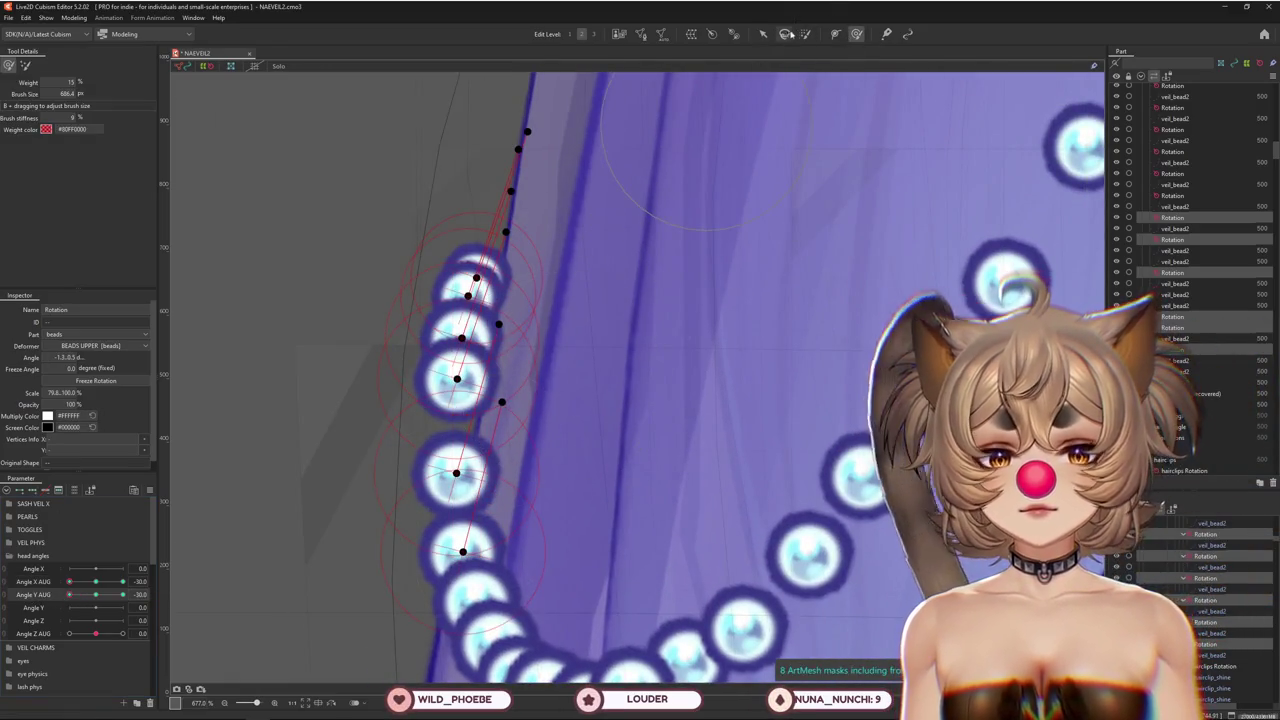
{"action": "key", "text": "v"}
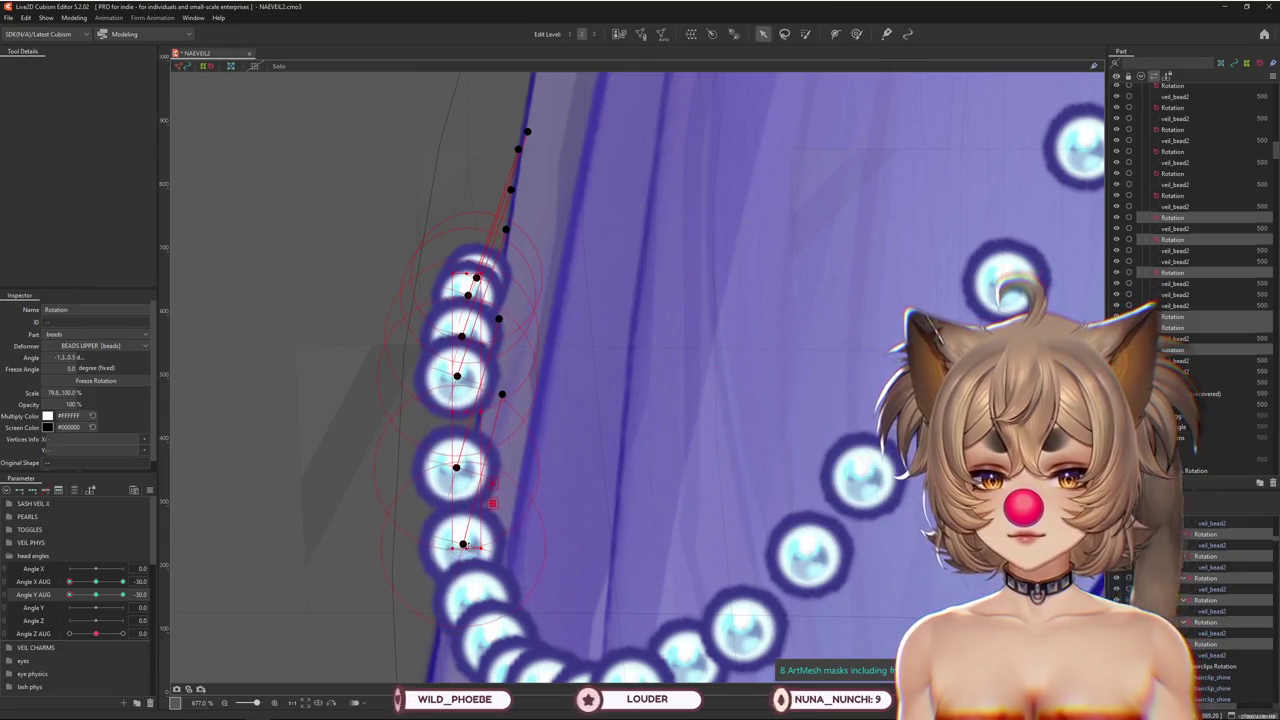
{"action": "left_click_drag", "start_coordinate": [492, 503], "coordinate": [492, 506]}
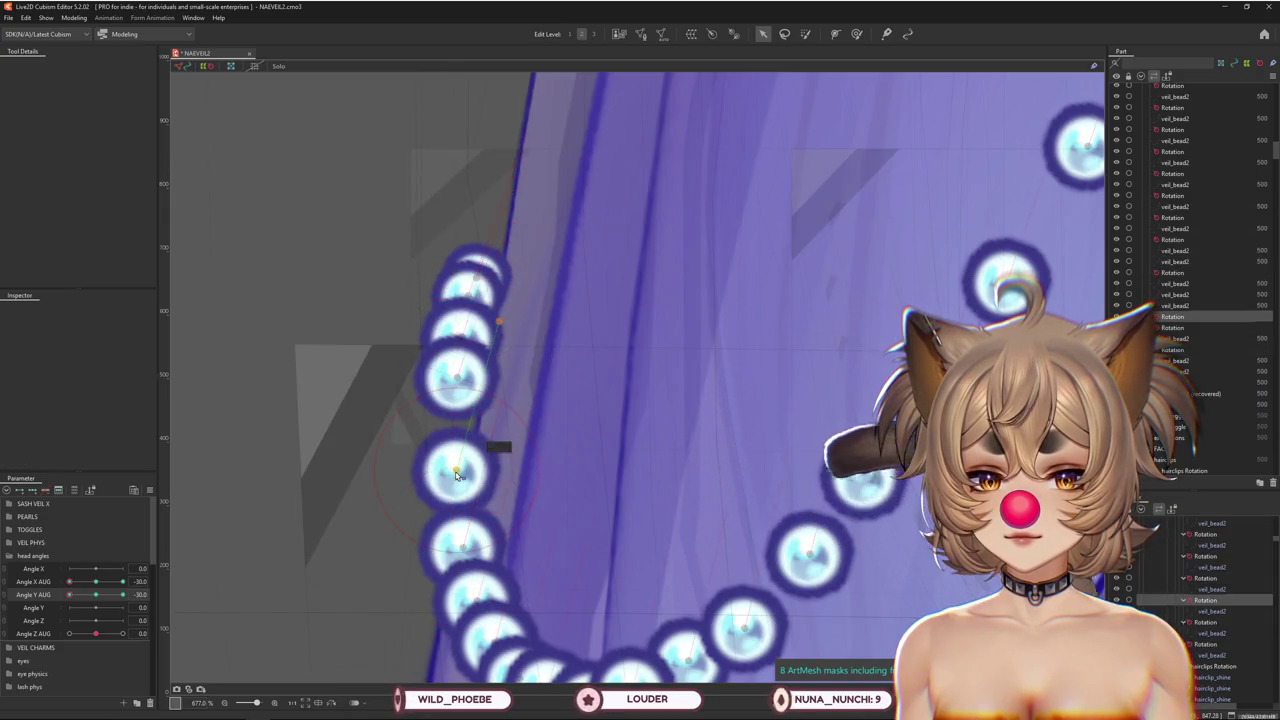
{"action": "left_click", "coordinate": [458, 482]}
{"action": "left_click_drag", "start_coordinate": [458, 482], "coordinate": [458, 488]}
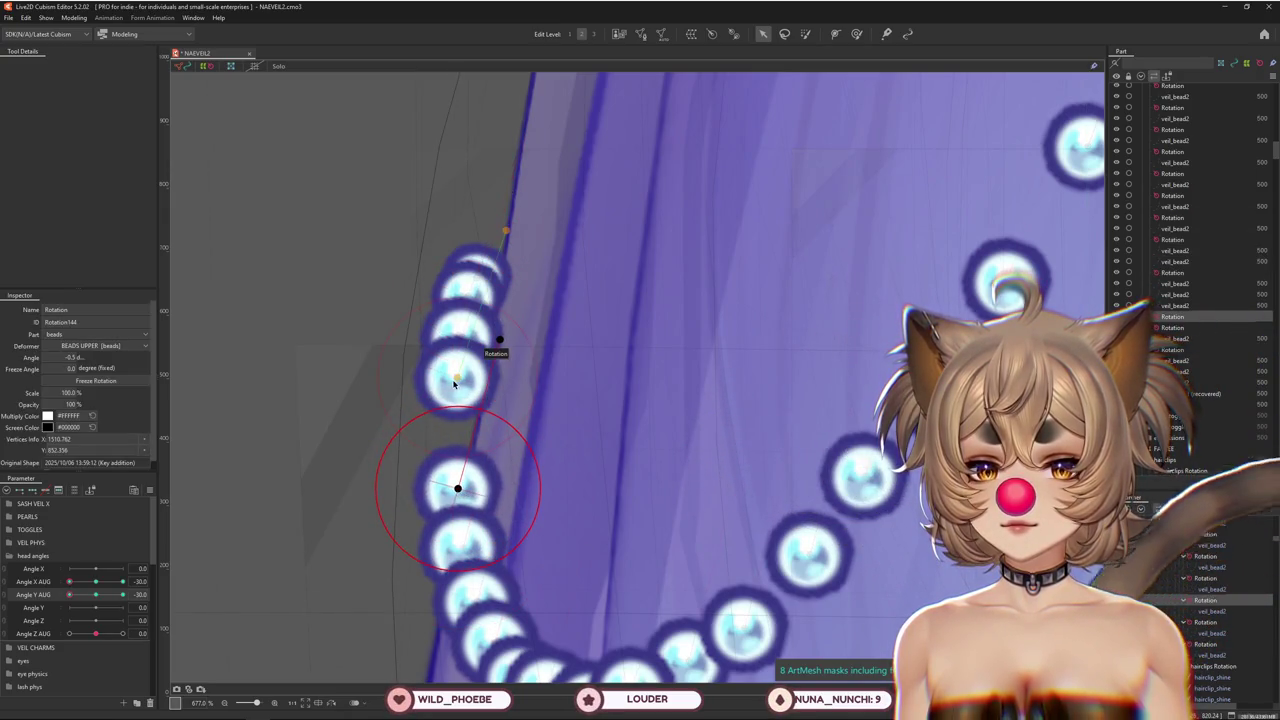
{"action": "left_click_drag", "start_coordinate": [460, 401], "coordinate": [456, 428]}
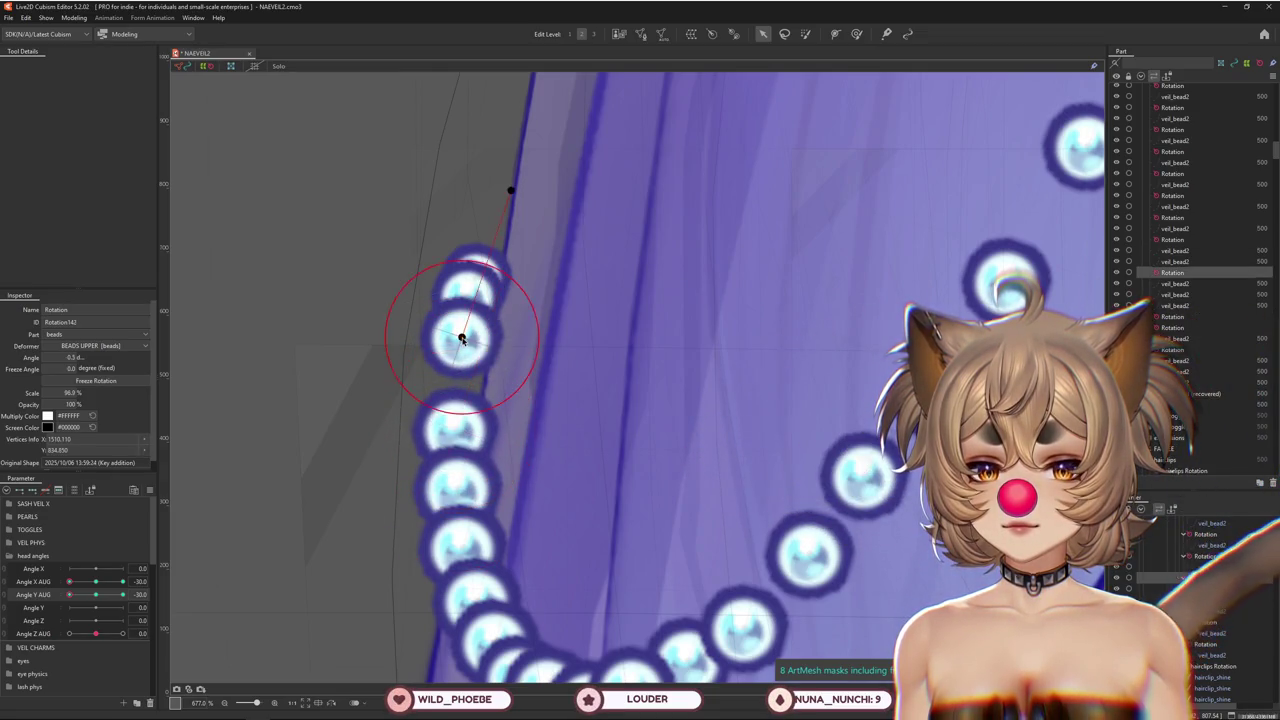
Pick the upper beads' rotation deformers, zoom out, and tilt the head to Angle Y AUG 30
{"action": "left_click", "coordinate": [458, 377]}
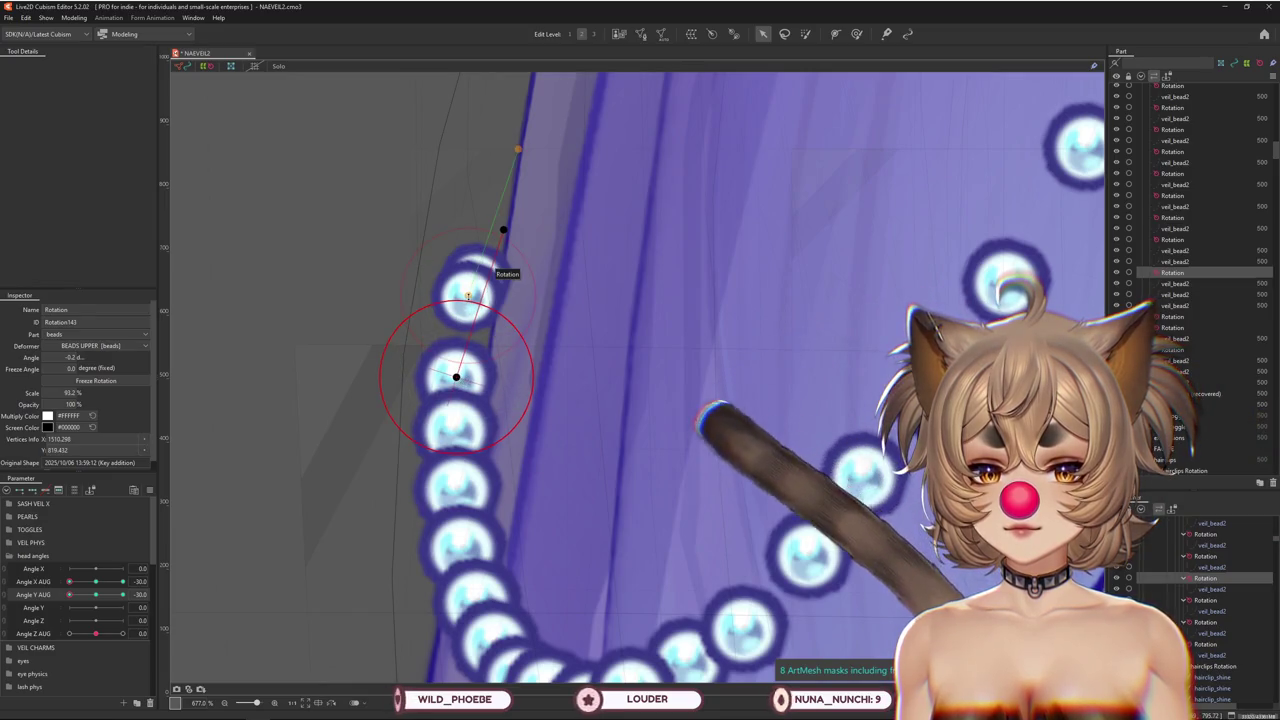
{"action": "left_click", "coordinate": [470, 296]}
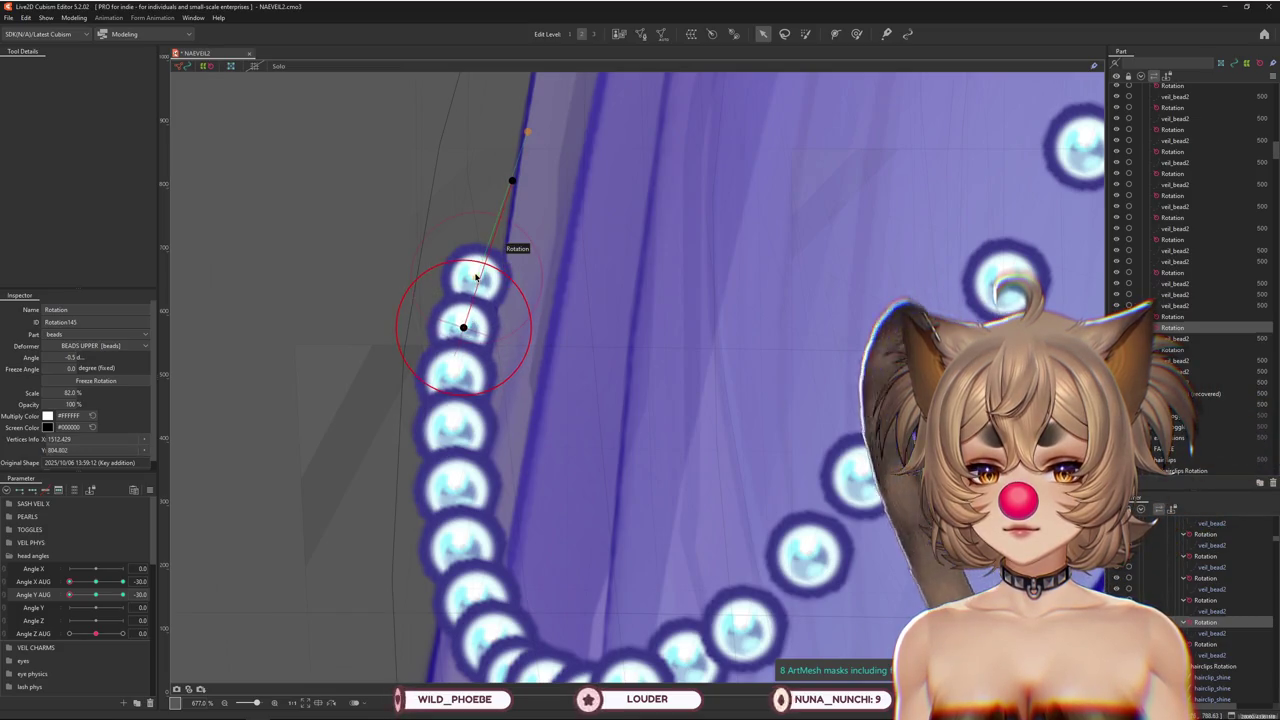
{"action": "left_click", "coordinate": [462, 322]}
{"action": "scroll", "coordinate": [480, 330], "scroll_direction": "down", "scroll_amount": 5}
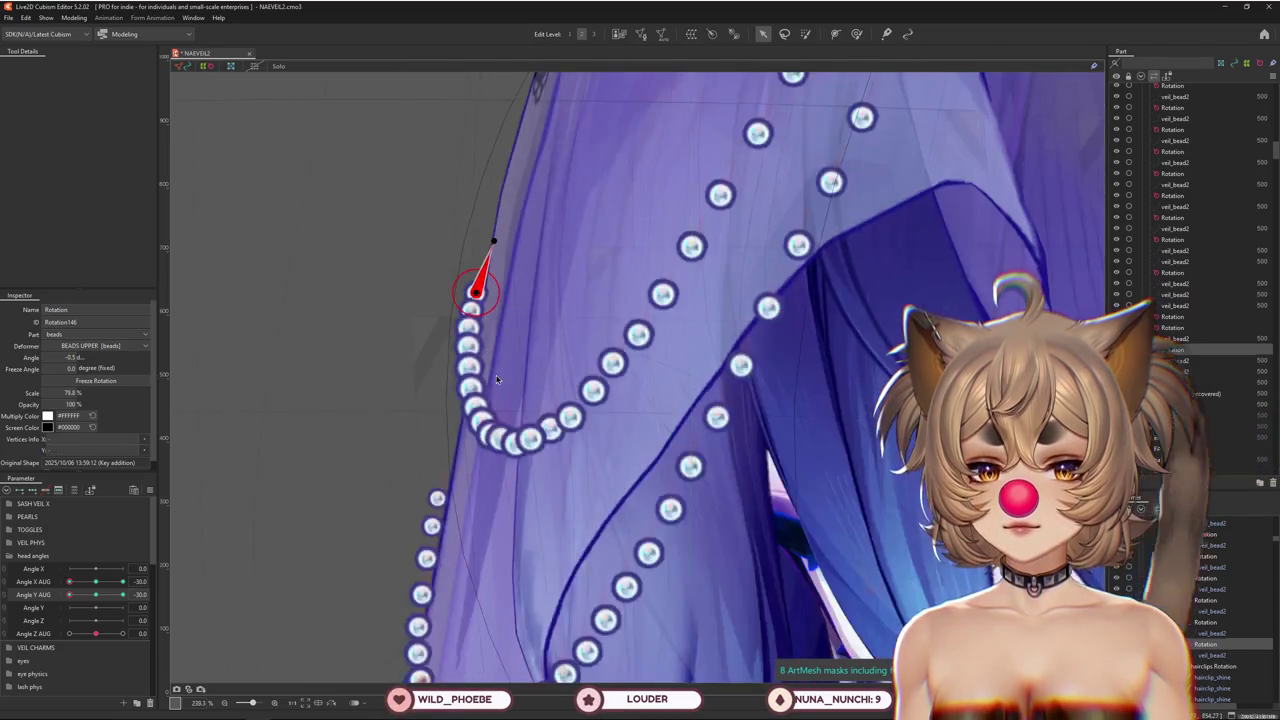
{"action": "scroll", "coordinate": [497, 378], "scroll_direction": "down", "scroll_amount": 5}
{"action": "scroll", "coordinate": [456, 462], "scroll_direction": "down", "scroll_amount": 1}
{"action": "left_click_drag", "start_coordinate": [72, 596], "coordinate": [296, 517]}
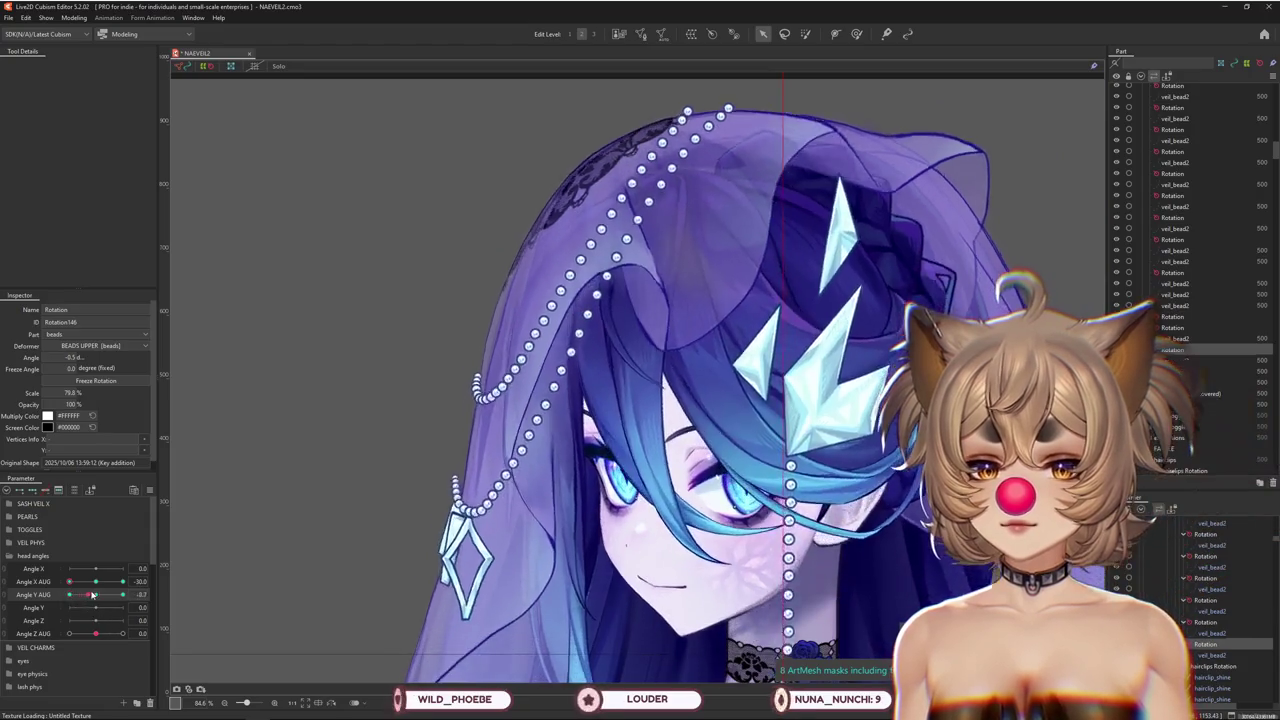
Move the bottom bead's rotation deformer down onto the veil edge
{"action": "scroll", "coordinate": [540, 388], "scroll_direction": "up", "scroll_amount": 7}
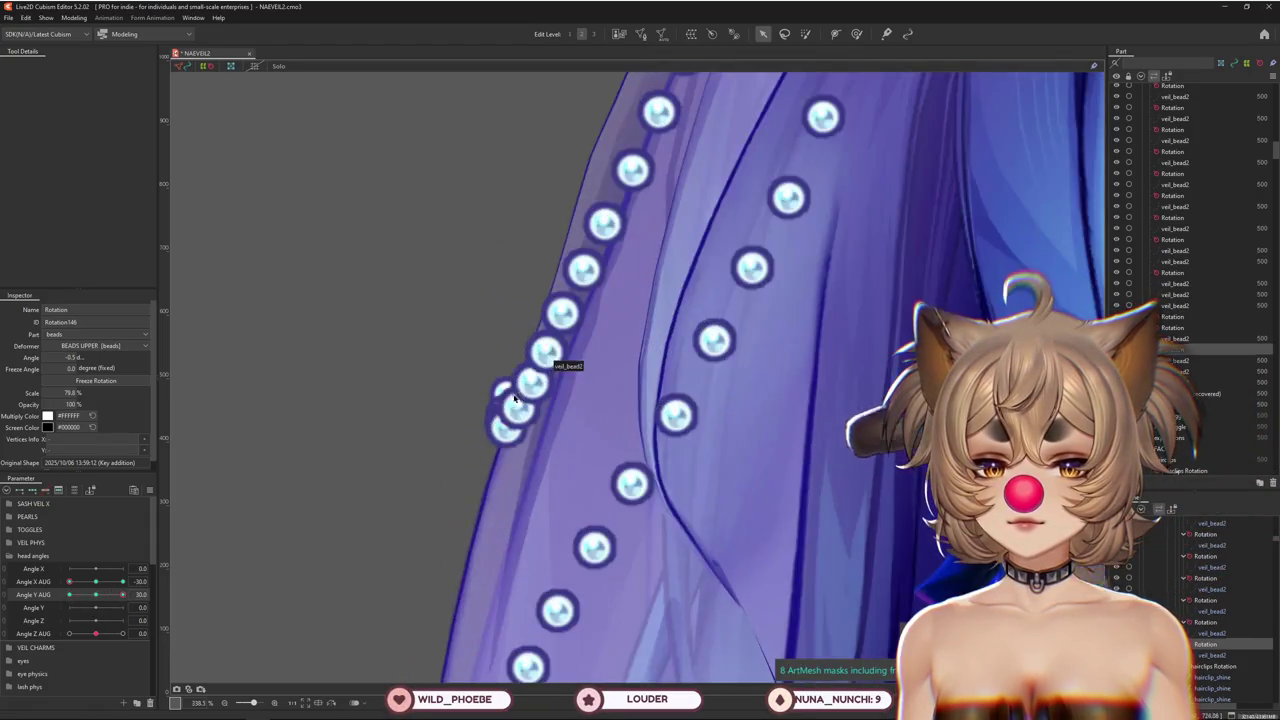
{"action": "left_click", "coordinate": [504, 394]}
{"action": "left_click_drag", "start_coordinate": [508, 398], "coordinate": [506, 407]}
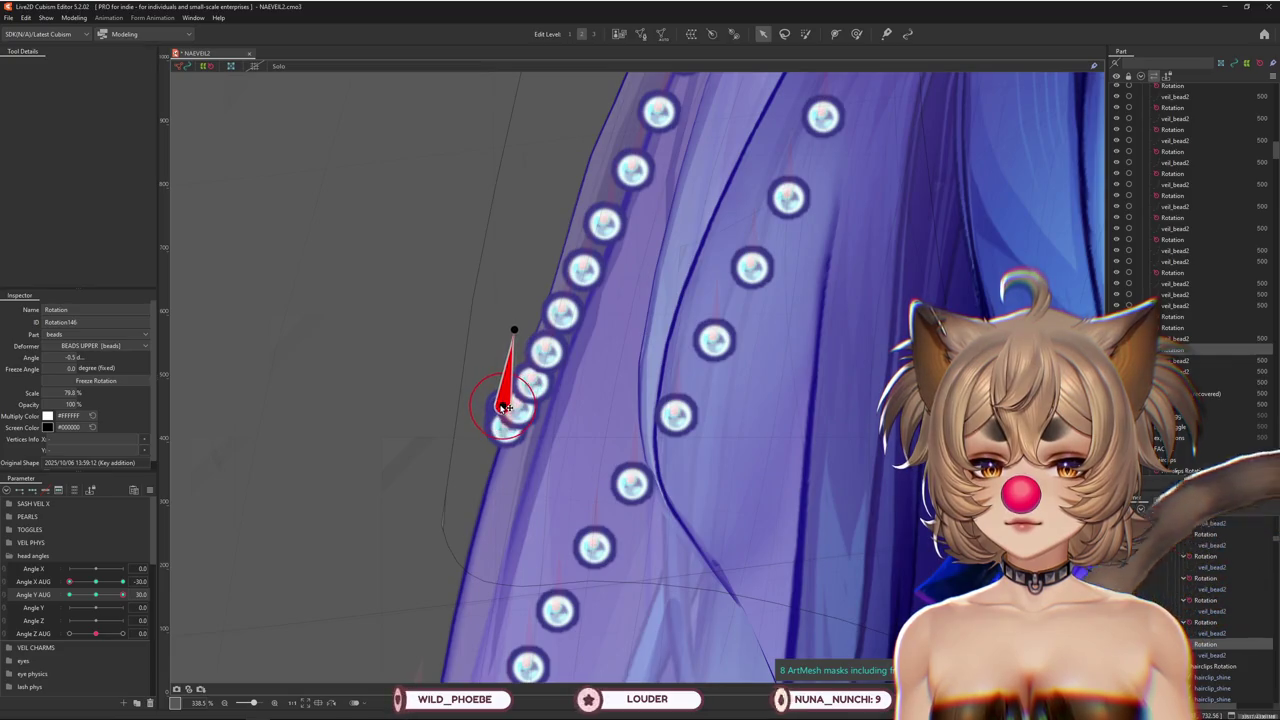
{"action": "scroll", "coordinate": [522, 430], "scroll_direction": "down", "scroll_amount": 3}
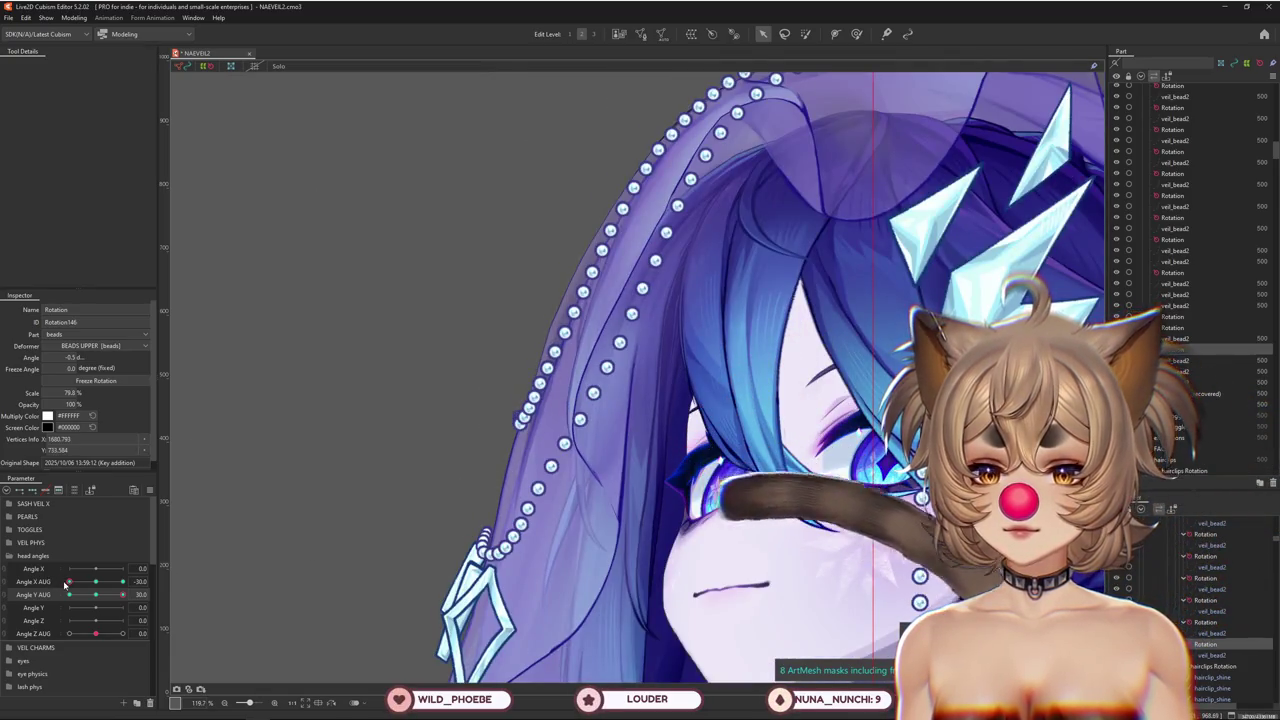
Check the beads across Angle X AUG poses, then select the BEADS UPPER warp deformer
{"action": "left_click_drag", "start_coordinate": [73, 585], "coordinate": [89, 586]}
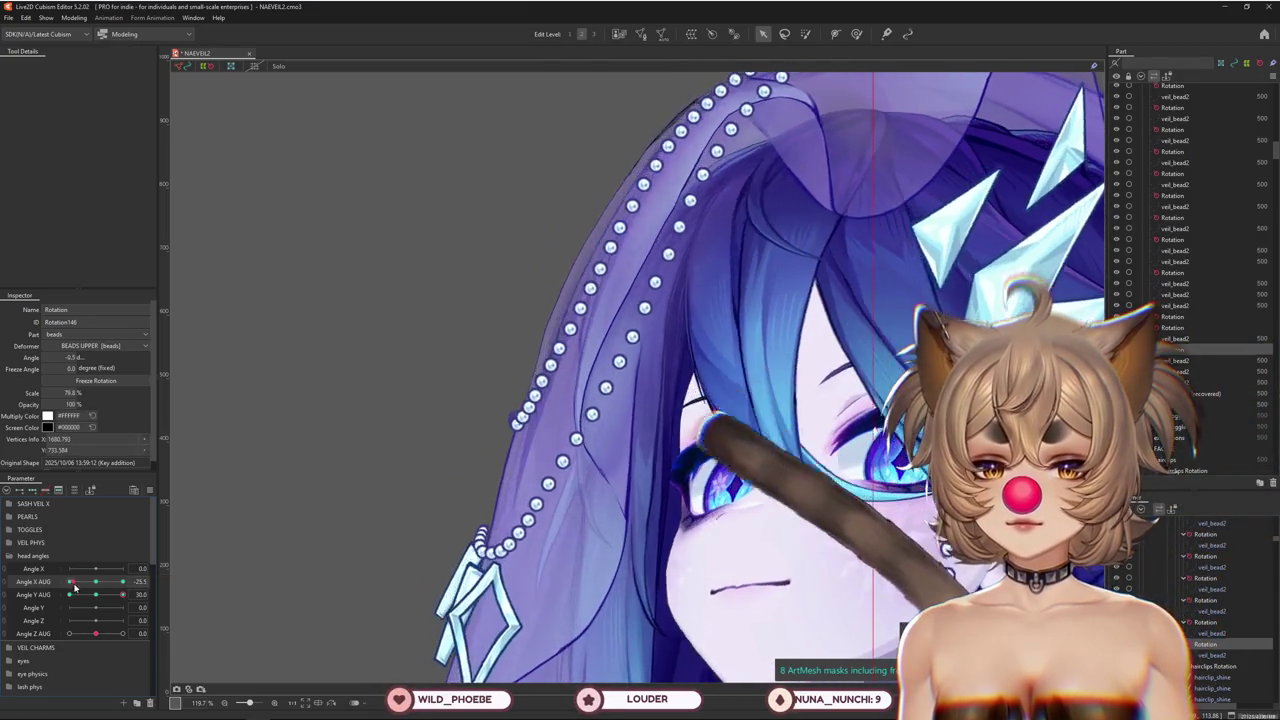
{"action": "left_click_drag", "start_coordinate": [89, 586], "coordinate": [98, 590]}
{"action": "left_click", "coordinate": [98, 594]}
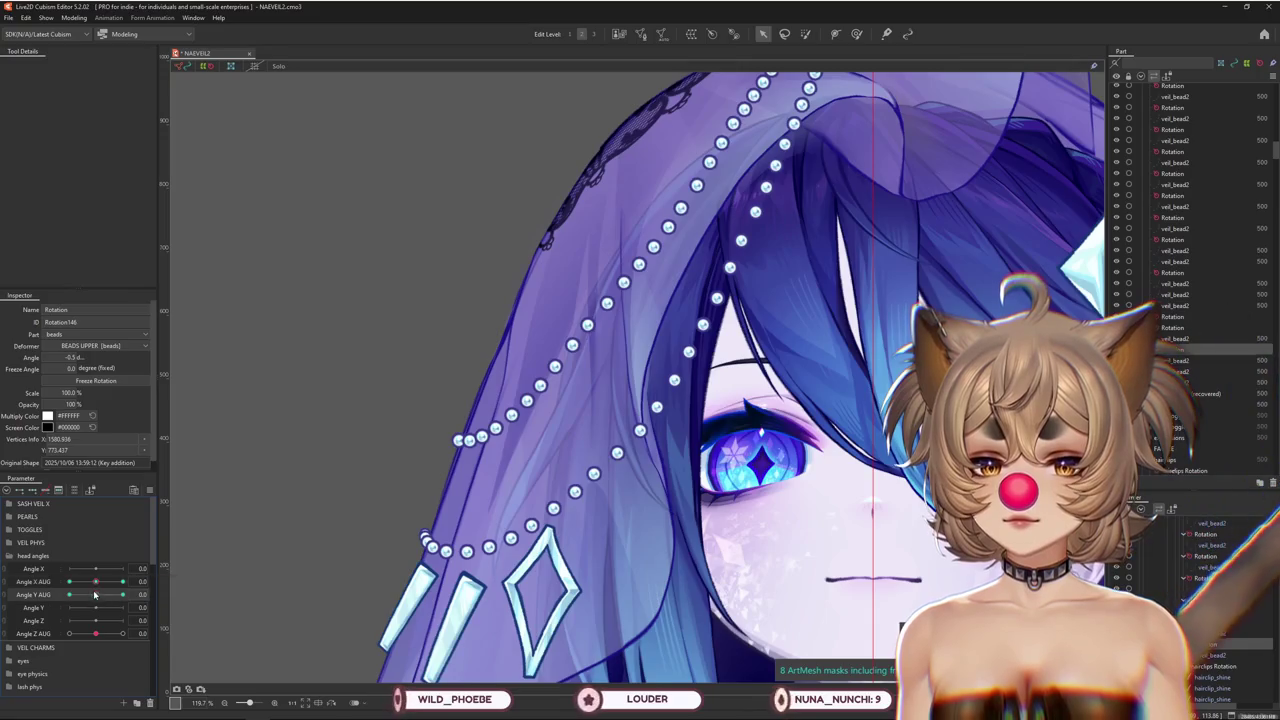
{"action": "scroll", "coordinate": [443, 450], "scroll_direction": "up", "scroll_amount": 5}
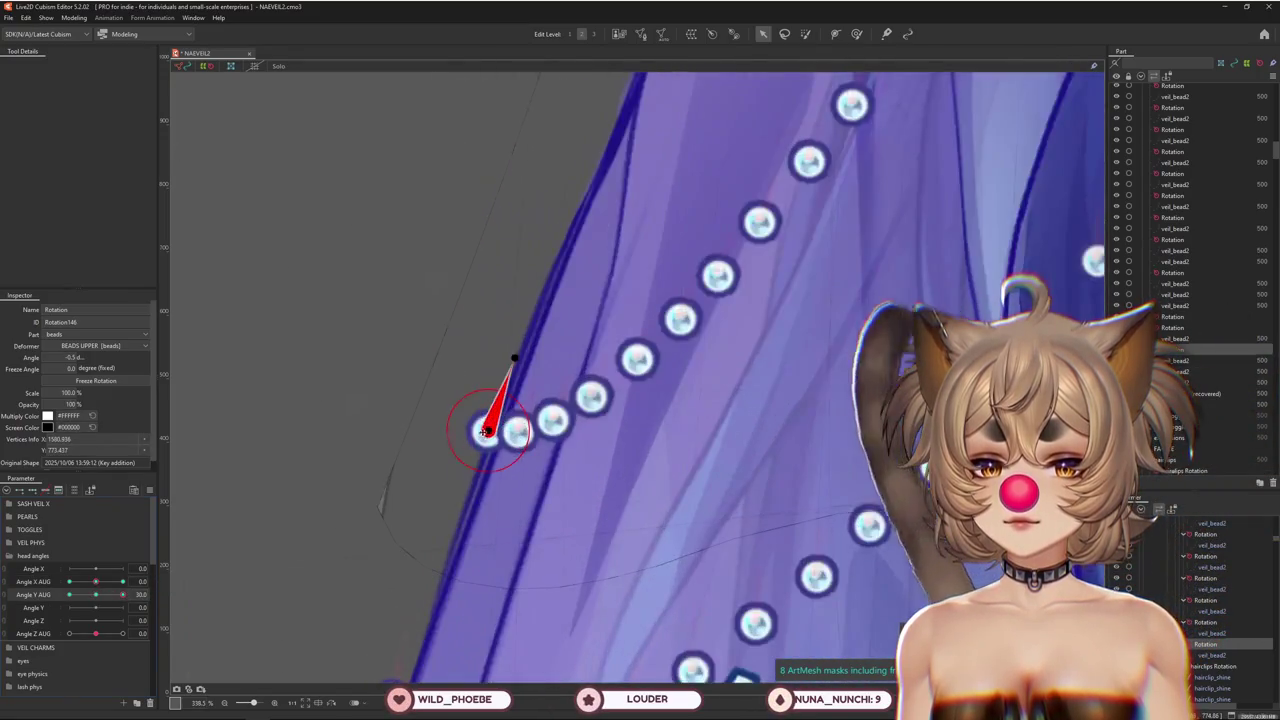
{"action": "scroll", "coordinate": [487, 446], "scroll_direction": "down", "scroll_amount": 4}
{"action": "mouse_move", "coordinate": [96, 581]}
{"action": "left_mouse_down"}
{"action": "mouse_move", "coordinate": [60, 588]}
{"action": "mouse_move", "coordinate": [108, 599]}
{"action": "mouse_move", "coordinate": [123, 594]}
{"action": "mouse_move", "coordinate": [97, 581]}
{"action": "mouse_move", "coordinate": [123, 582]}
{"action": "left_mouse_up"}
{"action": "scroll", "coordinate": [575, 415], "scroll_direction": "up", "scroll_amount": 4}
{"action": "scroll", "coordinate": [600, 400], "scroll_direction": "down", "scroll_amount": 4}
{"action": "scroll", "coordinate": [615, 560], "scroll_direction": "down", "scroll_amount": 2}
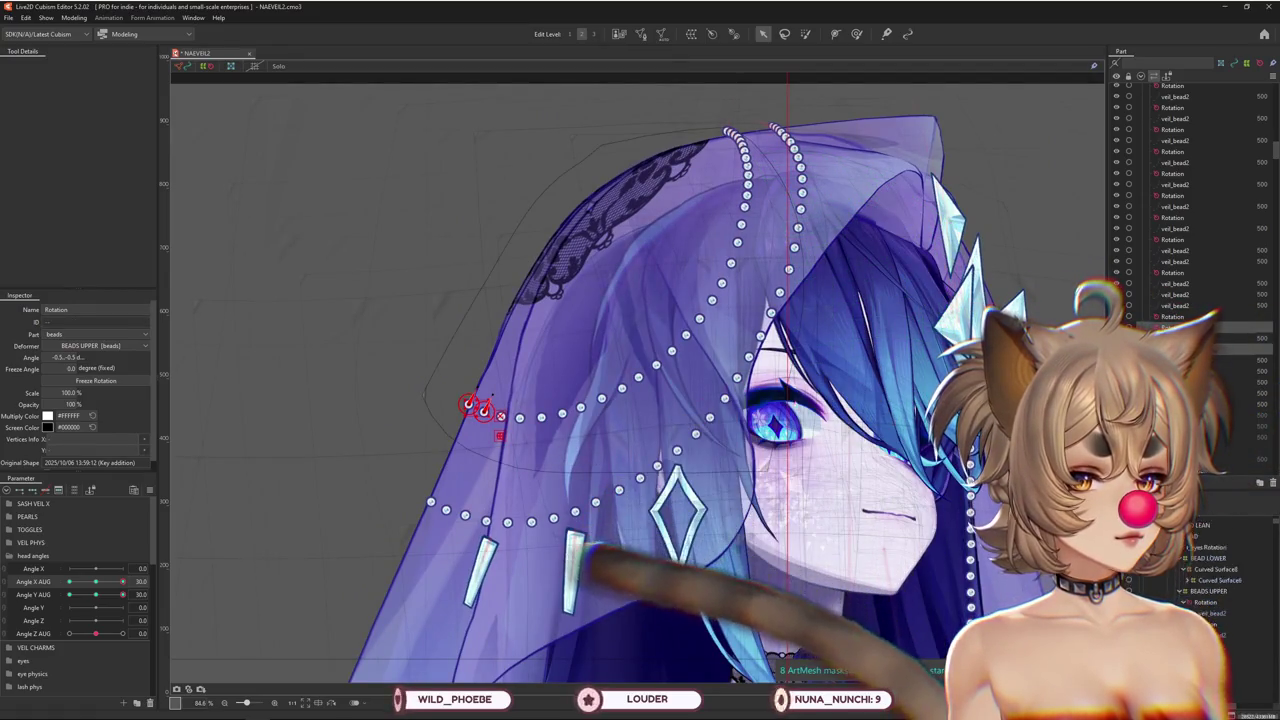
{"action": "left_click", "coordinate": [1215, 631]}
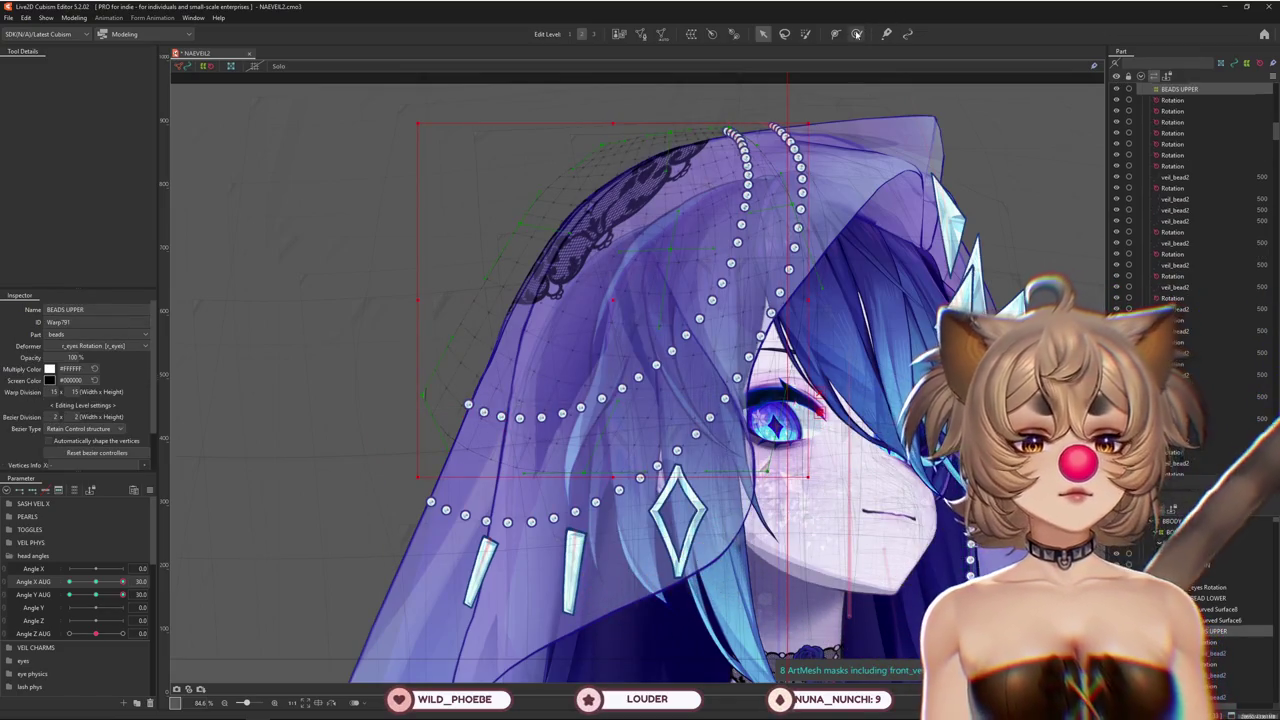
Switch to the weight brush, resize it to about 1009, and tilt Angle Y AUG through 0, -30, 30
{"action": "key", "text": "b"}
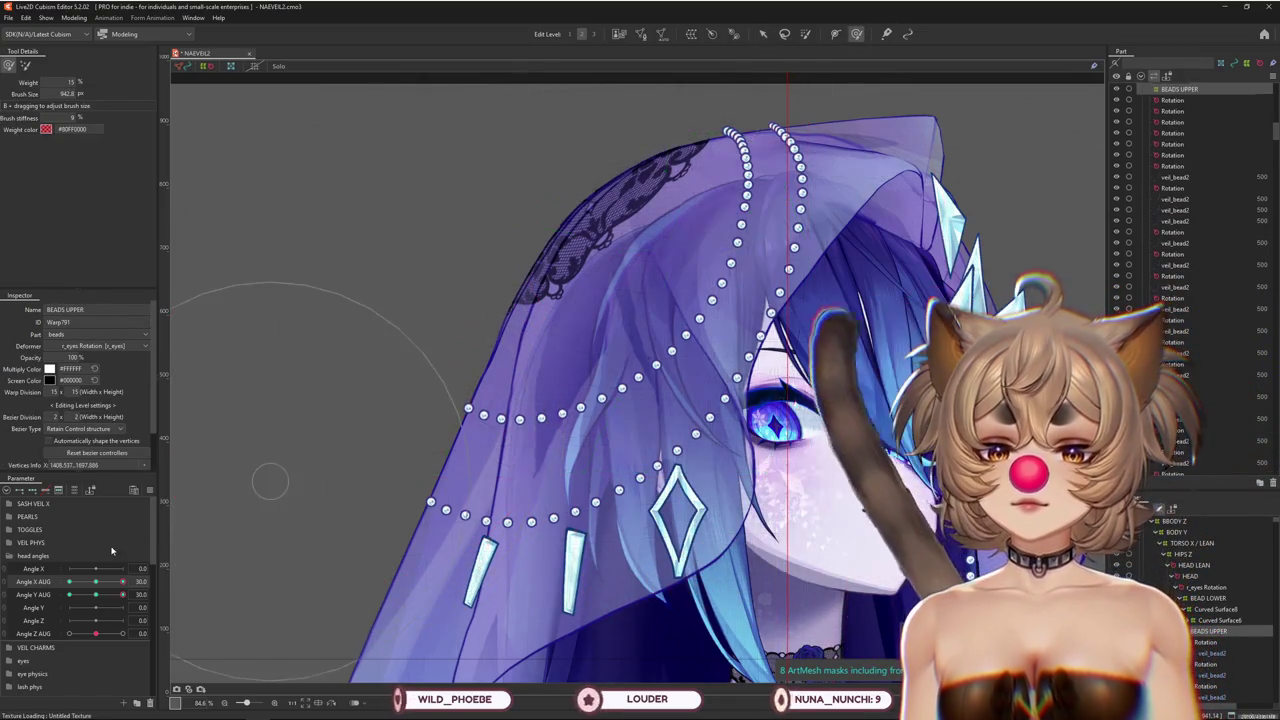
{"action": "left_click_drag", "start_coordinate": [122, 595], "coordinate": [97, 598]}
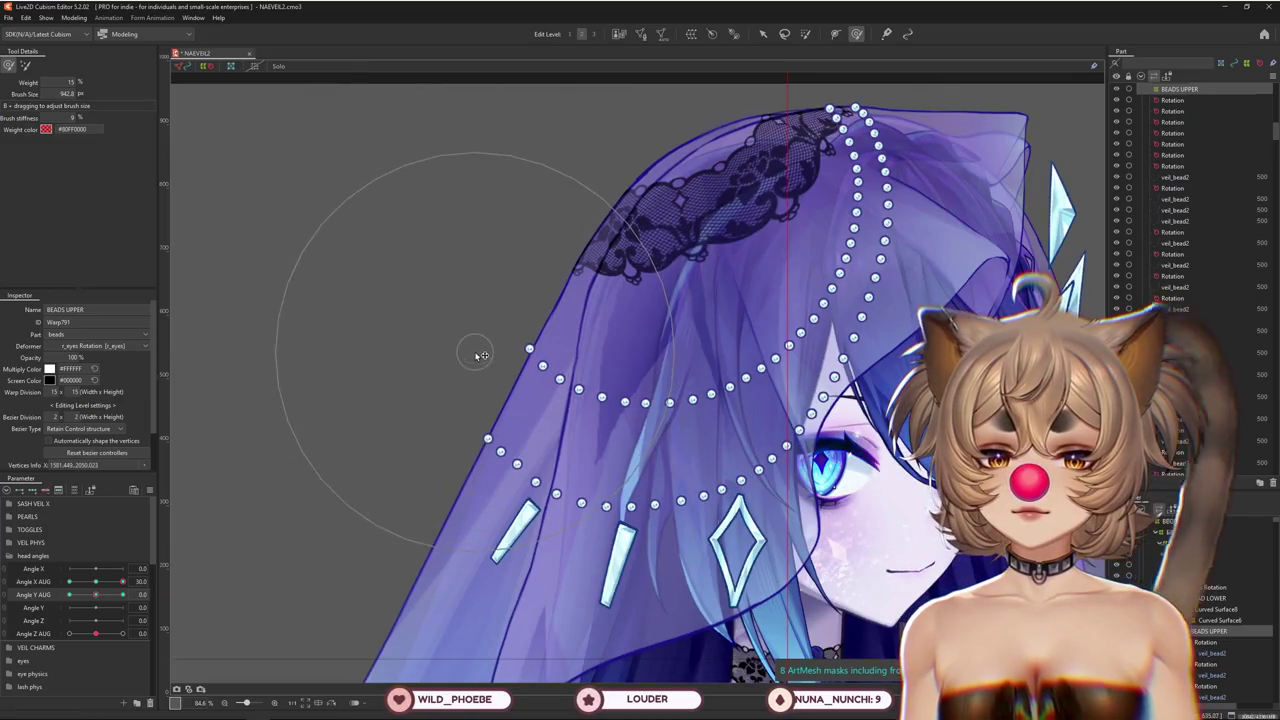
{"action": "scroll", "coordinate": [429, 498], "scroll_direction": "down", "scroll_amount": 3}
{"action": "left_click_drag", "start_coordinate": [115, 593], "coordinate": [60, 607]}
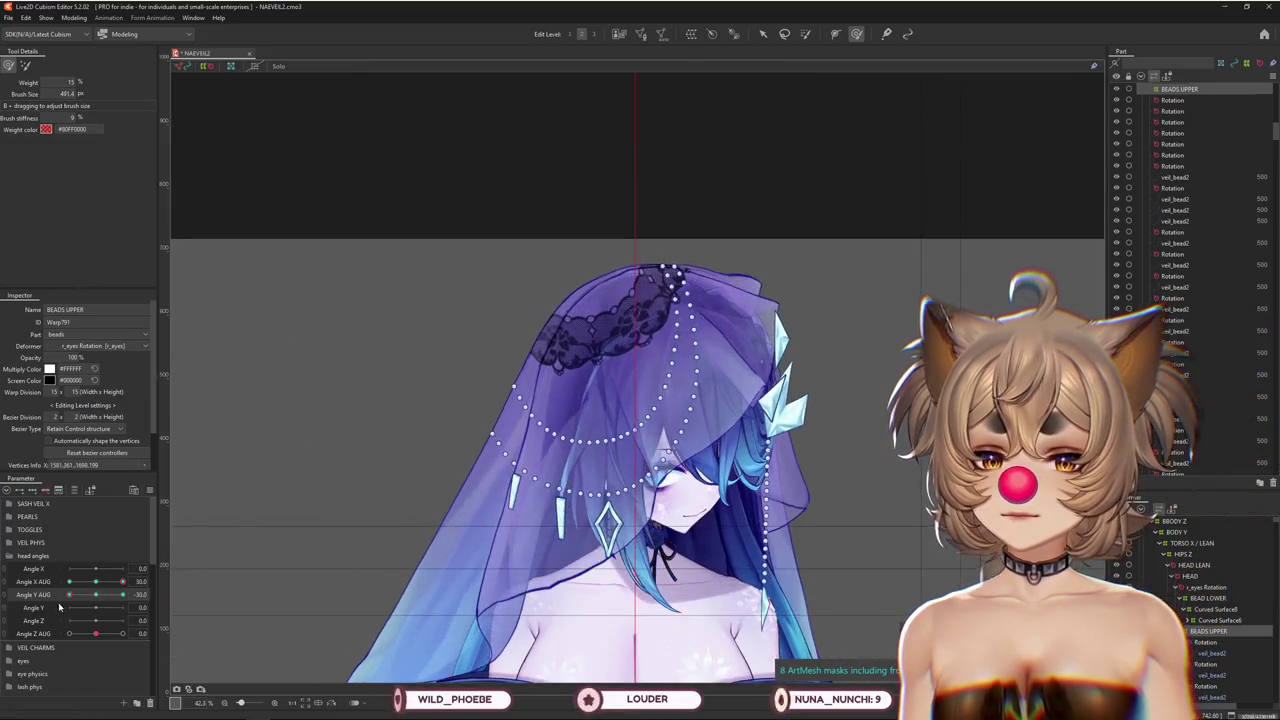
{"action": "left_click_drag", "start_coordinate": [419, 351], "coordinate": [447, 430]}
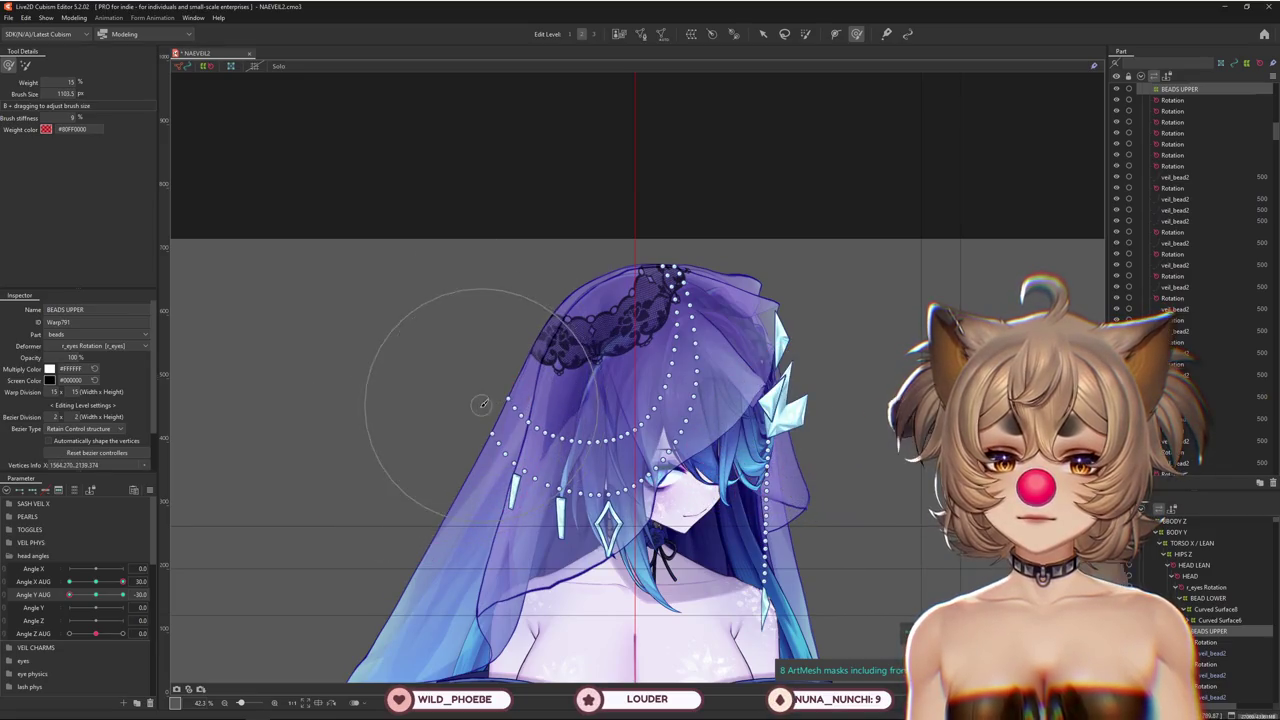
{"action": "mouse_move", "coordinate": [75, 598]}
{"action": "left_mouse_down"}
{"action": "mouse_move", "coordinate": [140, 593]}
{"action": "mouse_move", "coordinate": [57, 582]}
{"action": "left_mouse_up"}
{"action": "scroll", "coordinate": [595, 225], "scroll_direction": "up", "scroll_amount": 3}
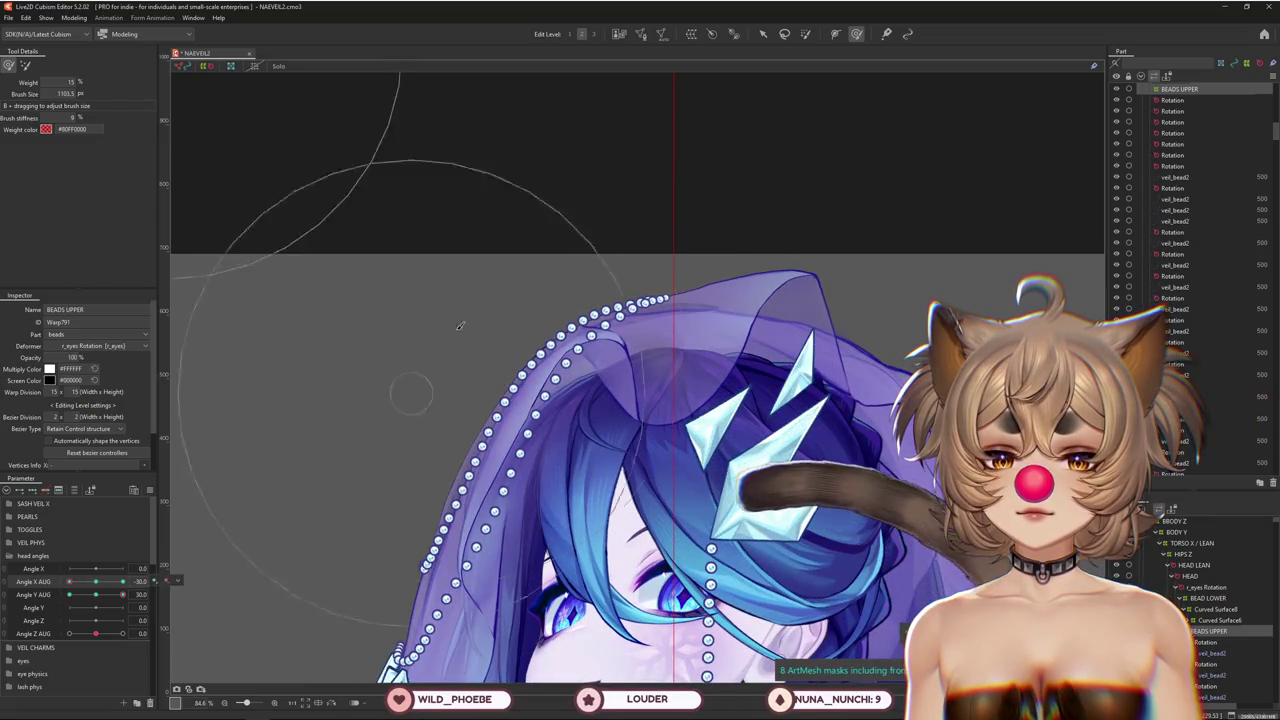
{"action": "mouse_move", "coordinate": [246, 513]}
{"action": "left_mouse_down"}
{"action": "mouse_move", "coordinate": [73, 582]}
{"action": "mouse_move", "coordinate": [235, 556]}
{"action": "left_mouse_up"}
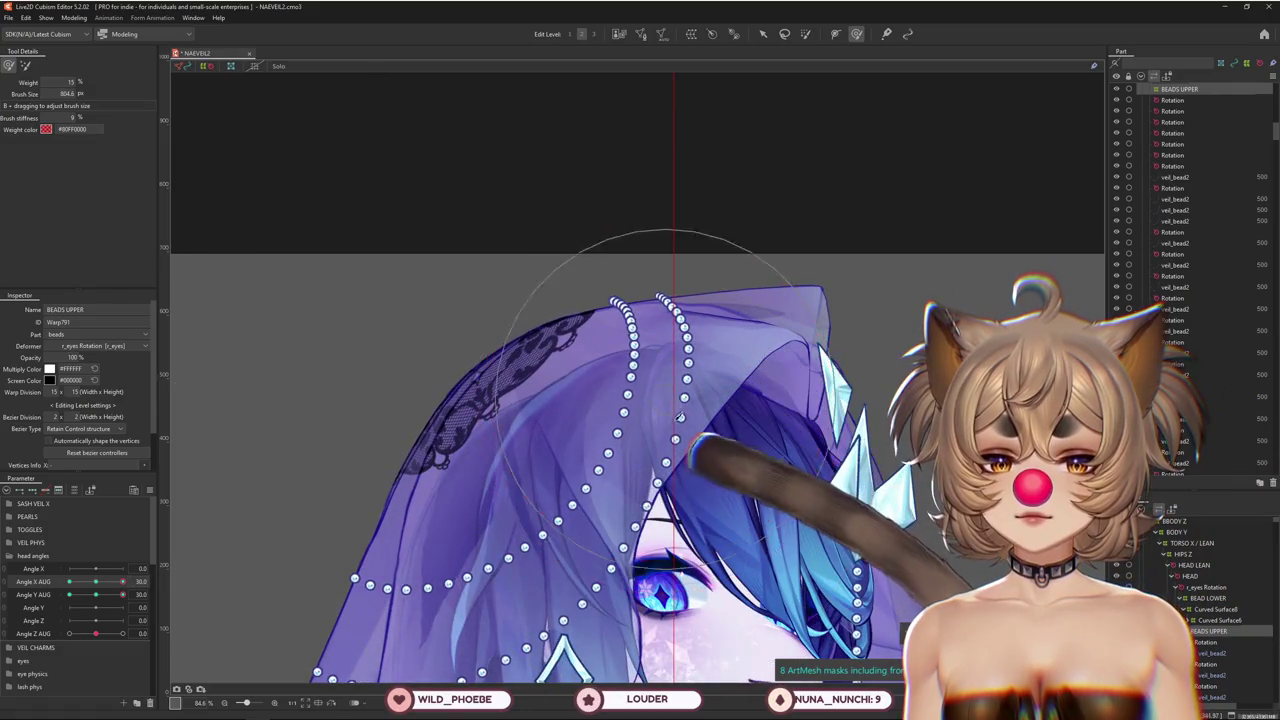
List the objects stacked under two beads on the left strand
{"action": "scroll", "coordinate": [600, 340], "scroll_direction": "up", "scroll_amount": 5}
{"action": "right_click", "coordinate": [603, 343]}
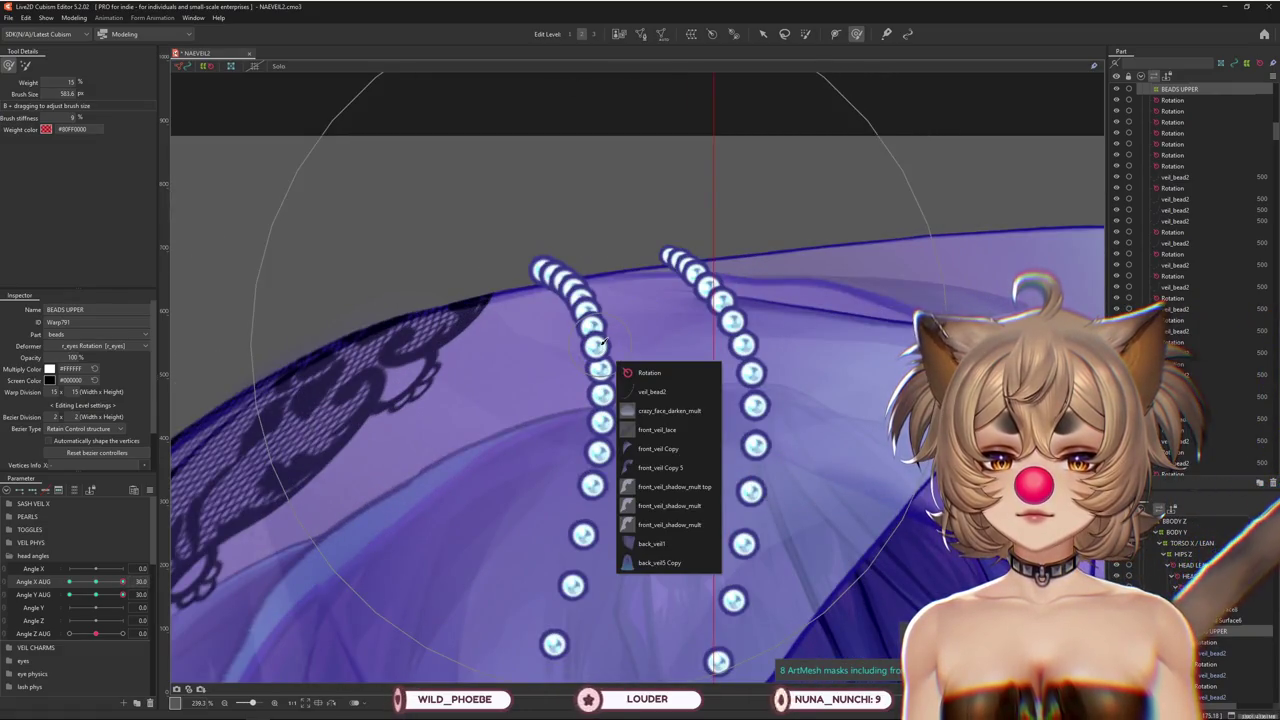
{"action": "right_click", "coordinate": [600, 372]}
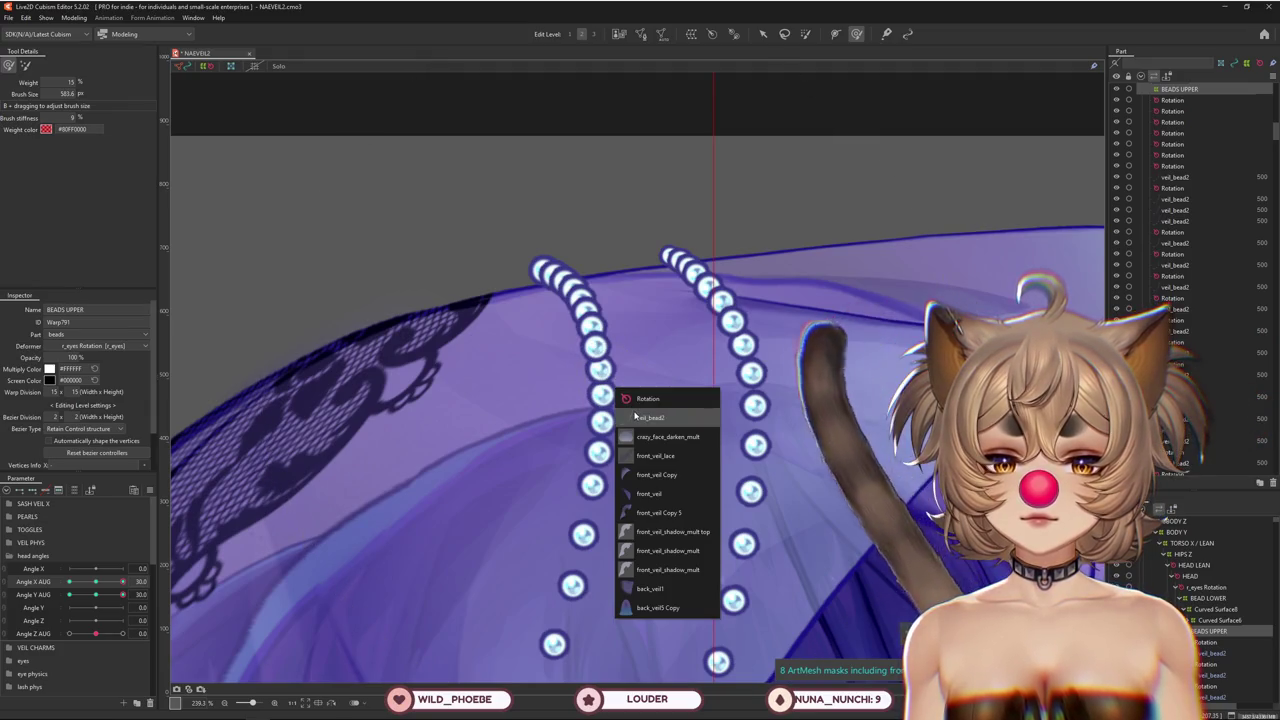
Pick veil_bead2 pieces from the overlap lists and add more in the Parts panel
{"action": "right_click", "coordinate": [598, 350]}
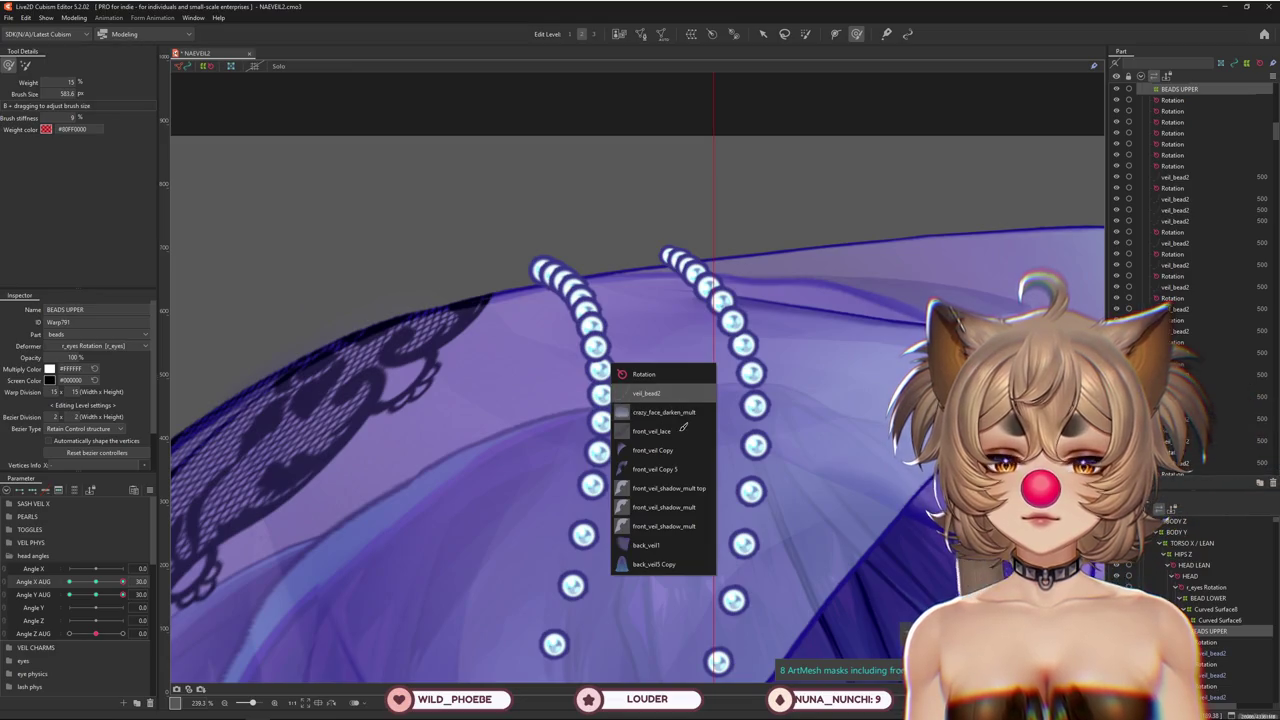
{"action": "left_click", "coordinate": [655, 393]}
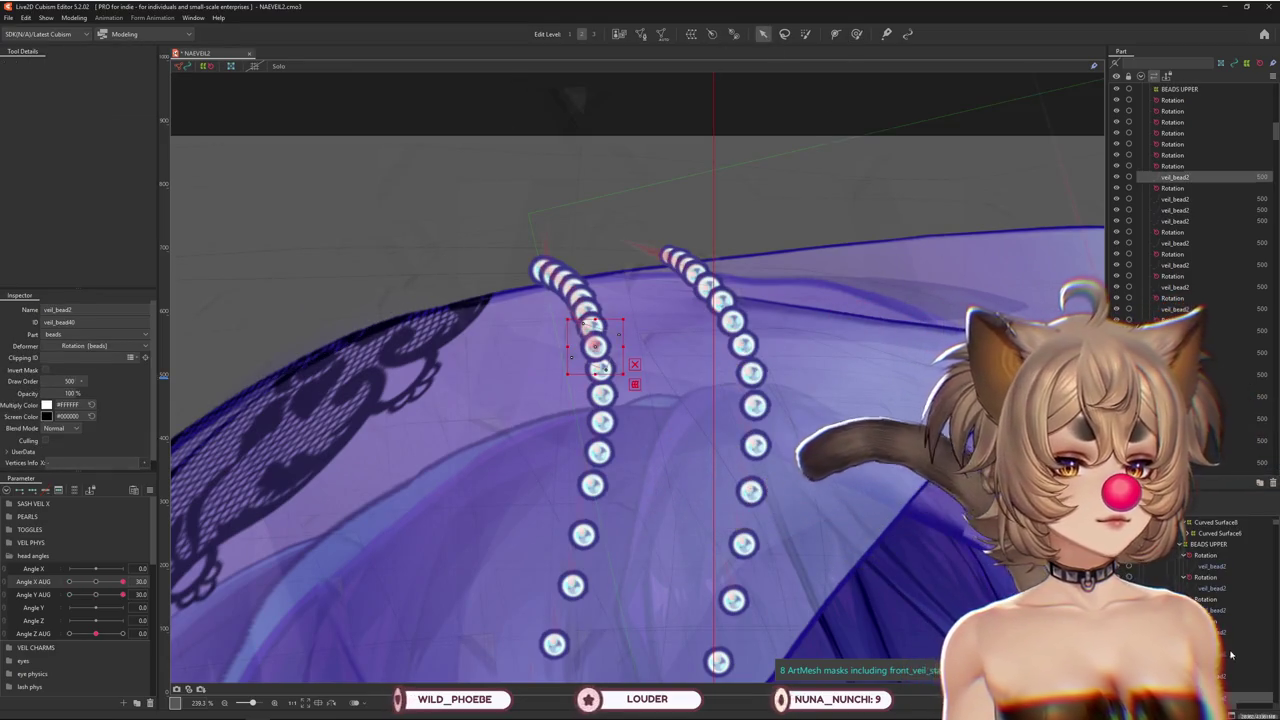
{"action": "right_click", "coordinate": [590, 328]}
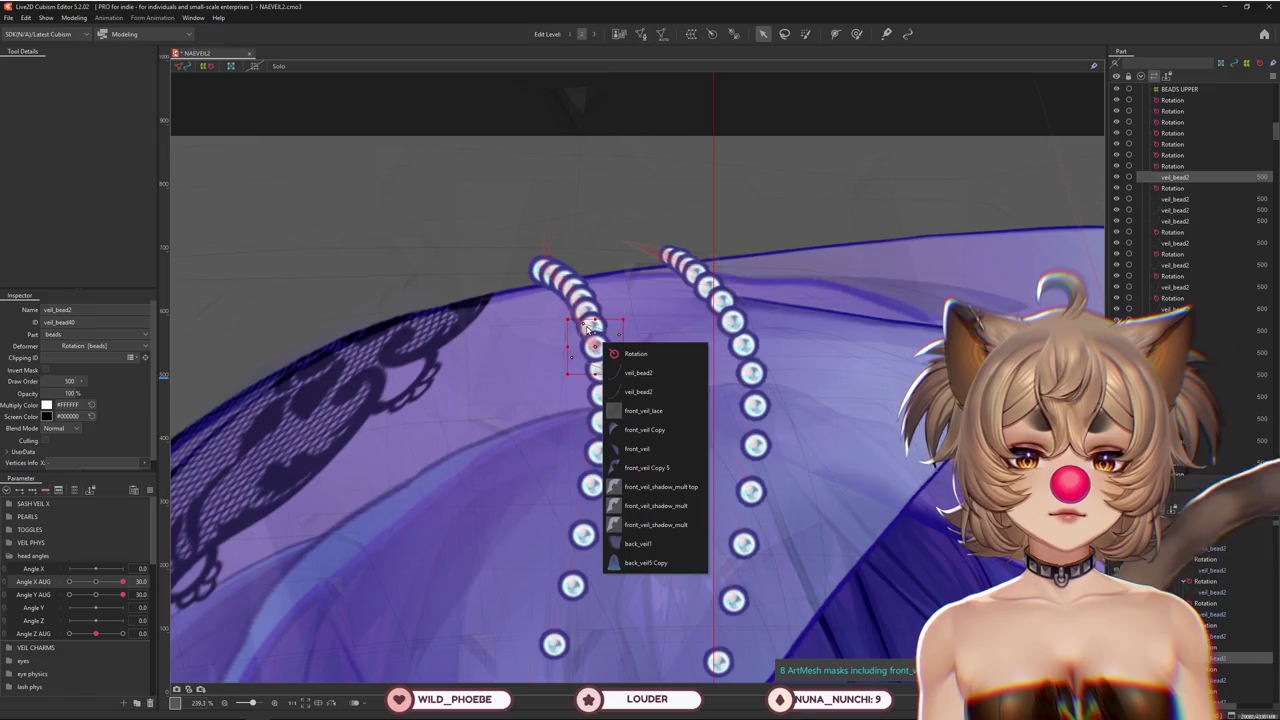
{"action": "left_click", "coordinate": [625, 372]}
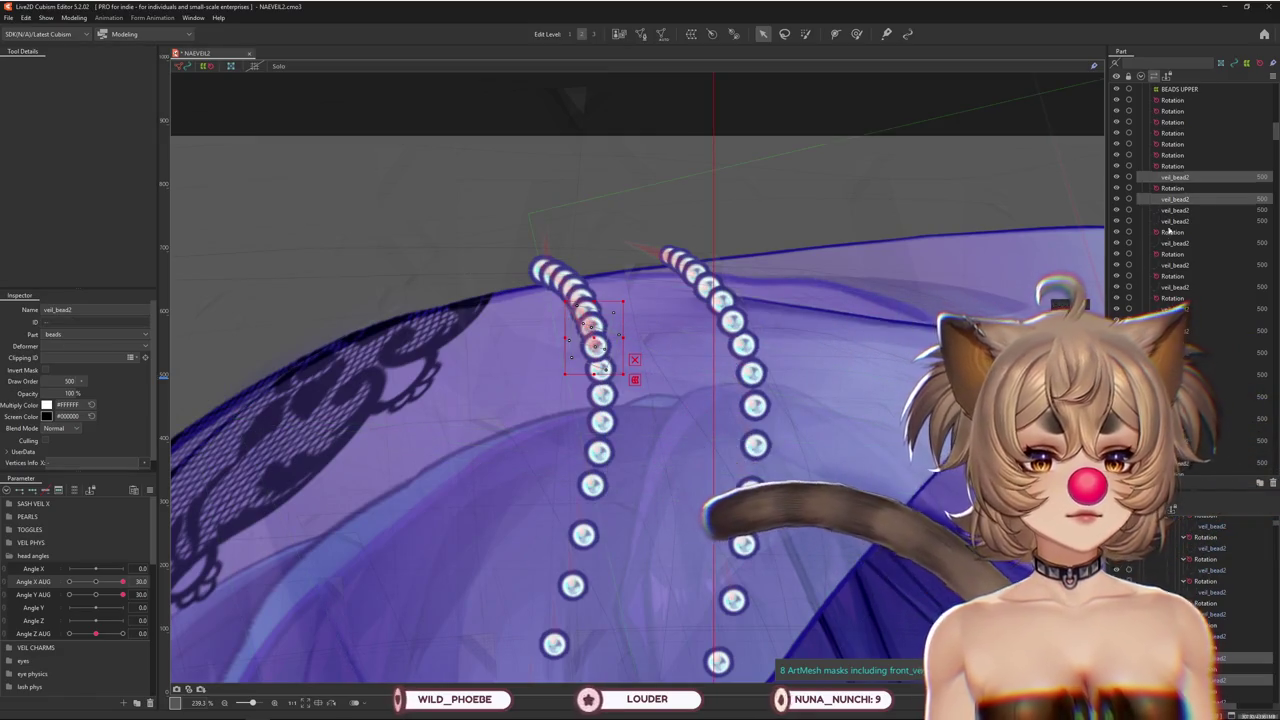
{"action": "left_click", "coordinate": [1169, 211], "text": "ctrl"}
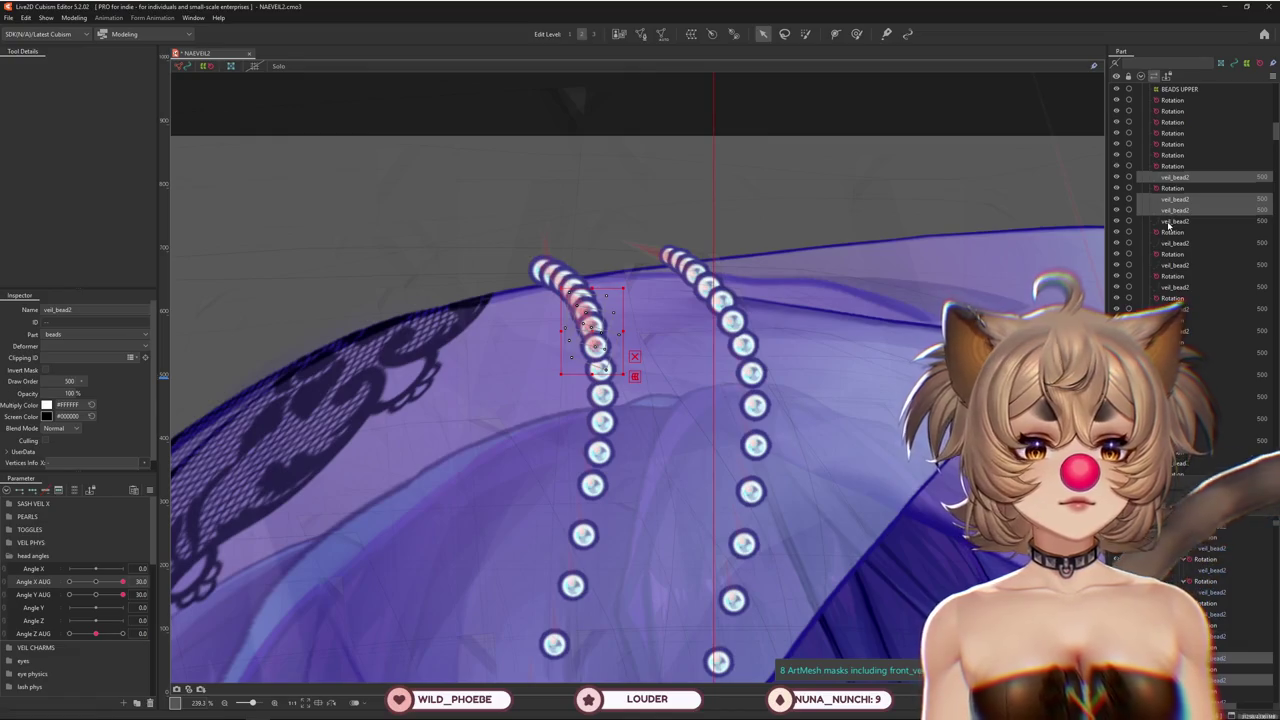
{"action": "left_click", "coordinate": [1172, 221], "text": "ctrl"}
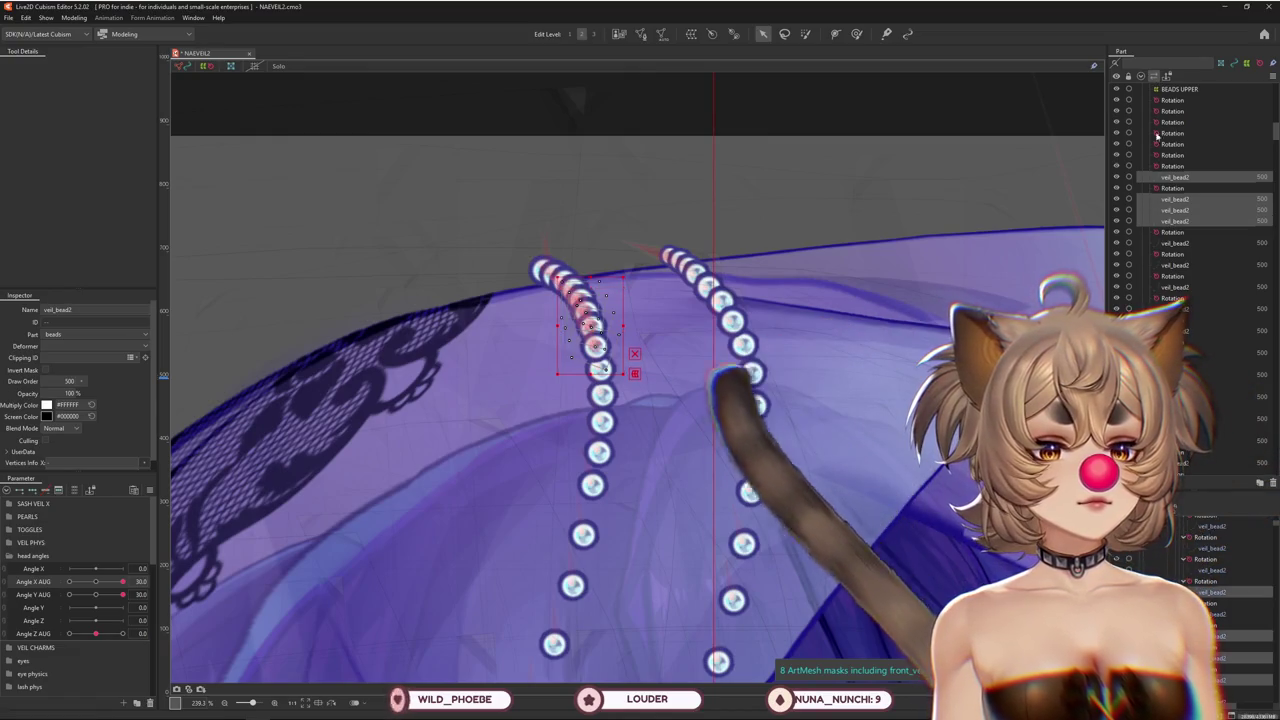
{"action": "left_click", "coordinate": [1175, 243], "text": "ctrl"}
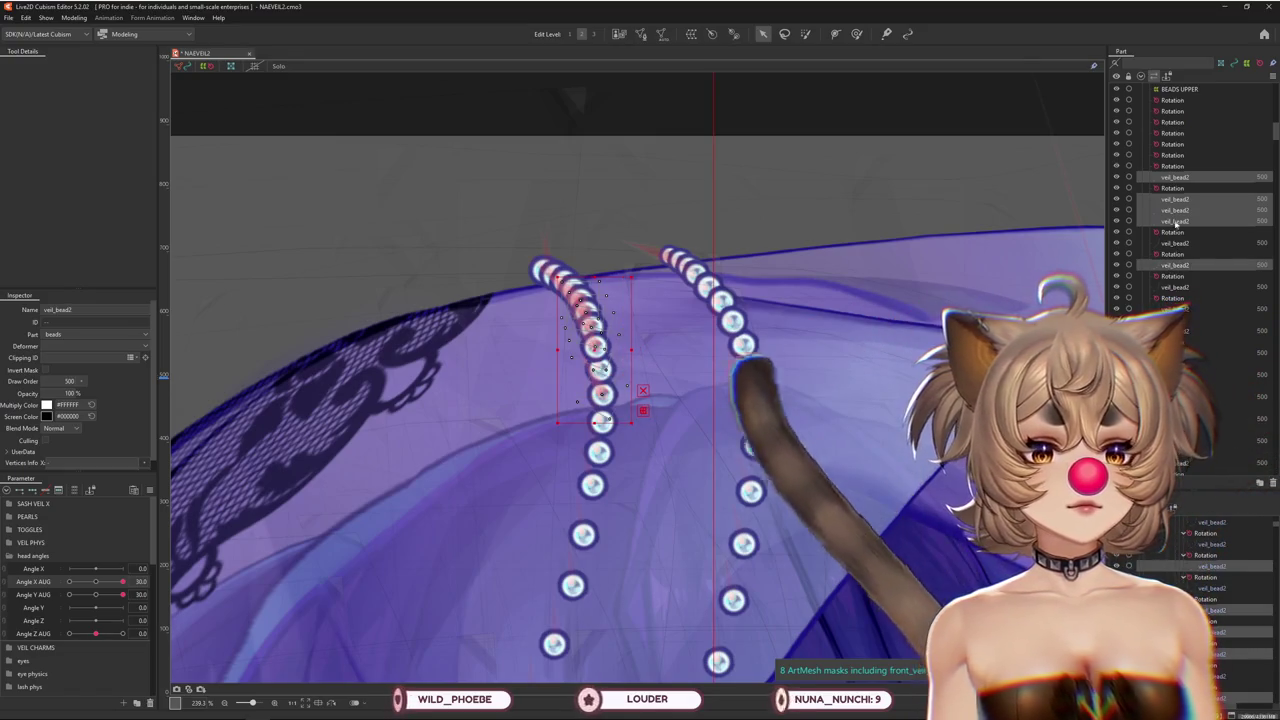
Narrow the selection to the top bead's single veil_bead2 and zoom in on it
{"action": "scroll", "coordinate": [1169, 272], "scroll_direction": "up", "scroll_amount": 4}
{"action": "left_click", "coordinate": [1170, 297]}
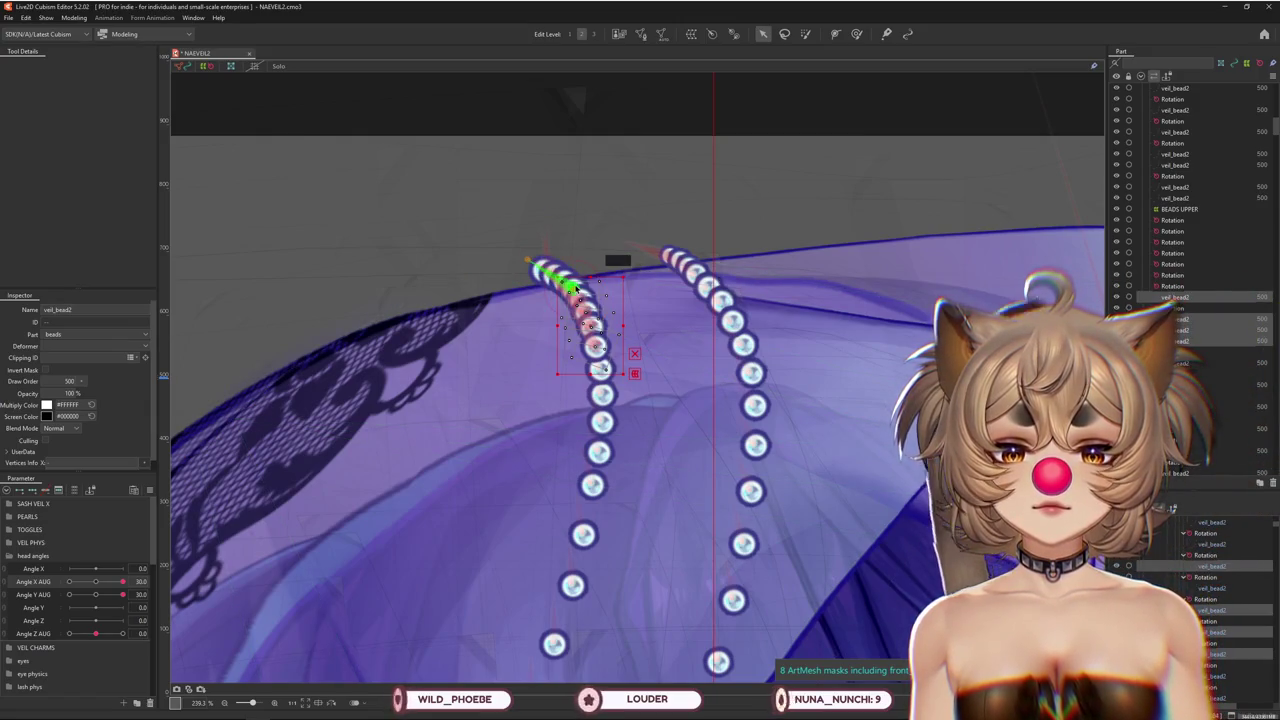
{"action": "right_click", "coordinate": [594, 303]}
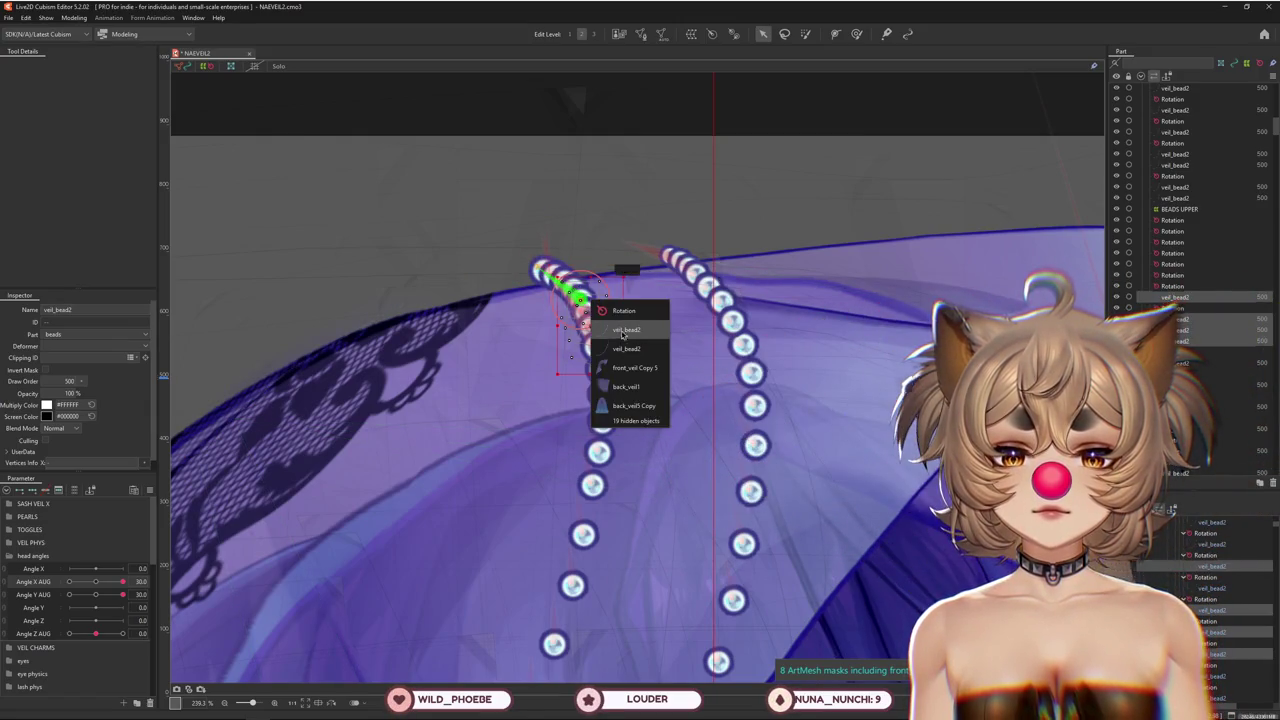
{"action": "left_click", "coordinate": [622, 331]}
{"action": "scroll", "coordinate": [598, 298], "scroll_direction": "up", "scroll_amount": 2}
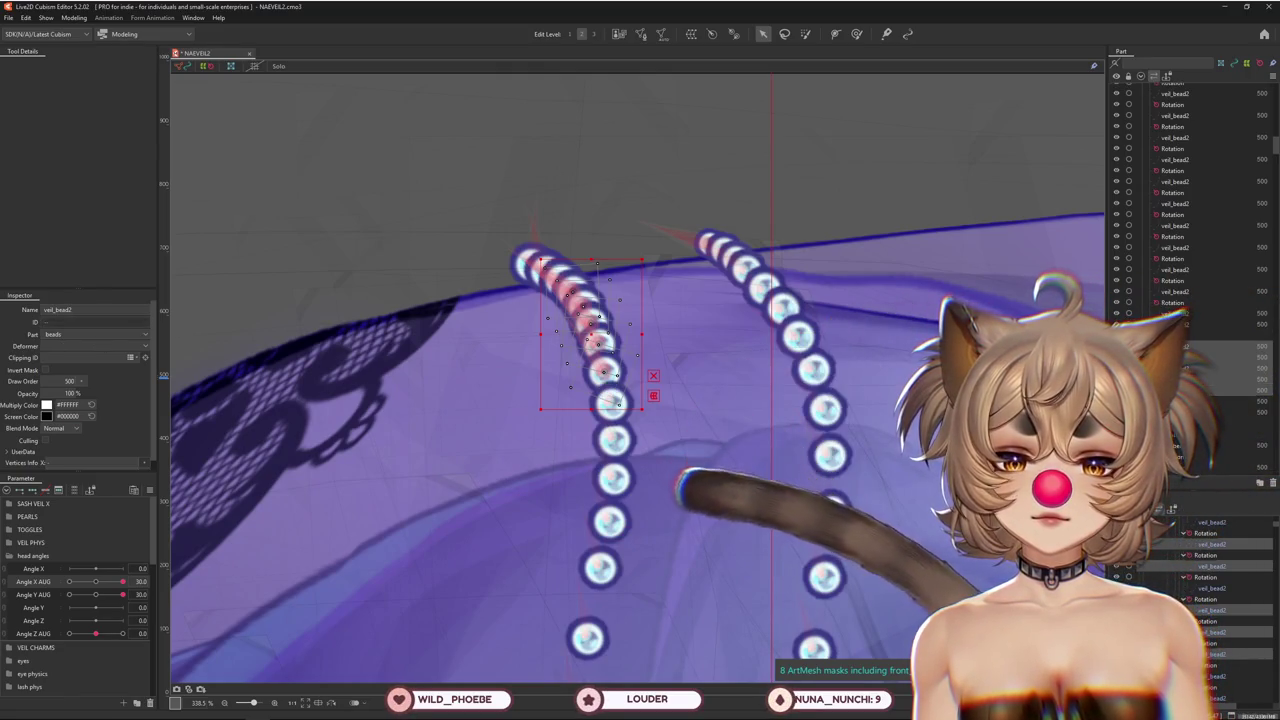
{"action": "scroll", "coordinate": [365, 248], "scroll_direction": "down", "scroll_amount": 3}
Review the veil in Physics Settings, then return Angle X/Y AUG to 0
{"action": "scroll", "coordinate": [365, 248], "scroll_direction": "down", "scroll_amount": 4}
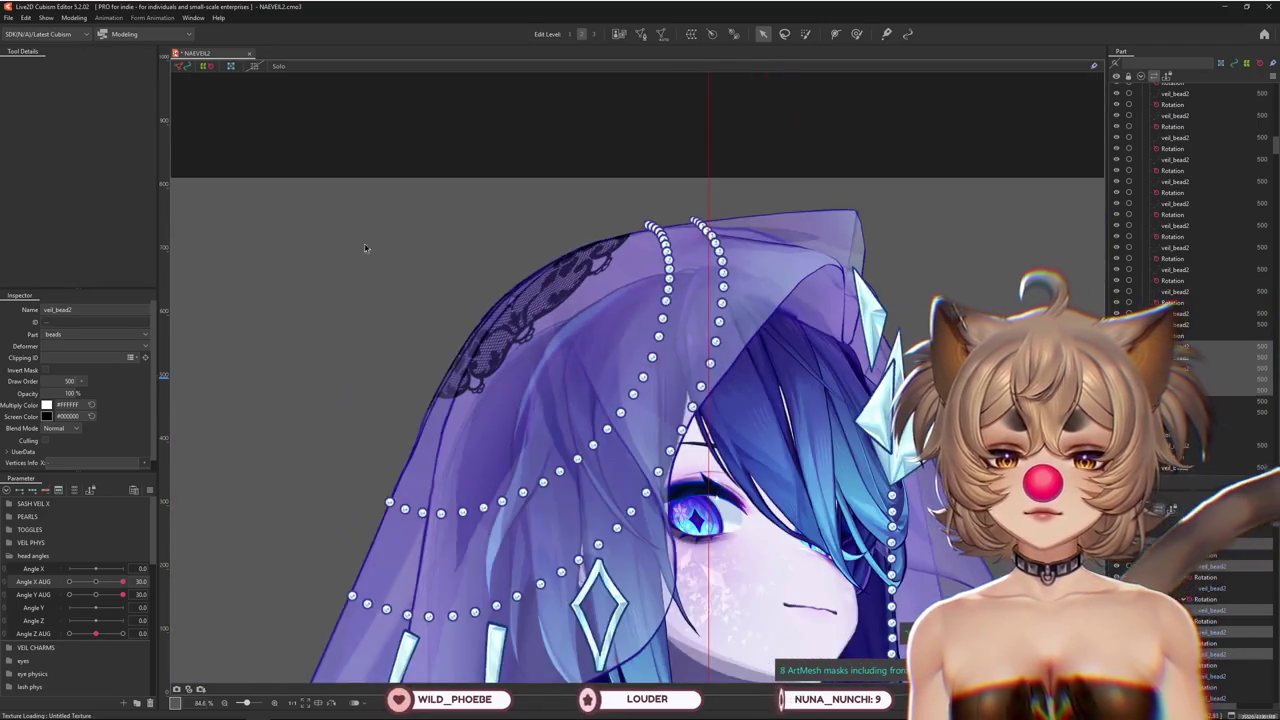
{"action": "left_click", "coordinate": [72, 18]}
{"action": "left_click", "coordinate": [95, 240]}
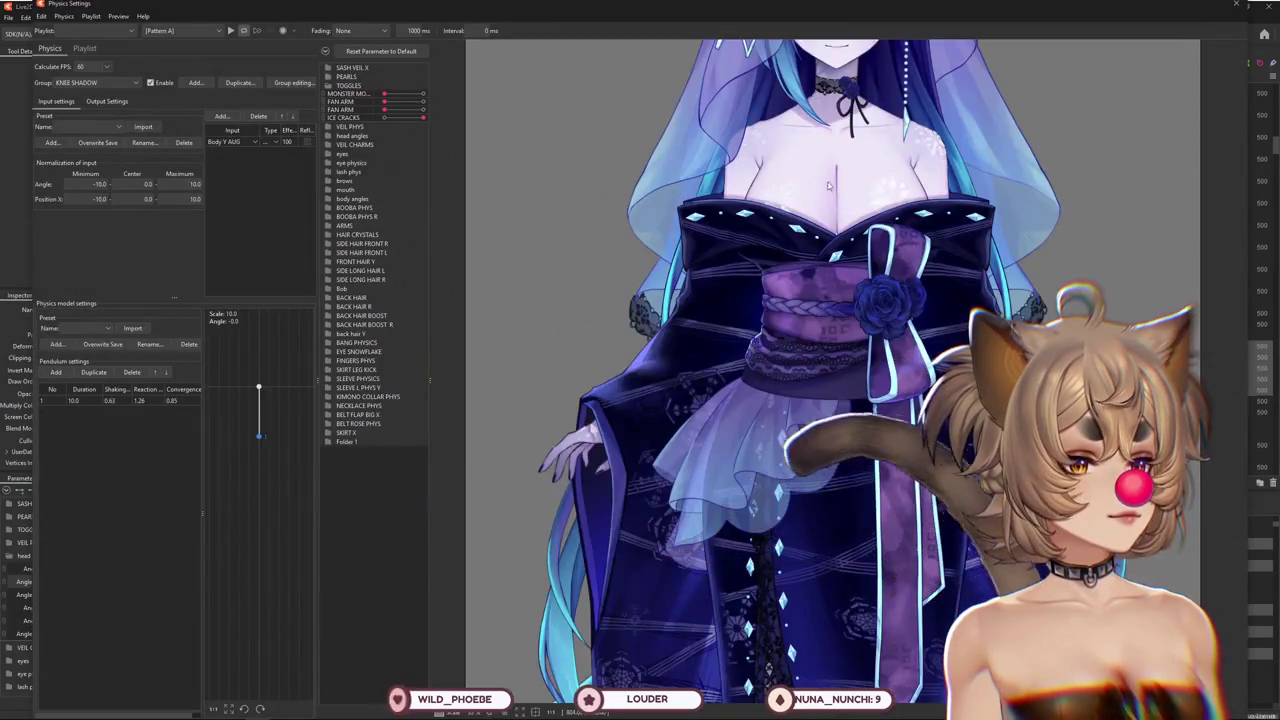
{"action": "left_click_drag", "start_coordinate": [828, 185], "coordinate": [767, 402]}
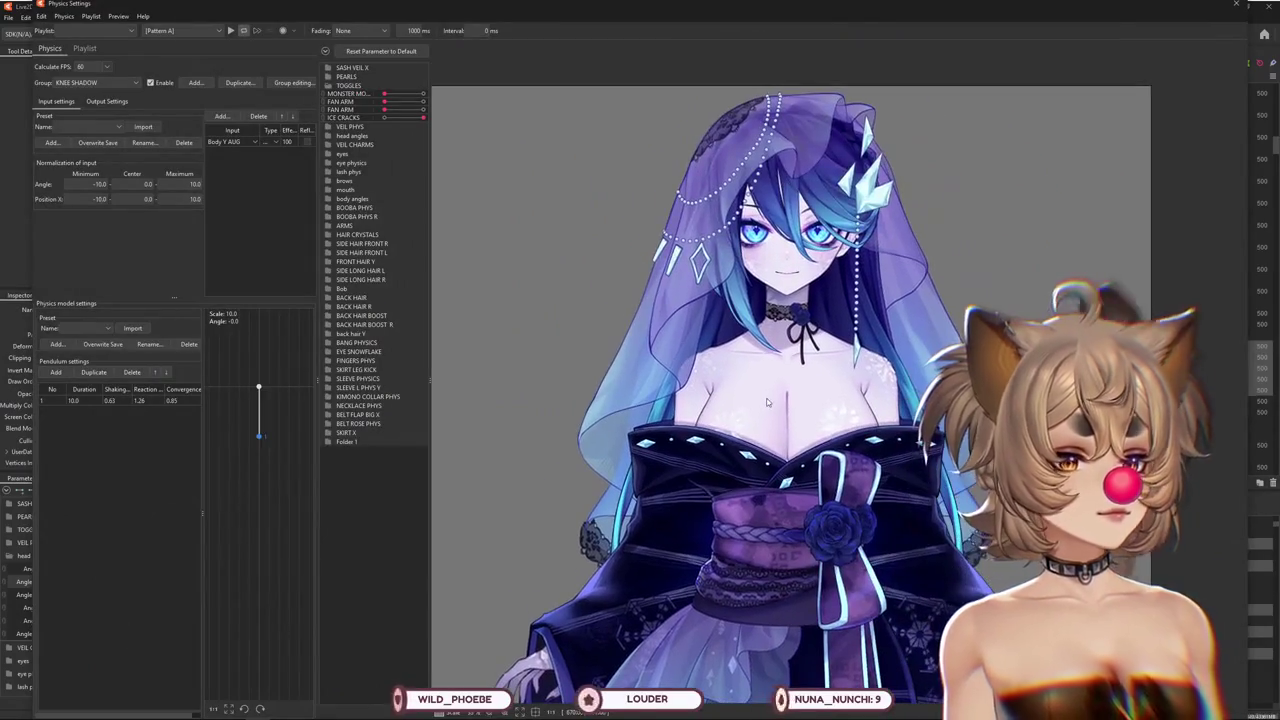
{"action": "scroll", "coordinate": [727, 297], "scroll_direction": "up", "scroll_amount": 2}
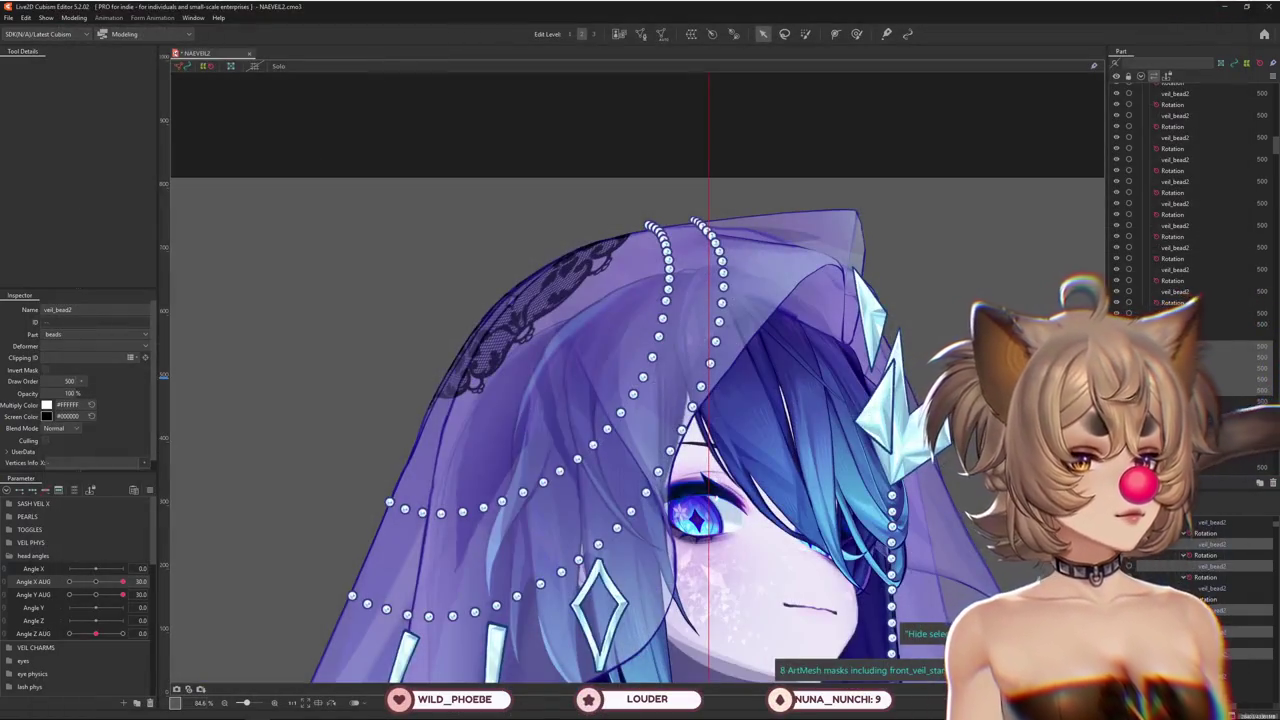
{"action": "mouse_move", "coordinate": [122, 581]}
{"action": "left_mouse_down"}
{"action": "mouse_move", "coordinate": [83, 588]}
{"action": "mouse_move", "coordinate": [97, 596]}
{"action": "mouse_move", "coordinate": [95, 581]}
{"action": "left_mouse_up"}
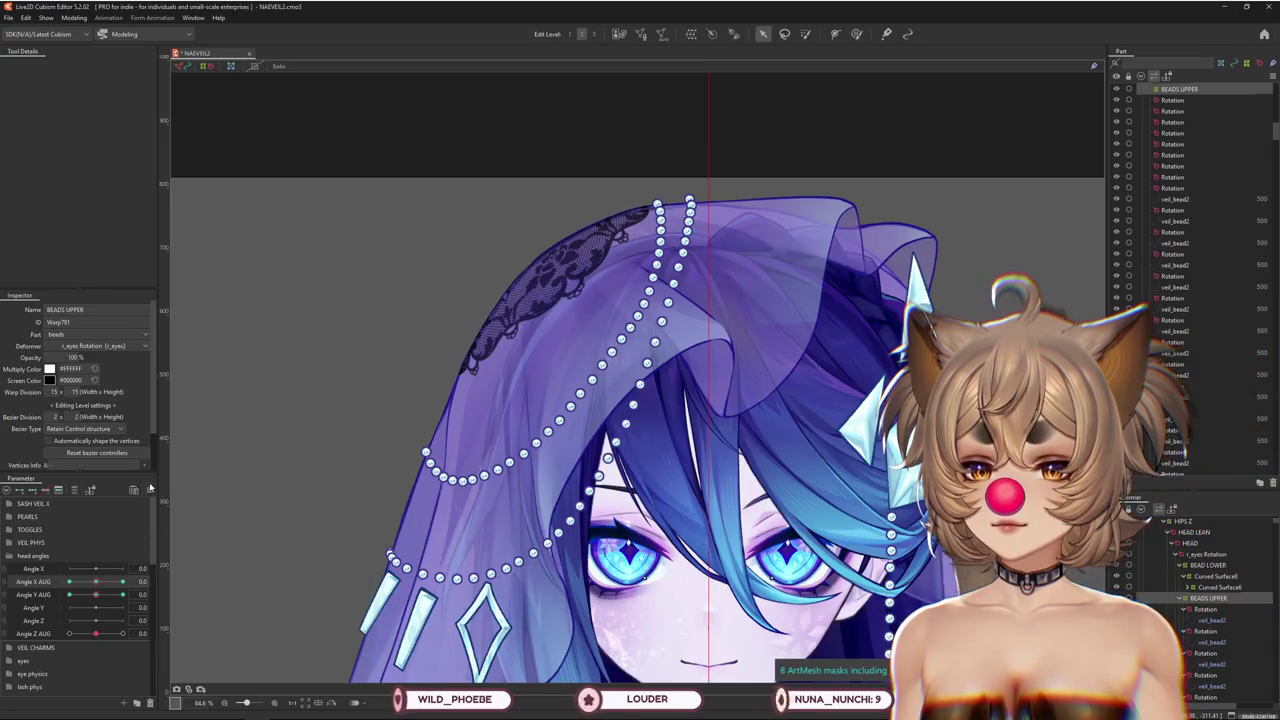
Filter the Parameter panel to used parameters and inspect Curved Surface6 and Curved Surface8
{"action": "left_click", "coordinate": [150, 488]}
{"action": "left_click", "coordinate": [1206, 588]}
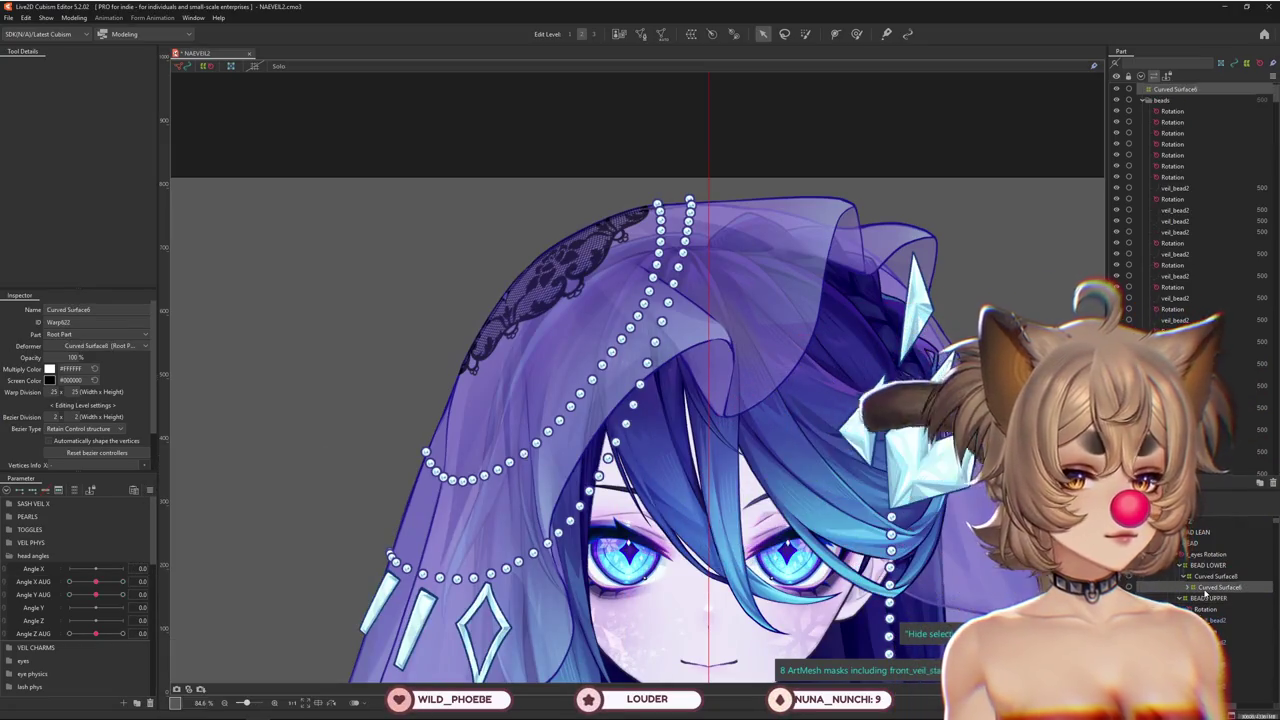
{"action": "left_click", "coordinate": [75, 490]}
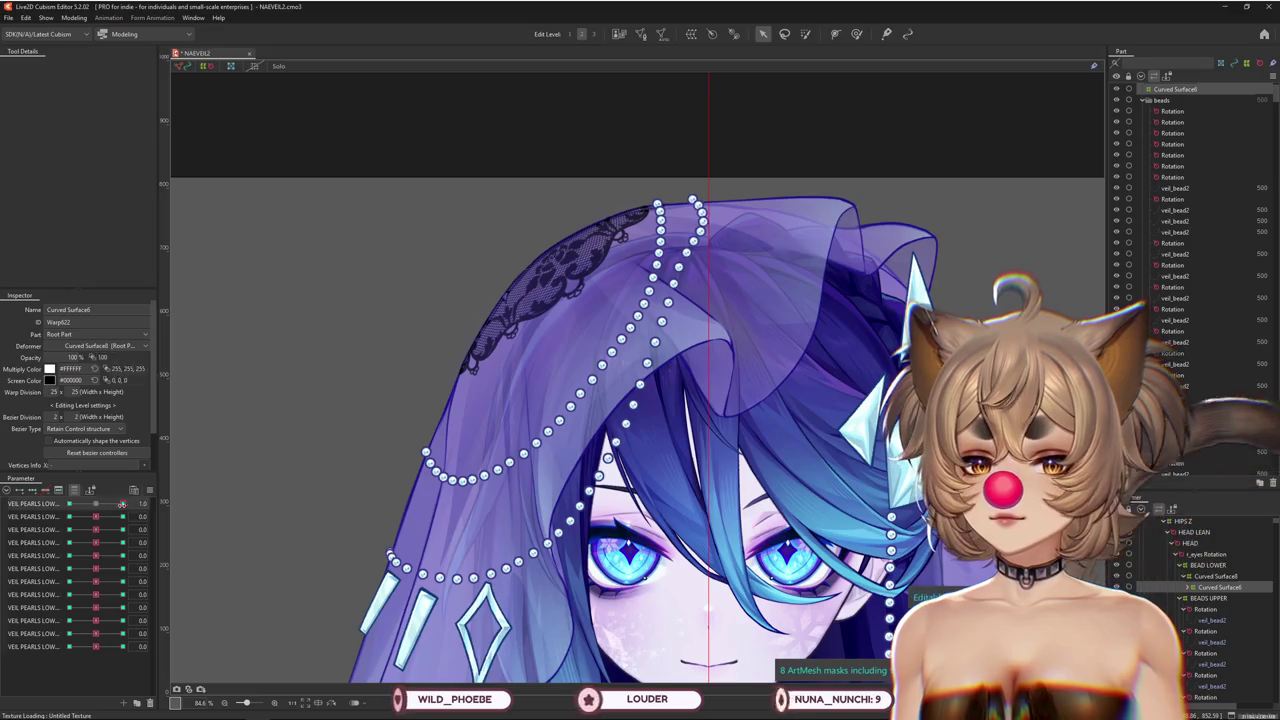
{"action": "left_click", "coordinate": [1215, 576]}
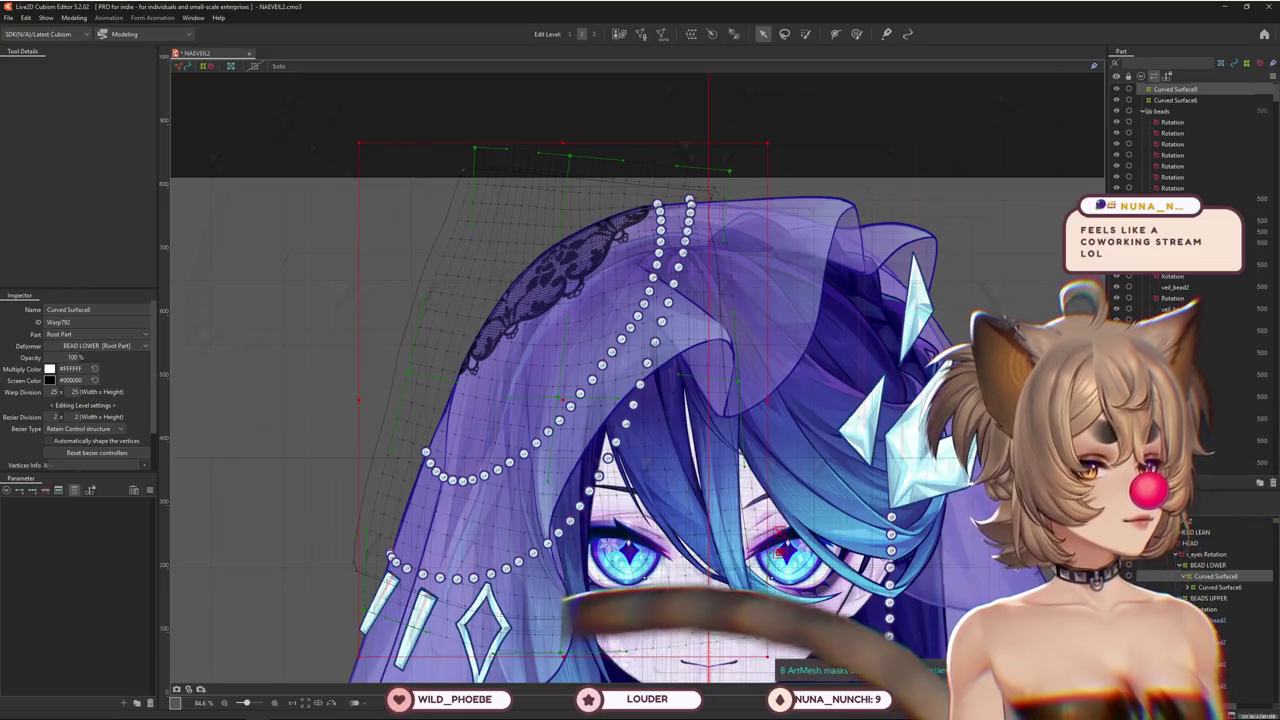
Inspect BEAD LOWER, test VEIL 4 Y 3 L at 1.0, then select BEADS UPPER
{"action": "left_click", "coordinate": [1016, 566]}
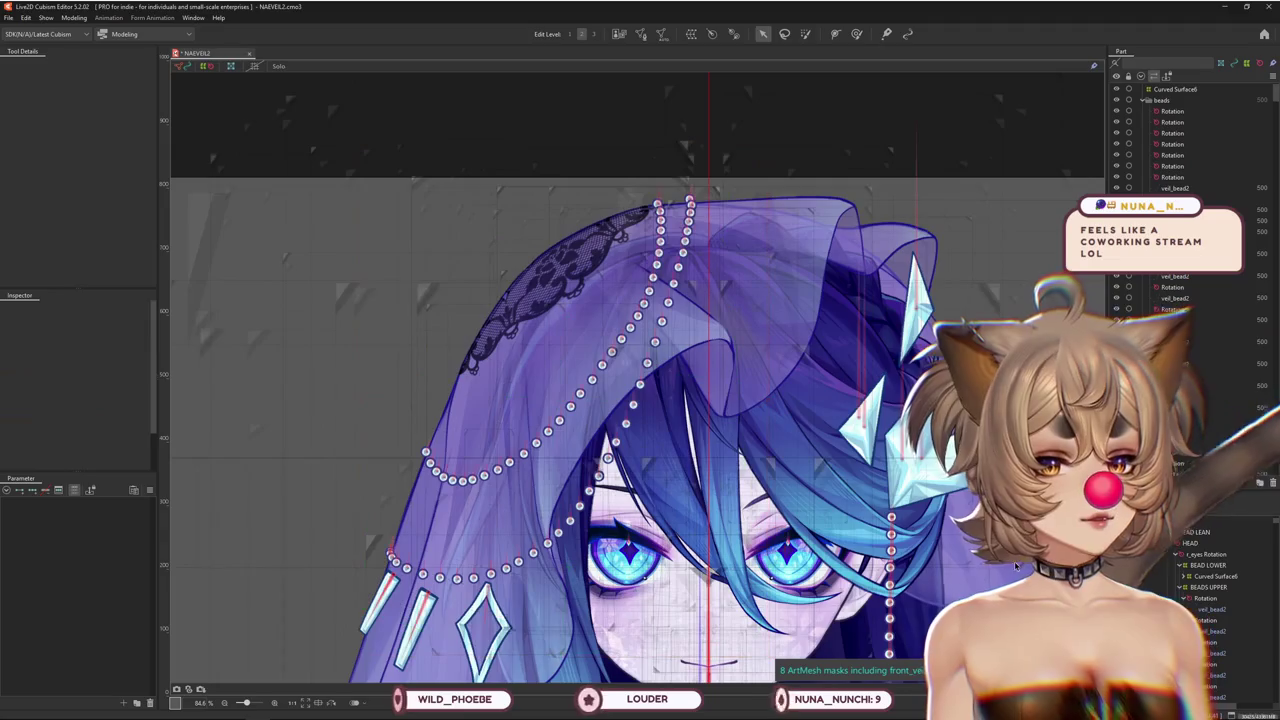
{"action": "left_click", "coordinate": [1202, 566]}
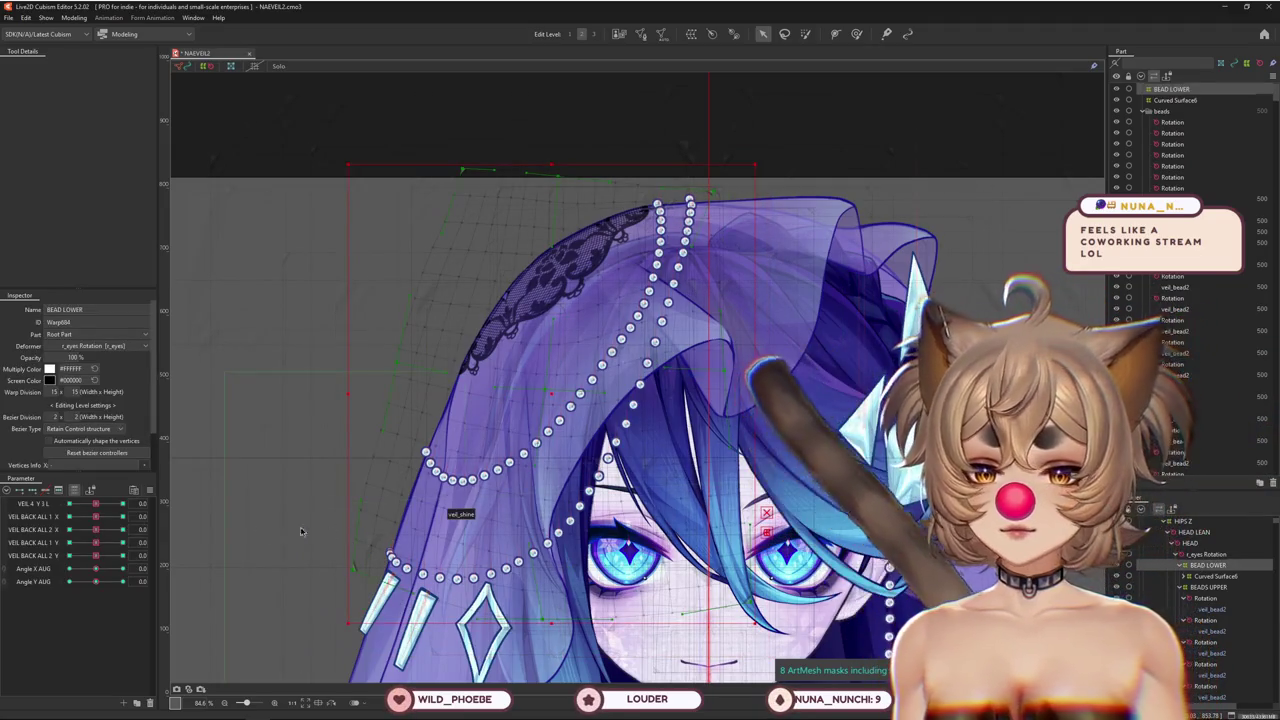
{"action": "left_click_drag", "start_coordinate": [65, 505], "coordinate": [878, 527]}
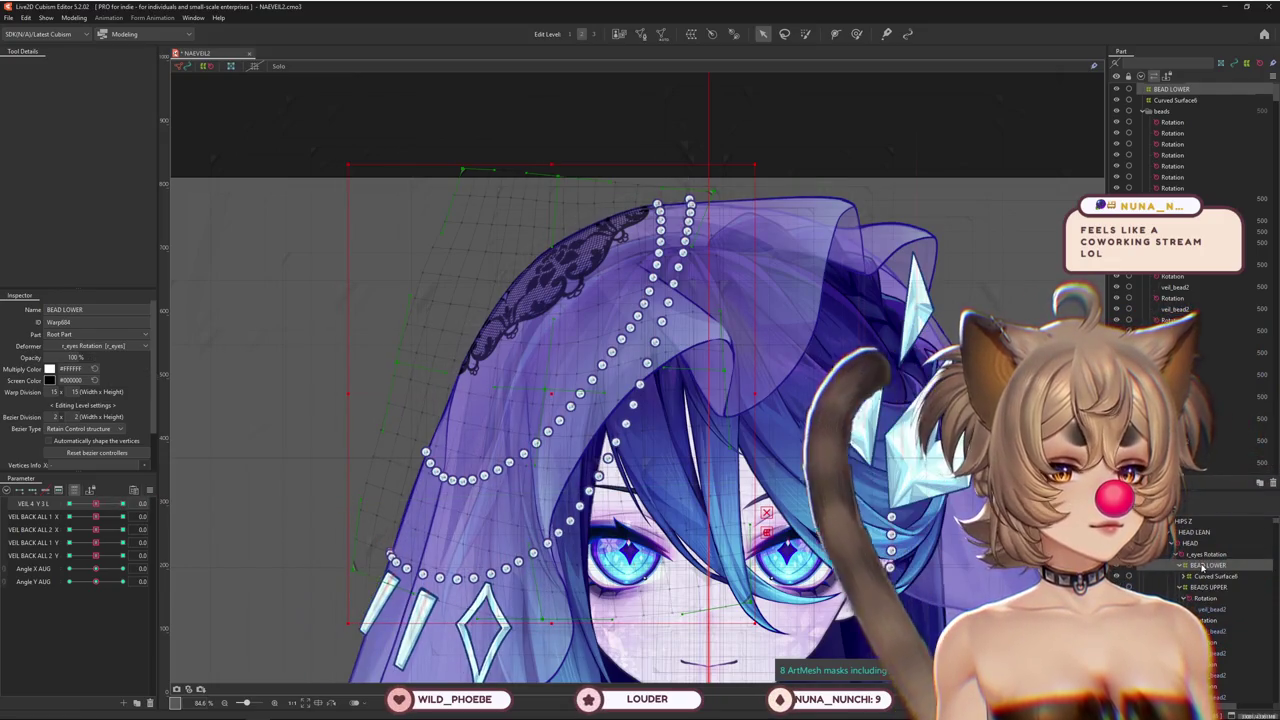
{"action": "scroll", "coordinate": [640, 450], "scroll_direction": "down", "scroll_amount": 3}
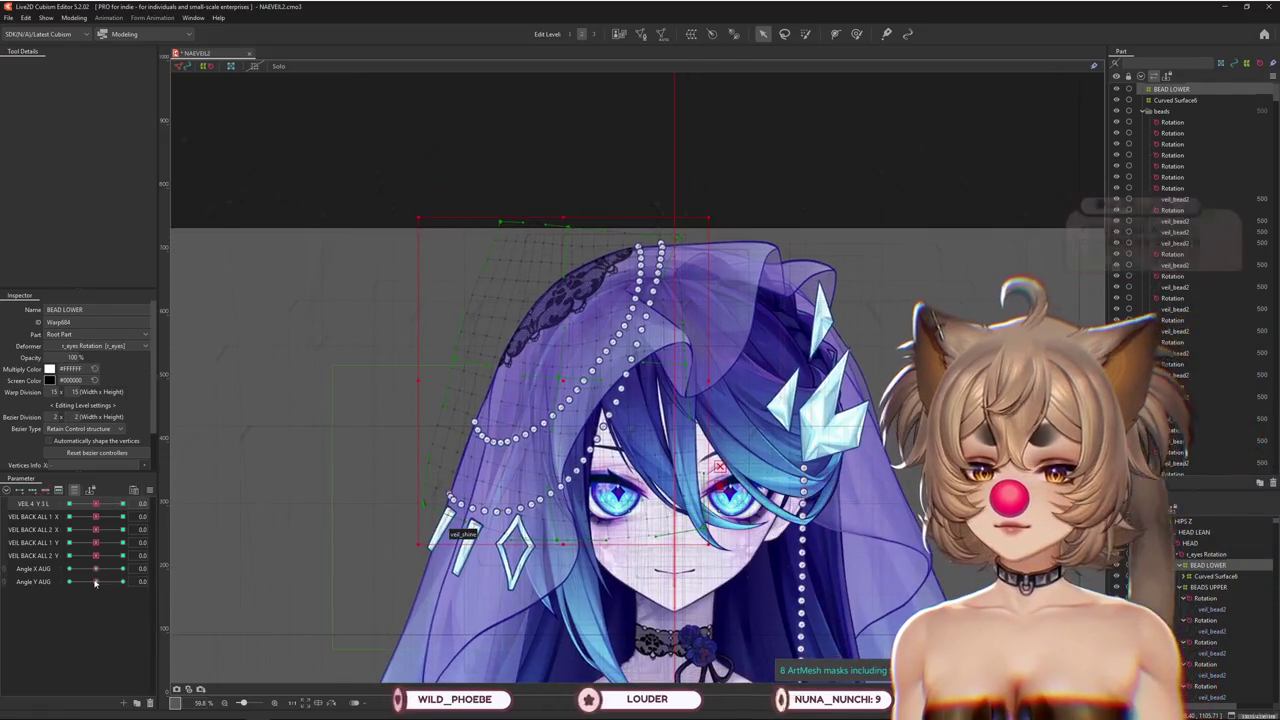
{"action": "left_click", "coordinate": [1210, 587]}
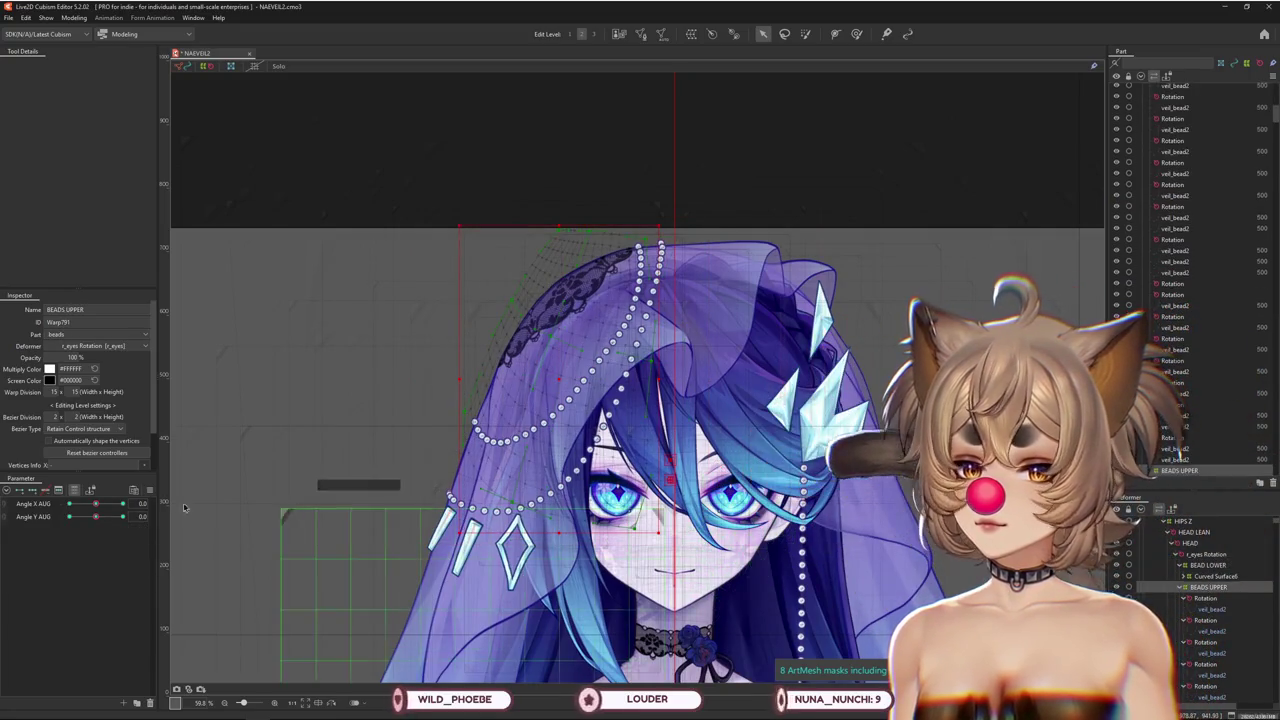
Reset all parameters to default and restore the full grouped parameter list
{"action": "left_click", "coordinate": [153, 489]}
{"action": "left_click", "coordinate": [230, 461]}
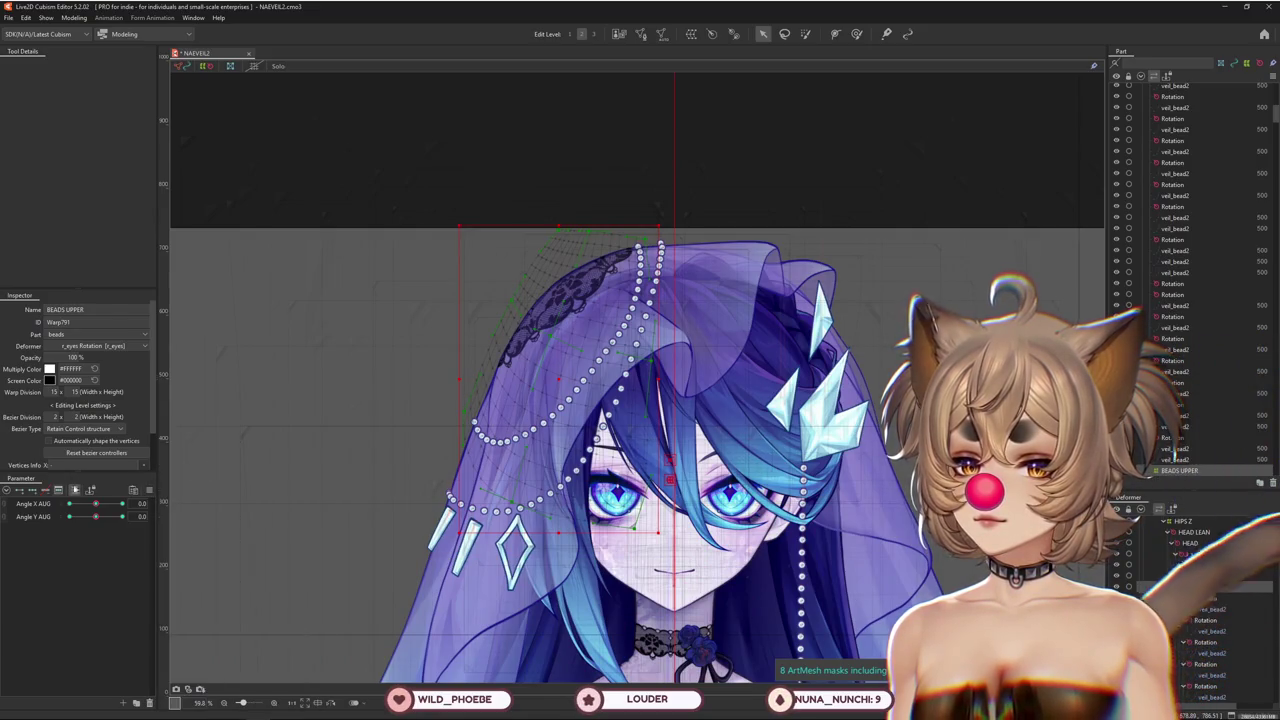
{"action": "left_click", "coordinate": [76, 490]}
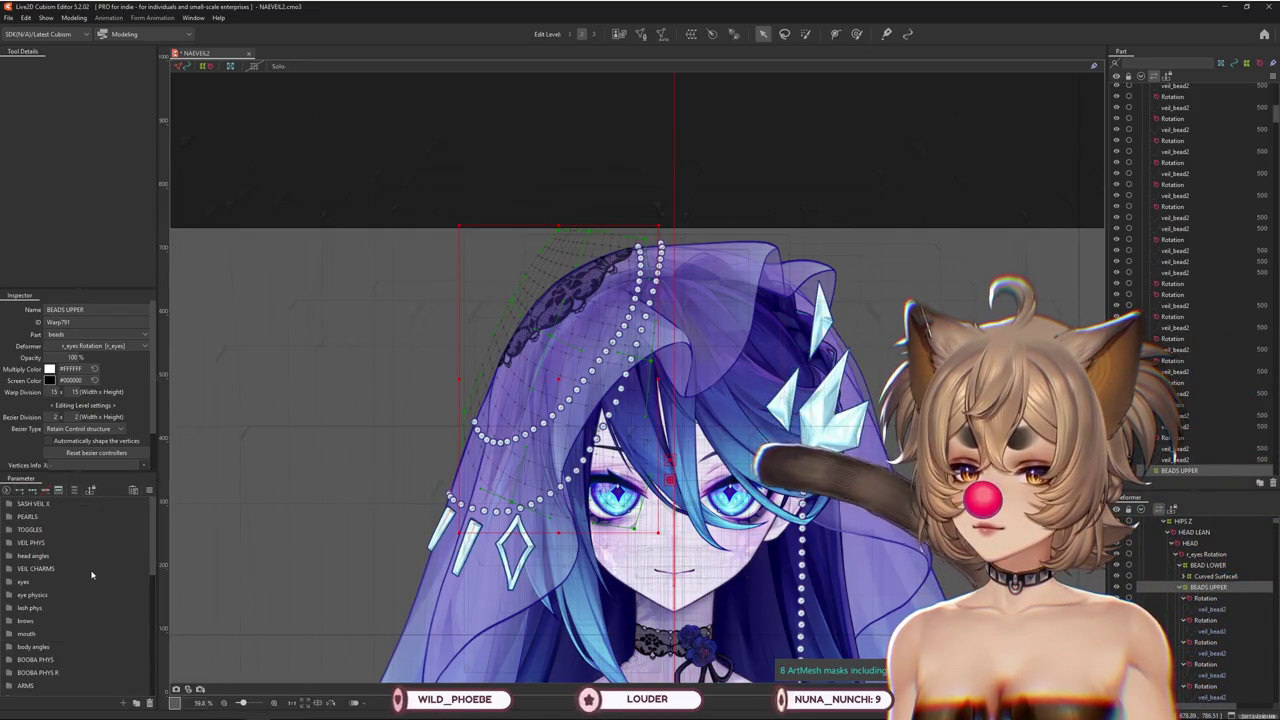
{"action": "scroll", "coordinate": [94, 563], "scroll_direction": "down", "scroll_amount": 5}
Switch to the weight-painting brush and enlarge it to about 1115 px
{"action": "left_click", "coordinate": [856, 34]}
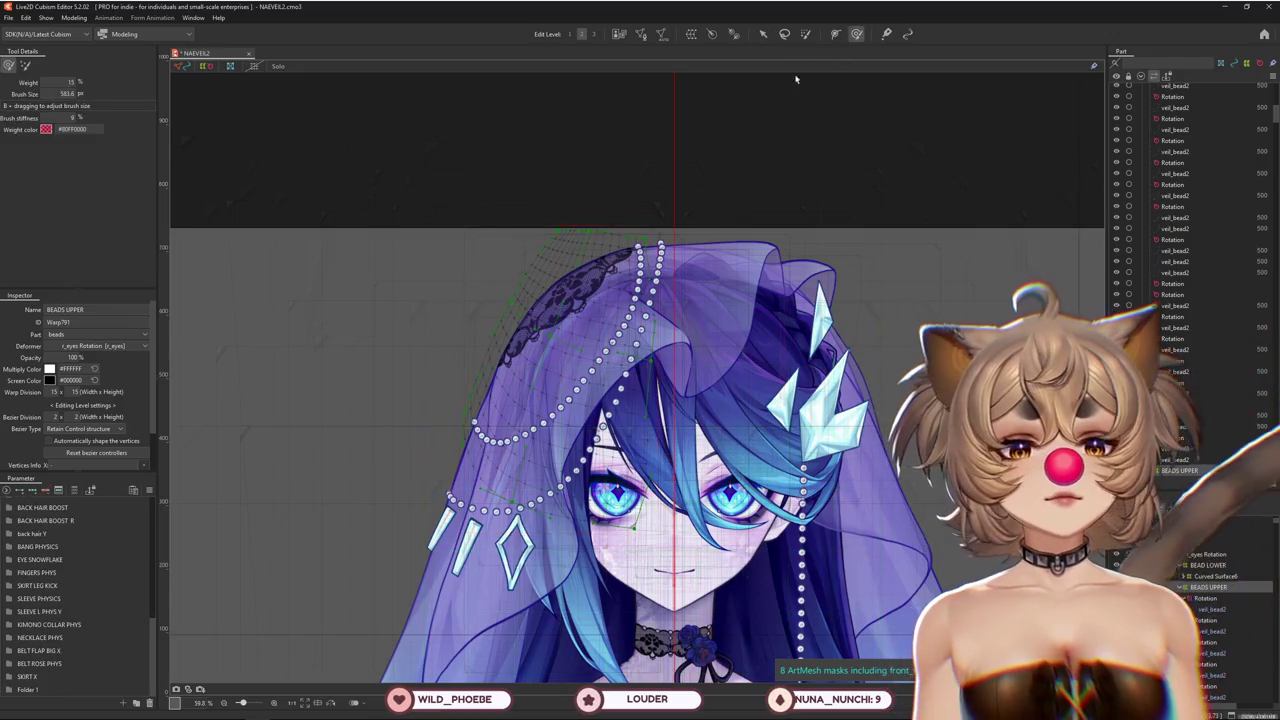
{"action": "left_click_drag", "start_coordinate": [338, 537], "coordinate": [35, 612]}
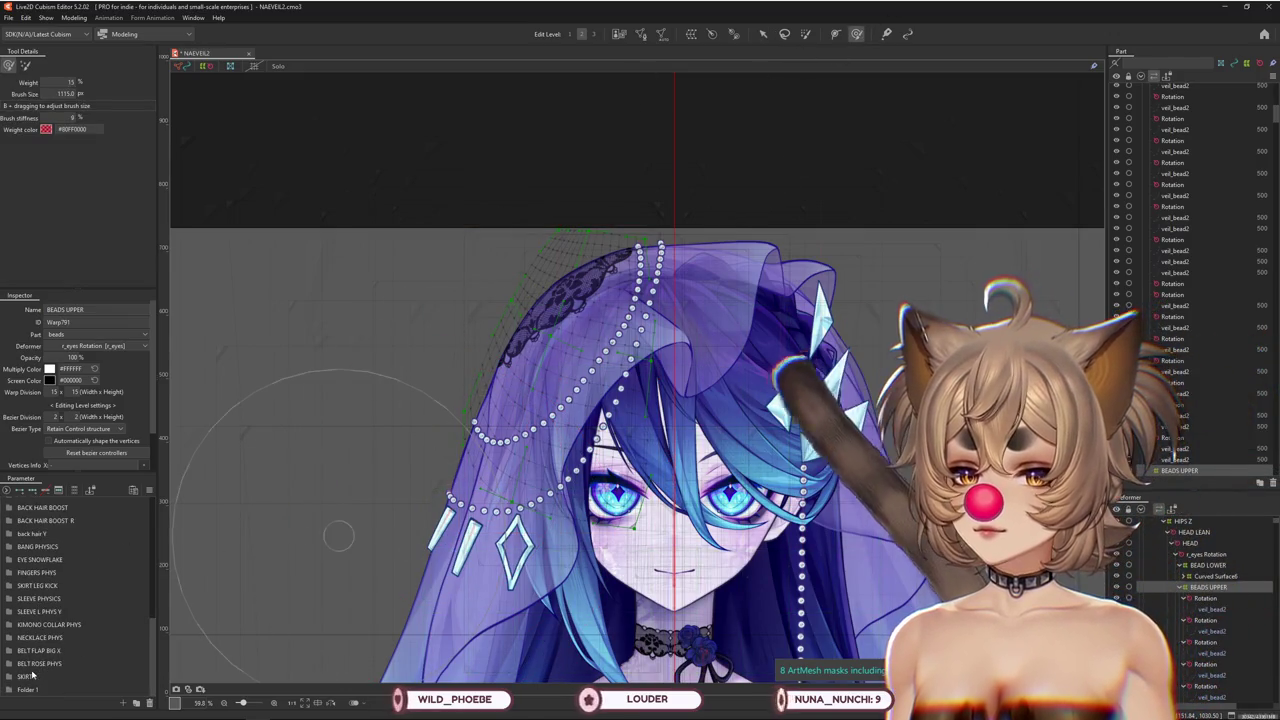
{"action": "scroll", "coordinate": [33, 660], "scroll_direction": "up", "scroll_amount": 1}
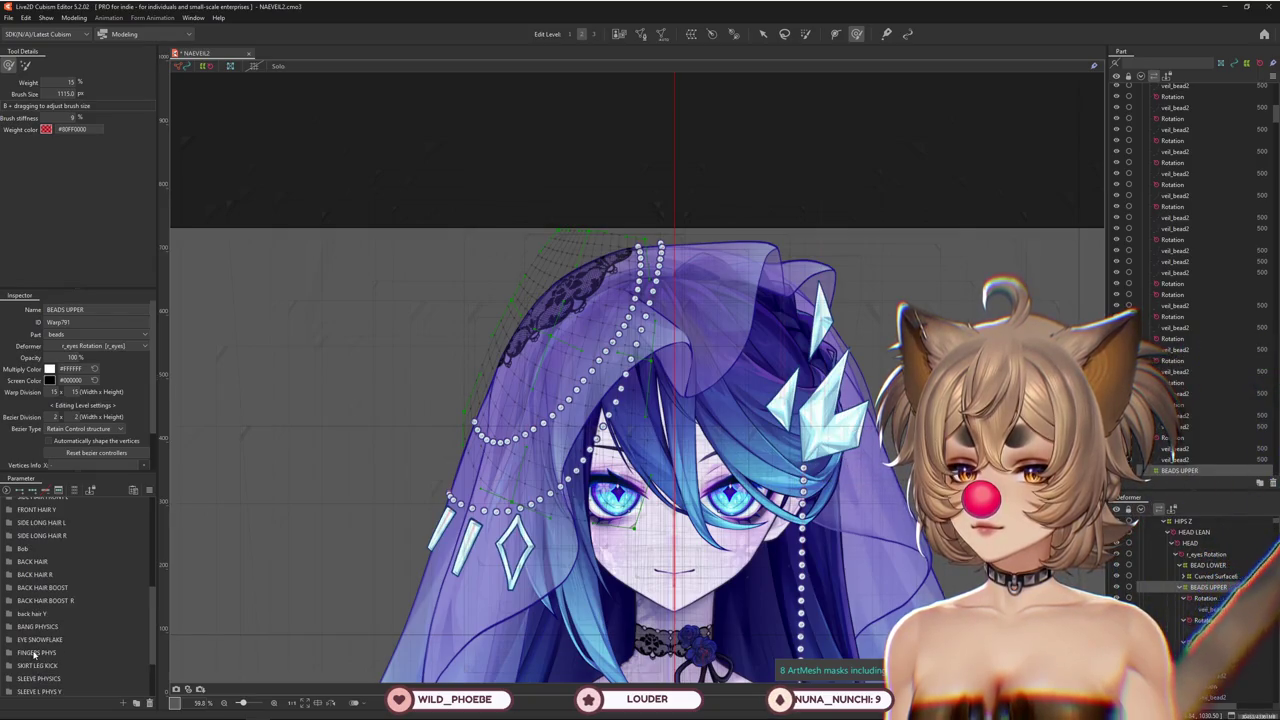
{"action": "scroll", "coordinate": [33, 655], "scroll_direction": "up", "scroll_amount": 5}
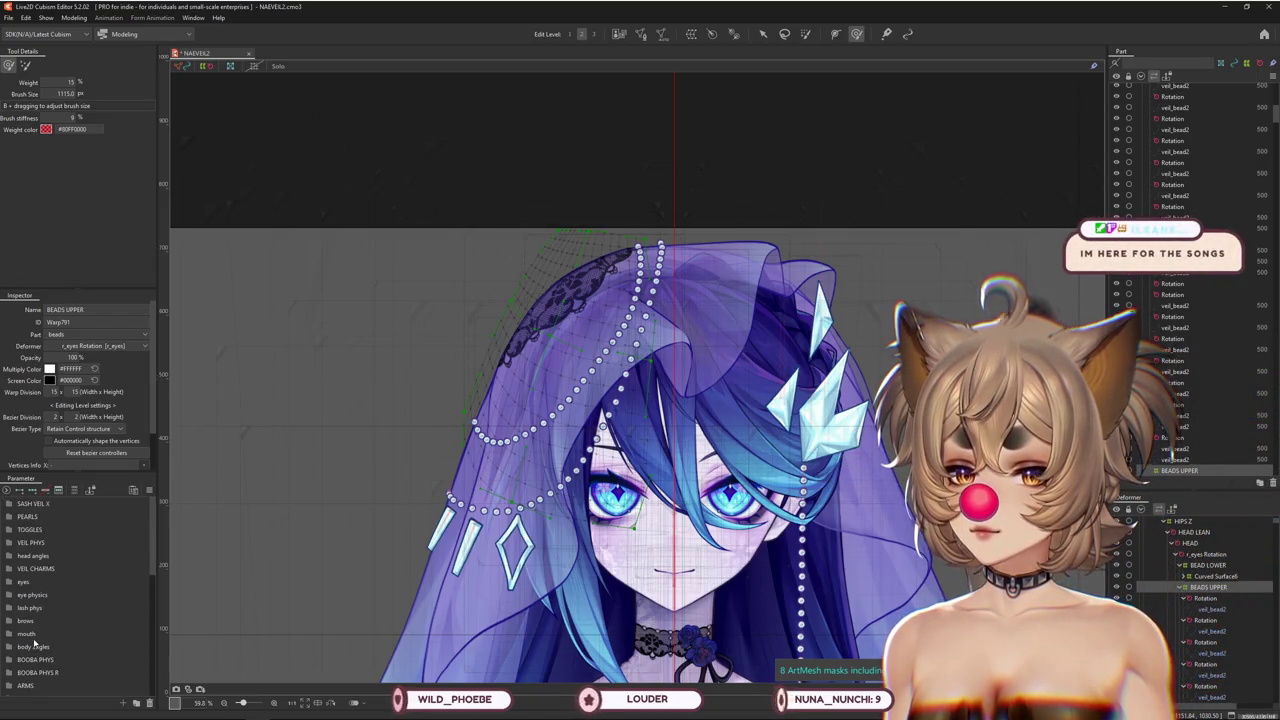
Expand VEIL PHYS, nudge VEIL FRONT ALL to 0.2, and return VEIL 4 XY 1 L to neutral
{"action": "left_click", "coordinate": [8, 543]}
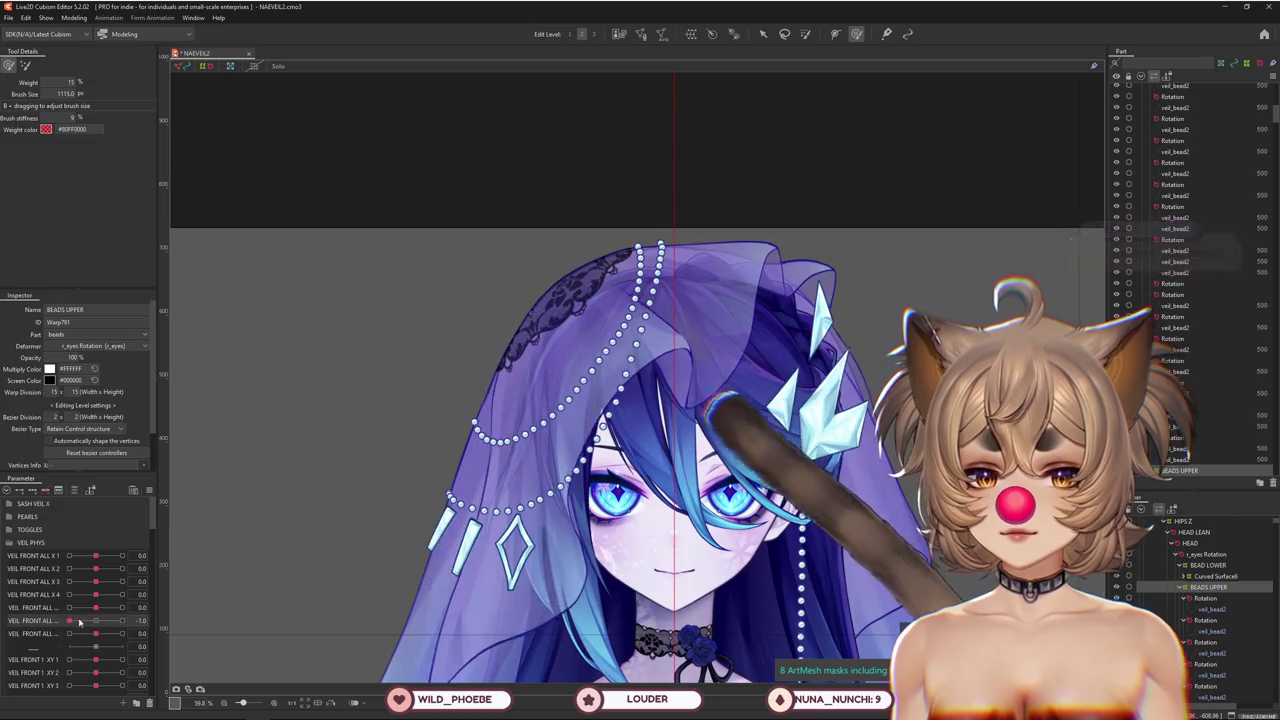
{"action": "mouse_move", "coordinate": [96, 637]}
{"action": "left_mouse_down"}
{"action": "mouse_move", "coordinate": [55, 660]}
{"action": "mouse_move", "coordinate": [130, 684]}
{"action": "left_mouse_up"}
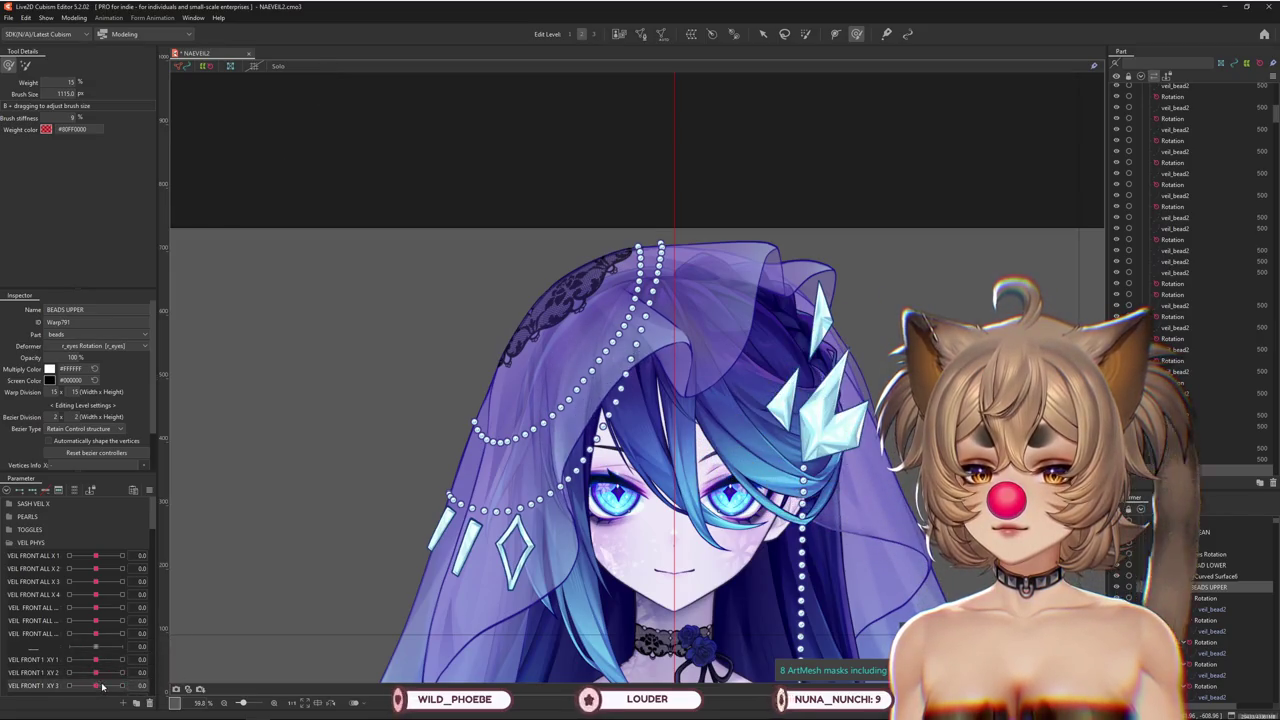
{"action": "scroll", "coordinate": [100, 675], "scroll_direction": "down", "scroll_amount": 3}
{"action": "left_click", "coordinate": [98, 591]}
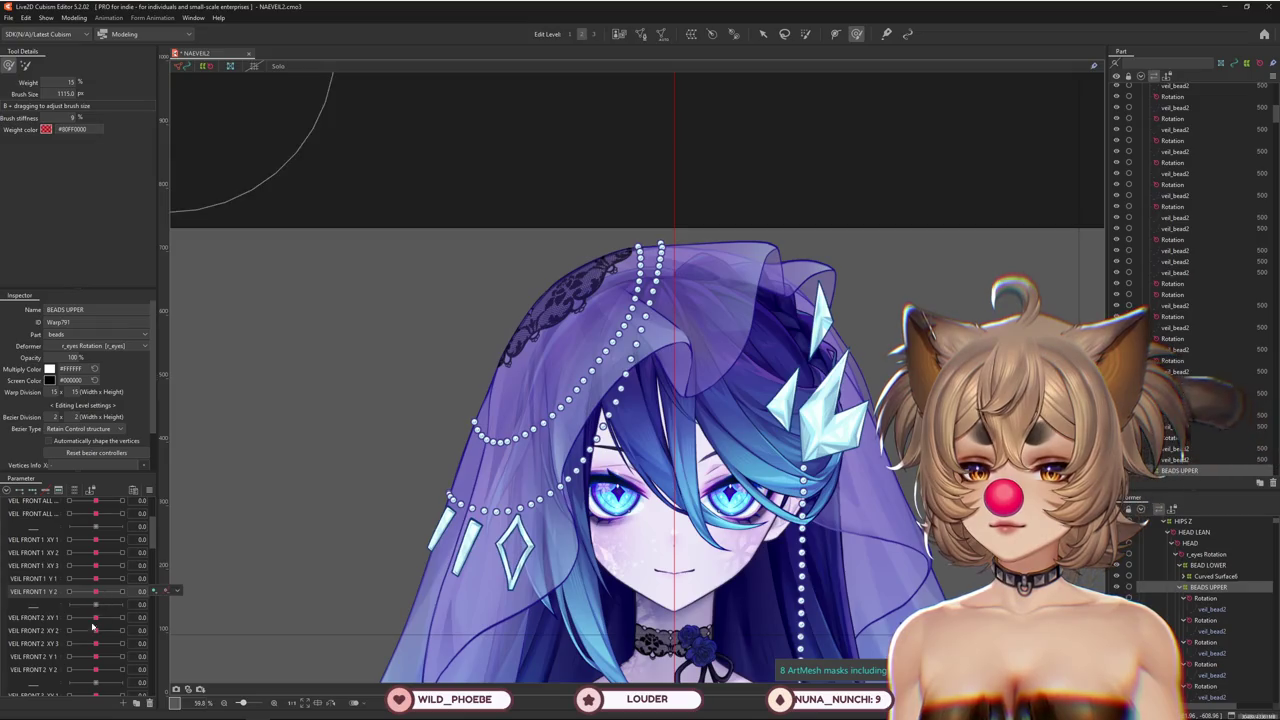
{"action": "scroll", "coordinate": [100, 625], "scroll_direction": "down", "scroll_amount": 1}
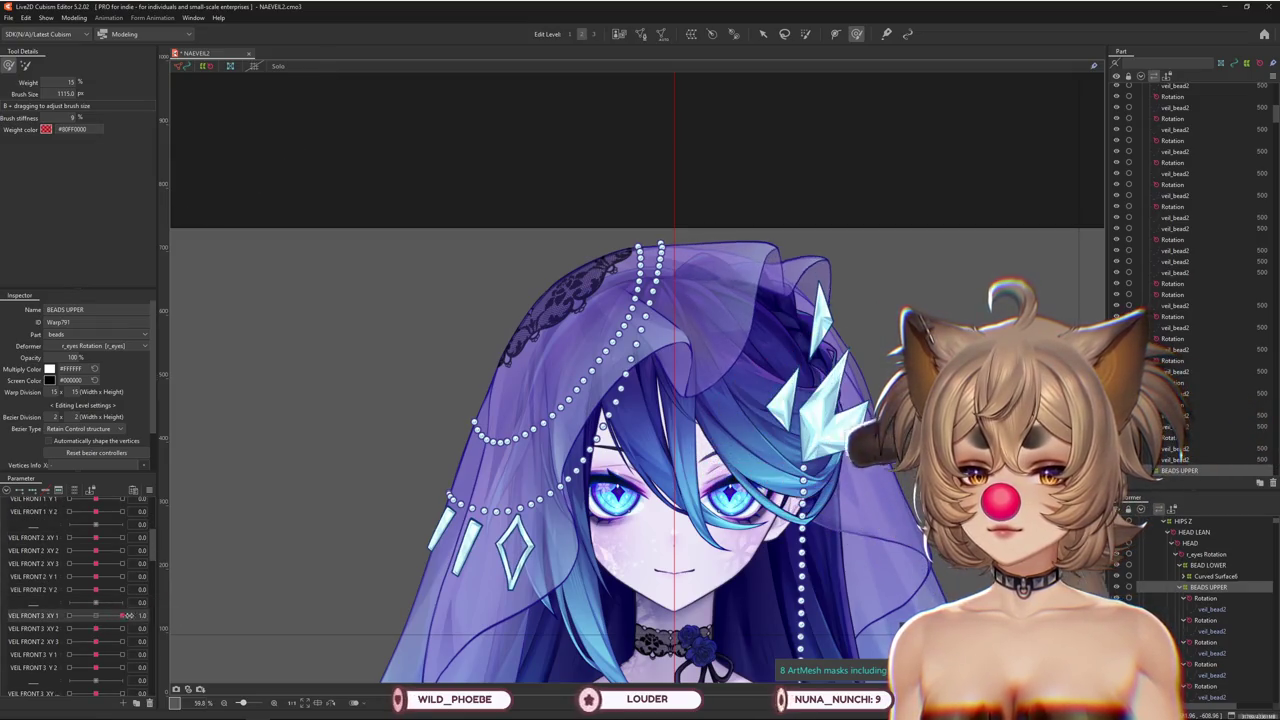
{"action": "scroll", "coordinate": [98, 627], "scroll_direction": "down", "scroll_amount": 2}
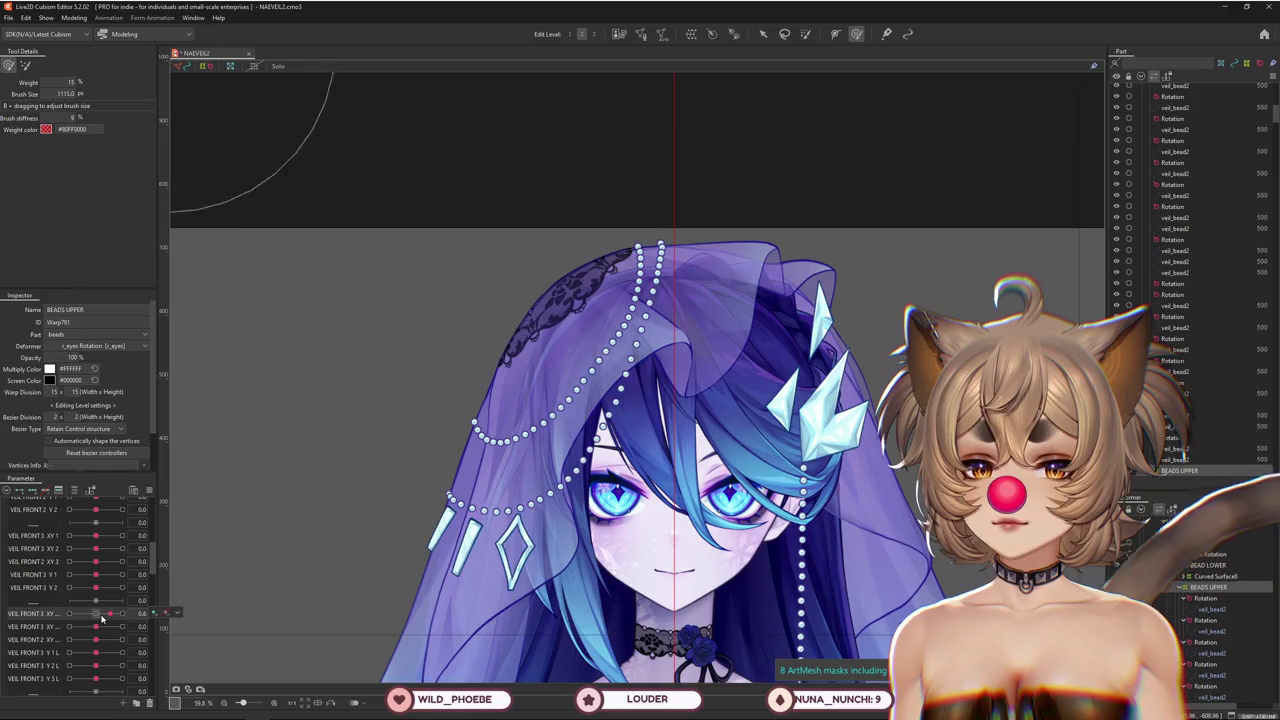
{"action": "scroll", "coordinate": [100, 667], "scroll_direction": "down", "scroll_amount": 2}
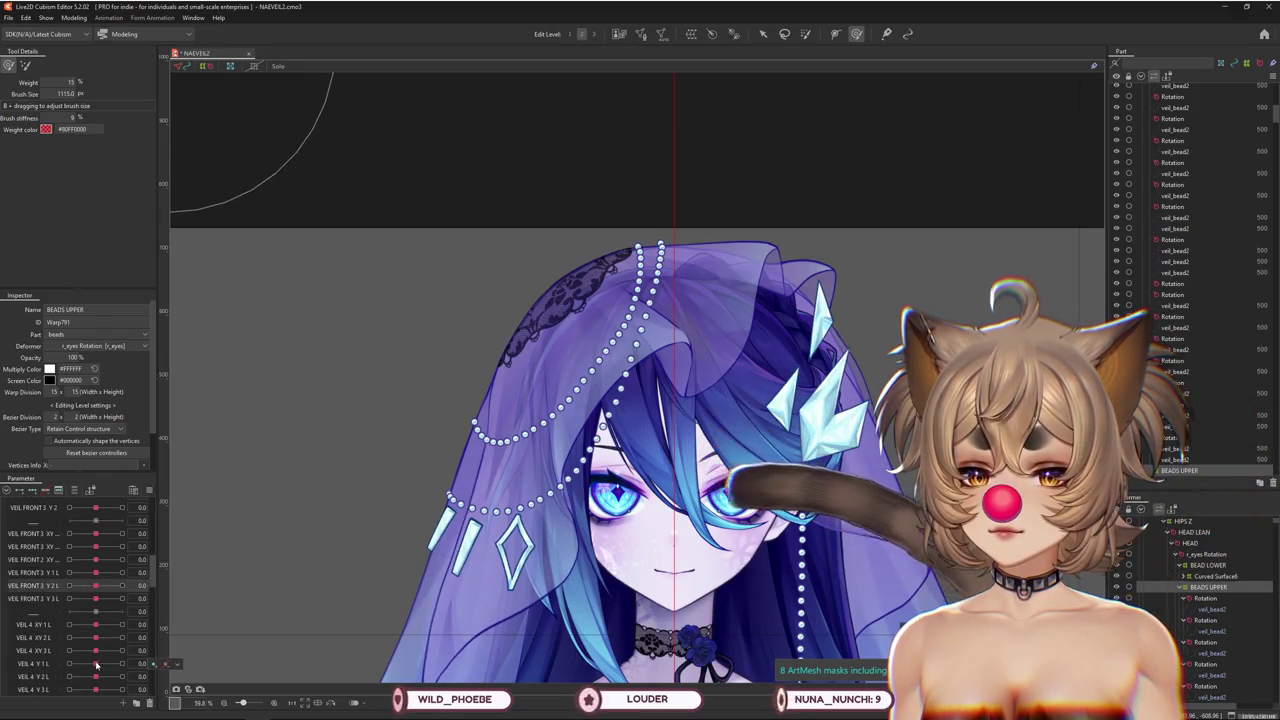
{"action": "mouse_move", "coordinate": [100, 637]}
{"action": "left_mouse_down"}
{"action": "mouse_move", "coordinate": [95, 628]}
{"action": "mouse_move", "coordinate": [122, 628]}
{"action": "left_mouse_up"}
{"action": "scroll", "coordinate": [100, 641], "scroll_direction": "down", "scroll_amount": 4}
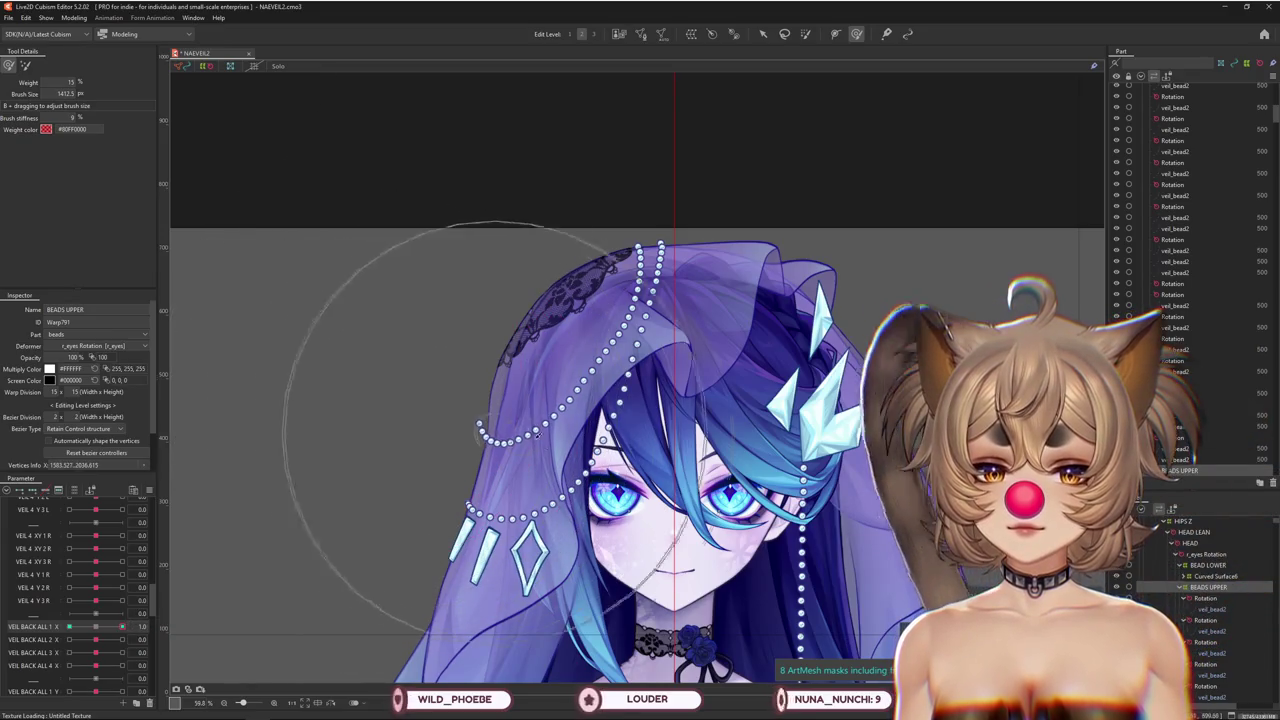
Shrink the brush and test the back veil swing at its left and right extremes
{"action": "left_click_drag", "start_coordinate": [537, 433], "coordinate": [513, 423]}
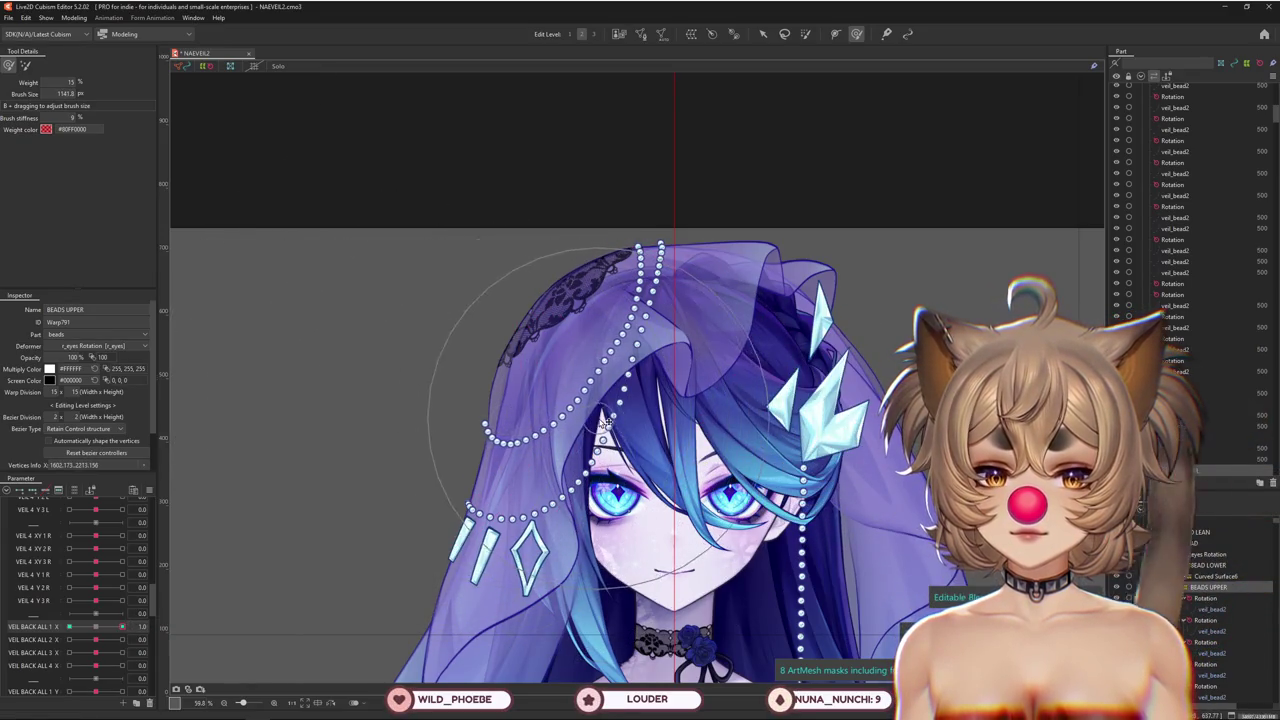
{"action": "left_click_drag", "start_coordinate": [104, 630], "coordinate": [40, 628]}
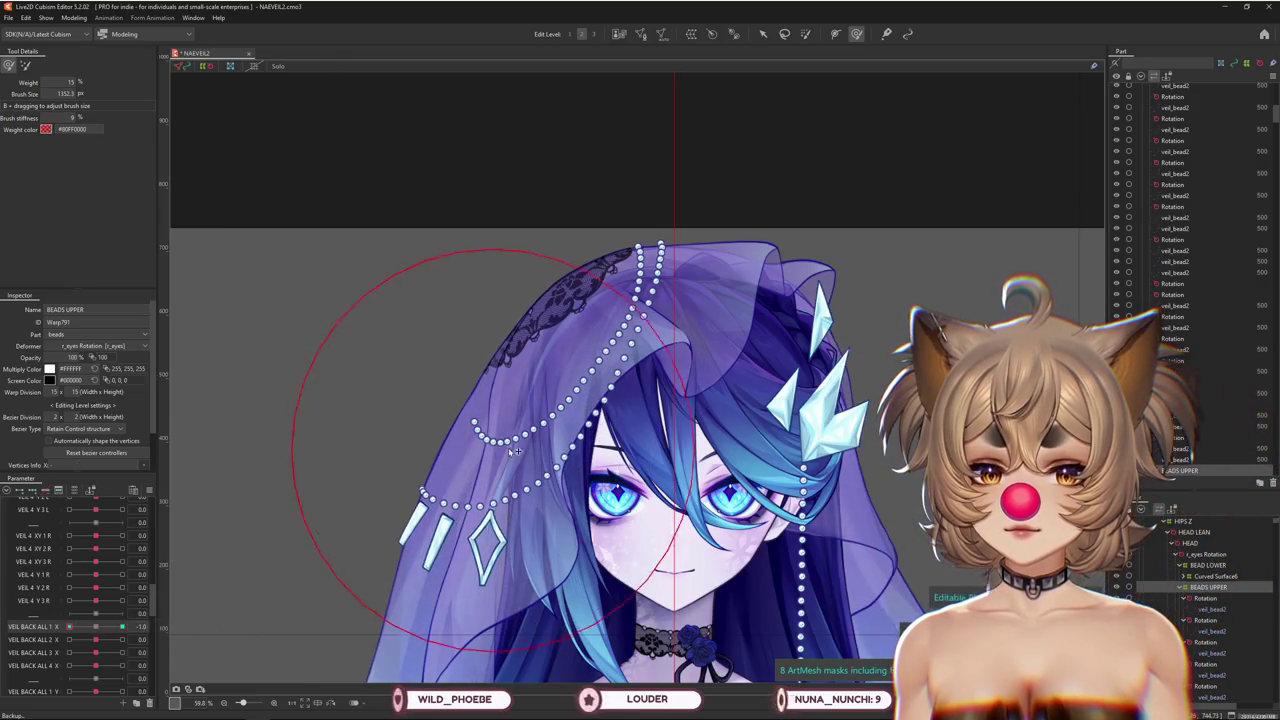
{"action": "left_click_drag", "start_coordinate": [383, 429], "coordinate": [369, 377]}
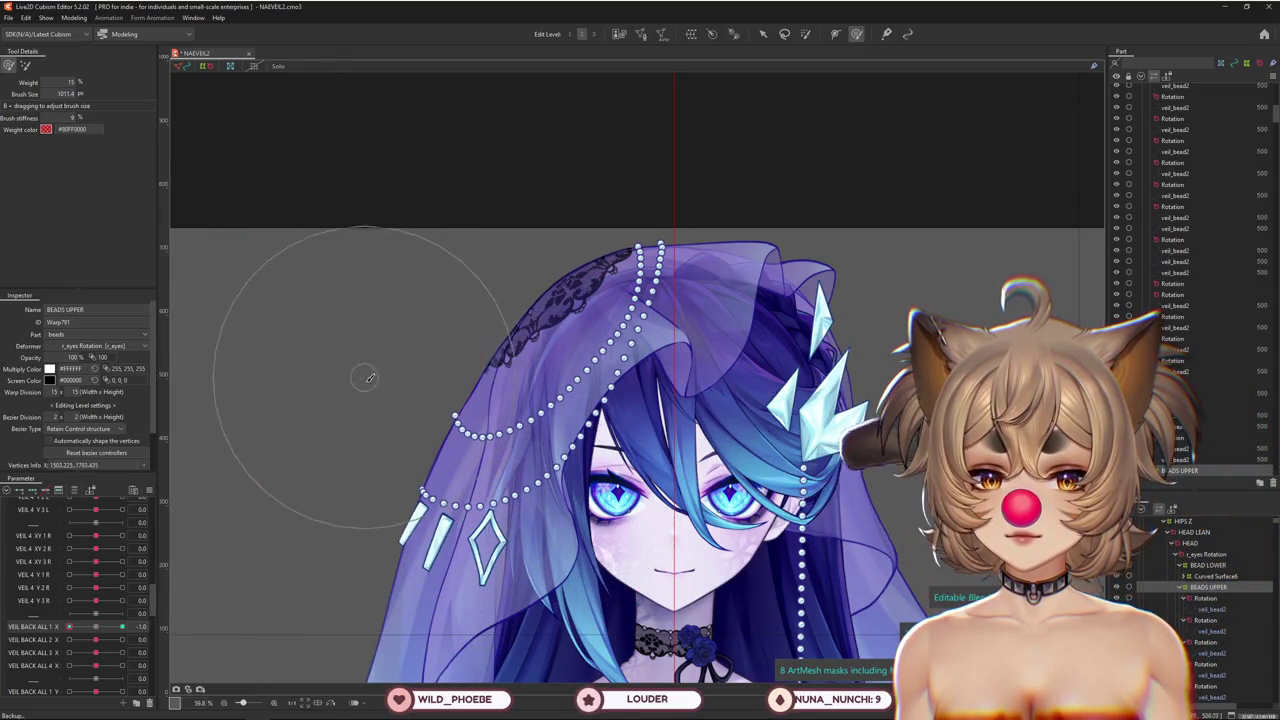
{"action": "left_click_drag", "start_coordinate": [78, 630], "coordinate": [125, 628]}
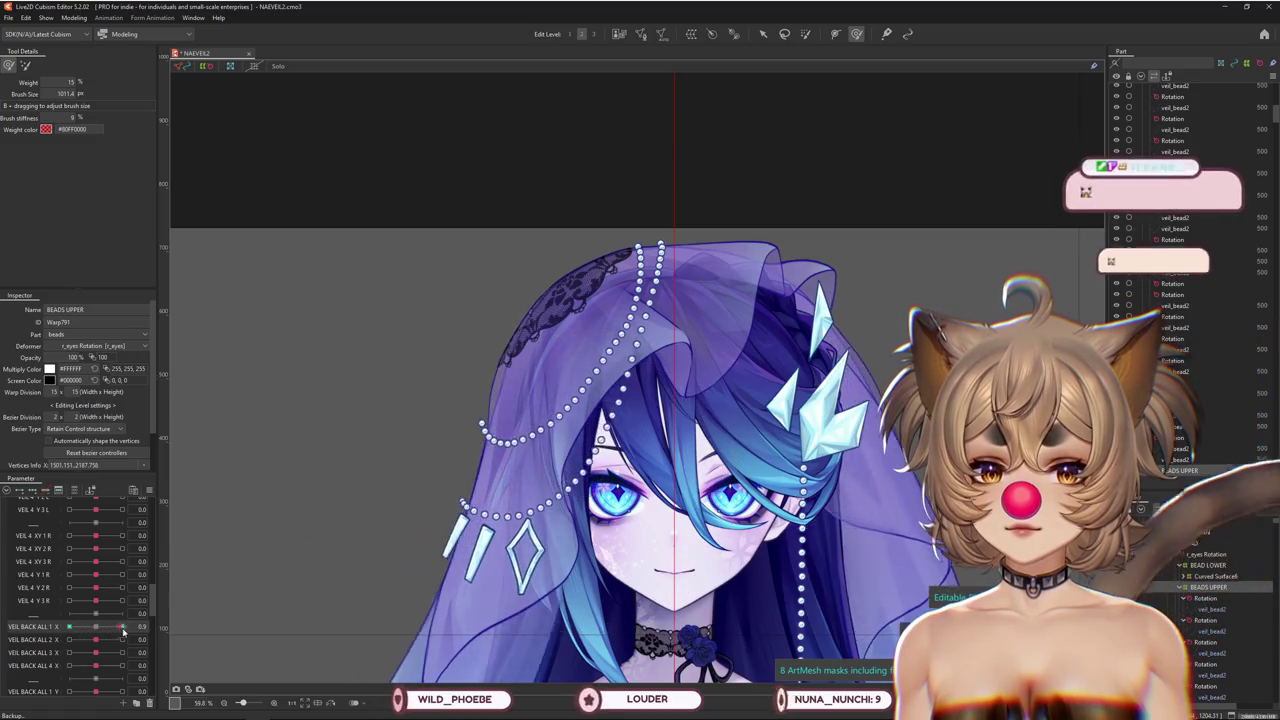
Add VEIL BACK ALL 1 X keyforms to BEADS UPPER and deform the beads at the right extreme
{"action": "left_click", "coordinate": [25, 65]}
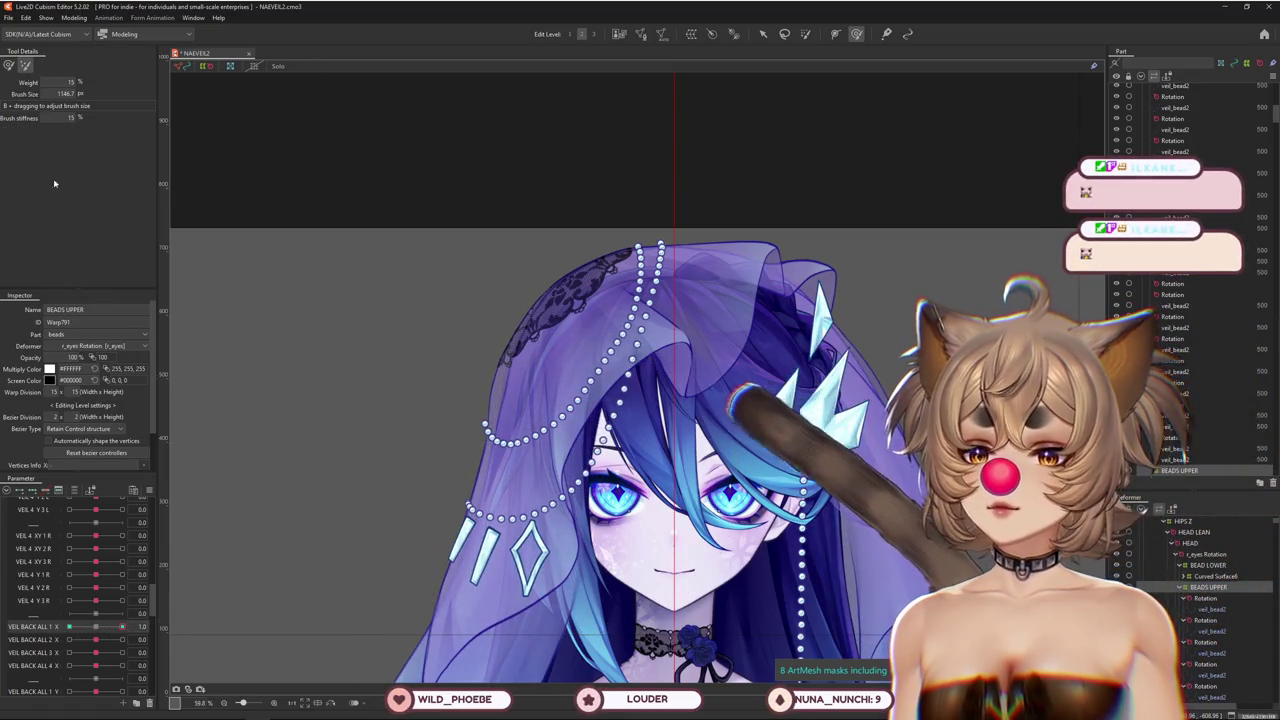
{"action": "left_click", "coordinate": [97, 629]}
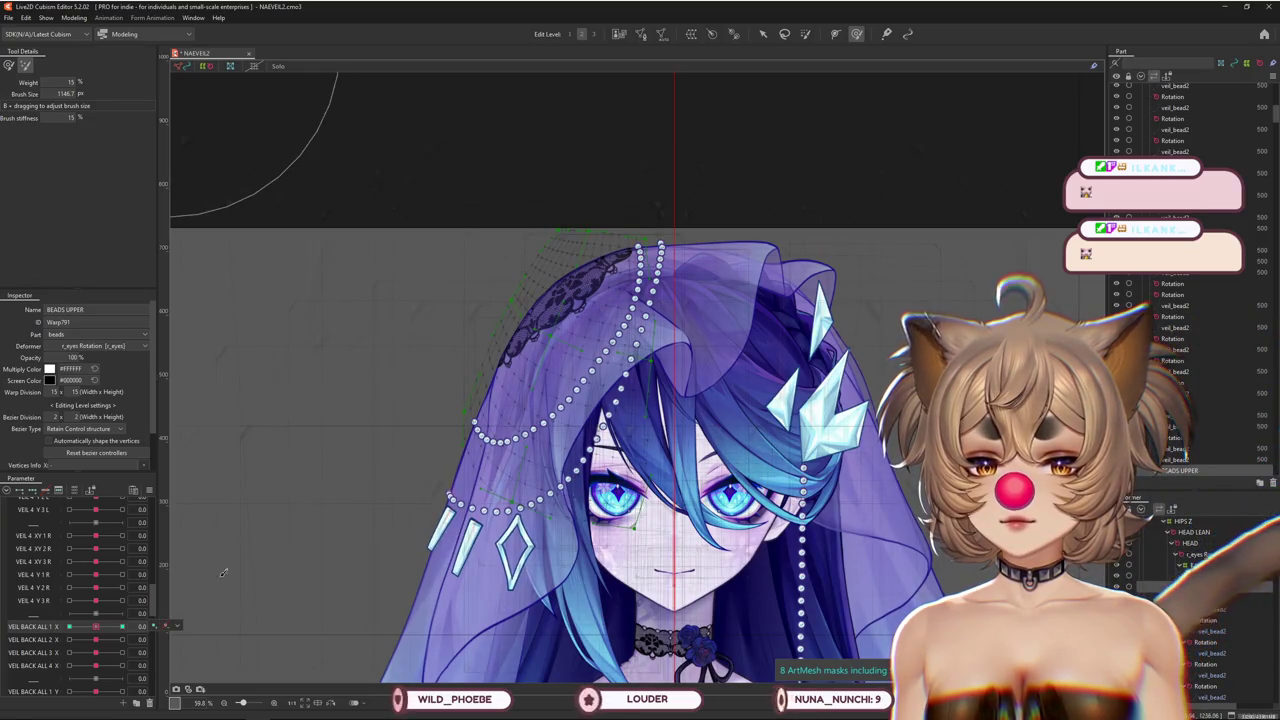
{"action": "left_click_drag", "start_coordinate": [95, 627], "coordinate": [173, 628]}
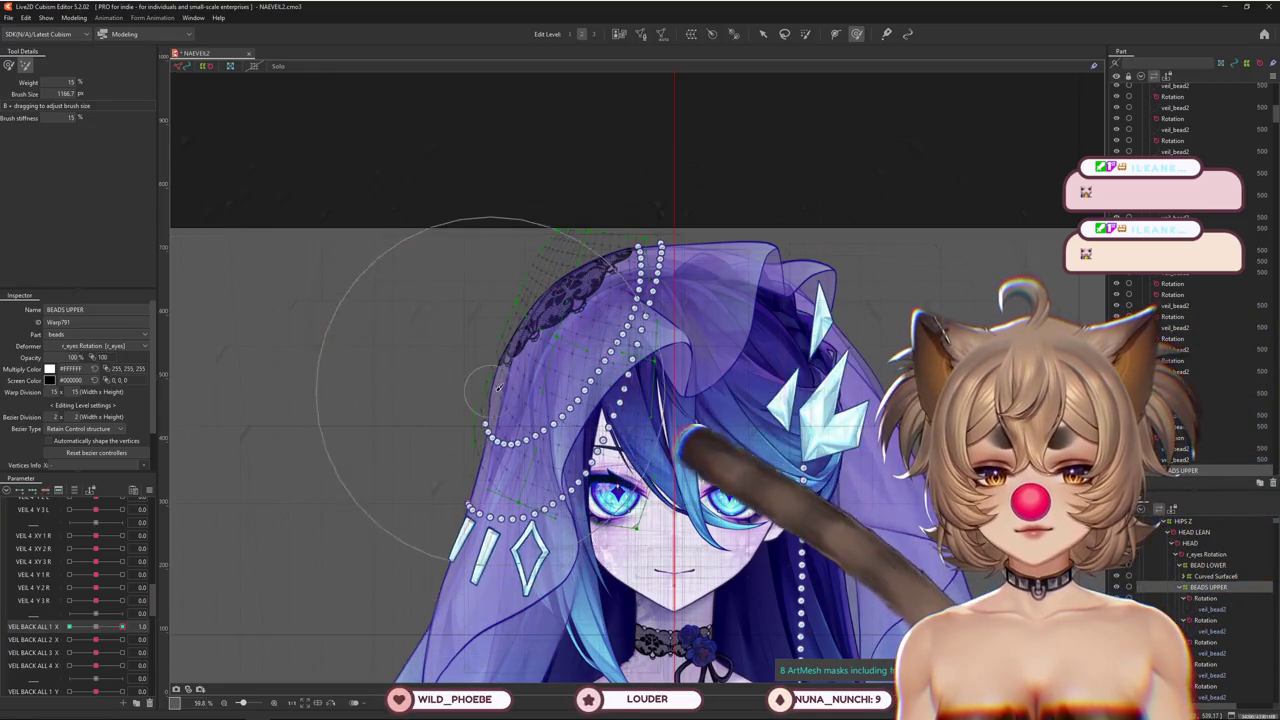
{"action": "left_click", "coordinate": [69, 626]}
{"action": "left_click_drag", "start_coordinate": [212, 498], "coordinate": [130, 218]}
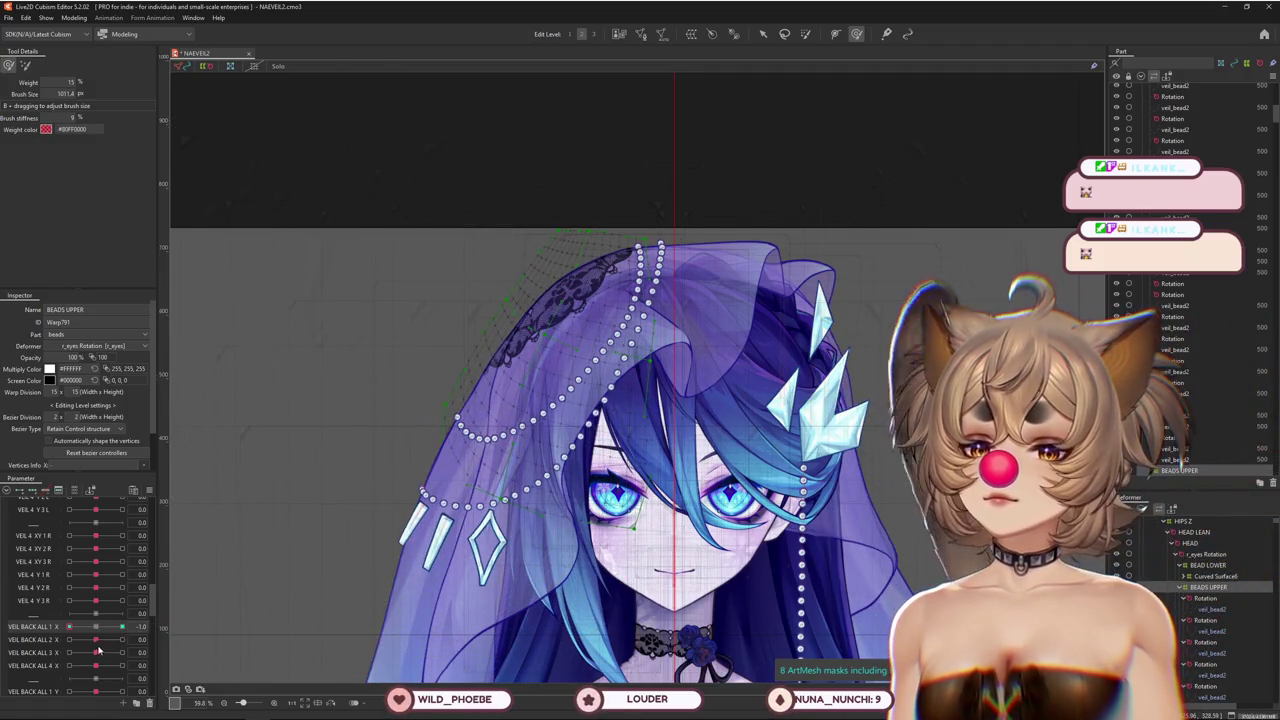
{"action": "left_click_drag", "start_coordinate": [69, 626], "coordinate": [152, 626]}
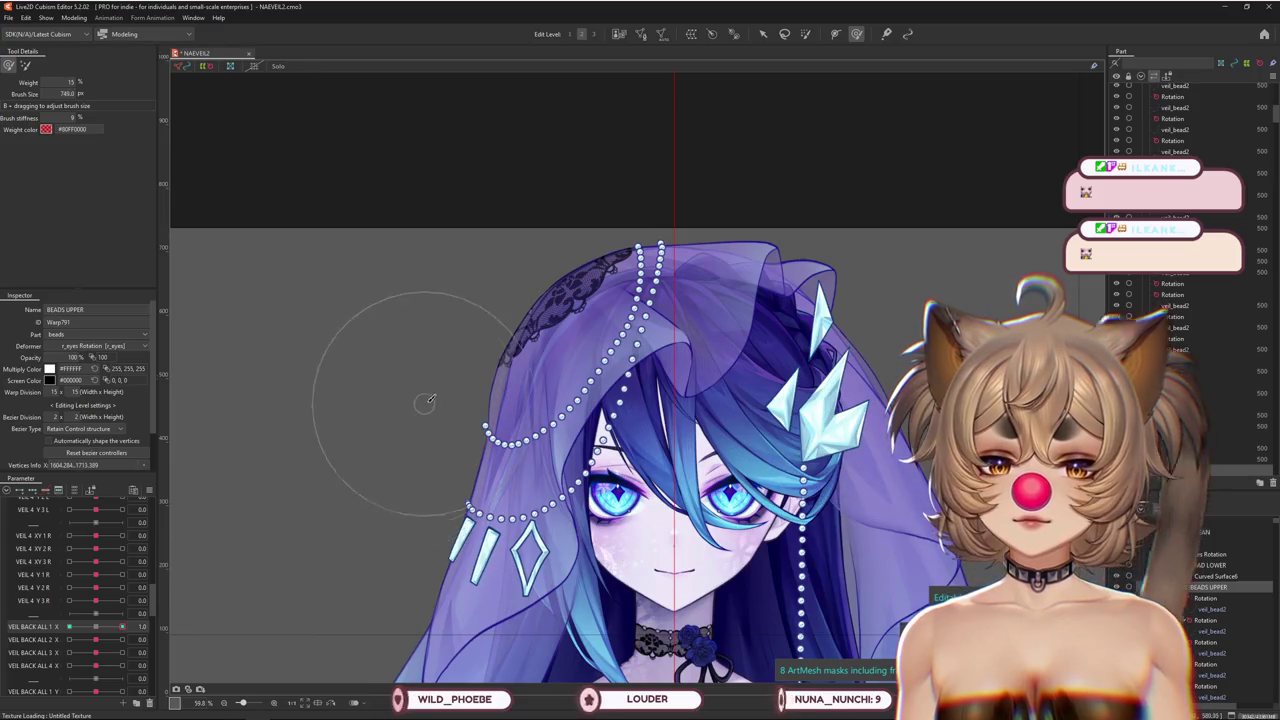
Reshape the beads at the VEIL BACK ALL 1 X left extreme, then set VEIL BACK ALL 2 X to 1.0
{"action": "left_click_drag", "start_coordinate": [398, 433], "coordinate": [392, 461]}
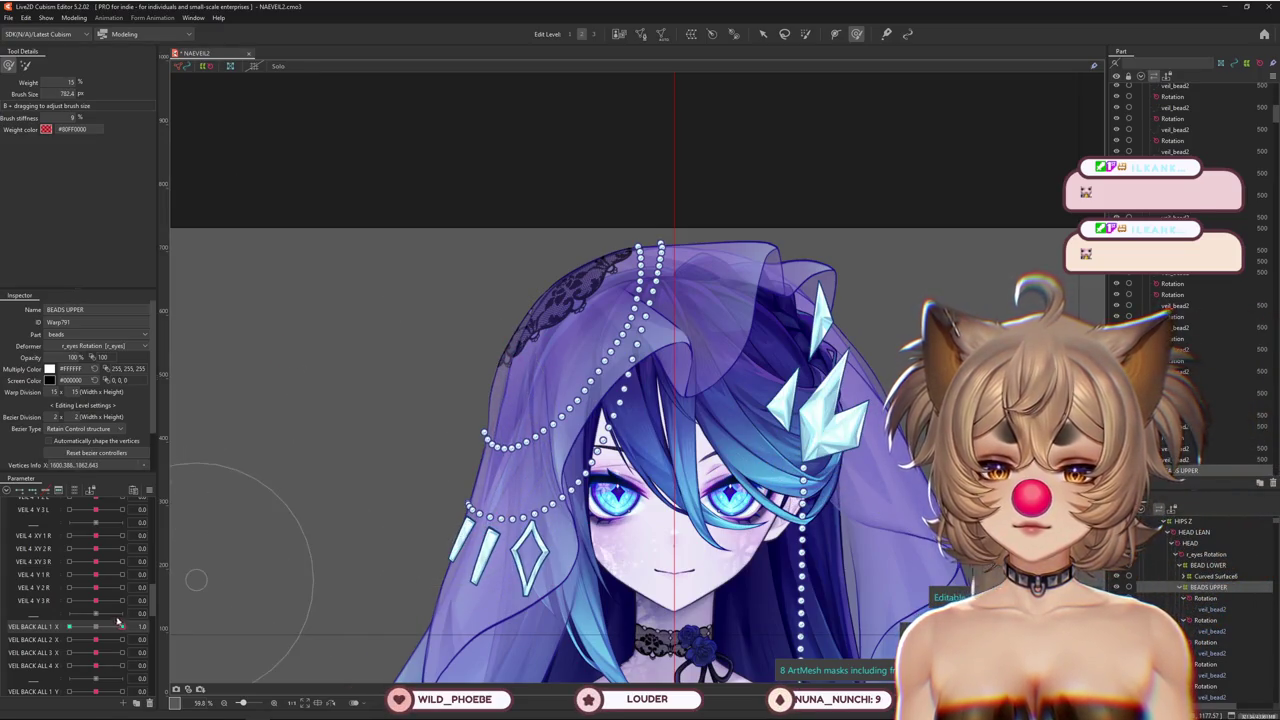
{"action": "left_click_drag", "start_coordinate": [120, 626], "coordinate": [69, 626]}
{"action": "left_click_drag", "start_coordinate": [357, 457], "coordinate": [548, 500]}
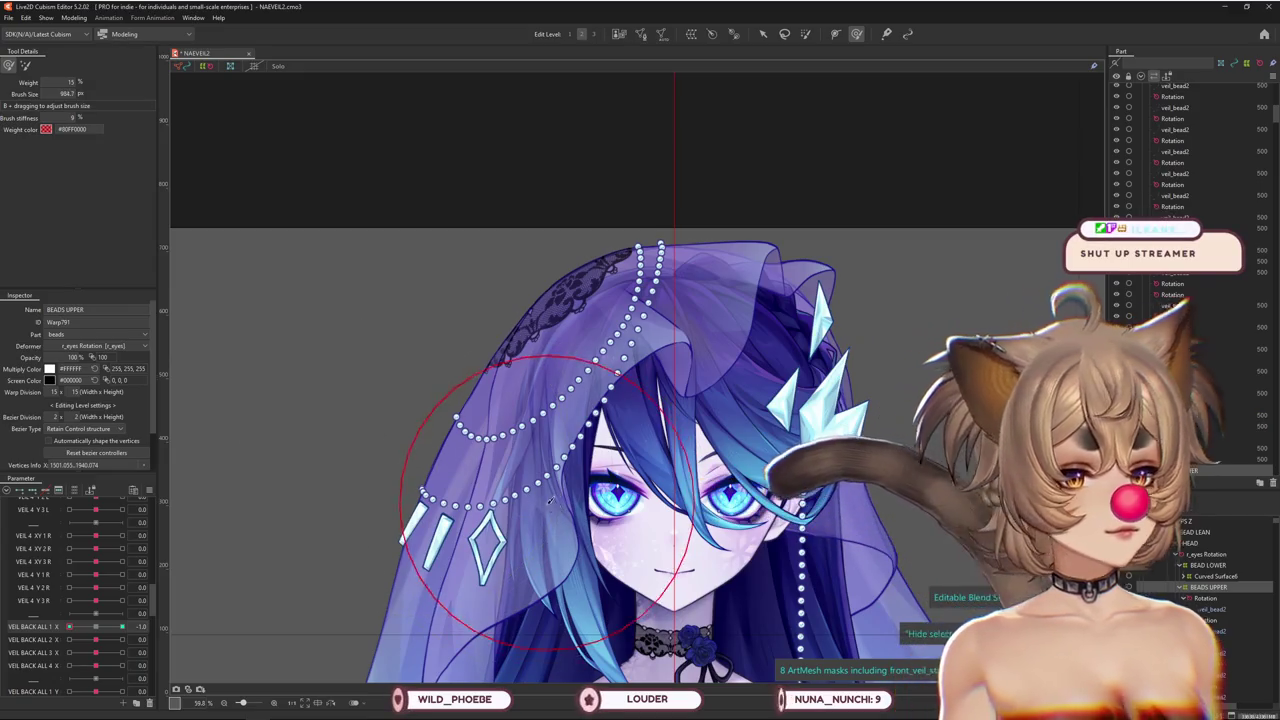
{"action": "left_click_drag", "start_coordinate": [95, 639], "coordinate": [100, 643]}
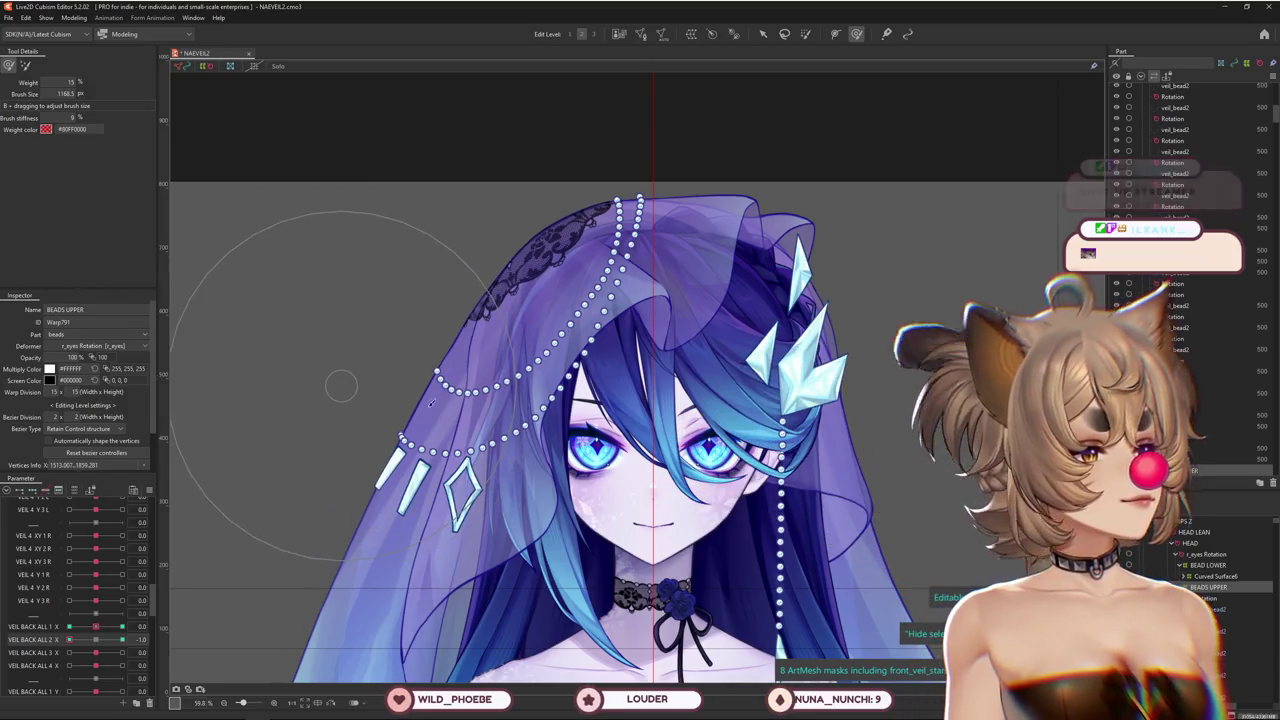
{"action": "left_click_drag", "start_coordinate": [341, 385], "coordinate": [455, 425]}
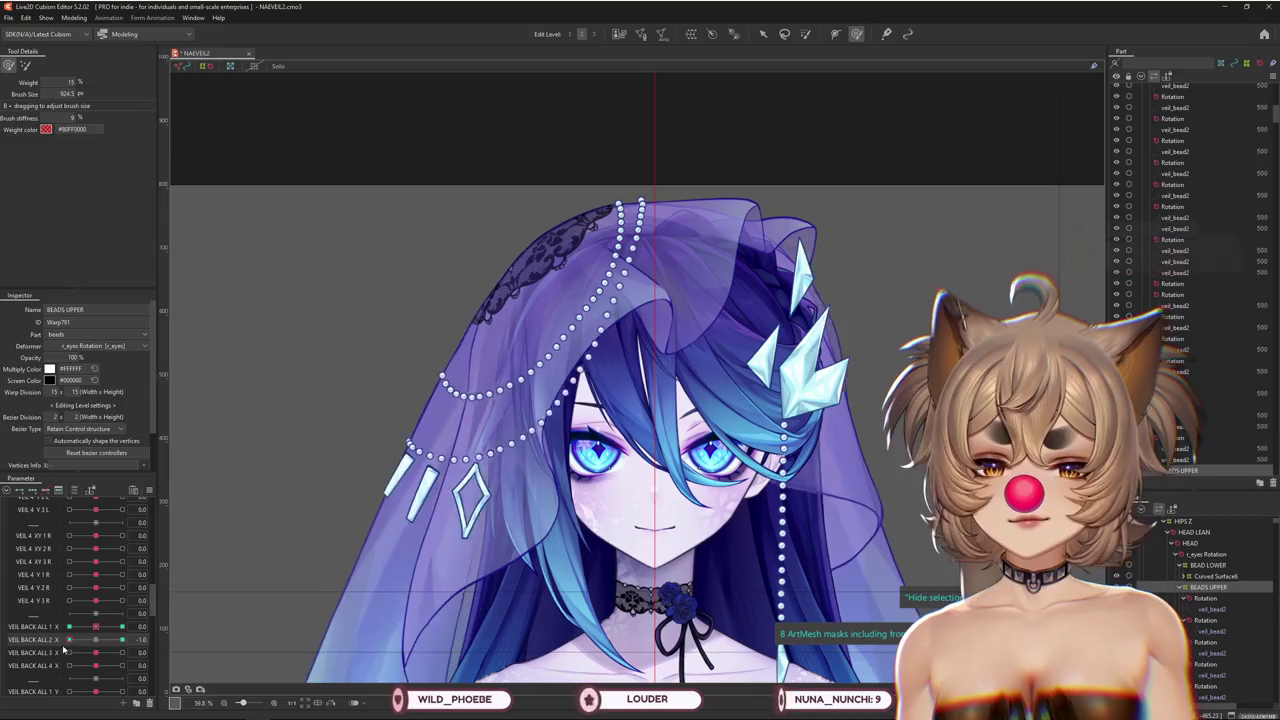
Brush-deform the bead strands at both VEIL BACK ALL 2 X extremes, then reshape the left beads for VEIL BACK ALL 3 X
{"action": "left_click_drag", "start_coordinate": [371, 371], "coordinate": [362, 336]}
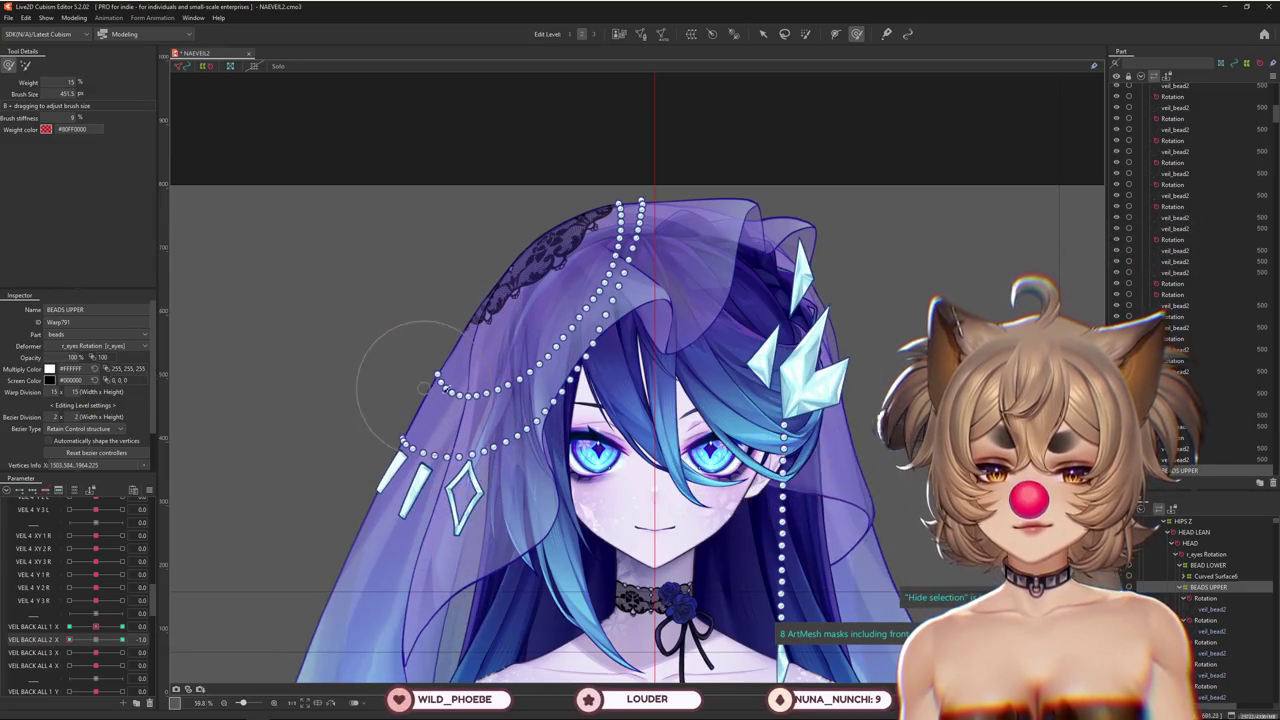
{"action": "left_click_drag", "start_coordinate": [440, 407], "coordinate": [452, 446]}
{"action": "left_click", "coordinate": [113, 645]}
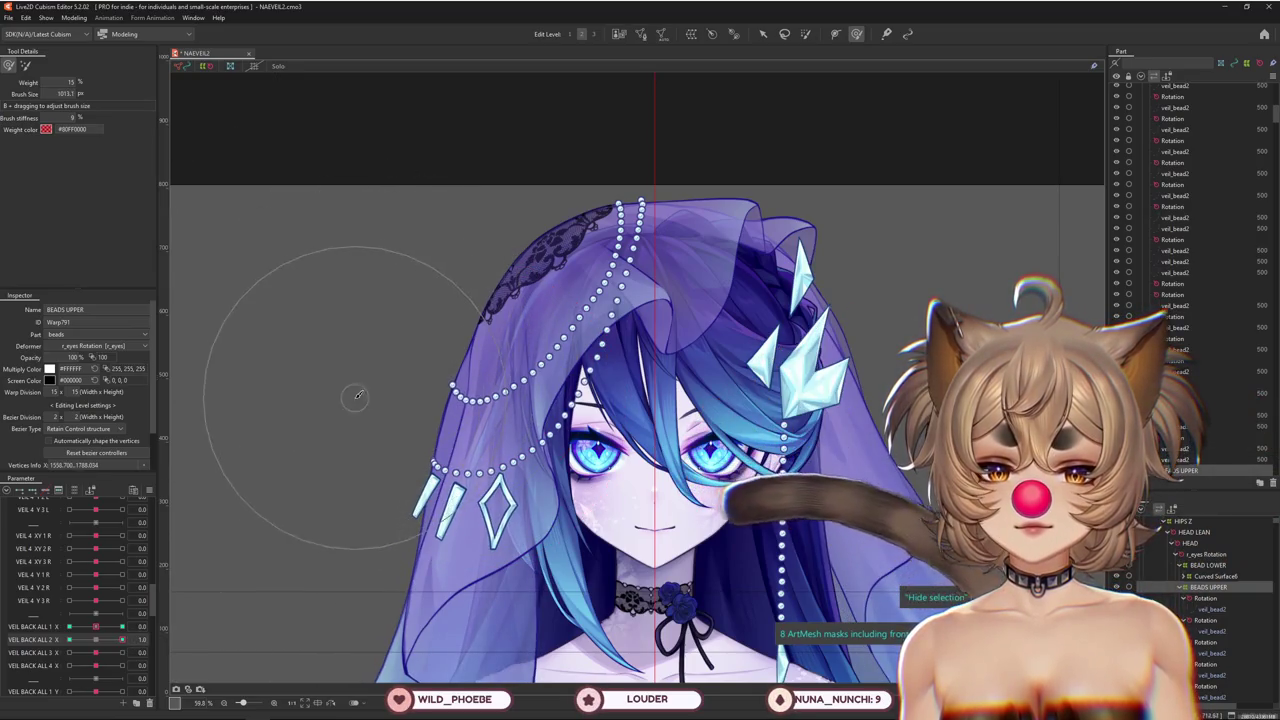
{"action": "mouse_move", "coordinate": [122, 639]}
{"action": "left_mouse_down"}
{"action": "mouse_move", "coordinate": [103, 644]}
{"action": "mouse_move", "coordinate": [122, 639]}
{"action": "left_mouse_up"}
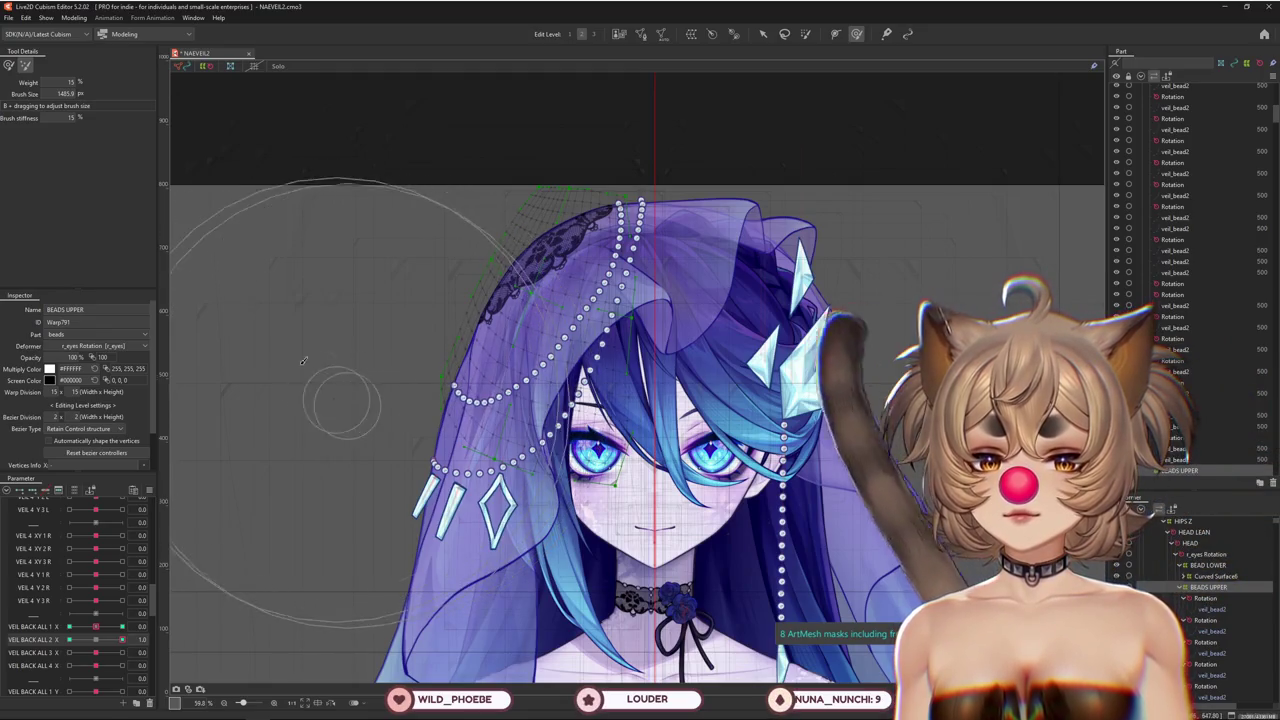
{"action": "left_click", "coordinate": [8, 65]}
{"action": "left_click_drag", "start_coordinate": [95, 650], "coordinate": [97, 670]}
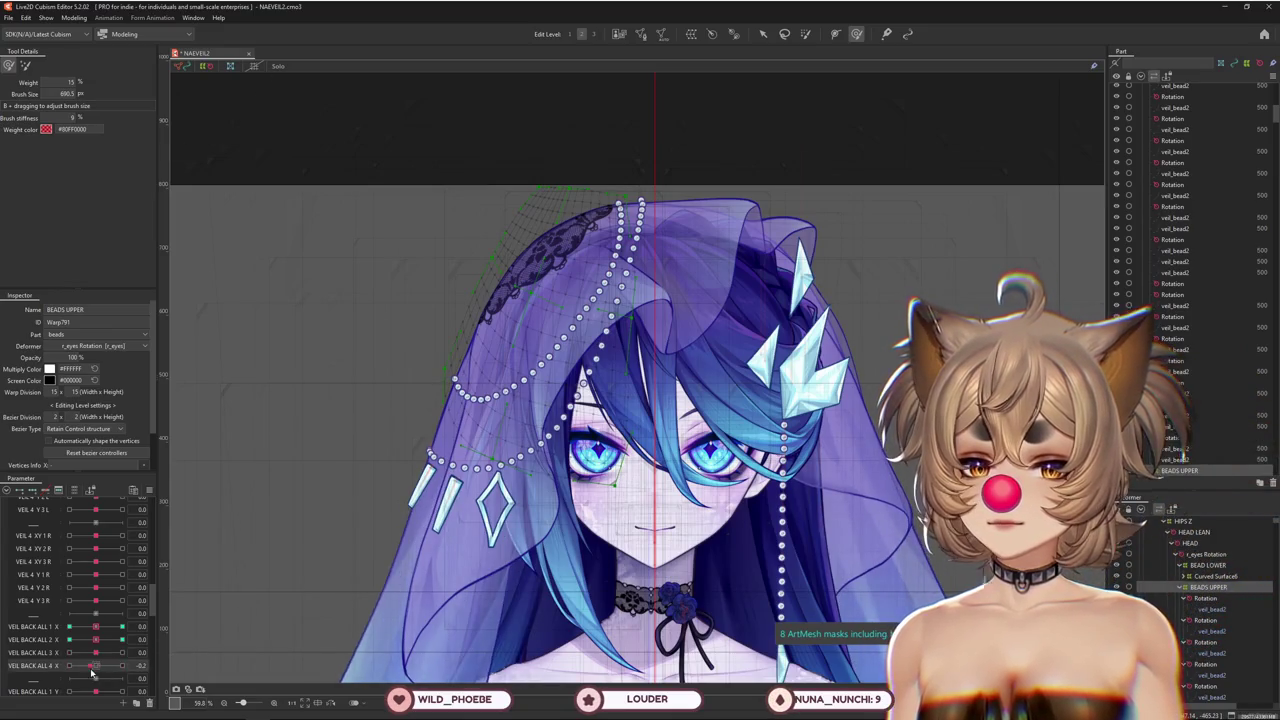
{"action": "scroll", "coordinate": [90, 650], "scroll_direction": "down", "scroll_amount": 1}
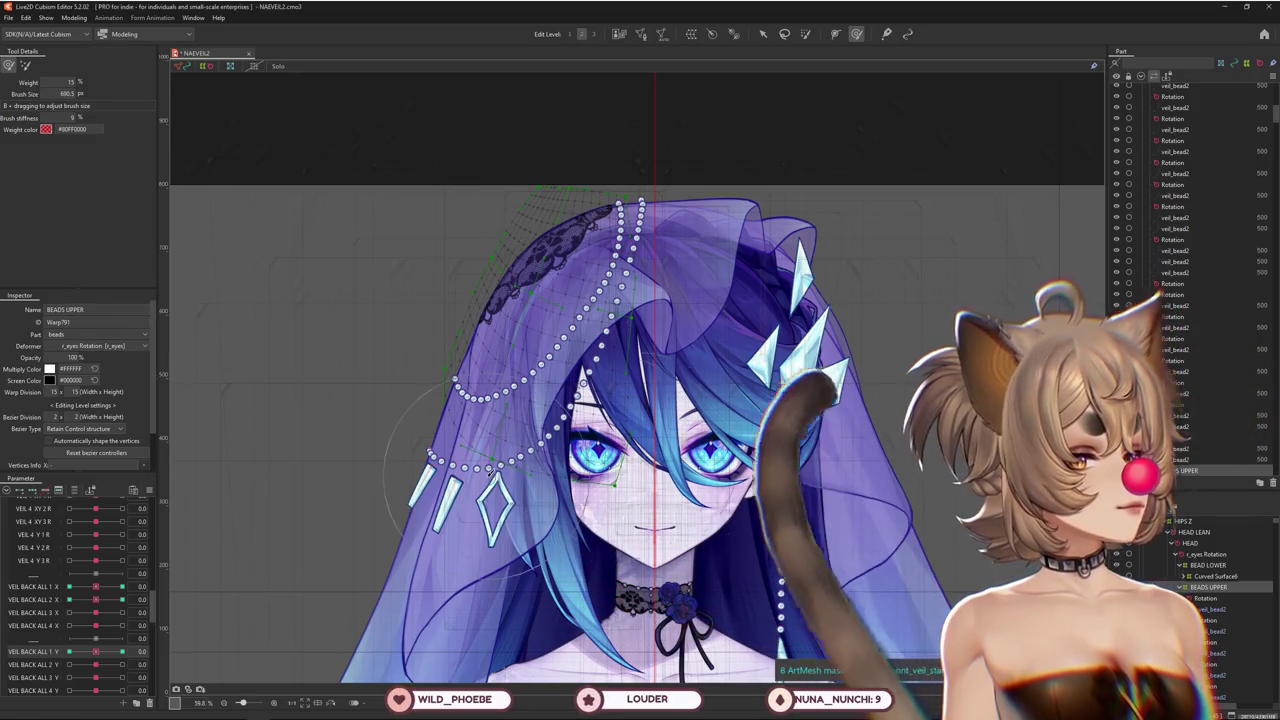
Reshape the bead strands at VEIL BACK ALL 1 Y +1 and -1, and nudge 3 Y to 0.2
{"action": "left_click_drag", "start_coordinate": [96, 651], "coordinate": [146, 651]}
{"action": "mouse_move", "coordinate": [537, 374]}
{"action": "left_mouse_down"}
{"action": "mouse_move", "coordinate": [408, 388]}
{"action": "mouse_move", "coordinate": [425, 378]}
{"action": "left_mouse_up"}
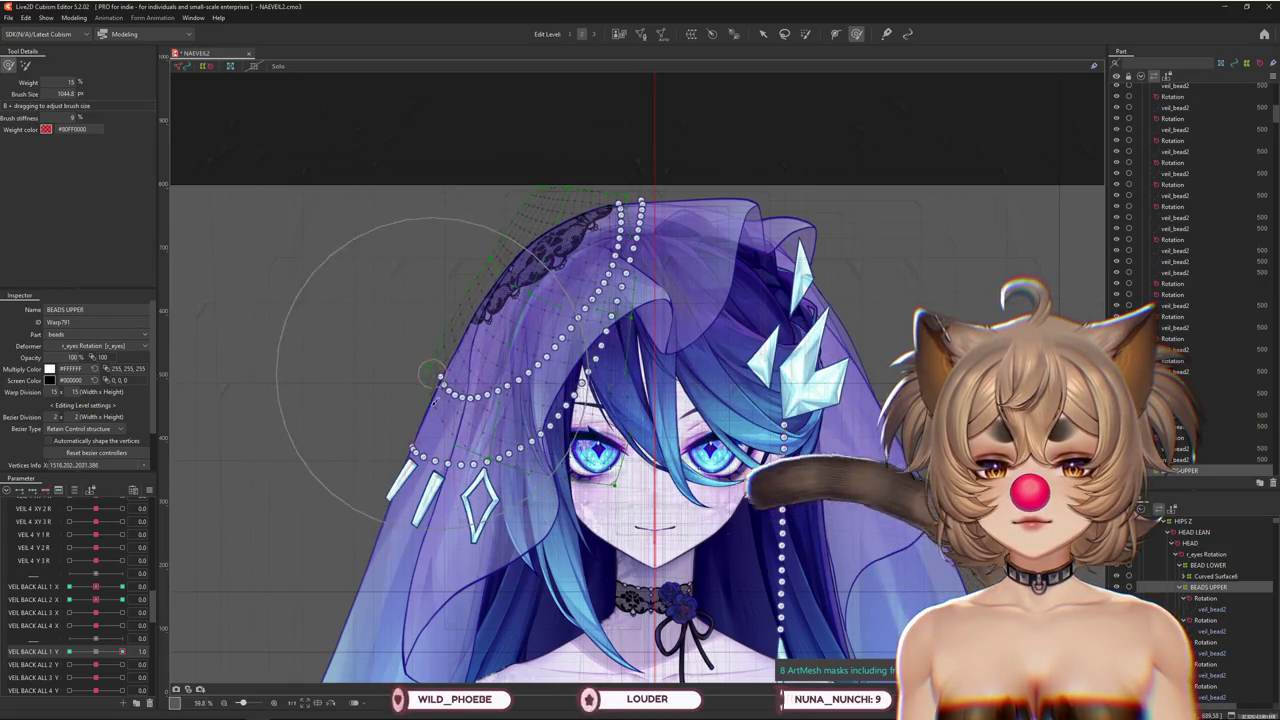
{"action": "left_click_drag", "start_coordinate": [122, 651], "coordinate": [122, 651]}
{"action": "left_click_drag", "start_coordinate": [514, 330], "coordinate": [553, 407]}
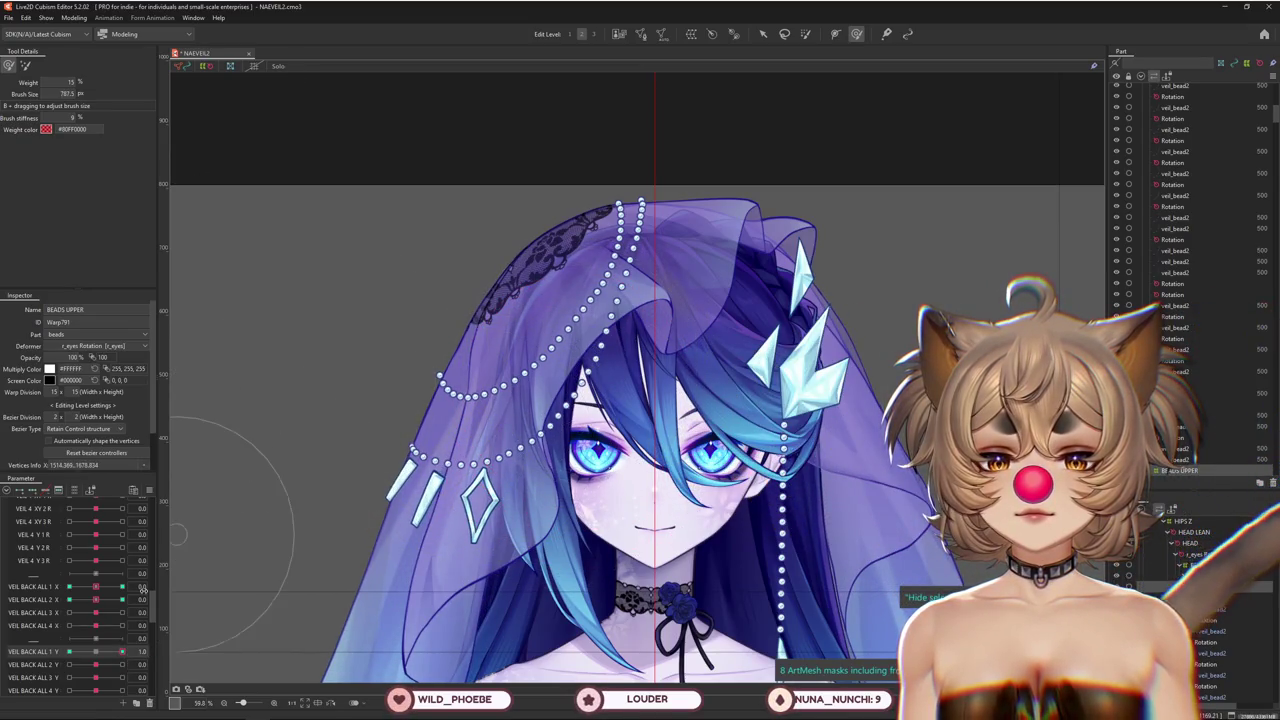
{"action": "left_click_drag", "start_coordinate": [122, 651], "coordinate": [68, 652]}
{"action": "left_click_drag", "start_coordinate": [404, 418], "coordinate": [367, 369]}
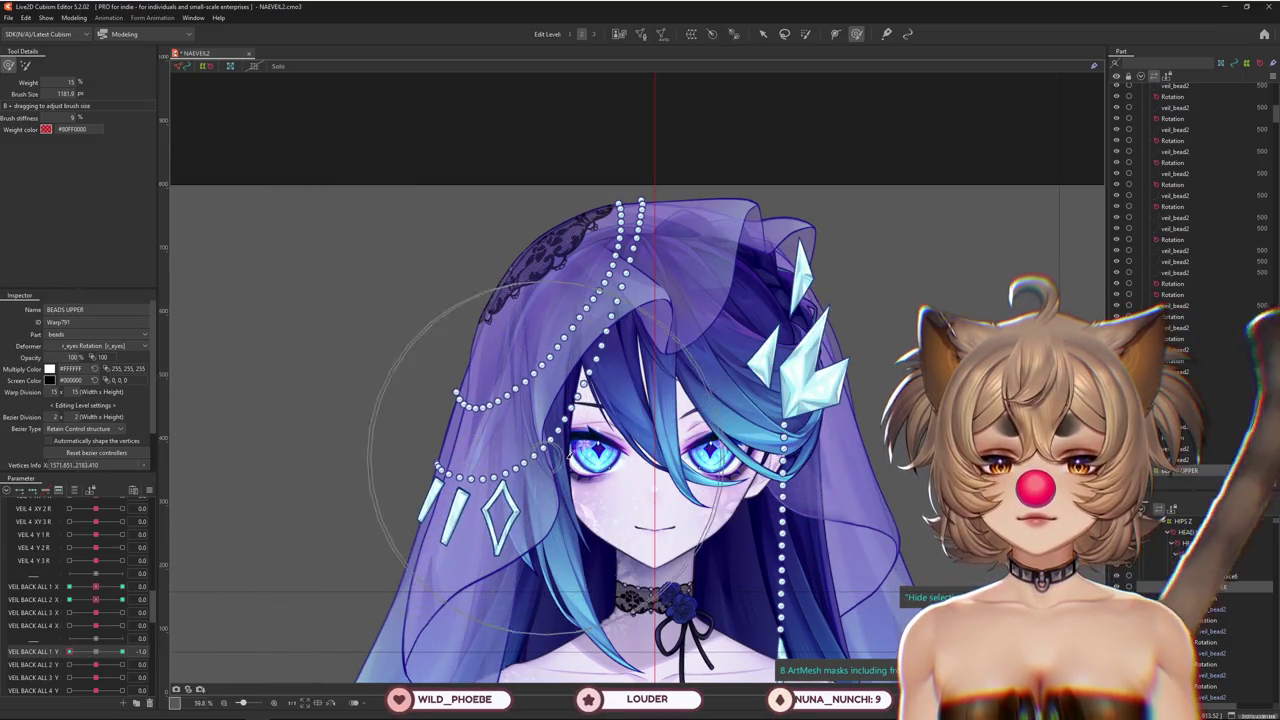
{"action": "mouse_move", "coordinate": [68, 652]}
{"action": "left_mouse_down"}
{"action": "mouse_move", "coordinate": [124, 651]}
{"action": "mouse_move", "coordinate": [68, 652]}
{"action": "left_mouse_up"}
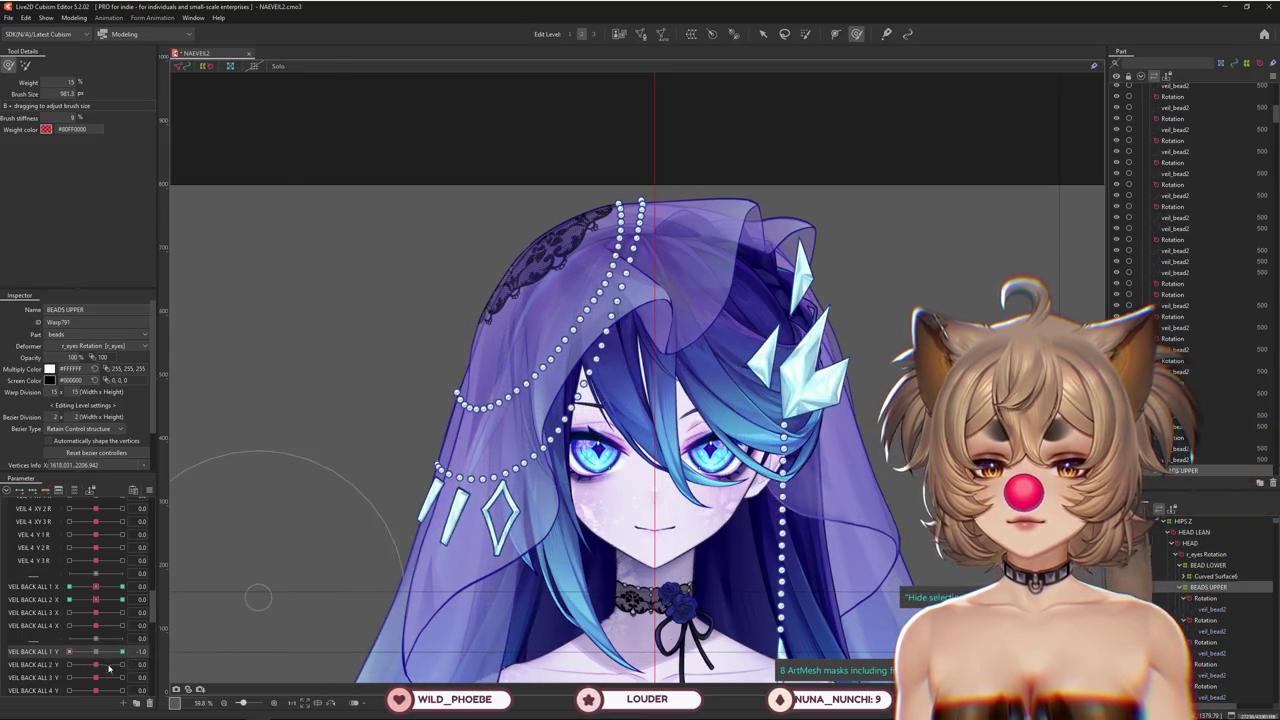
{"action": "left_click_drag", "start_coordinate": [96, 678], "coordinate": [104, 680]}
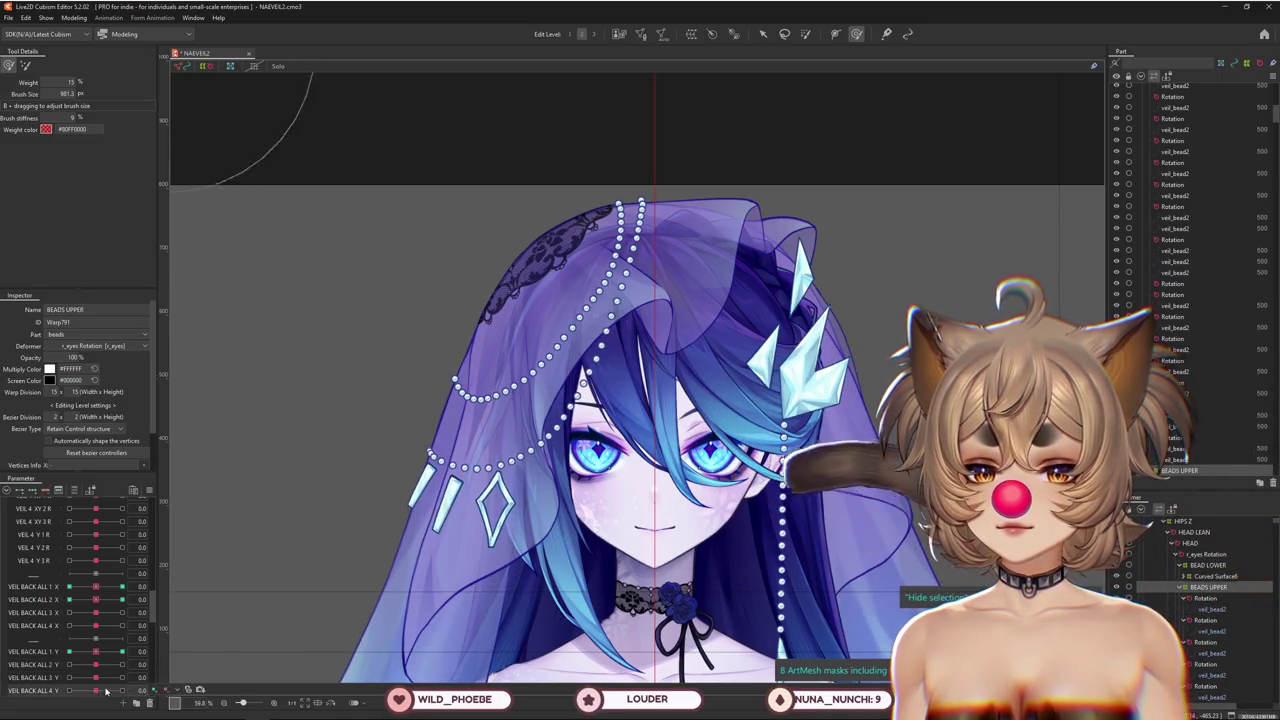
{"action": "left_click", "coordinate": [74, 17]}
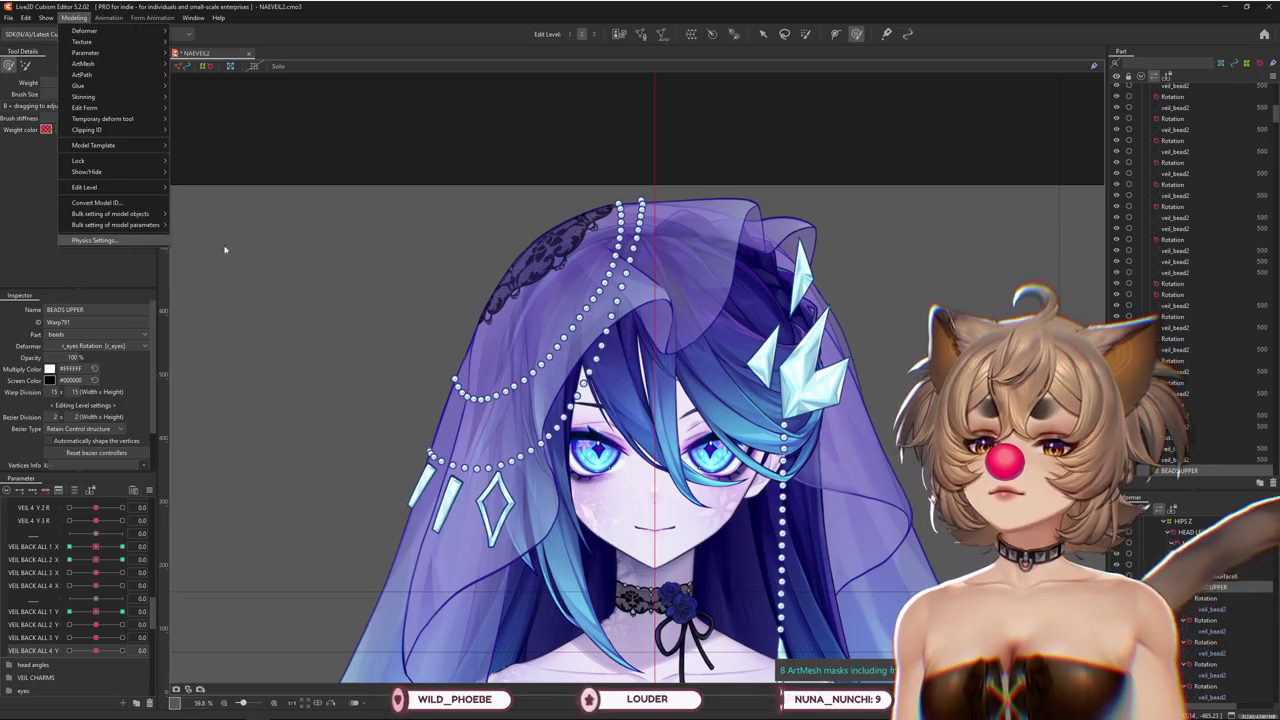
Swing the preview model in Physics Settings to test the veil and bead physics
{"action": "left_click", "coordinate": [93, 240]}
{"action": "scroll", "coordinate": [762, 235], "scroll_direction": "up", "scroll_amount": 5}
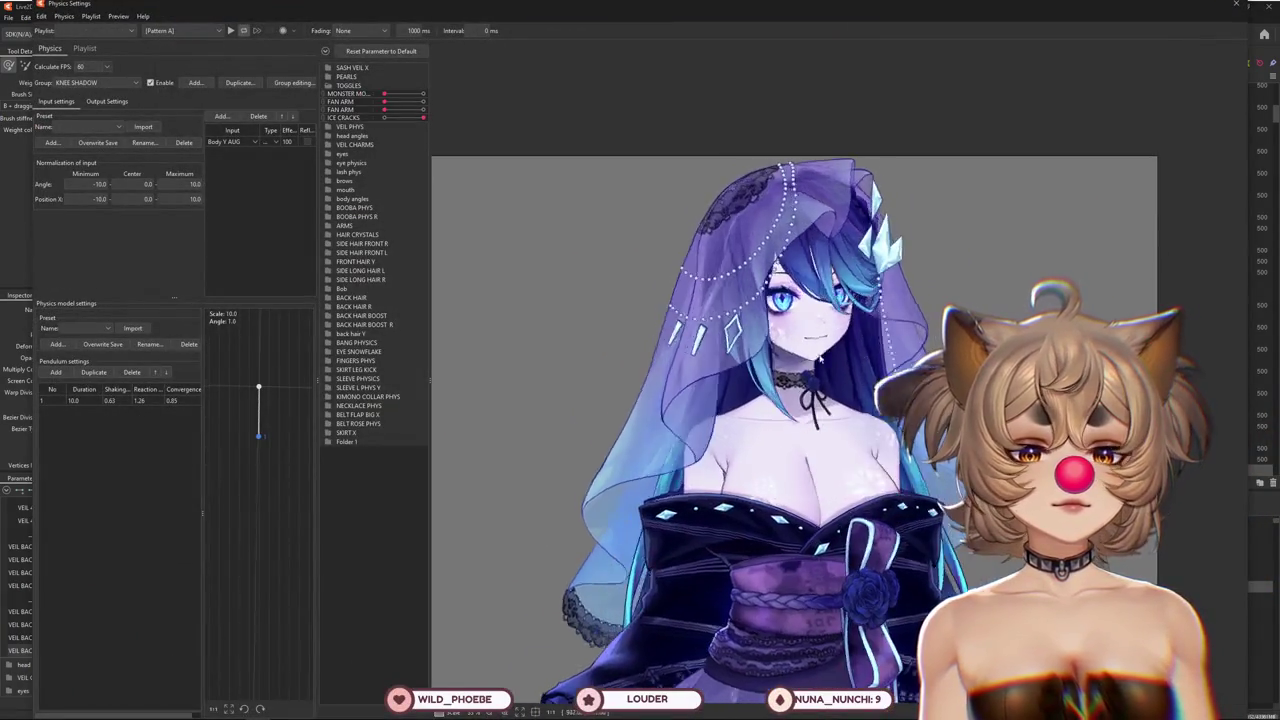
{"action": "left_click_drag", "start_coordinate": [820, 357], "coordinate": [492, 366]}
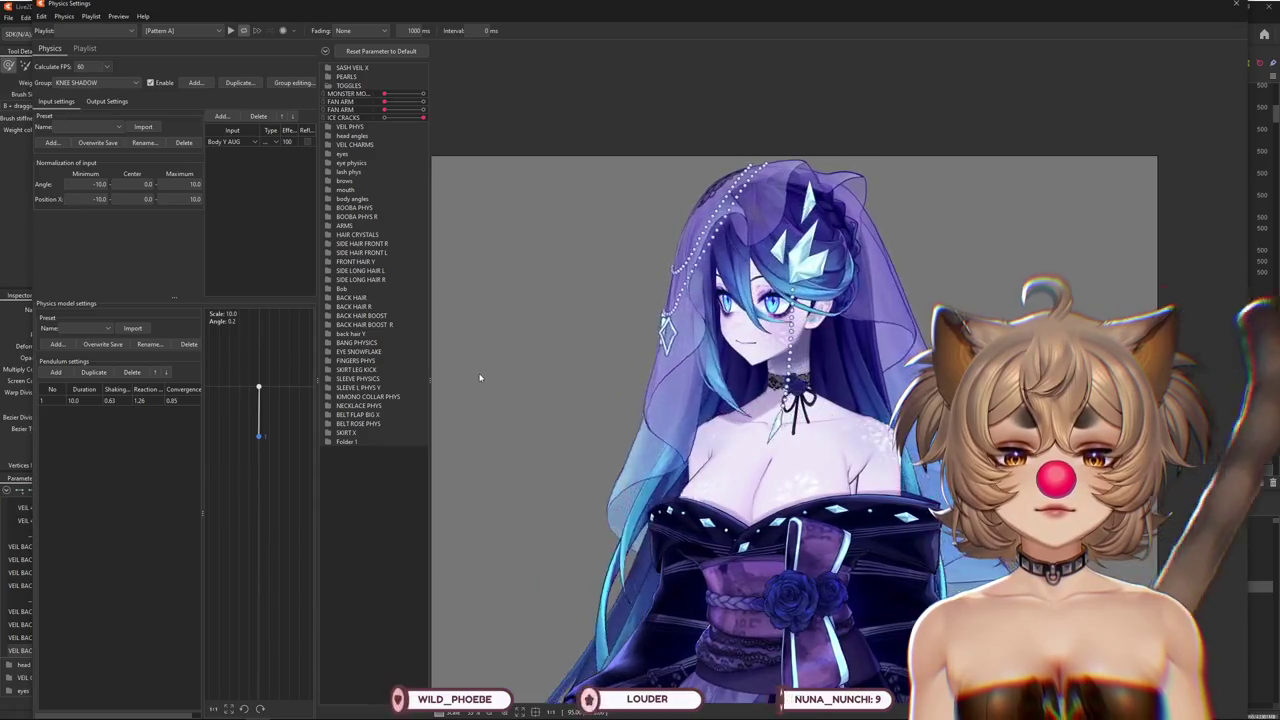
{"action": "left_click_drag", "start_coordinate": [482, 377], "coordinate": [1218, 380]}
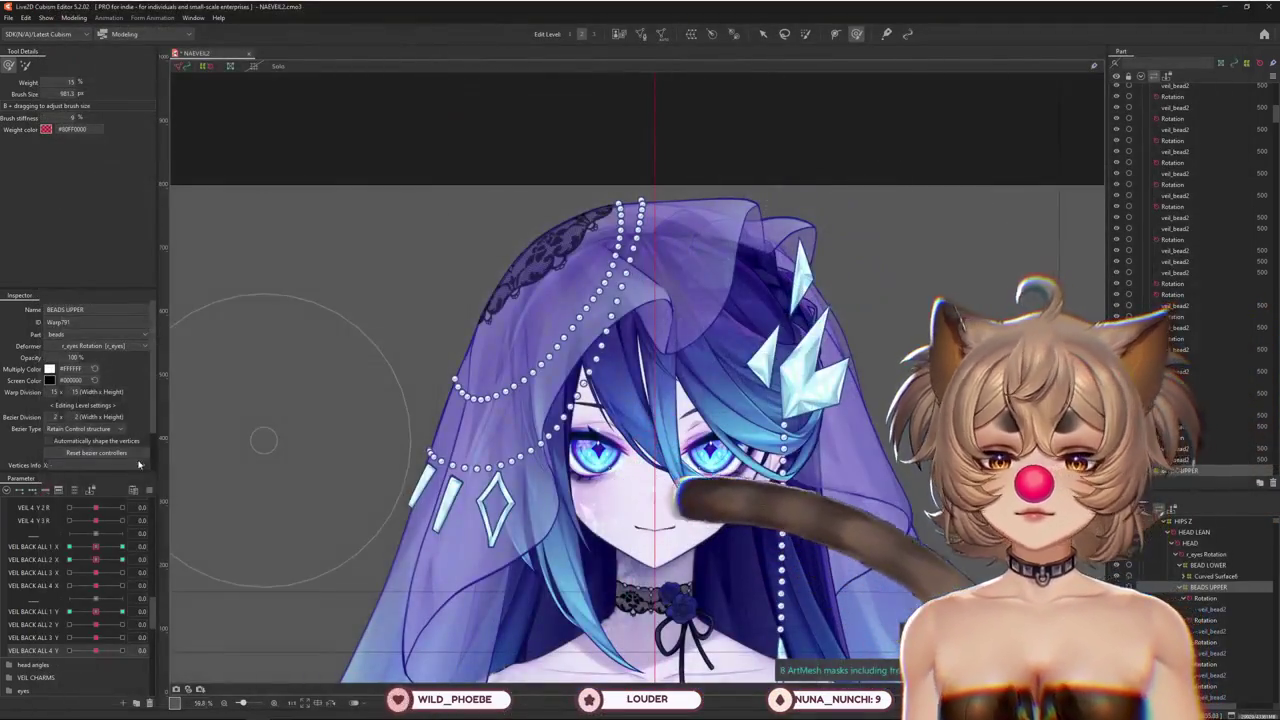
{"action": "right_click", "coordinate": [160, 452]}
{"action": "key", "text": "Escape"}
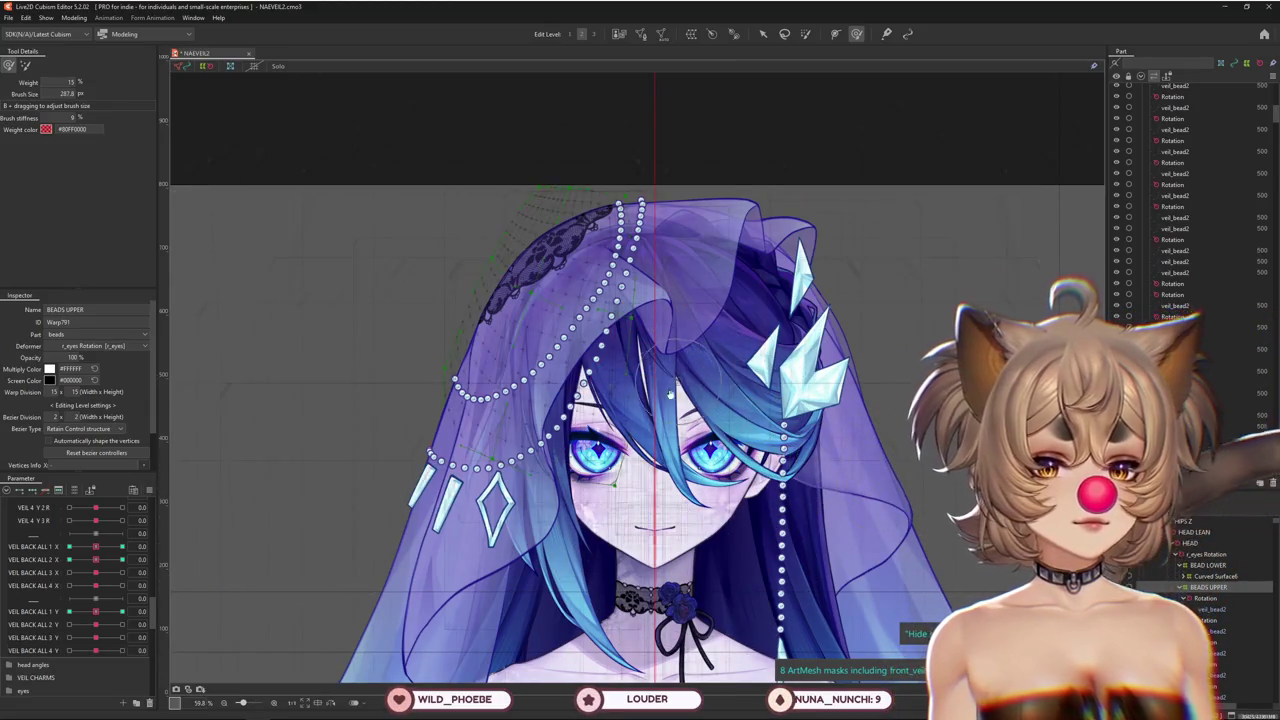
Show BEADS UPPER and test PEARL X 0 and PEARL Y 1 up to 1.0 in the PEARLS group
{"action": "left_click", "coordinate": [647, 434]}
{"action": "scroll", "coordinate": [86, 567], "scroll_direction": "down", "scroll_amount": 5}
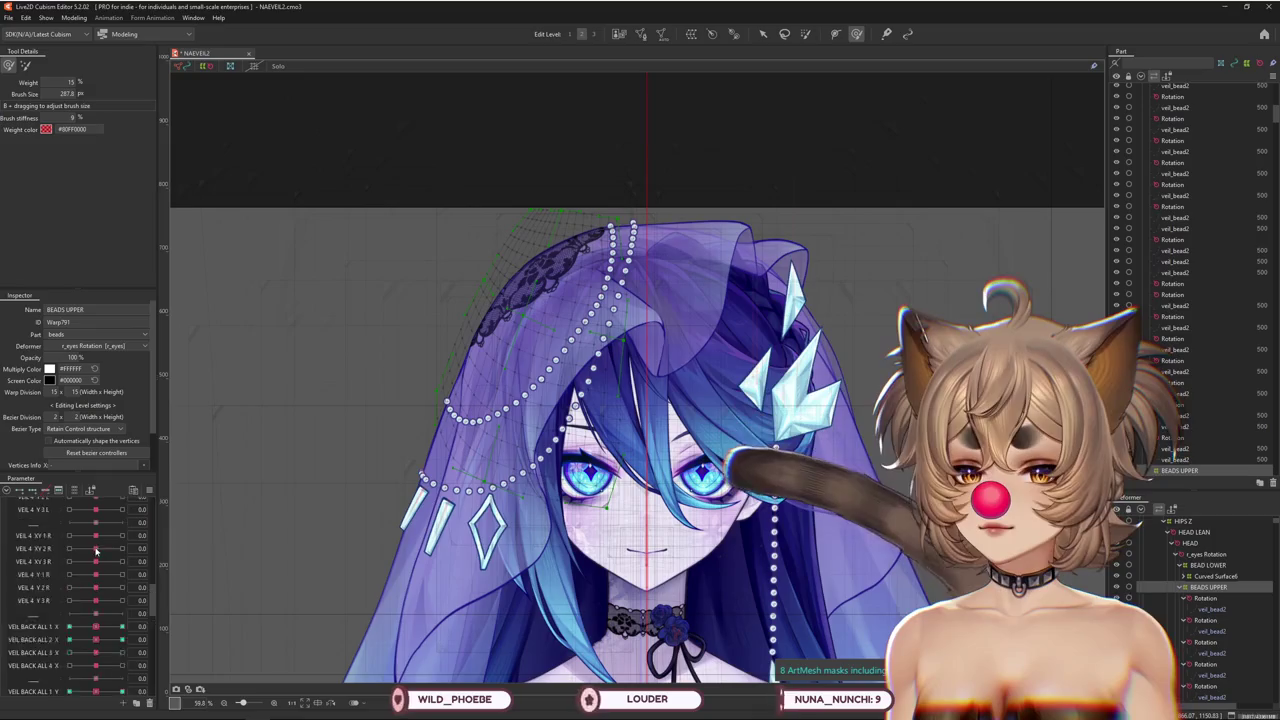
{"action": "left_click", "coordinate": [10, 542]}
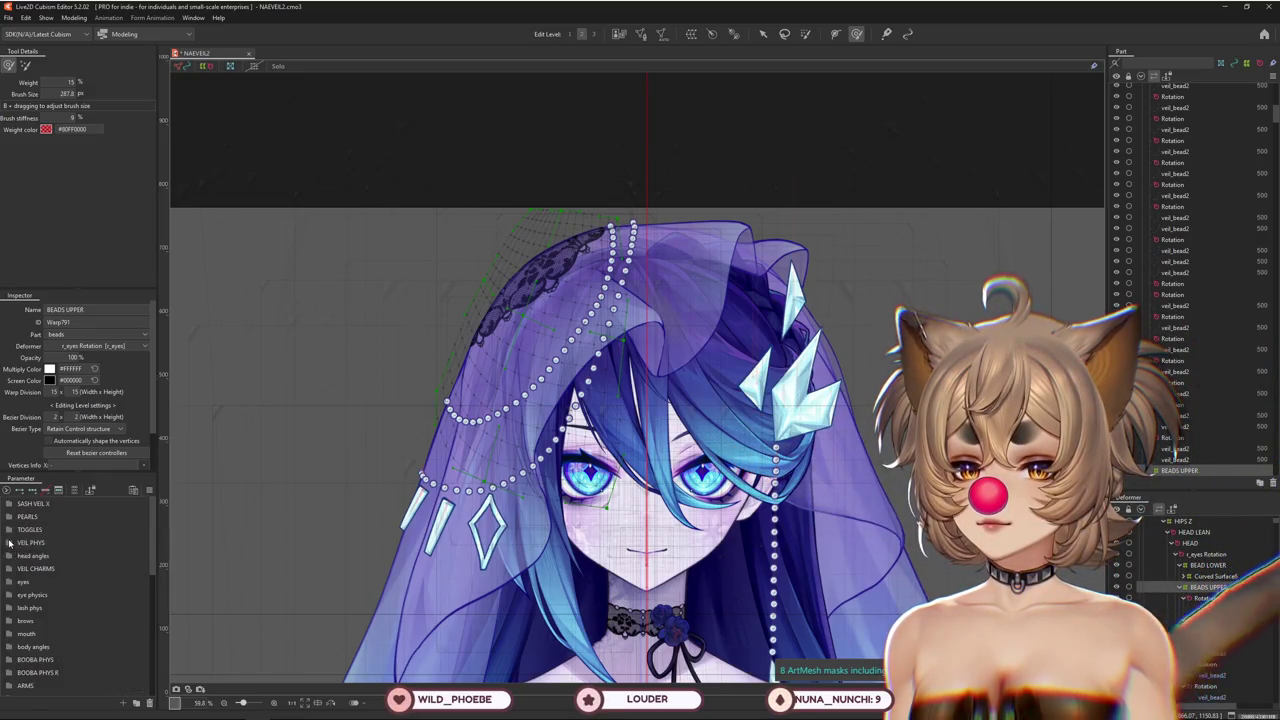
{"action": "left_click", "coordinate": [9, 516]}
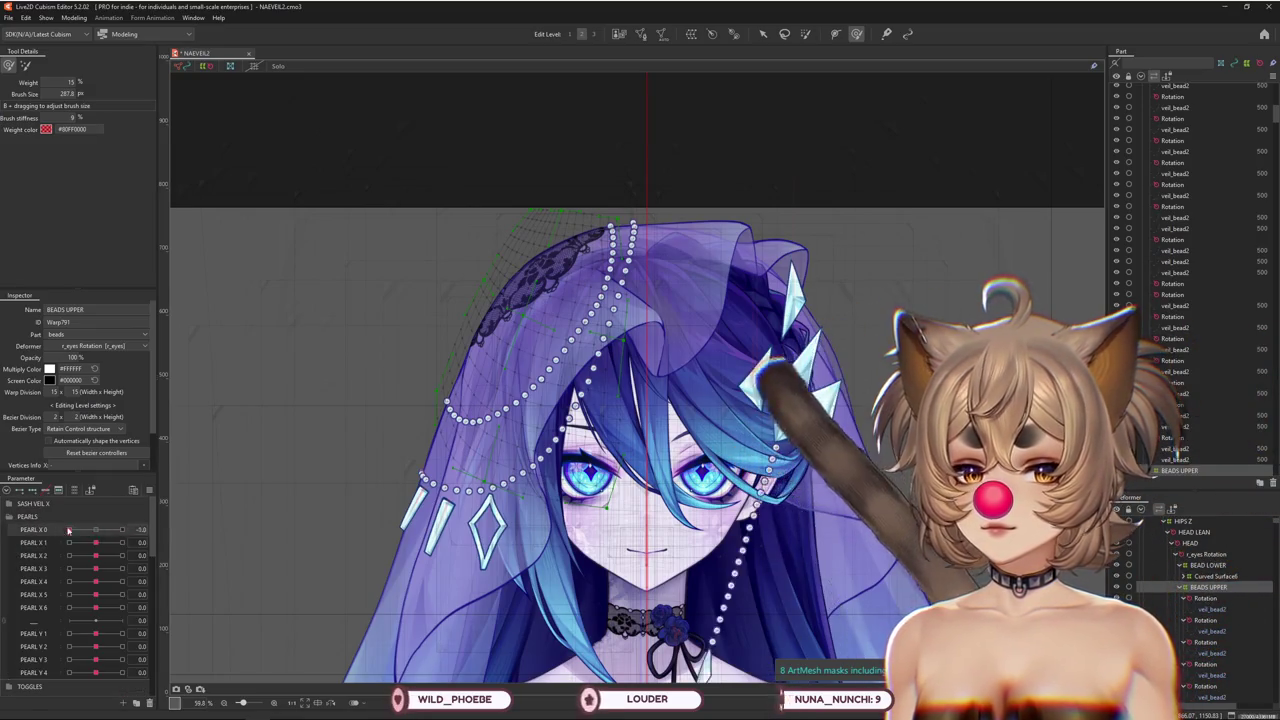
{"action": "left_click_drag", "start_coordinate": [86, 531], "coordinate": [95, 530]}
{"action": "left_click", "coordinate": [107, 635]}
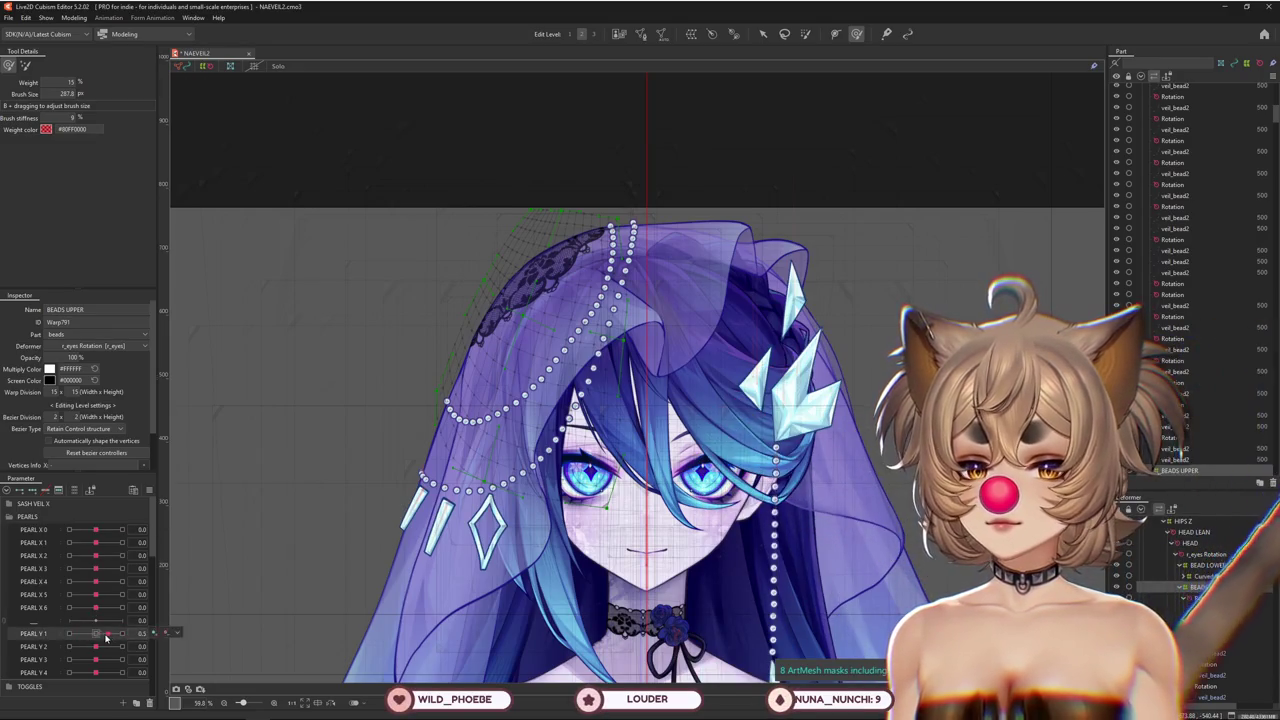
{"action": "left_click_drag", "start_coordinate": [111, 636], "coordinate": [121, 634]}
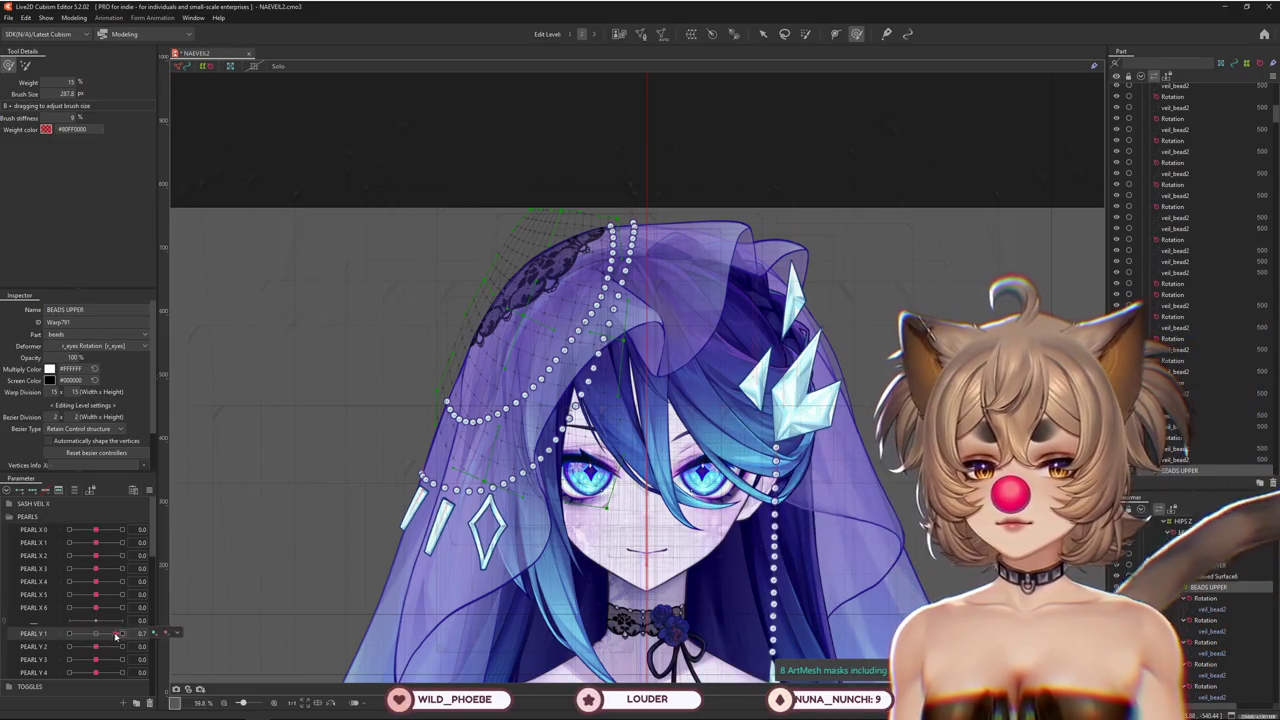
{"action": "left_click", "coordinate": [10, 517]}
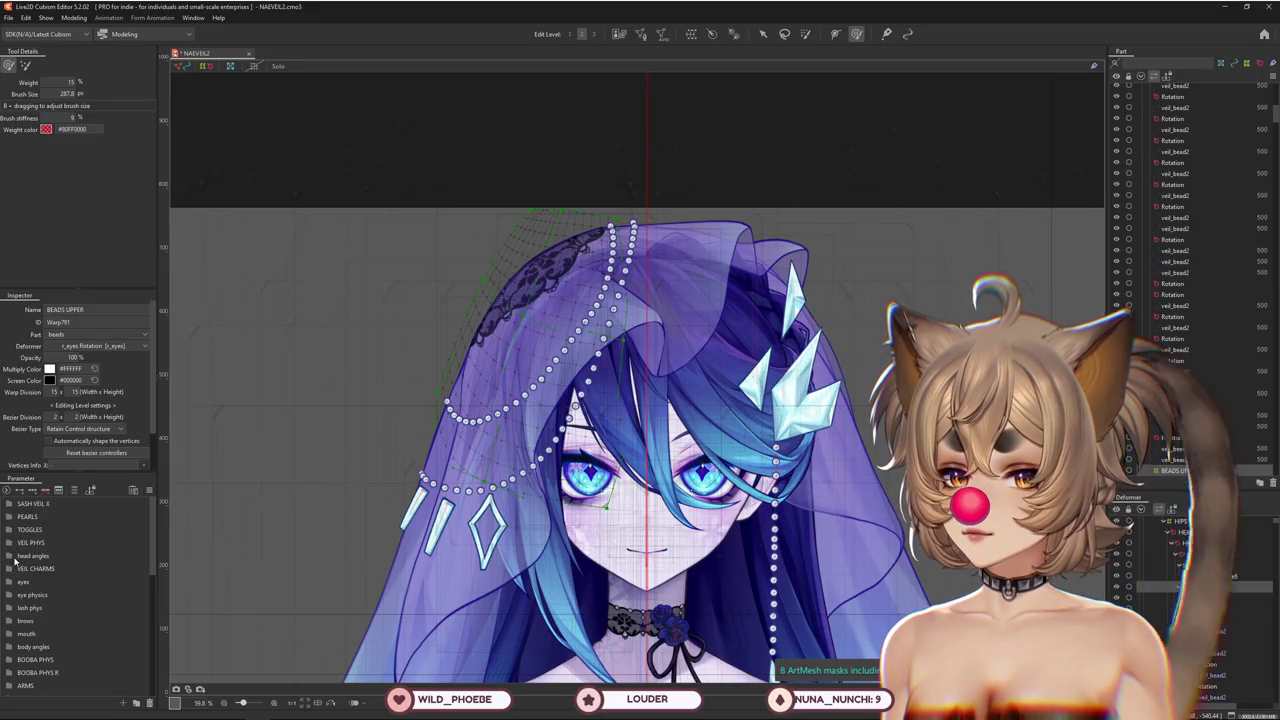
Expand VEIL CHARMS, test the VEIL PEARLS LOWER sliders, and widen the panel to read full names
{"action": "left_click", "coordinate": [12, 569]}
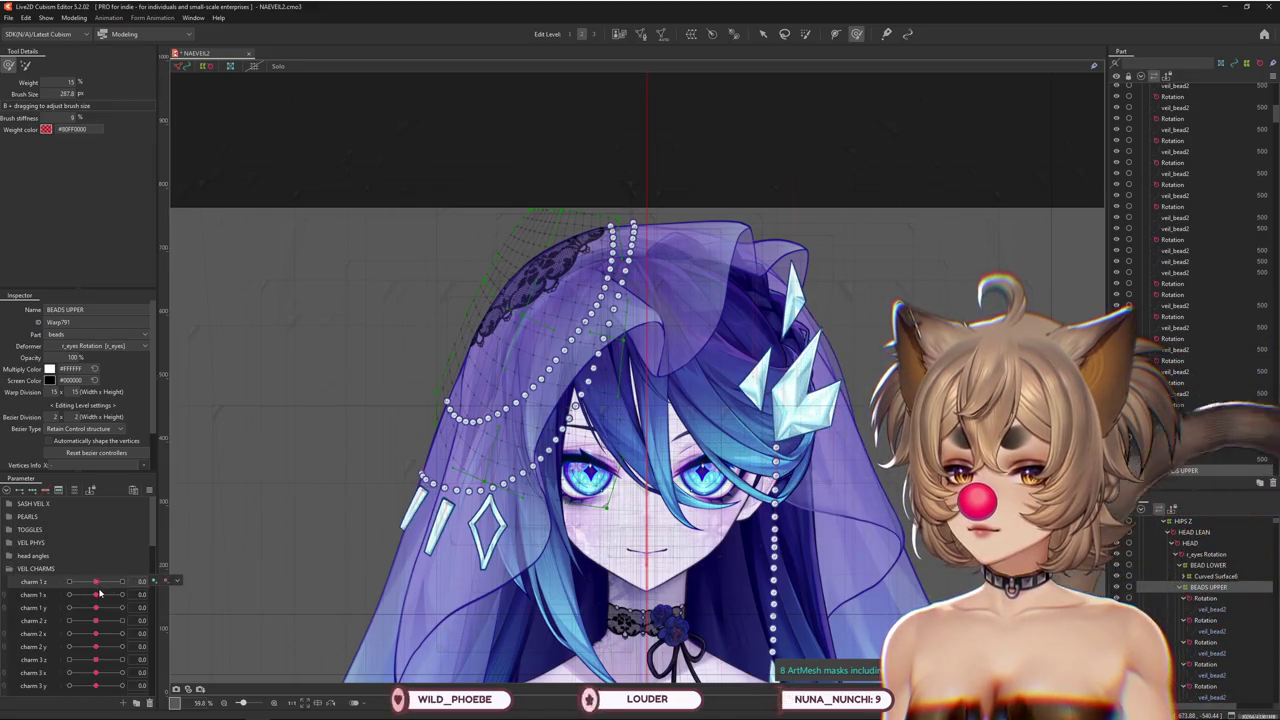
{"action": "scroll", "coordinate": [100, 594], "scroll_direction": "down", "scroll_amount": 3}
{"action": "left_click_drag", "start_coordinate": [126, 592], "coordinate": [74, 592]}
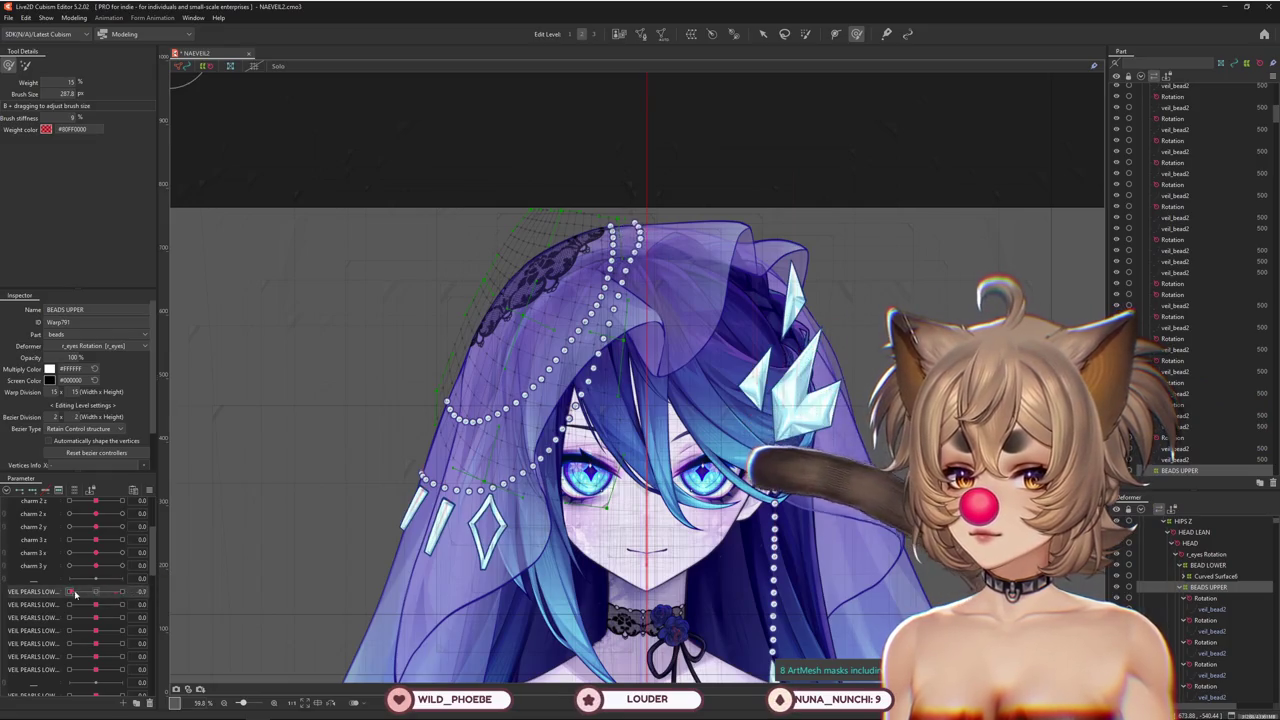
{"action": "left_click", "coordinate": [124, 605]}
{"action": "scroll", "coordinate": [100, 612], "scroll_direction": "down", "scroll_amount": 3}
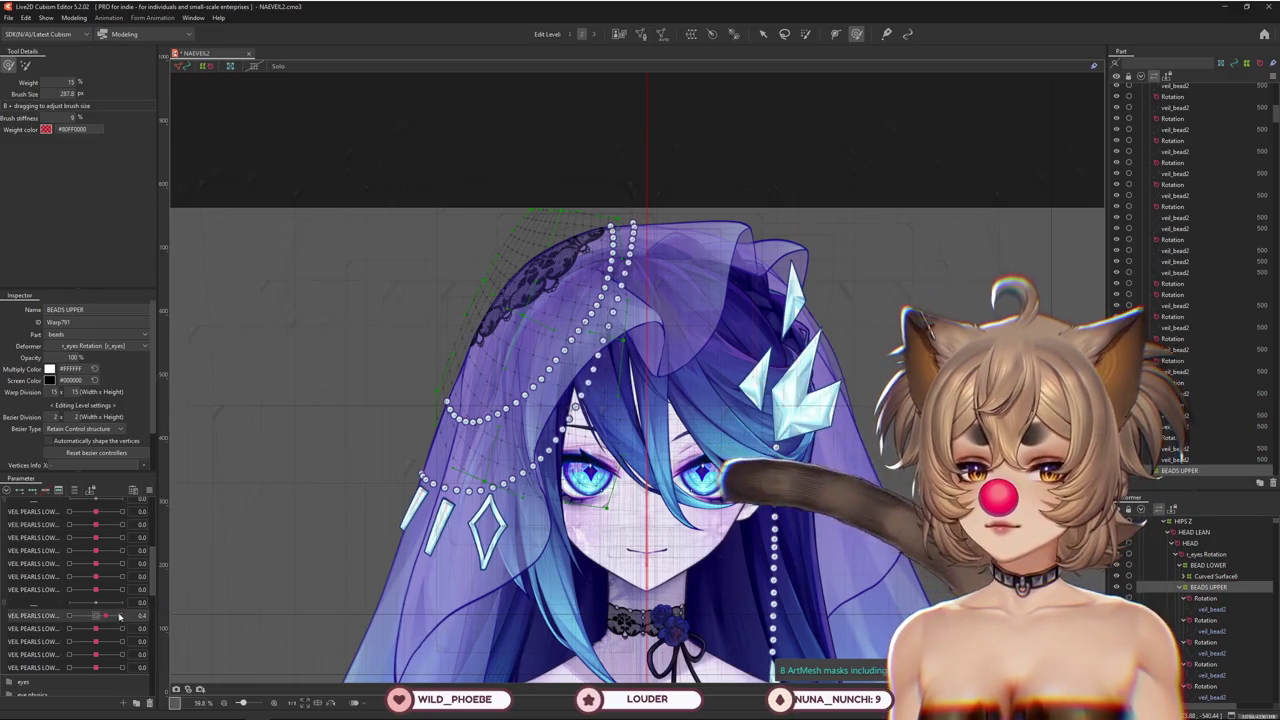
{"action": "scroll", "coordinate": [80, 600], "scroll_direction": "up", "scroll_amount": 2}
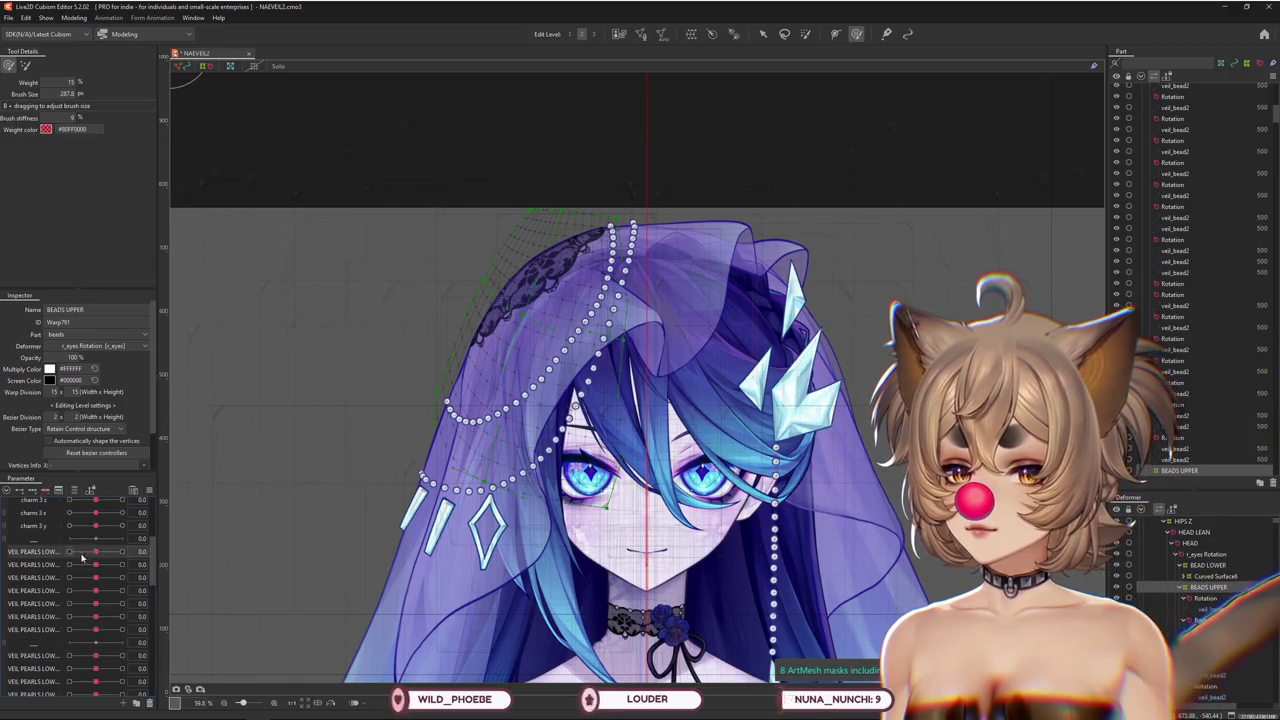
{"action": "left_click", "coordinate": [84, 551]}
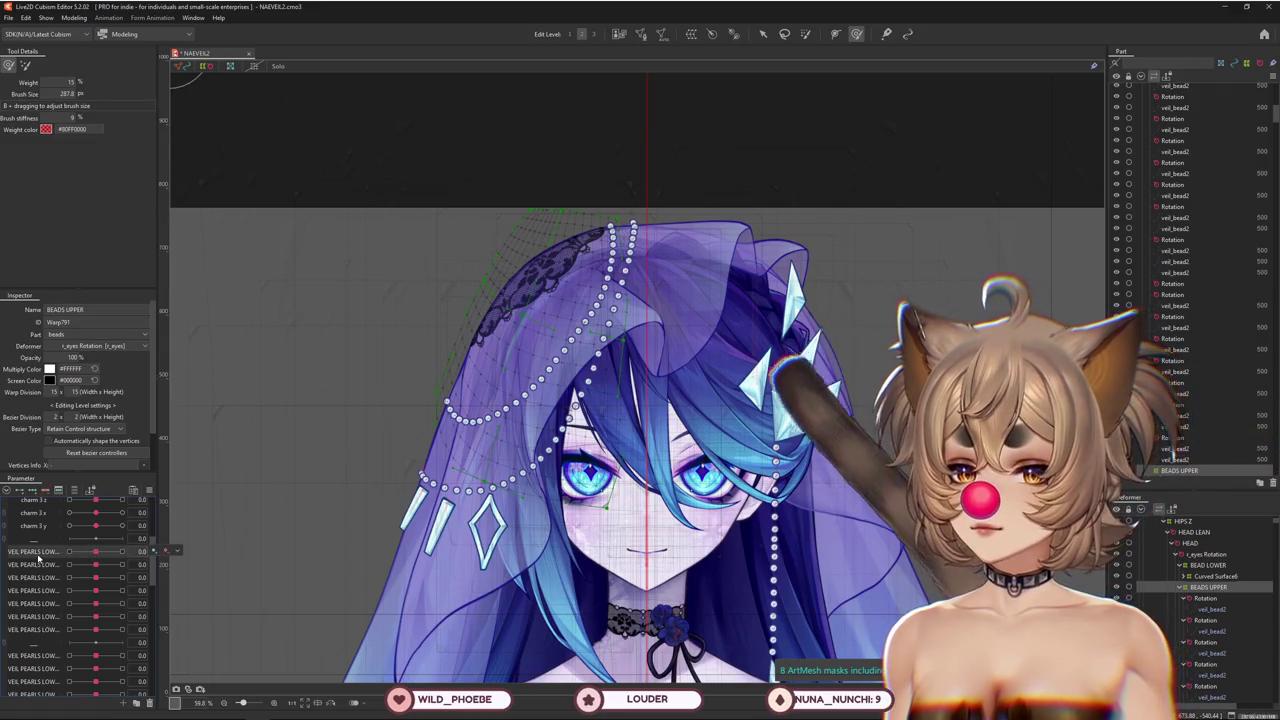
{"action": "left_click_drag", "start_coordinate": [155, 564], "coordinate": [205, 564]}
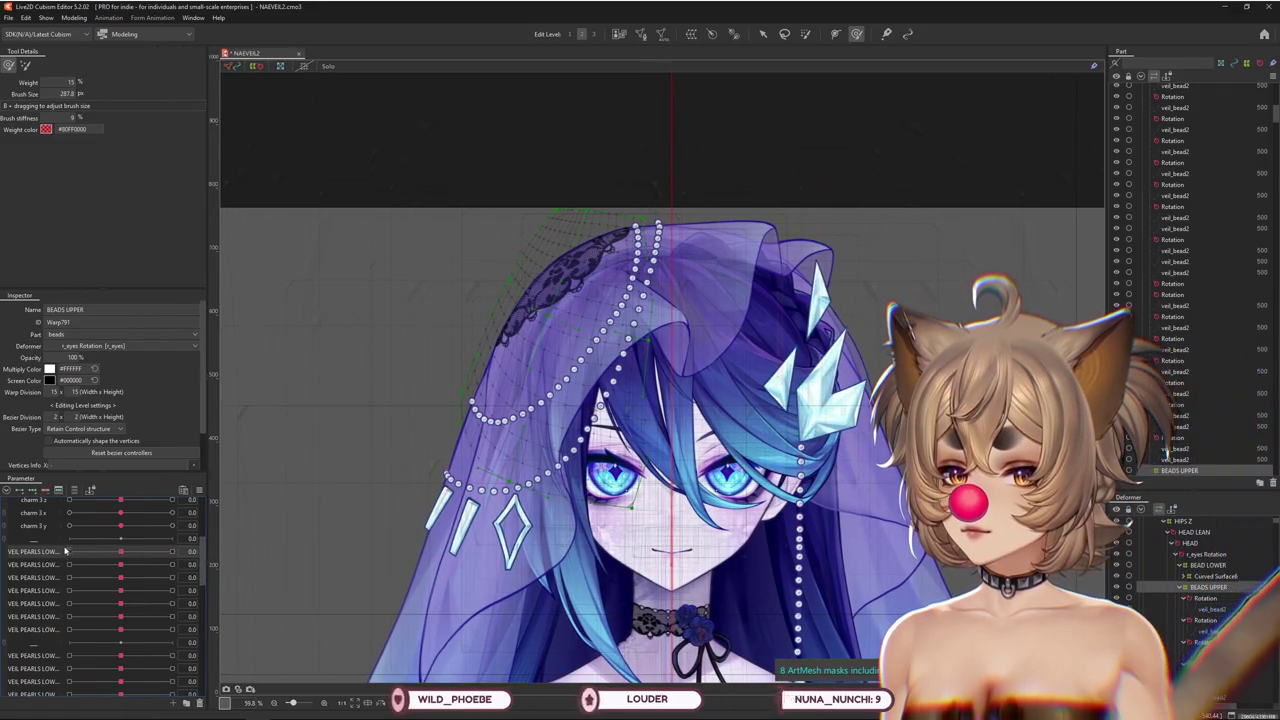
{"action": "left_click", "coordinate": [74, 17]}
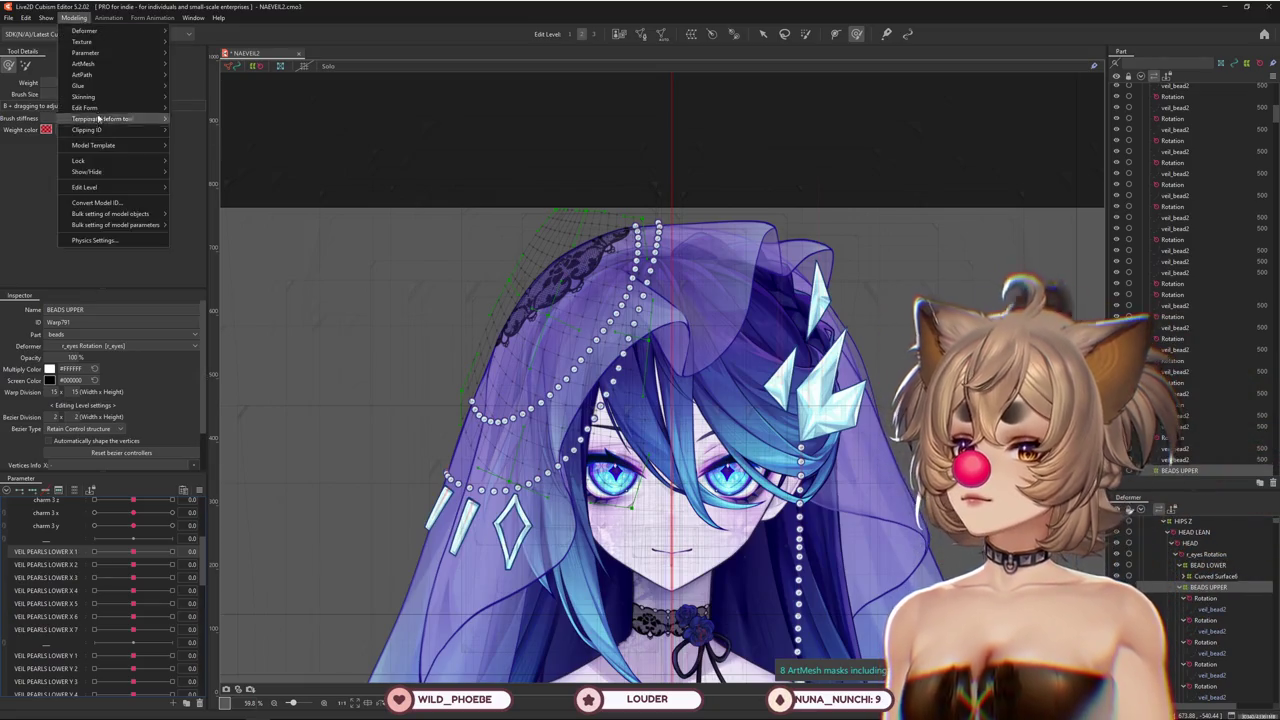
Review the pearls x physics group's output parameters in Physics Settings, then close it
{"action": "left_click", "coordinate": [105, 241]}
{"action": "left_click", "coordinate": [100, 82]}
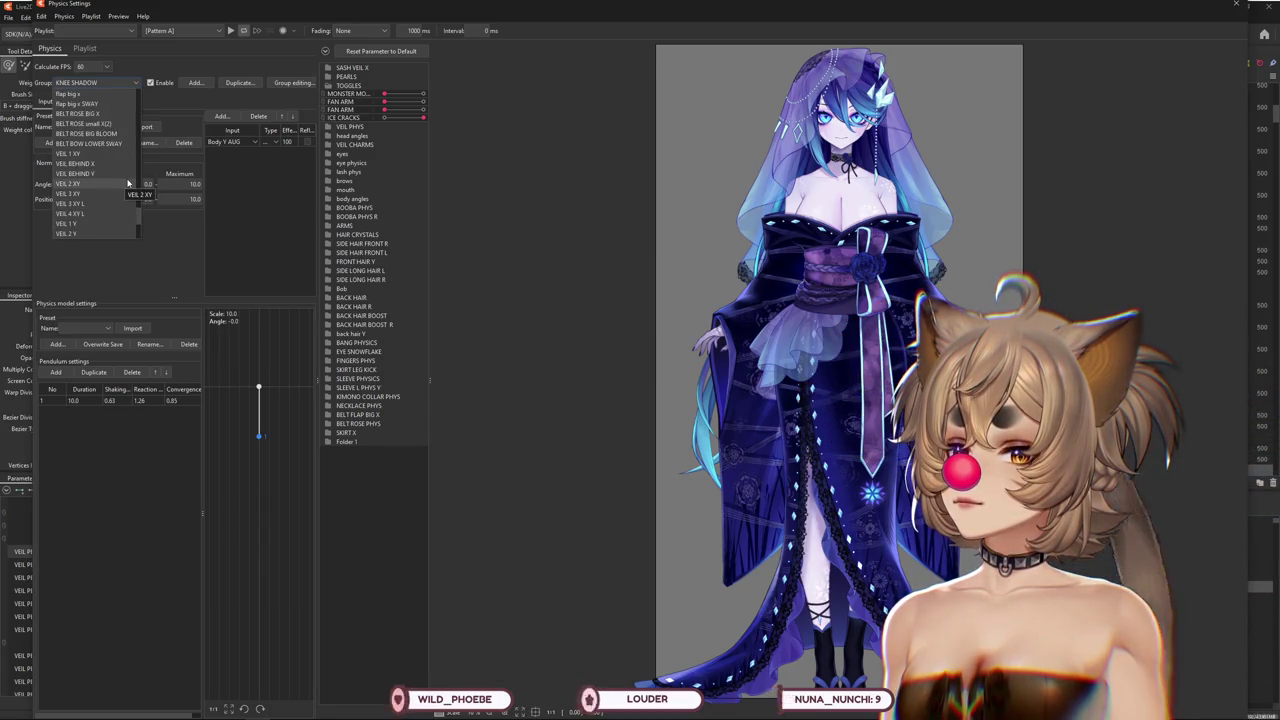
{"action": "scroll", "coordinate": [127, 183], "scroll_direction": "up", "scroll_amount": 1}
{"action": "scroll", "coordinate": [127, 183], "scroll_direction": "up", "scroll_amount": 1}
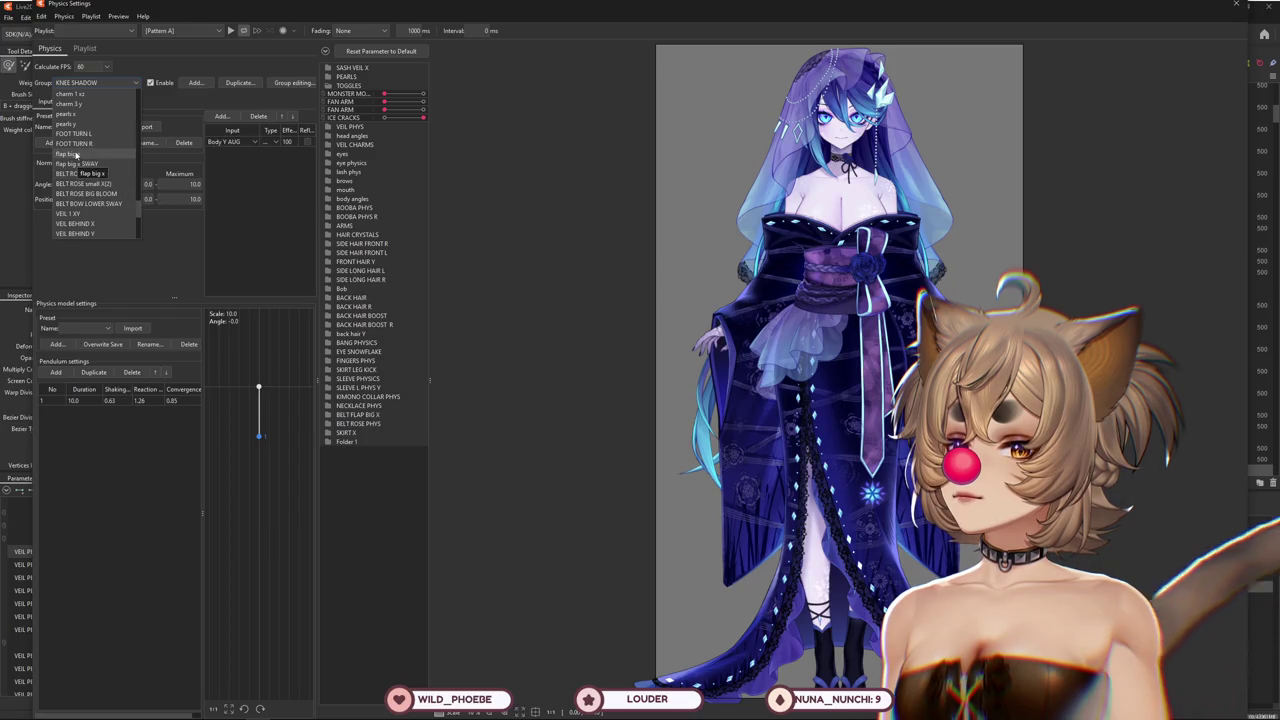
{"action": "left_click", "coordinate": [70, 114]}
{"action": "left_click", "coordinate": [94, 101]}
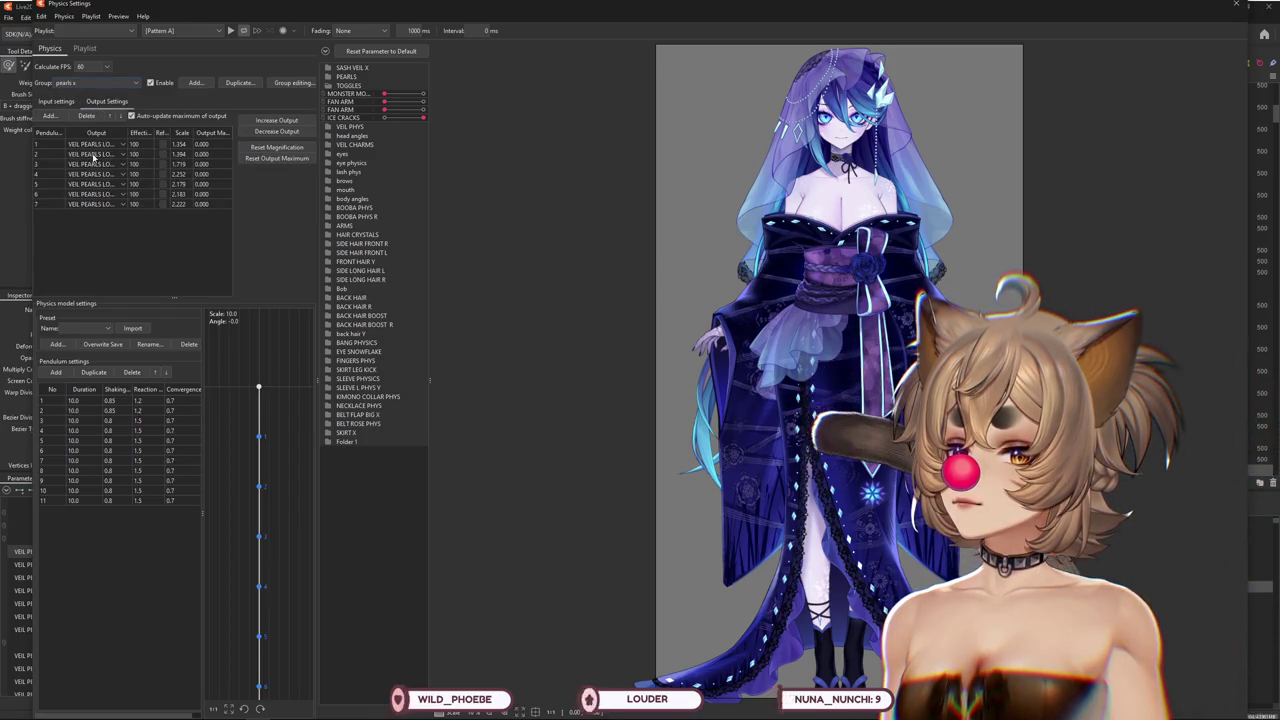
{"action": "left_click", "coordinate": [1238, 7]}
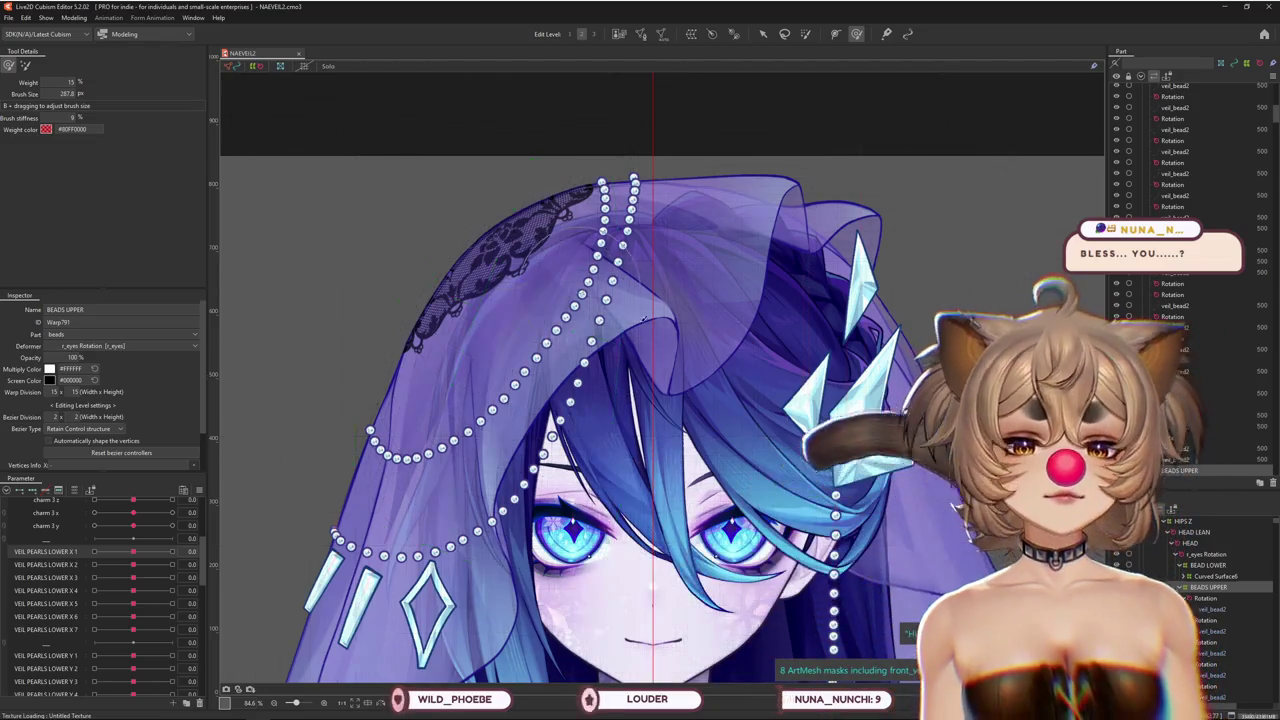
{"action": "scroll", "coordinate": [363, 431], "scroll_direction": "down", "scroll_amount": 2}
Pan to show more of the face and test VEIL PEARLS LOWER X 1 on the upper beads
{"action": "right_click", "coordinate": [222, 454]}
{"action": "left_click", "coordinate": [234, 460]}
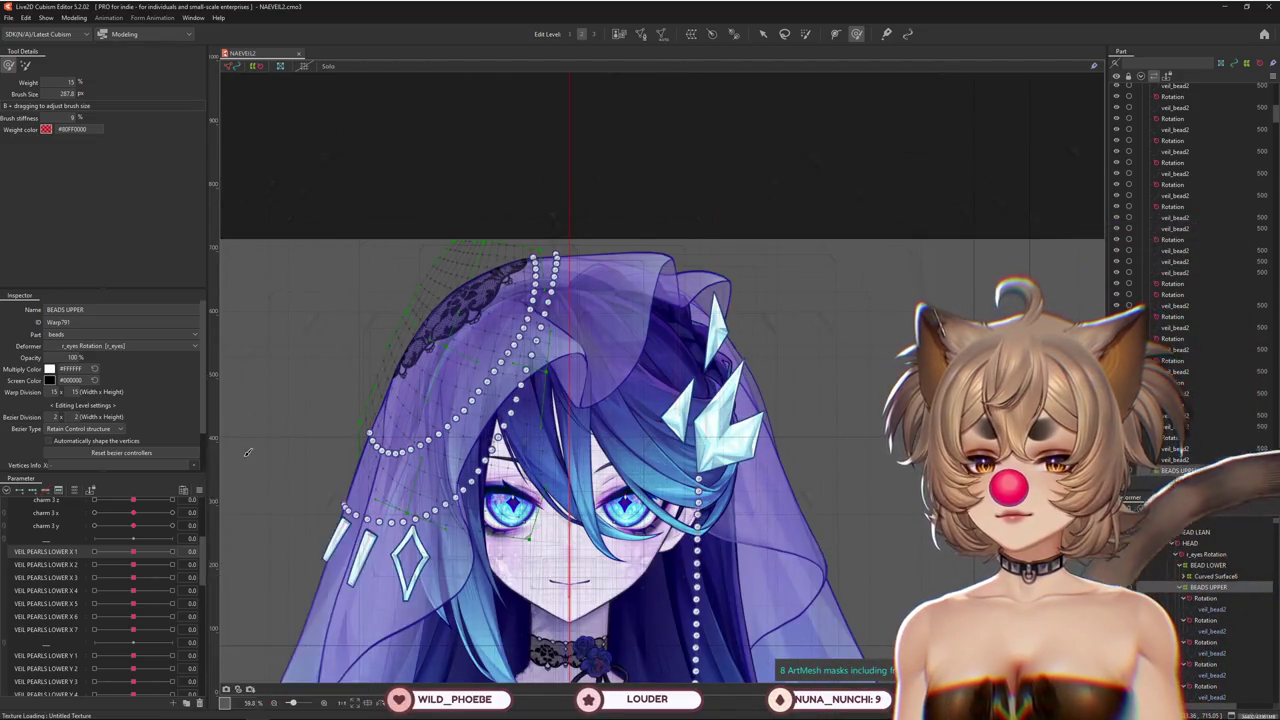
{"action": "scroll", "coordinate": [502, 274], "scroll_direction": "up", "scroll_amount": 4}
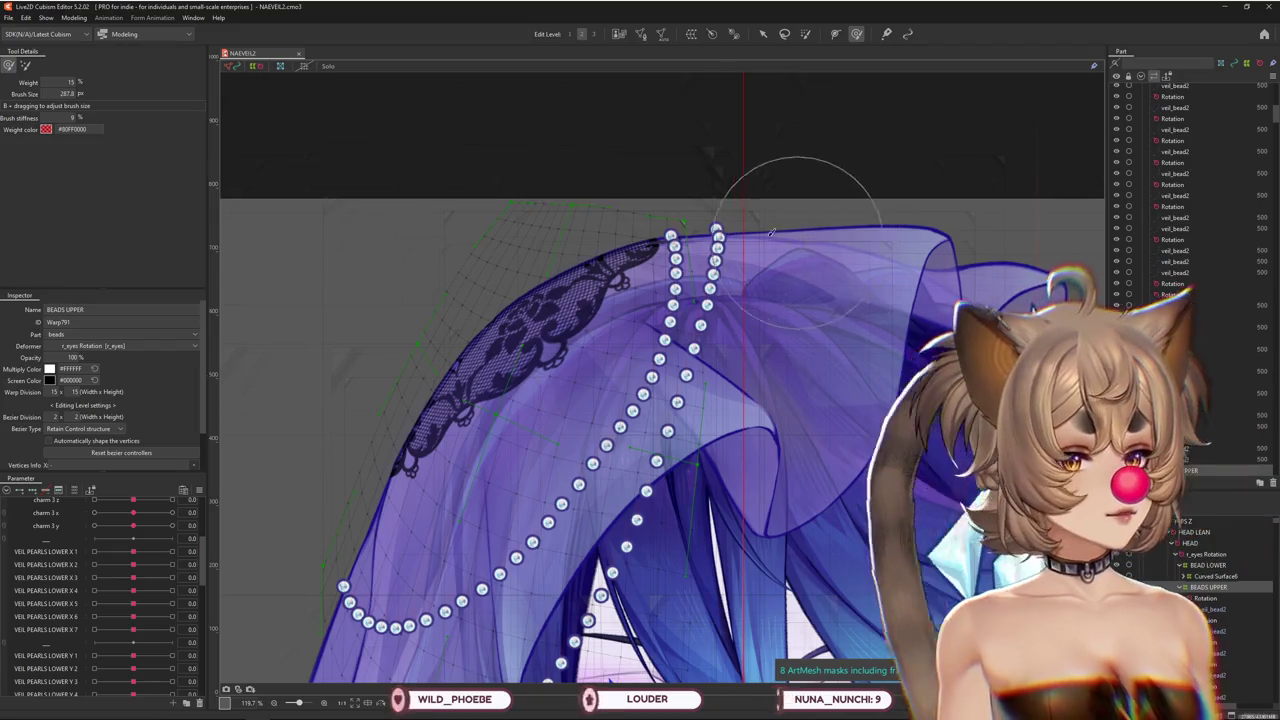
{"action": "scroll", "coordinate": [771, 232], "scroll_direction": "down", "scroll_amount": 3}
{"action": "scroll", "coordinate": [771, 232], "scroll_direction": "up", "scroll_amount": 3}
{"action": "scroll", "coordinate": [622, 432], "scroll_direction": "down", "scroll_amount": 2}
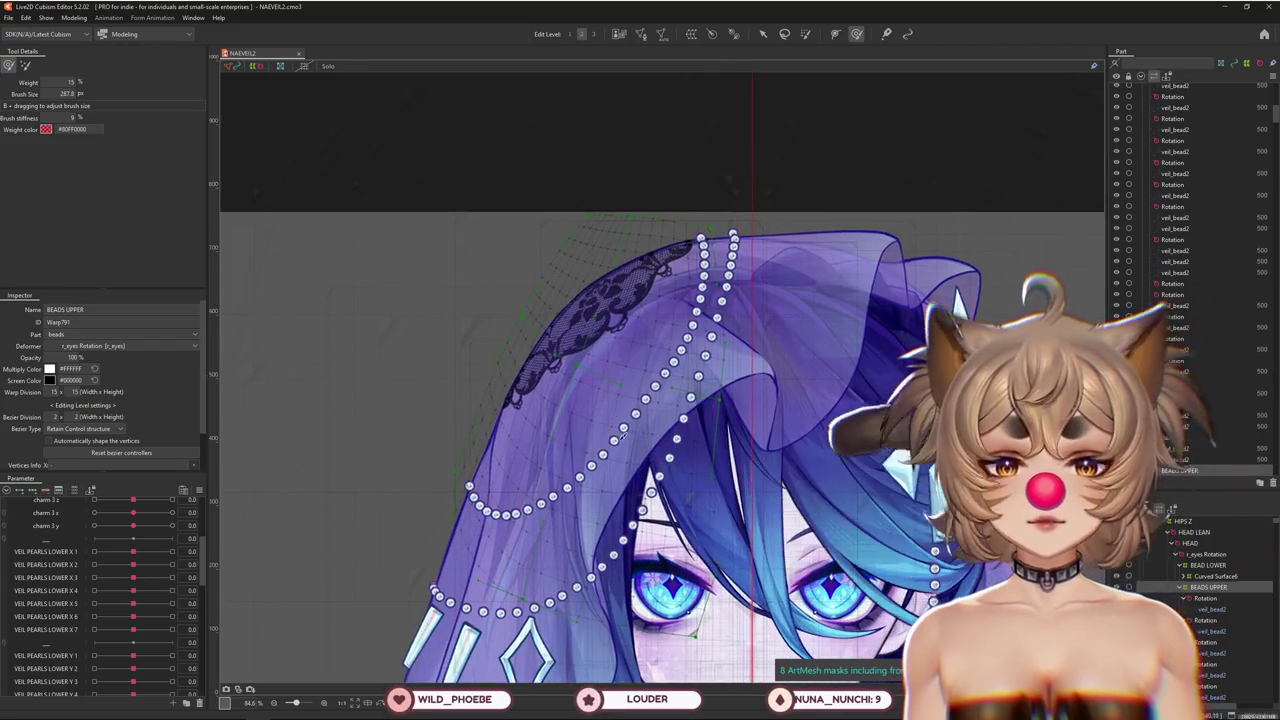
{"action": "left_click_drag", "start_coordinate": [607, 440], "coordinate": [506, 390]}
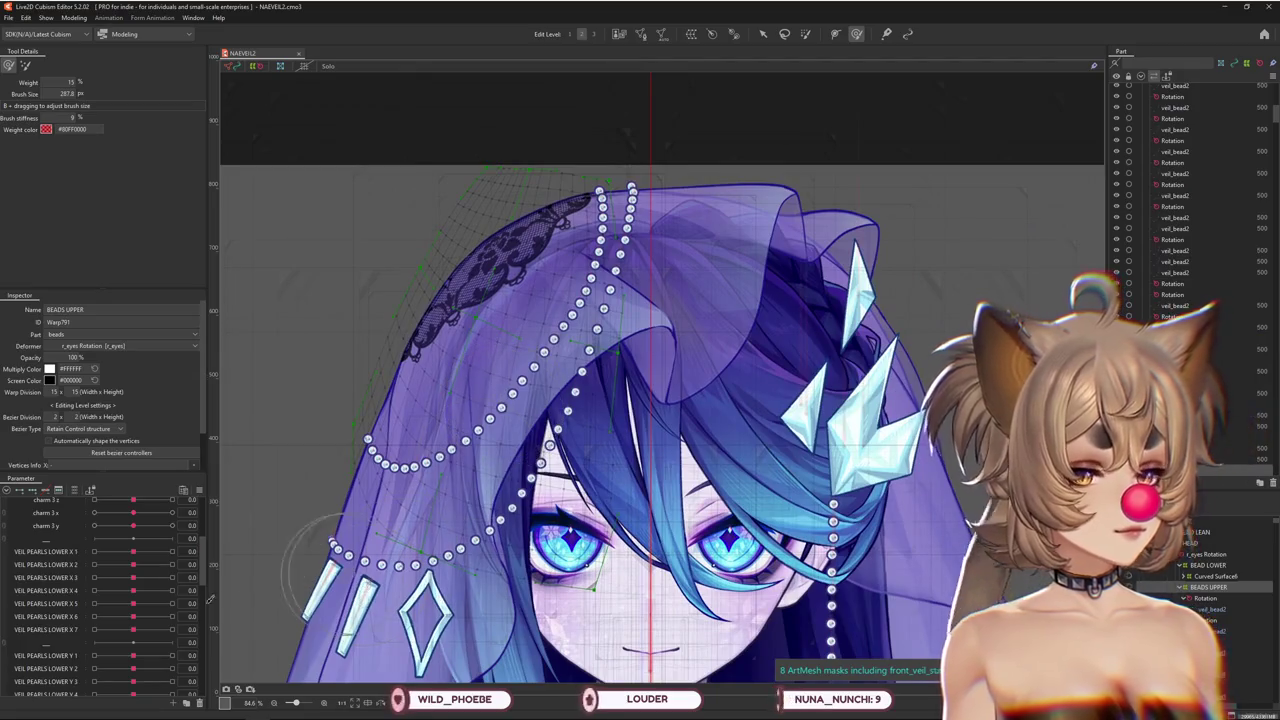
{"action": "left_click_drag", "start_coordinate": [133, 551], "coordinate": [136, 553]}
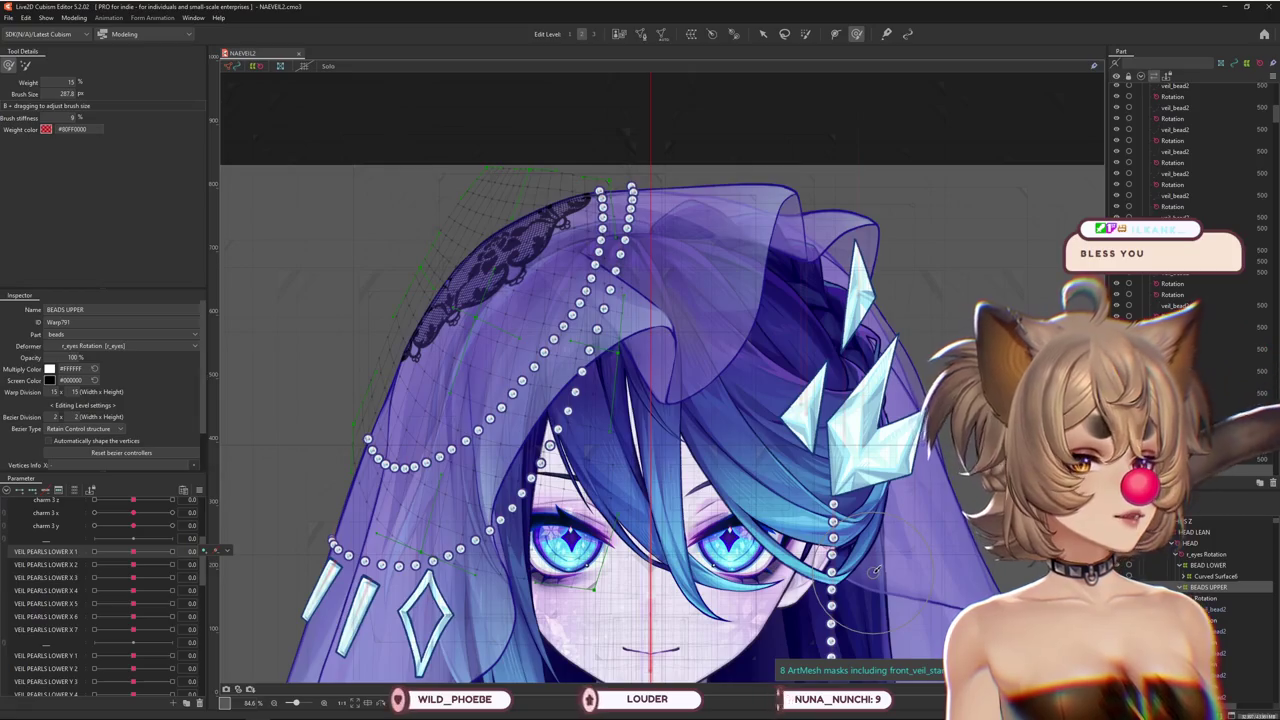
Select VEIL PEARLS LOWER X 2 through X 7 to key them on BEADS UPPER
{"action": "scroll", "coordinate": [758, 490], "scroll_direction": "up", "scroll_amount": 5}
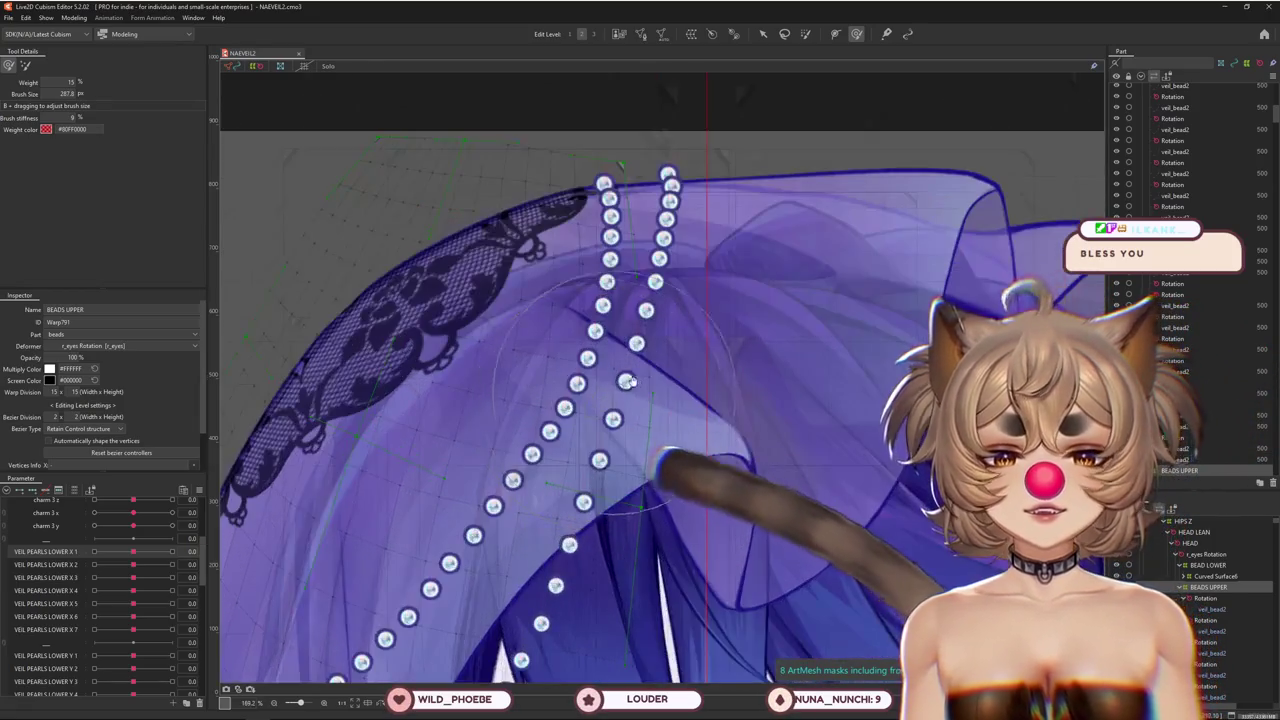
{"action": "left_click", "coordinate": [45, 564]}
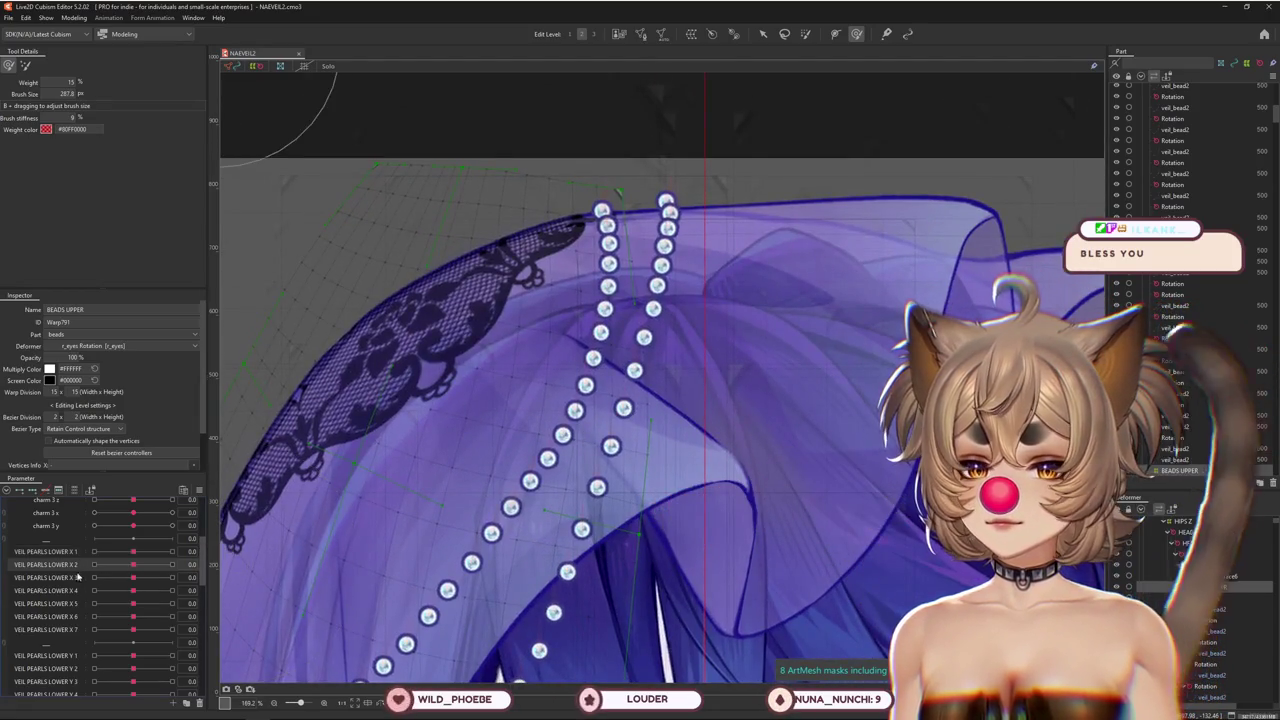
{"action": "left_click", "coordinate": [45, 629], "text": "shift"}
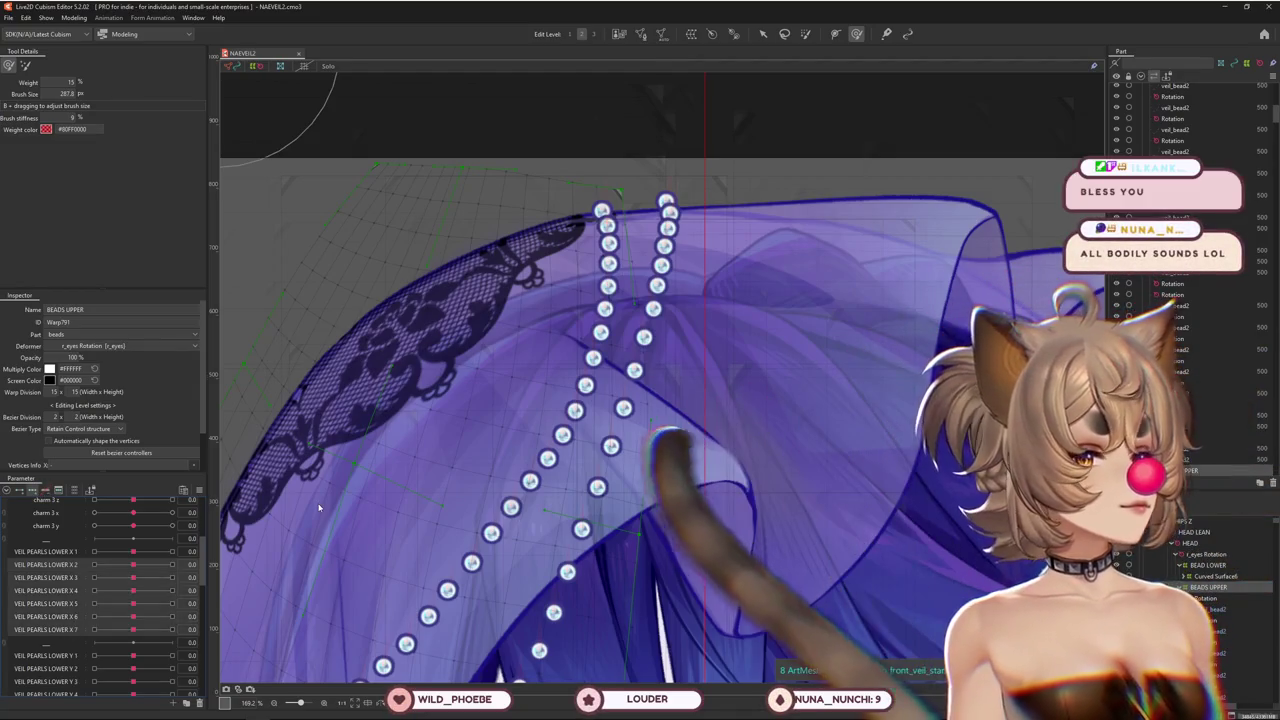
{"action": "scroll", "coordinate": [545, 418], "scroll_direction": "down", "scroll_amount": 3}
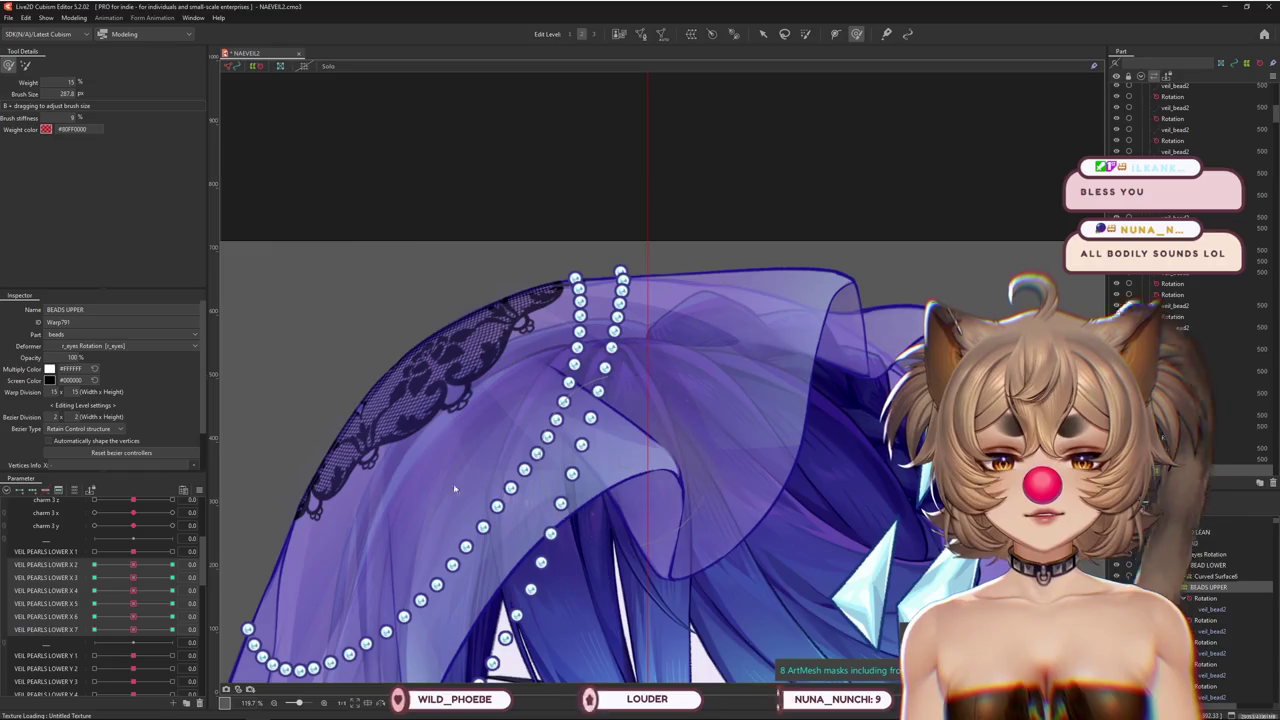
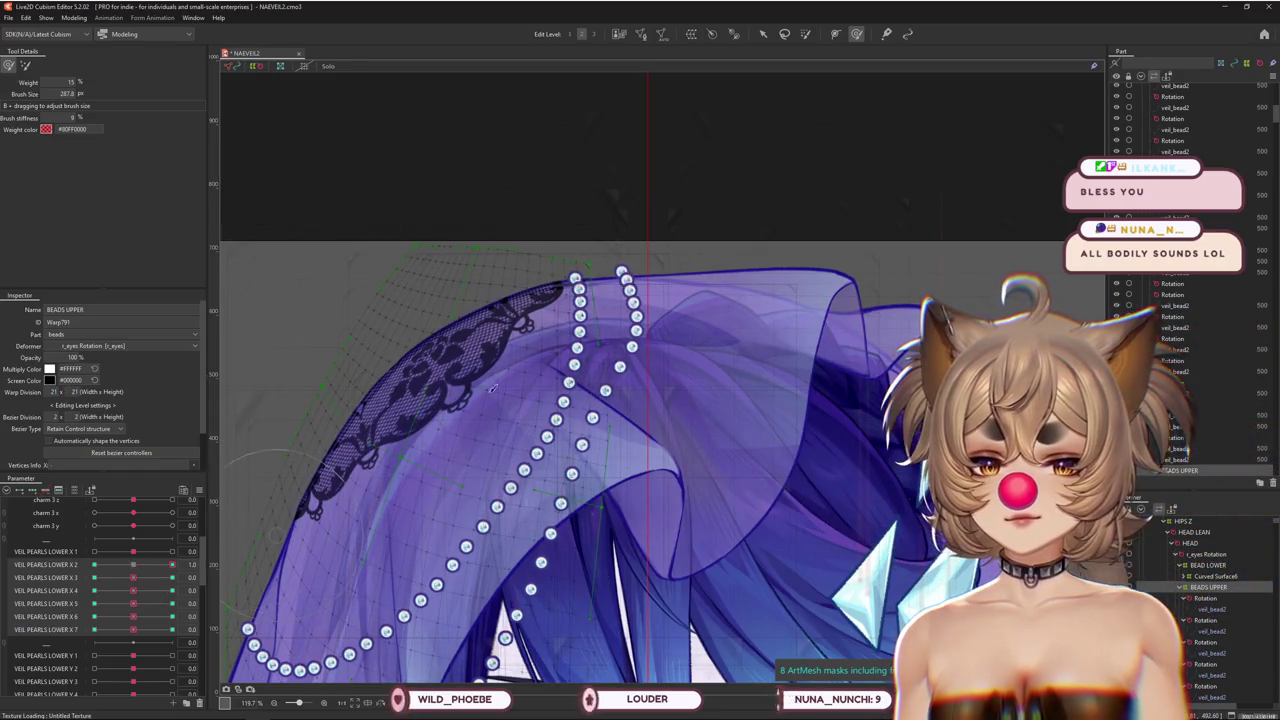
Return VEIL PEARLS LOWER X 2 to neutral and push the upper pearl strand to the right
{"action": "mouse_move", "coordinate": [138, 571]}
{"action": "left_mouse_down"}
{"action": "mouse_move", "coordinate": [183, 577]}
{"action": "mouse_move", "coordinate": [131, 563]}
{"action": "left_mouse_up"}
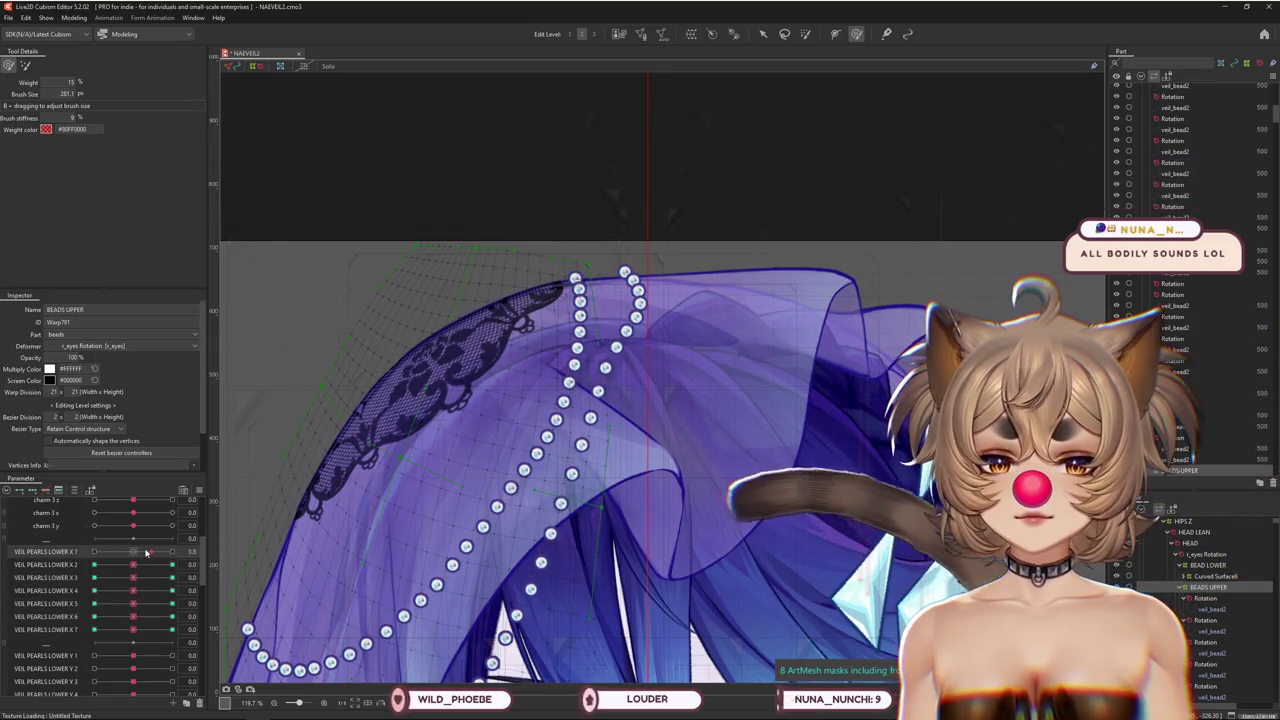
{"action": "left_click", "coordinate": [204, 550]}
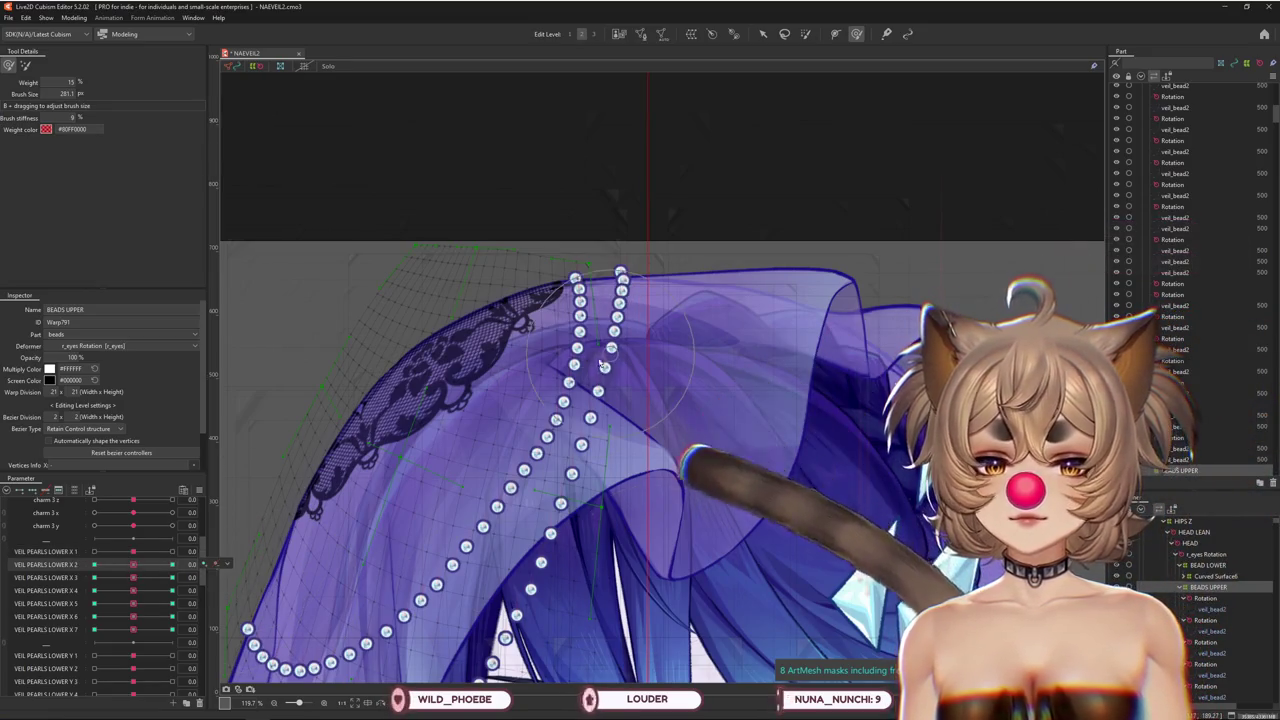
{"action": "scroll", "coordinate": [557, 270], "scroll_direction": "up", "scroll_amount": 2}
{"action": "left_click_drag", "start_coordinate": [605, 276], "coordinate": [512, 294]}
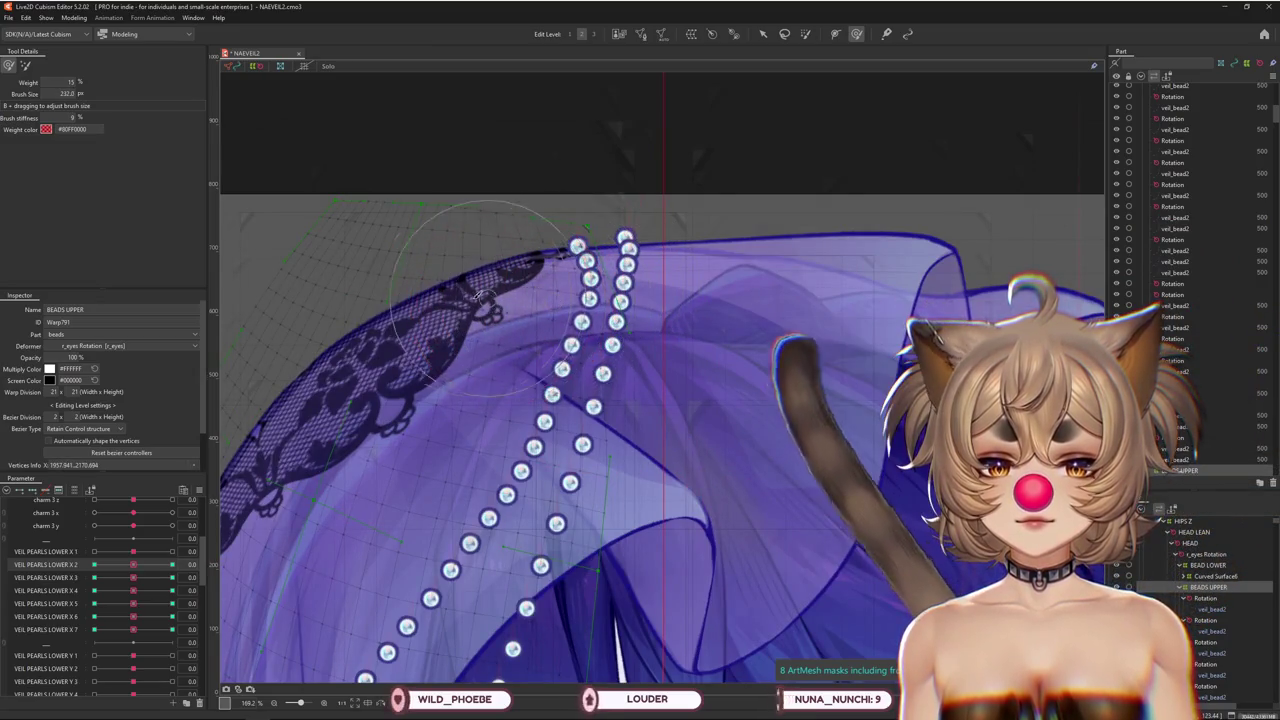
{"action": "left_click_drag", "start_coordinate": [586, 271], "coordinate": [563, 328]}
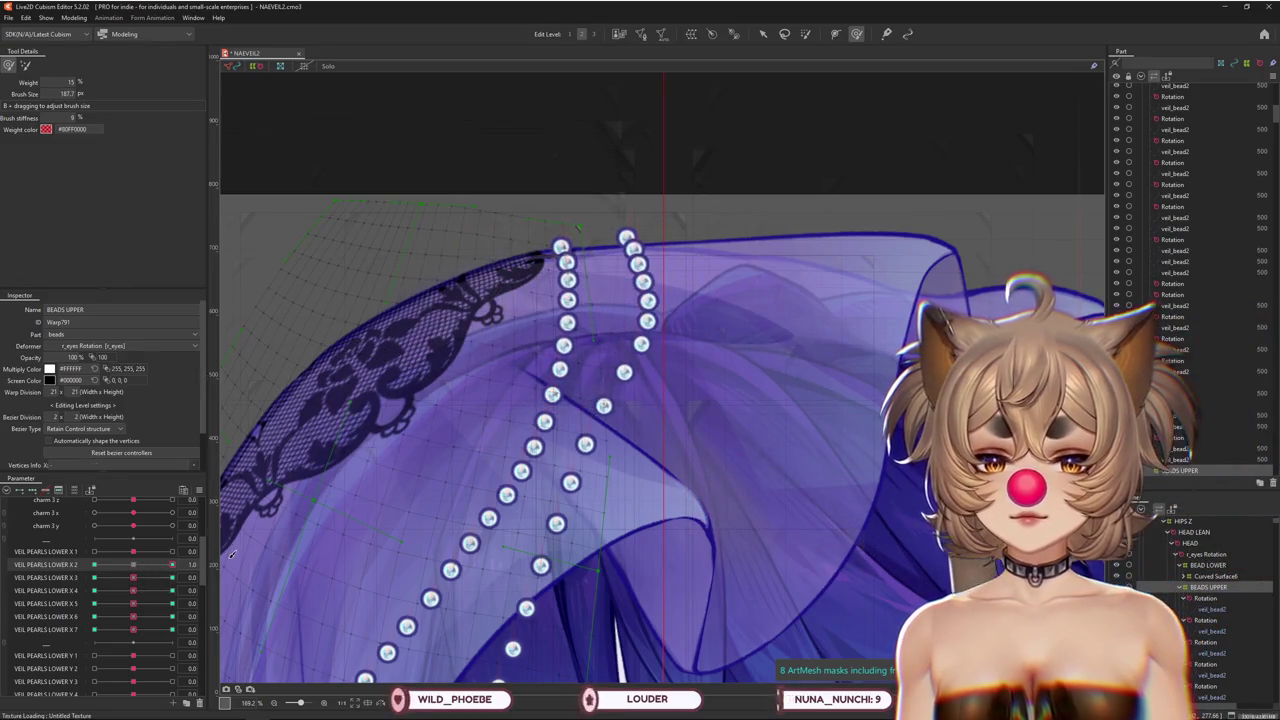
At VEIL PEARLS LOWER X 2 = 1.0, push the left strand's upper beads to the right
{"action": "left_click_drag", "start_coordinate": [140, 568], "coordinate": [136, 568]}
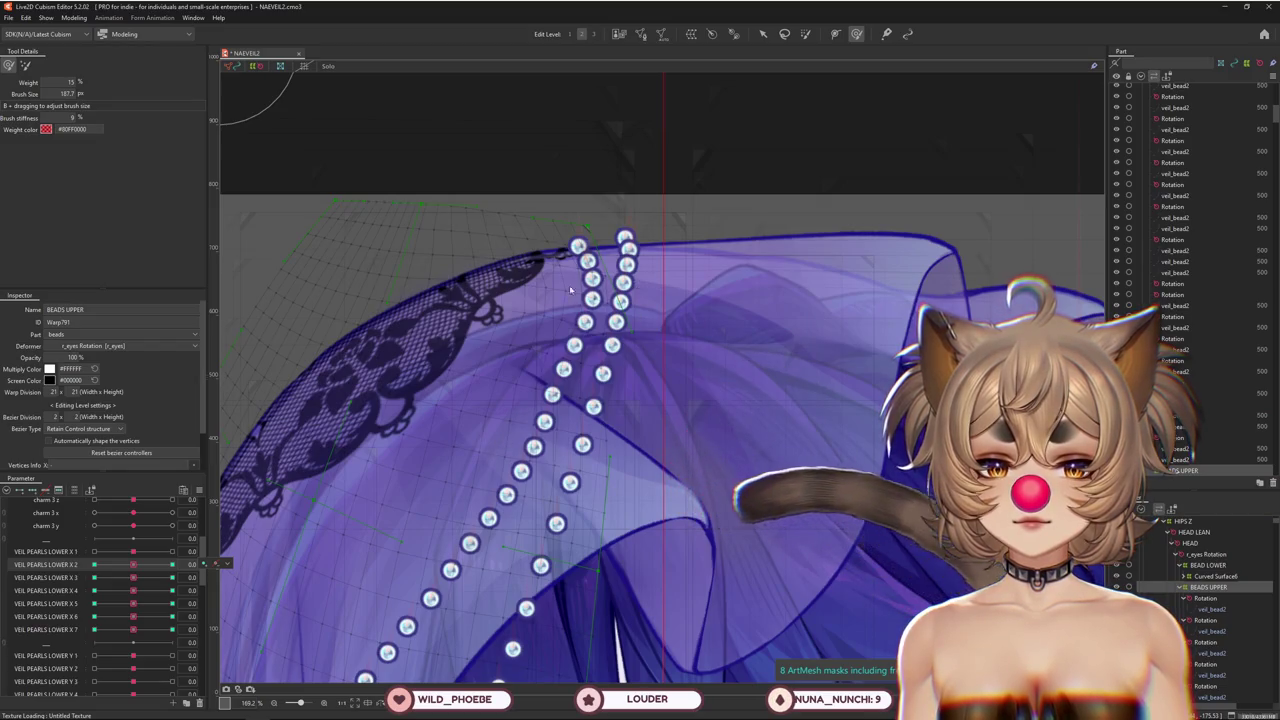
{"action": "left_click", "coordinate": [172, 564]}
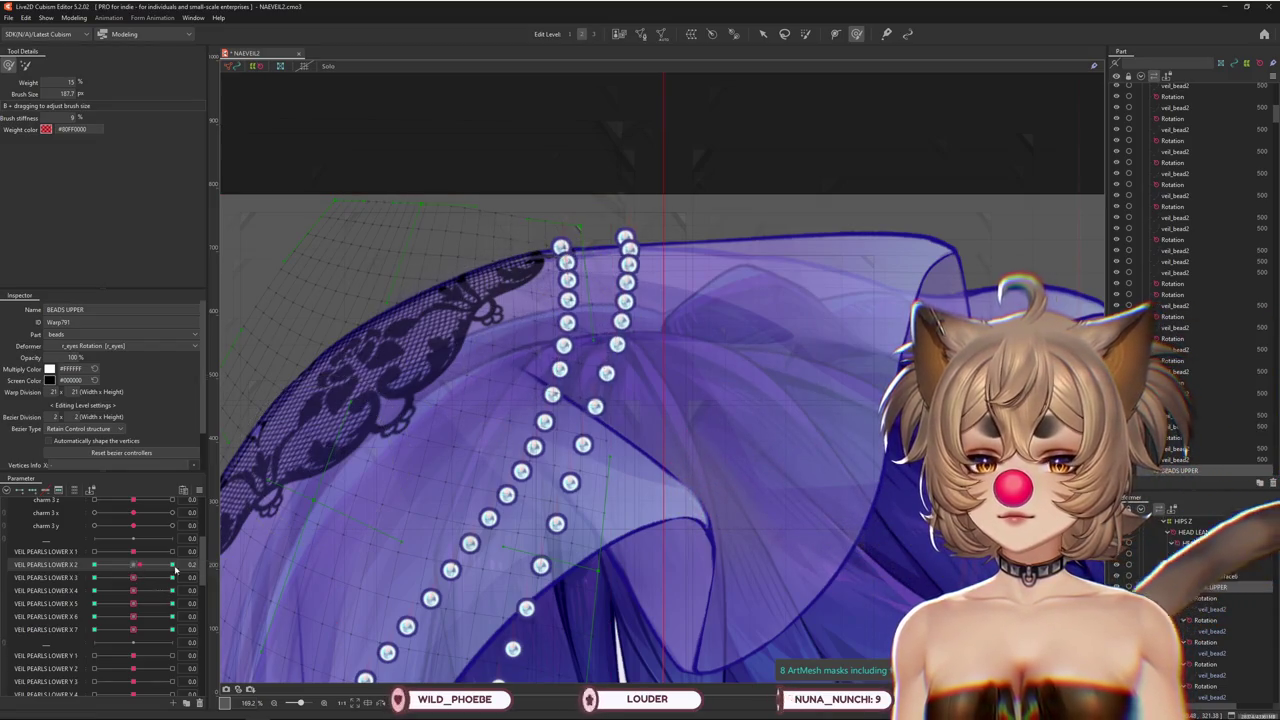
{"action": "left_click", "coordinate": [172, 564]}
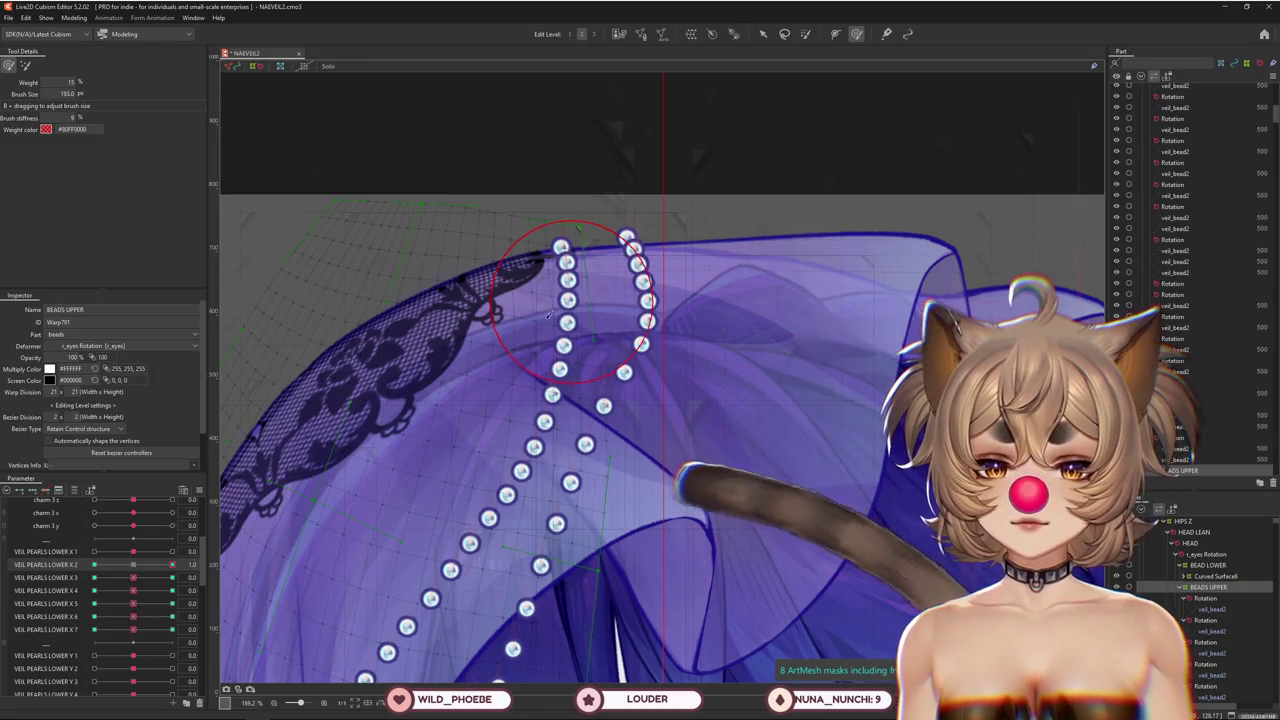
{"action": "left_click_drag", "start_coordinate": [538, 272], "coordinate": [566, 291]}
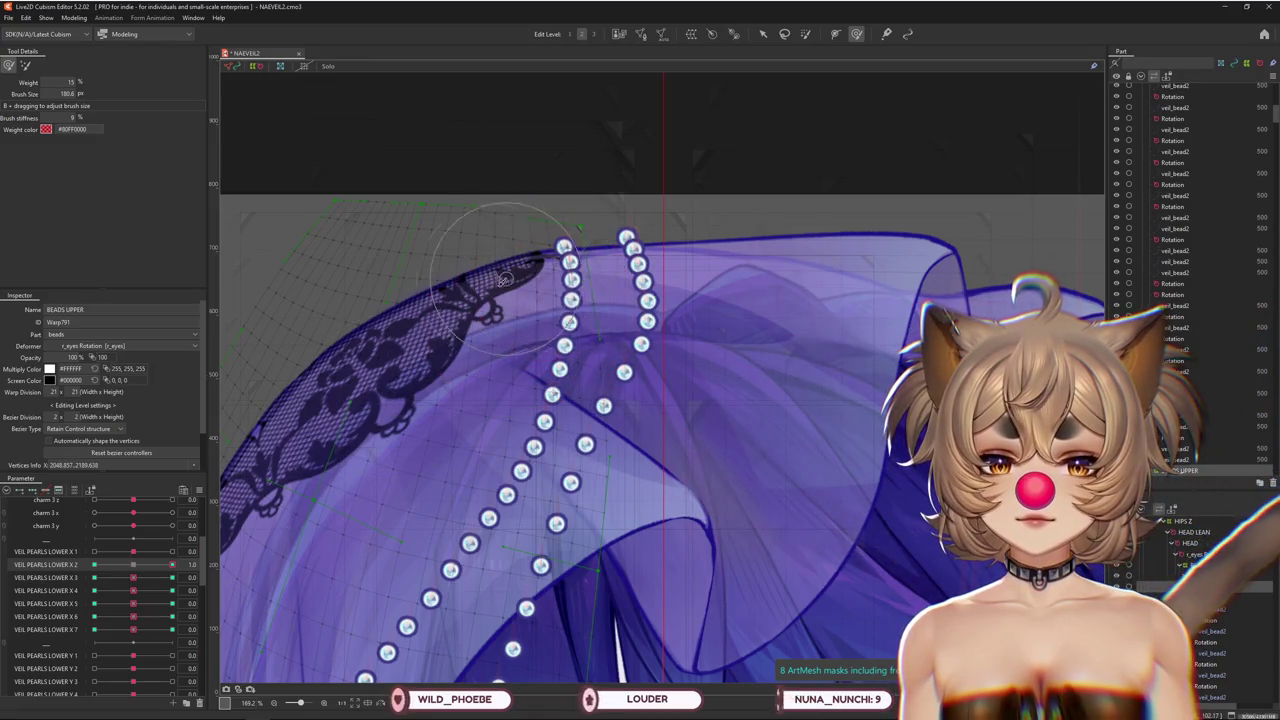
{"action": "left_click_drag", "start_coordinate": [521, 291], "coordinate": [595, 300]}
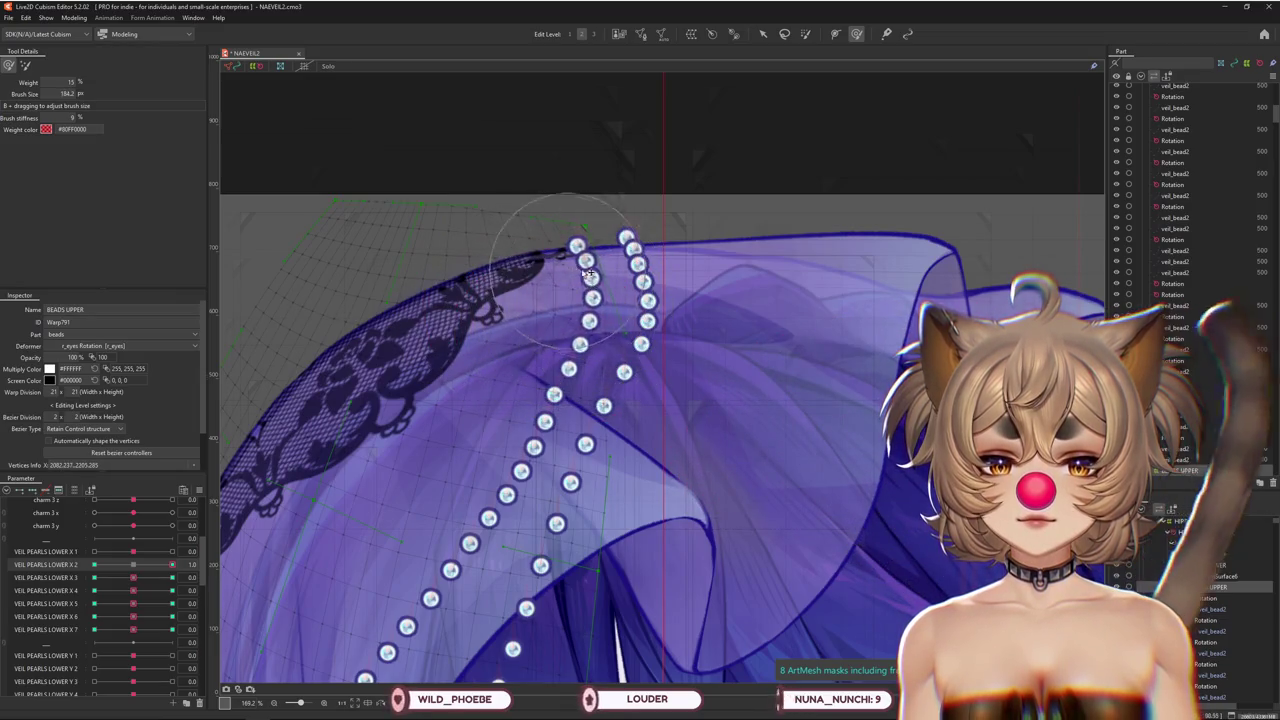
At VEIL PEARLS LOWER X 2 = -1.0, push the upper beads left and preview between keys
{"action": "left_click_drag", "start_coordinate": [166, 566], "coordinate": [94, 565]}
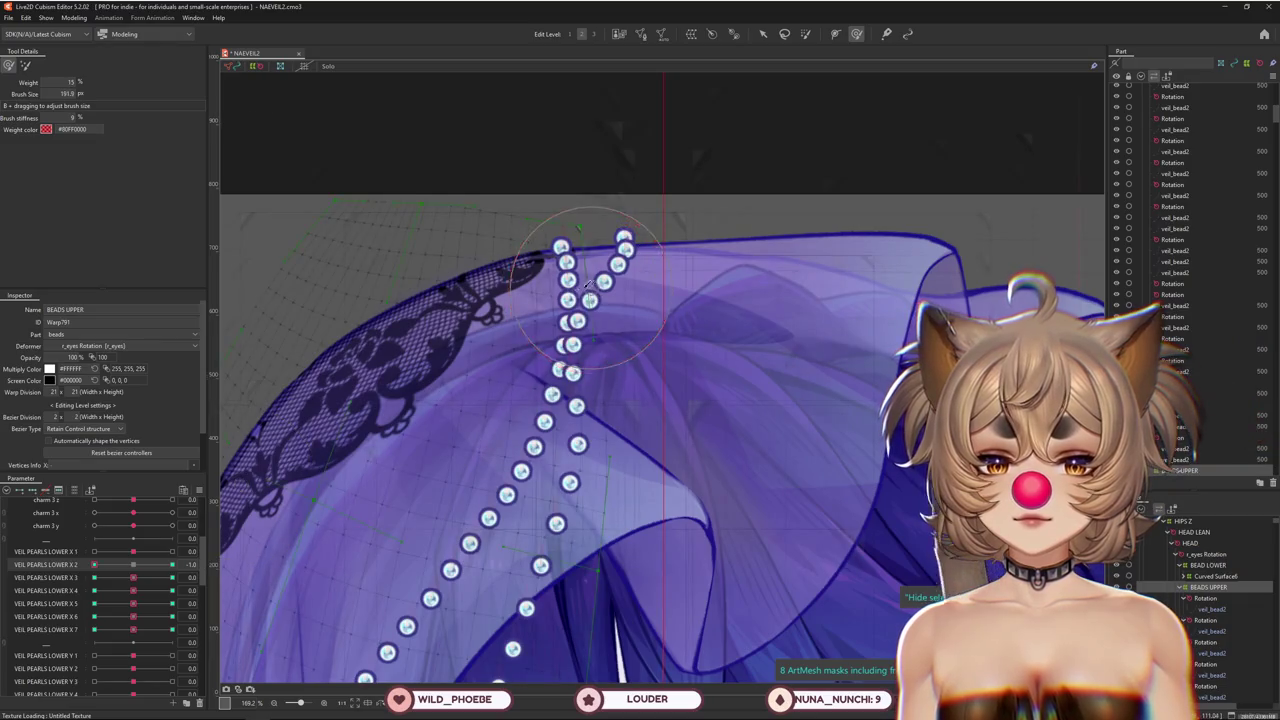
{"action": "left_click_drag", "start_coordinate": [588, 285], "coordinate": [538, 270]}
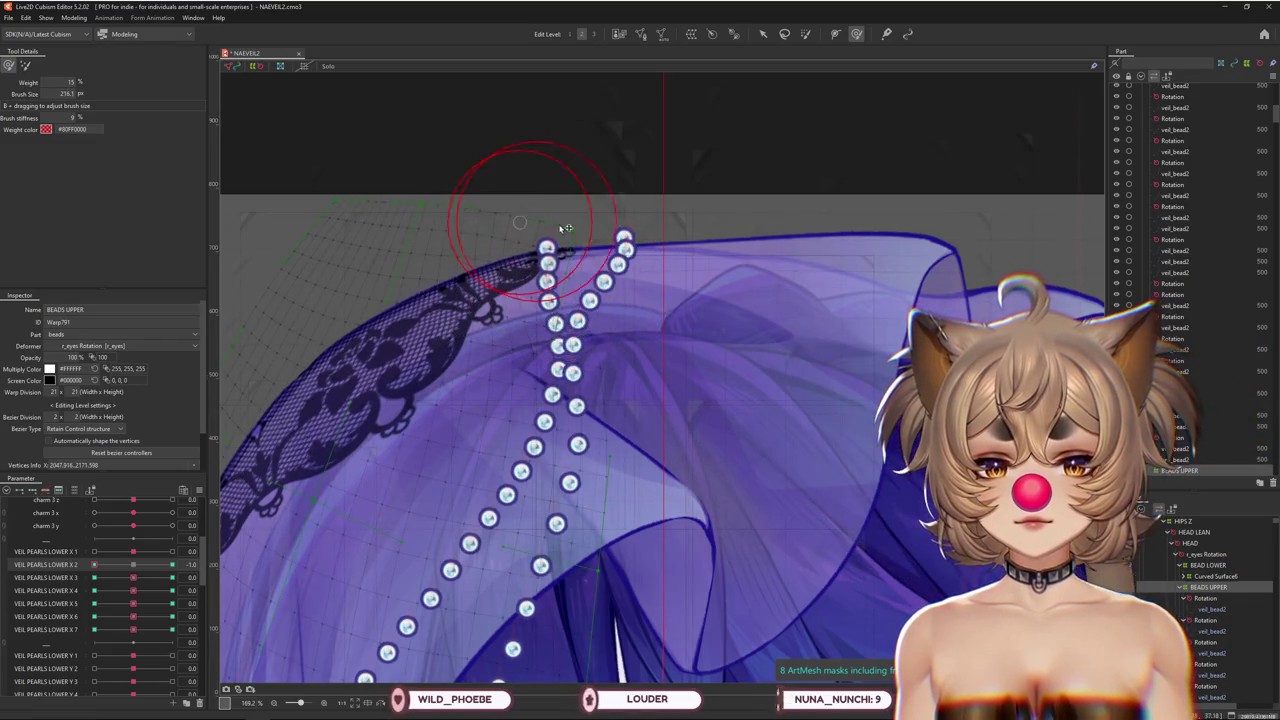
{"action": "left_click_drag", "start_coordinate": [565, 228], "coordinate": [574, 215]}
{"action": "left_click_drag", "start_coordinate": [553, 300], "coordinate": [563, 322]}
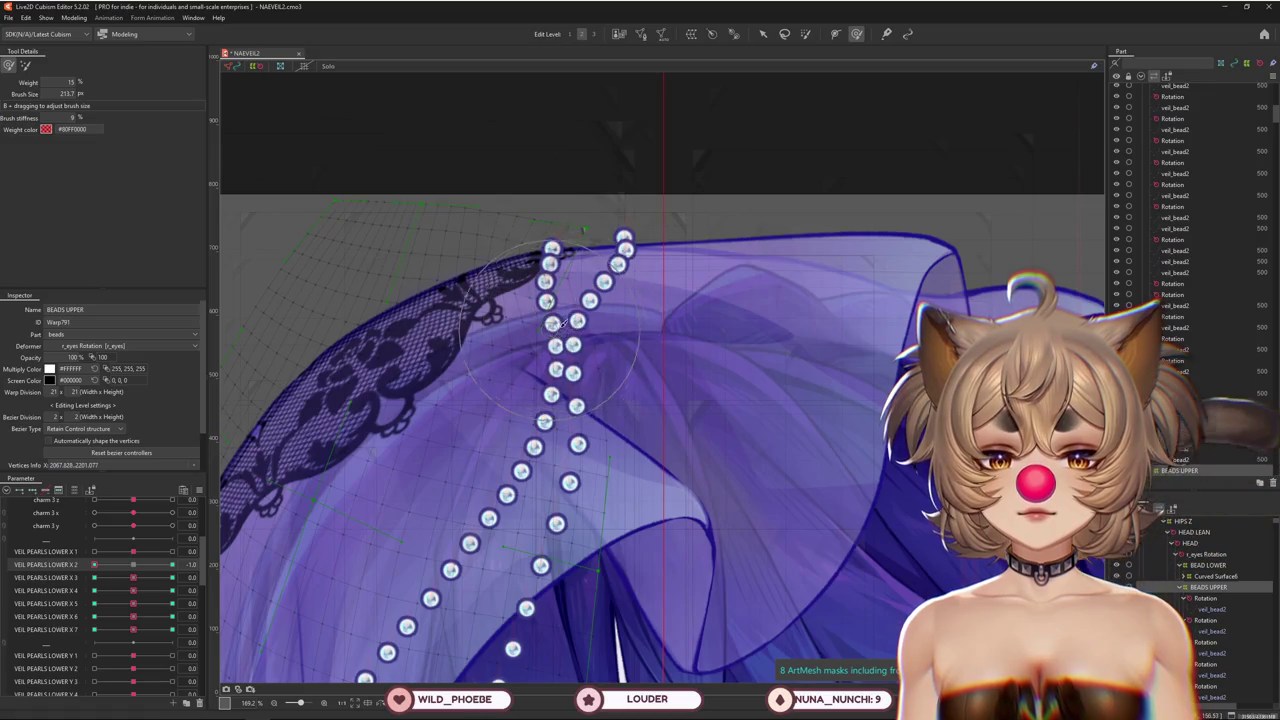
{"action": "left_click_drag", "start_coordinate": [160, 565], "coordinate": [112, 568]}
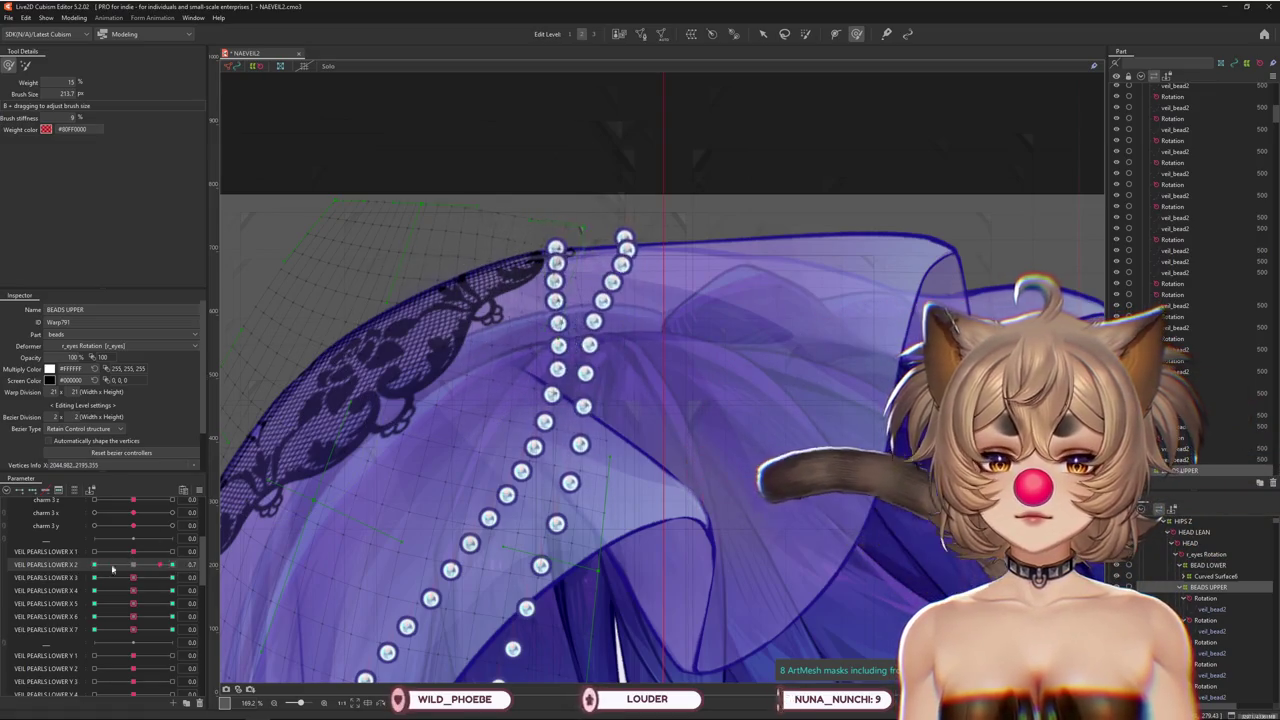
{"action": "left_click_drag", "start_coordinate": [175, 565], "coordinate": [133, 565]}
{"action": "left_click", "coordinate": [172, 578]}
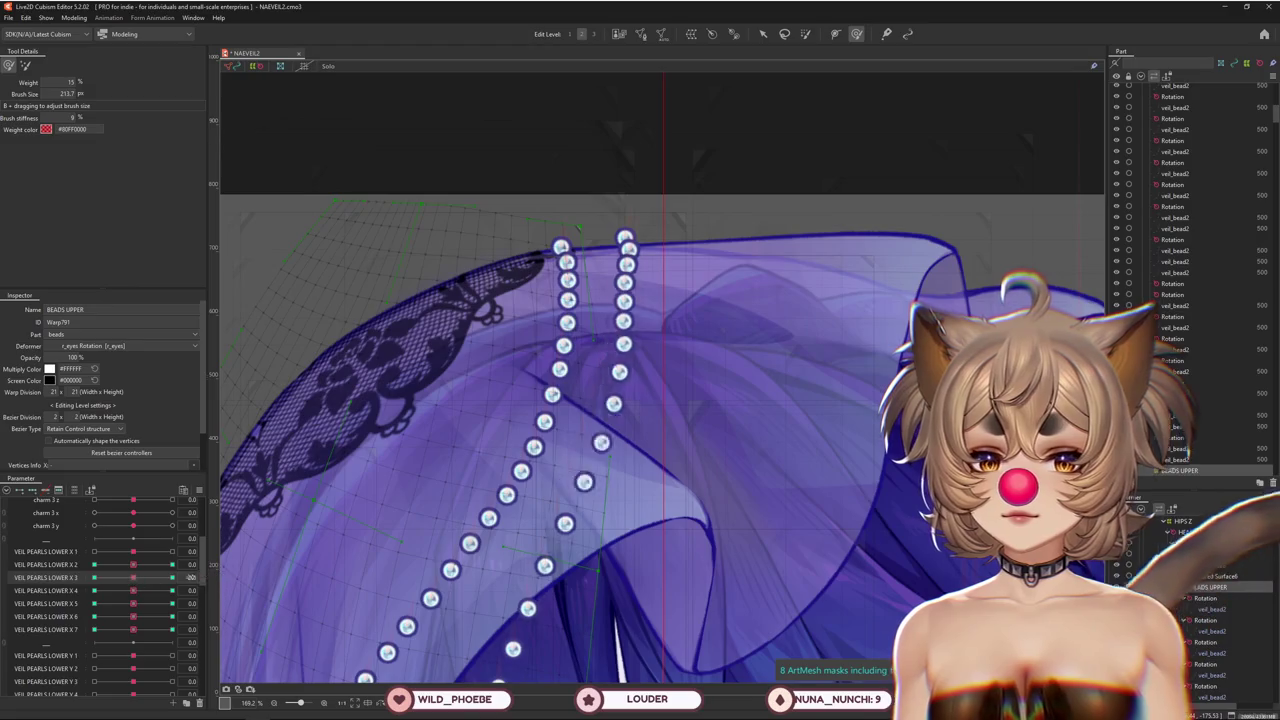
Push the left bead strand right at X 3's -1.0 key, then reshape it at 1.0
{"action": "left_click_drag", "start_coordinate": [536, 355], "coordinate": [551, 335]}
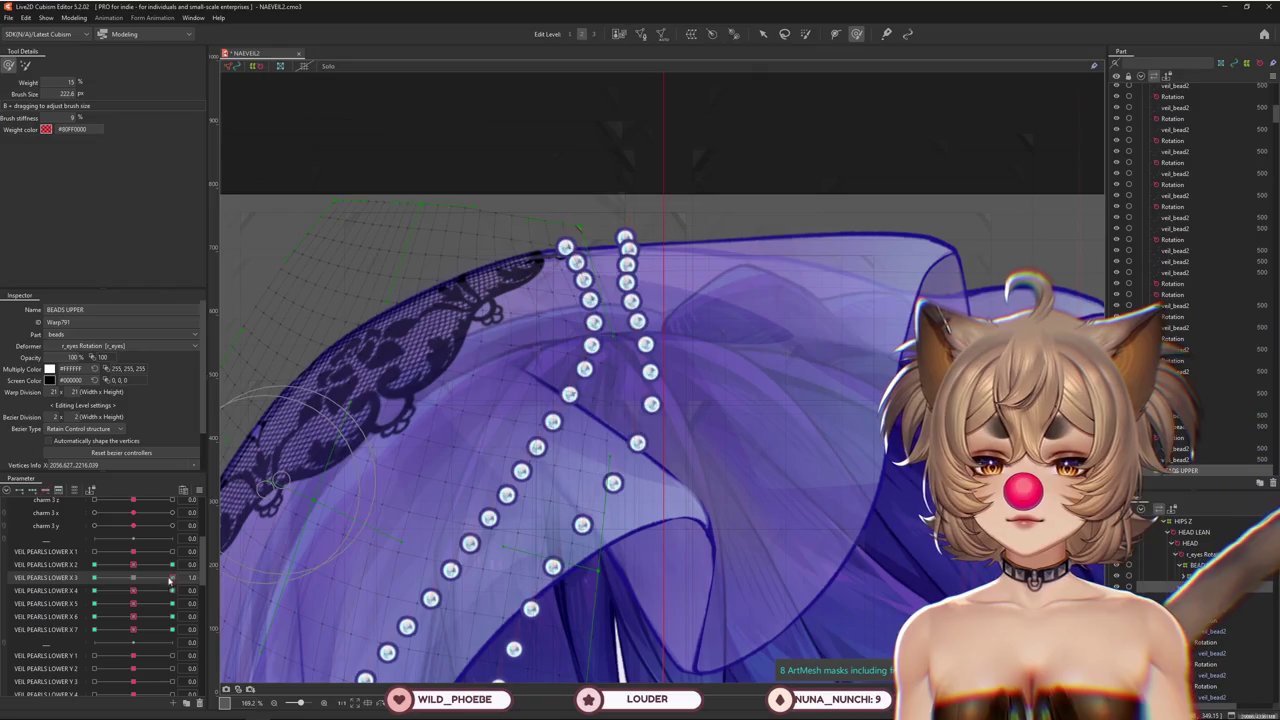
{"action": "mouse_move", "coordinate": [592, 322]}
{"action": "left_mouse_down"}
{"action": "mouse_move", "coordinate": [603, 344]}
{"action": "mouse_move", "coordinate": [515, 344]}
{"action": "mouse_move", "coordinate": [490, 310]}
{"action": "mouse_move", "coordinate": [515, 372]}
{"action": "left_mouse_up"}
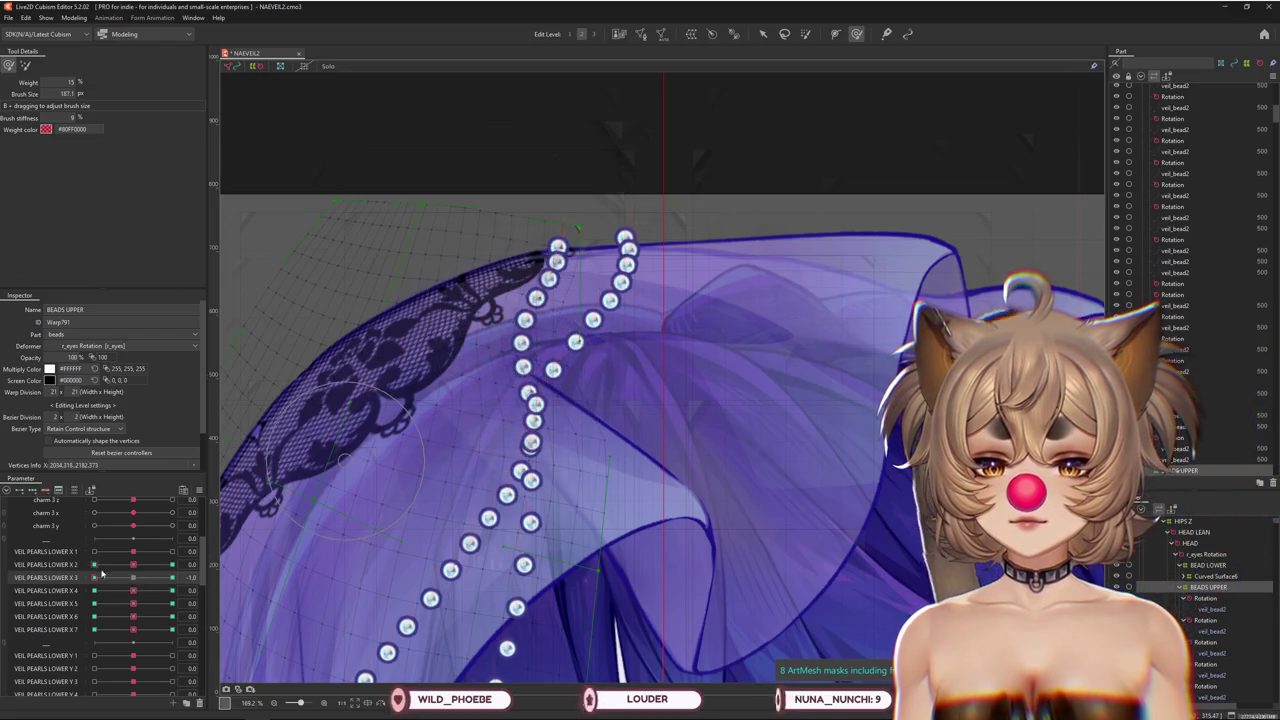
{"action": "left_click", "coordinate": [172, 577]}
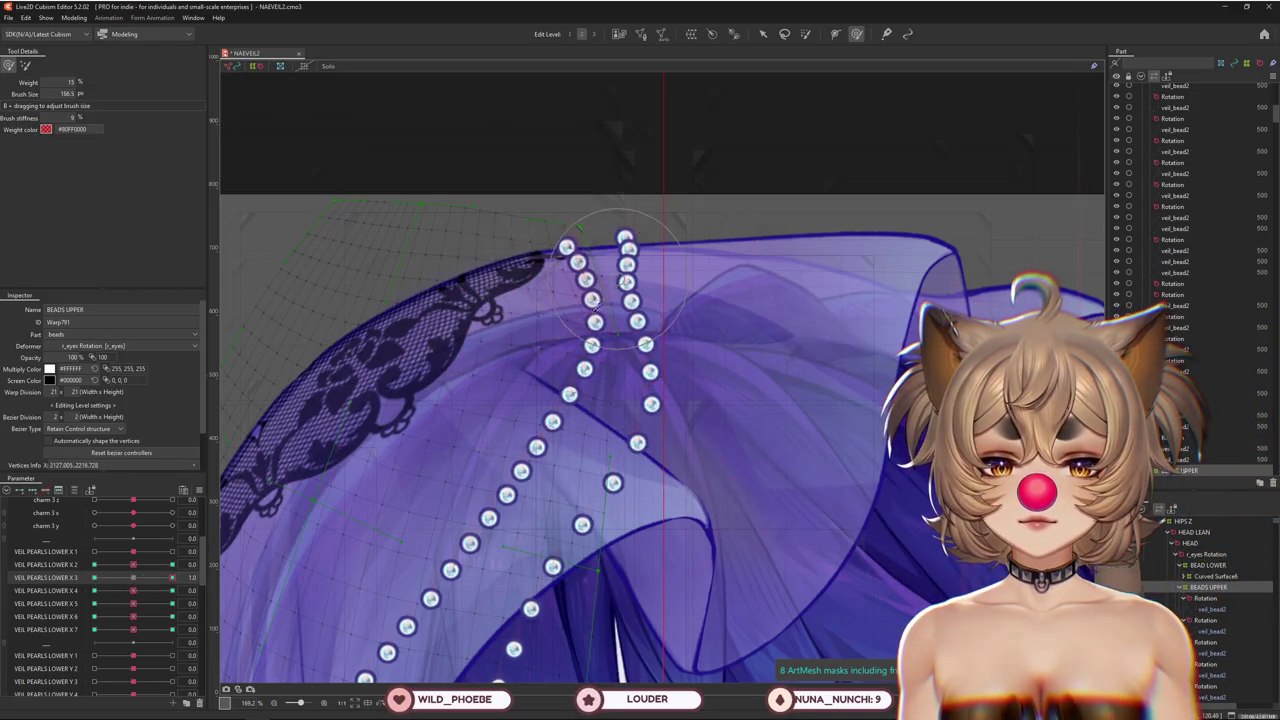
{"action": "left_click_drag", "start_coordinate": [596, 312], "coordinate": [432, 472]}
{"action": "left_click_drag", "start_coordinate": [590, 372], "coordinate": [619, 328]}
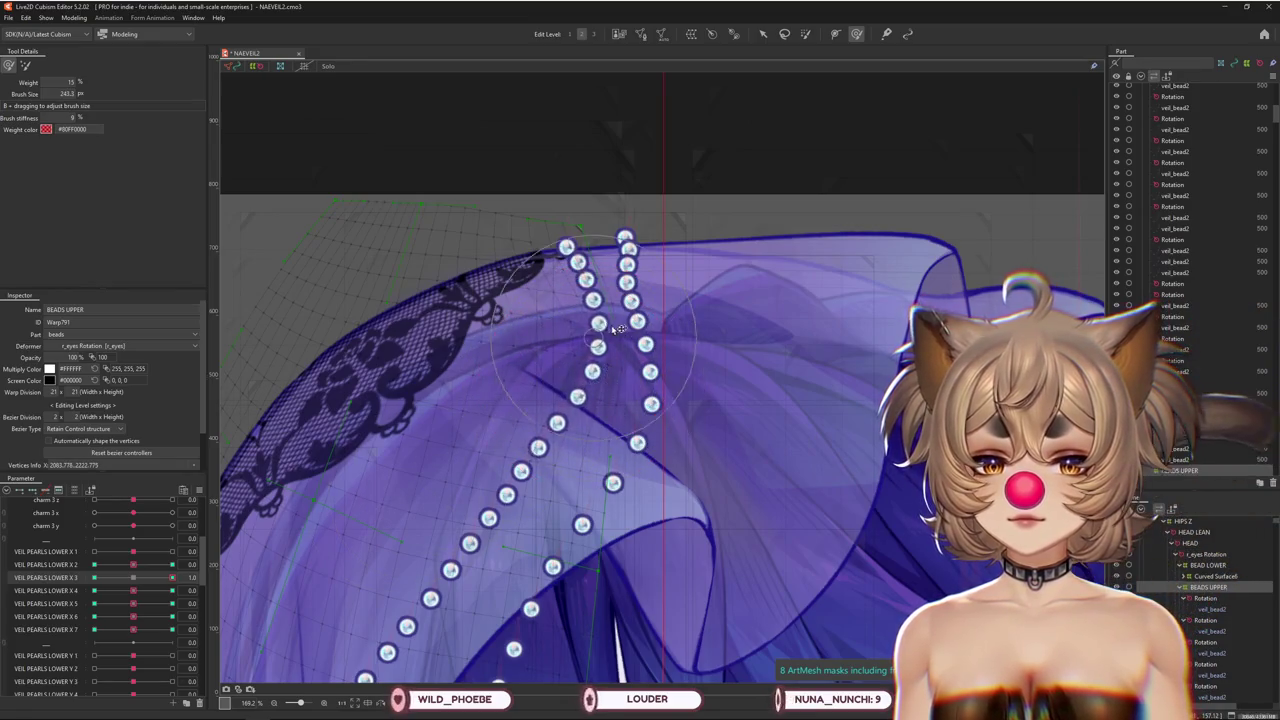
{"action": "left_click", "coordinate": [172, 590]}
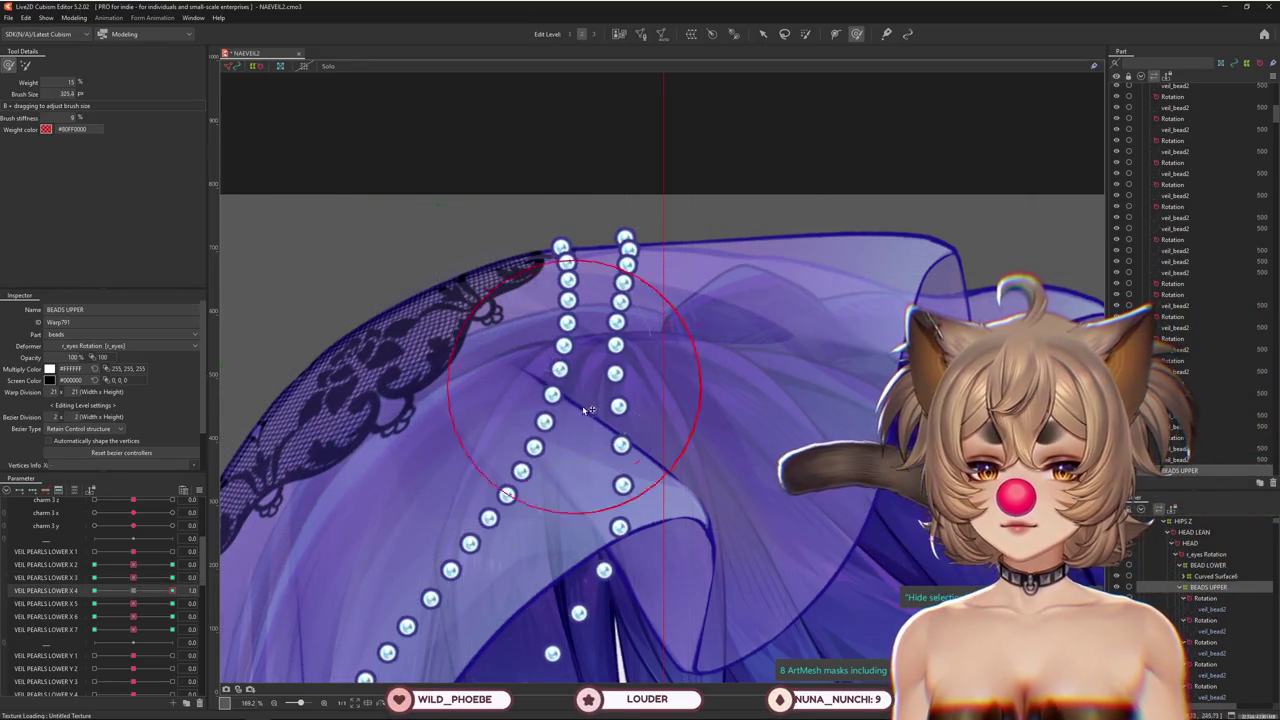
At VEIL PEARLS LOWER X 4 = 1.0, push the left and lower bead strands right
{"action": "left_click_drag", "start_coordinate": [522, 410], "coordinate": [565, 390]}
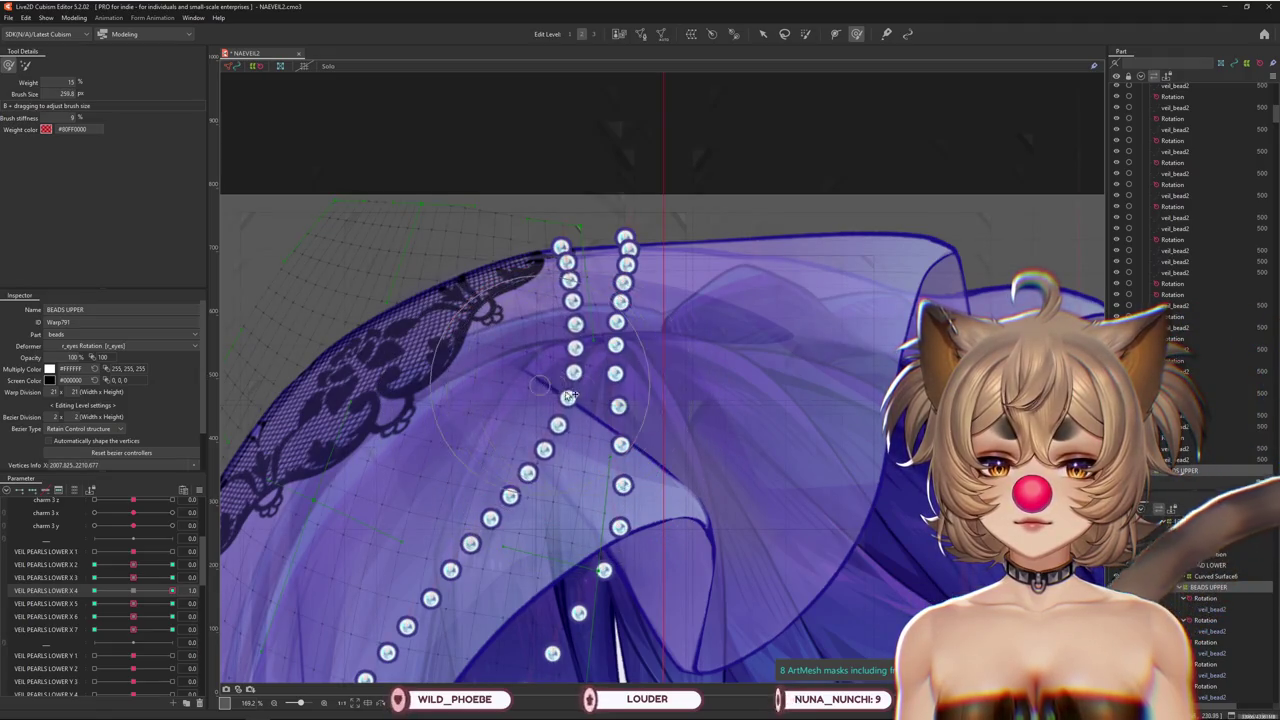
{"action": "left_click_drag", "start_coordinate": [558, 453], "coordinate": [604, 343]}
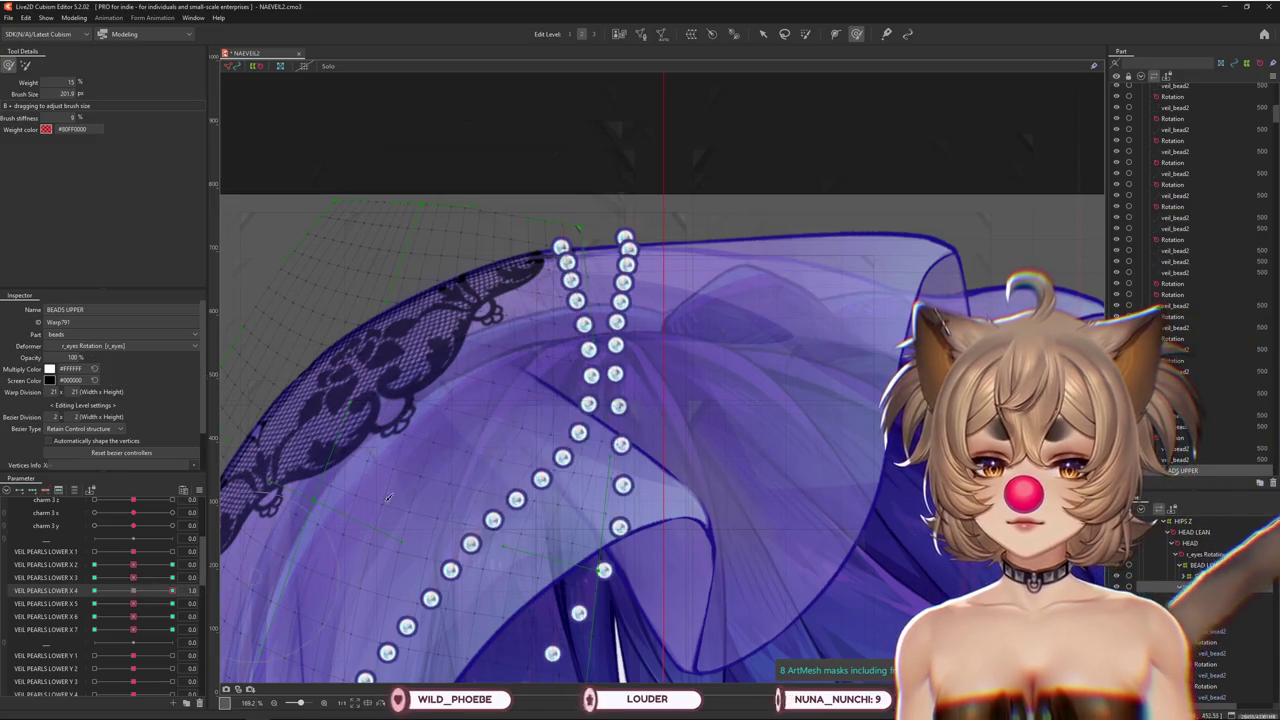
{"action": "left_click_drag", "start_coordinate": [545, 470], "coordinate": [563, 501]}
At X 4's -1.0 key, push the lower strand up-left and check at 0.5 and -0.8
{"action": "left_click", "coordinate": [94, 590]}
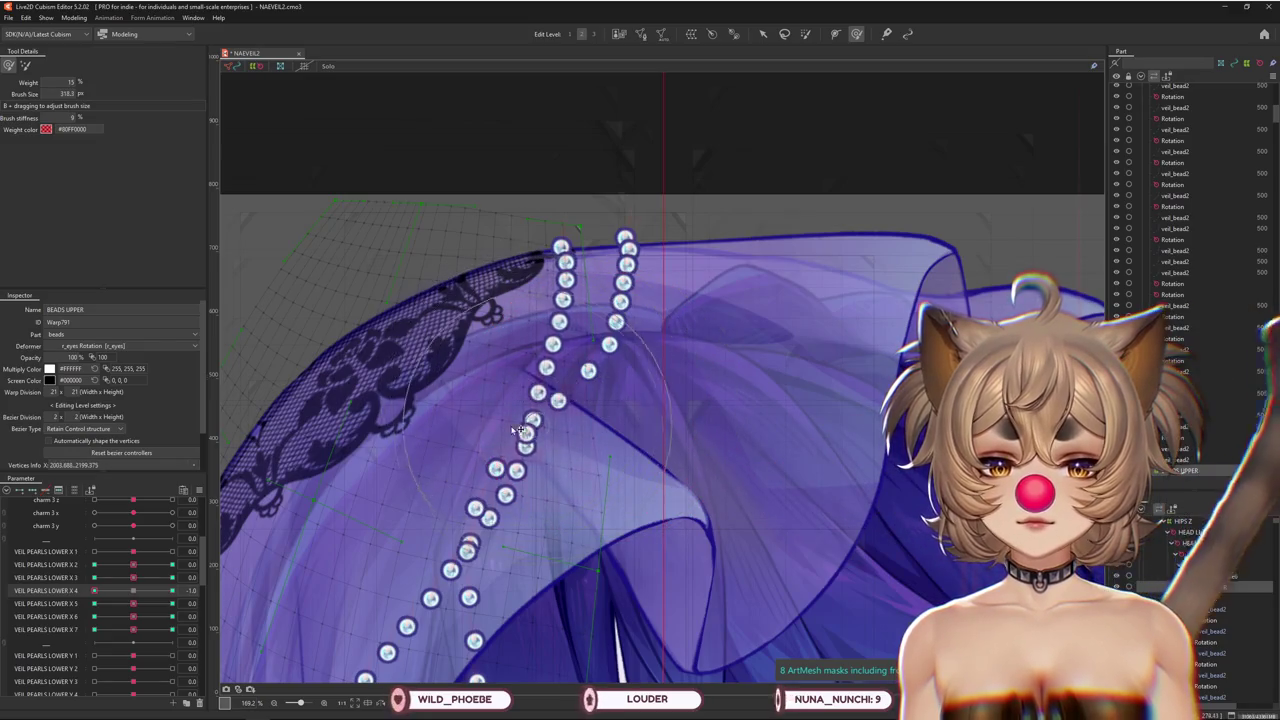
{"action": "mouse_move", "coordinate": [569, 388]}
{"action": "left_mouse_down"}
{"action": "mouse_move", "coordinate": [562, 352]}
{"action": "mouse_move", "coordinate": [533, 377]}
{"action": "left_mouse_up"}
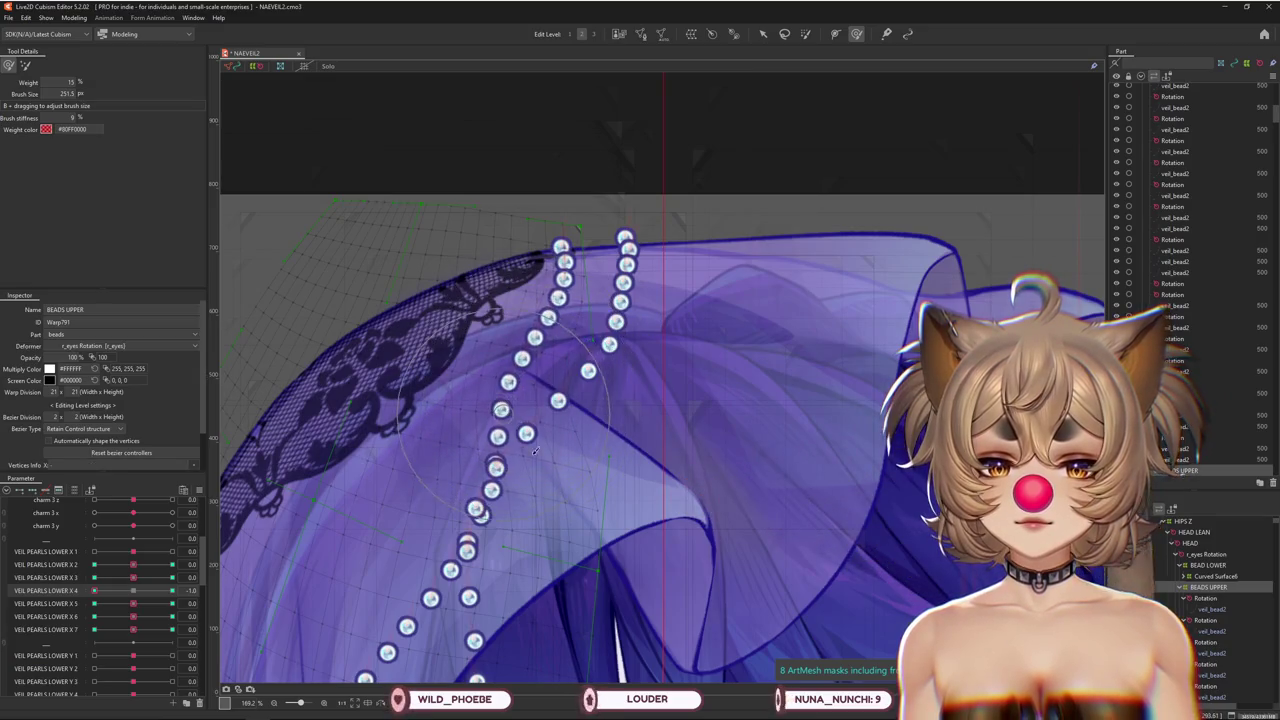
{"action": "left_click", "coordinate": [148, 594]}
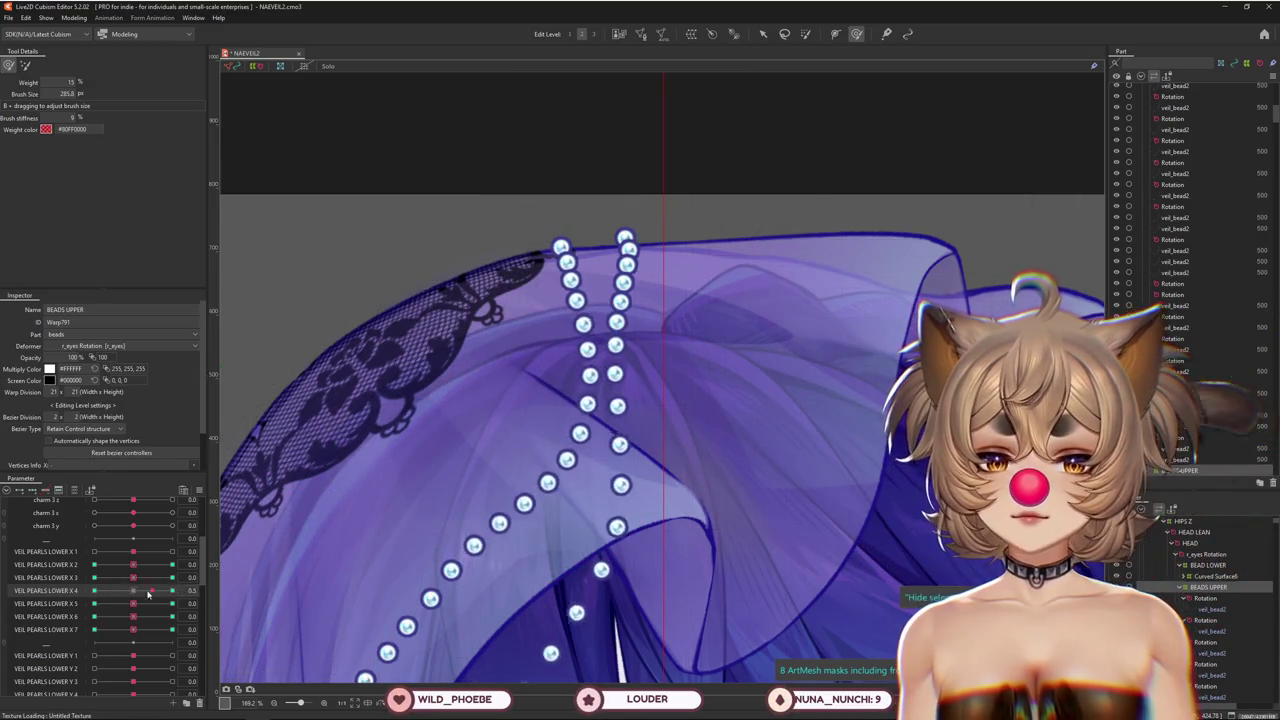
{"action": "mouse_move", "coordinate": [586, 457]}
{"action": "left_mouse_down"}
{"action": "mouse_move", "coordinate": [600, 447]}
{"action": "mouse_move", "coordinate": [521, 360]}
{"action": "left_mouse_up"}
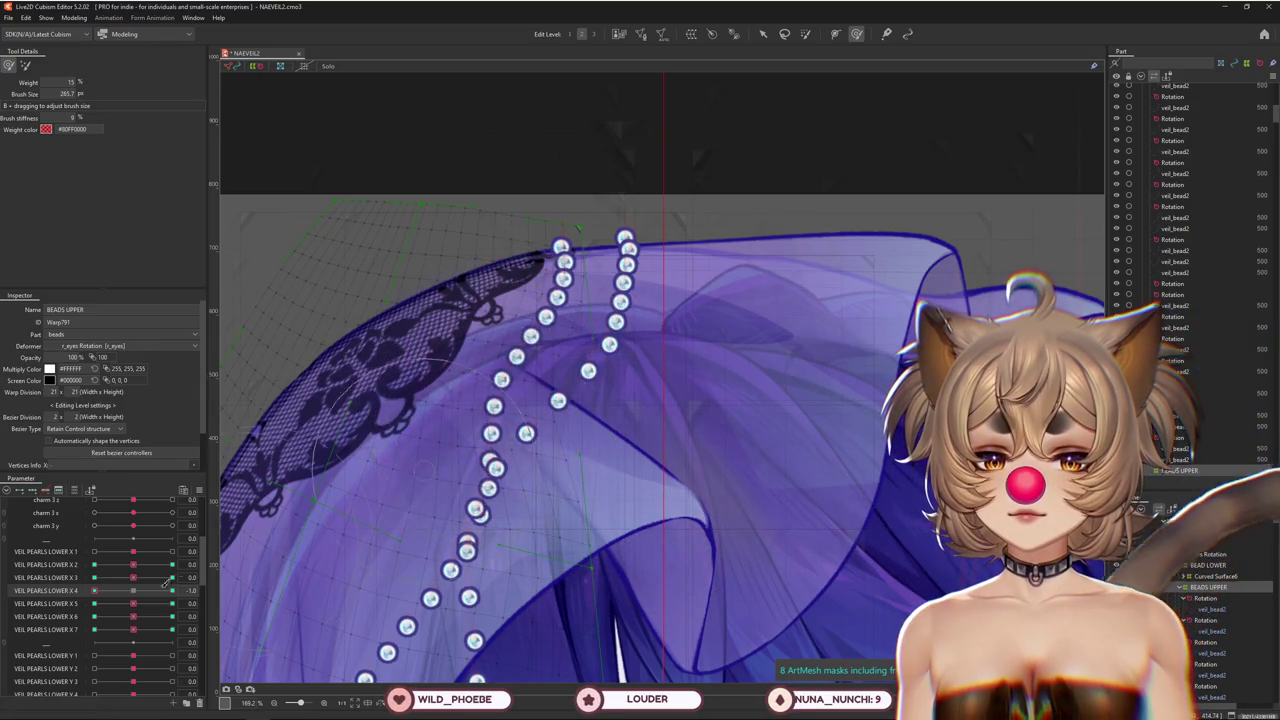
{"action": "left_click_drag", "start_coordinate": [94, 591], "coordinate": [118, 592]}
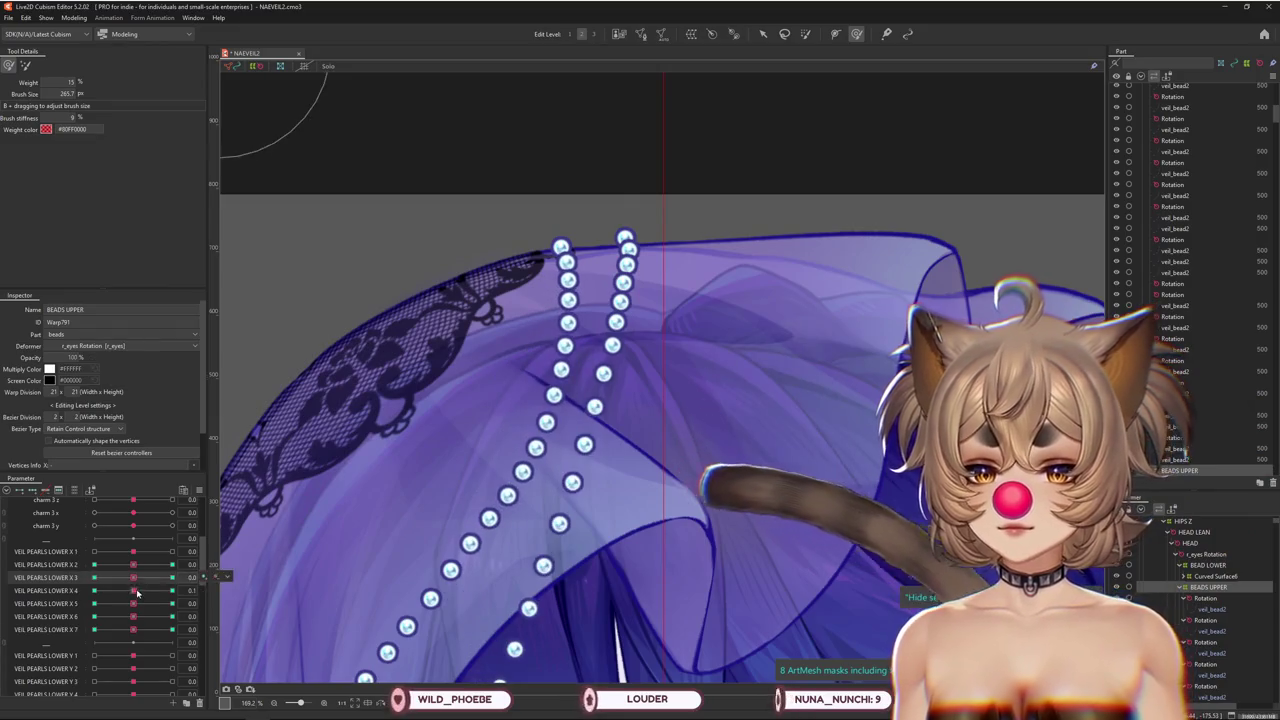
{"action": "left_click", "coordinate": [172, 603]}
{"action": "left_click_drag", "start_coordinate": [468, 457], "coordinate": [485, 381]}
Push the lower-left bead chain down and right, then return X 5 to 0
{"action": "left_click_drag", "start_coordinate": [137, 594], "coordinate": [172, 604]}
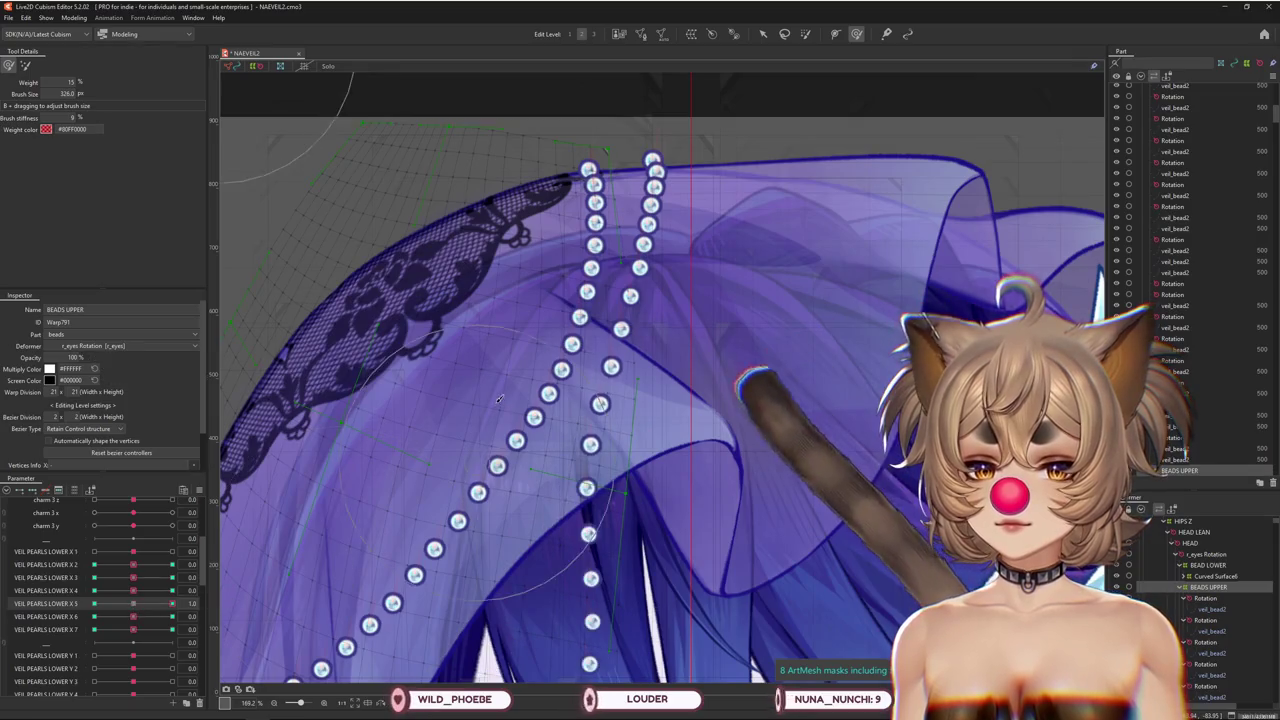
{"action": "mouse_move", "coordinate": [499, 436]}
{"action": "left_mouse_down"}
{"action": "mouse_move", "coordinate": [511, 516]}
{"action": "mouse_move", "coordinate": [598, 403]}
{"action": "left_mouse_up"}
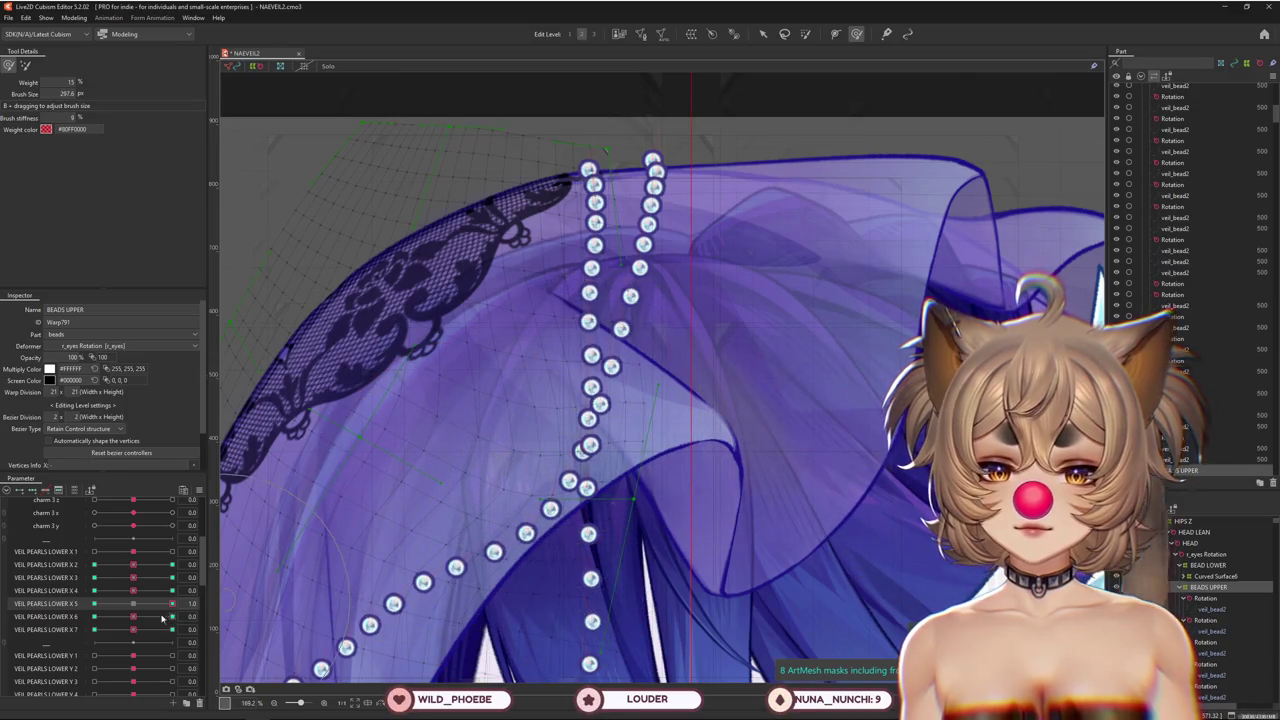
{"action": "left_click_drag", "start_coordinate": [470, 575], "coordinate": [443, 540]}
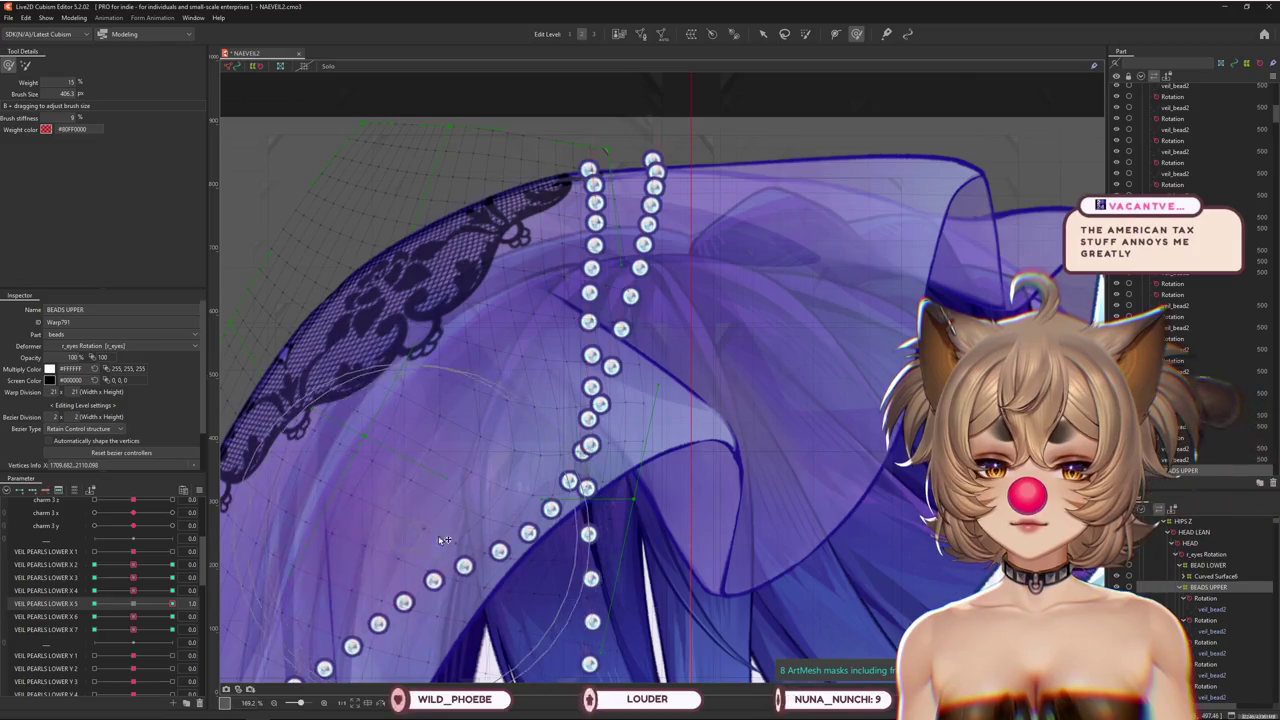
{"action": "left_click", "coordinate": [137, 607]}
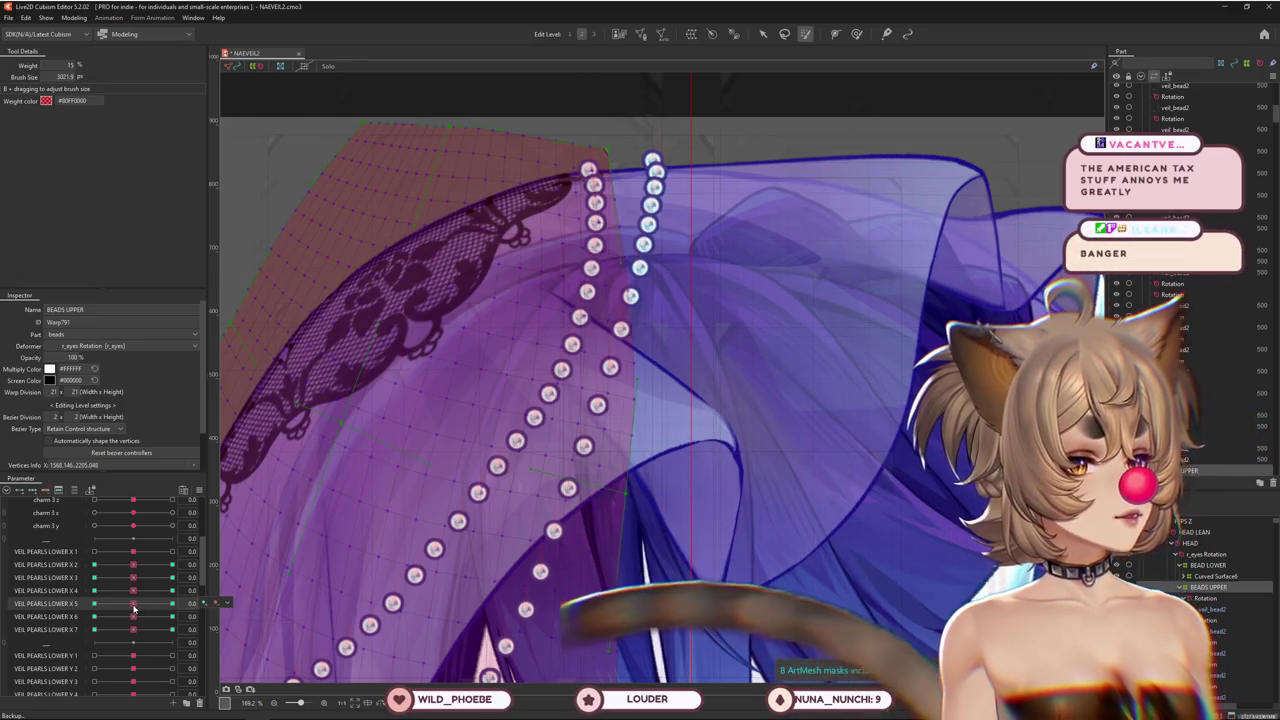
At VEIL PEARLS LOWER X 5 = -1.0, push the middle beads up and left, then reset to 0.0
{"action": "left_click", "coordinate": [172, 604]}
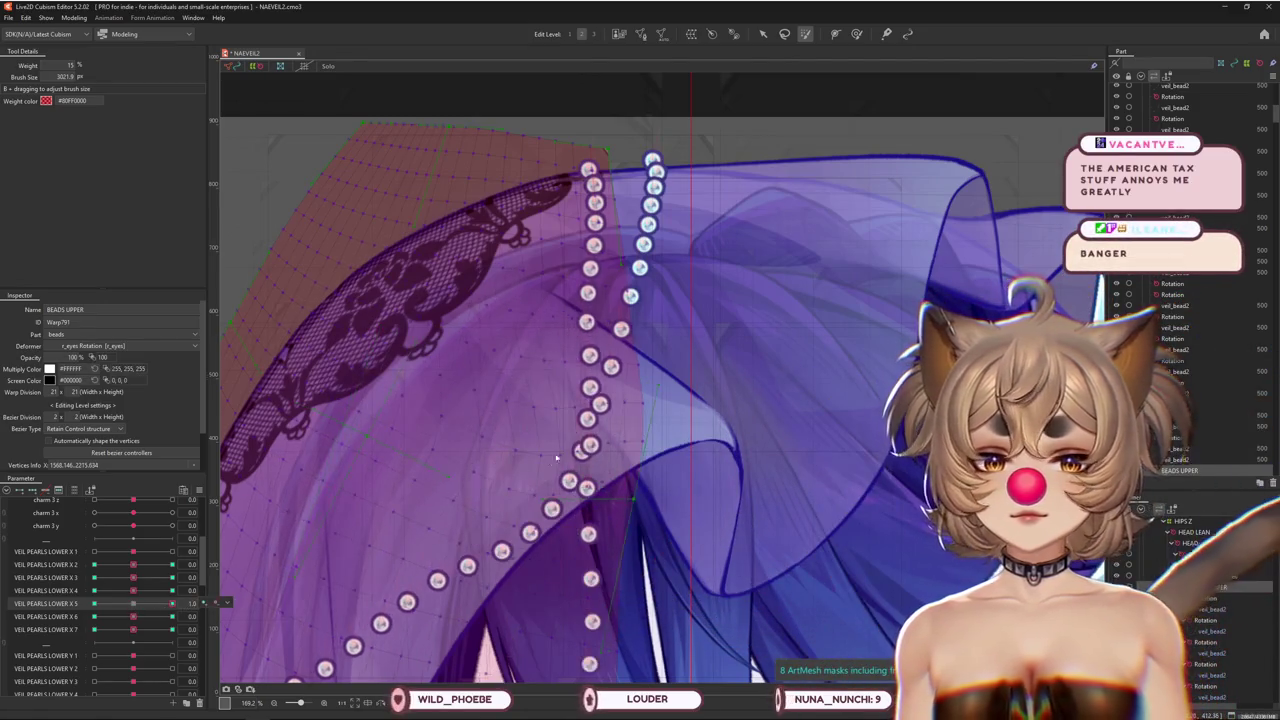
{"action": "scroll", "coordinate": [557, 457], "scroll_direction": "down", "scroll_amount": 2}
{"action": "left_click", "coordinate": [94, 604]}
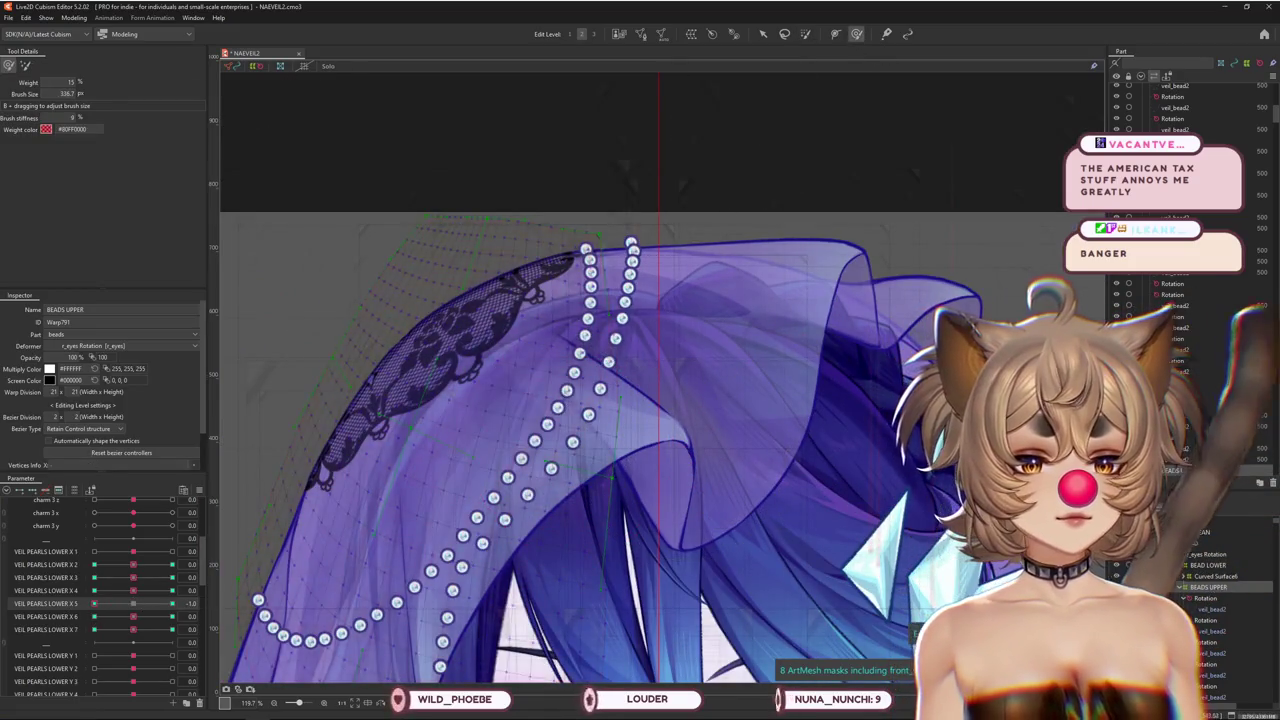
{"action": "scroll", "coordinate": [626, 448], "scroll_direction": "up", "scroll_amount": 2}
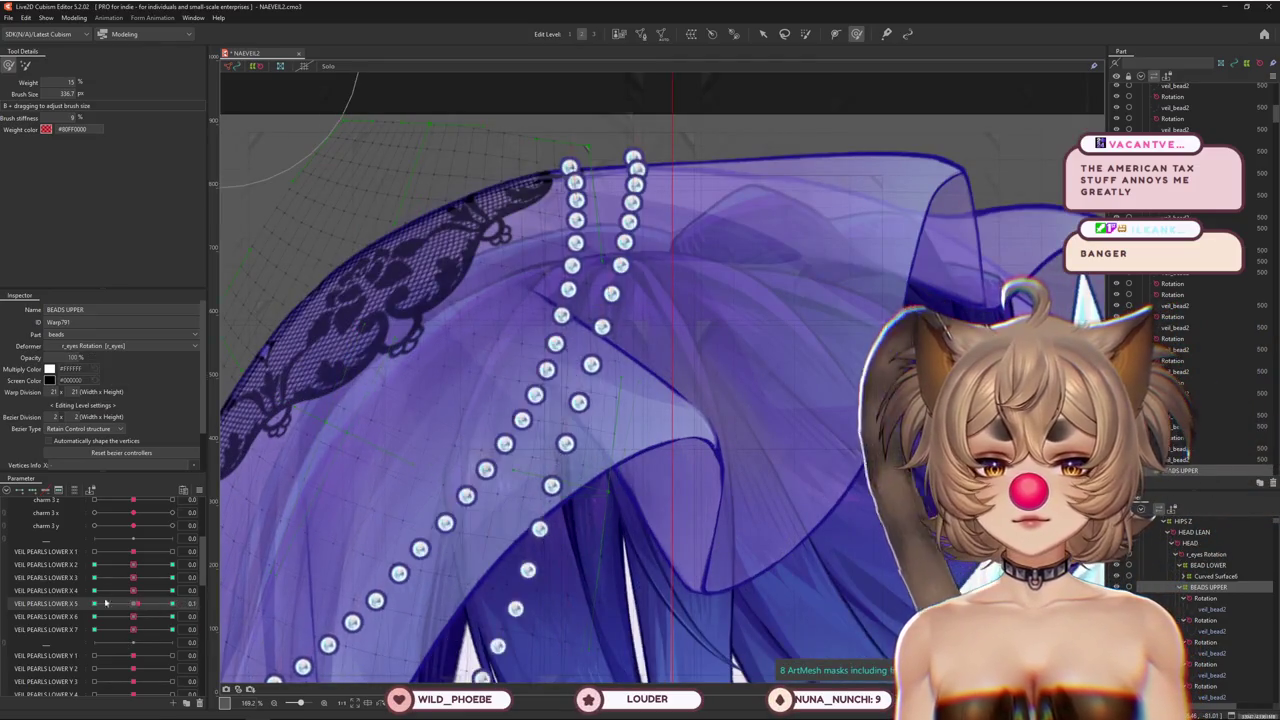
{"action": "left_click_drag", "start_coordinate": [539, 426], "coordinate": [503, 421]}
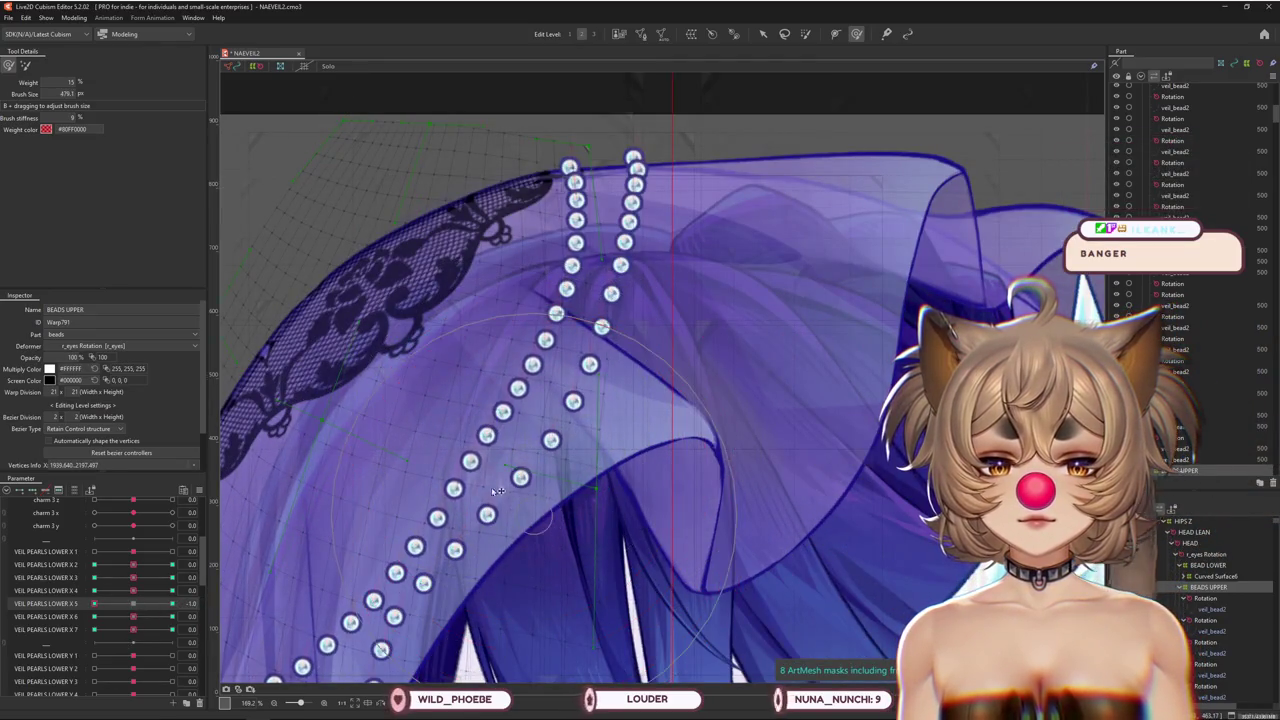
{"action": "left_click_drag", "start_coordinate": [497, 490], "coordinate": [481, 422]}
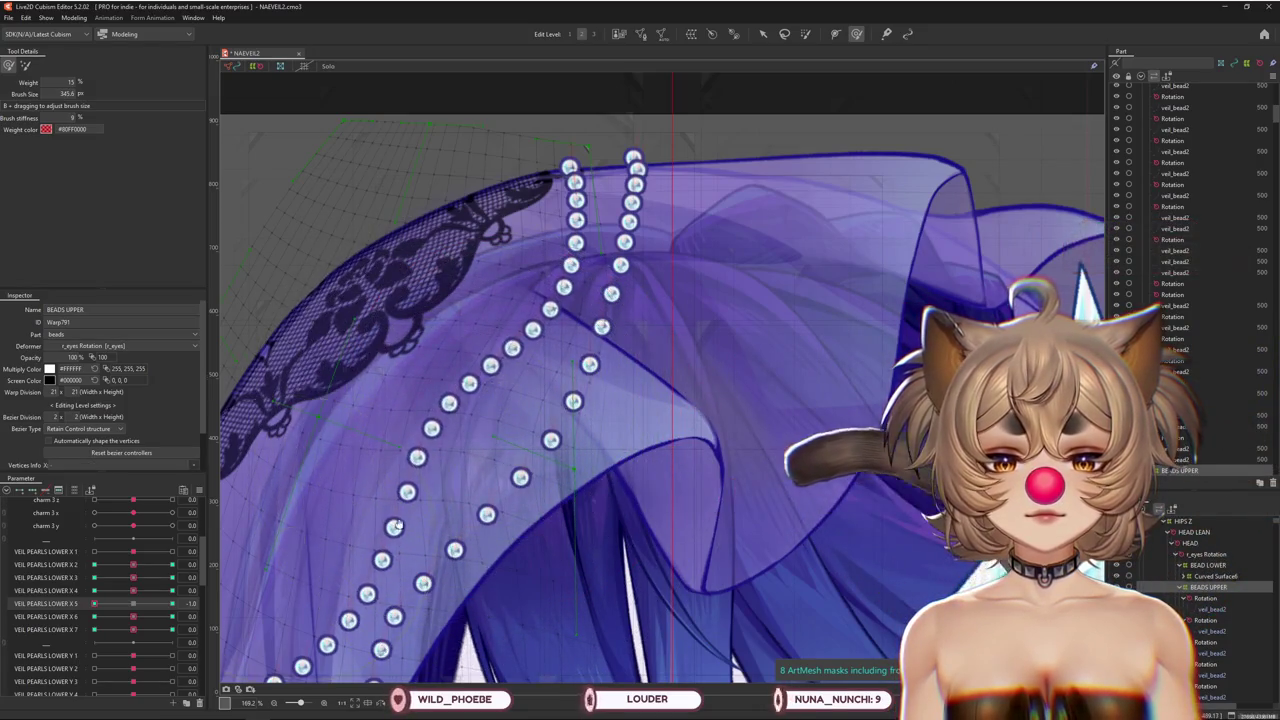
{"action": "left_click", "coordinate": [104, 604]}
{"action": "left_click_drag", "start_coordinate": [104, 604], "coordinate": [130, 606]}
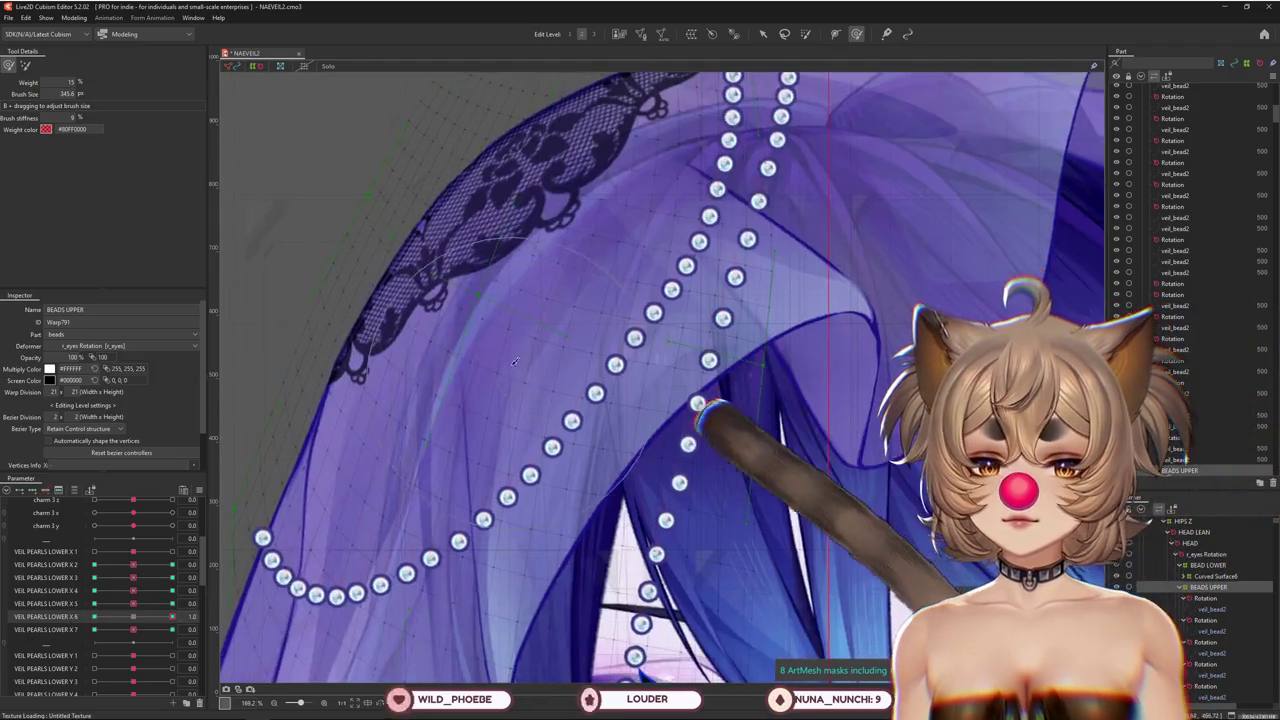
{"action": "left_click_drag", "start_coordinate": [415, 540], "coordinate": [599, 345]}
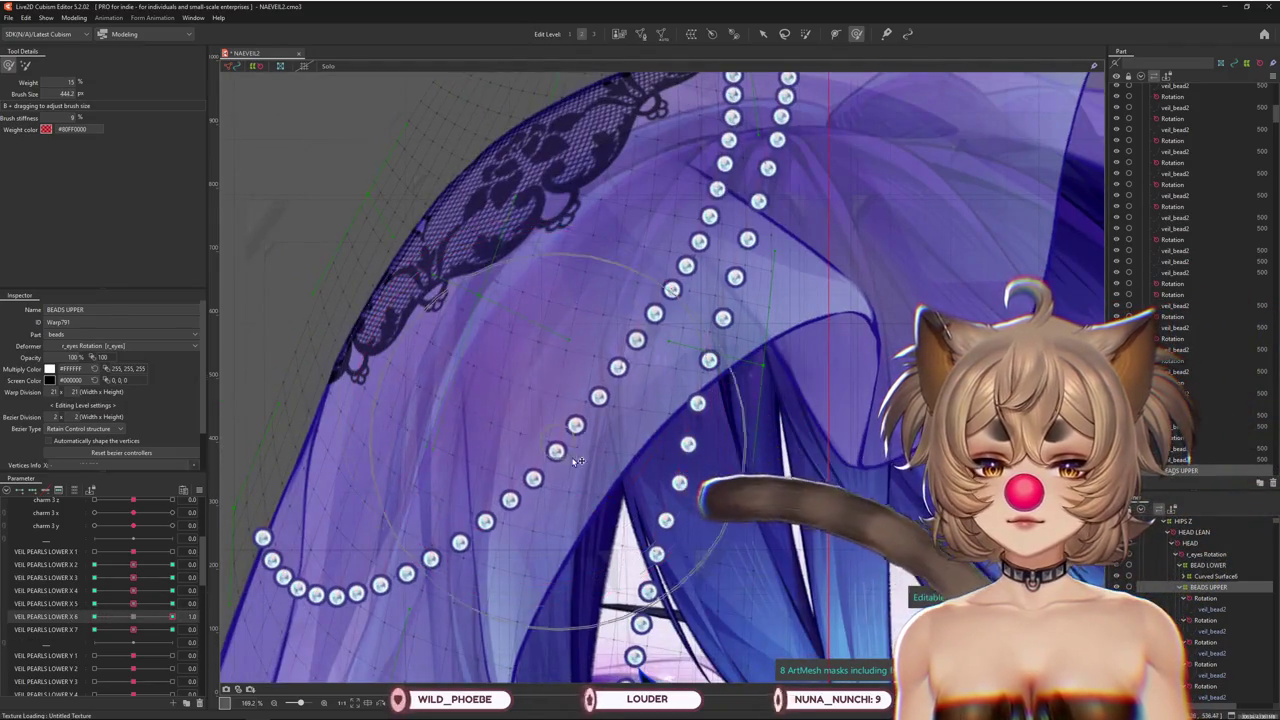
At X 6's 1.0 key, ease the middle and lower beads down and to the right
{"action": "left_click_drag", "start_coordinate": [620, 403], "coordinate": [543, 447]}
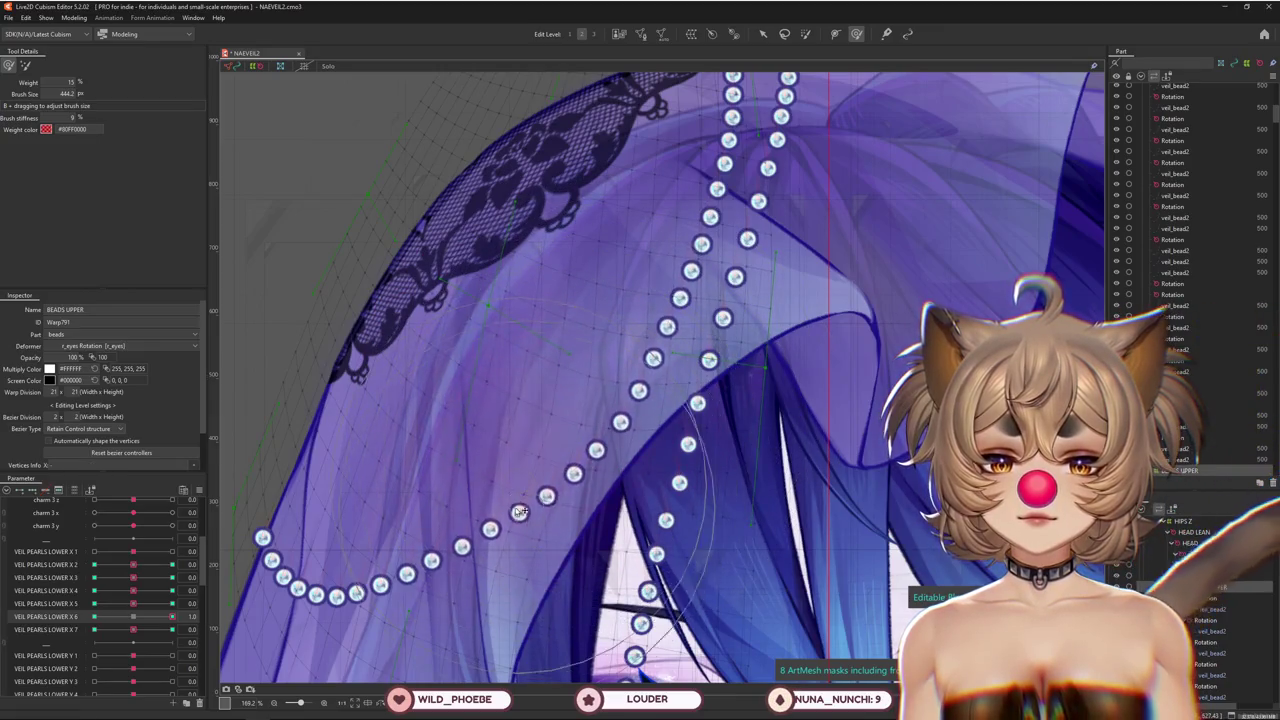
{"action": "left_click_drag", "start_coordinate": [520, 512], "coordinate": [515, 543]}
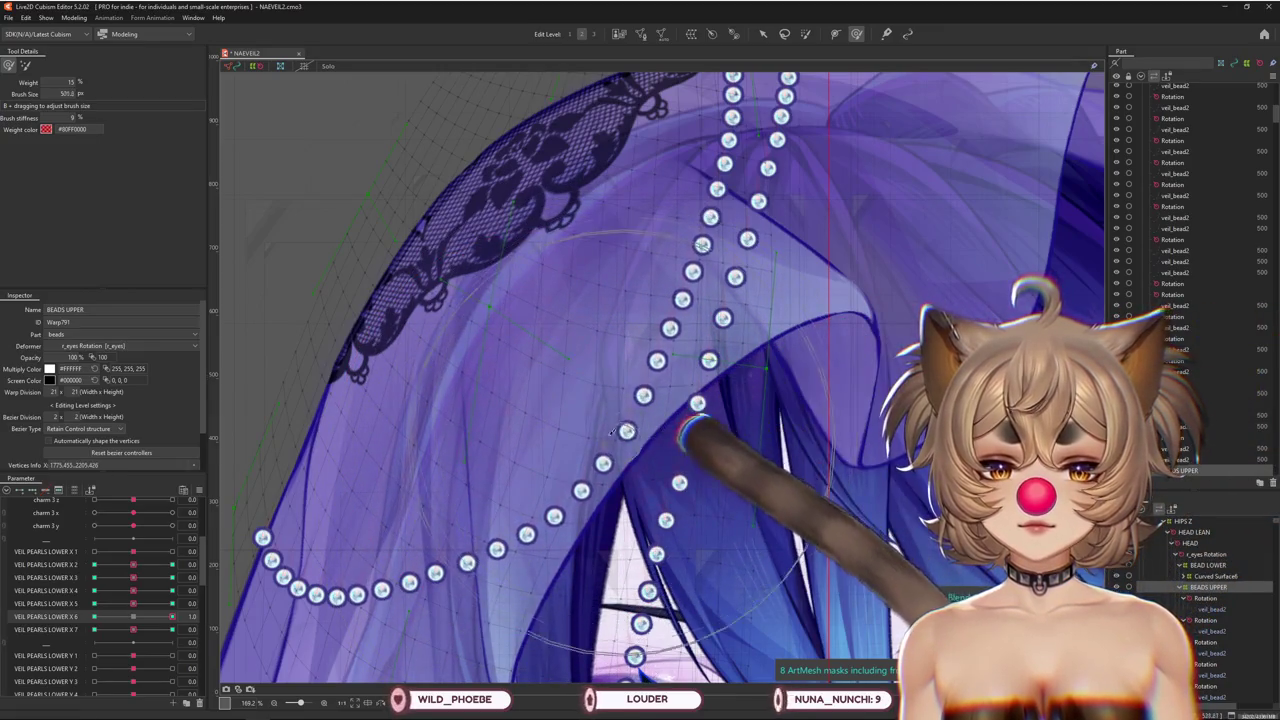
{"action": "left_click_drag", "start_coordinate": [607, 401], "coordinate": [635, 435]}
{"action": "left_click_drag", "start_coordinate": [503, 558], "coordinate": [562, 533]}
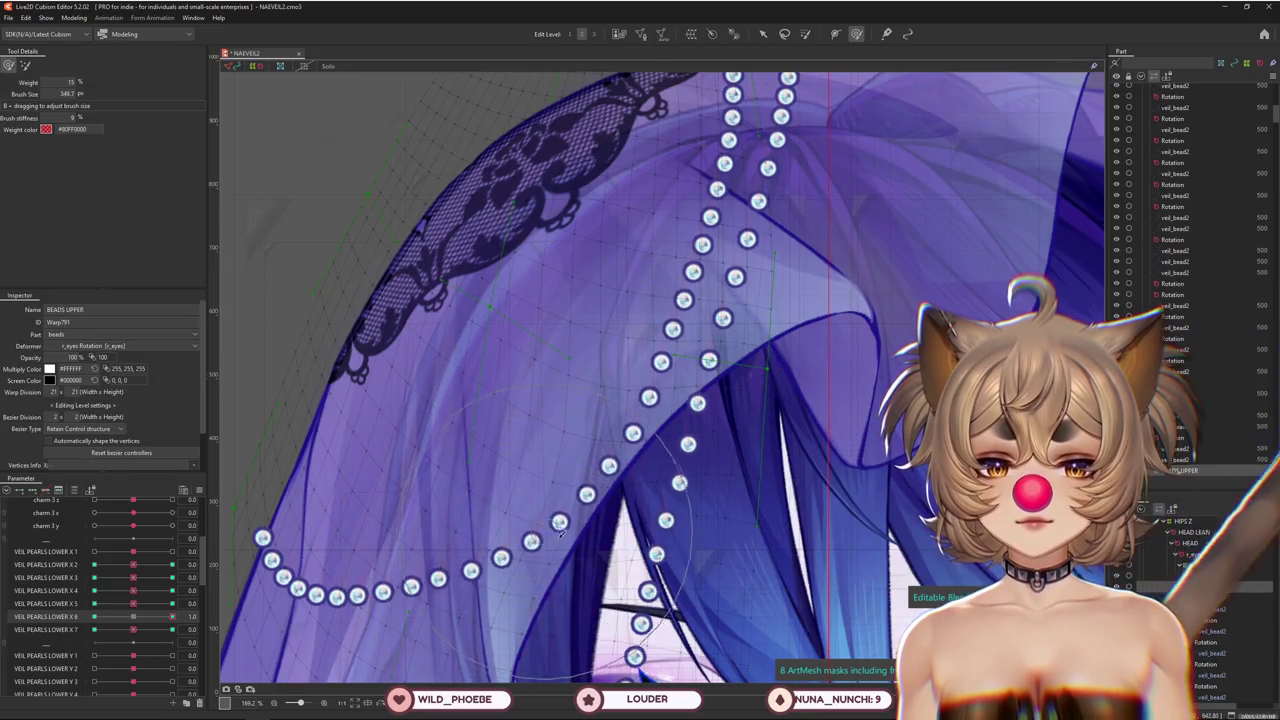
At X 6's -1.0 key, shift the middle beads, then lift the strands off the eye at 1.0
{"action": "left_click", "coordinate": [93, 616]}
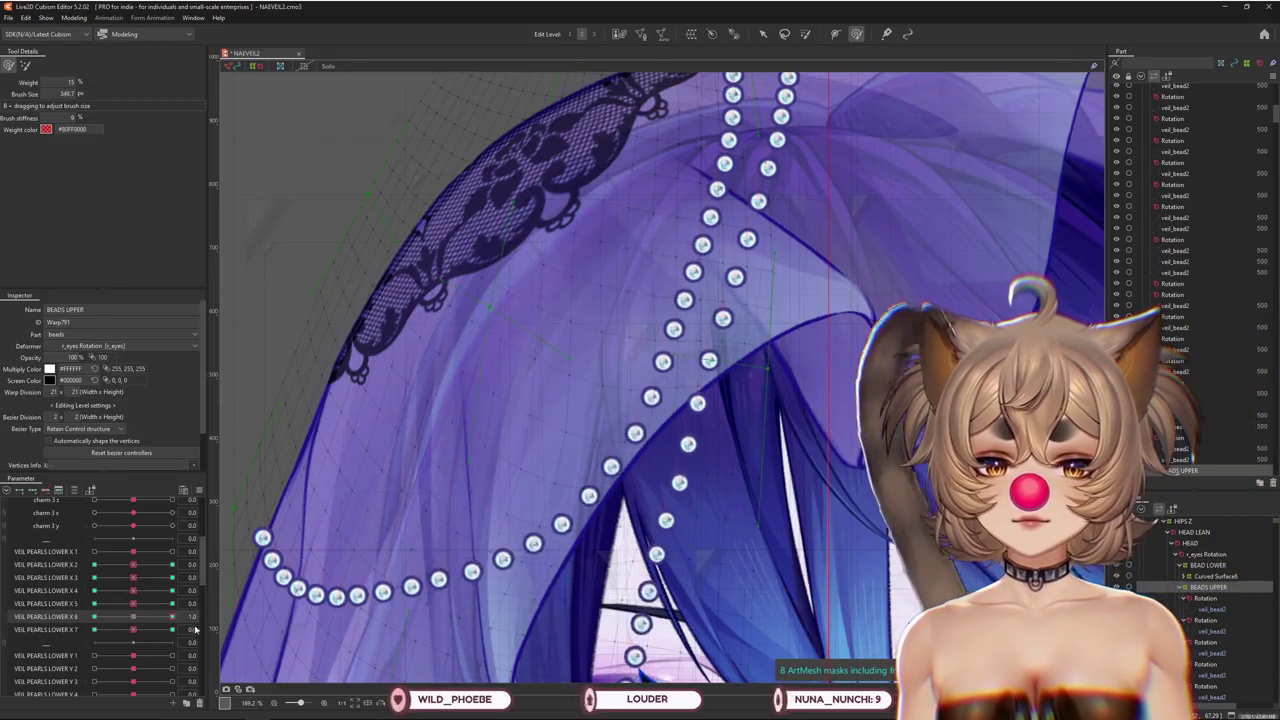
{"action": "left_click_drag", "start_coordinate": [603, 416], "coordinate": [544, 460]}
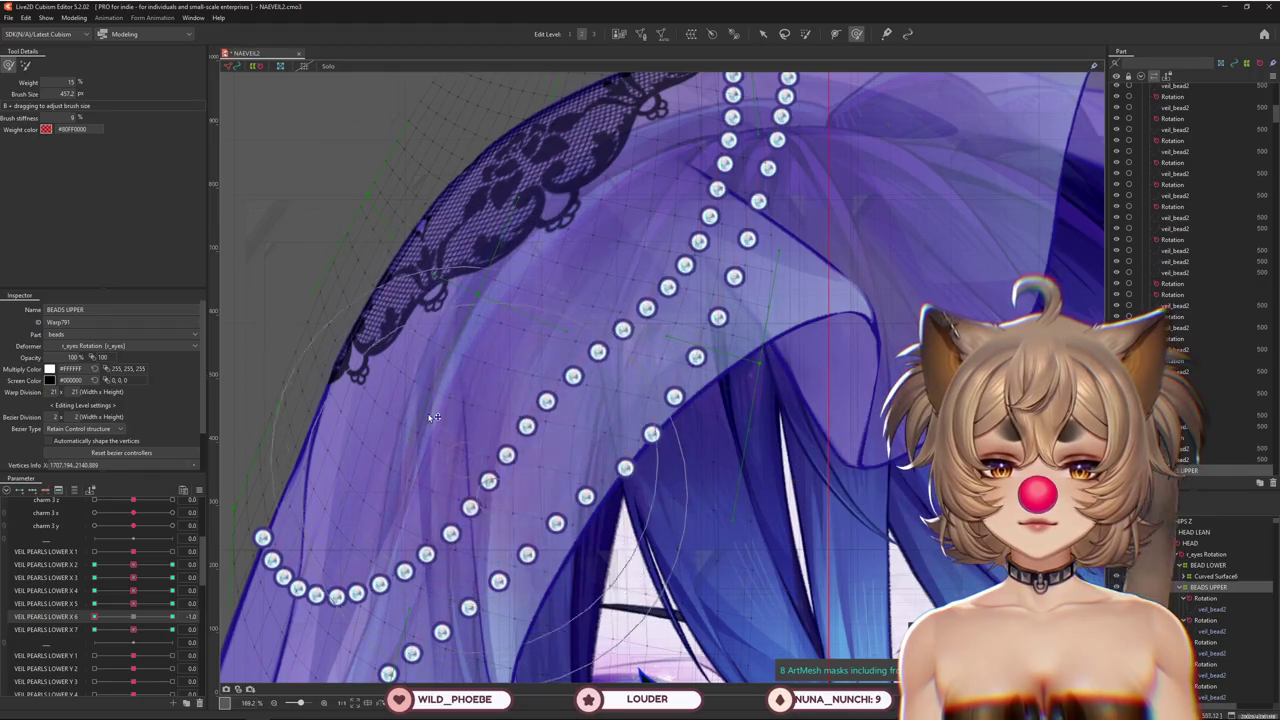
{"action": "left_click_drag", "start_coordinate": [433, 417], "coordinate": [617, 296]}
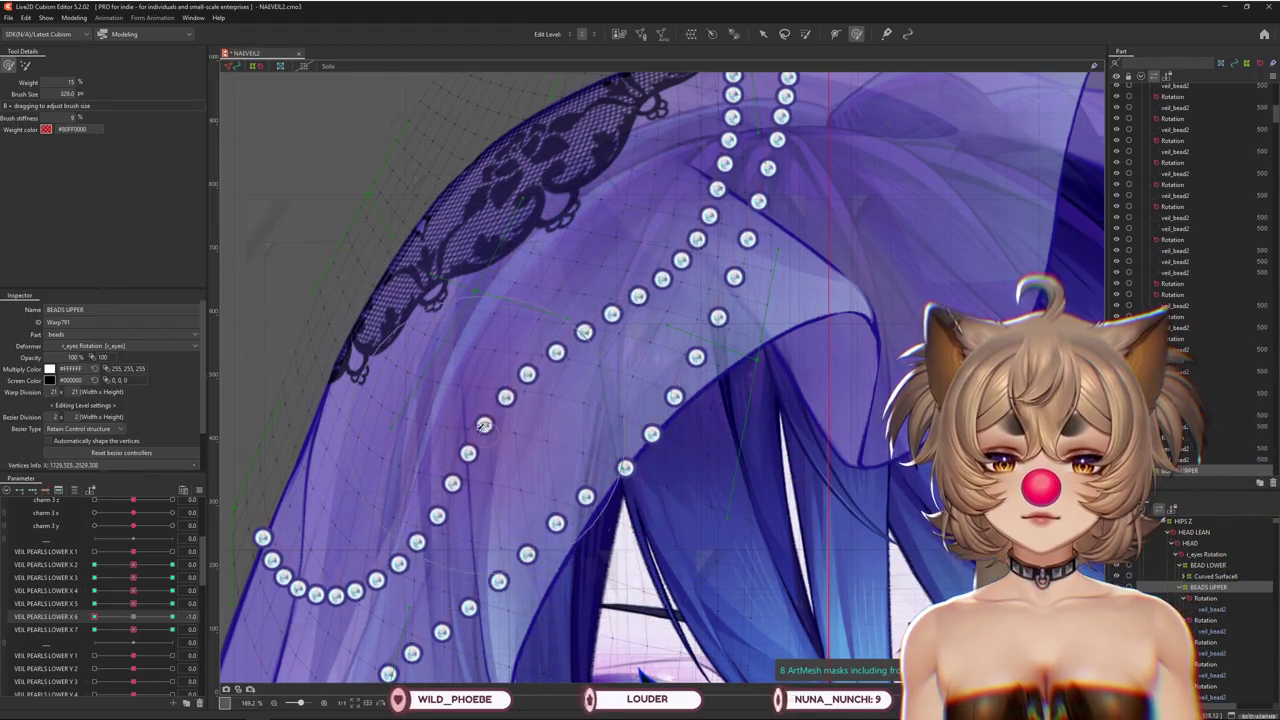
{"action": "left_click", "coordinate": [172, 616]}
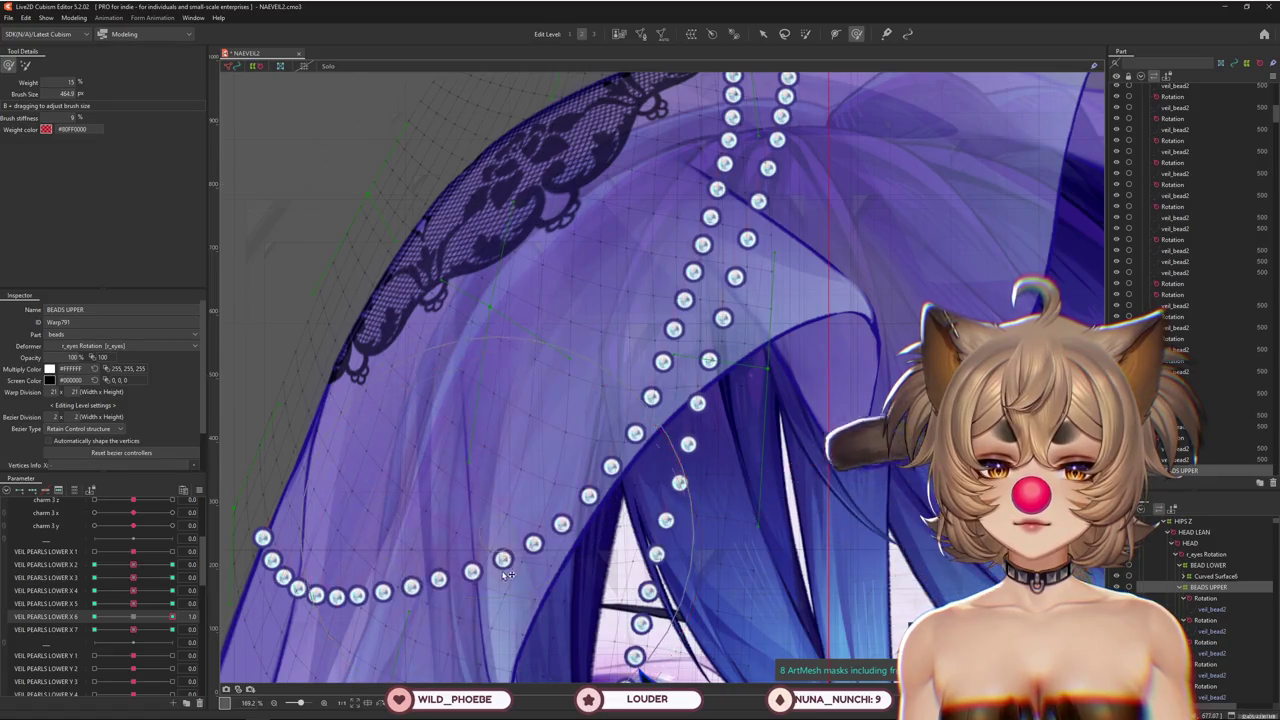
{"action": "left_click_drag", "start_coordinate": [528, 571], "coordinate": [500, 598]}
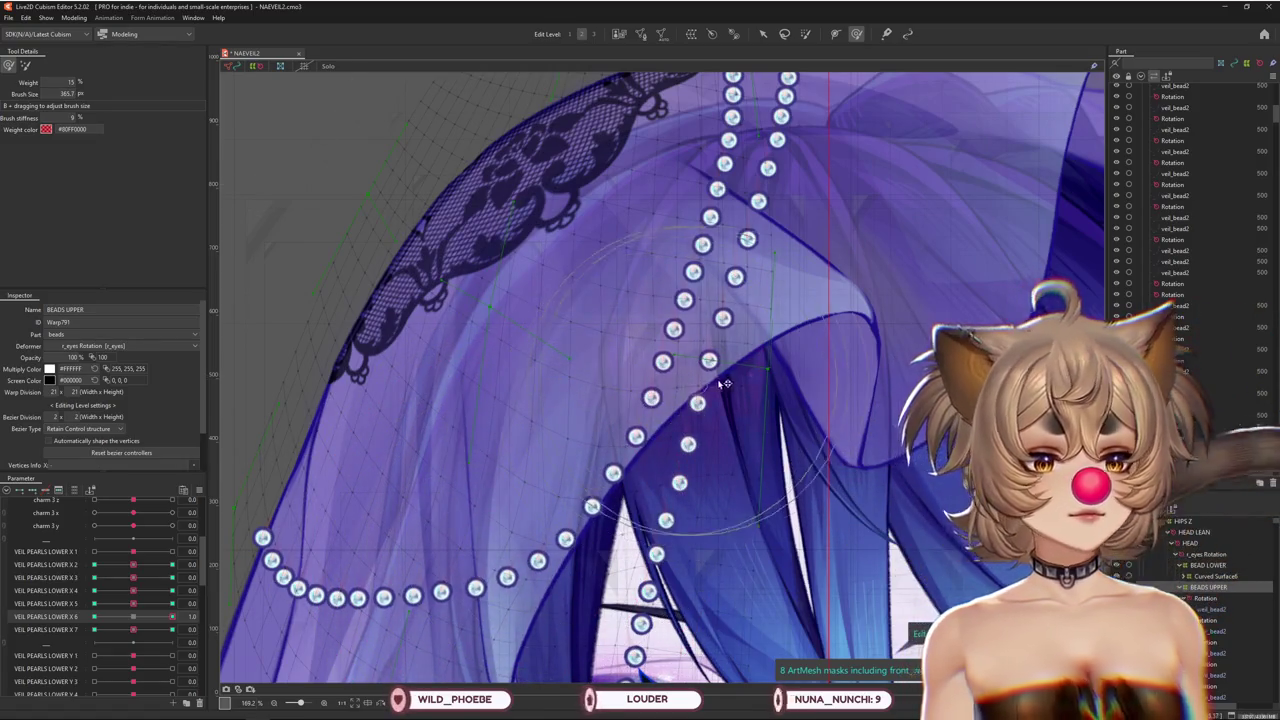
{"action": "left_click_drag", "start_coordinate": [613, 472], "coordinate": [630, 400]}
Nudge the lower strand up-right, then pull the upper strand's beads left at X 6 = -1.0
{"action": "left_click", "coordinate": [134, 617]}
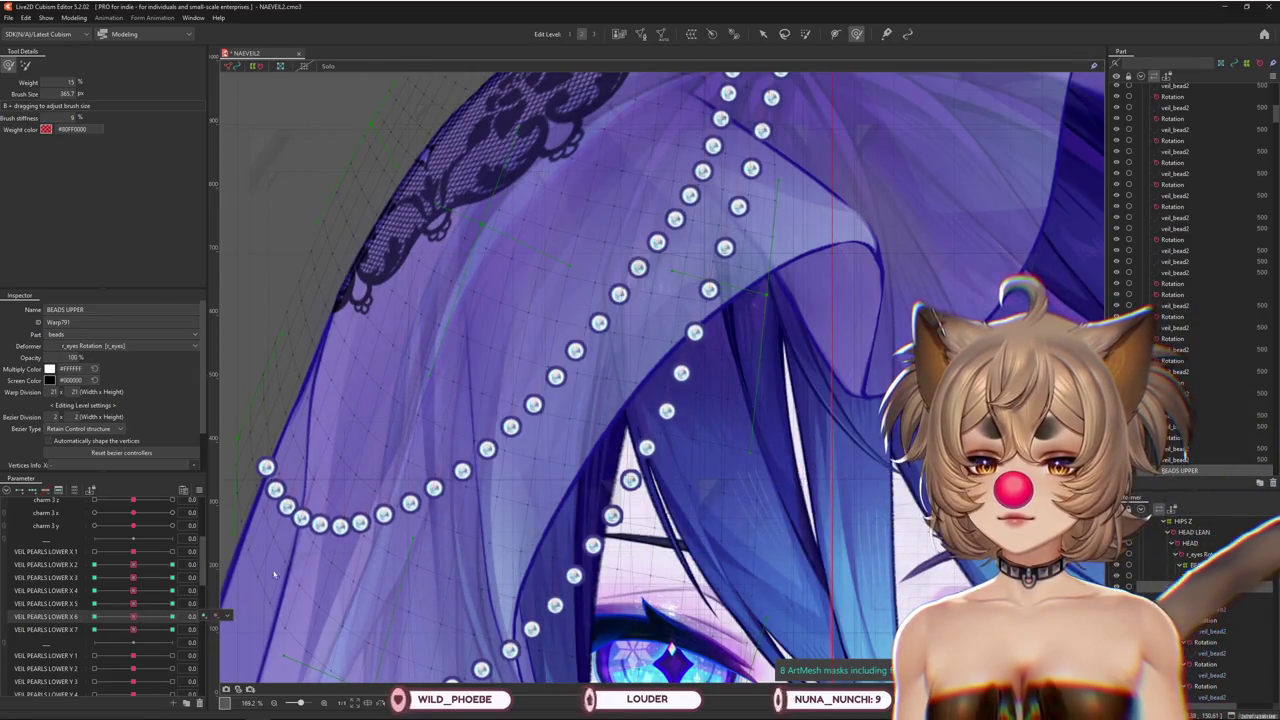
{"action": "scroll", "coordinate": [274, 573], "scroll_direction": "down", "scroll_amount": 3}
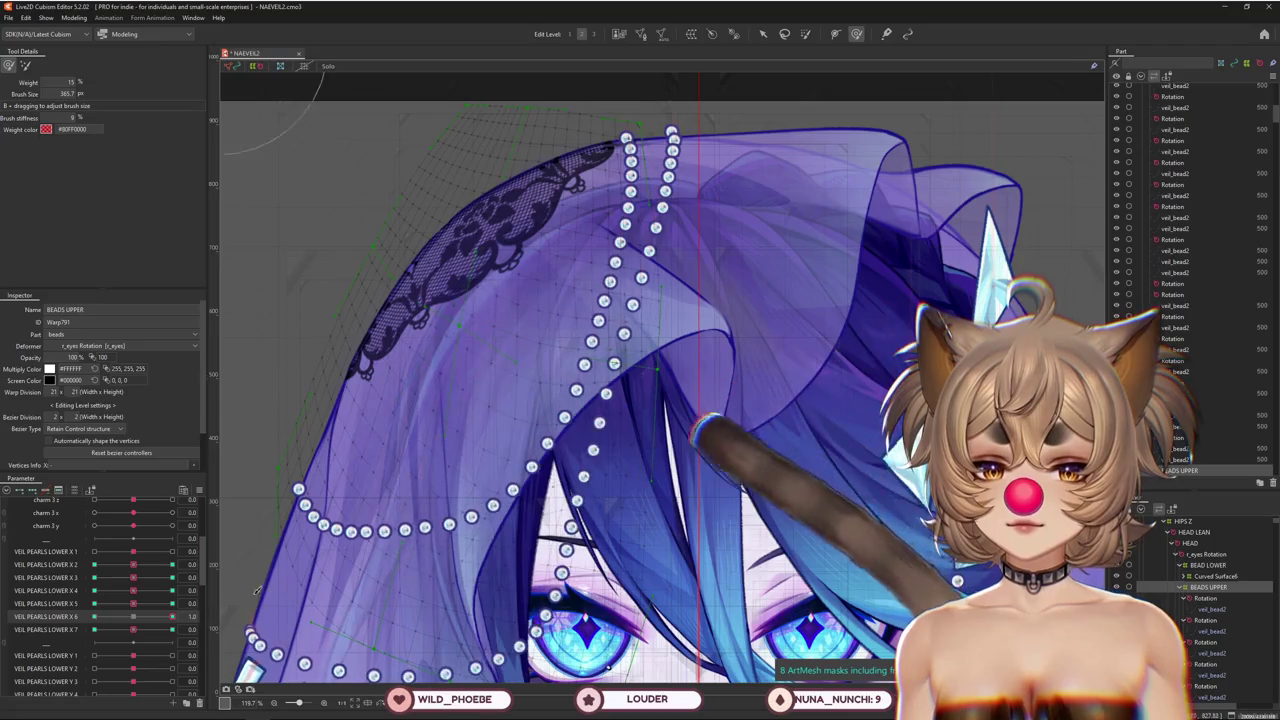
{"action": "left_click_drag", "start_coordinate": [408, 545], "coordinate": [452, 537]}
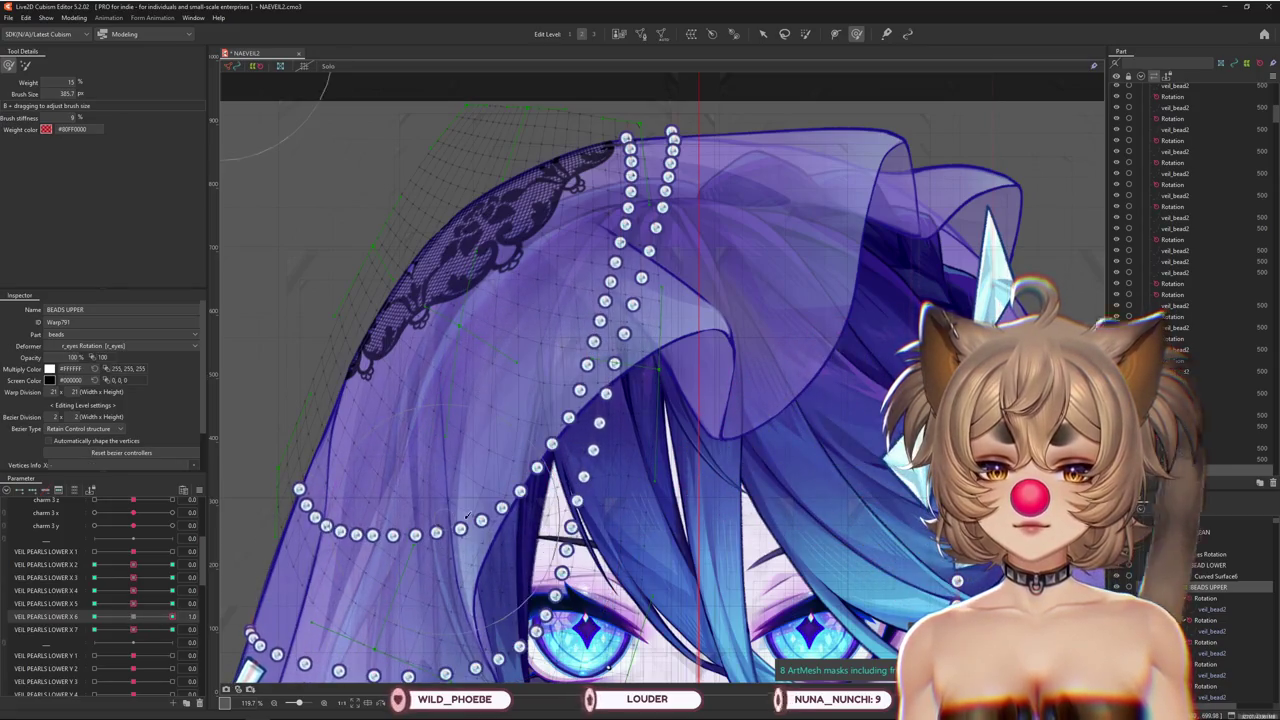
{"action": "left_click_drag", "start_coordinate": [466, 516], "coordinate": [510, 541]}
{"action": "left_click_drag", "start_coordinate": [169, 616], "coordinate": [94, 616]}
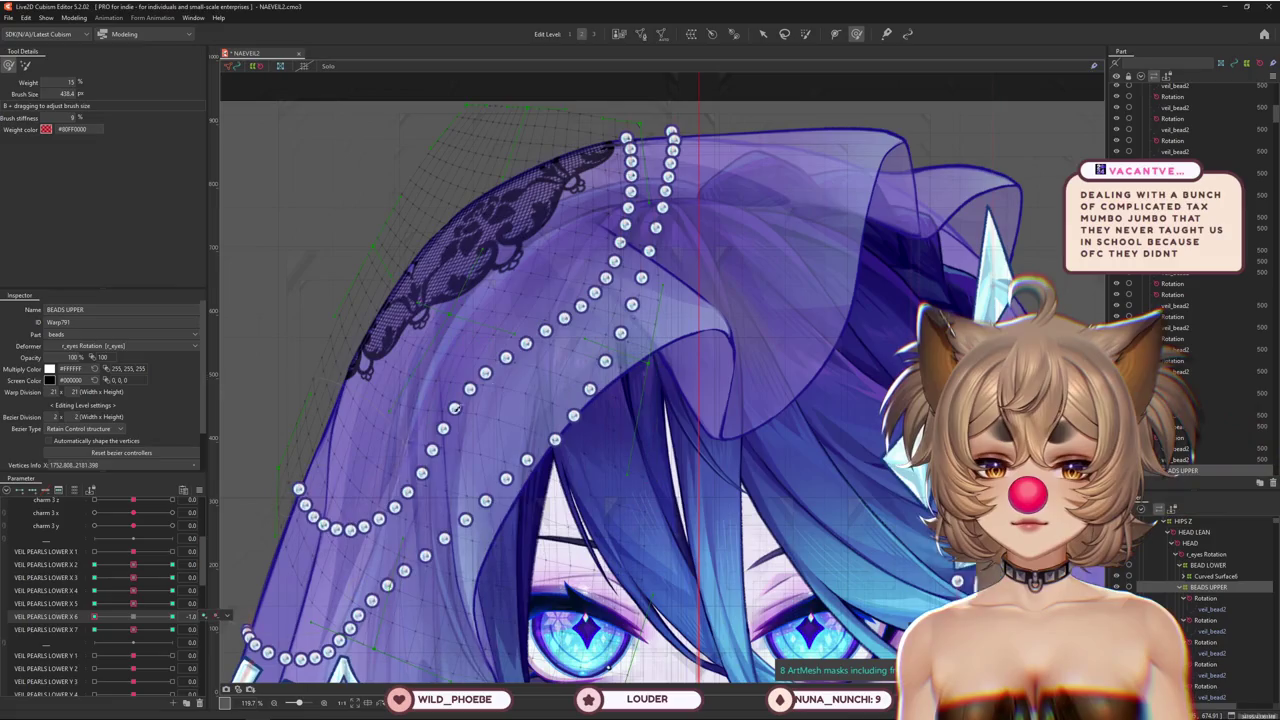
{"action": "mouse_move", "coordinate": [499, 410]}
{"action": "left_mouse_down"}
{"action": "mouse_move", "coordinate": [432, 462]}
{"action": "mouse_move", "coordinate": [541, 399]}
{"action": "left_mouse_up"}
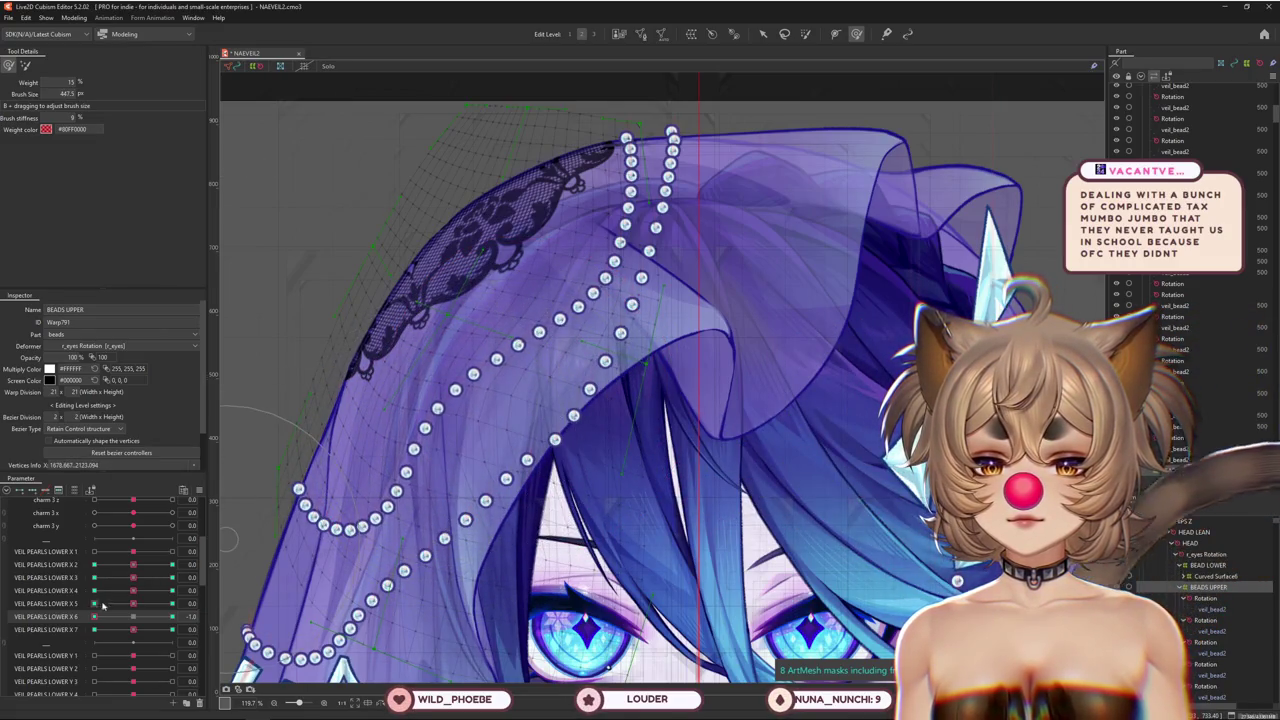
At VEIL PEARLS LOWER X 5 = 1.0, bend the upper bead chain left and down into an arc
{"action": "left_click_drag", "start_coordinate": [133, 603], "coordinate": [172, 603]}
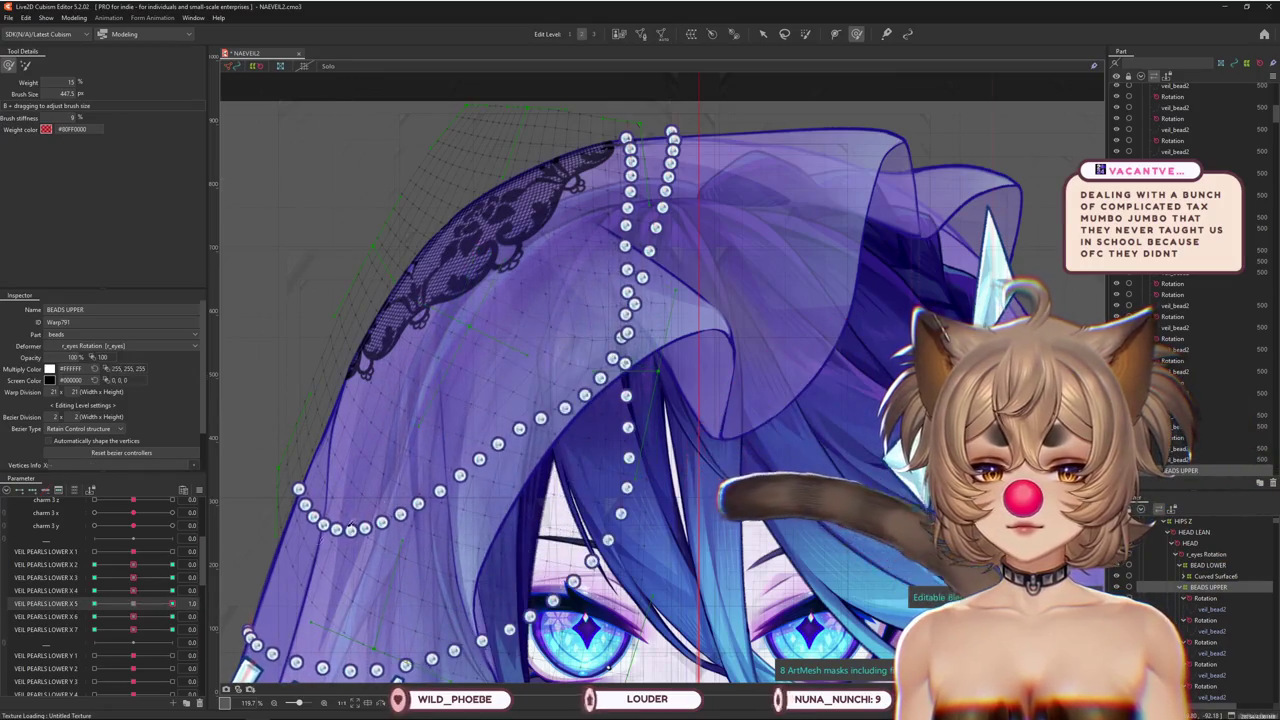
{"action": "left_click_drag", "start_coordinate": [536, 464], "coordinate": [548, 457]}
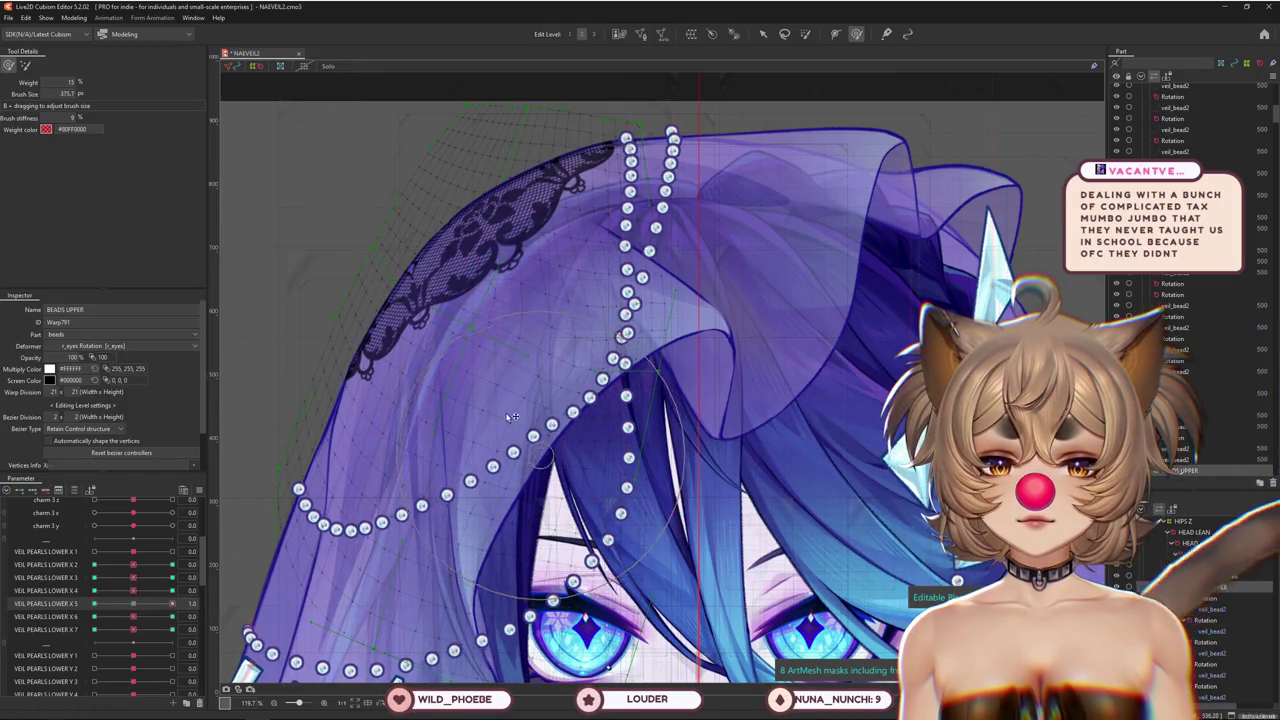
{"action": "left_click_drag", "start_coordinate": [420, 500], "coordinate": [447, 482]}
{"action": "left_click_drag", "start_coordinate": [574, 447], "coordinate": [450, 445]}
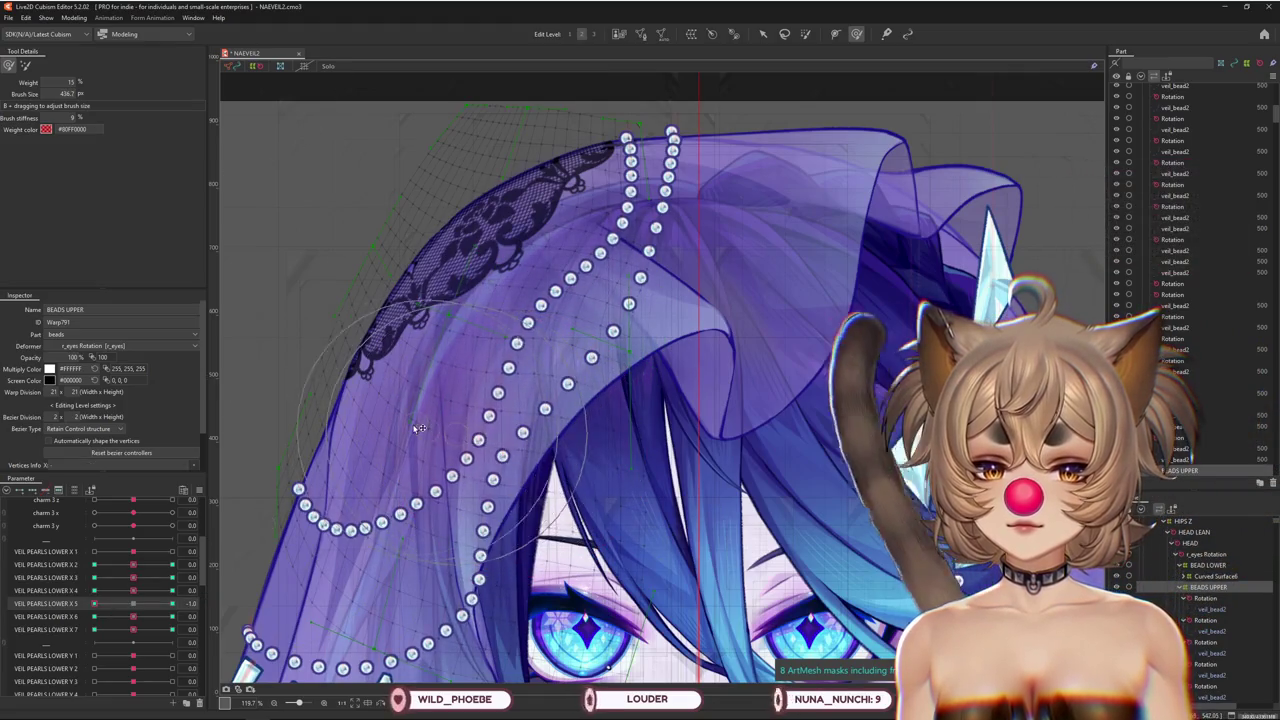
{"action": "mouse_move", "coordinate": [109, 606]}
{"action": "left_mouse_down"}
{"action": "mouse_move", "coordinate": [172, 616]}
{"action": "mouse_move", "coordinate": [133, 616]}
{"action": "mouse_move", "coordinate": [173, 630]}
{"action": "left_mouse_up"}
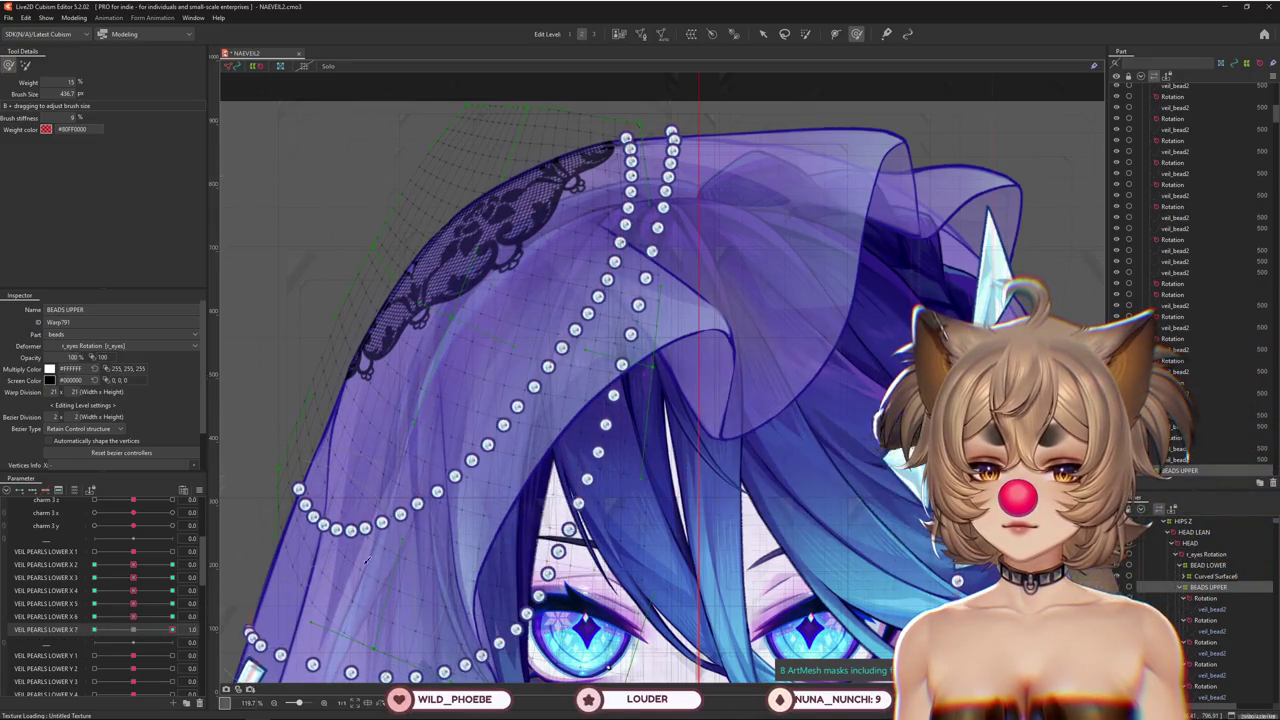
Push nearby beads up-right and toggle X 7 between 1.0 and -1.0, undoing a stray edit
{"action": "mouse_move", "coordinate": [443, 517]}
{"action": "left_mouse_down"}
{"action": "mouse_move", "coordinate": [495, 490]}
{"action": "mouse_move", "coordinate": [487, 443]}
{"action": "mouse_move", "coordinate": [554, 421]}
{"action": "left_mouse_up"}
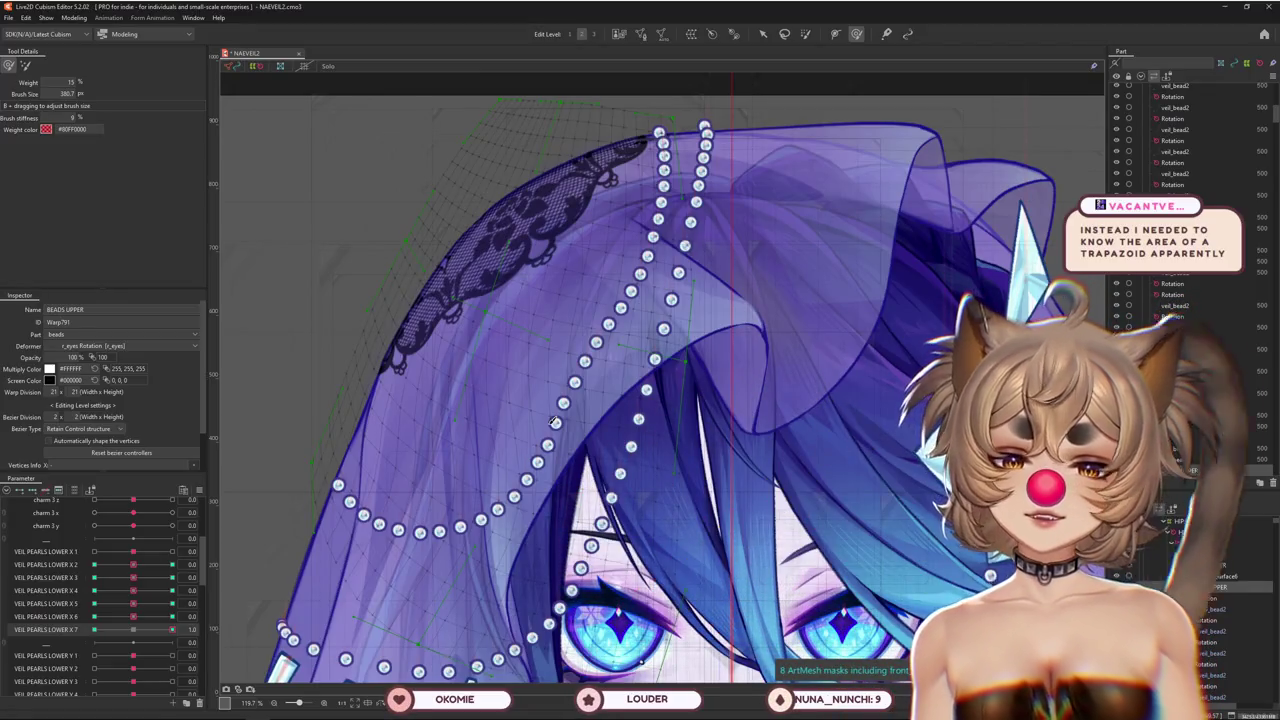
{"action": "left_click", "coordinate": [71, 632]}
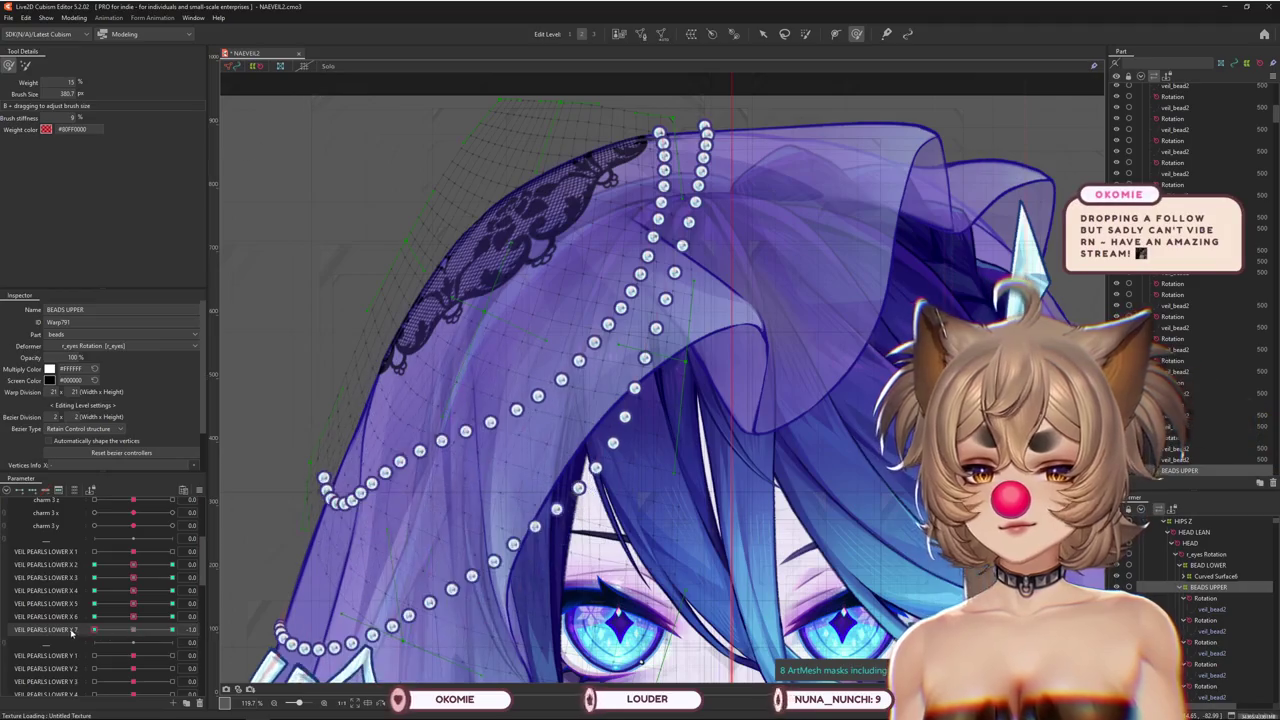
{"action": "left_click_drag", "start_coordinate": [449, 573], "coordinate": [613, 462]}
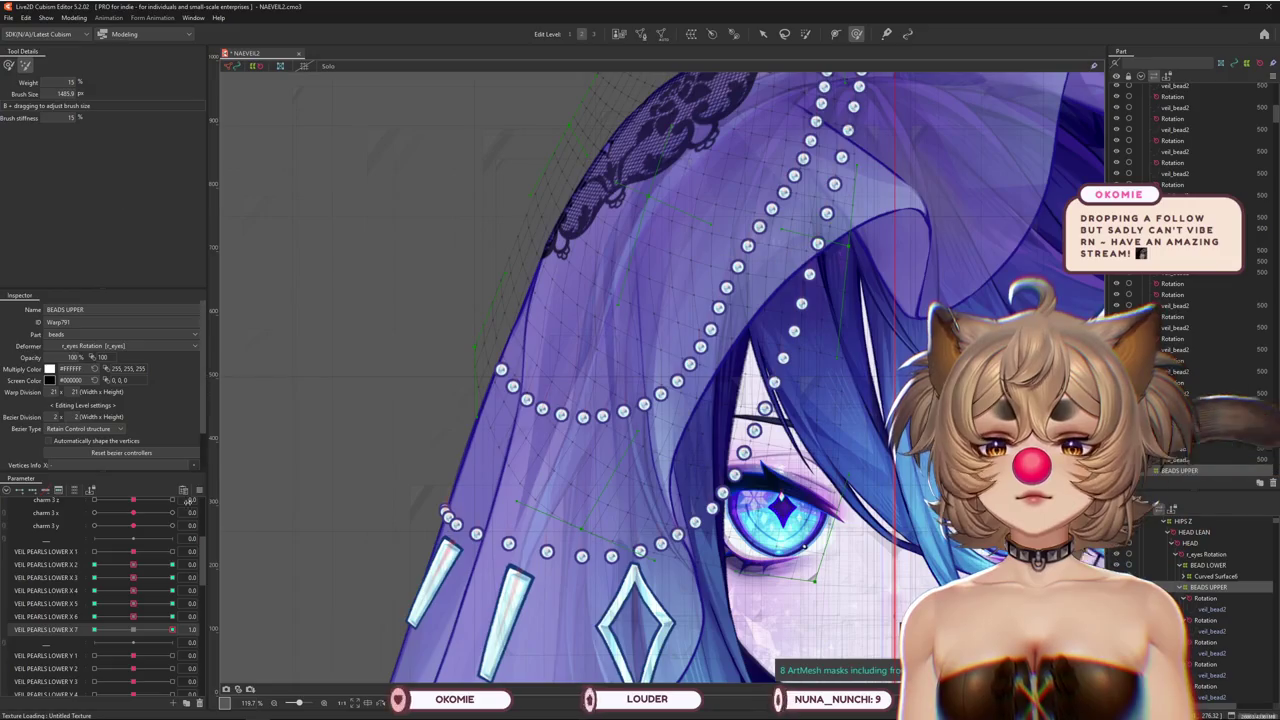
{"action": "left_click_drag", "start_coordinate": [132, 629], "coordinate": [172, 629]}
{"action": "left_click_drag", "start_coordinate": [619, 430], "coordinate": [587, 516]}
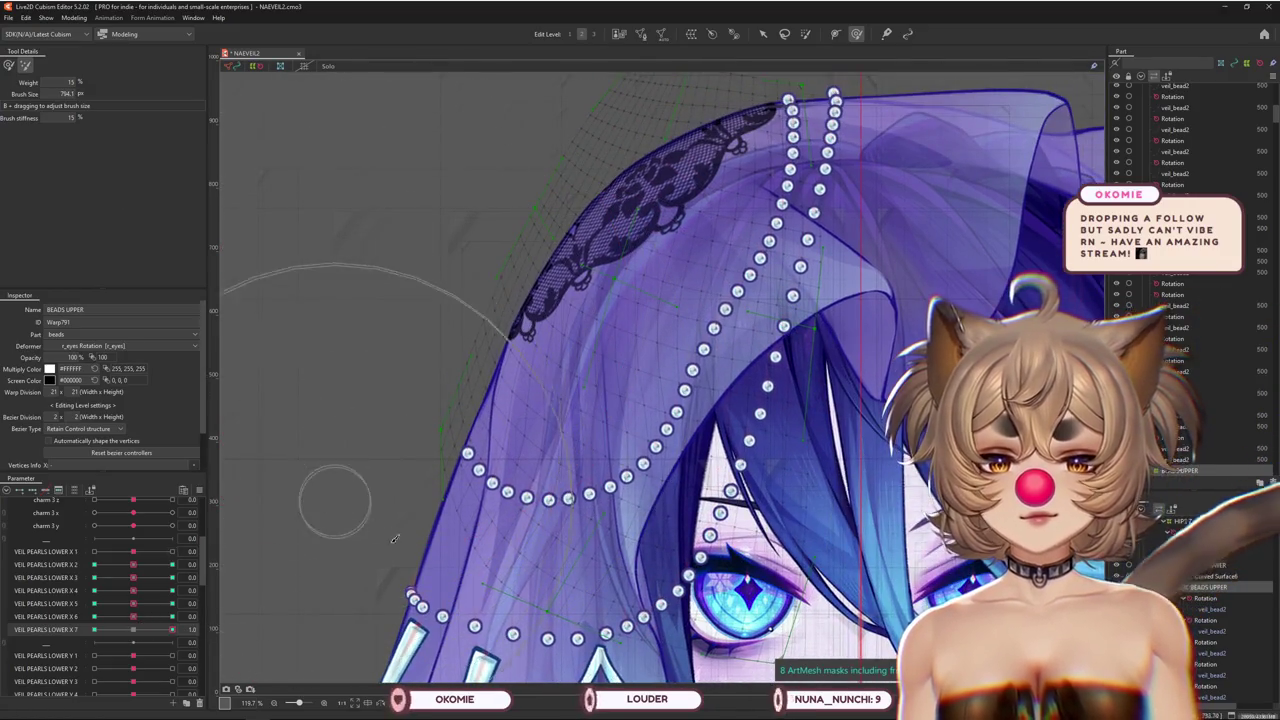
{"action": "left_click_drag", "start_coordinate": [500, 540], "coordinate": [484, 524]}
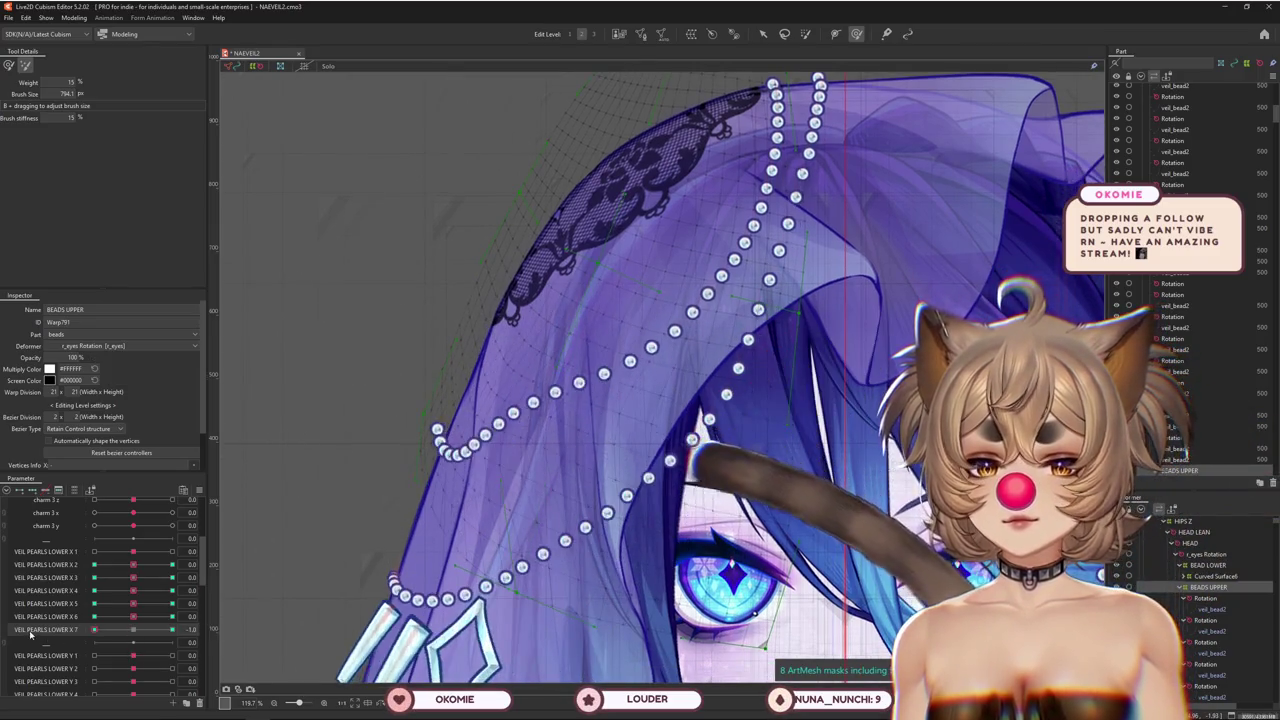
{"action": "left_click_drag", "start_coordinate": [172, 629], "coordinate": [61, 637]}
{"action": "key", "text": "ctrl+z"}
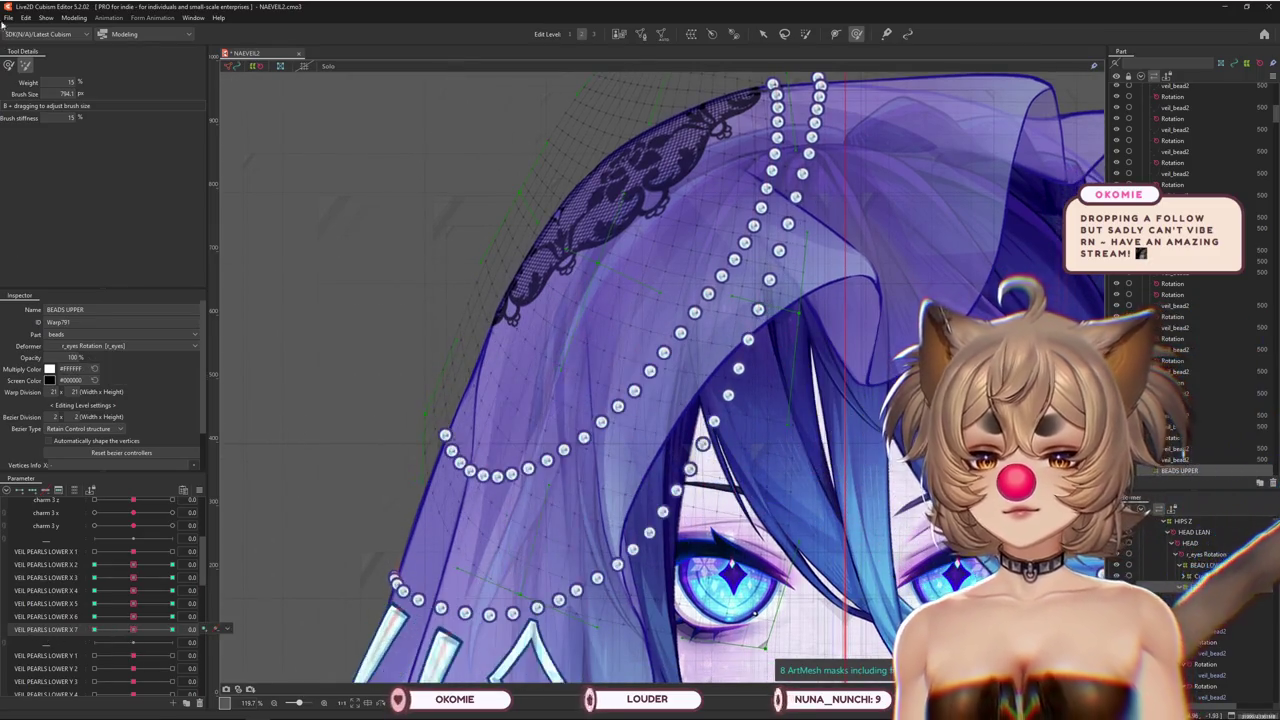
Enlarge the deformation brush and compare the strand at X 7's 1.0 and -1.0 keys
{"action": "left_click_drag", "start_coordinate": [272, 253], "coordinate": [18, 158]}
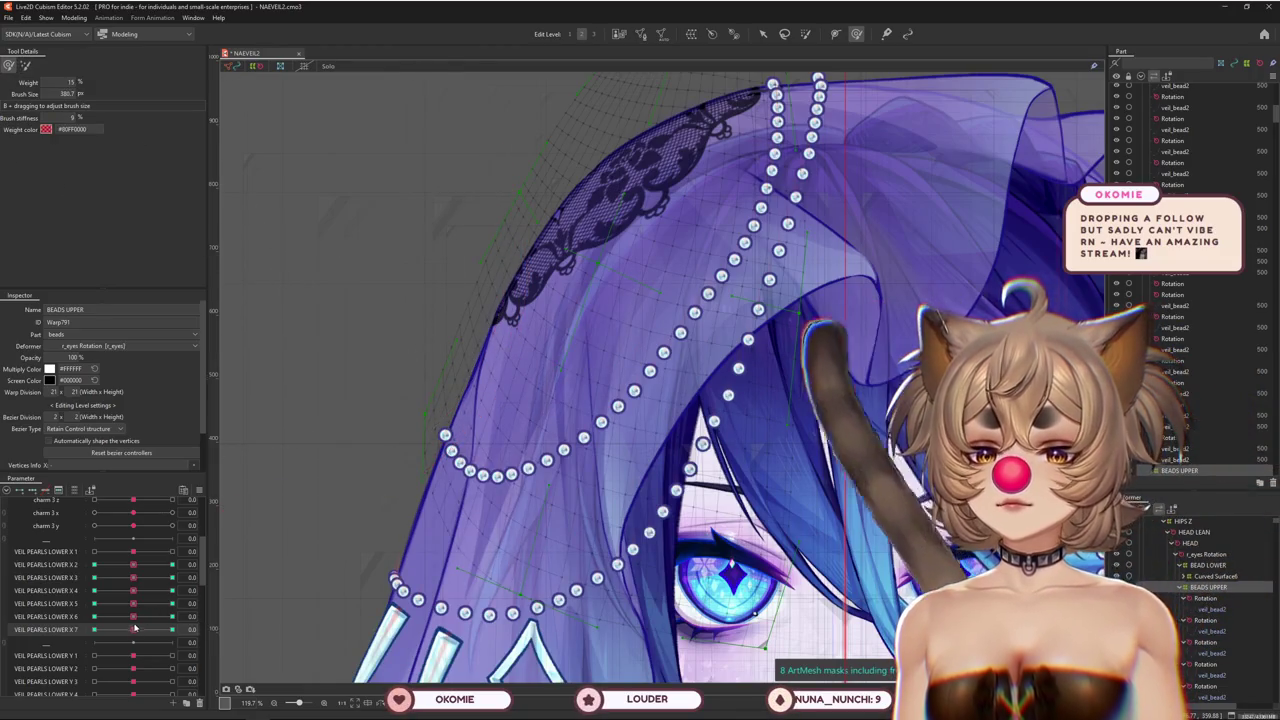
{"action": "left_click_drag", "start_coordinate": [134, 629], "coordinate": [172, 629]}
{"action": "left_click_drag", "start_coordinate": [660, 395], "coordinate": [647, 447]}
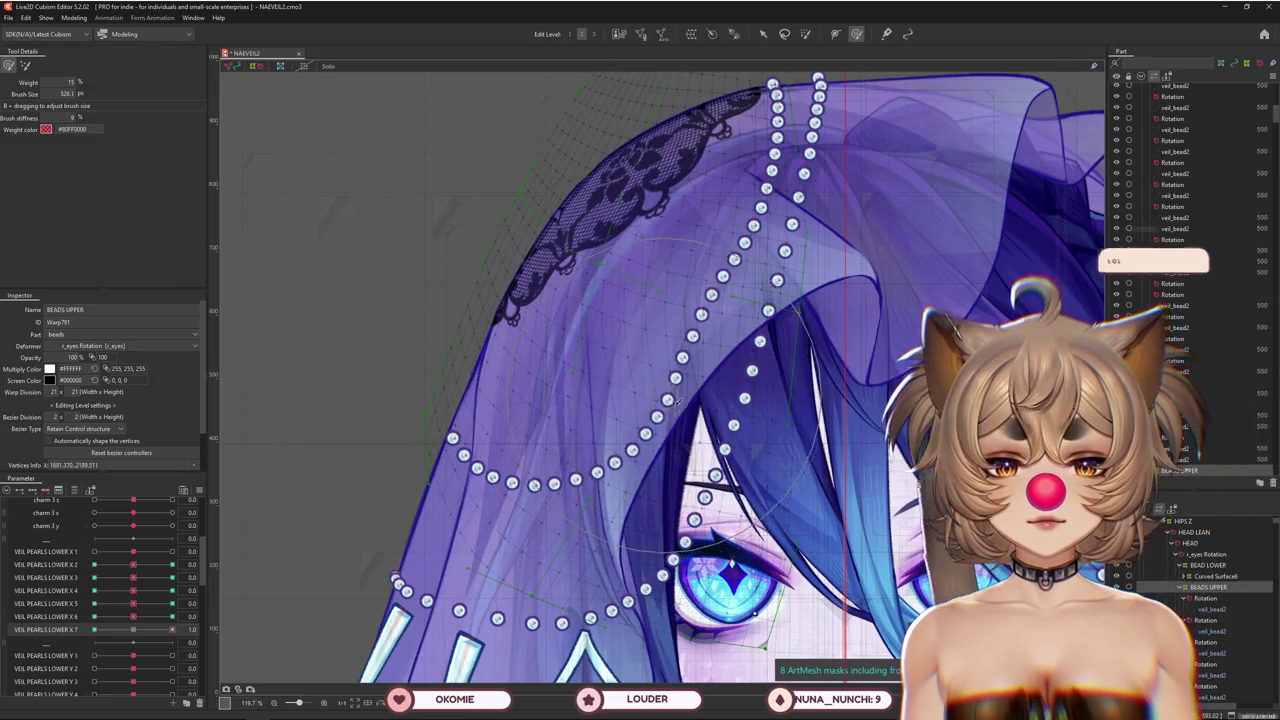
{"action": "left_click_drag", "start_coordinate": [172, 629], "coordinate": [94, 629]}
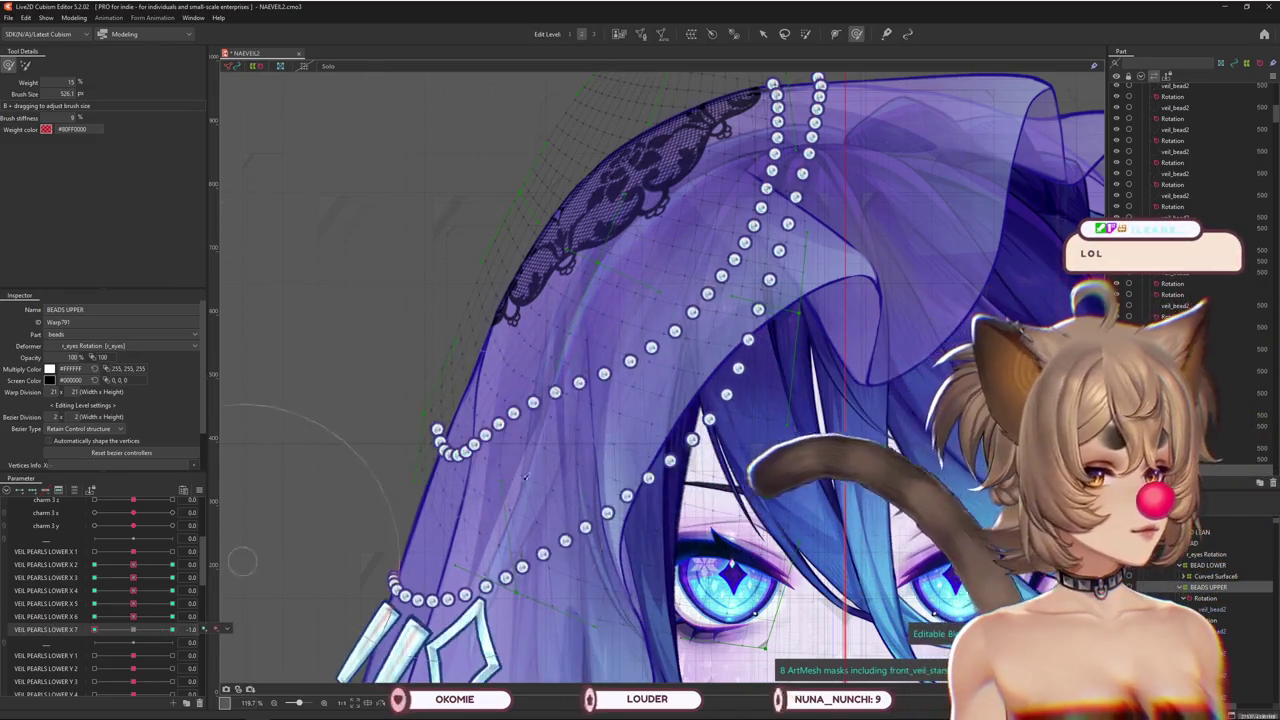
{"action": "scroll", "coordinate": [524, 477], "scroll_direction": "up", "scroll_amount": 1}
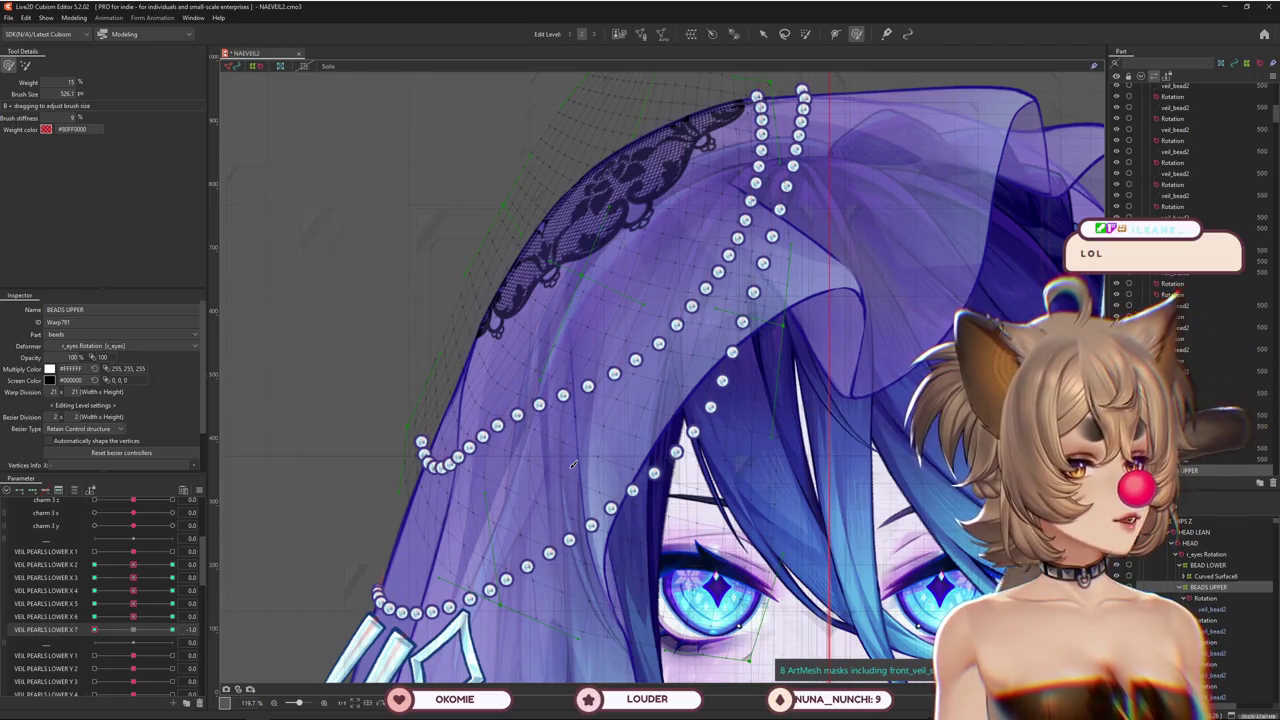
{"action": "left_click_drag", "start_coordinate": [94, 629], "coordinate": [189, 616]}
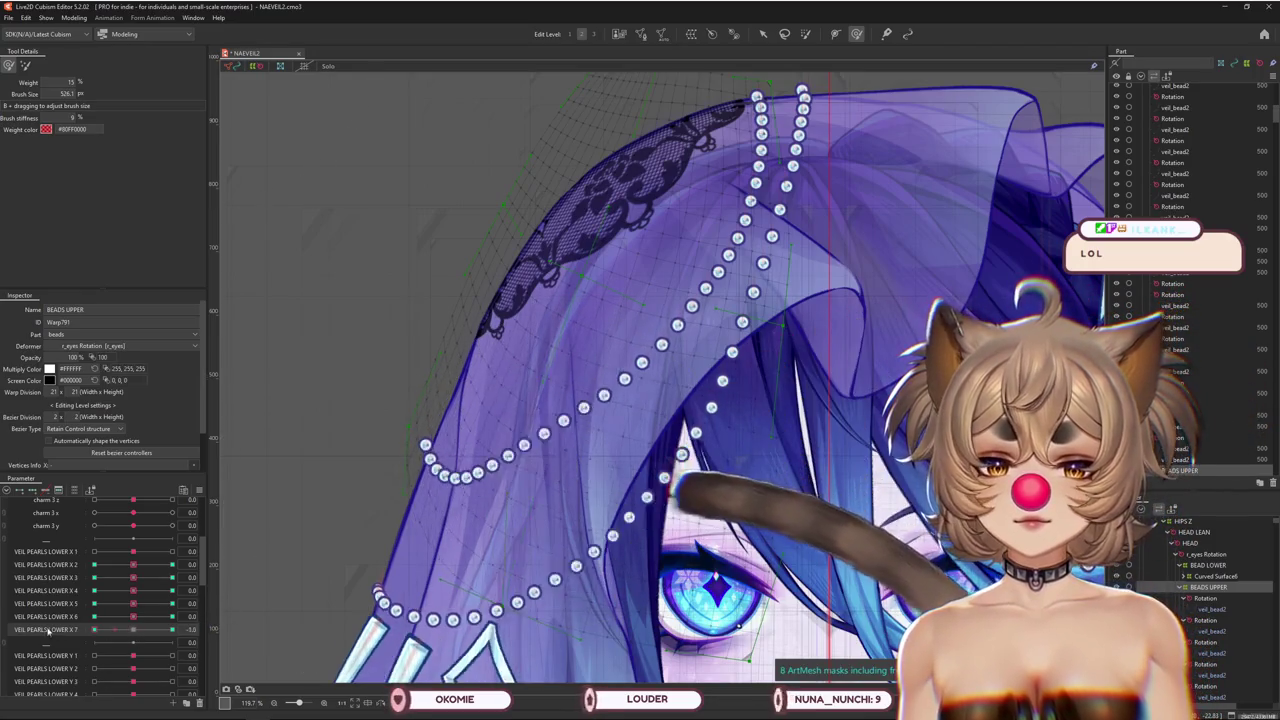
Switch to mesh deforming and straighten the upper bead chain up and to the left
{"action": "left_click", "coordinate": [25, 65]}
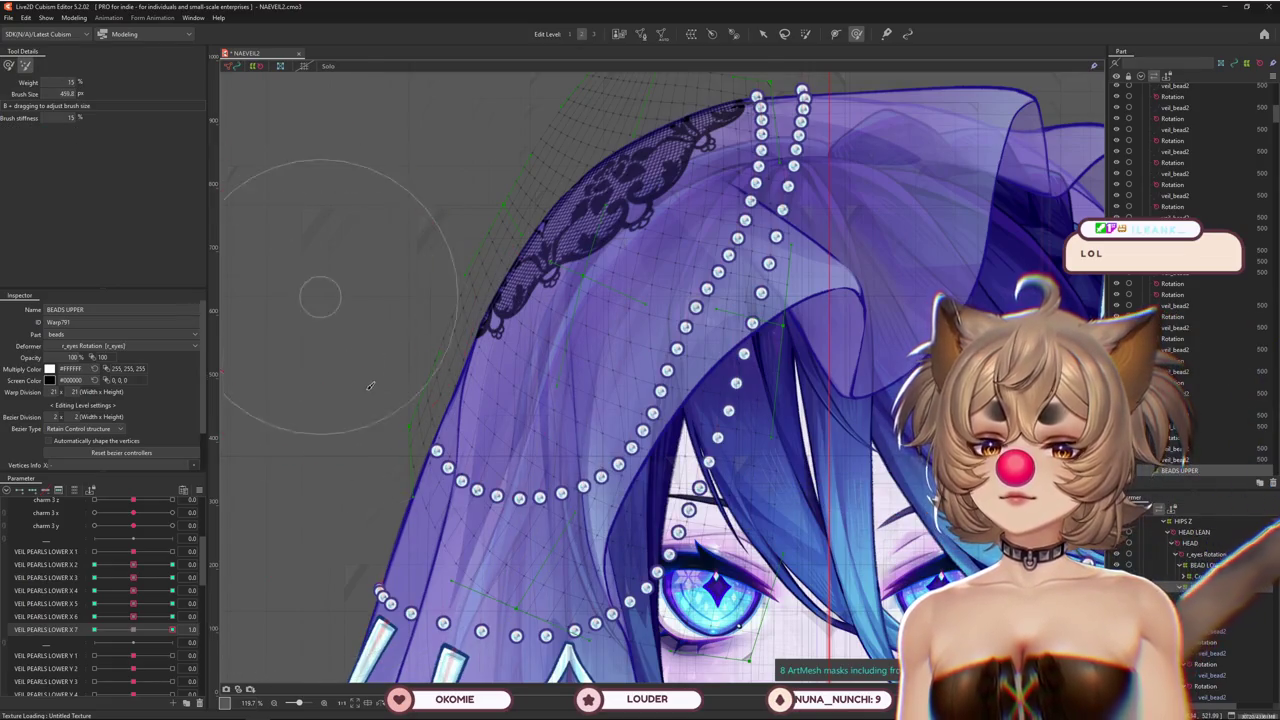
{"action": "left_click_drag", "start_coordinate": [660, 500], "coordinate": [512, 112]}
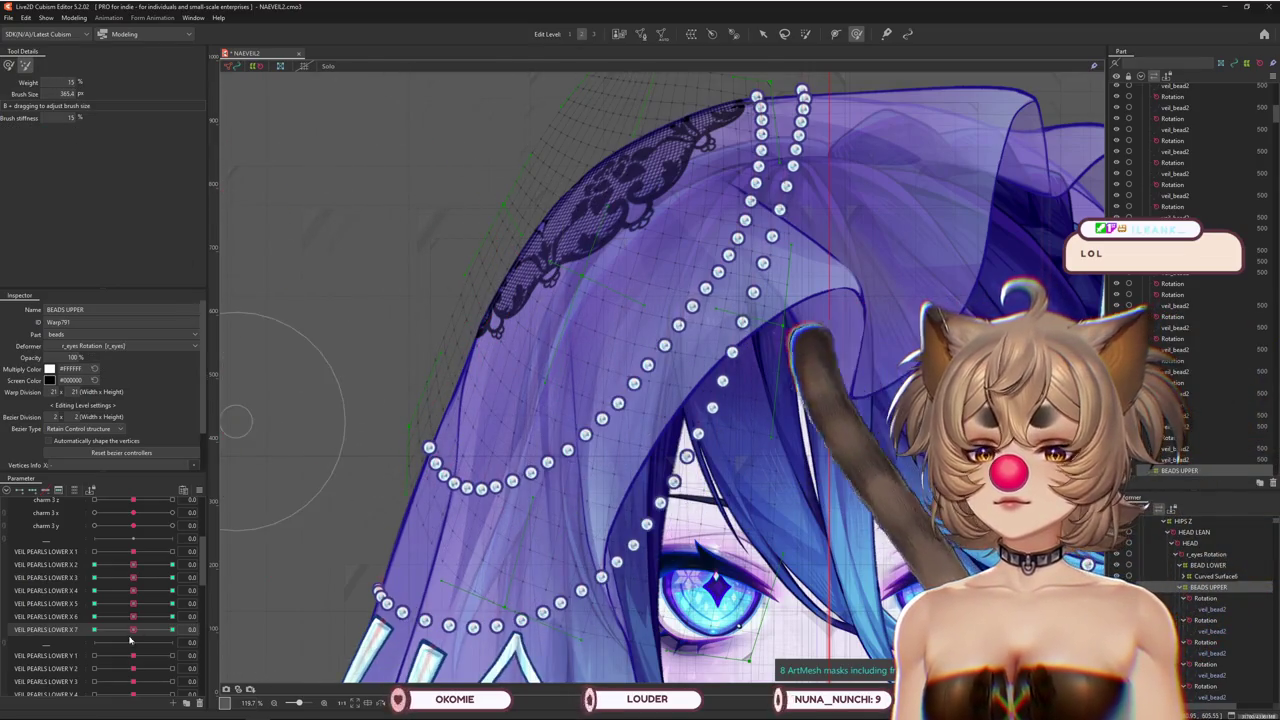
{"action": "left_click_drag", "start_coordinate": [560, 520], "coordinate": [545, 565]}
{"action": "left_click_drag", "start_coordinate": [412, 456], "coordinate": [391, 408]}
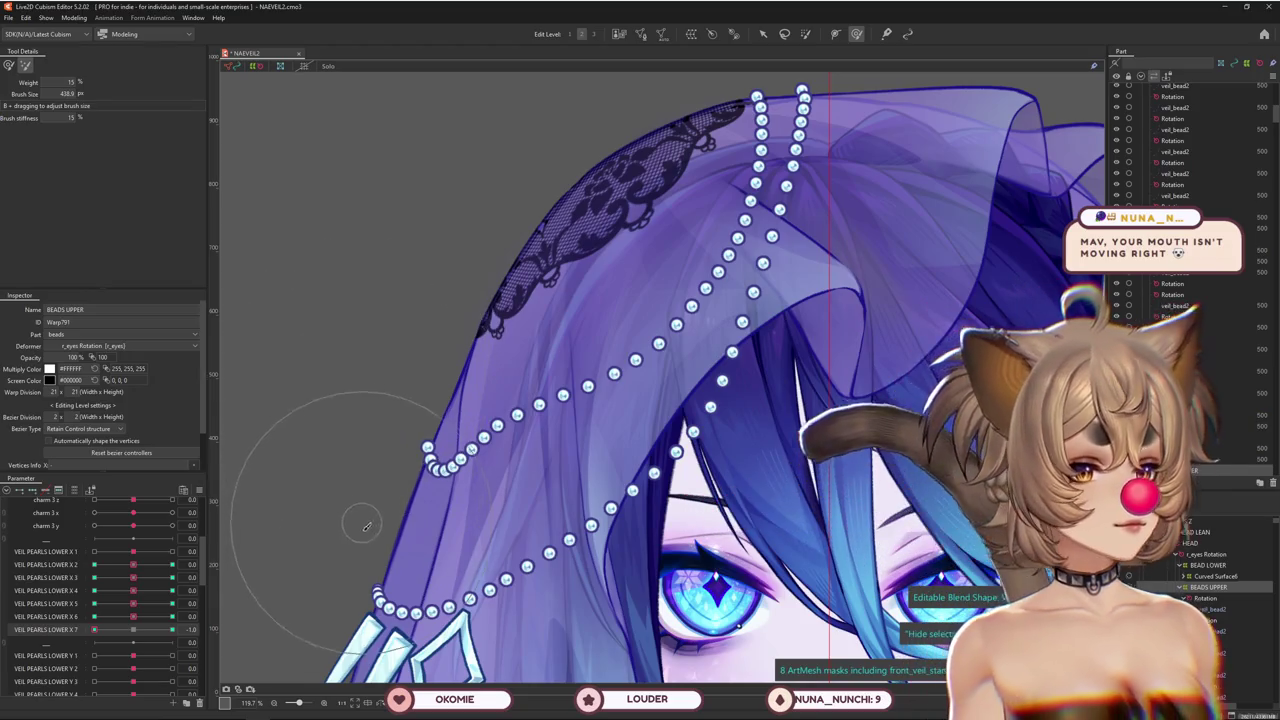
{"action": "left_click_drag", "start_coordinate": [366, 527], "coordinate": [428, 524]}
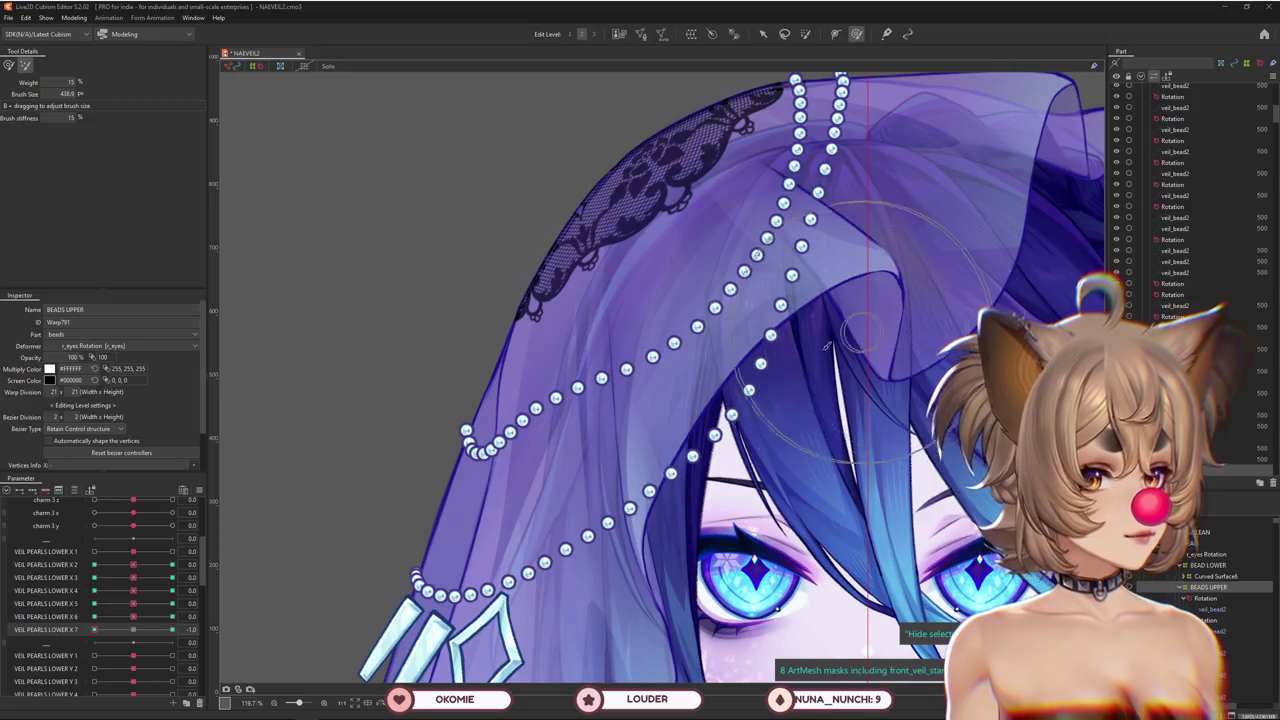
{"action": "scroll", "coordinate": [828, 345], "scroll_direction": "down", "scroll_amount": 2}
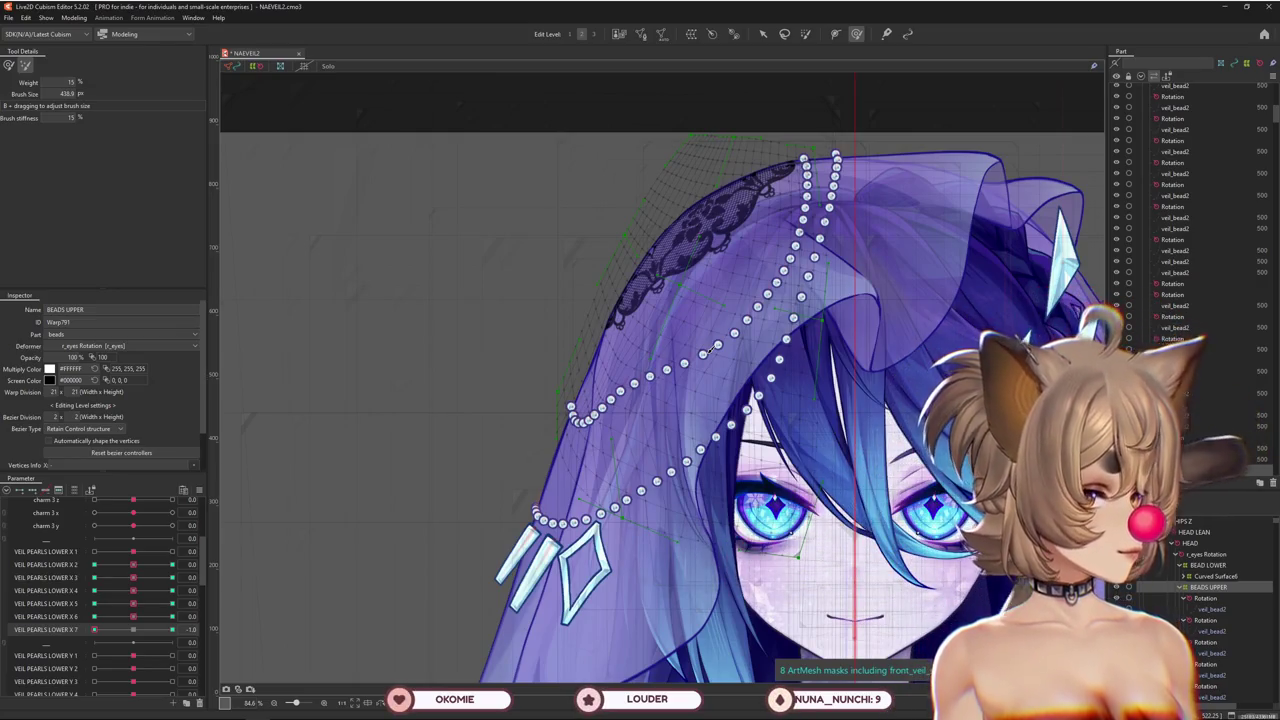
Pan to the veil and size the warp brush over the strand, previewing between X 7 keys
{"action": "mouse_move", "coordinate": [93, 626]}
{"action": "left_mouse_down"}
{"action": "mouse_move", "coordinate": [196, 629]}
{"action": "mouse_move", "coordinate": [93, 629]}
{"action": "left_mouse_up"}
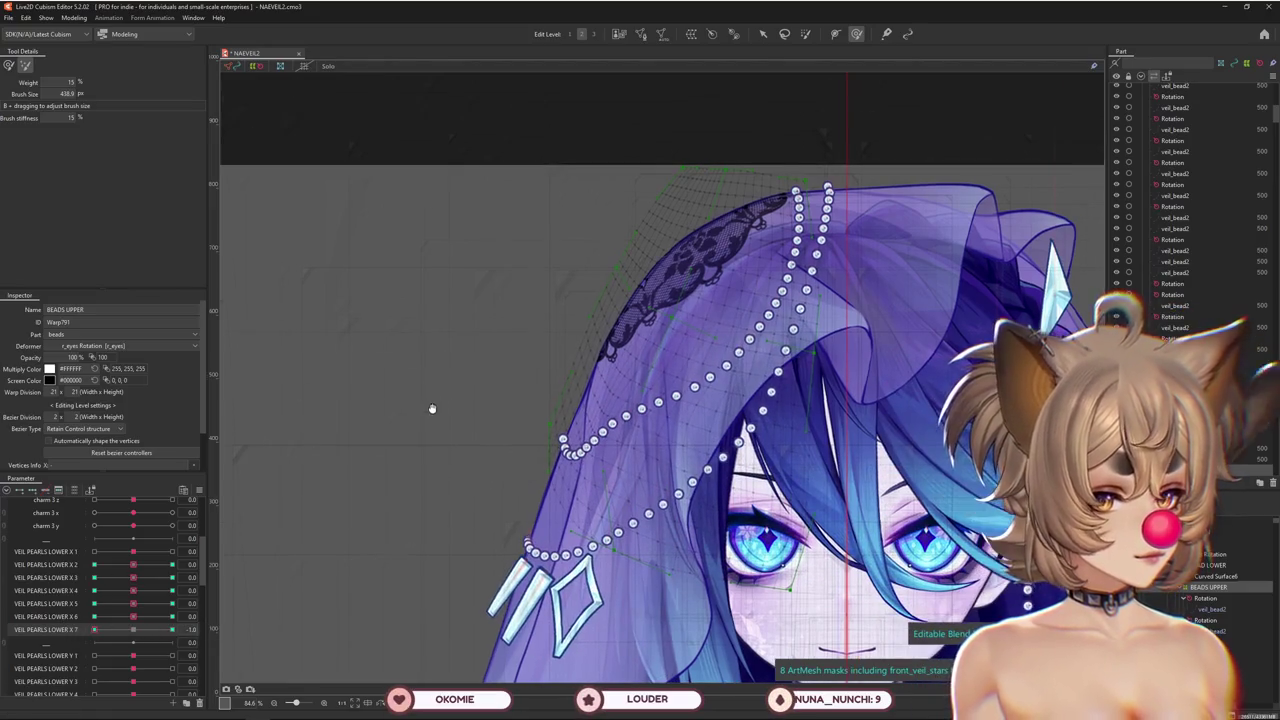
{"action": "scroll", "coordinate": [478, 365], "scroll_direction": "up", "scroll_amount": 1}
{"action": "left_click_drag", "start_coordinate": [486, 429], "coordinate": [251, 286]}
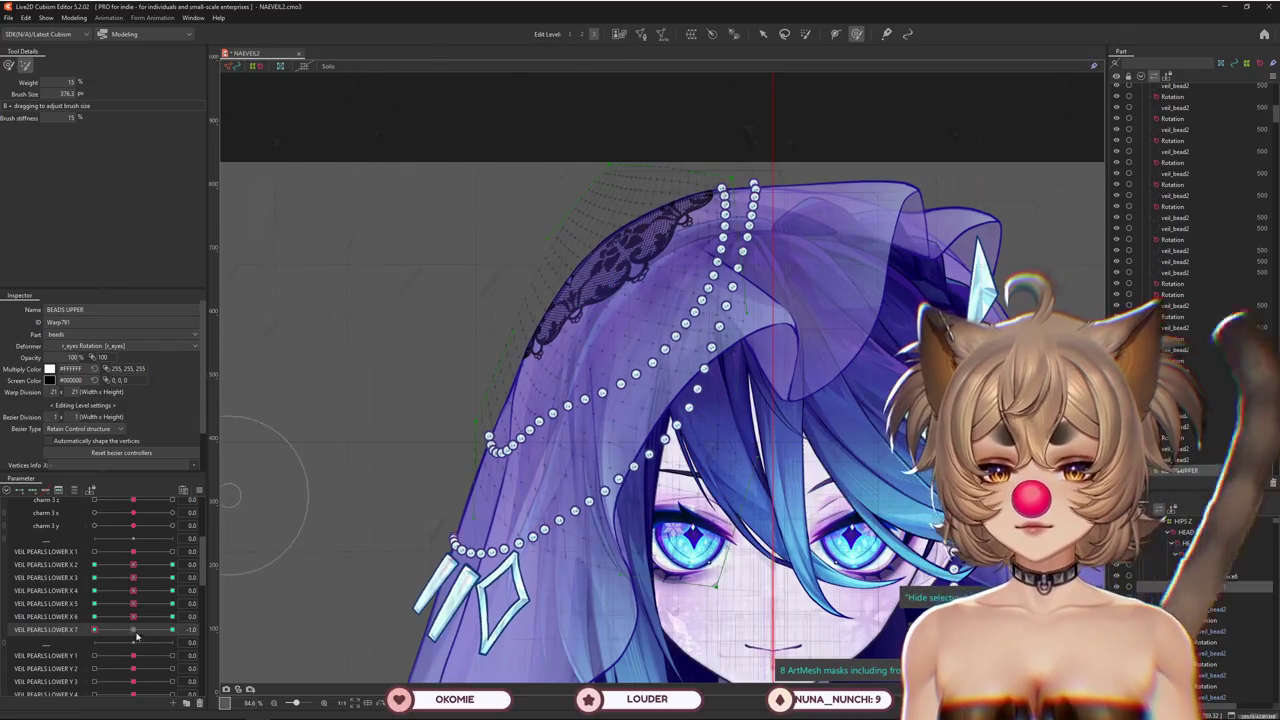
{"action": "mouse_move", "coordinate": [468, 264]}
{"action": "left_mouse_down"}
{"action": "mouse_move", "coordinate": [483, 311]}
{"action": "mouse_move", "coordinate": [517, 277]}
{"action": "left_mouse_up"}
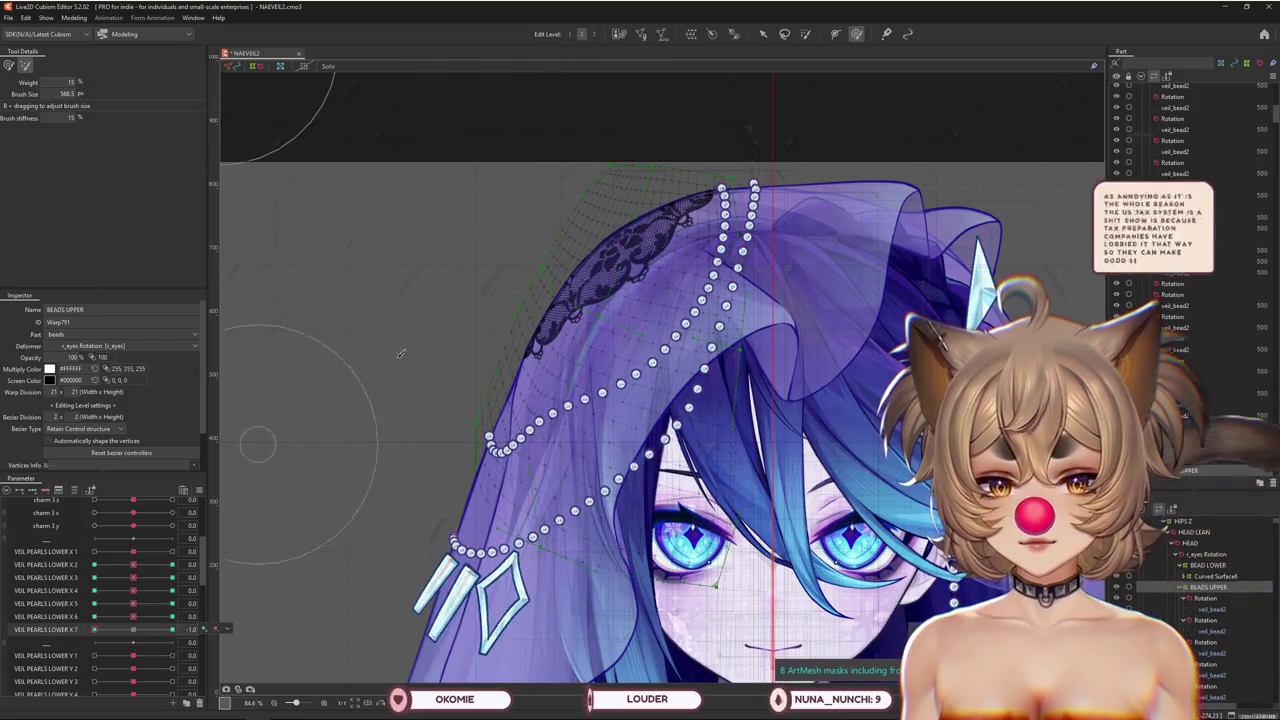
{"action": "left_click_drag", "start_coordinate": [400, 353], "coordinate": [437, 320]}
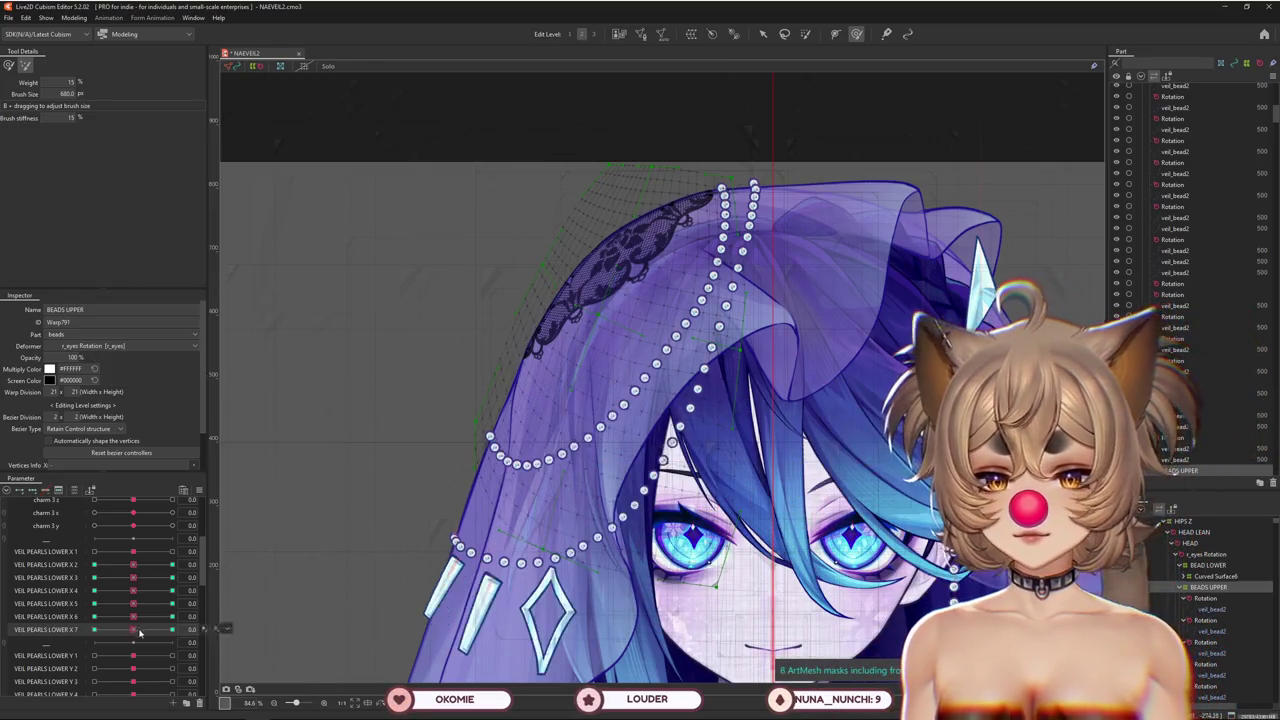
{"action": "scroll", "coordinate": [336, 482], "scroll_direction": "up", "scroll_amount": 1}
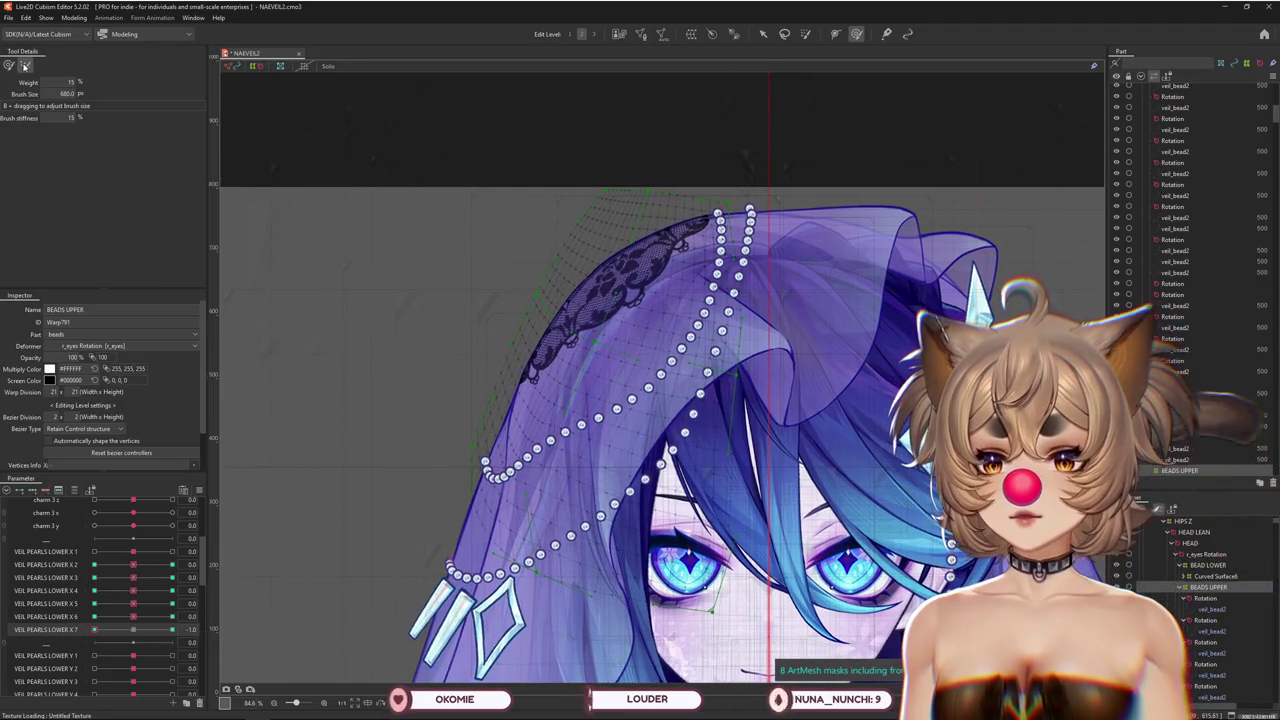
{"action": "left_click_drag", "start_coordinate": [358, 311], "coordinate": [334, 454]}
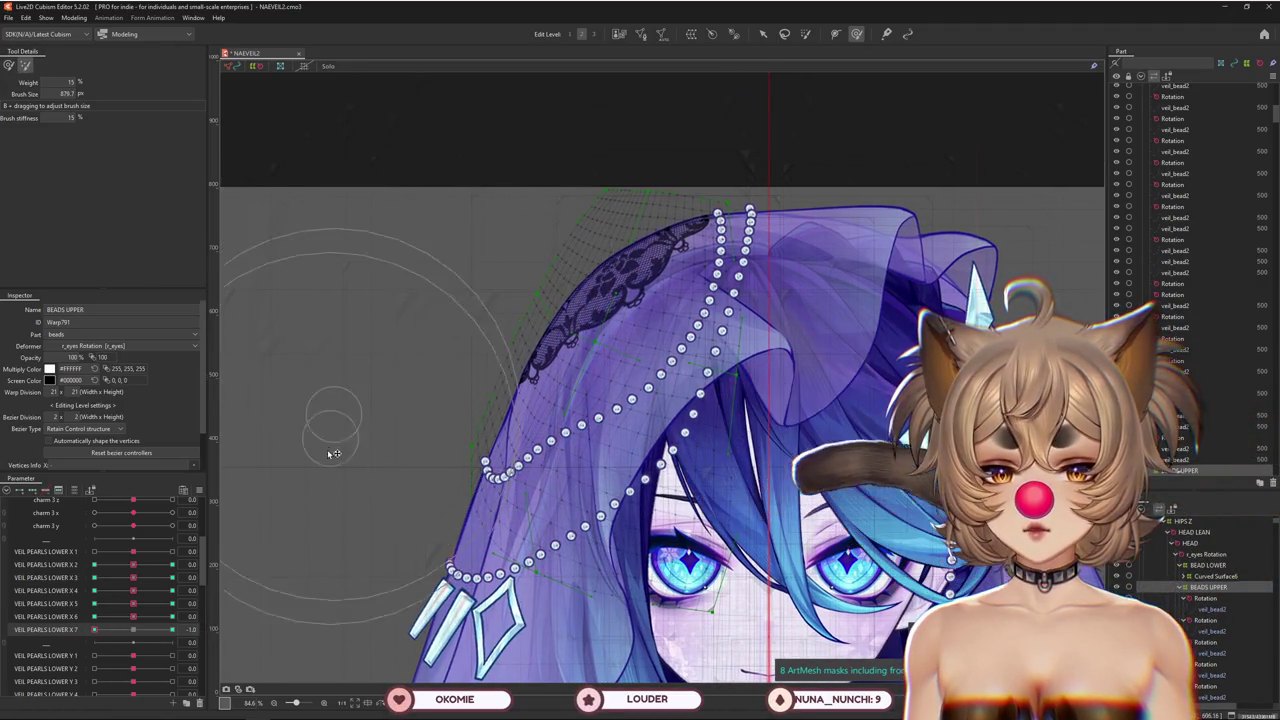
{"action": "left_click_drag", "start_coordinate": [420, 277], "coordinate": [466, 354]}
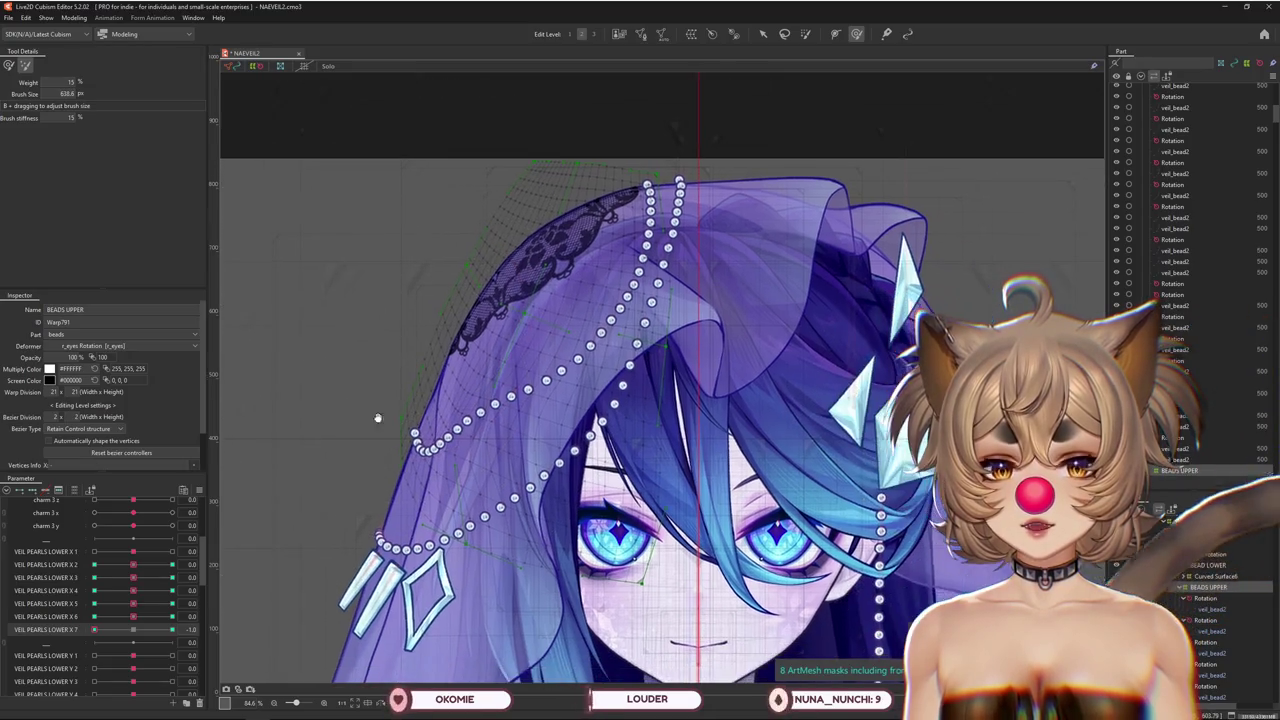
{"action": "mouse_move", "coordinate": [113, 629]}
{"action": "left_mouse_down"}
{"action": "mouse_move", "coordinate": [131, 629]}
{"action": "mouse_move", "coordinate": [72, 627]}
{"action": "left_mouse_up"}
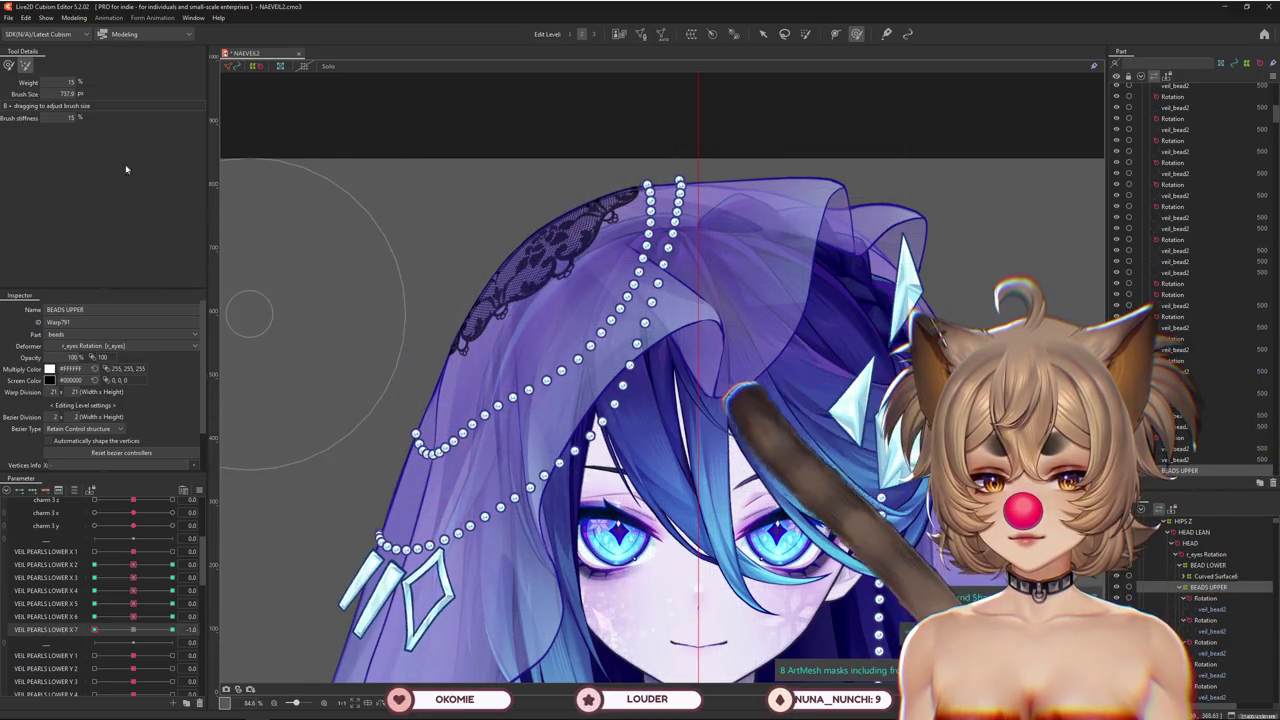
Resize the warp brush repeatedly while warping the pearl strands across the veil
{"action": "left_click_drag", "start_coordinate": [231, 584], "coordinate": [408, 407]}
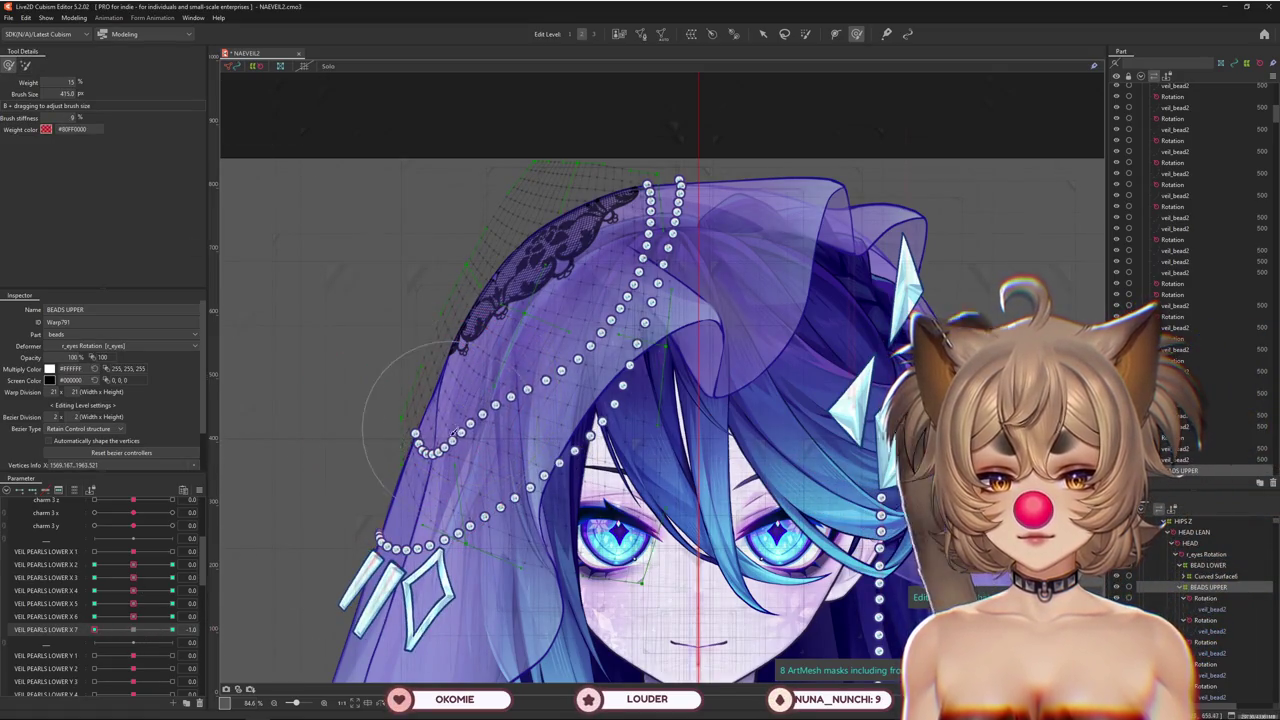
{"action": "scroll", "coordinate": [499, 447], "scroll_direction": "up", "scroll_amount": 1}
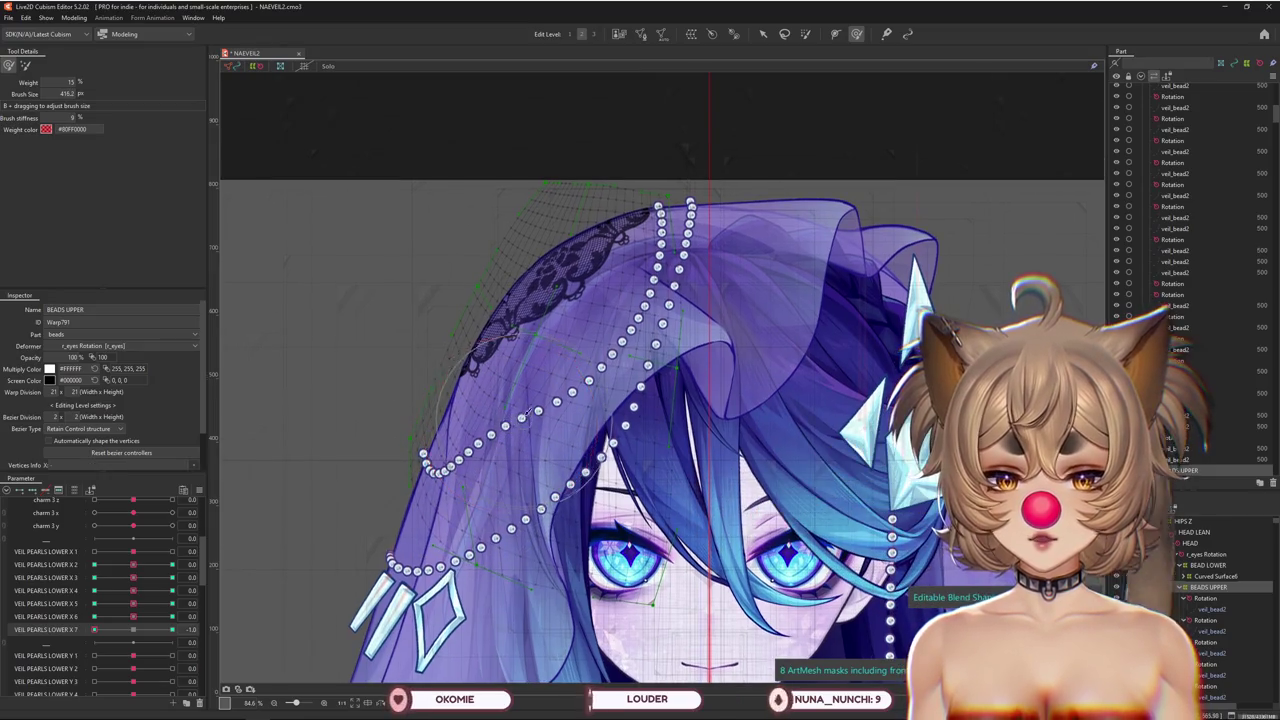
{"action": "left_click_drag", "start_coordinate": [521, 417], "coordinate": [519, 364]}
{"action": "scroll", "coordinate": [395, 418], "scroll_direction": "up", "scroll_amount": 1}
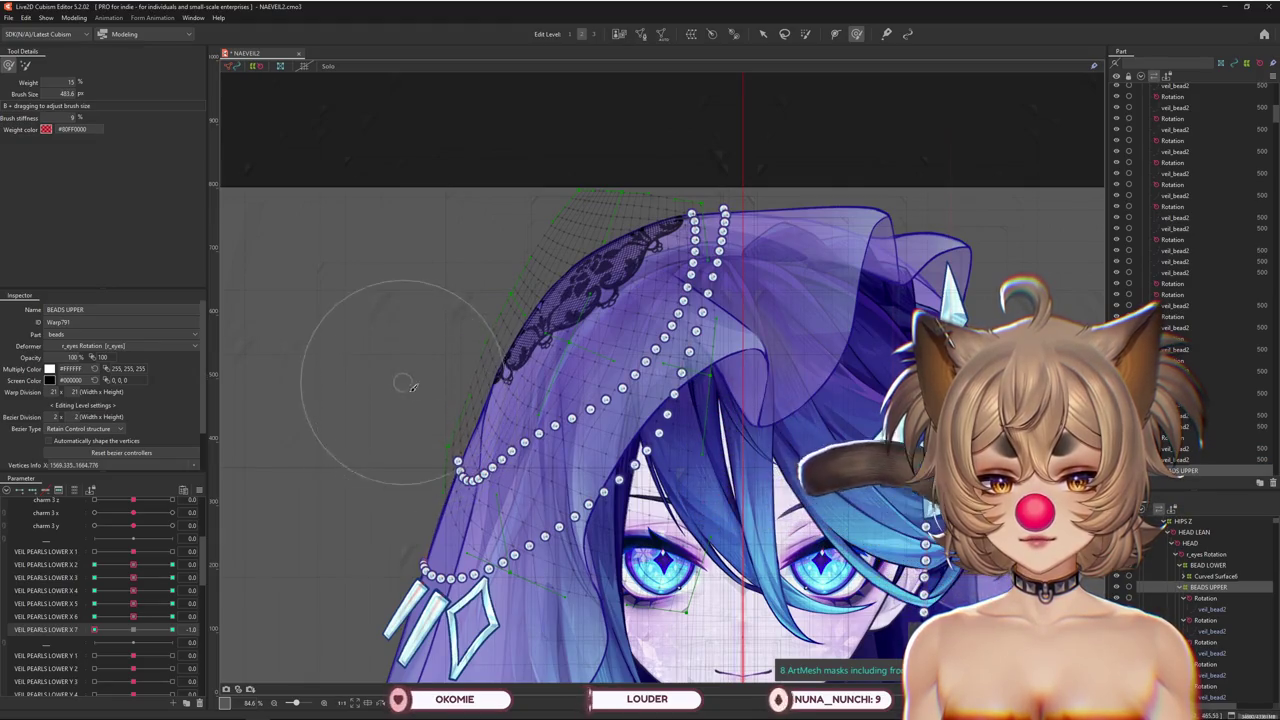
{"action": "left_click_drag", "start_coordinate": [470, 500], "coordinate": [640, 565]}
{"action": "scroll", "coordinate": [640, 565], "scroll_direction": "down", "scroll_amount": 3}
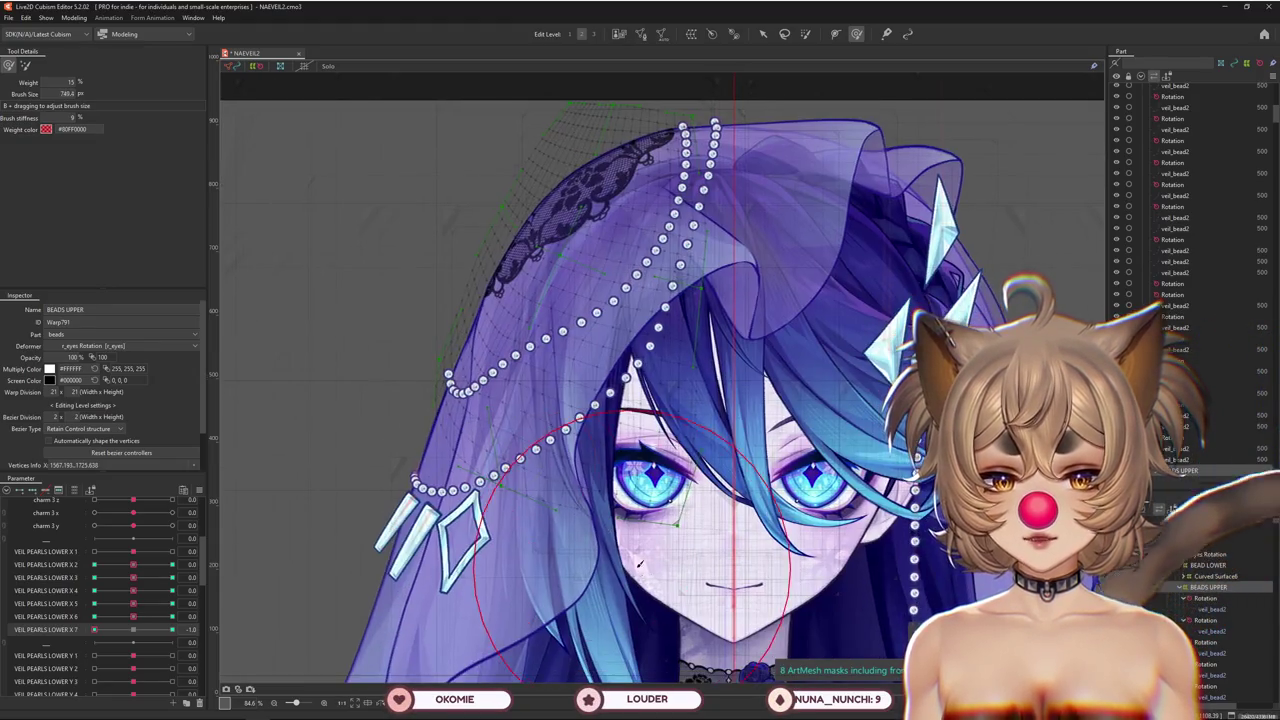
{"action": "left_click_drag", "start_coordinate": [555, 513], "coordinate": [573, 466]}
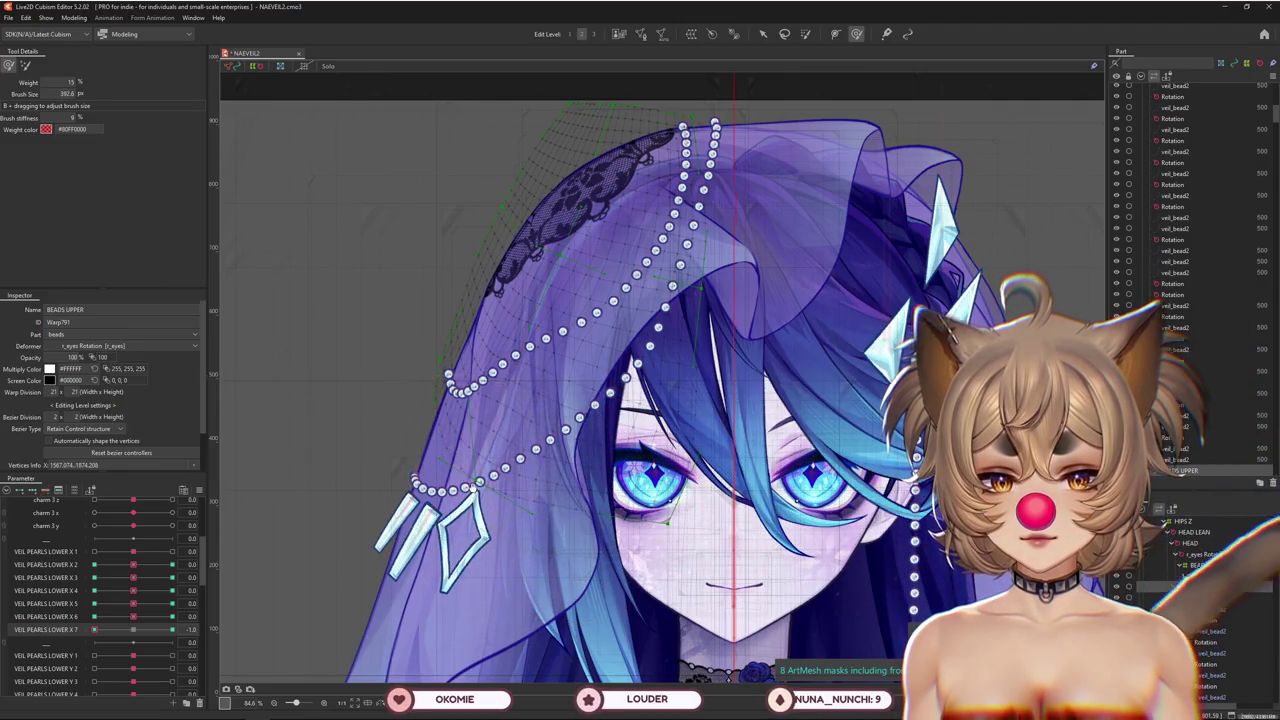
{"action": "left_click_drag", "start_coordinate": [510, 521], "coordinate": [475, 415]}
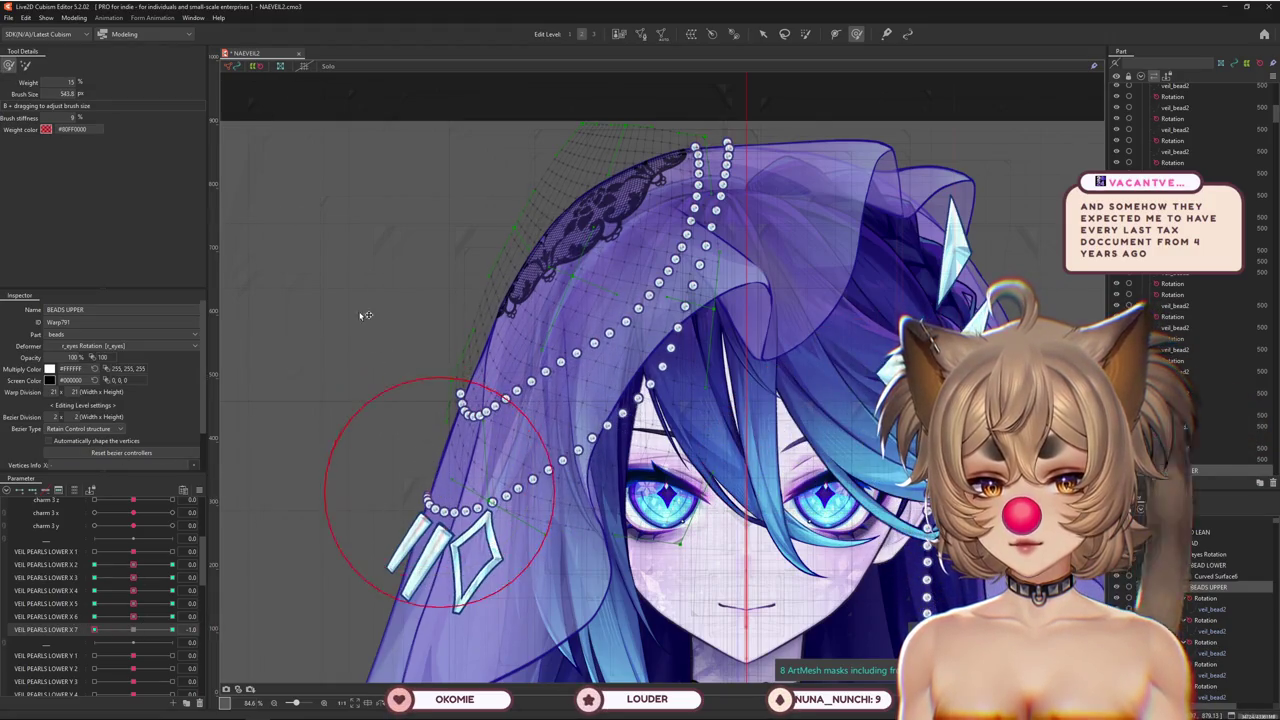
Keep fine-tuning the brush size over the strands and pan the view up-left
{"action": "left_click_drag", "start_coordinate": [366, 315], "coordinate": [385, 311]}
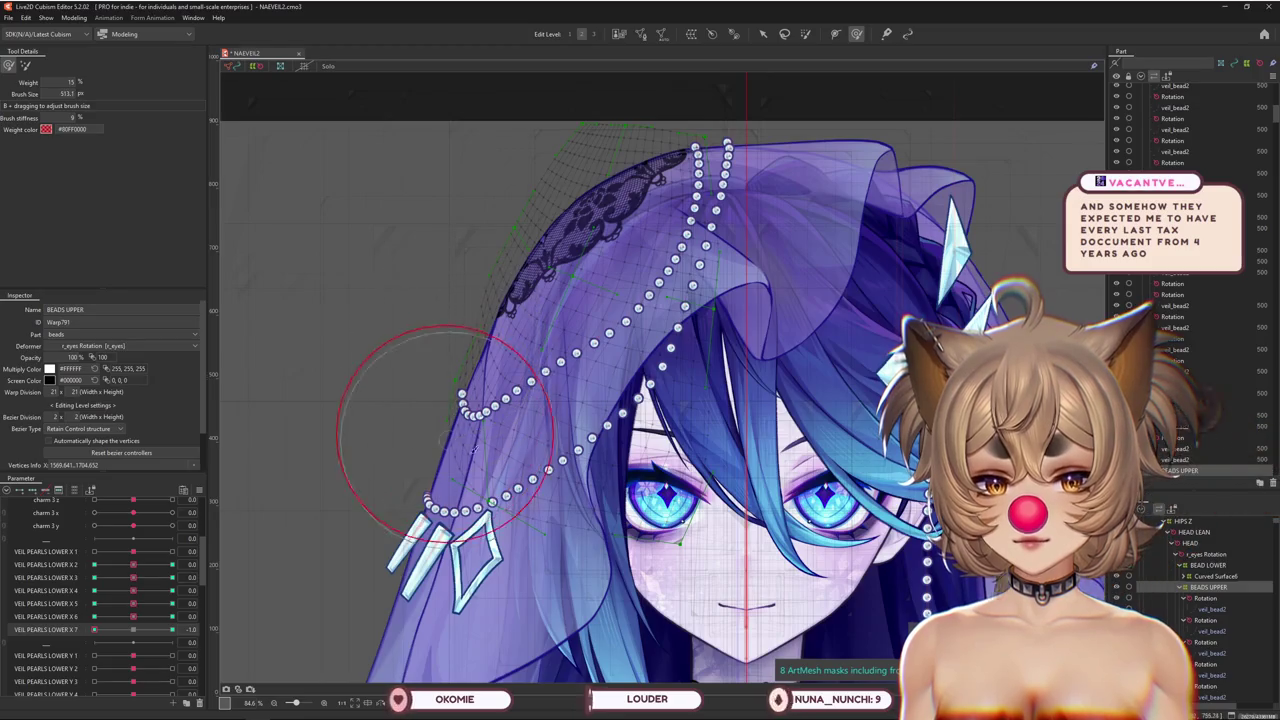
{"action": "left_click_drag", "start_coordinate": [484, 442], "coordinate": [450, 486]}
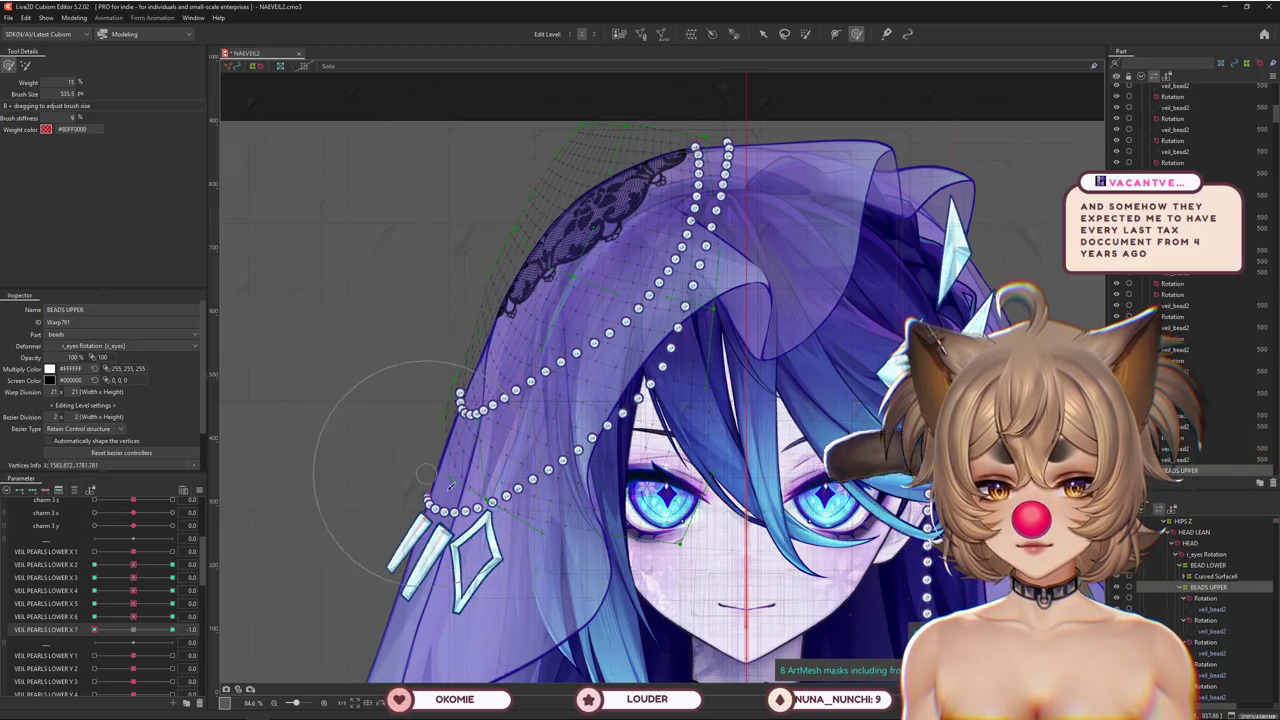
{"action": "left_click_drag", "start_coordinate": [464, 443], "coordinate": [479, 394]}
{"action": "left_click_drag", "start_coordinate": [458, 346], "coordinate": [447, 325]}
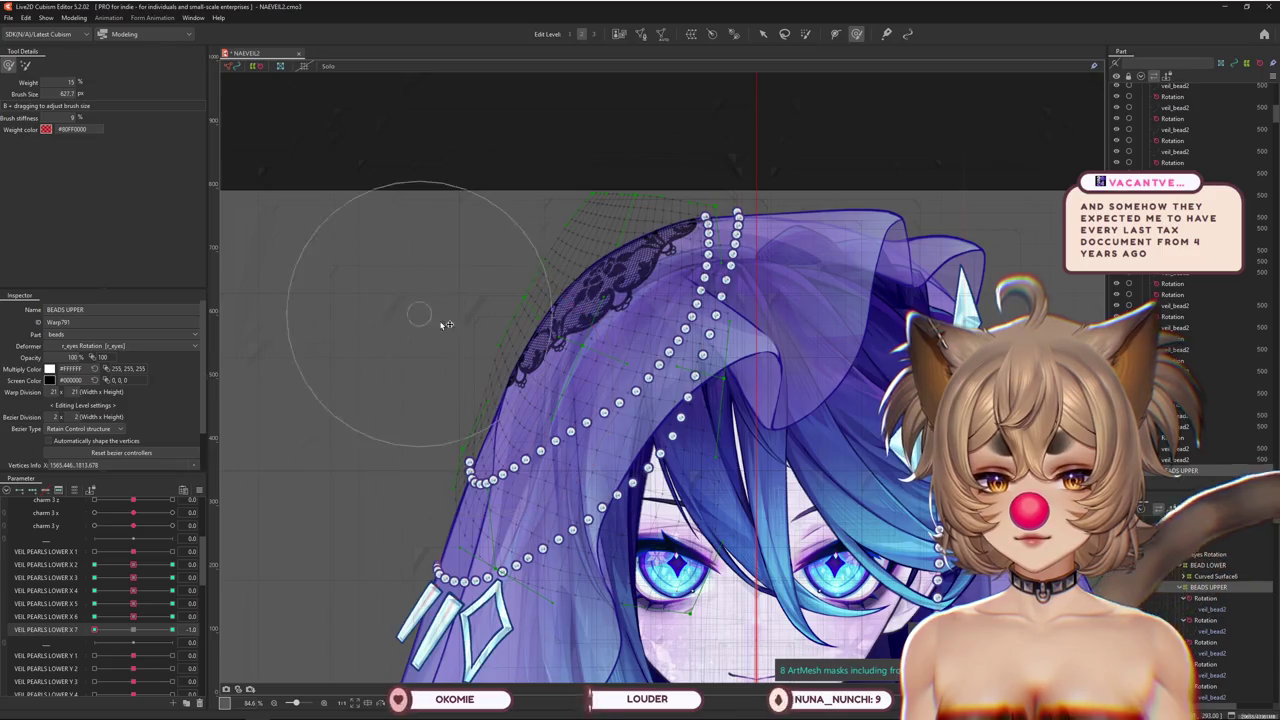
{"action": "mouse_move", "coordinate": [452, 278]}
{"action": "left_mouse_down"}
{"action": "mouse_move", "coordinate": [443, 357]}
{"action": "mouse_move", "coordinate": [517, 245]}
{"action": "left_mouse_up"}
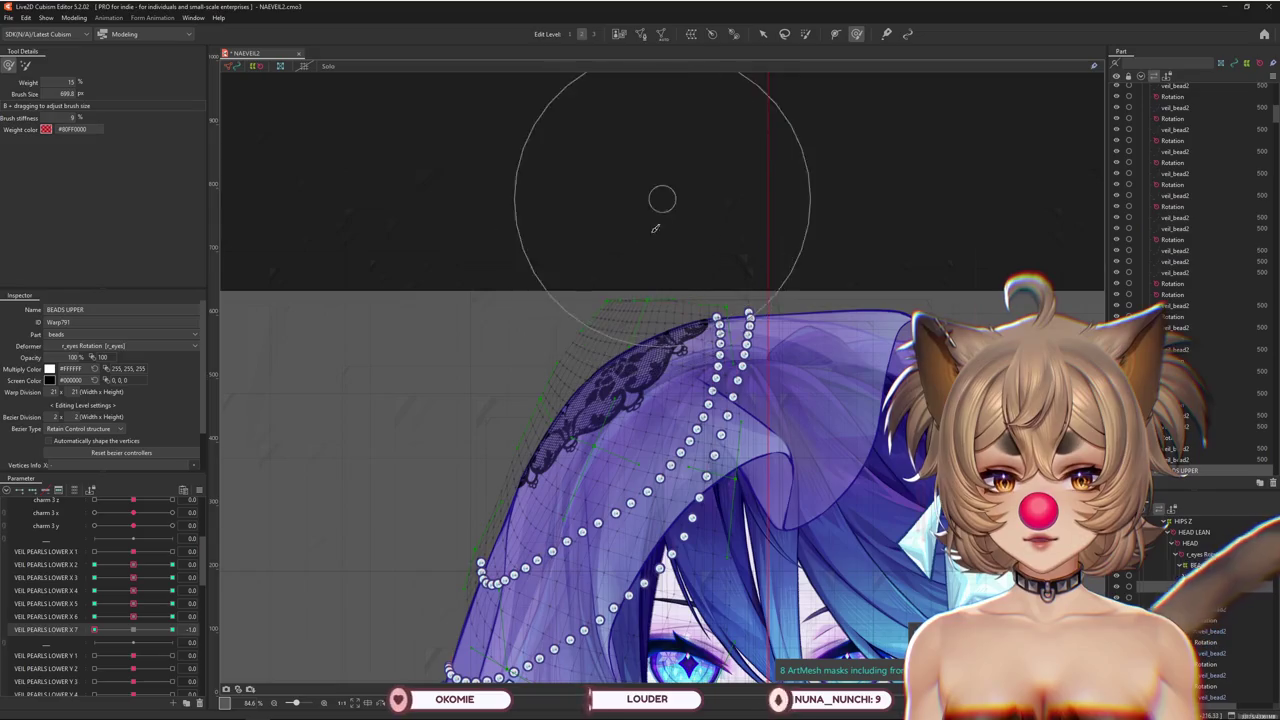
{"action": "left_click_drag", "start_coordinate": [486, 373], "coordinate": [398, 341]}
Hide the mesh grid with Ctrl+H, preview X 7 at 0.0, and shrink the warp brush
{"action": "key", "text": "ctrl+h"}
{"action": "left_click_drag", "start_coordinate": [650, 200], "coordinate": [636, 167]}
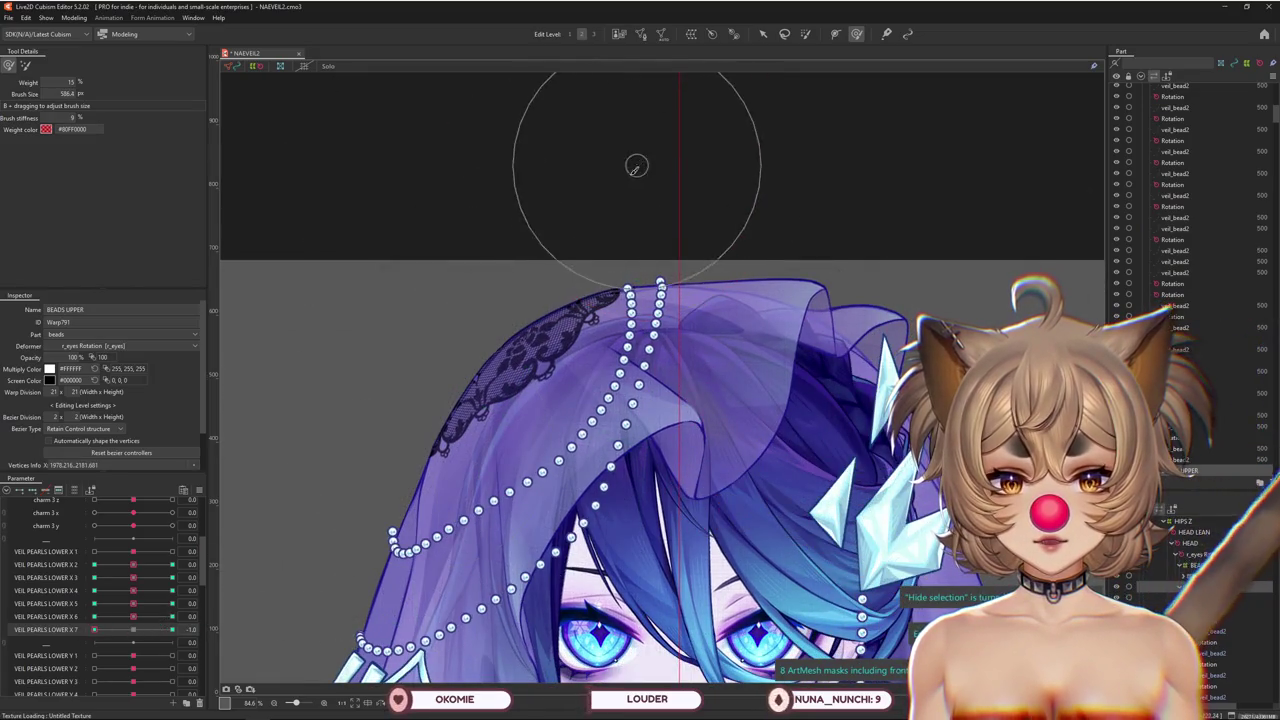
{"action": "left_click_drag", "start_coordinate": [141, 630], "coordinate": [137, 634]}
{"action": "left_click_drag", "start_coordinate": [330, 594], "coordinate": [510, 468]}
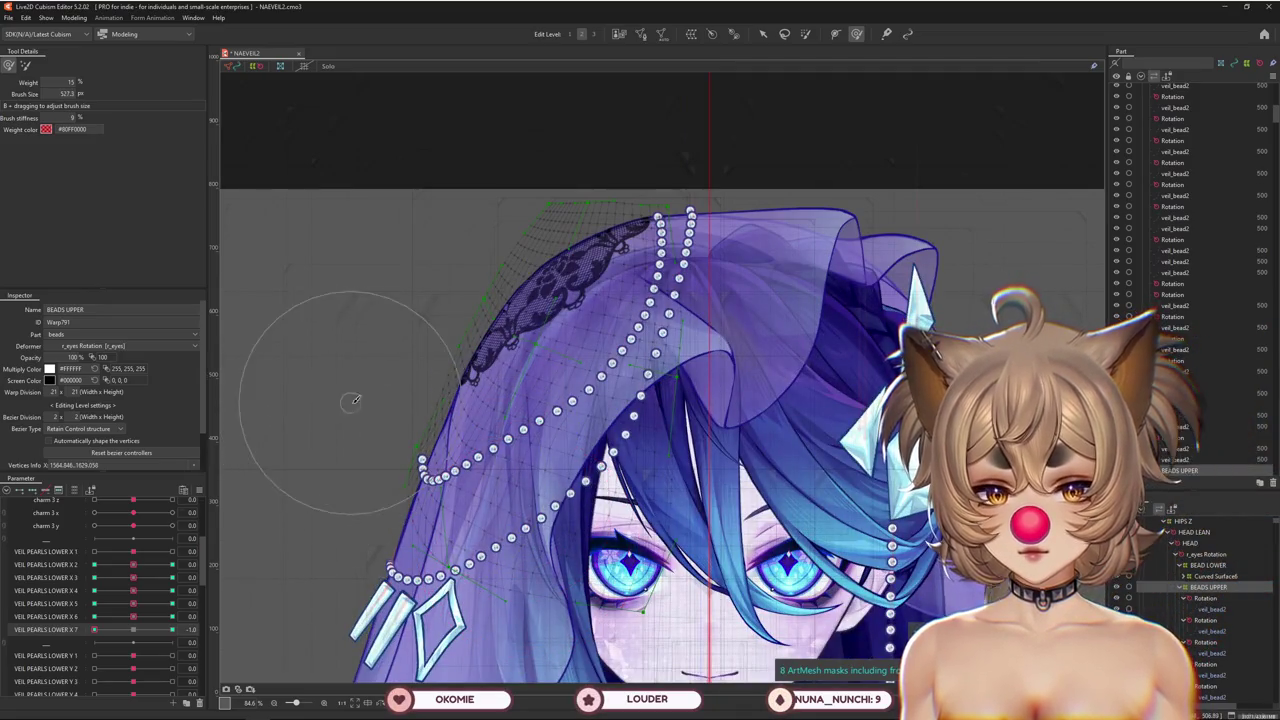
{"action": "left_click_drag", "start_coordinate": [320, 437], "coordinate": [398, 389]}
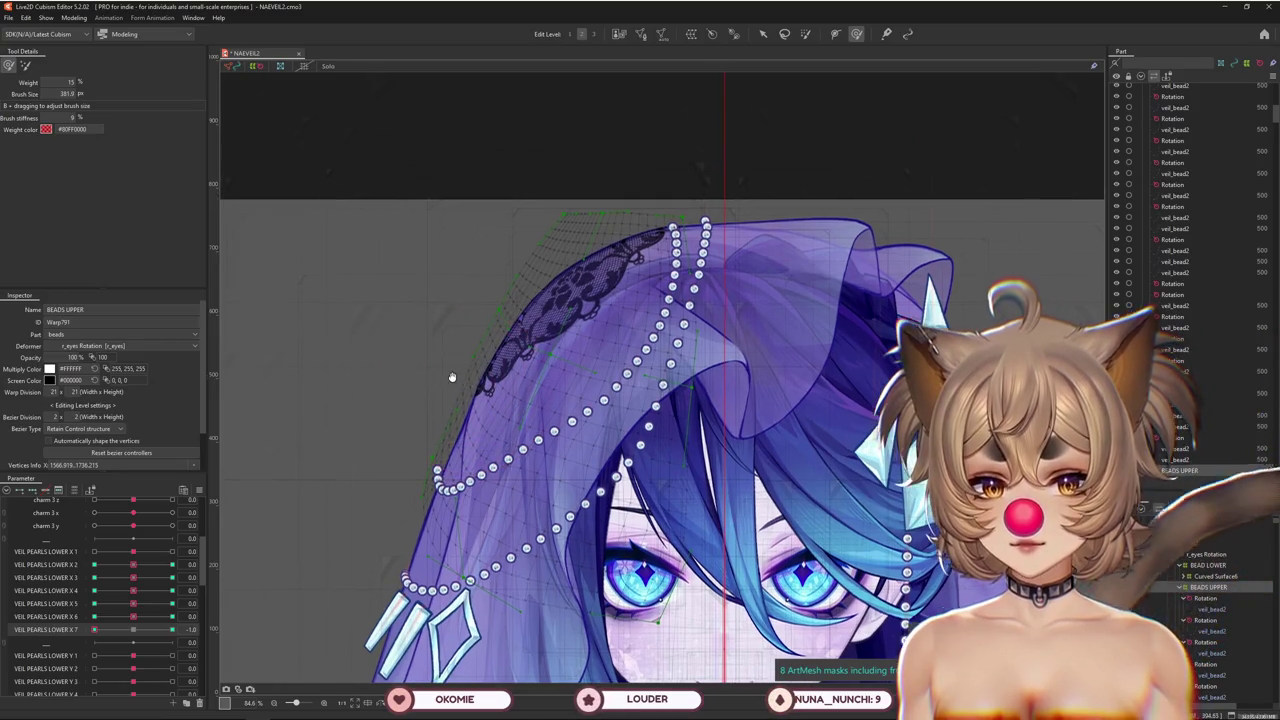
{"action": "mouse_move", "coordinate": [457, 378]}
{"action": "left_mouse_down"}
{"action": "mouse_move", "coordinate": [505, 368]}
{"action": "mouse_move", "coordinate": [431, 389]}
{"action": "mouse_move", "coordinate": [401, 433]}
{"action": "left_mouse_up"}
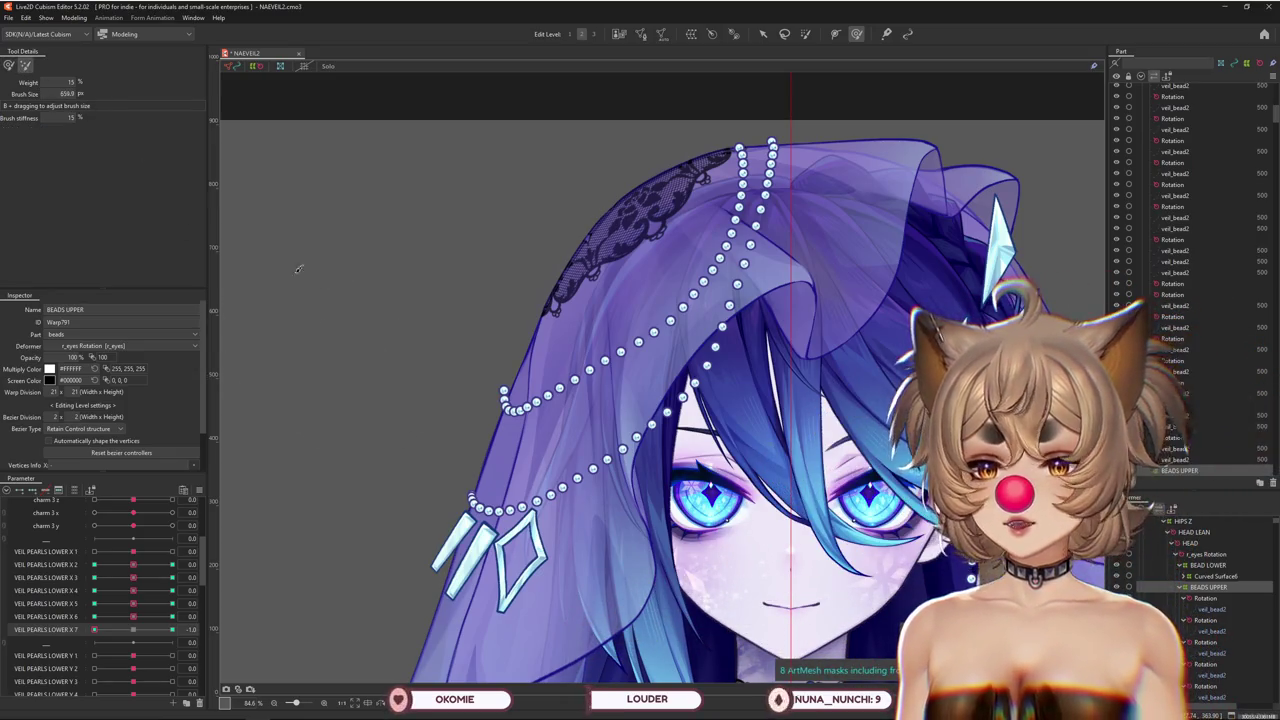
Resize the warp brush over the upper veil and zoom in on its left edge
{"action": "left_click_drag", "start_coordinate": [297, 269], "coordinate": [631, 579]}
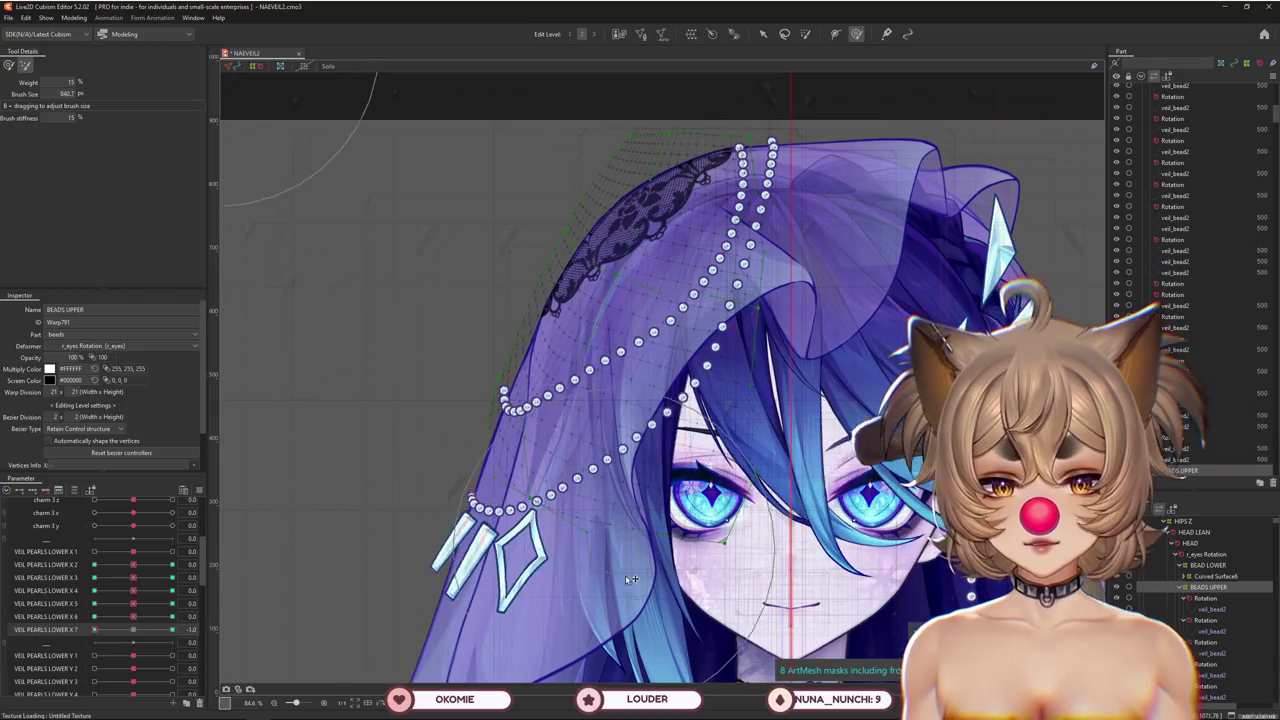
{"action": "left_click_drag", "start_coordinate": [549, 577], "coordinate": [690, 600]}
{"action": "left_click_drag", "start_coordinate": [762, 545], "coordinate": [748, 581]}
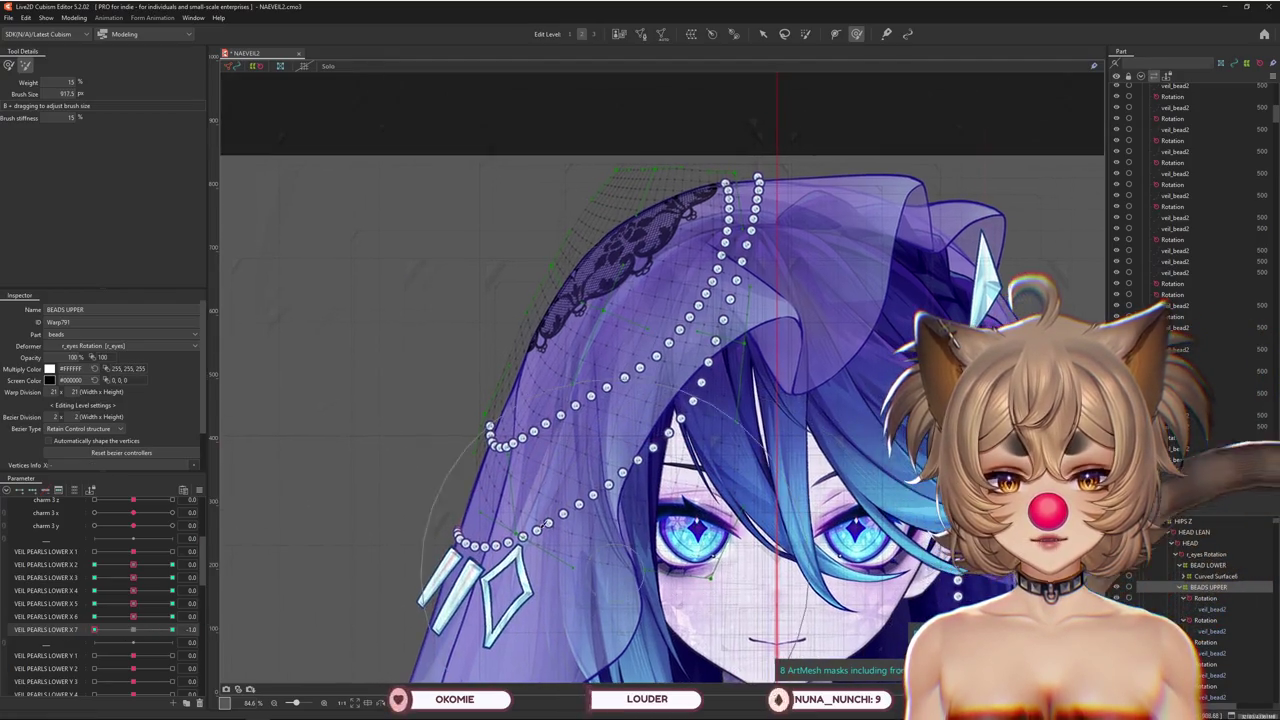
{"action": "mouse_move", "coordinate": [435, 280]}
{"action": "left_mouse_down"}
{"action": "mouse_move", "coordinate": [529, 202]}
{"action": "mouse_move", "coordinate": [513, 266]}
{"action": "left_mouse_up"}
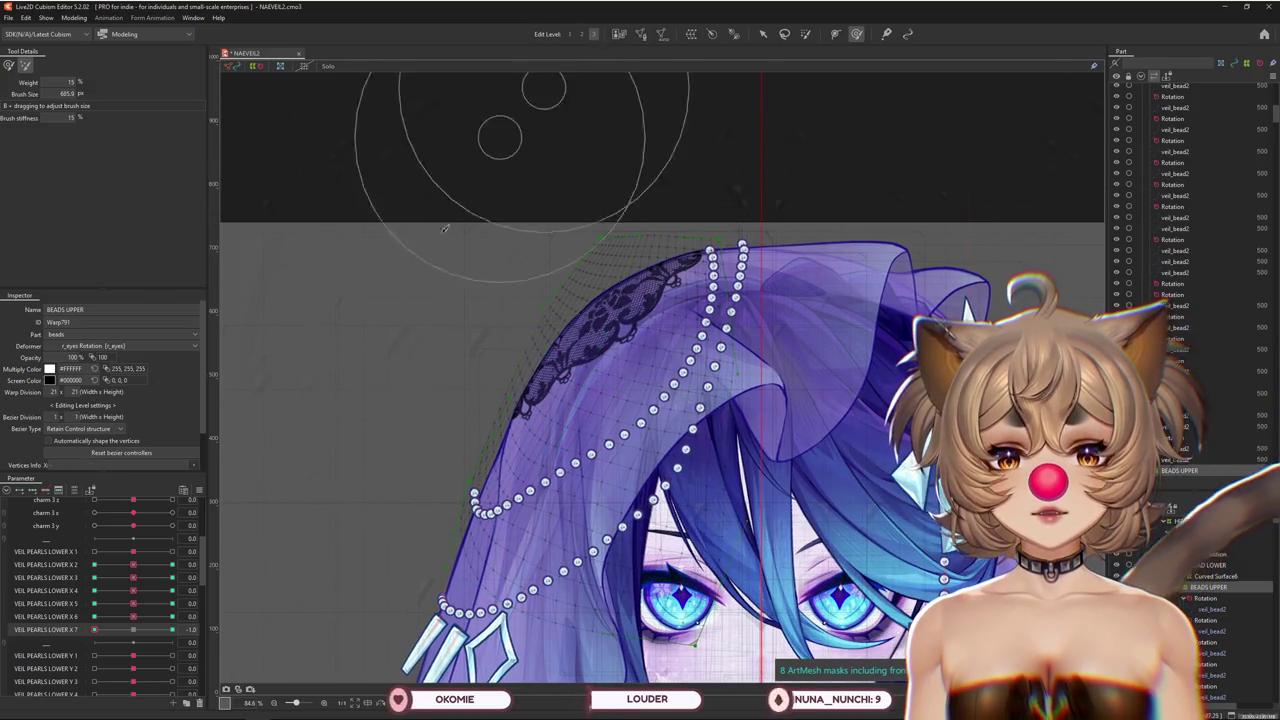
{"action": "left_click_drag", "start_coordinate": [445, 229], "coordinate": [390, 356]}
{"action": "left_click_drag", "start_coordinate": [421, 490], "coordinate": [357, 406]}
{"action": "scroll", "coordinate": [366, 470], "scroll_direction": "up", "scroll_amount": 3}
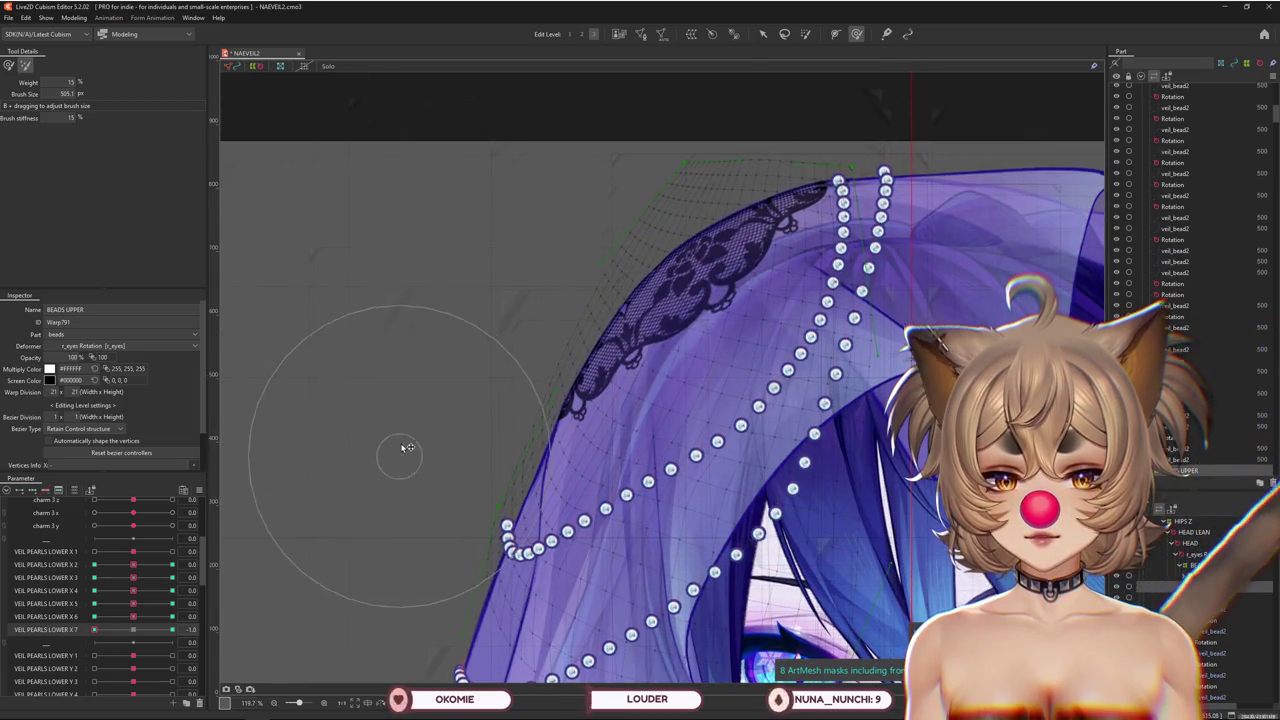
{"action": "left_click_drag", "start_coordinate": [557, 228], "coordinate": [437, 355]}
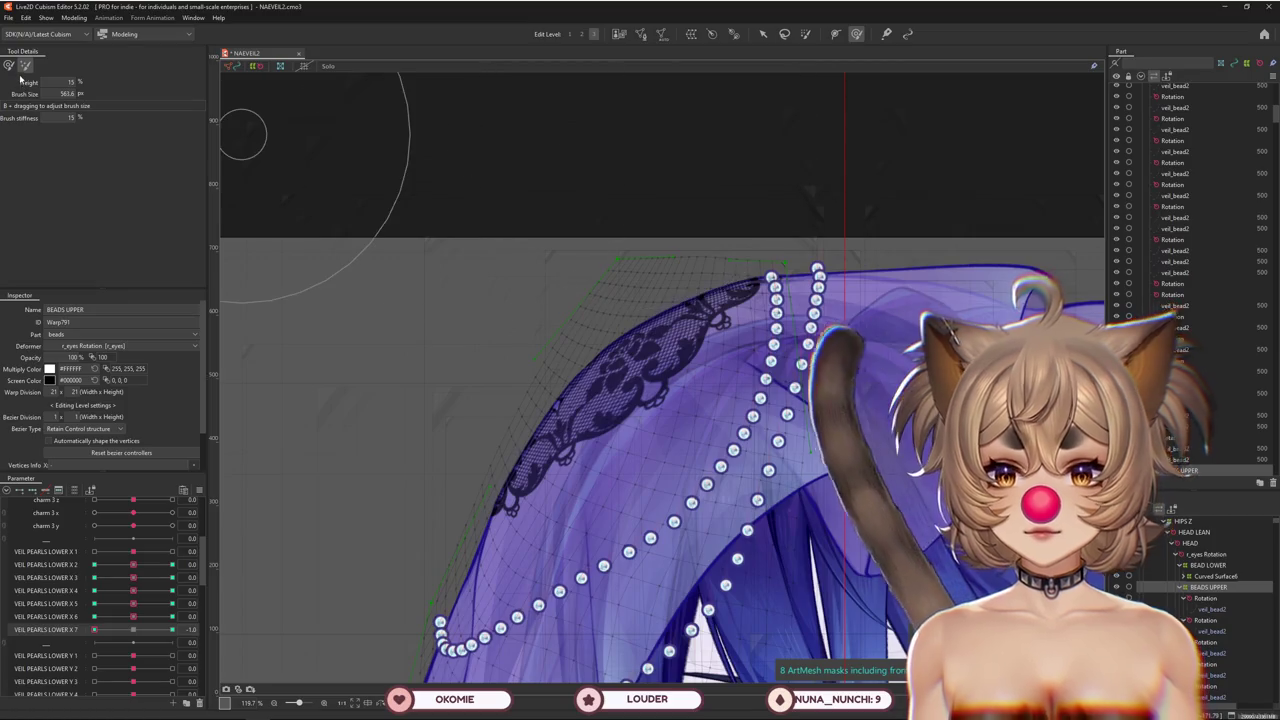
Switch the BEADS UPPER warp to Edit Level 2 and slightly enlarge the brush
{"action": "left_click", "coordinate": [581, 34]}
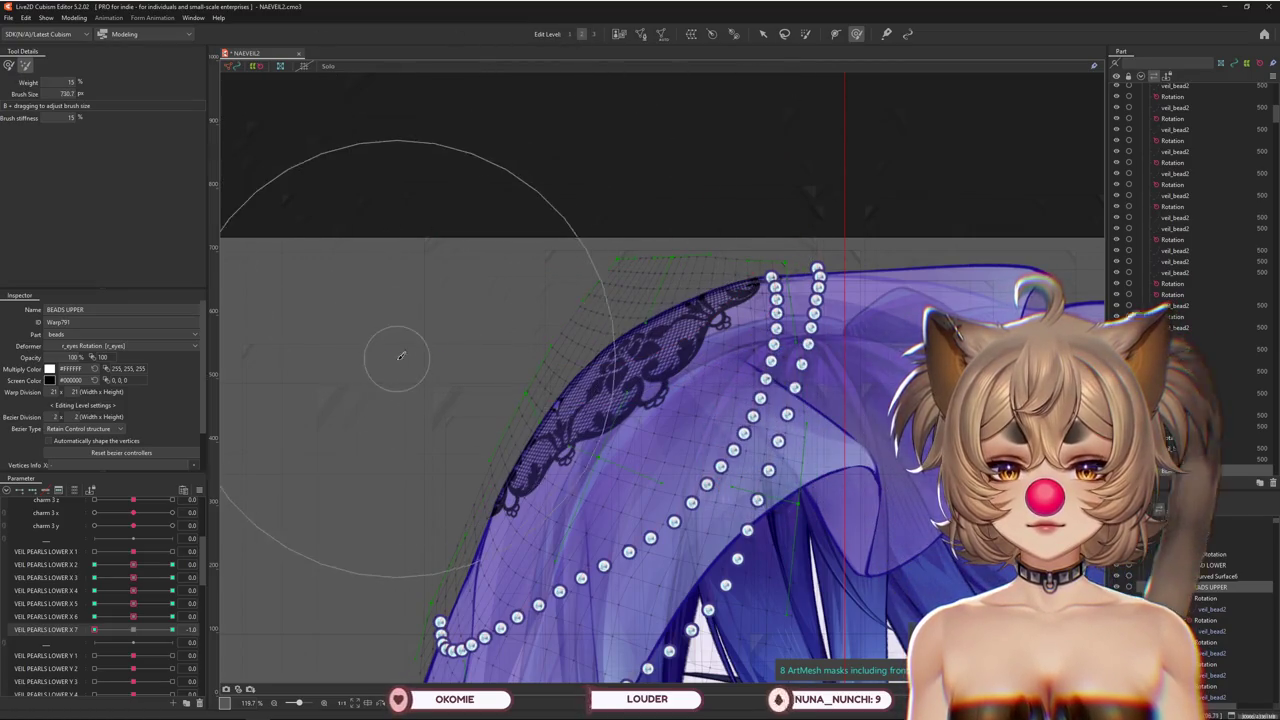
{"action": "scroll", "coordinate": [400, 355], "scroll_direction": "down", "scroll_amount": 3}
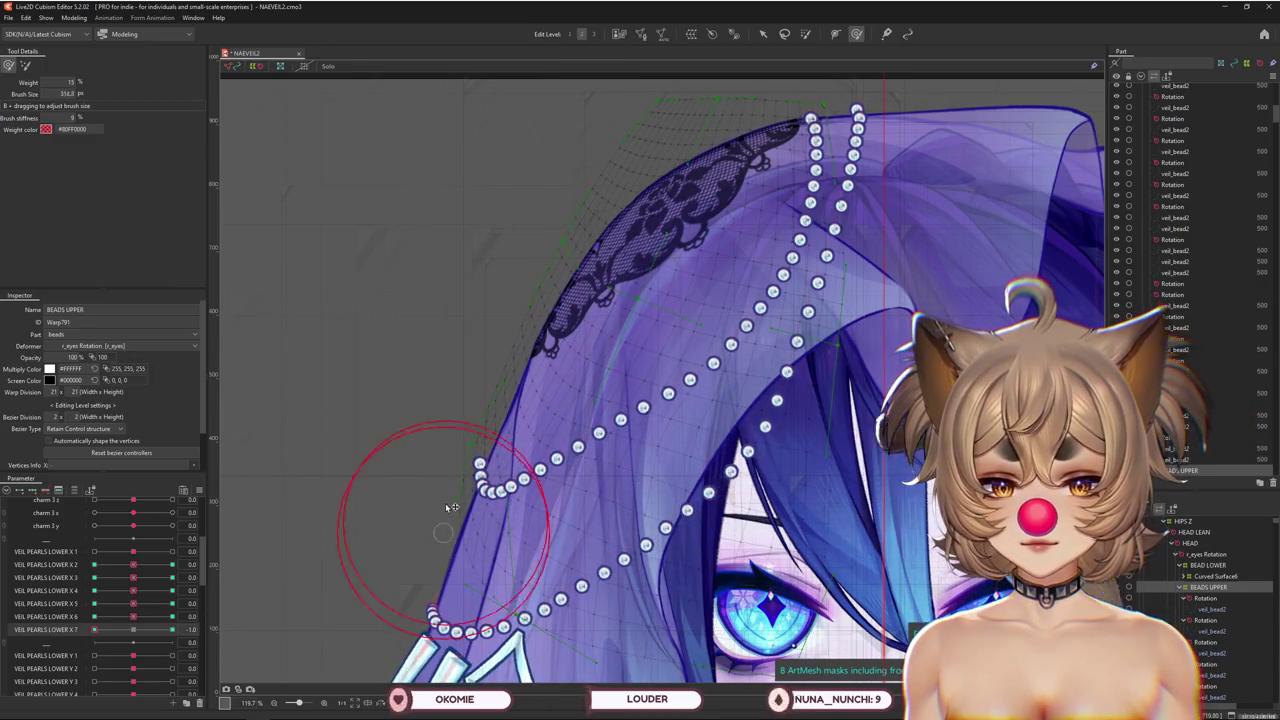
{"action": "left_click_drag", "start_coordinate": [419, 394], "coordinate": [421, 407]}
{"action": "scroll", "coordinate": [275, 550], "scroll_direction": "down", "scroll_amount": 3}
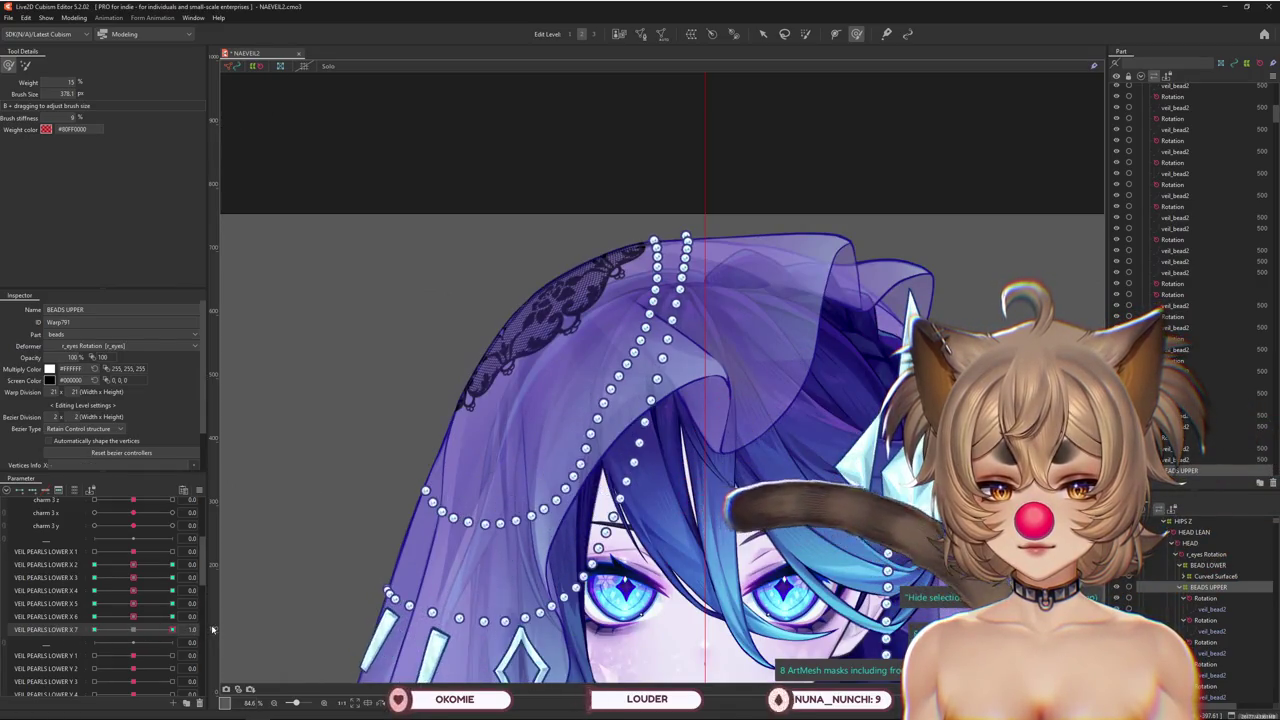
Check the VEIL PEARLS LOWER X 7 and X 6 key poses, ending with X 6 at 1.0
{"action": "left_click", "coordinate": [94, 627]}
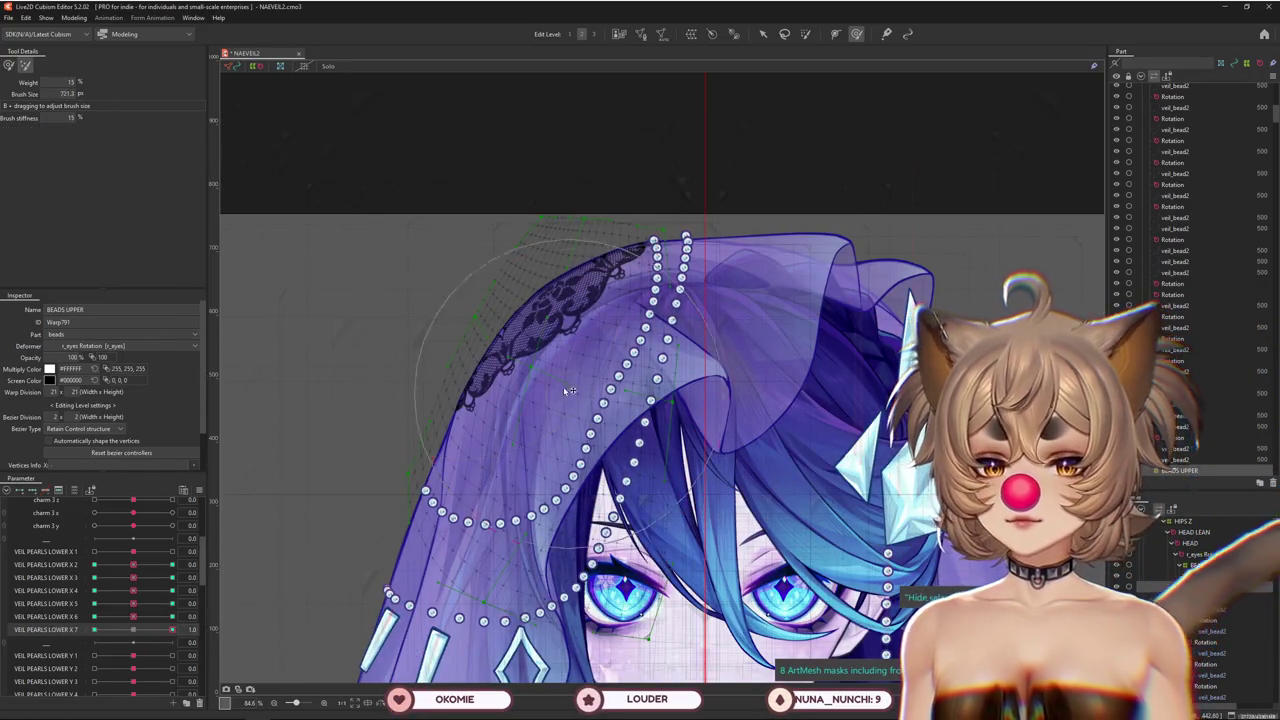
{"action": "left_click_drag", "start_coordinate": [567, 390], "coordinate": [590, 432]}
{"action": "left_click", "coordinate": [94, 629]}
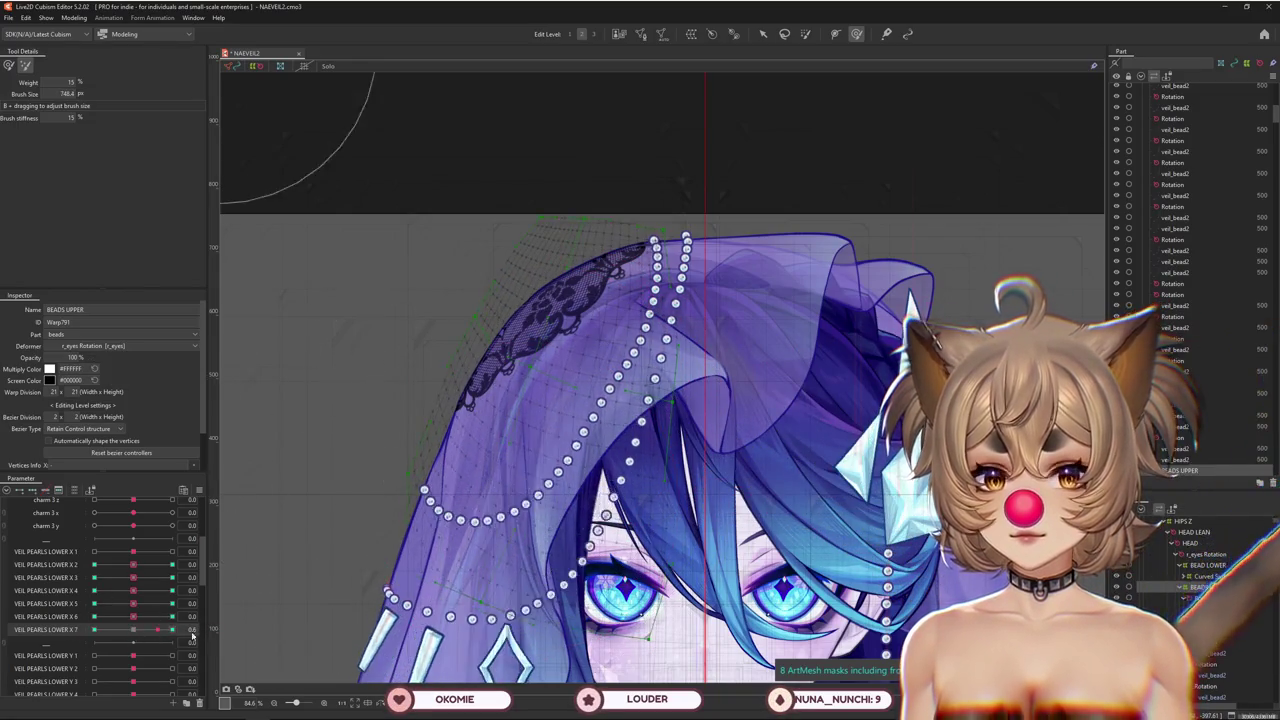
{"action": "left_click", "coordinate": [133, 629]}
{"action": "left_click", "coordinate": [172, 616]}
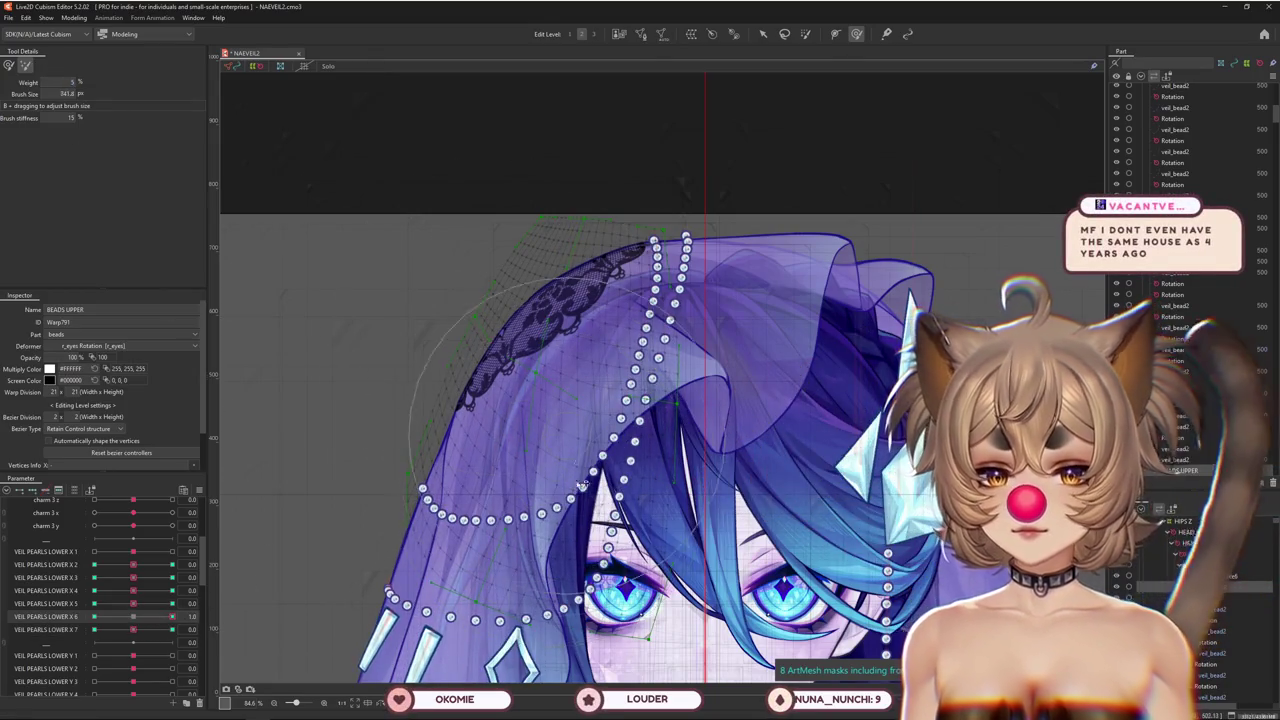
{"action": "left_click_drag", "start_coordinate": [560, 464], "coordinate": [591, 462]}
{"action": "left_click_drag", "start_coordinate": [130, 616], "coordinate": [94, 616]}
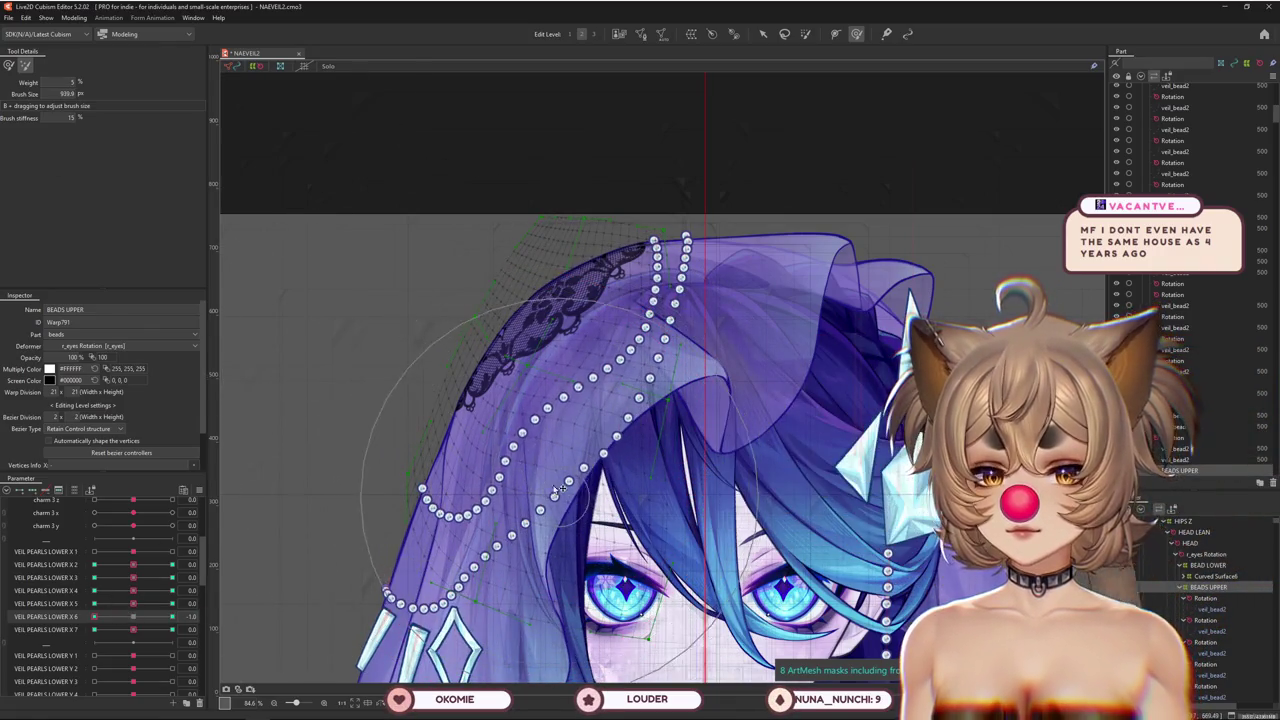
{"action": "left_click_drag", "start_coordinate": [560, 490], "coordinate": [520, 488]}
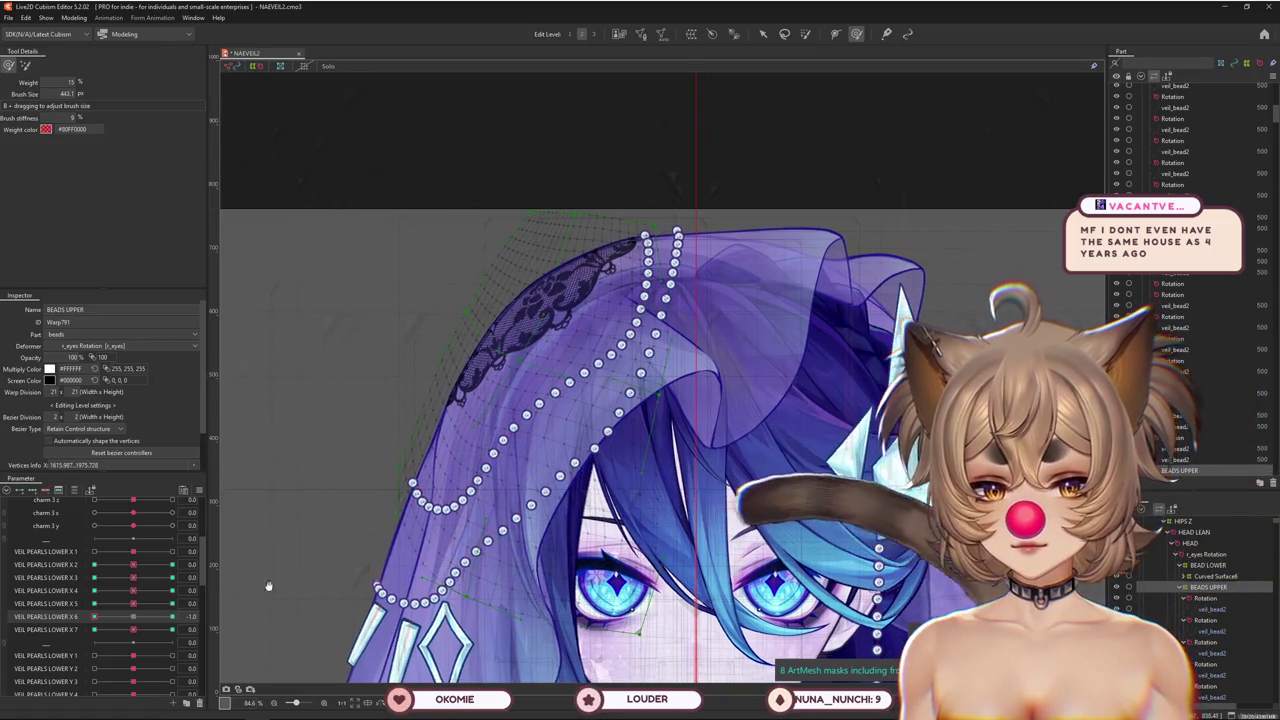
{"action": "key", "text": "ctrl+z"}
Reselect the BEADS UPPER warp and resize the weighted warp brush over the strands
{"action": "left_click", "coordinate": [620, 512]}
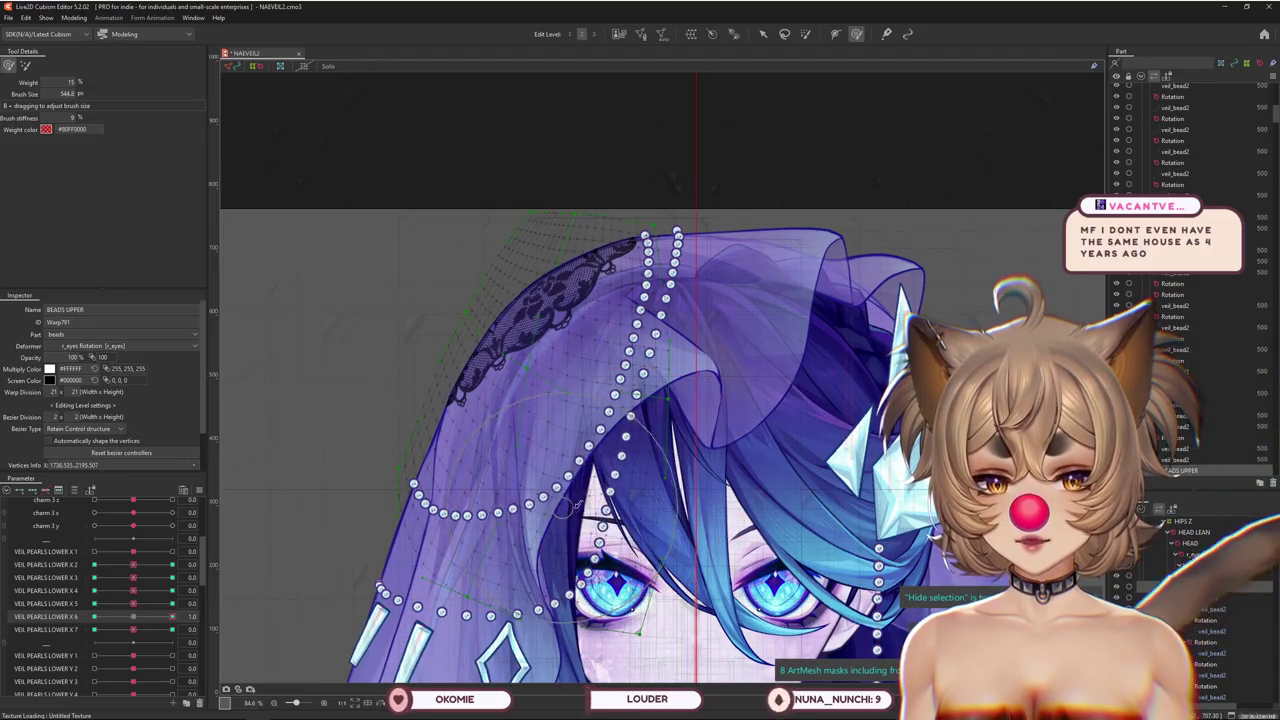
{"action": "left_click", "coordinate": [26, 65]}
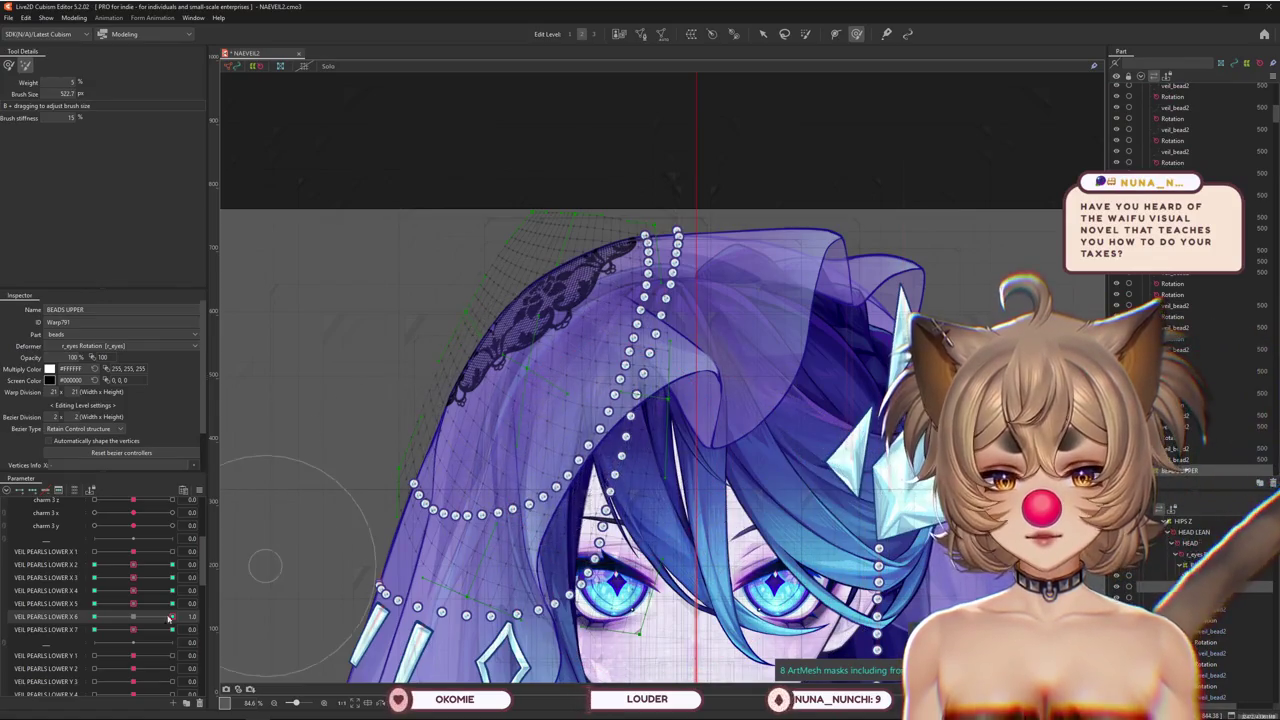
{"action": "left_click", "coordinate": [8, 65]}
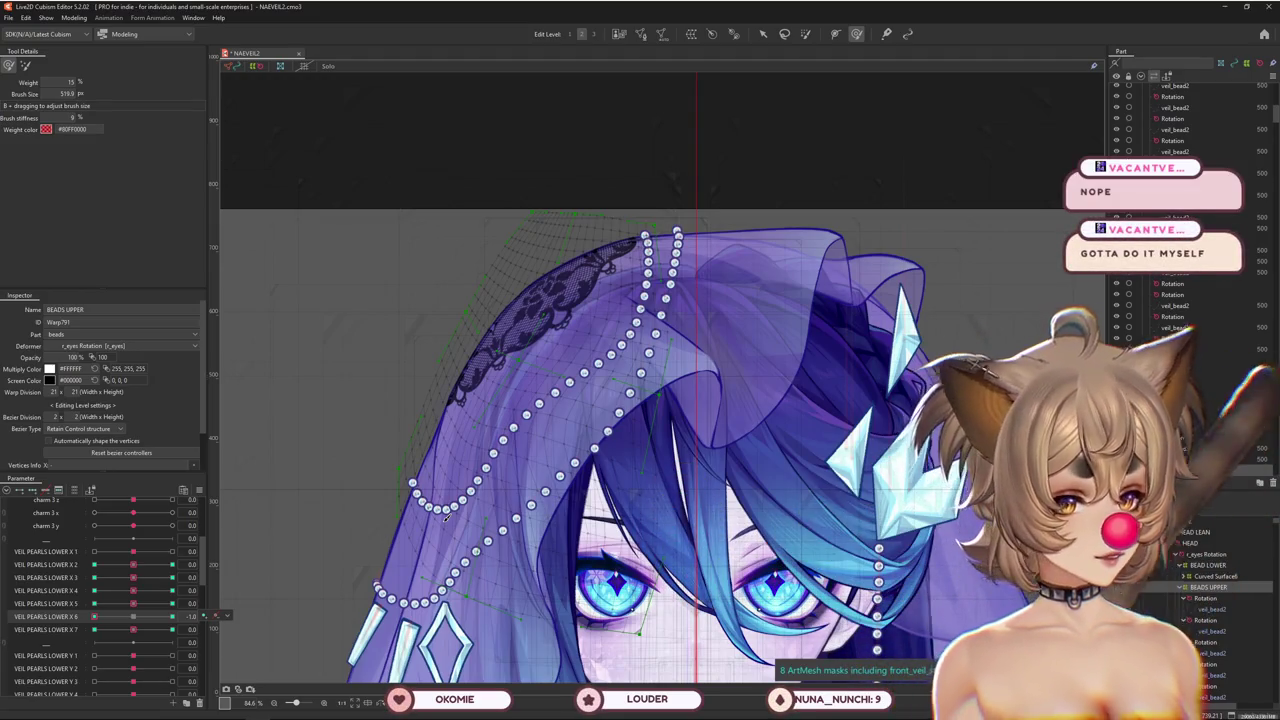
{"action": "left_click_drag", "start_coordinate": [245, 525], "coordinate": [571, 521]}
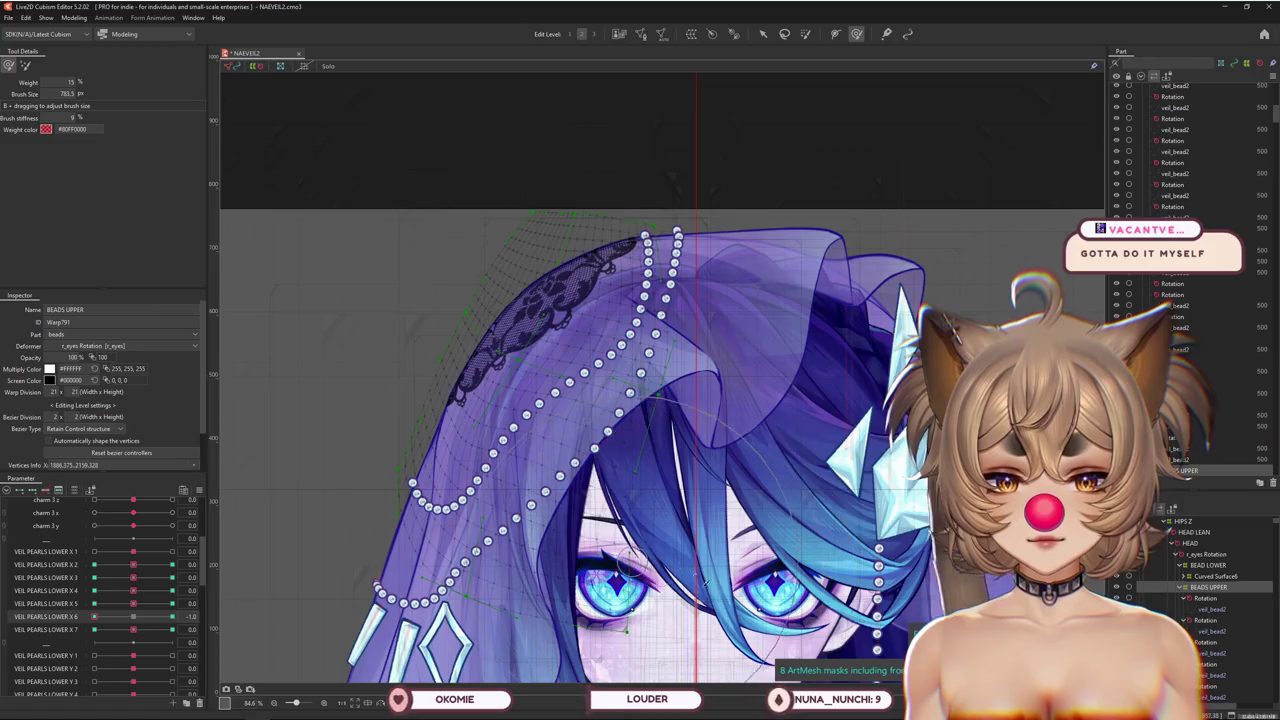
{"action": "mouse_move", "coordinate": [707, 583]}
{"action": "left_mouse_down"}
{"action": "mouse_move", "coordinate": [709, 533]}
{"action": "mouse_move", "coordinate": [652, 512]}
{"action": "mouse_move", "coordinate": [553, 536]}
{"action": "mouse_move", "coordinate": [527, 452]}
{"action": "left_mouse_up"}
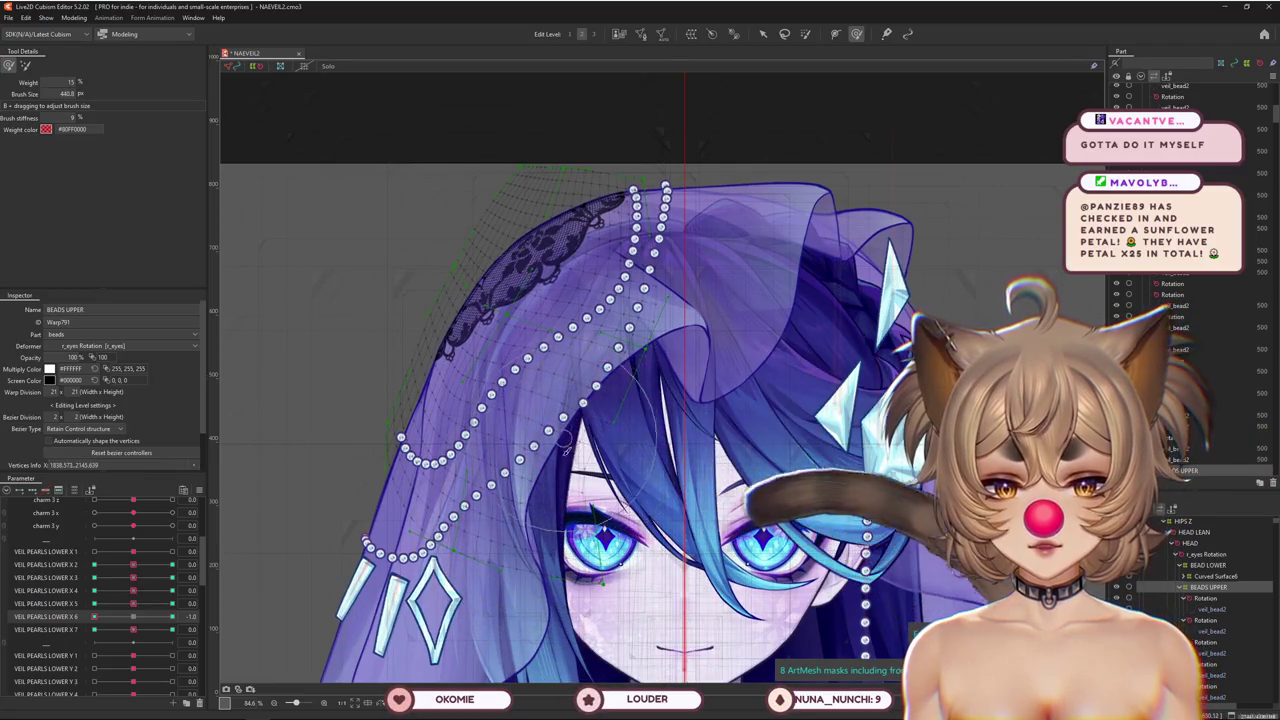
Frame the veil and push the BEADS UPPER warp near the eye up and right
{"action": "scroll", "coordinate": [527, 452], "scroll_direction": "up", "scroll_amount": 2}
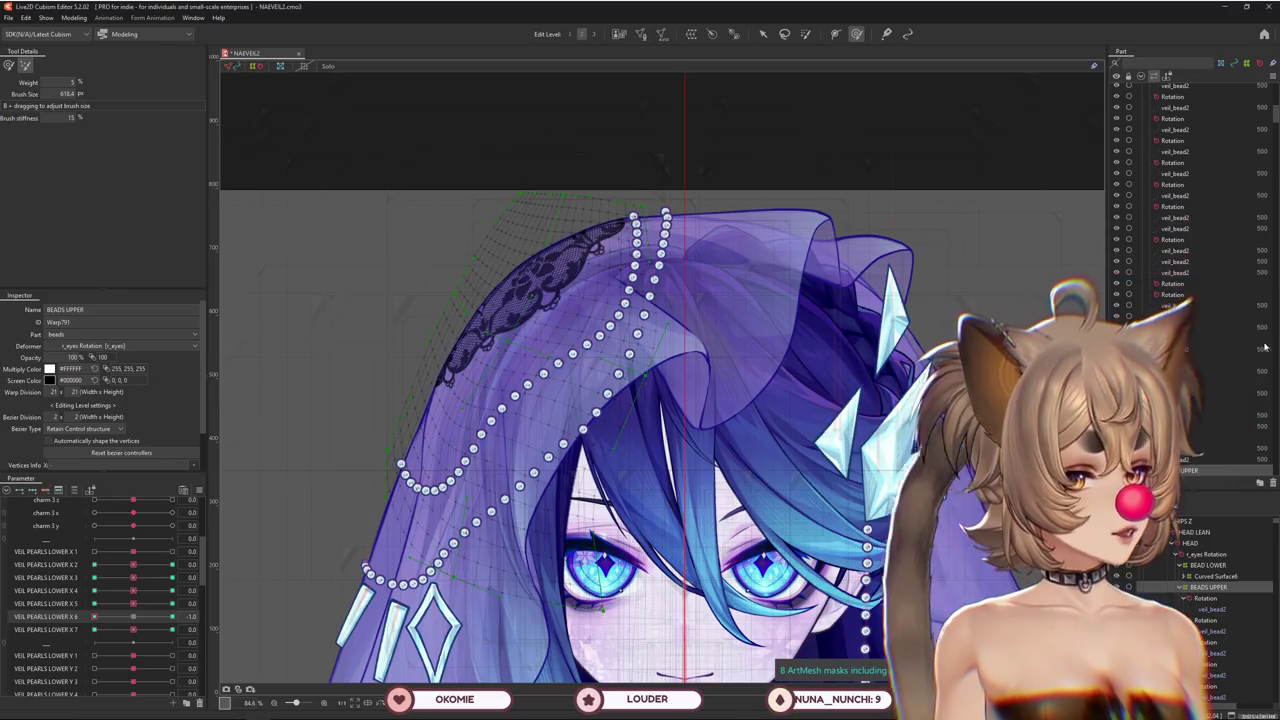
{"action": "left_click_drag", "start_coordinate": [560, 545], "coordinate": [597, 543]}
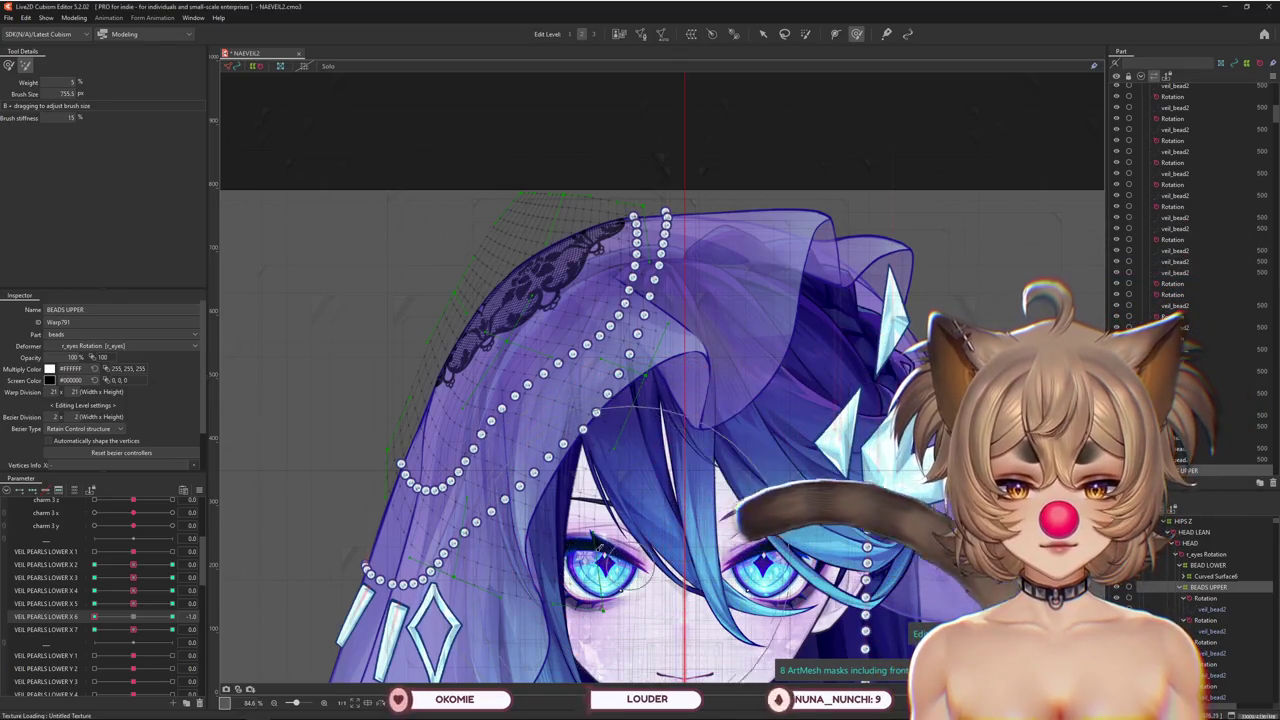
{"action": "left_click", "coordinate": [8, 66]}
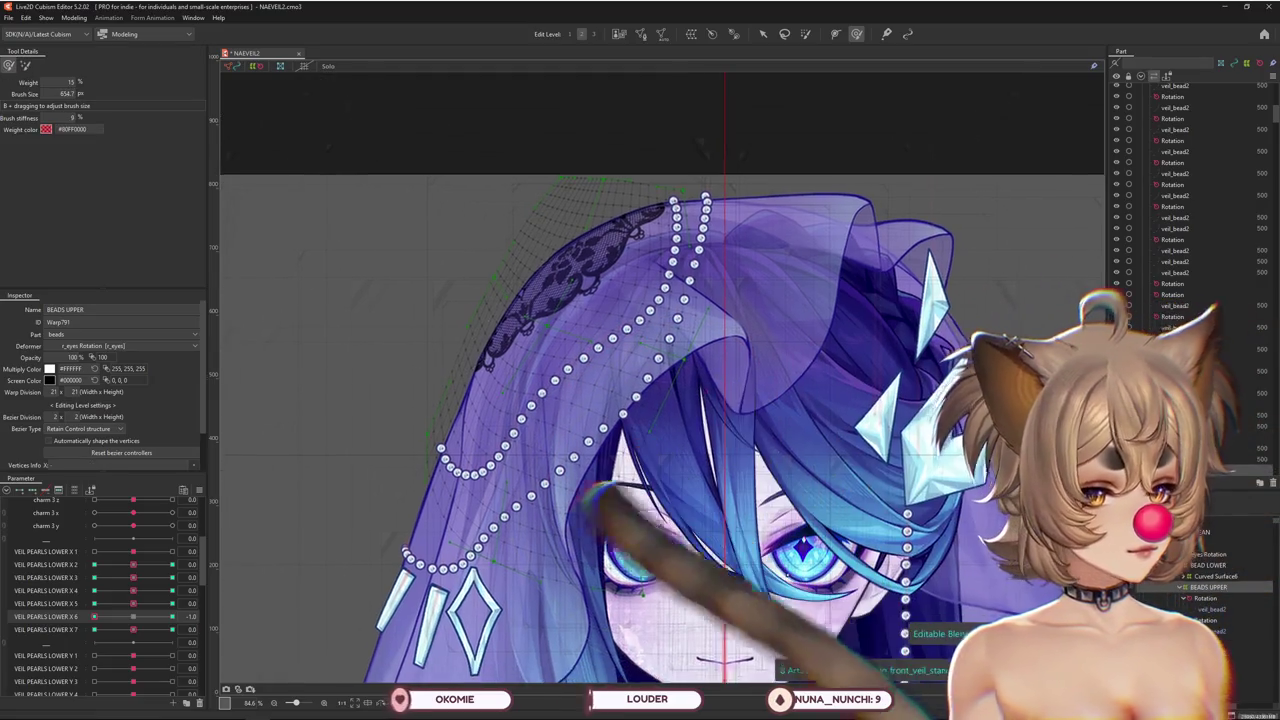
{"action": "mouse_move", "coordinate": [597, 505]}
{"action": "left_mouse_down"}
{"action": "mouse_move", "coordinate": [637, 489]}
{"action": "mouse_move", "coordinate": [637, 445]}
{"action": "left_mouse_up"}
{"action": "left_click_drag", "start_coordinate": [650, 525], "coordinate": [690, 525]}
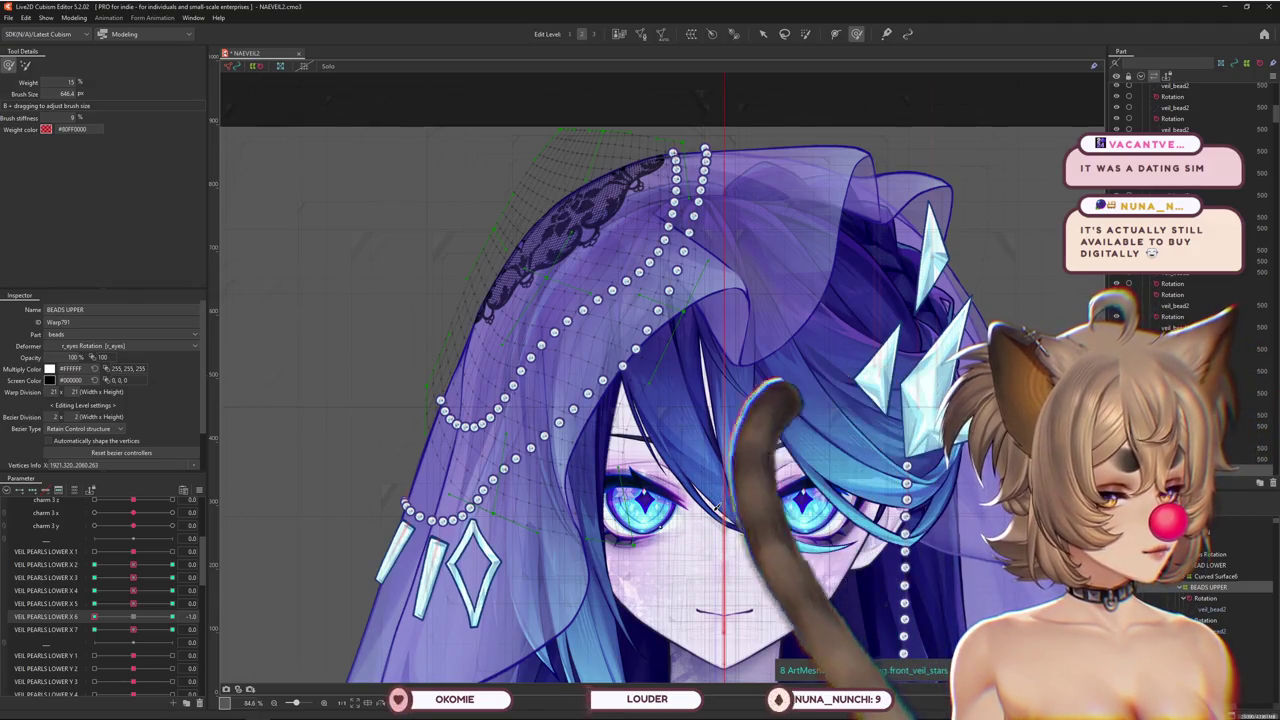
{"action": "mouse_move", "coordinate": [718, 506]}
{"action": "left_mouse_down"}
{"action": "mouse_move", "coordinate": [716, 398]}
{"action": "mouse_move", "coordinate": [605, 408]}
{"action": "left_mouse_up"}
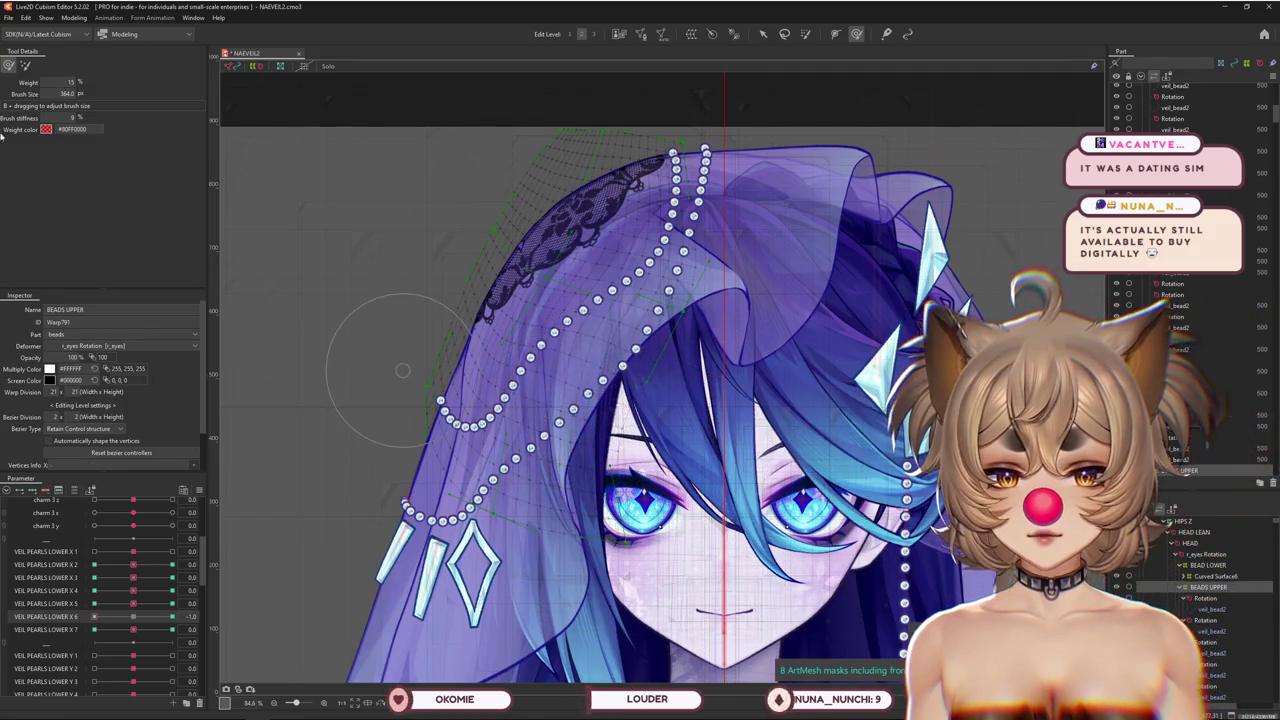
{"action": "left_click_drag", "start_coordinate": [560, 325], "coordinate": [533, 320]}
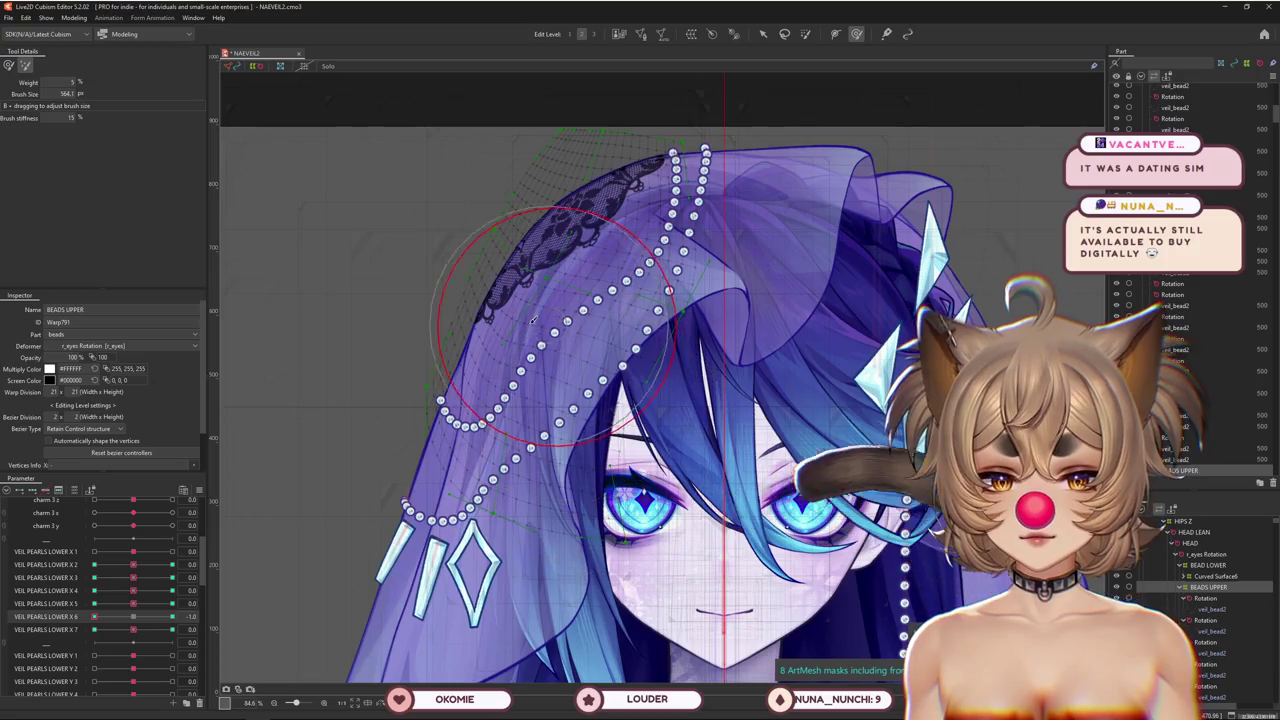
{"action": "left_click_drag", "start_coordinate": [594, 437], "coordinate": [735, 338]}
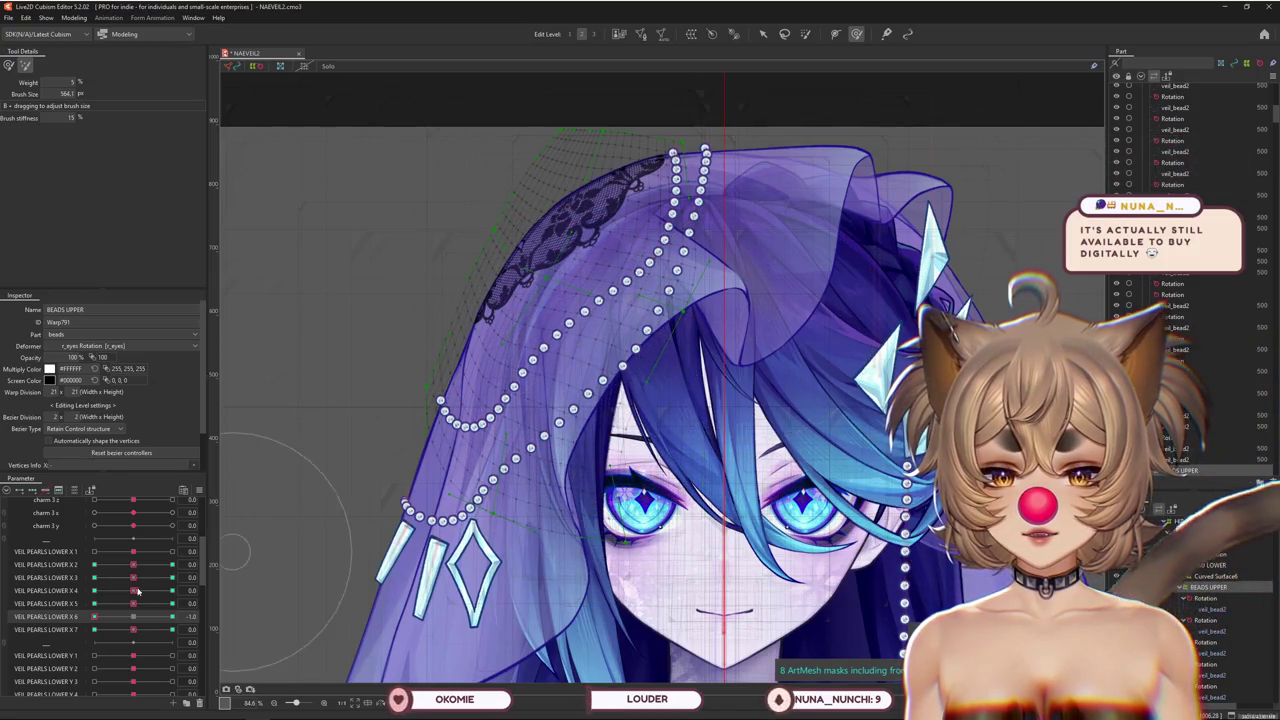
Set VEIL PEARLS LOWER X 6 and X 5 to 1.0, then bend the upper pearl strand across the veil
{"action": "left_click_drag", "start_coordinate": [94, 616], "coordinate": [172, 616]}
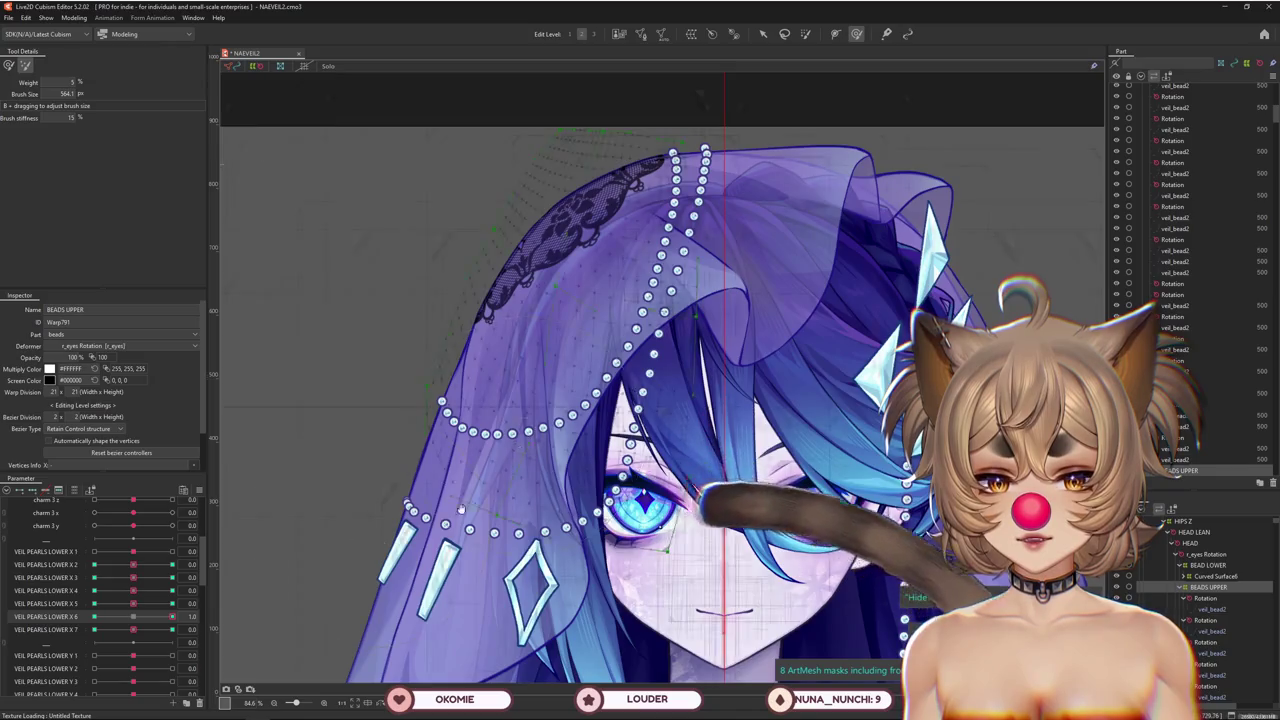
{"action": "scroll", "coordinate": [461, 509], "scroll_direction": "up", "scroll_amount": 3}
{"action": "left_click", "coordinate": [9, 65]}
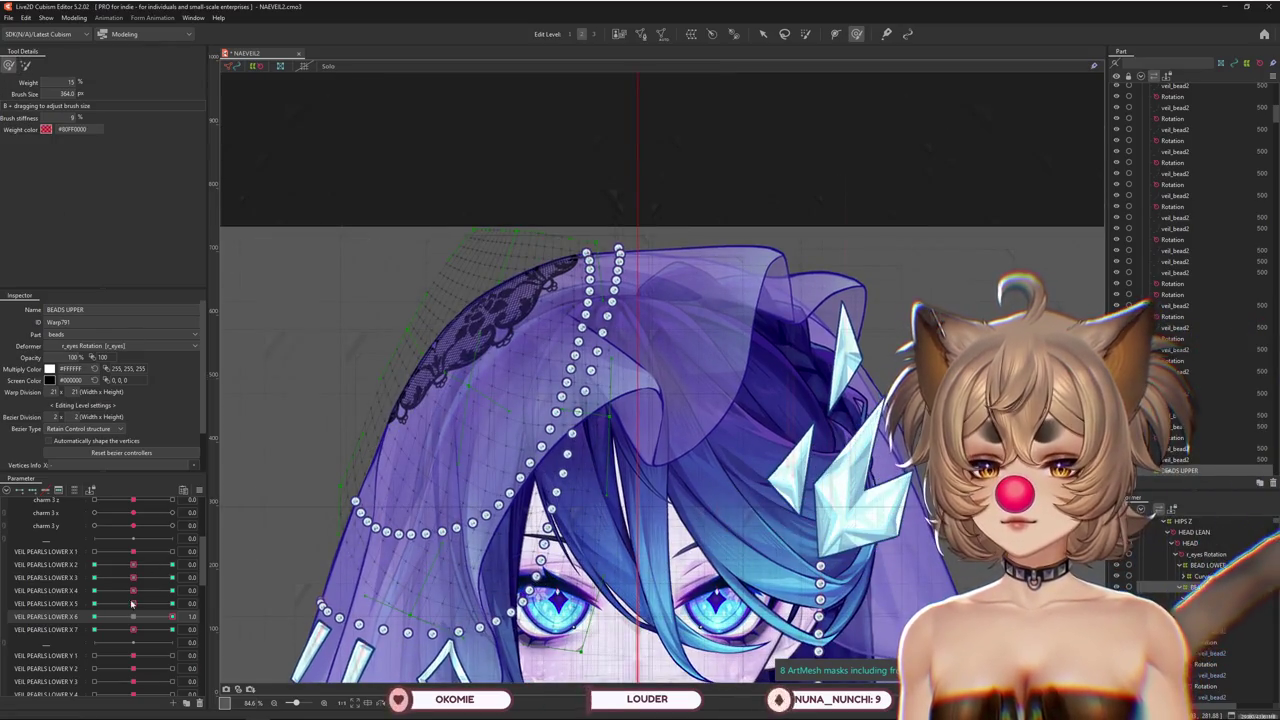
{"action": "mouse_move", "coordinate": [131, 616]}
{"action": "left_mouse_down"}
{"action": "mouse_move", "coordinate": [169, 601]}
{"action": "mouse_move", "coordinate": [94, 629]}
{"action": "mouse_move", "coordinate": [172, 603]}
{"action": "left_mouse_up"}
{"action": "left_click", "coordinate": [135, 628]}
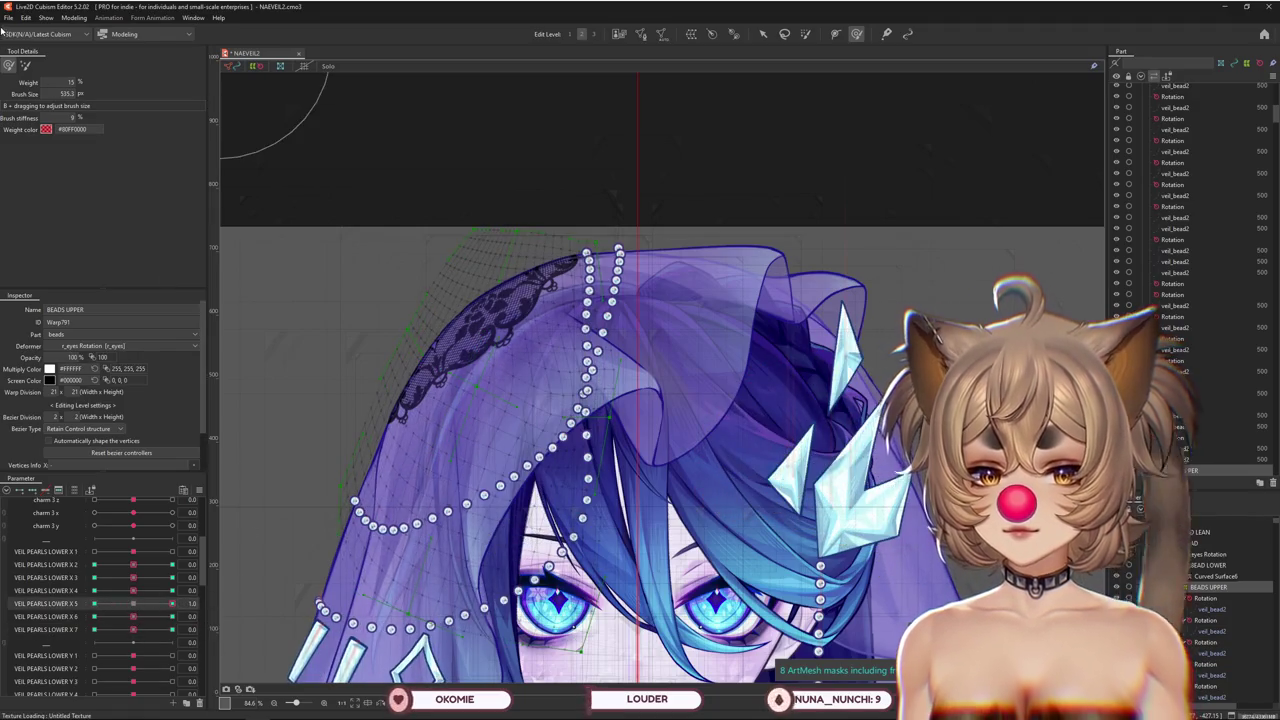
{"action": "left_click", "coordinate": [25, 65]}
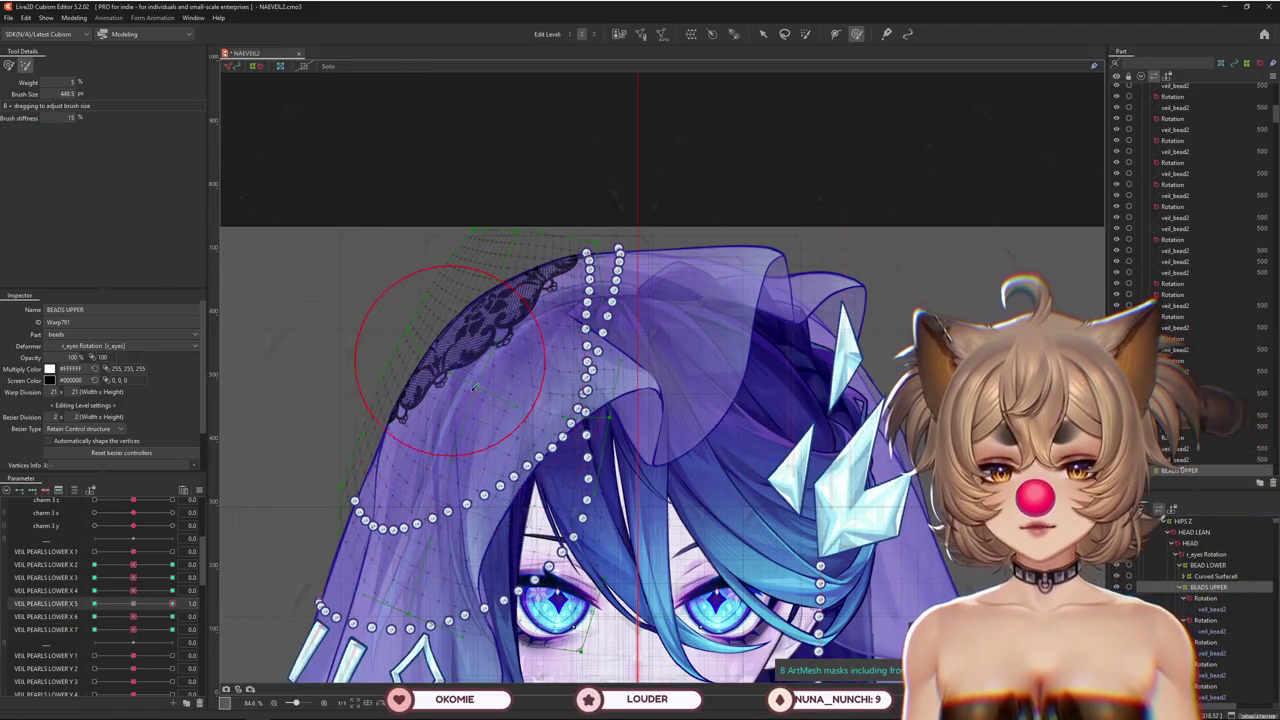
{"action": "left_click_drag", "start_coordinate": [493, 426], "coordinate": [622, 518]}
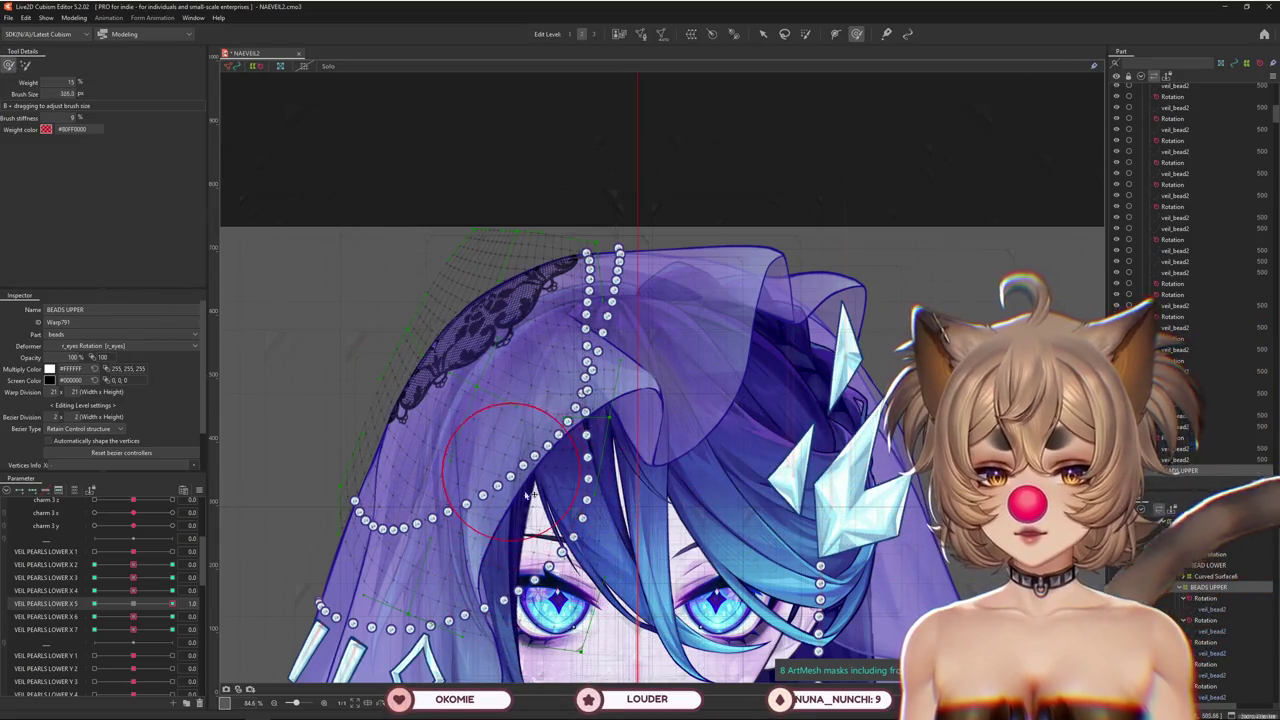
{"action": "left_click_drag", "start_coordinate": [540, 488], "coordinate": [508, 410]}
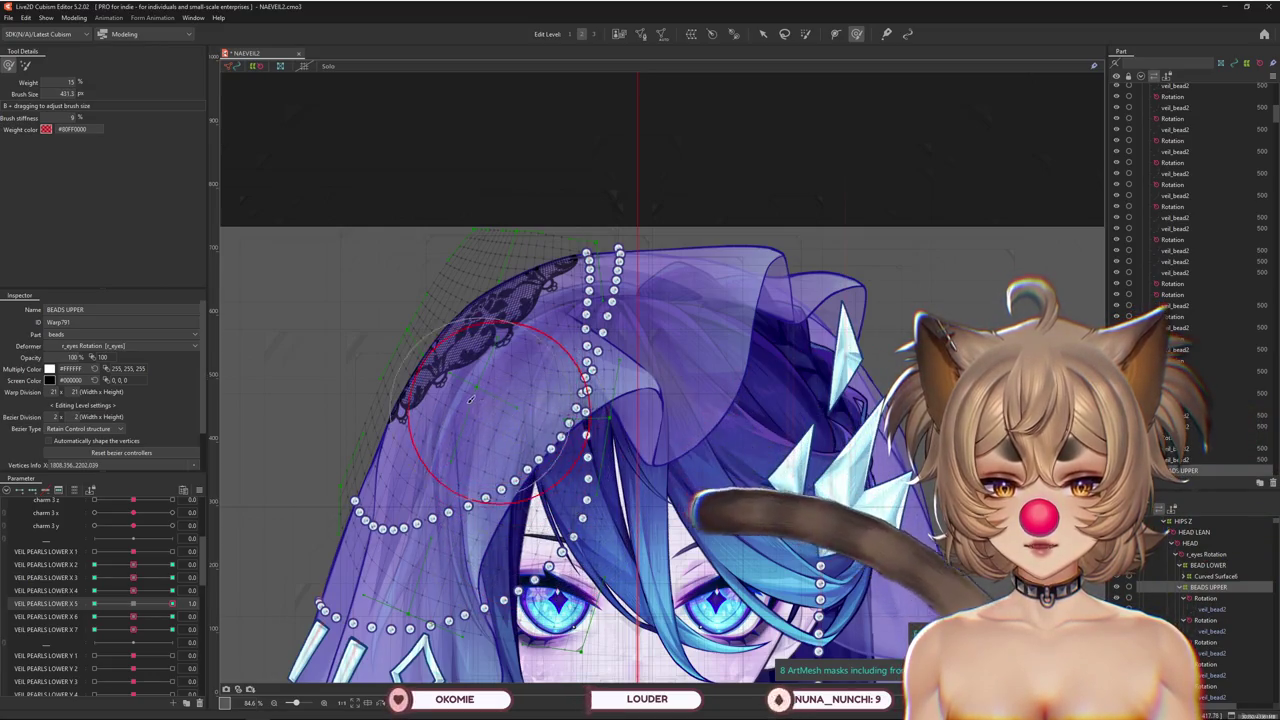
{"action": "mouse_move", "coordinate": [133, 616]}
{"action": "left_mouse_down"}
{"action": "mouse_move", "coordinate": [192, 604]}
{"action": "mouse_move", "coordinate": [94, 604]}
{"action": "mouse_move", "coordinate": [172, 591]}
{"action": "mouse_move", "coordinate": [134, 597]}
{"action": "left_mouse_up"}
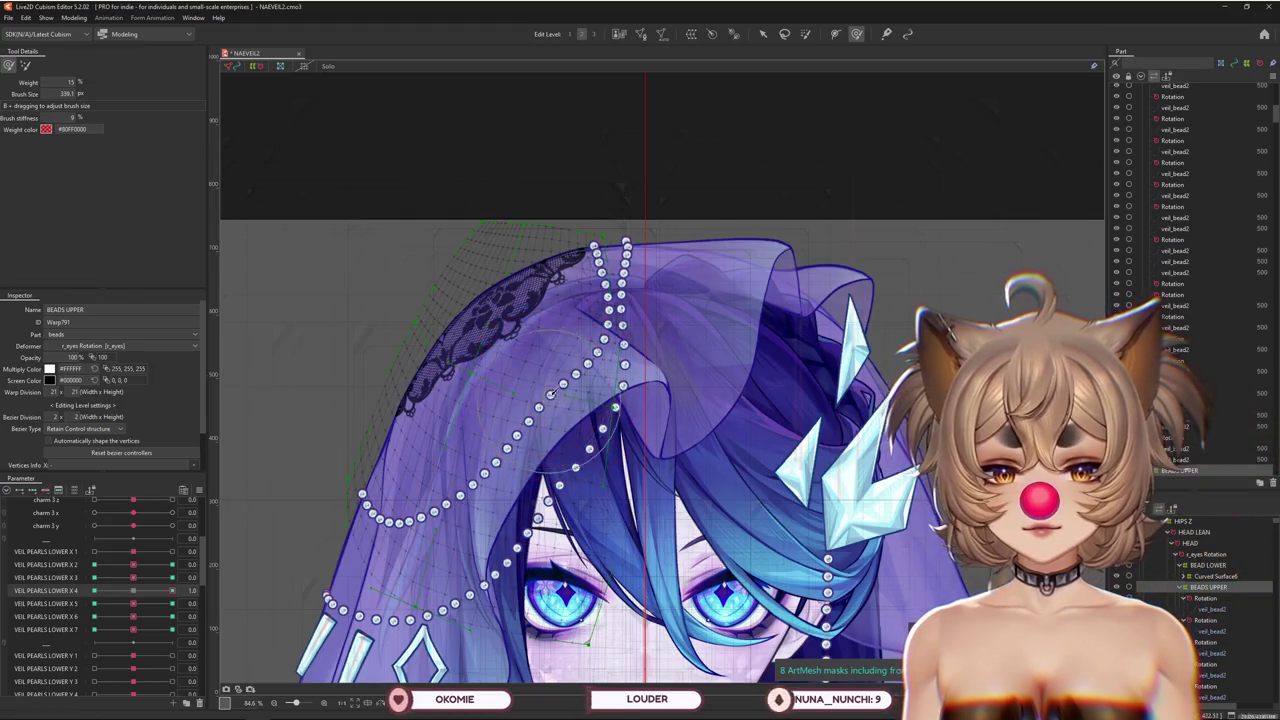
Check VEIL PEARLS LOWER X 4 at -1.0 and X 3 at about 0.7, then return X 3 to 0.0
{"action": "scroll", "coordinate": [566, 403], "scroll_direction": "up", "scroll_amount": 2}
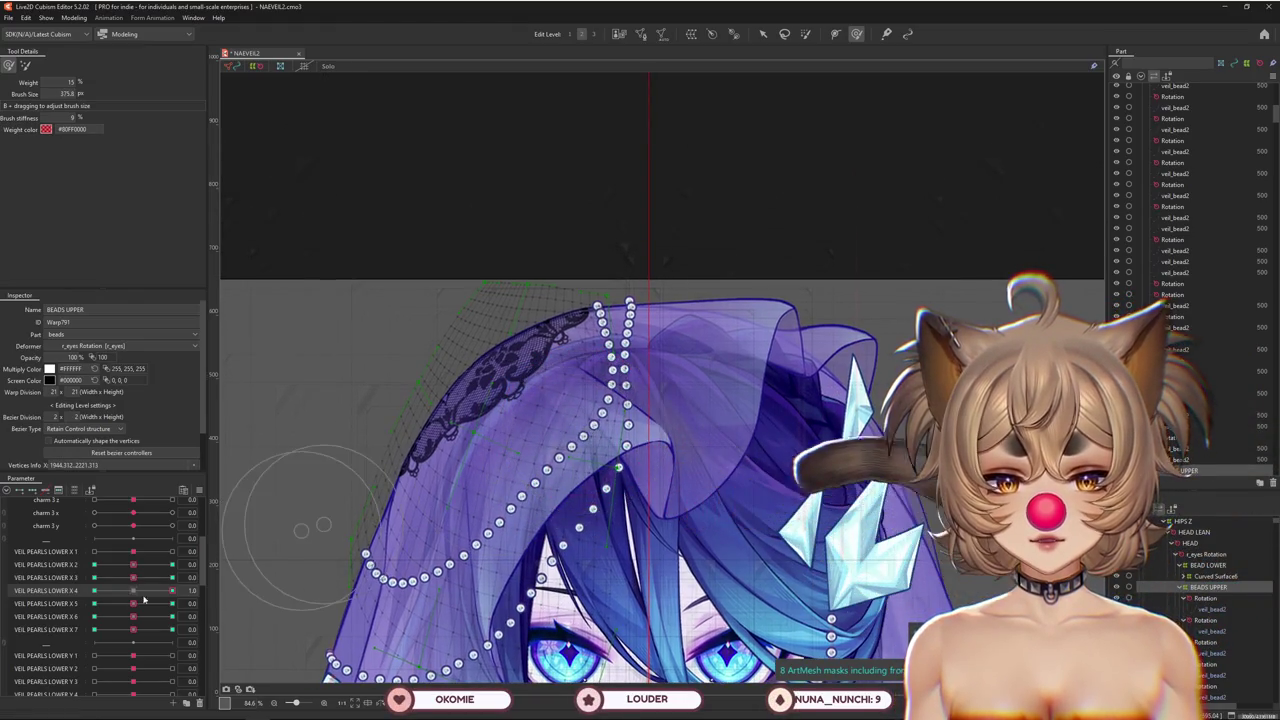
{"action": "left_click_drag", "start_coordinate": [149, 594], "coordinate": [94, 591]}
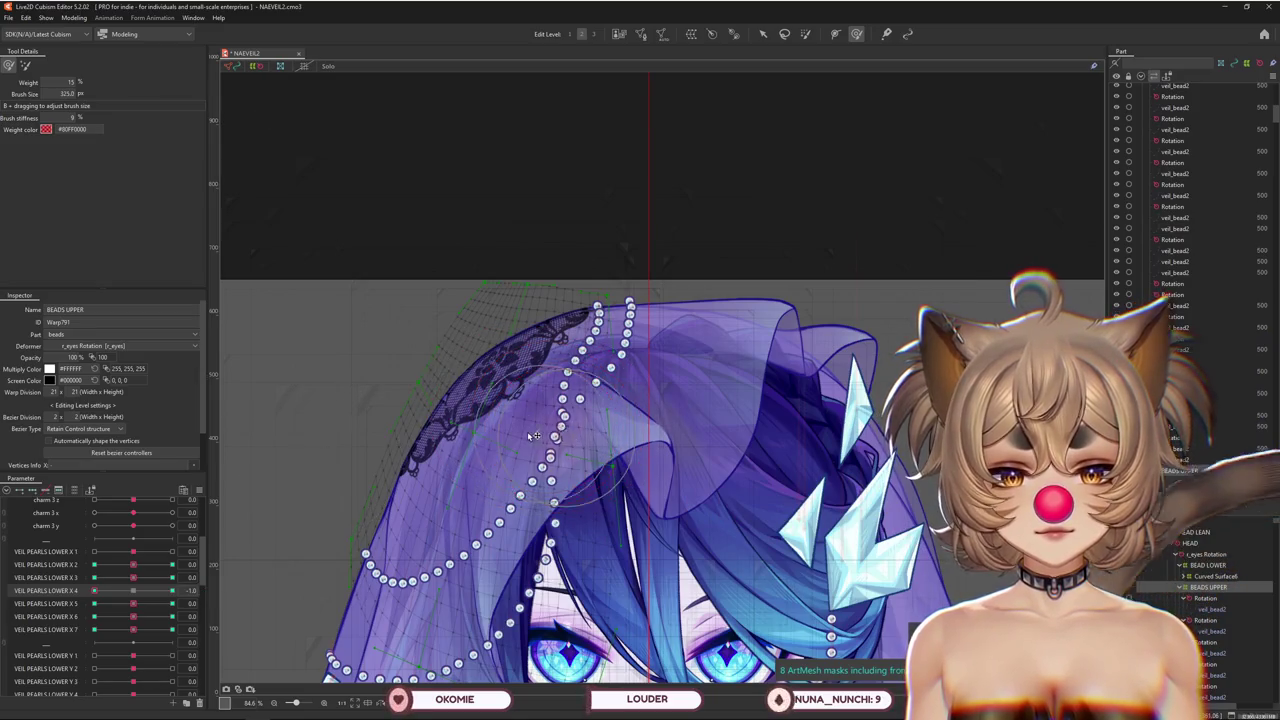
{"action": "left_click_drag", "start_coordinate": [133, 577], "coordinate": [181, 577]}
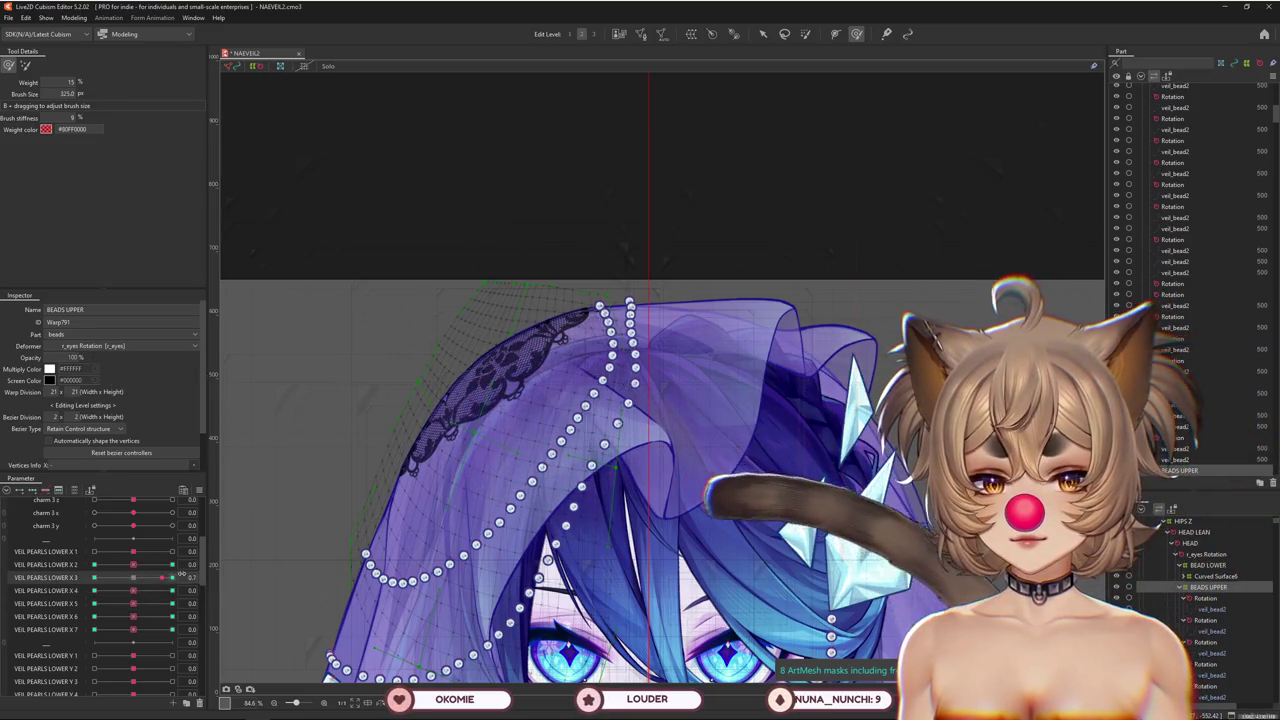
{"action": "left_click_drag", "start_coordinate": [92, 566], "coordinate": [133, 577]}
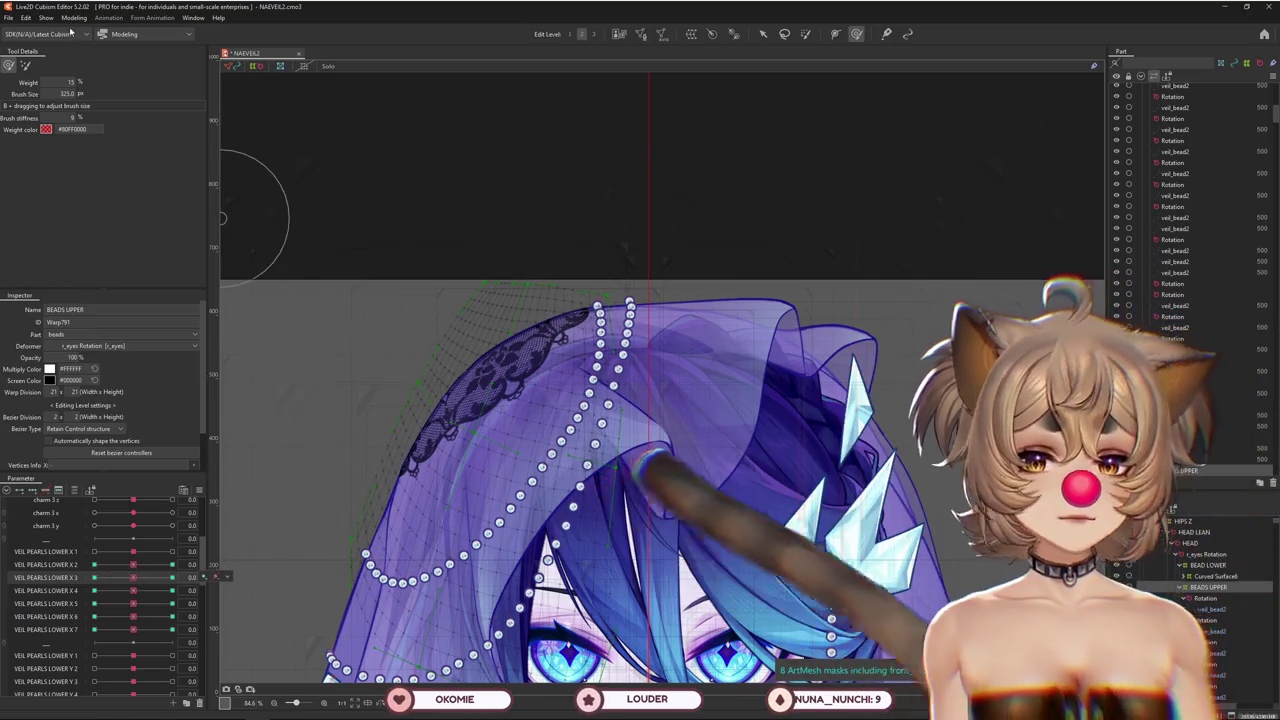
{"action": "left_click", "coordinate": [74, 17]}
{"action": "left_click", "coordinate": [94, 240]}
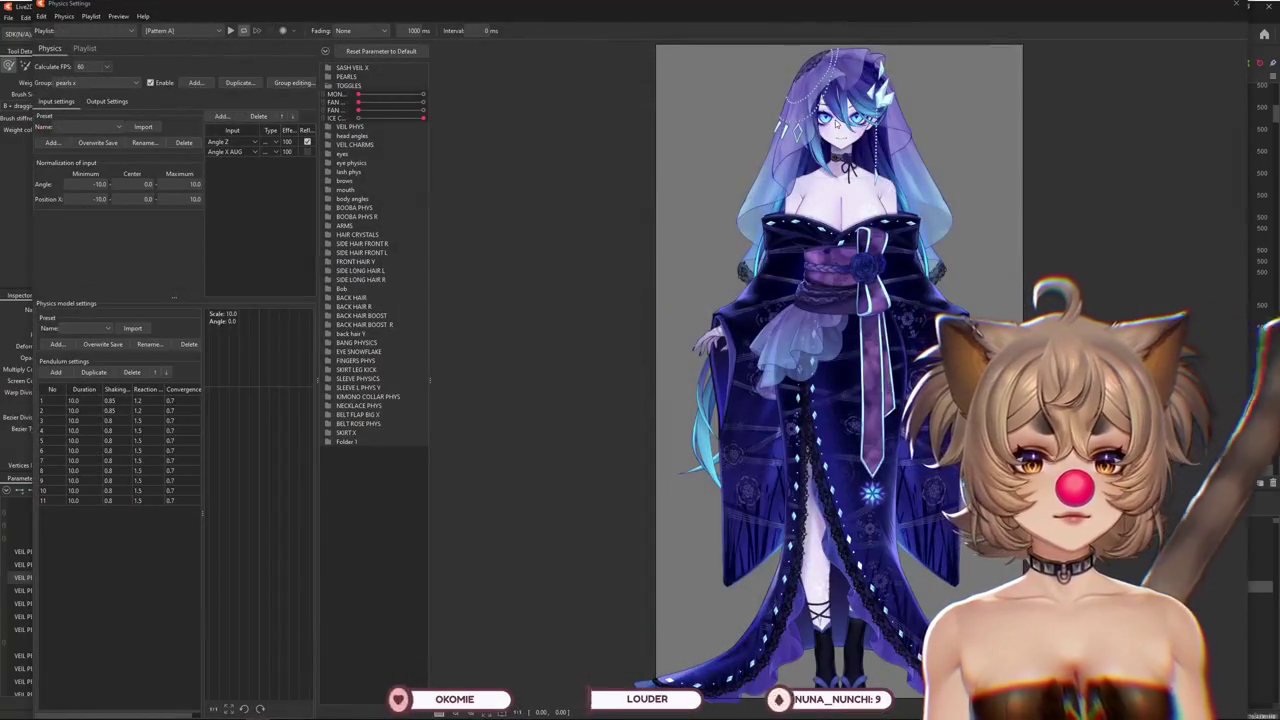
{"action": "scroll", "coordinate": [888, 377], "scroll_direction": "up", "scroll_amount": 3}
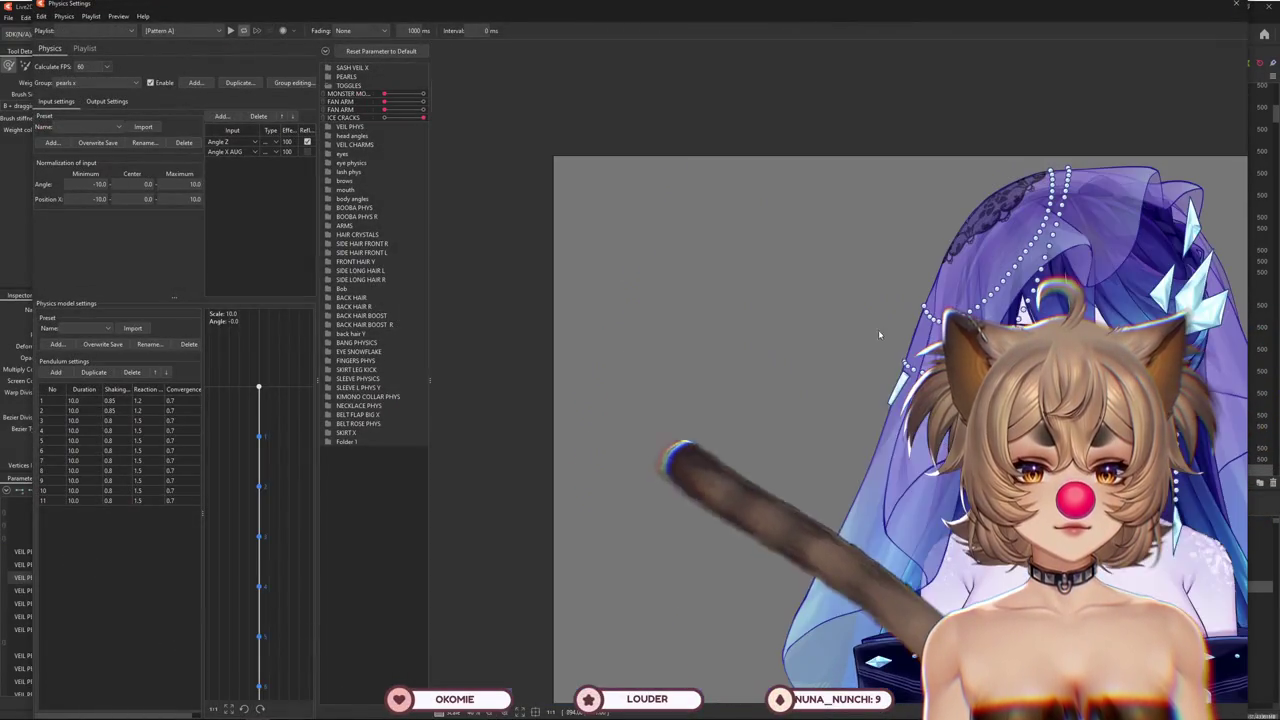
{"action": "left_click_drag", "start_coordinate": [878, 329], "coordinate": [713, 432]}
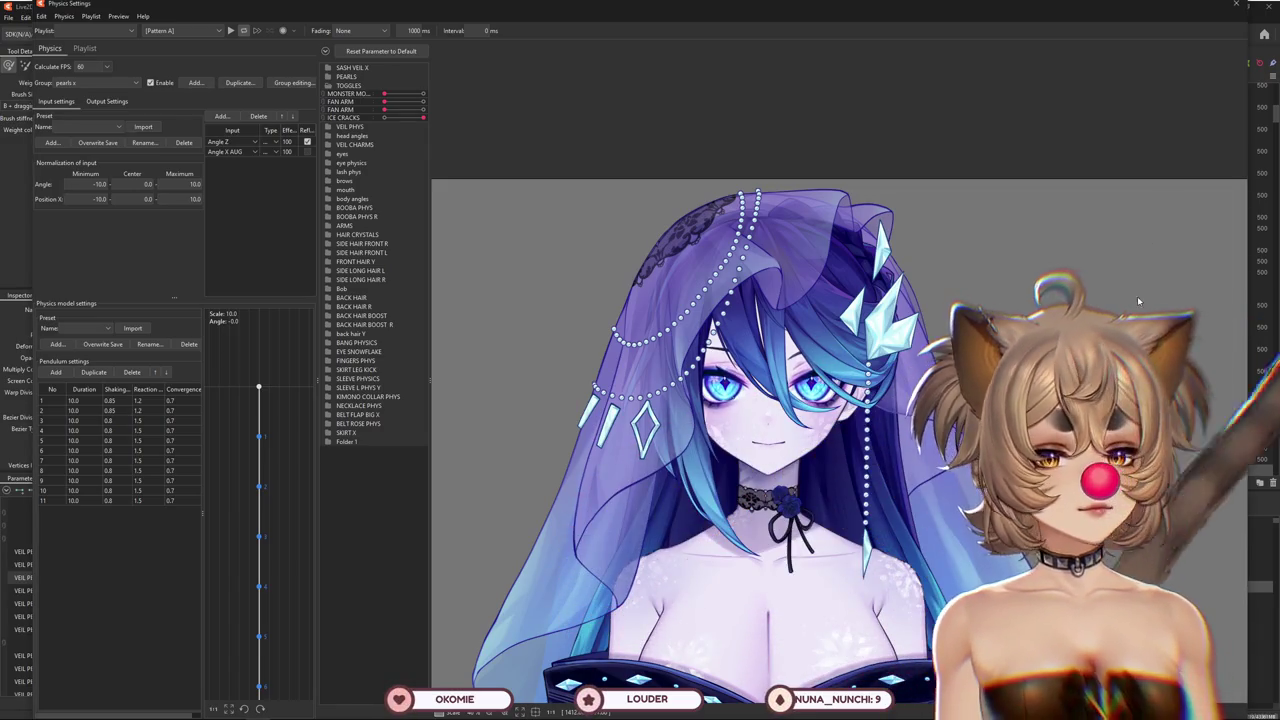
{"action": "left_click_drag", "start_coordinate": [760, 400], "coordinate": [920, 230]}
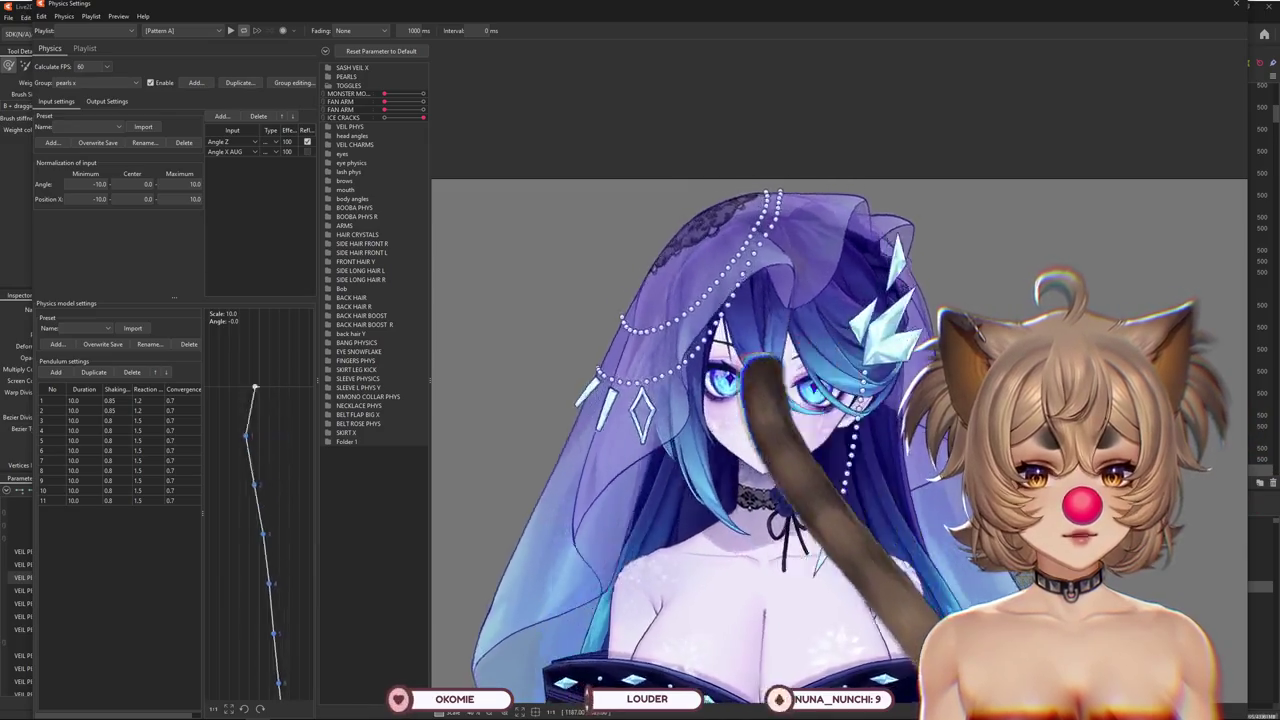
{"action": "key", "text": "Escape"}
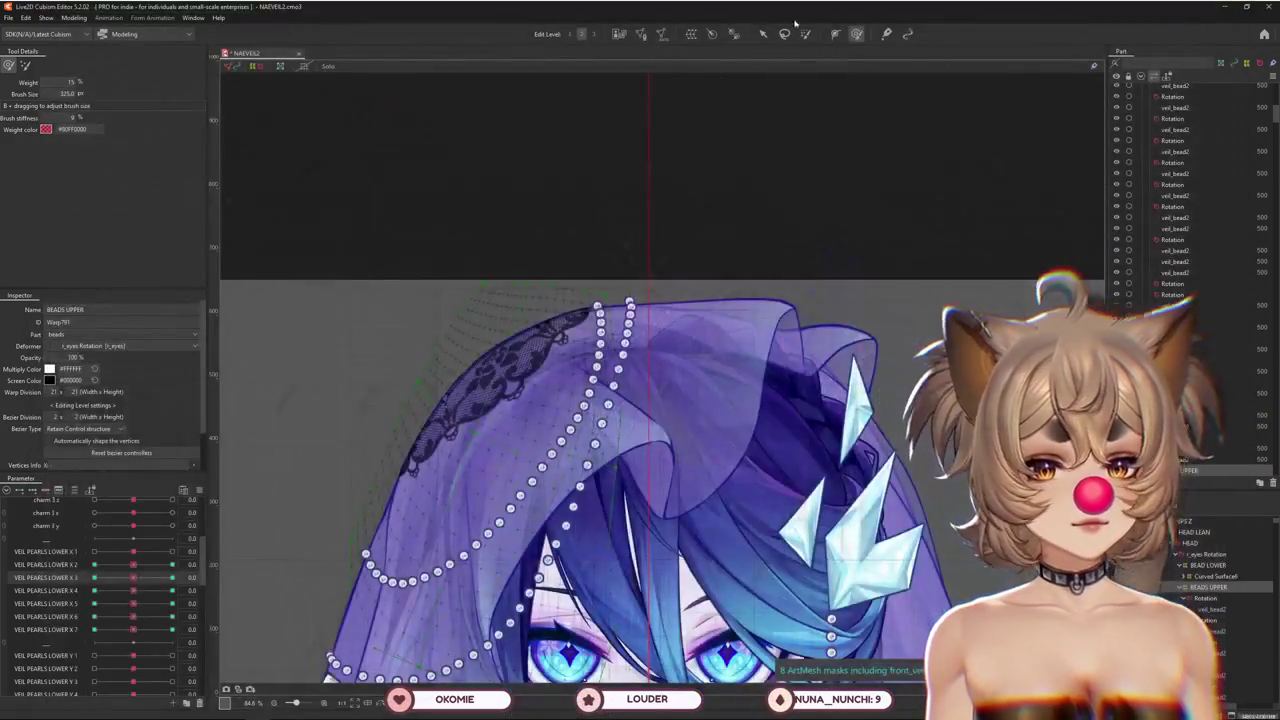
Reset all parameters to their default values from the Parameter panel options
{"action": "left_click", "coordinate": [199, 491]}
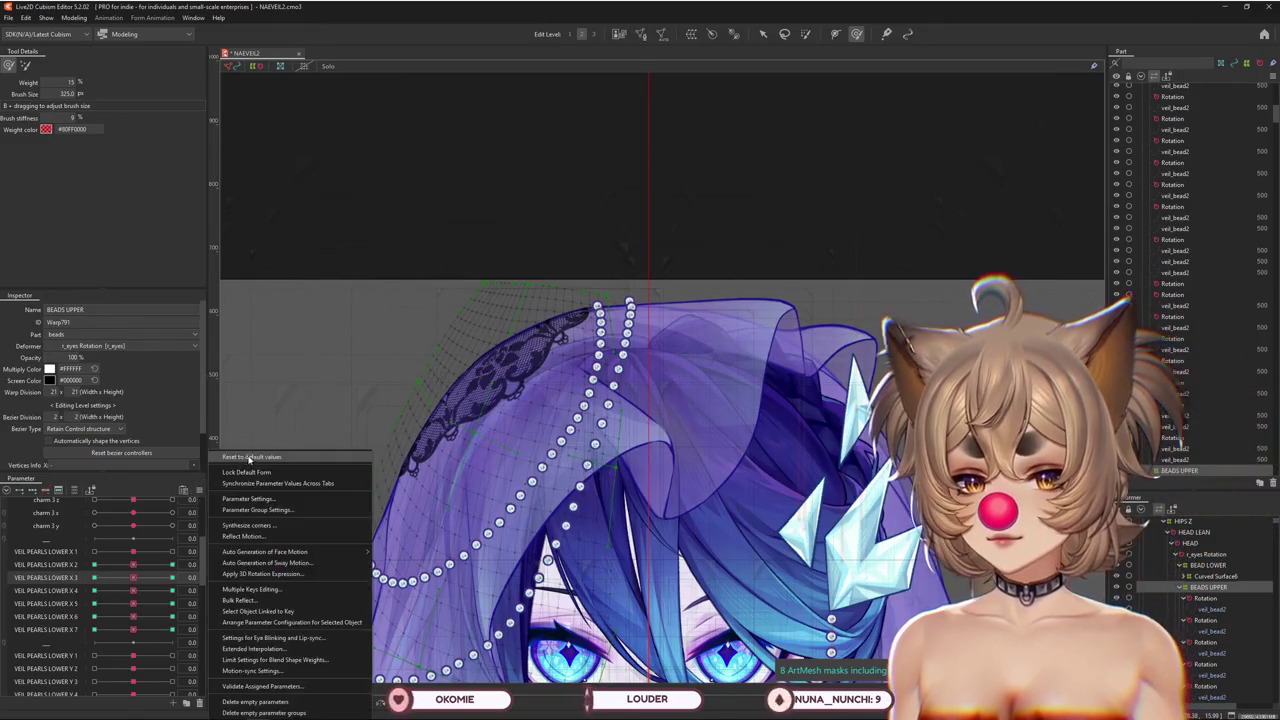
{"action": "left_click", "coordinate": [255, 470]}
{"action": "scroll", "coordinate": [102, 622], "scroll_direction": "down", "scroll_amount": 1}
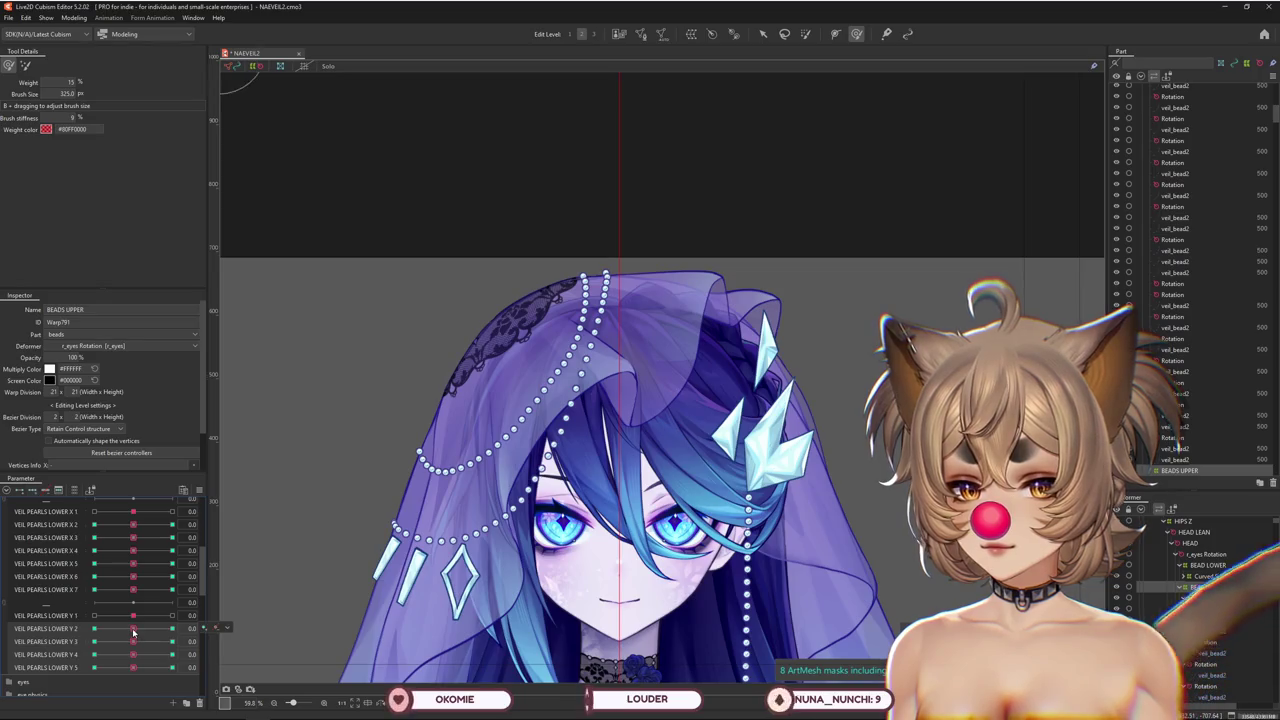
{"action": "scroll", "coordinate": [572, 195], "scroll_direction": "up", "scroll_amount": 3}
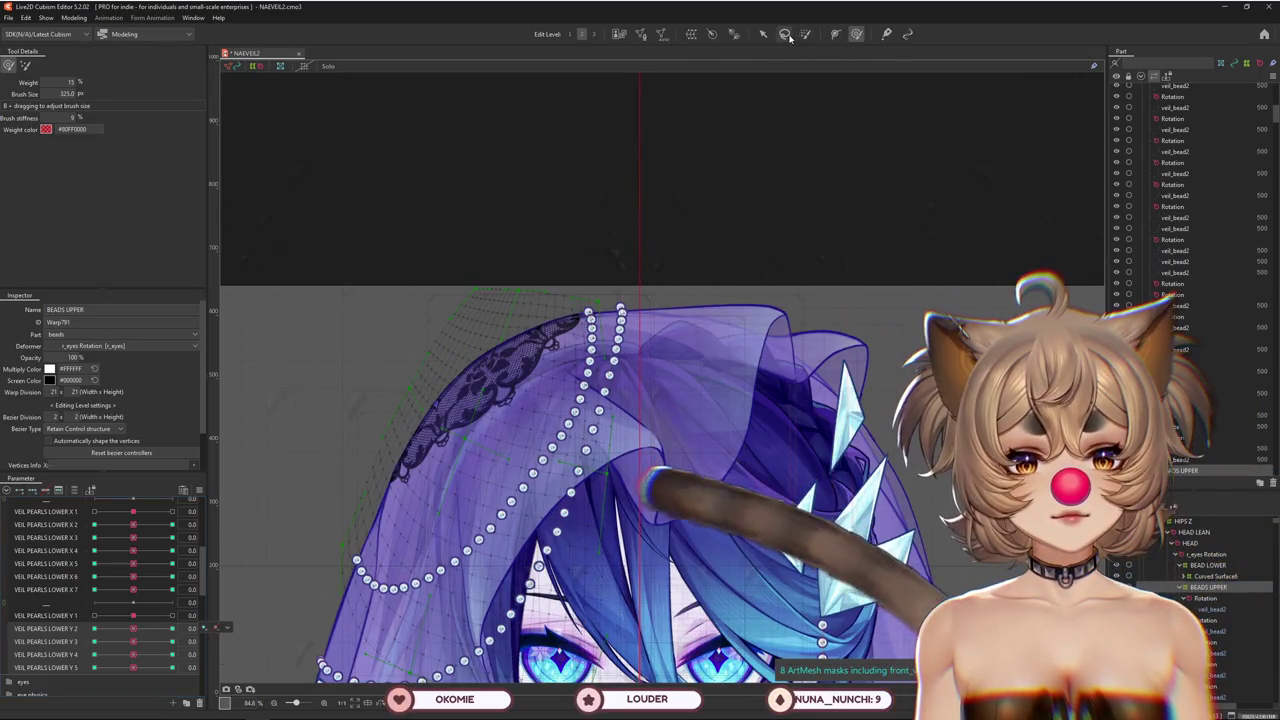
Pick the Deform Brush at about 380 px and set VEIL PEARLS LOWER Y 2 to 1.0
{"action": "left_click", "coordinate": [806, 34]}
{"action": "left_click_drag", "start_coordinate": [531, 200], "coordinate": [592, 362]}
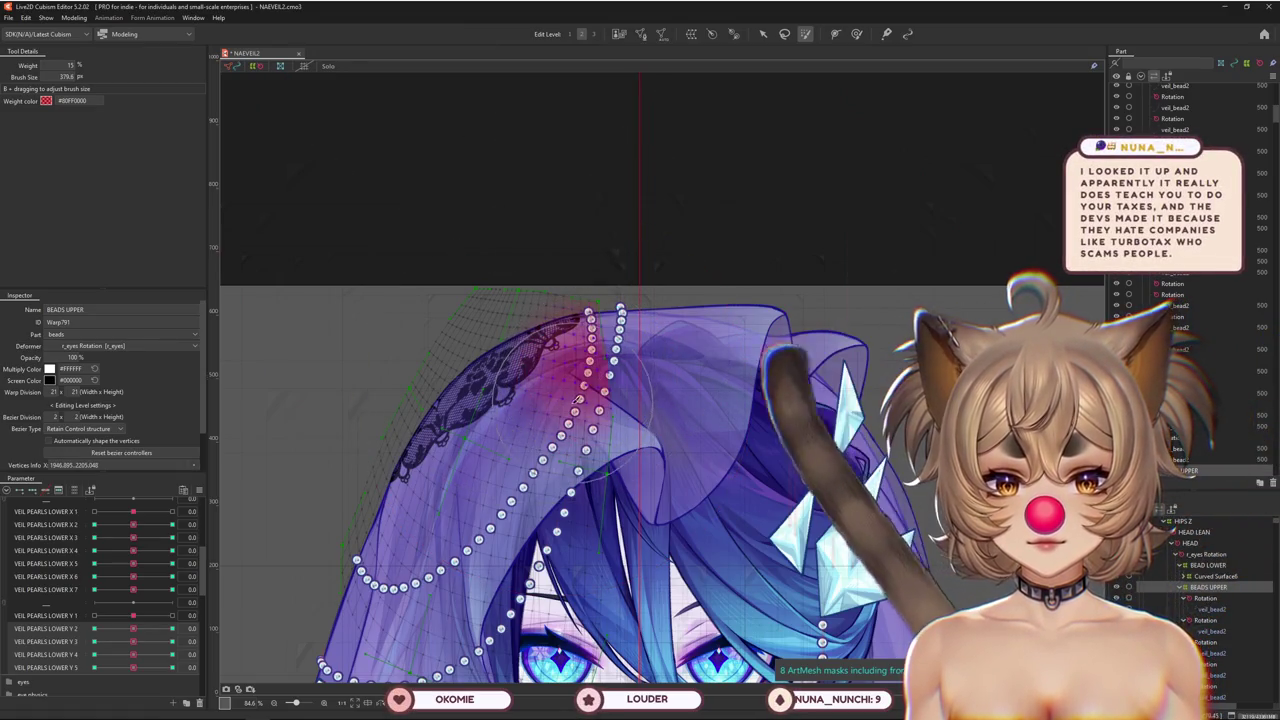
{"action": "left_click", "coordinate": [172, 628]}
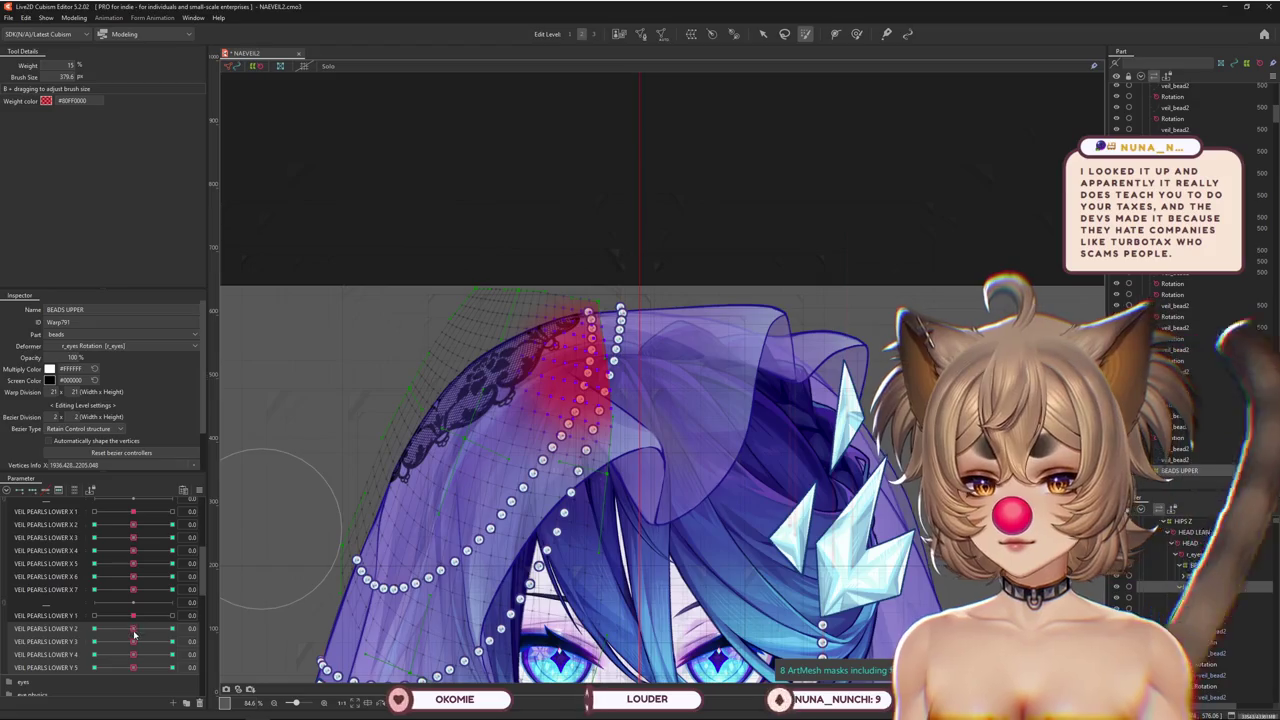
{"action": "scroll", "coordinate": [600, 350], "scroll_direction": "up", "scroll_amount": 3}
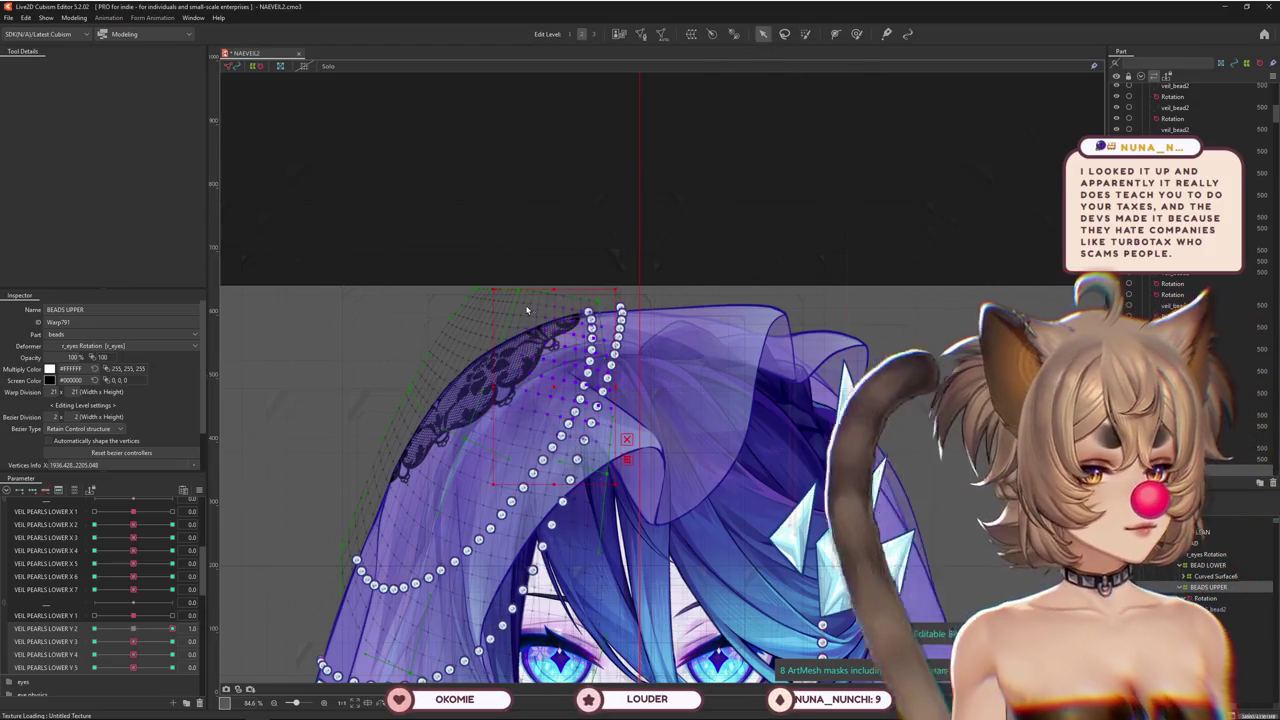
Raise the selected upper bead points slightly, then return to the deformation brush
{"action": "key", "text": "v"}
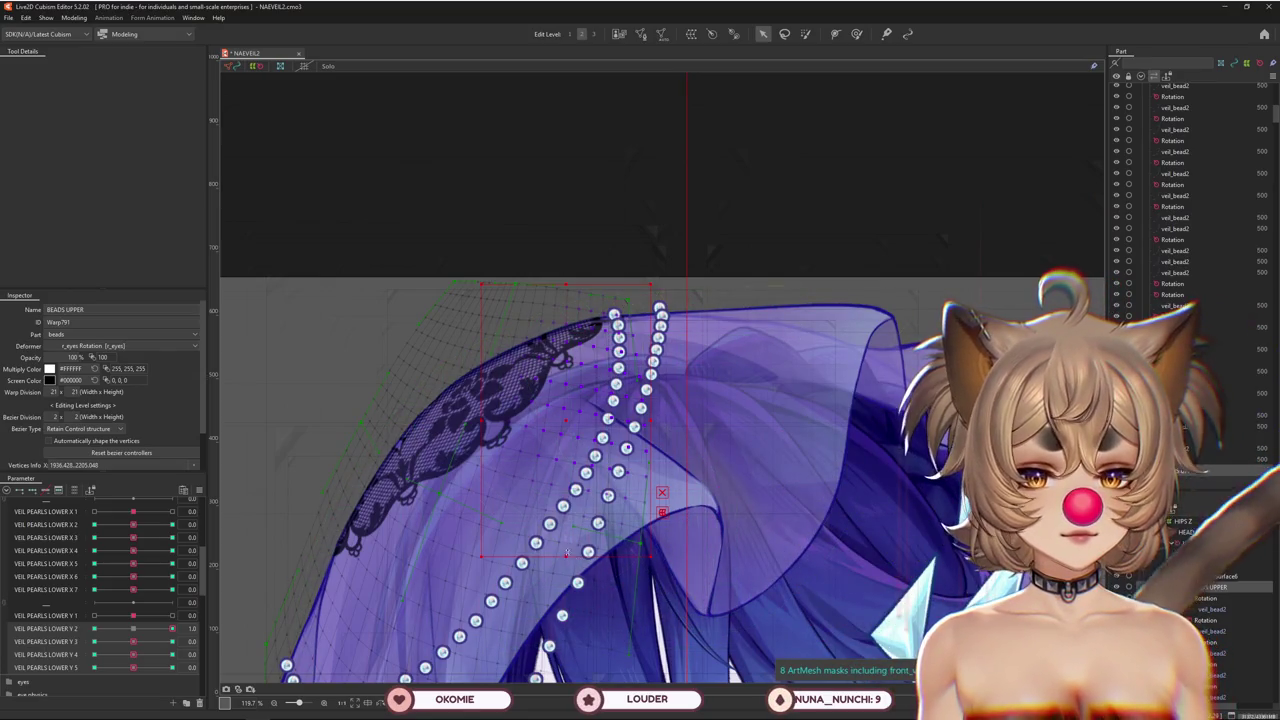
{"action": "left_click_drag", "start_coordinate": [606, 410], "coordinate": [562, 387]}
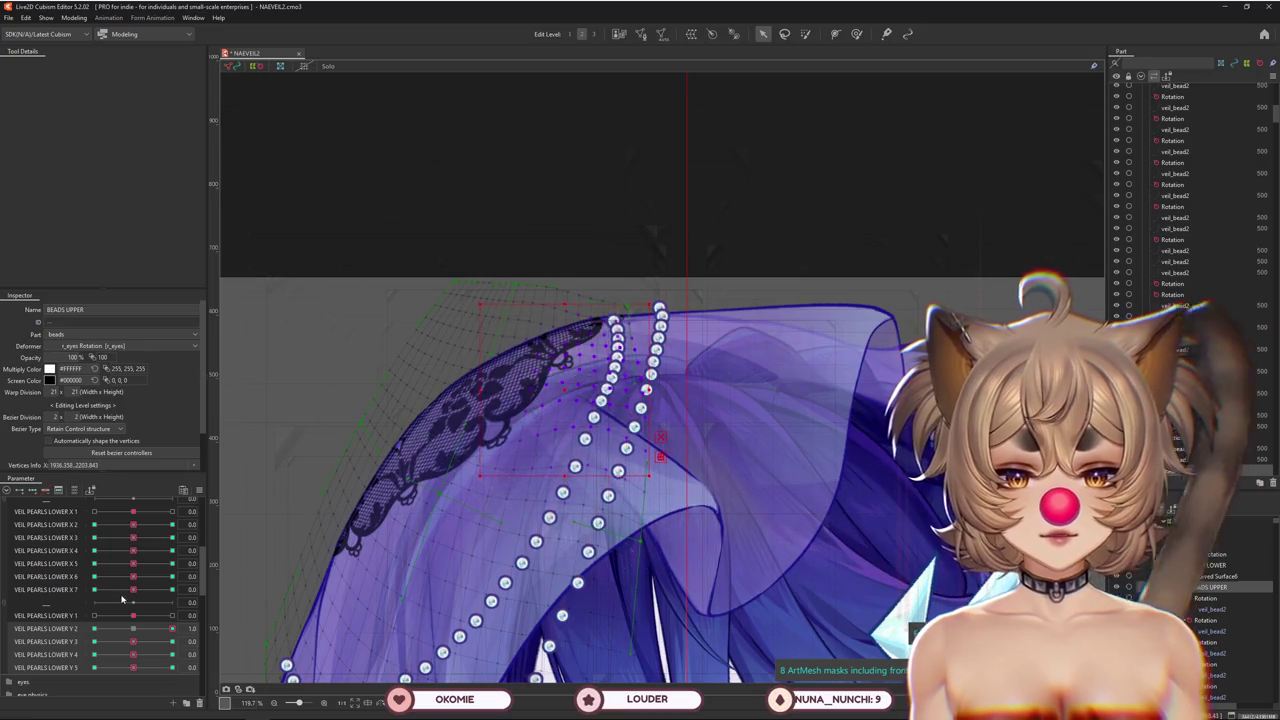
{"action": "key", "text": "b"}
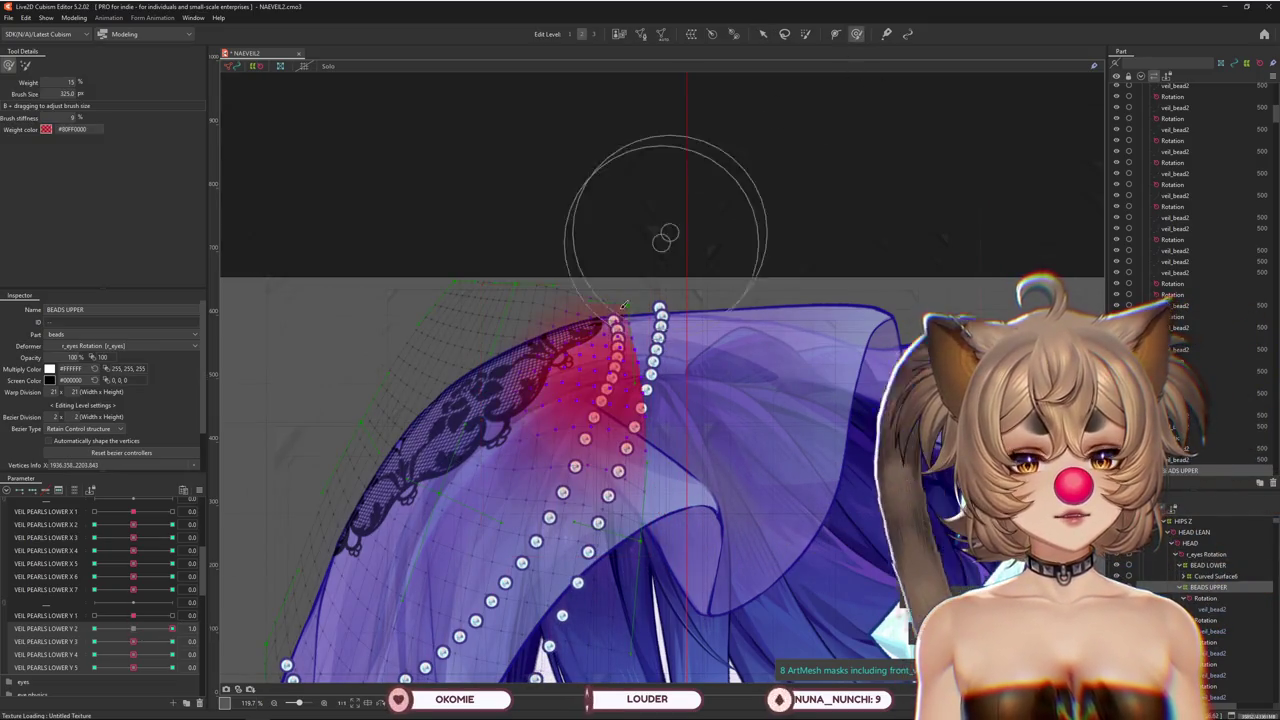
{"action": "left_click_drag", "start_coordinate": [664, 238], "coordinate": [610, 408]}
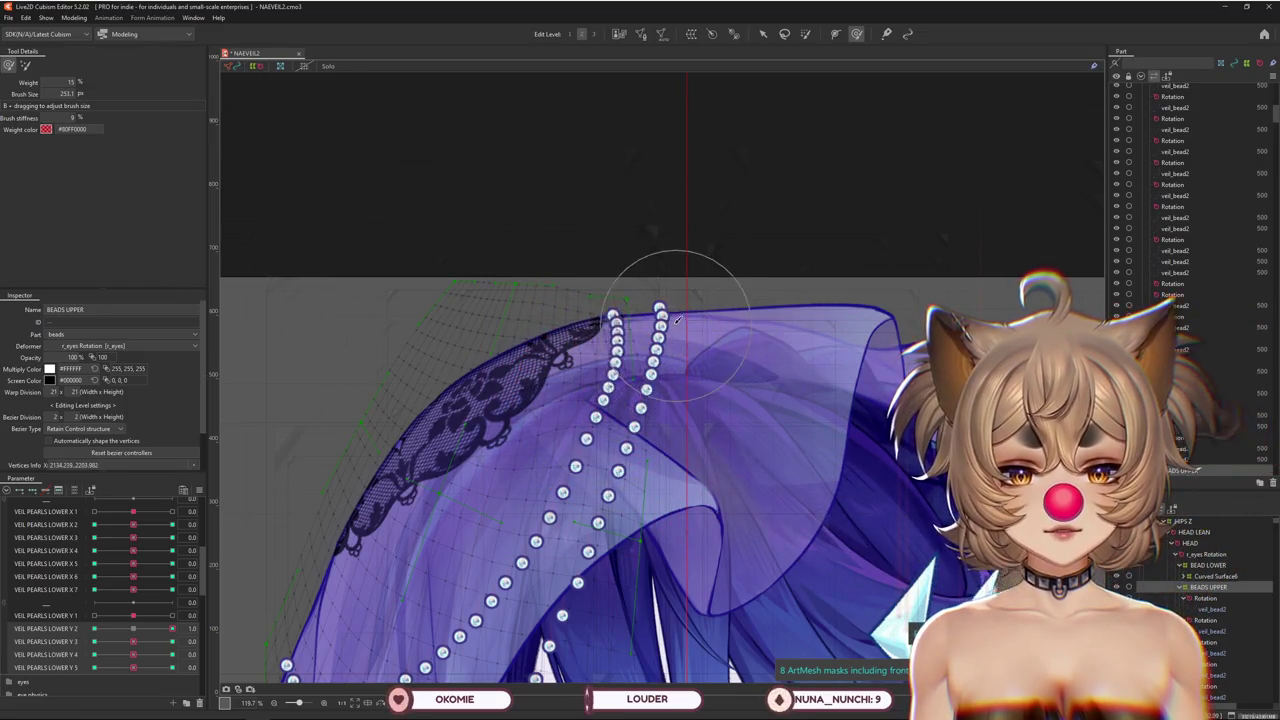
Nudge the bead chain right and down at VEIL PEARLS LOWER Y 2 1.0, then flip Y 2 to -1.0
{"action": "left_click_drag", "start_coordinate": [172, 628], "coordinate": [141, 634]}
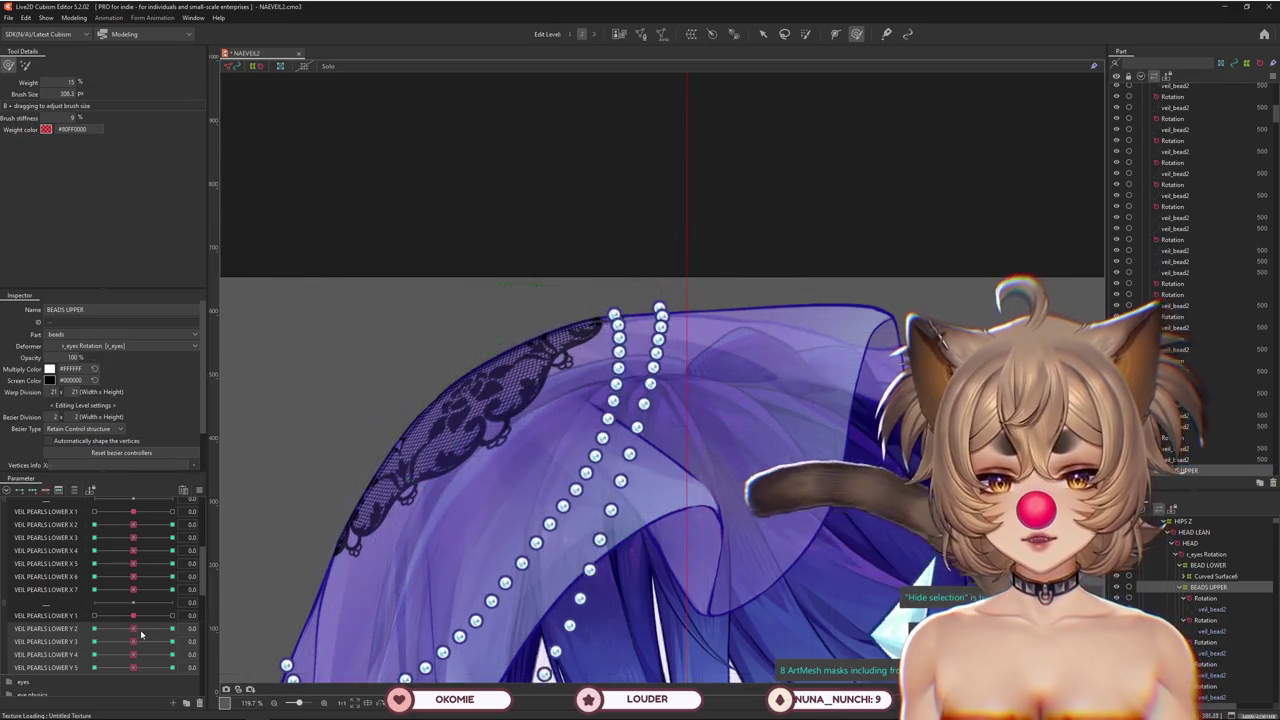
{"action": "scroll", "coordinate": [580, 426], "scroll_direction": "down", "scroll_amount": 1}
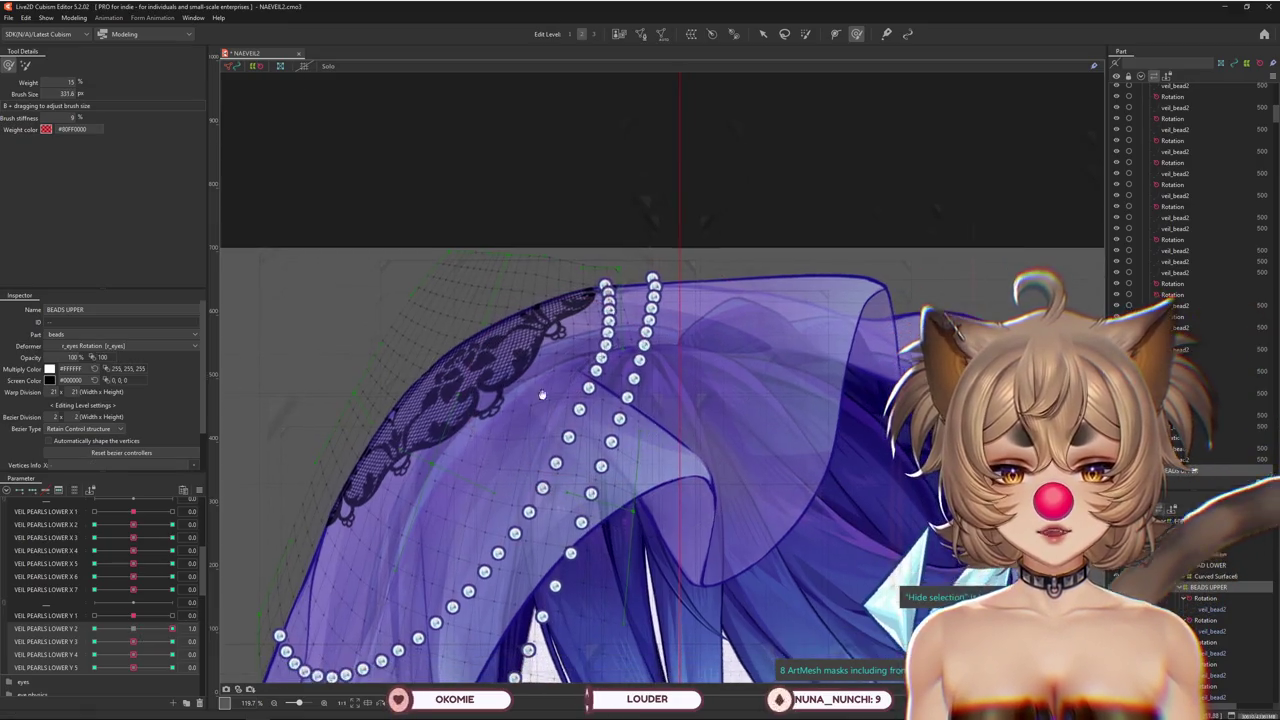
{"action": "left_click_drag", "start_coordinate": [497, 390], "coordinate": [499, 345]}
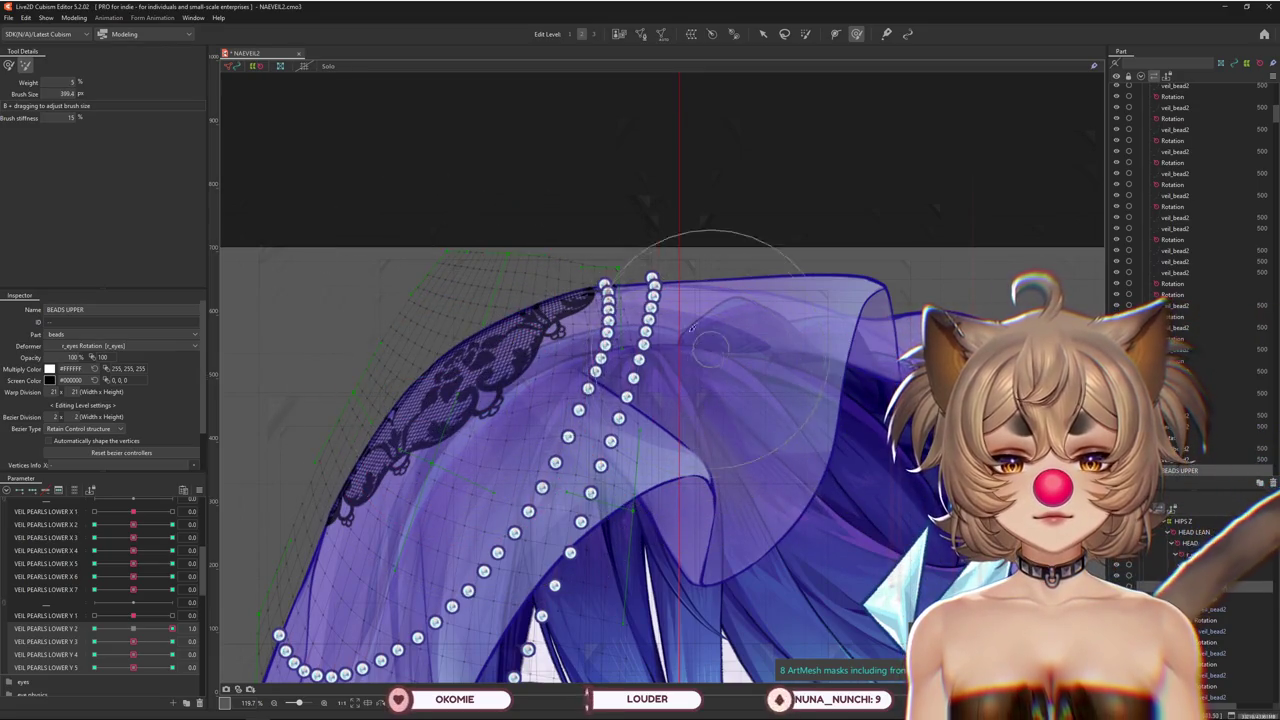
{"action": "left_click_drag", "start_coordinate": [668, 345], "coordinate": [678, 358]}
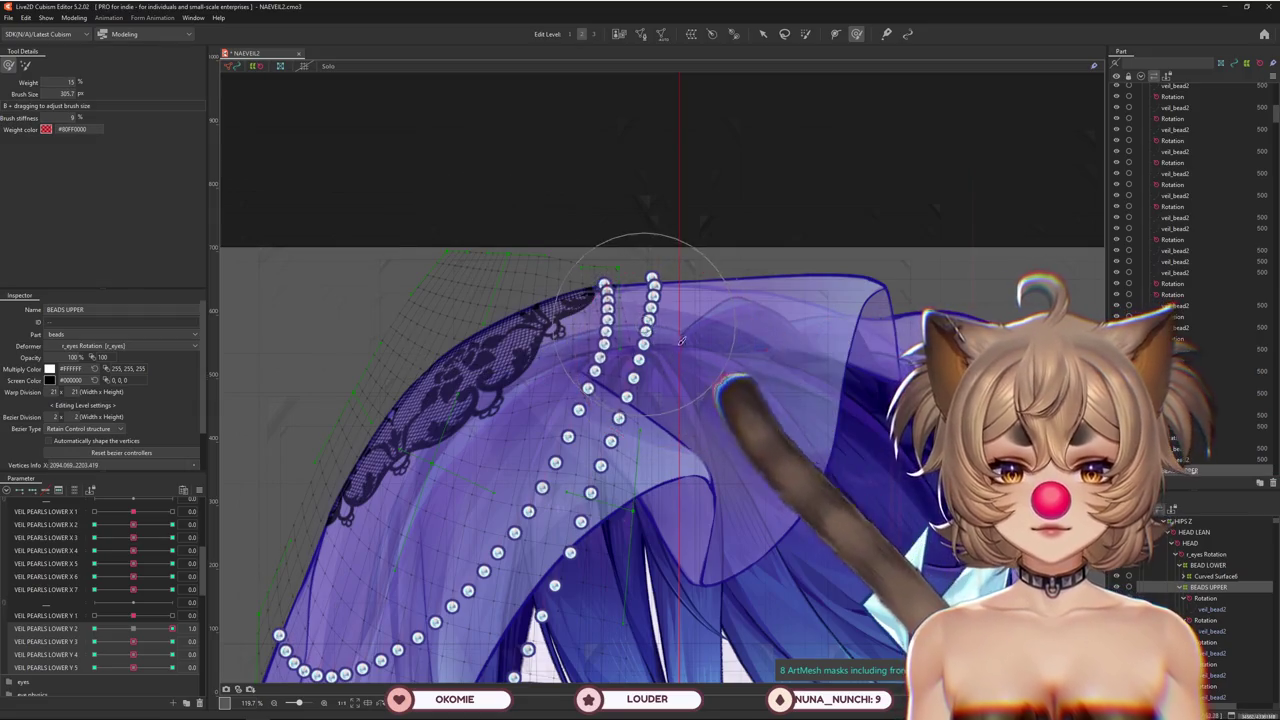
{"action": "left_click", "coordinate": [172, 628]}
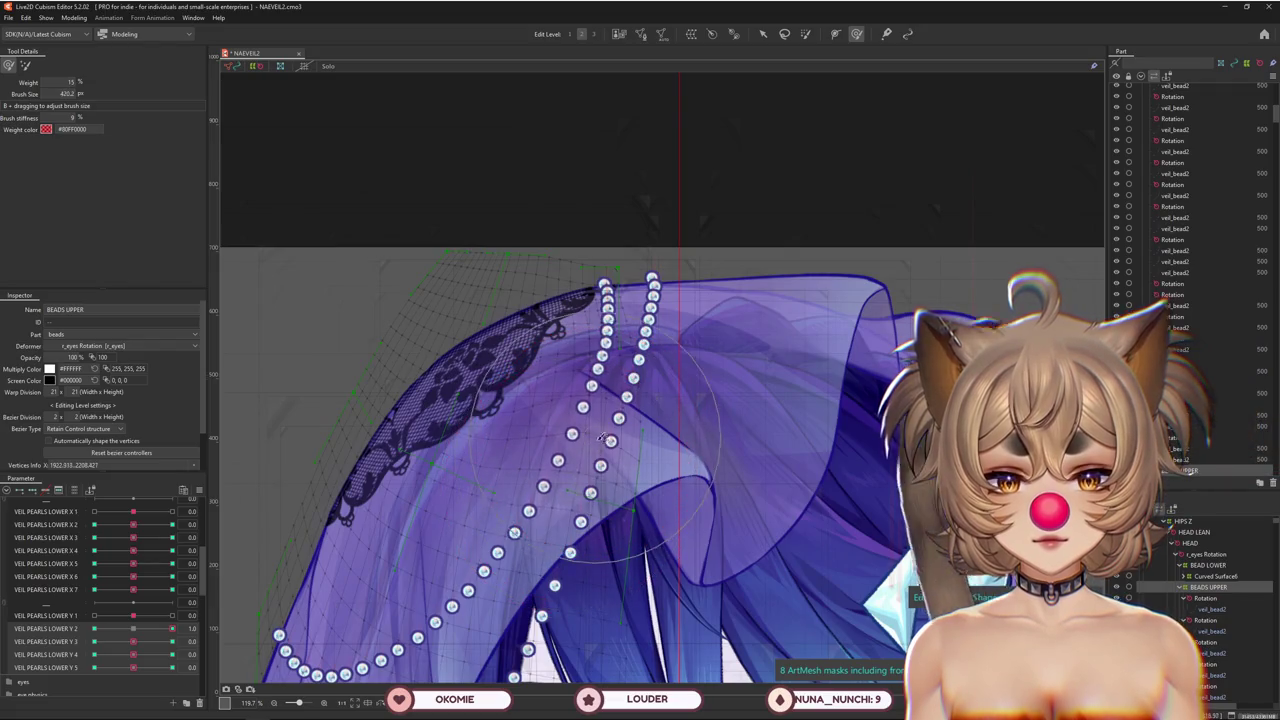
{"action": "left_click_drag", "start_coordinate": [607, 440], "coordinate": [630, 360]}
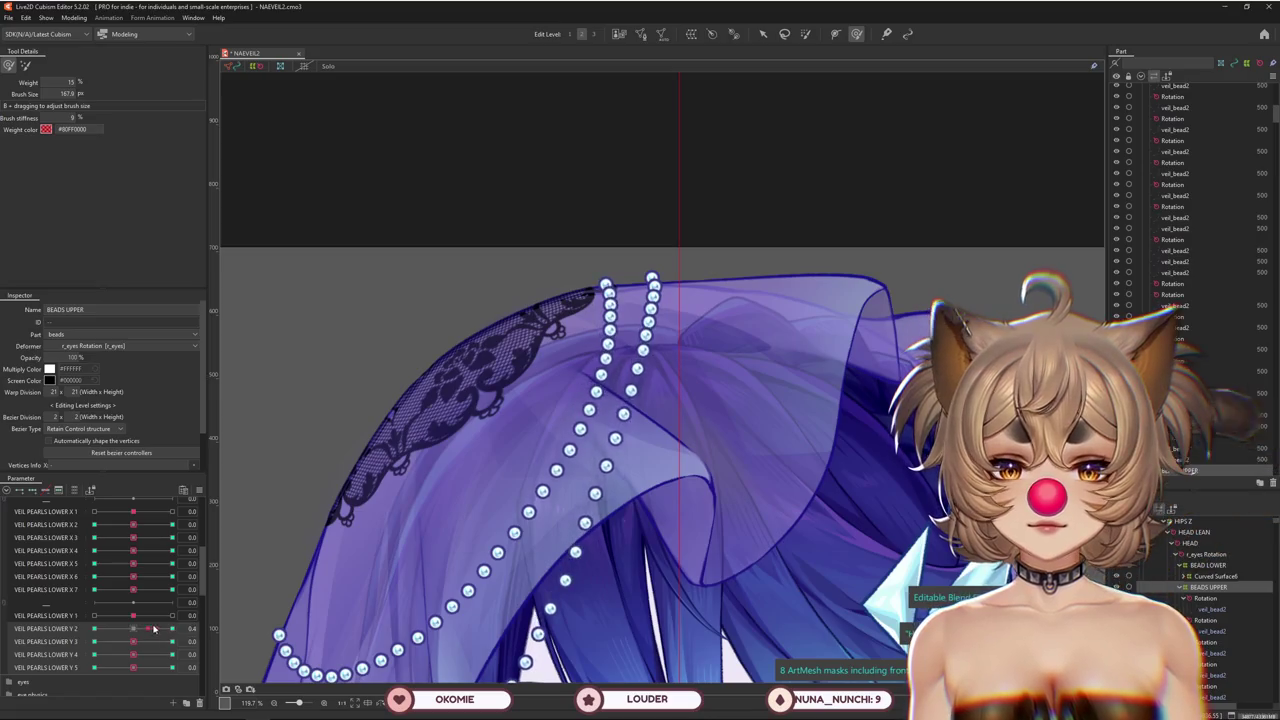
{"action": "left_click", "coordinate": [94, 628]}
{"action": "left_click", "coordinate": [806, 34]}
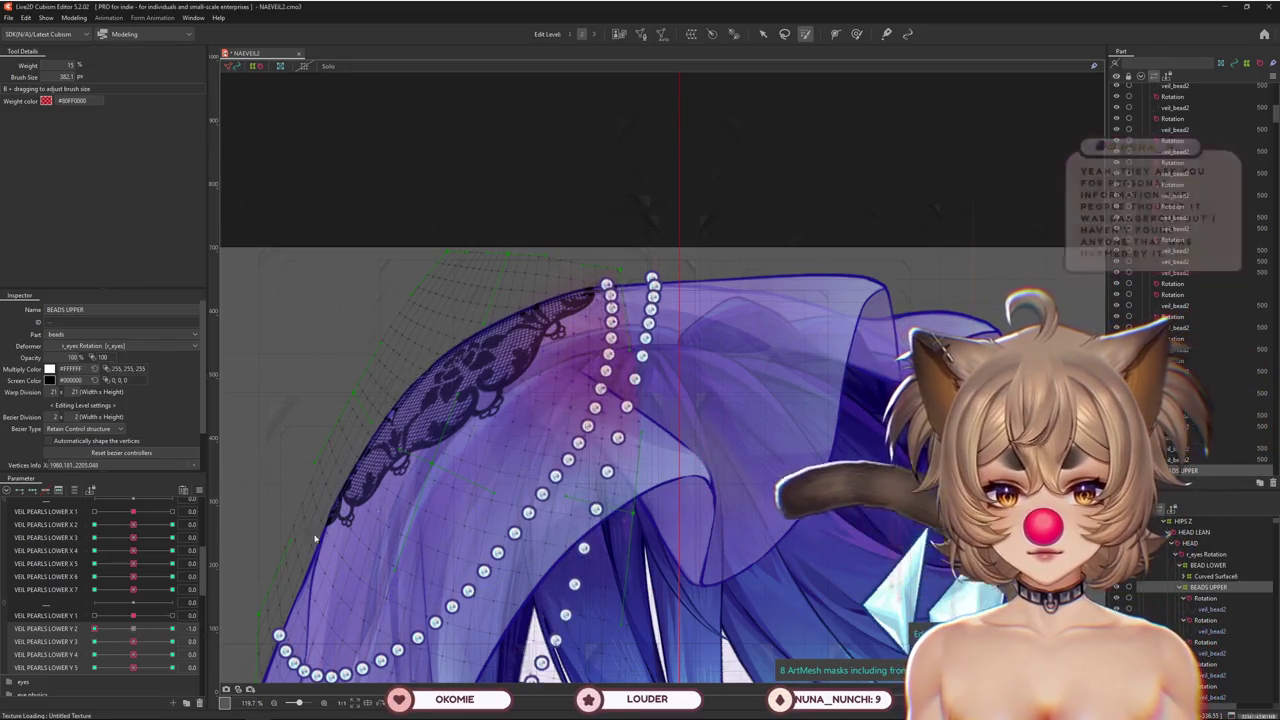
Set VEIL PEARLS LOWER Y 2 to -1.0 with the BEADS UPPER warp selected, dismissing the parameter warning
{"action": "left_click", "coordinate": [591, 405]}
{"action": "mouse_move", "coordinate": [627, 369]}
{"action": "left_mouse_down"}
{"action": "mouse_move", "coordinate": [616, 340]}
{"action": "mouse_move", "coordinate": [600, 365]}
{"action": "left_mouse_up"}
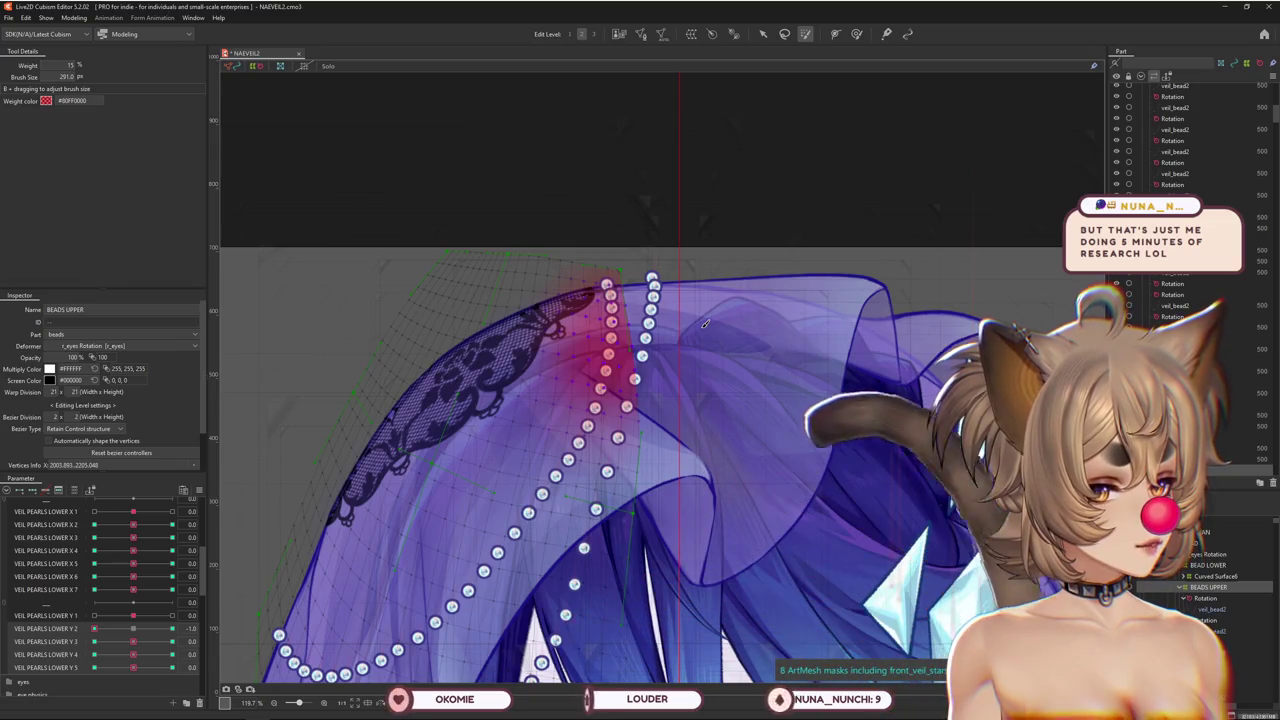
{"action": "mouse_move", "coordinate": [120, 629]}
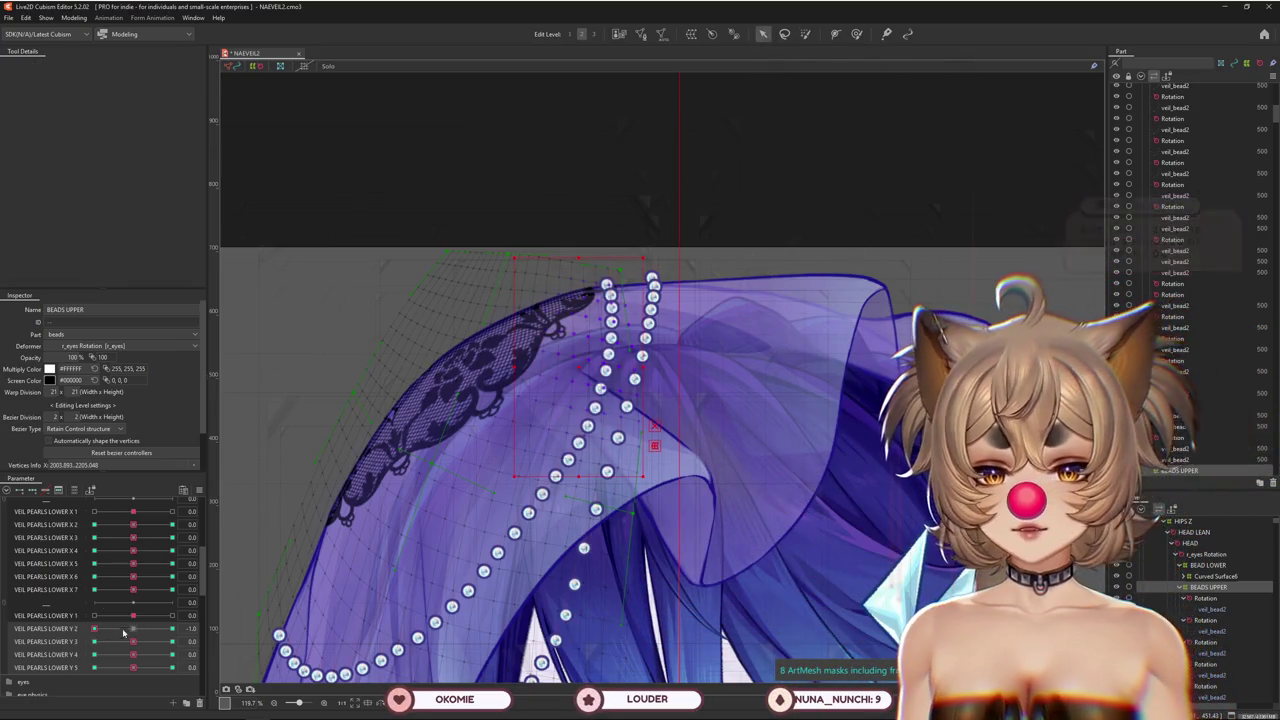
{"action": "left_click", "coordinate": [95, 629]}
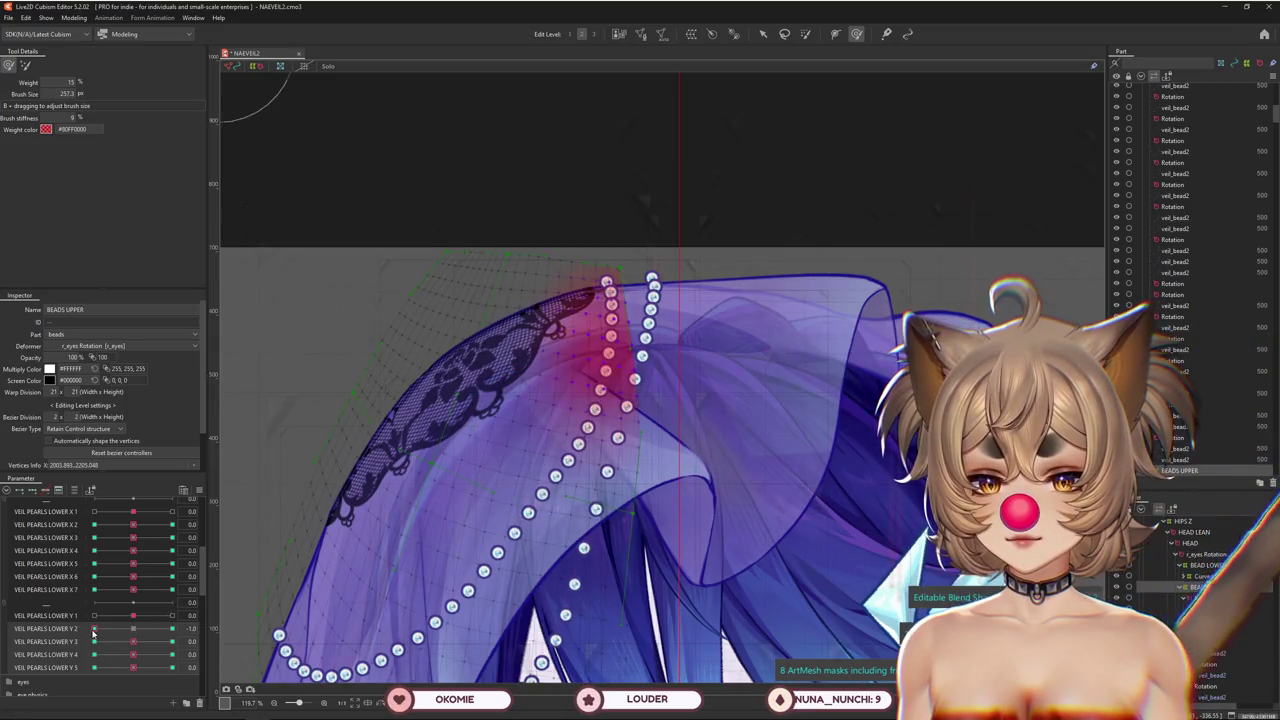
{"action": "left_click", "coordinate": [201, 636]}
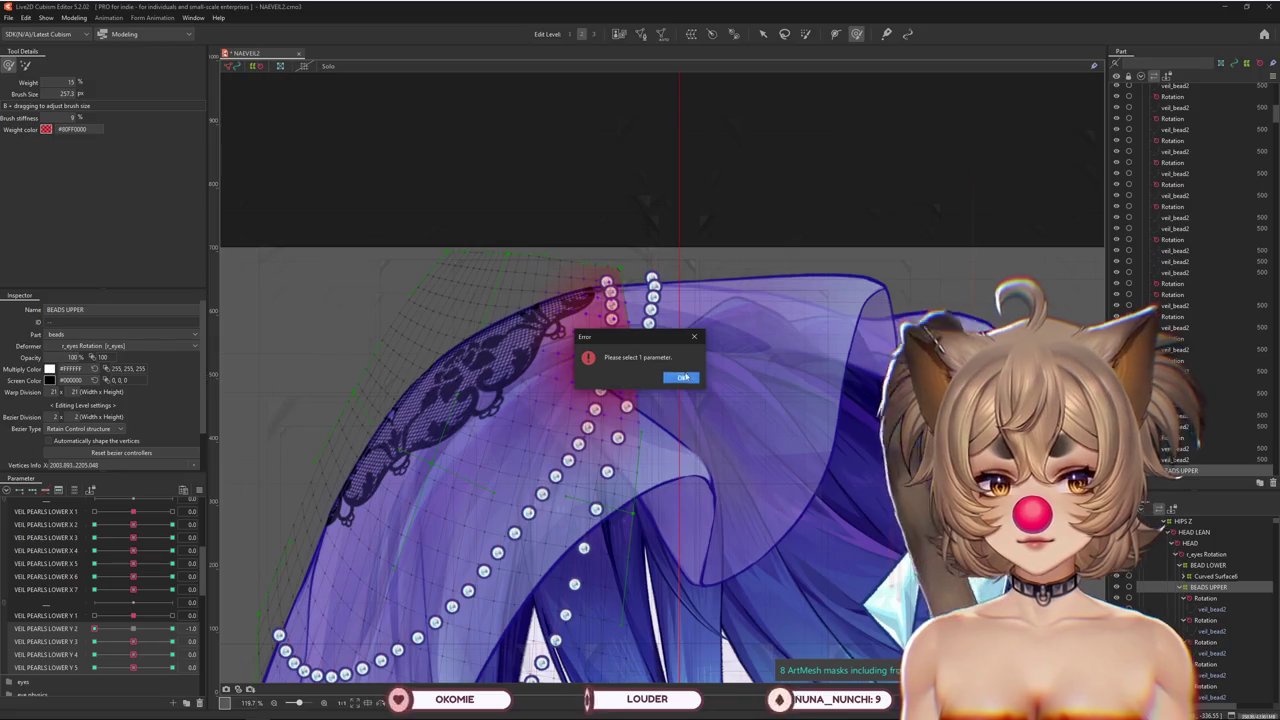
{"action": "left_click", "coordinate": [1210, 588]}
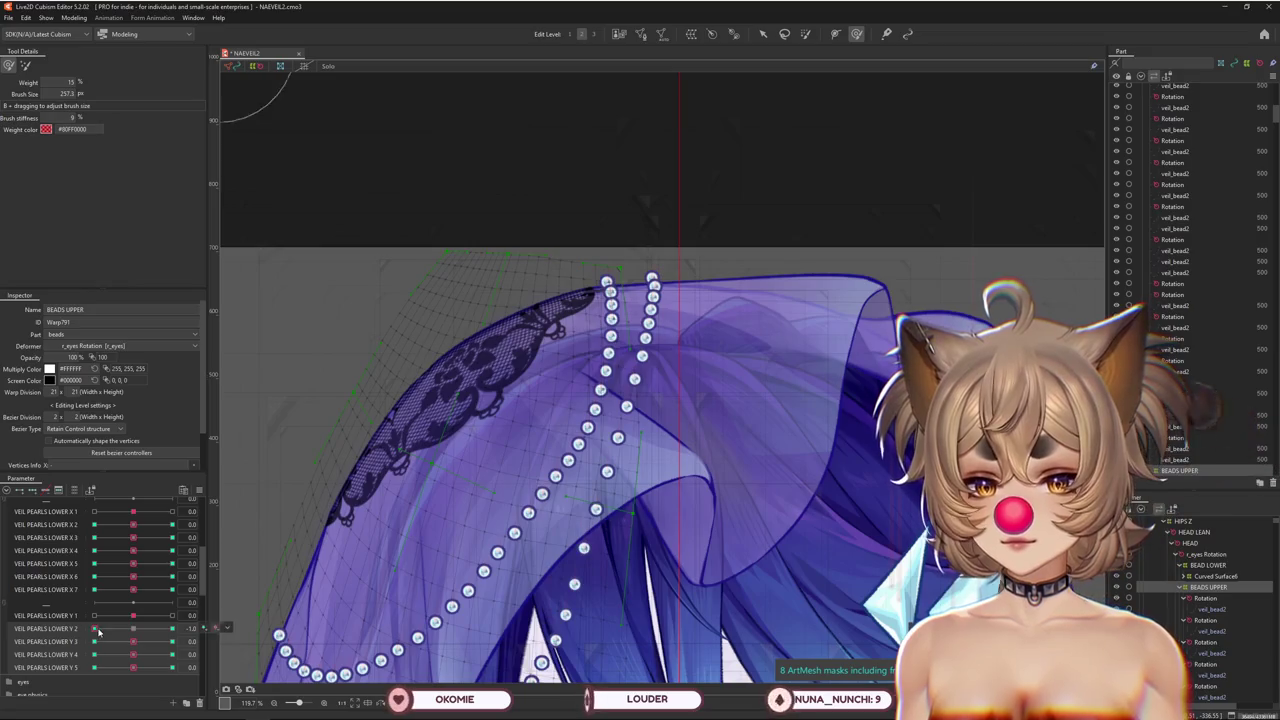
{"action": "left_click", "coordinate": [243, 629]}
{"action": "key", "text": "Return"}
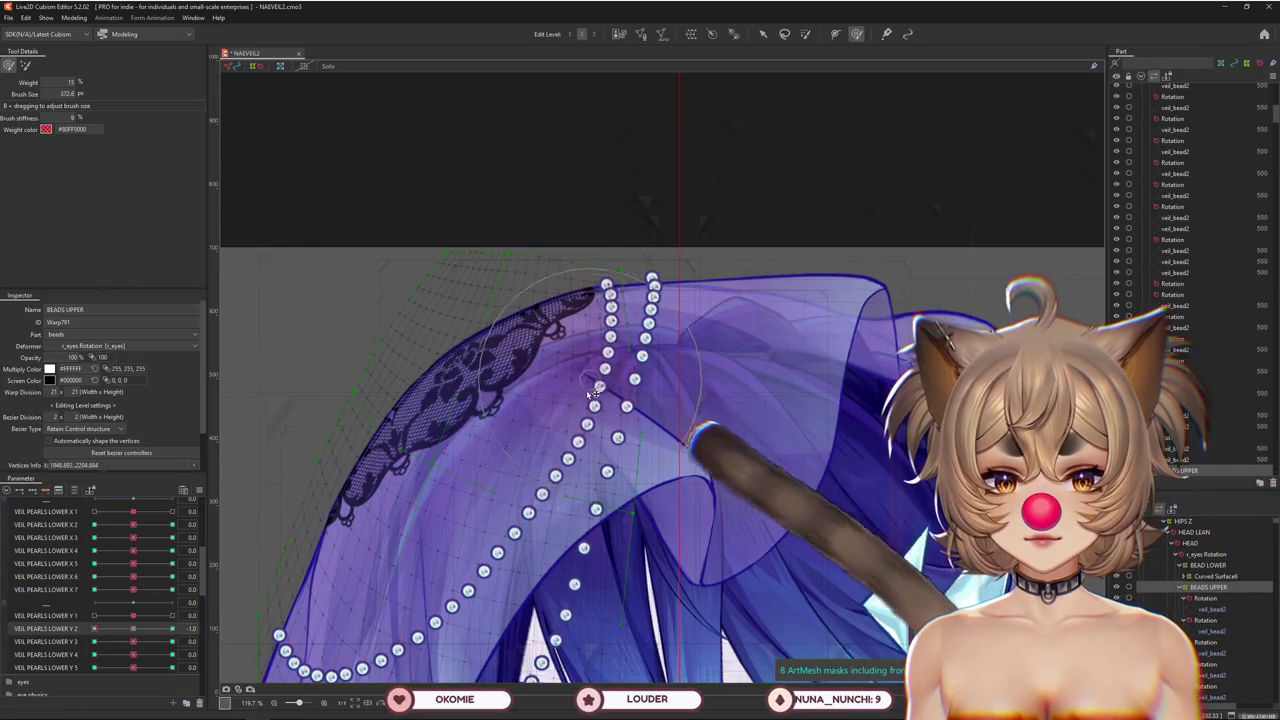
Push the beads down along the veil fold at Y 2 -1.0 with the warp grid hidden
{"action": "left_click_drag", "start_coordinate": [597, 358], "coordinate": [563, 493]}
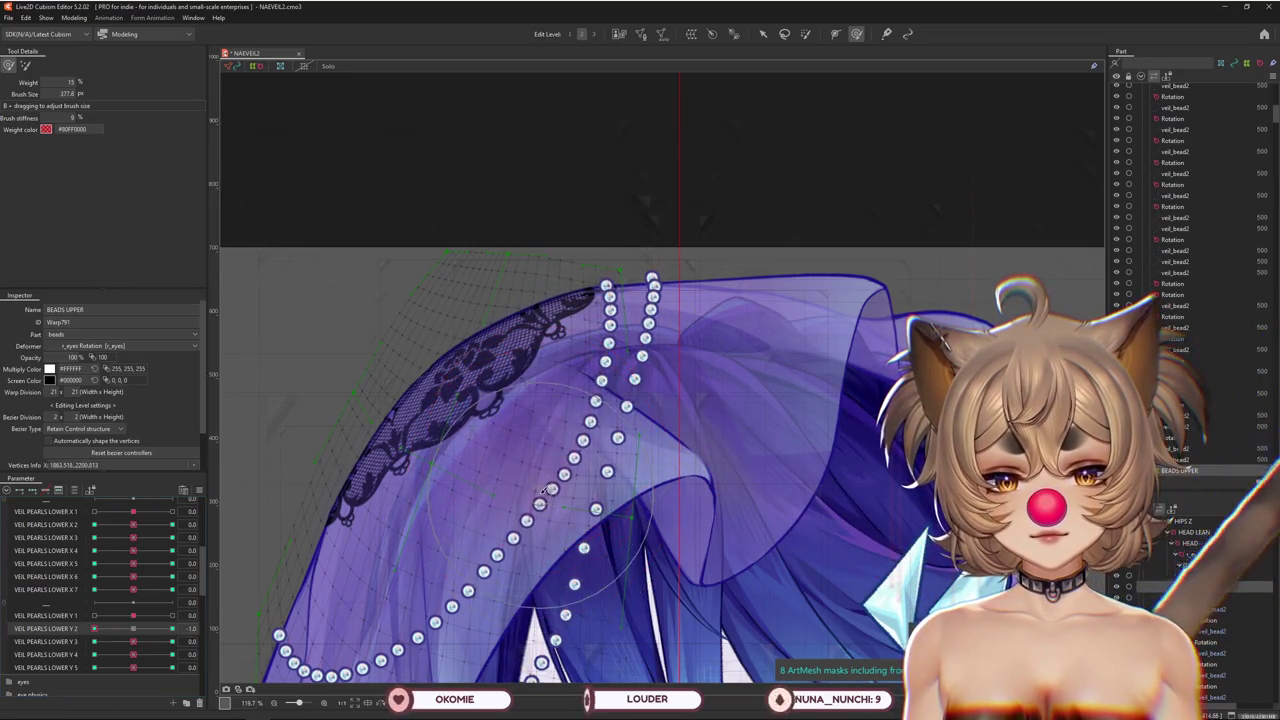
{"action": "mouse_move", "coordinate": [547, 483]}
{"action": "left_mouse_down"}
{"action": "mouse_move", "coordinate": [590, 437]}
{"action": "mouse_move", "coordinate": [590, 463]}
{"action": "left_mouse_up"}
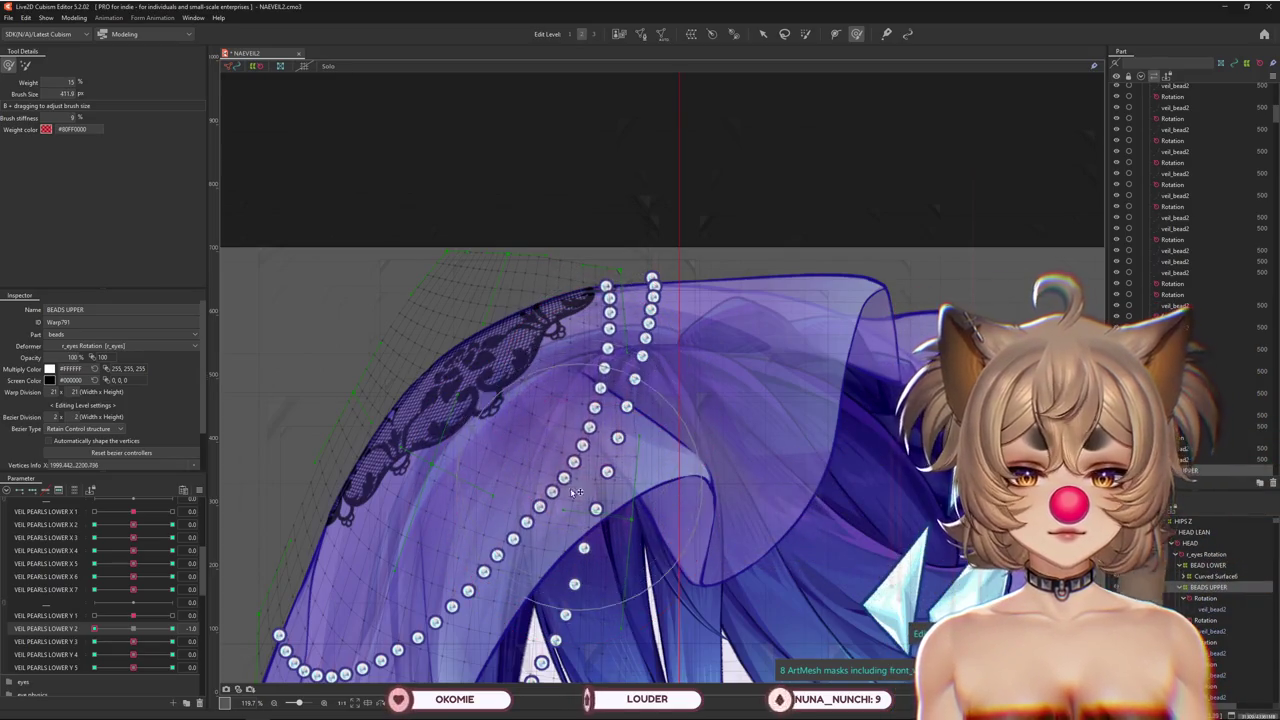
{"action": "key", "text": "ctrl+h"}
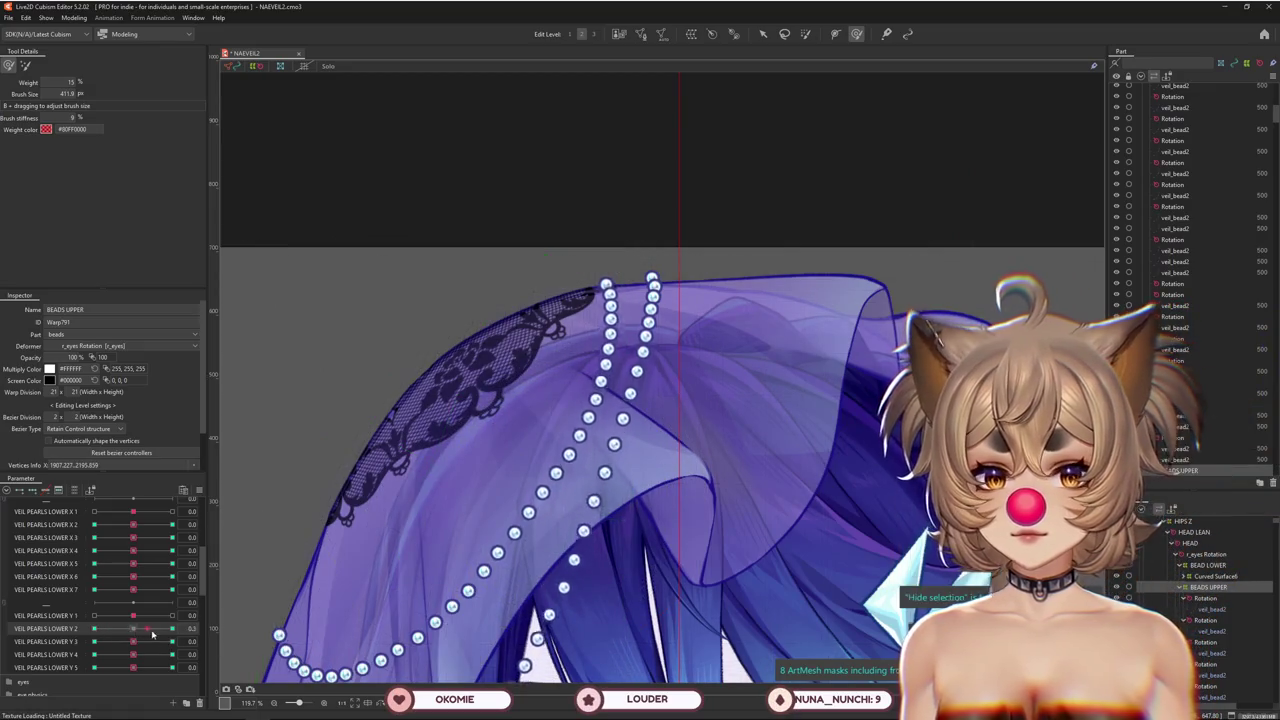
{"action": "left_click_drag", "start_coordinate": [152, 632], "coordinate": [93, 630]}
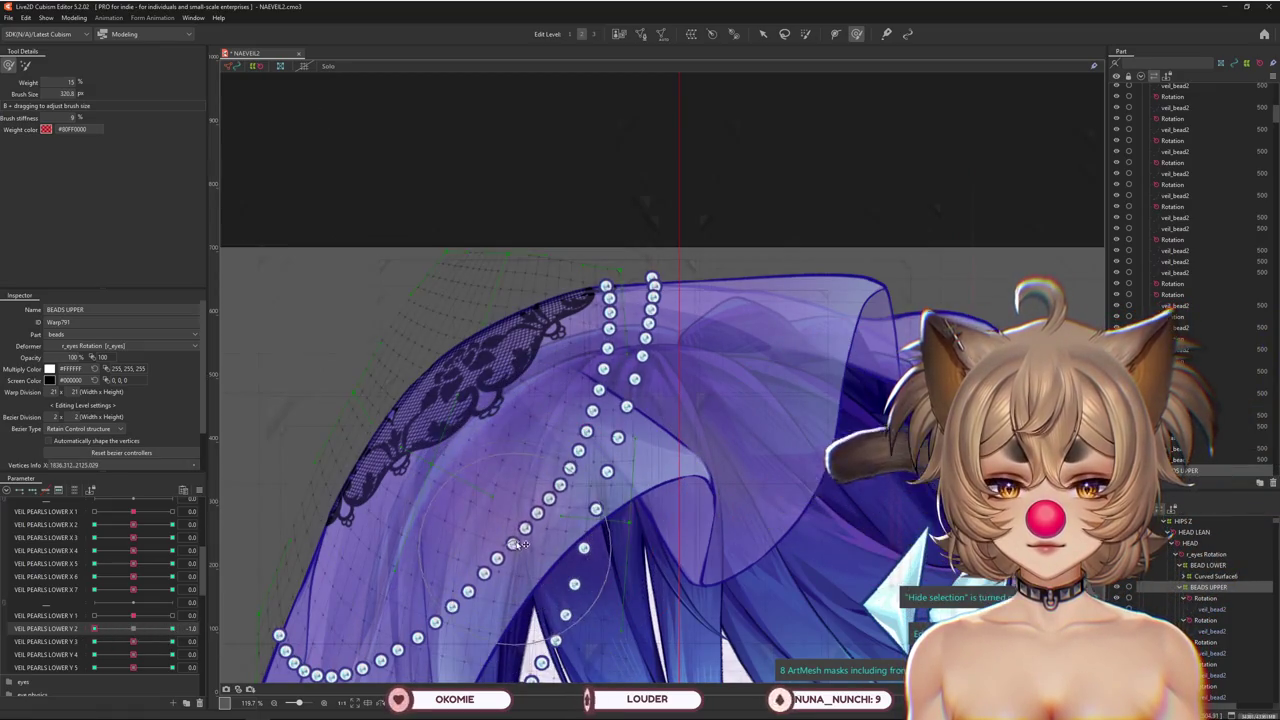
{"action": "left_click_drag", "start_coordinate": [585, 482], "coordinate": [577, 449]}
{"action": "left_click_drag", "start_coordinate": [136, 632], "coordinate": [114, 634]}
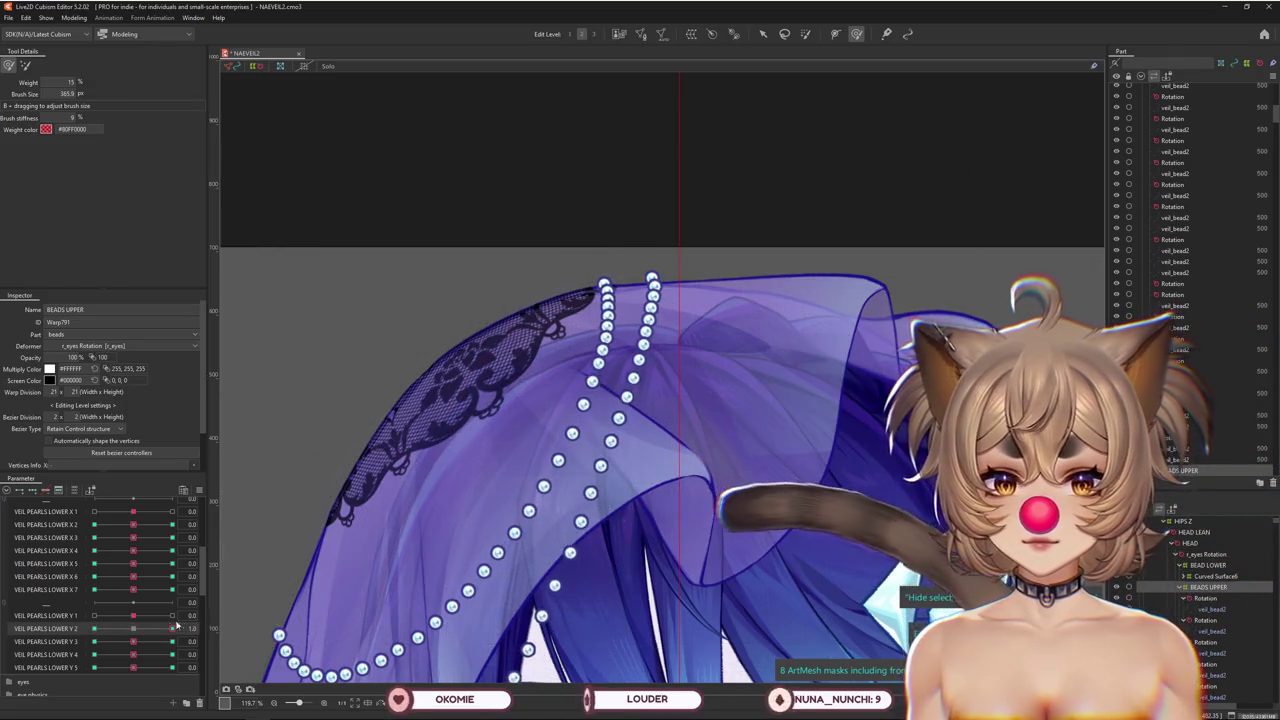
{"action": "left_click_drag", "start_coordinate": [474, 558], "coordinate": [490, 590]}
Scrub VEIL PEARLS LOWER Y 2 to test the pose, restore the grid and resize the brush to about 278 px
{"action": "left_click_drag", "start_coordinate": [128, 630], "coordinate": [195, 628]}
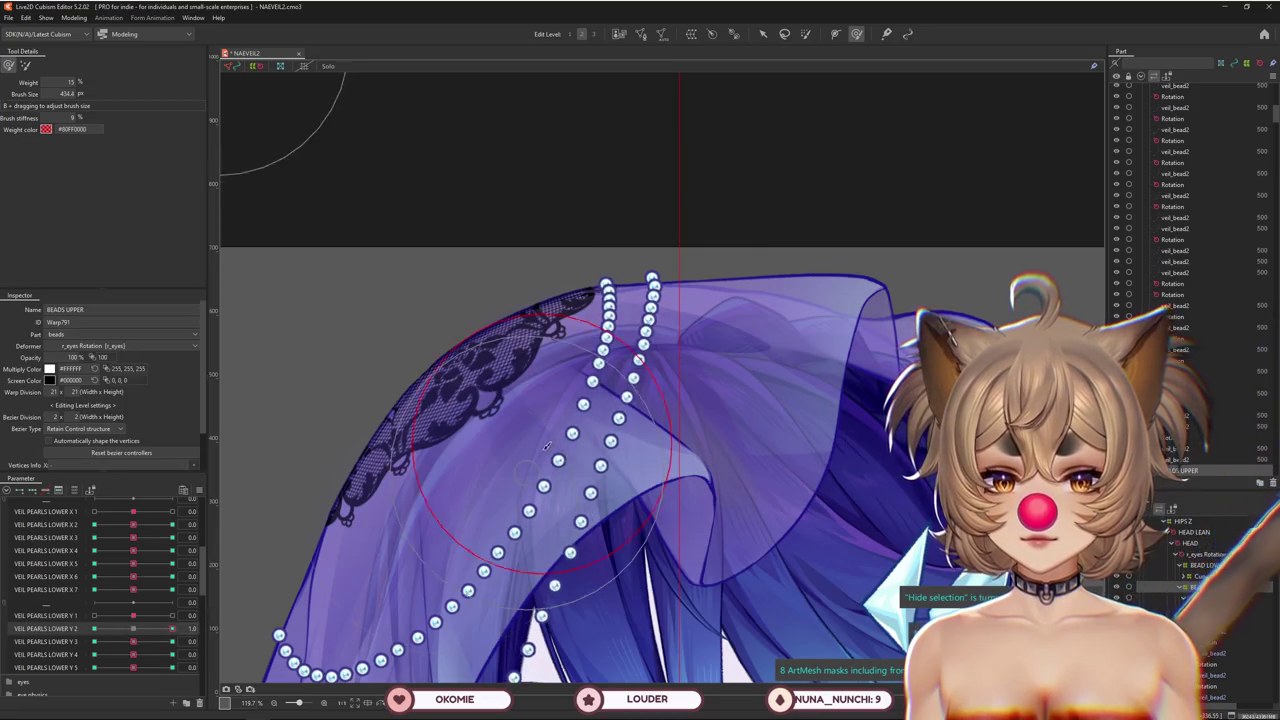
{"action": "left_click_drag", "start_coordinate": [628, 368], "coordinate": [580, 378]}
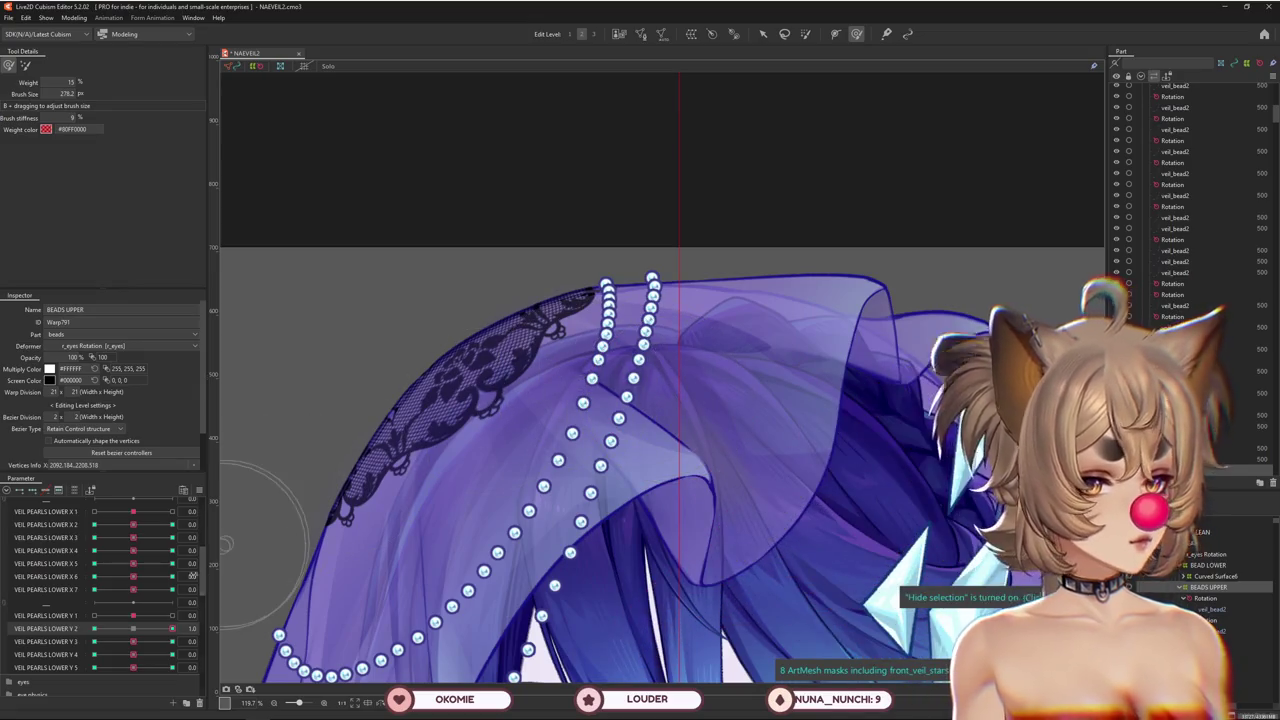
{"action": "left_click", "coordinate": [182, 625]}
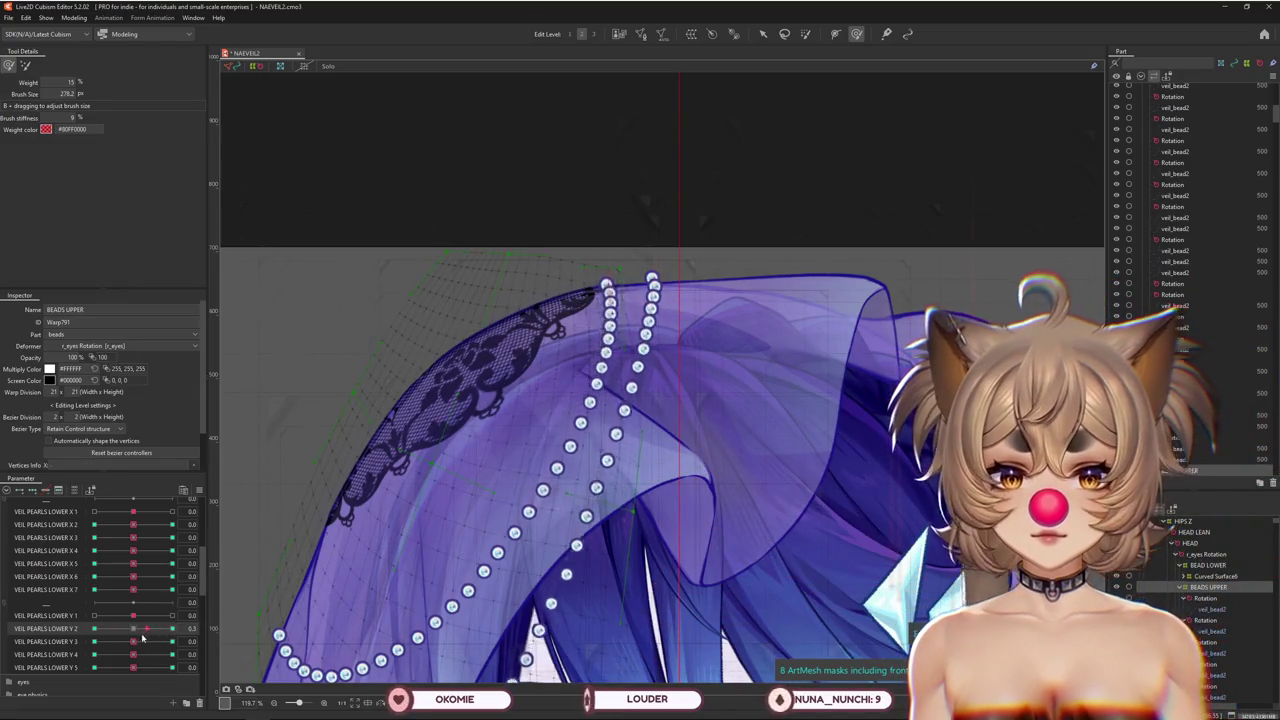
{"action": "left_click_drag", "start_coordinate": [142, 637], "coordinate": [133, 630]}
{"action": "left_click_drag", "start_coordinate": [540, 420], "coordinate": [600, 400]}
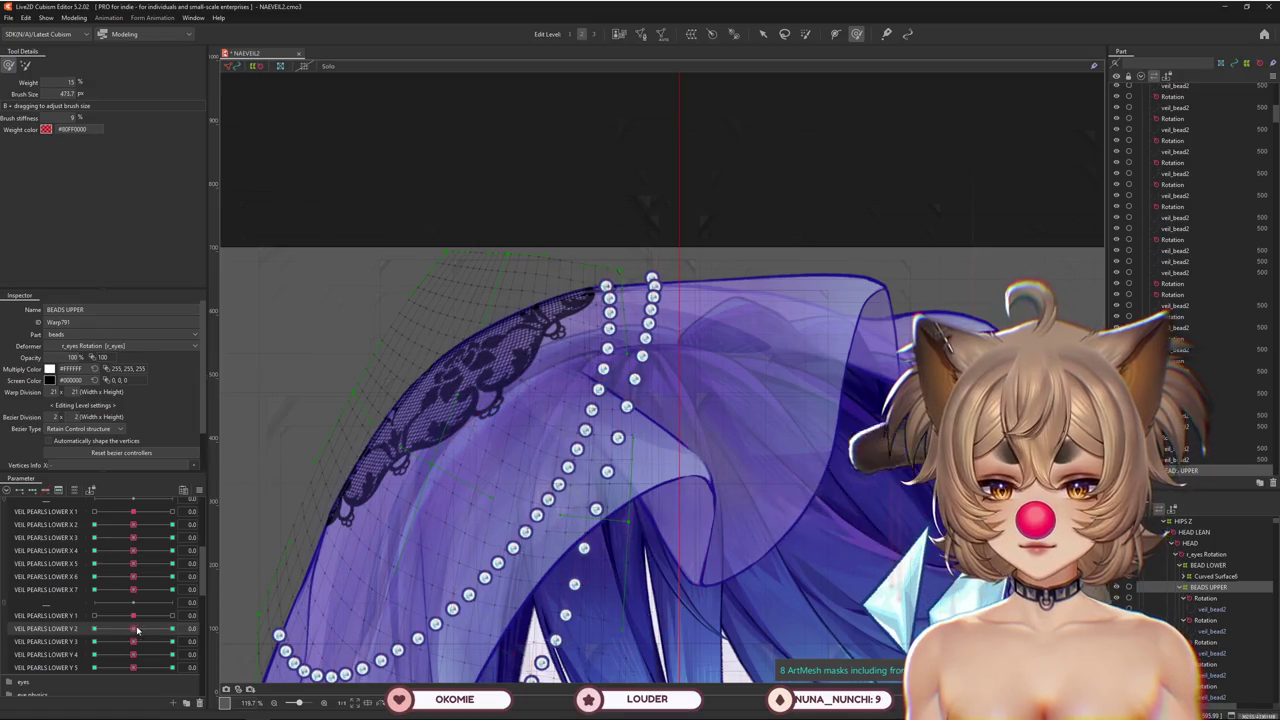
{"action": "mouse_move", "coordinate": [116, 634]}
{"action": "left_mouse_down"}
{"action": "mouse_move", "coordinate": [78, 630]}
{"action": "mouse_move", "coordinate": [172, 641]}
{"action": "left_mouse_up"}
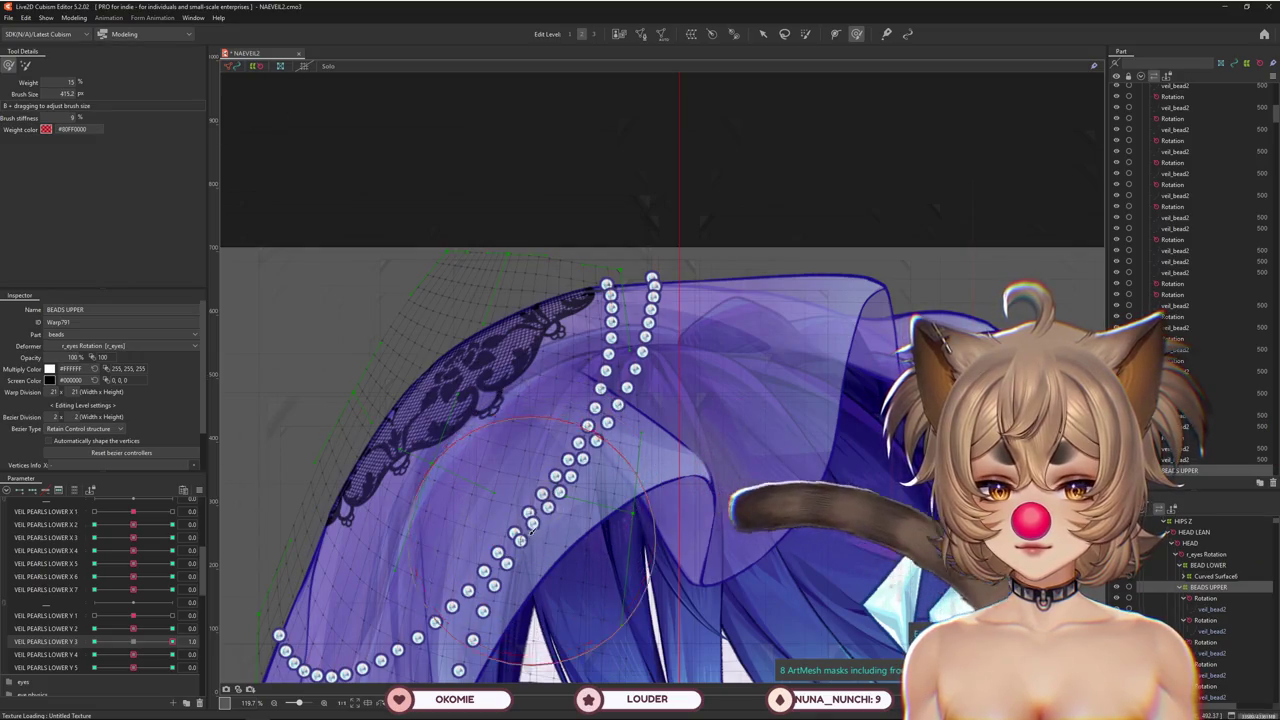
{"action": "scroll", "coordinate": [594, 522], "scroll_direction": "down", "scroll_amount": 5}
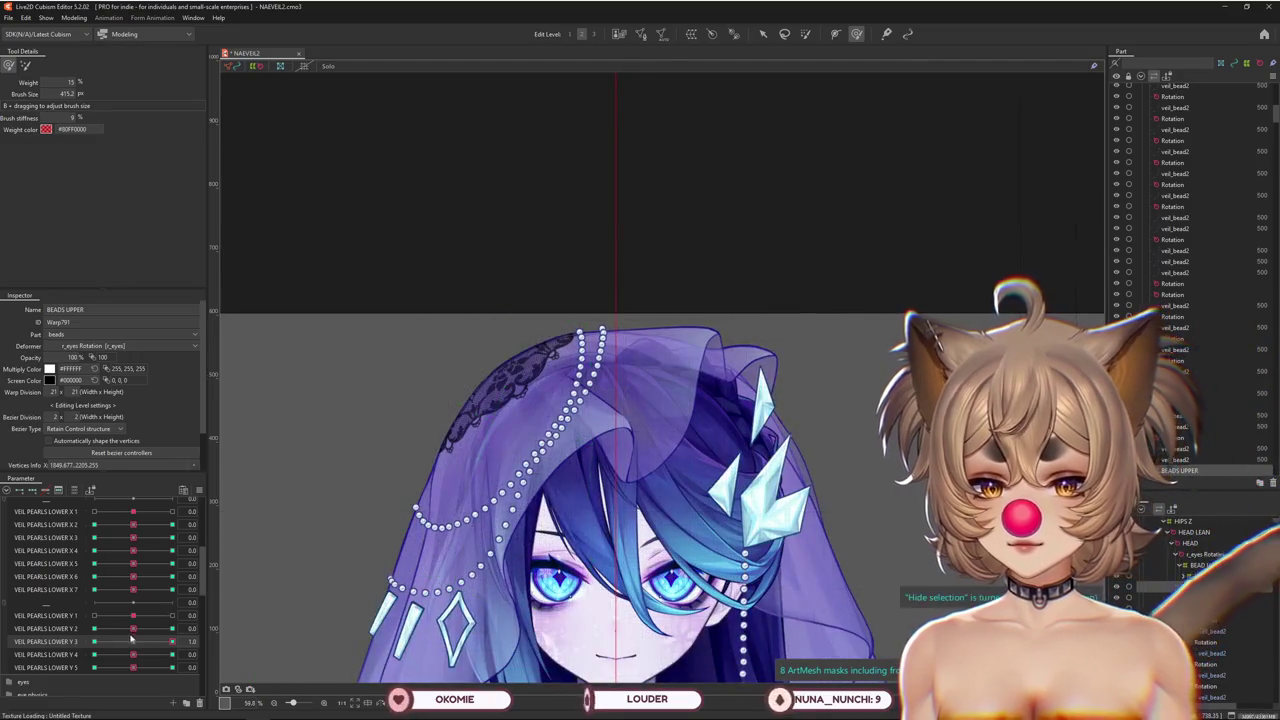
Set VEIL PEARLS LOWER Y 3 to -1.0 and push the pearl strand slightly right and down
{"action": "mouse_move", "coordinate": [133, 615]}
{"action": "left_mouse_down"}
{"action": "mouse_move", "coordinate": [178, 615]}
{"action": "mouse_move", "coordinate": [114, 631]}
{"action": "left_mouse_up"}
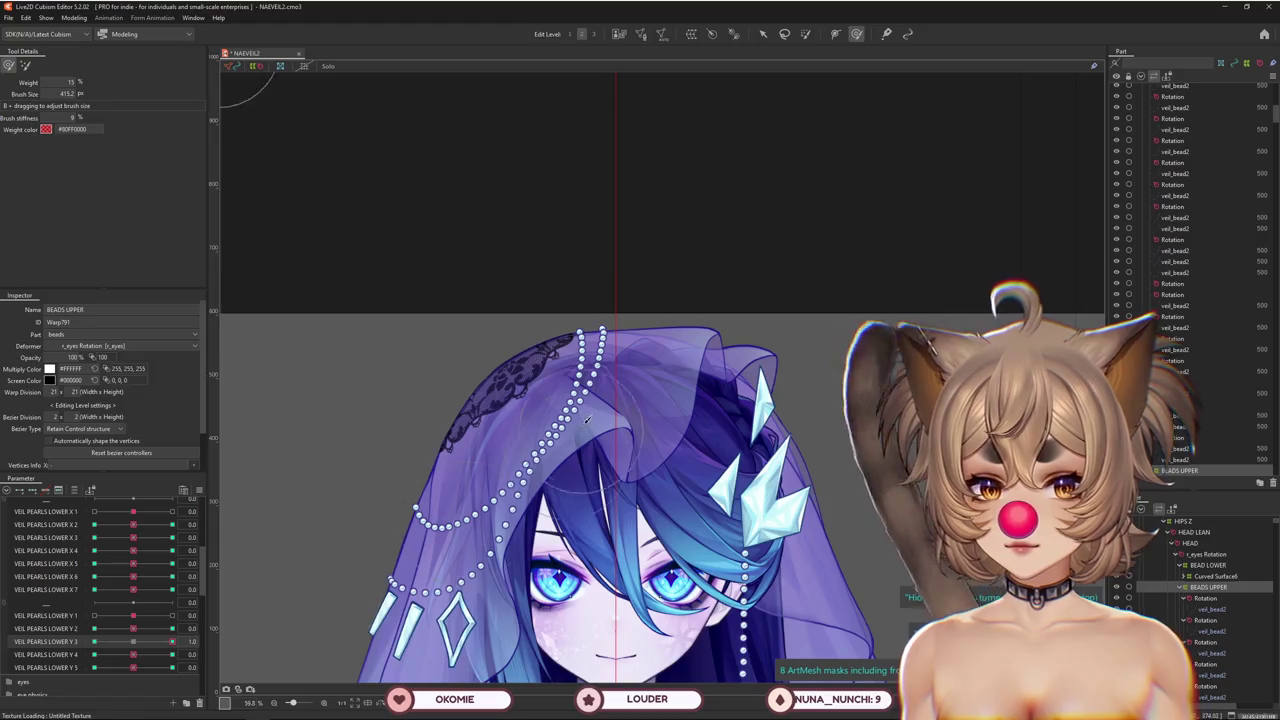
{"action": "scroll", "coordinate": [588, 420], "scroll_direction": "up", "scroll_amount": 3}
{"action": "left_click_drag", "start_coordinate": [590, 432], "coordinate": [612, 352]}
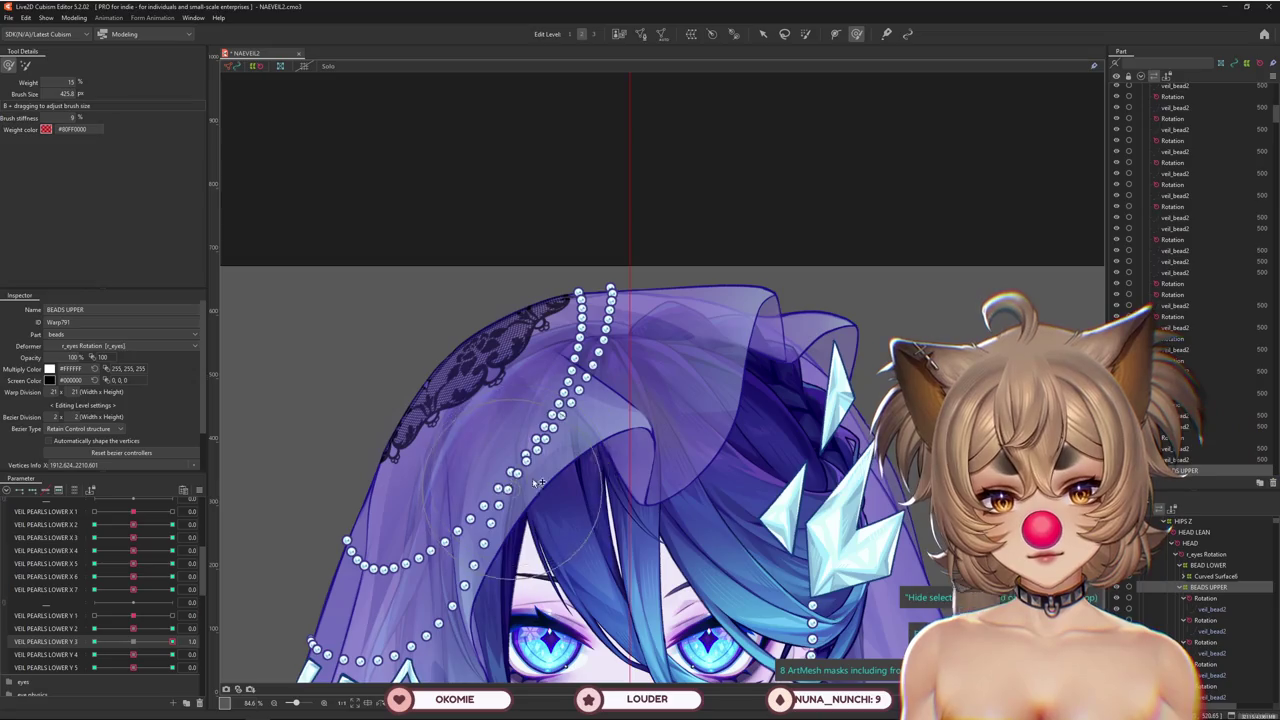
{"action": "left_click_drag", "start_coordinate": [538, 483], "coordinate": [583, 447]}
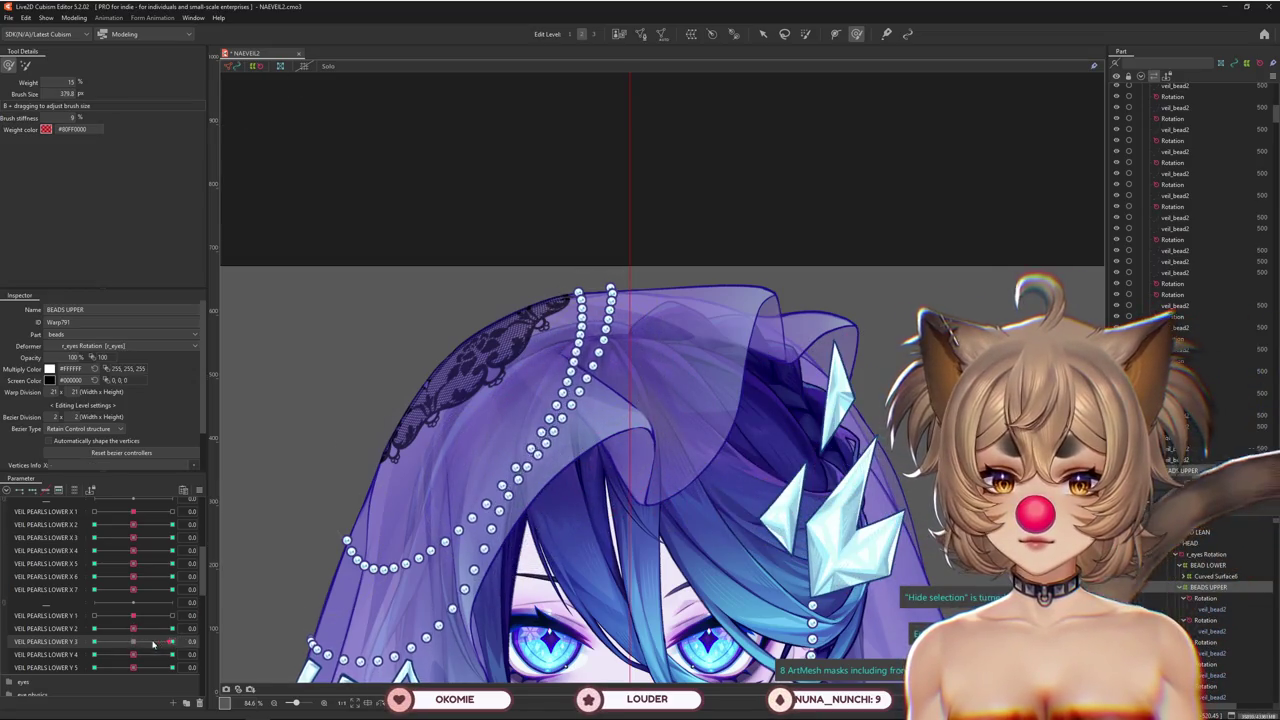
{"action": "left_click_drag", "start_coordinate": [560, 400], "coordinate": [620, 420]}
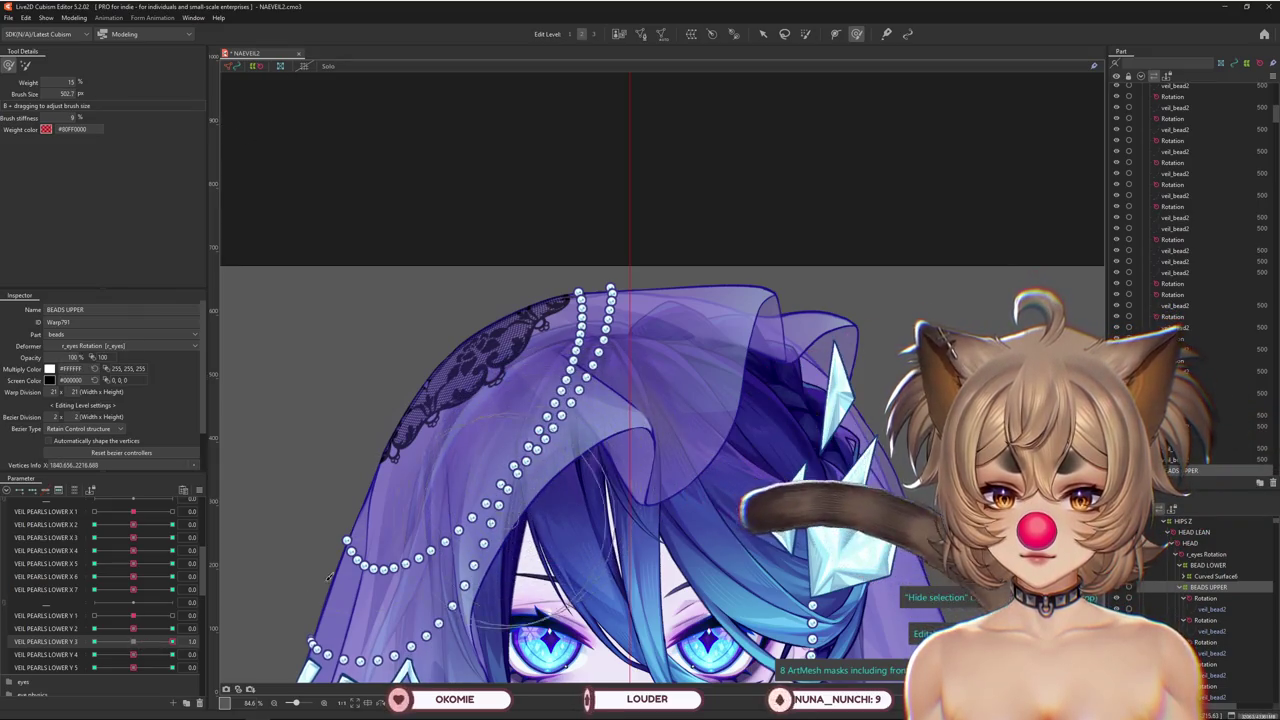
{"action": "left_click_drag", "start_coordinate": [167, 647], "coordinate": [93, 641]}
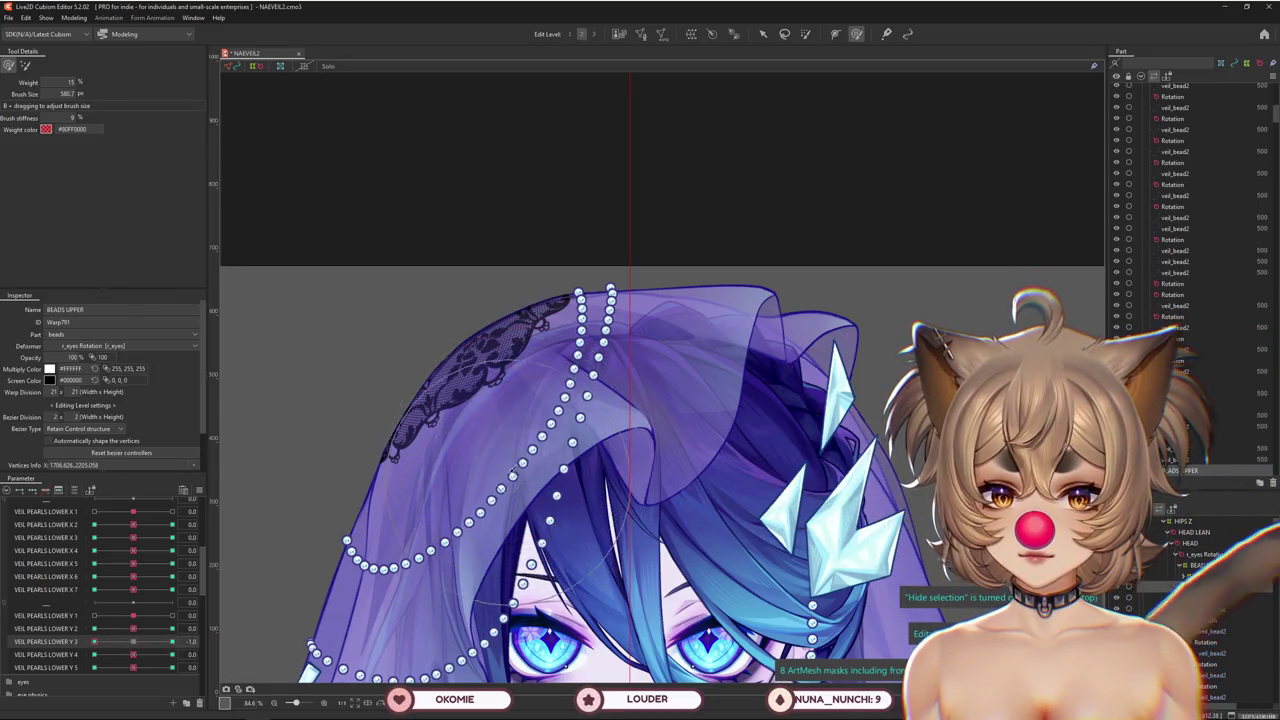
{"action": "mouse_move", "coordinate": [538, 452]}
{"action": "left_mouse_down"}
{"action": "mouse_move", "coordinate": [546, 461]}
{"action": "mouse_move", "coordinate": [410, 565]}
{"action": "left_mouse_up"}
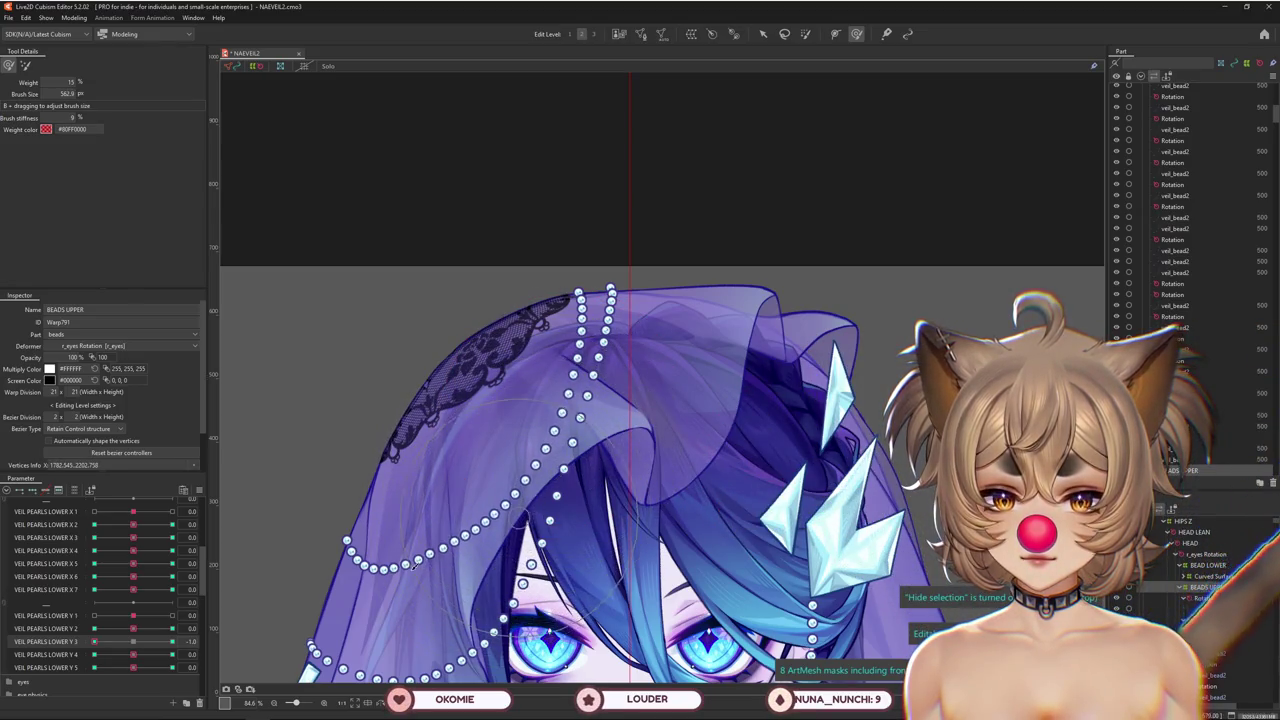
Test VEIL PEARLS LOWER Y 3 at 1.0 and about 0.7, enlarge the brush to 750 px, and return to -1.0
{"action": "left_click_drag", "start_coordinate": [104, 645], "coordinate": [173, 641]}
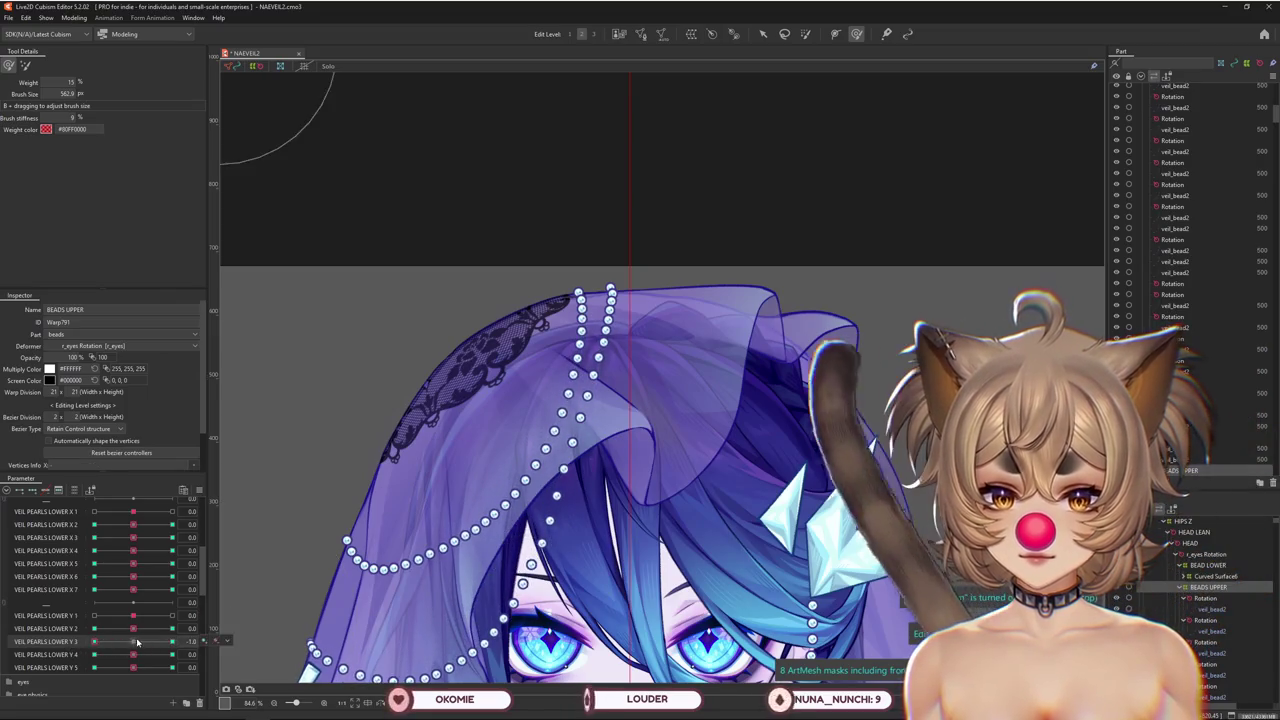
{"action": "left_click", "coordinate": [25, 65]}
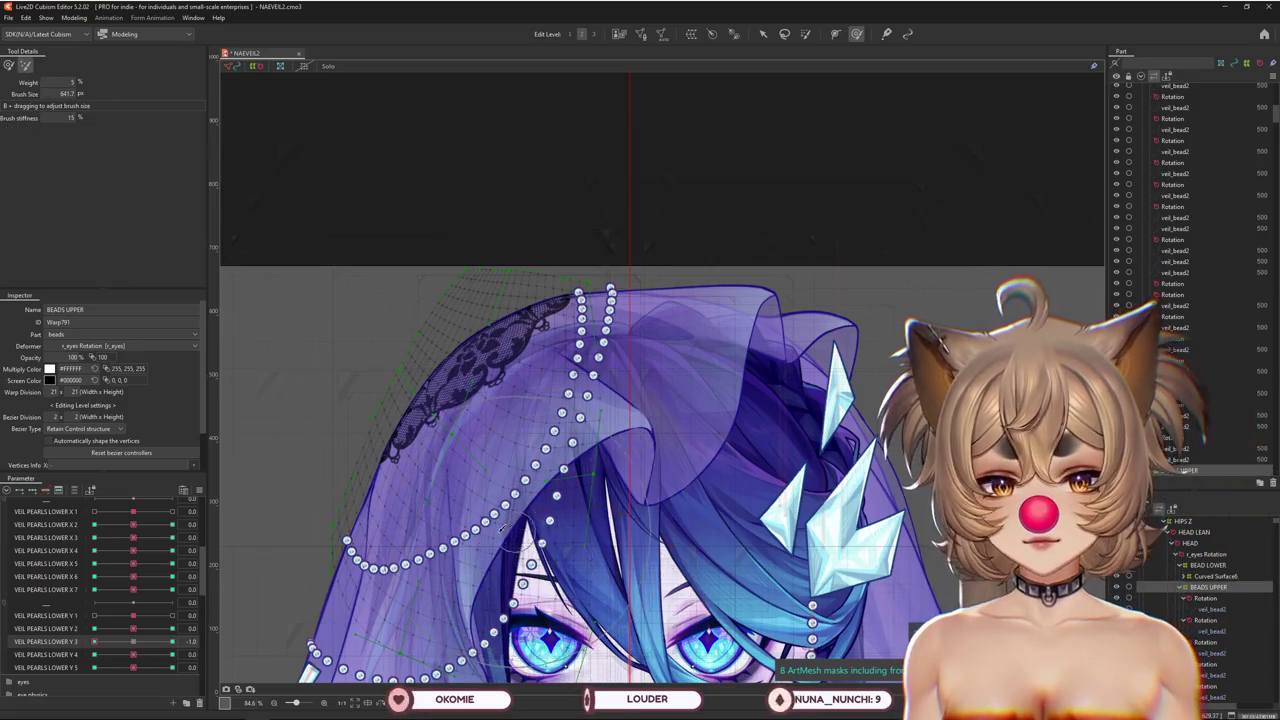
{"action": "left_click_drag", "start_coordinate": [94, 641], "coordinate": [172, 641]}
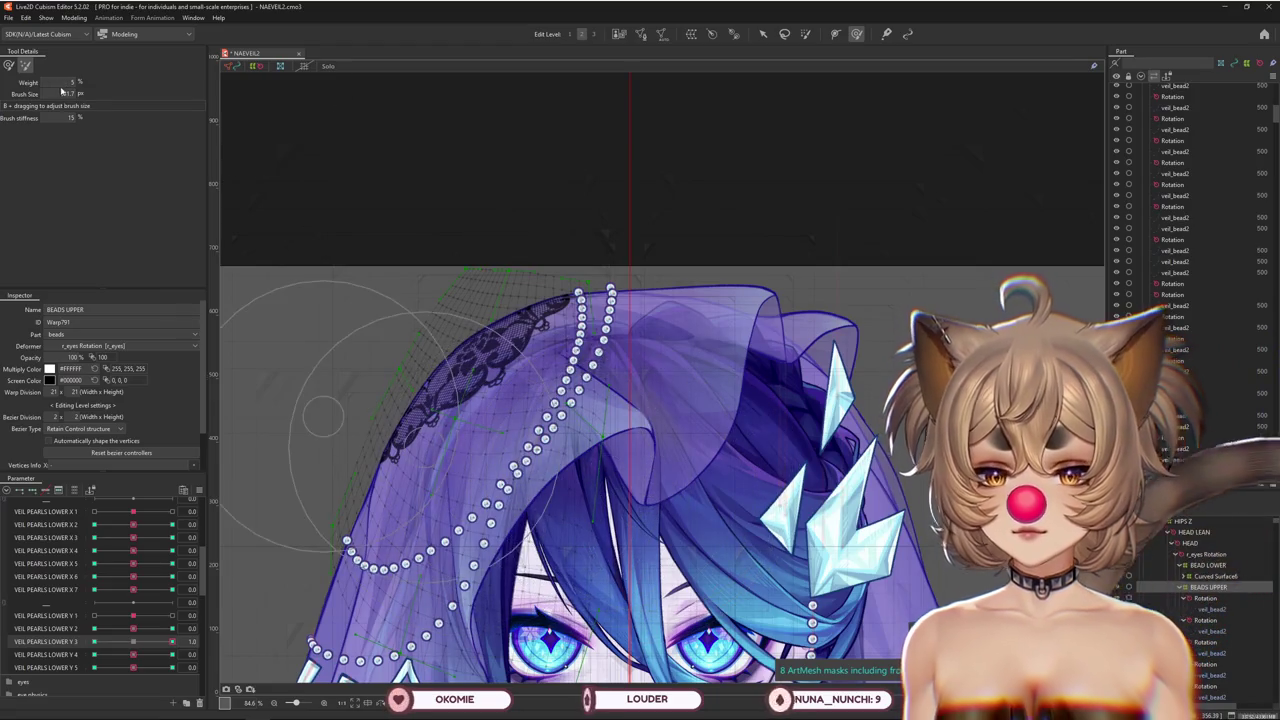
{"action": "left_click", "coordinate": [8, 65]}
{"action": "left_click_drag", "start_coordinate": [138, 643], "coordinate": [164, 645]}
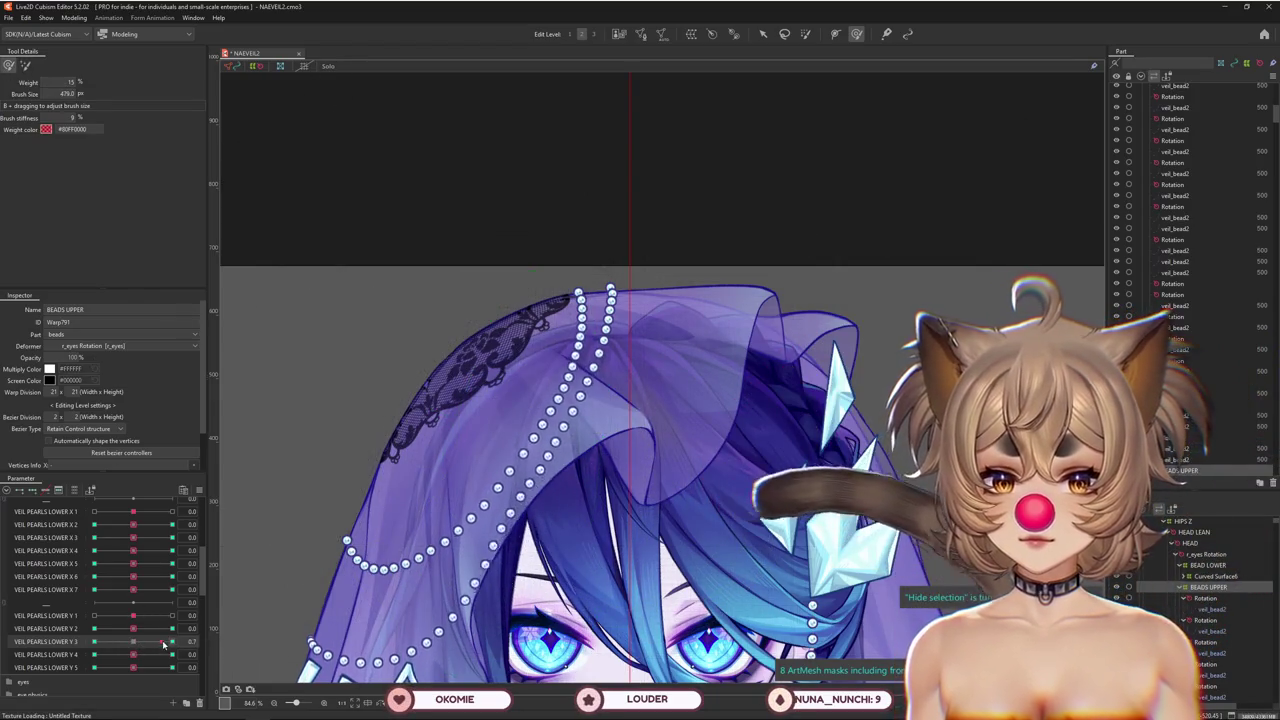
{"action": "left_click_drag", "start_coordinate": [262, 600], "coordinate": [330, 560]}
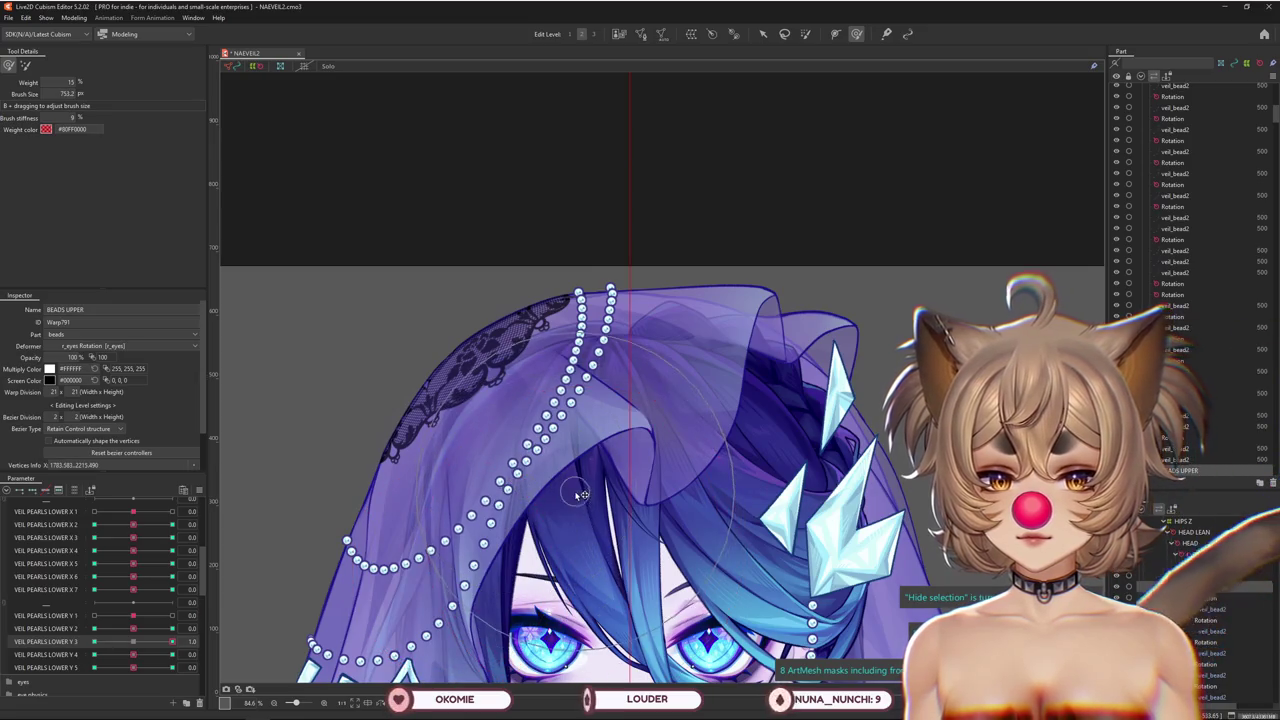
{"action": "mouse_move", "coordinate": [141, 648]}
{"action": "left_mouse_down"}
{"action": "mouse_move", "coordinate": [94, 643]}
{"action": "mouse_move", "coordinate": [174, 655]}
{"action": "mouse_move", "coordinate": [133, 654]}
{"action": "left_mouse_up"}
At VEIL PEARLS LOWER Y 4 -1, reshape the left and bottom bead chains and loops
{"action": "scroll", "coordinate": [498, 548], "scroll_direction": "down", "scroll_amount": 2}
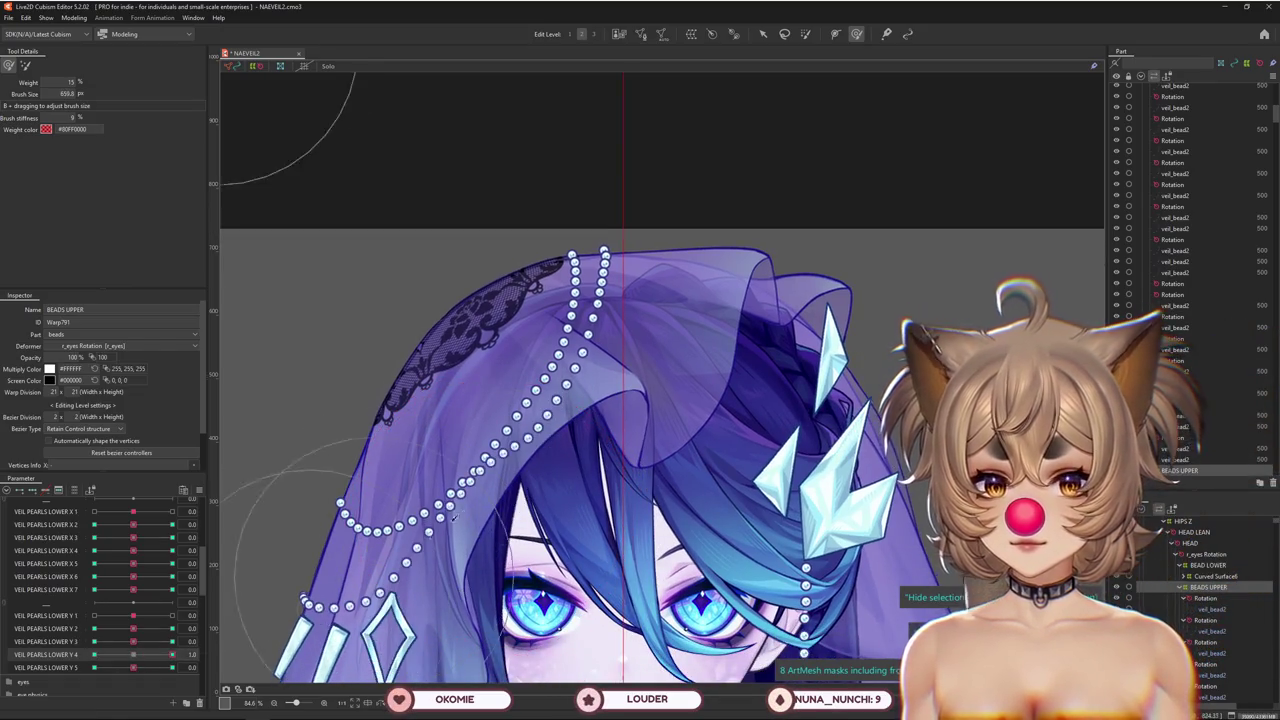
{"action": "left_click_drag", "start_coordinate": [453, 517], "coordinate": [505, 500]}
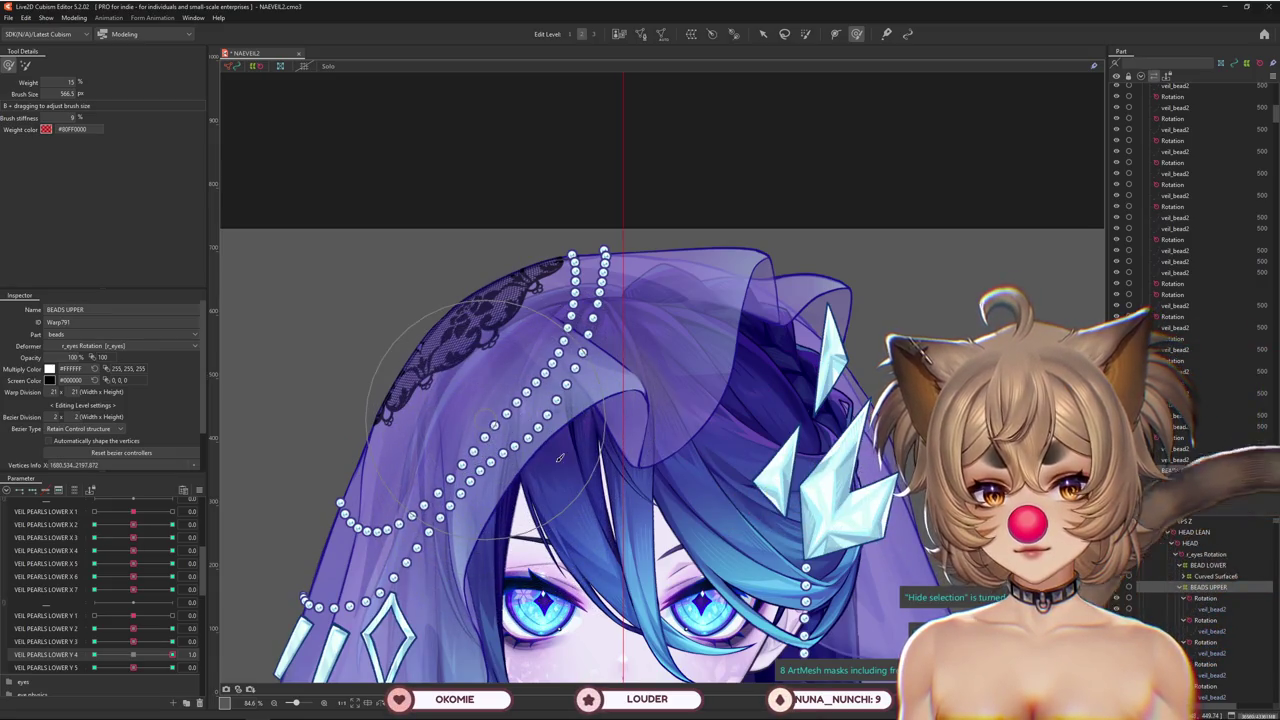
{"action": "left_click_drag", "start_coordinate": [560, 457], "coordinate": [484, 450]}
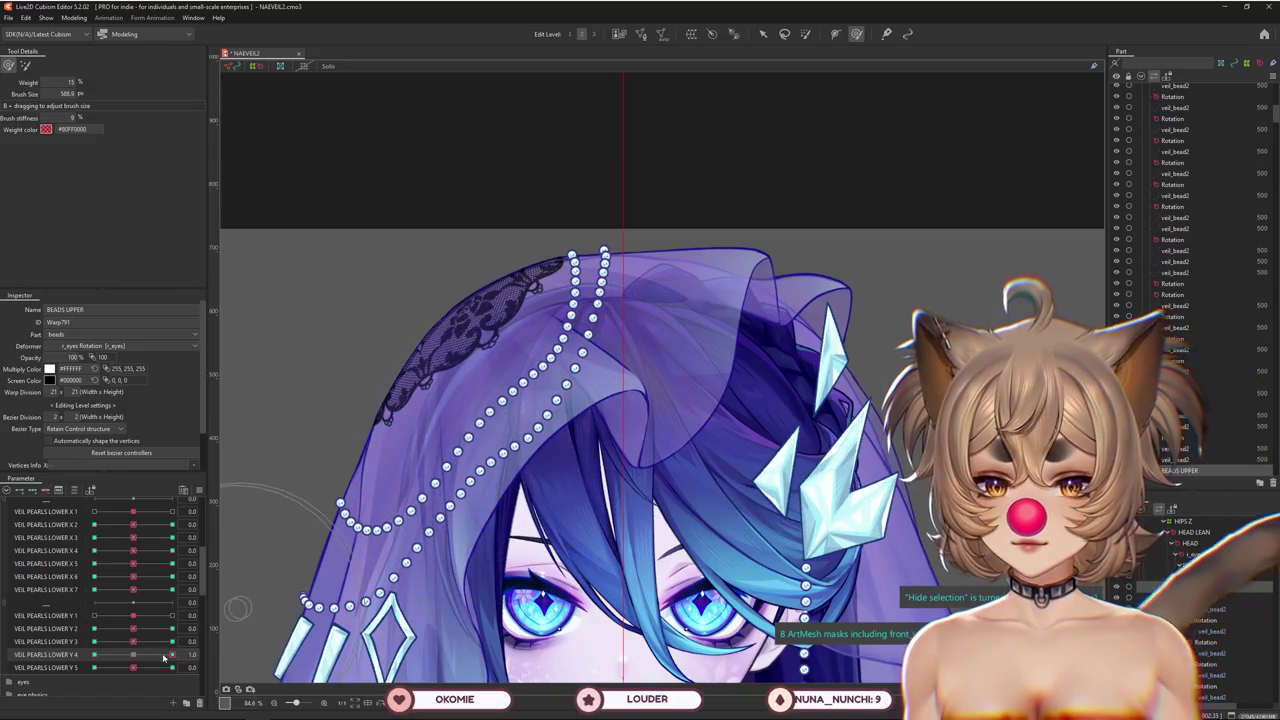
{"action": "left_click_drag", "start_coordinate": [164, 657], "coordinate": [108, 632]}
{"action": "mouse_move", "coordinate": [522, 401]}
{"action": "left_mouse_down"}
{"action": "mouse_move", "coordinate": [437, 531]}
{"action": "mouse_move", "coordinate": [462, 520]}
{"action": "left_mouse_up"}
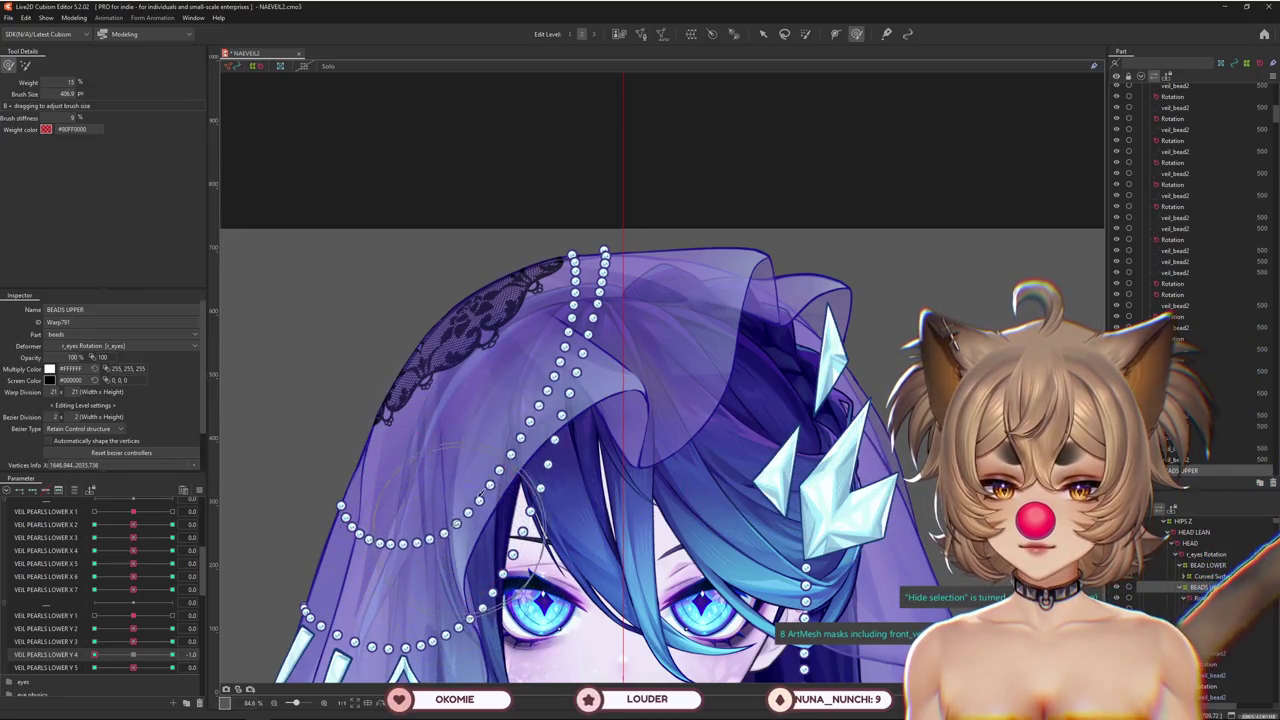
{"action": "mouse_move", "coordinate": [530, 455]}
{"action": "left_mouse_down"}
{"action": "mouse_move", "coordinate": [547, 451]}
{"action": "mouse_move", "coordinate": [541, 485]}
{"action": "left_mouse_up"}
{"action": "left_click_drag", "start_coordinate": [487, 524], "coordinate": [350, 520]}
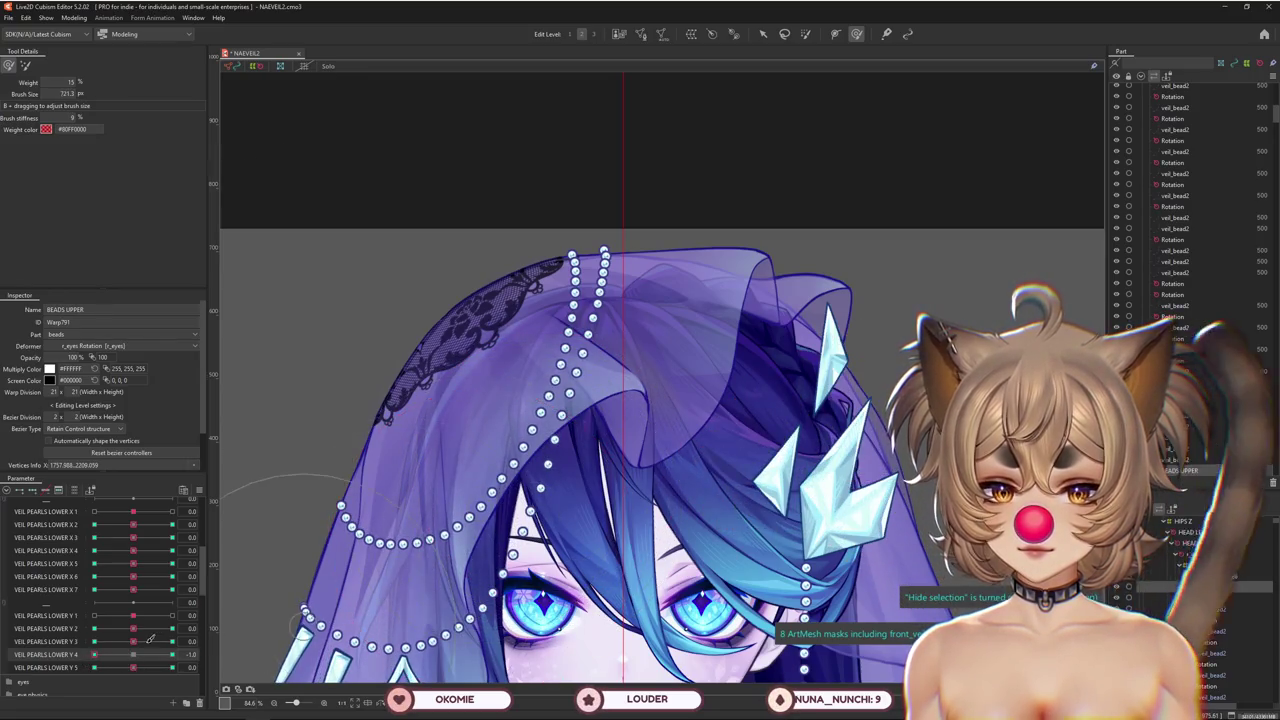
{"action": "mouse_move", "coordinate": [400, 620]}
{"action": "left_mouse_down"}
{"action": "mouse_move", "coordinate": [380, 640]}
{"action": "mouse_move", "coordinate": [270, 625]}
{"action": "left_mouse_up"}
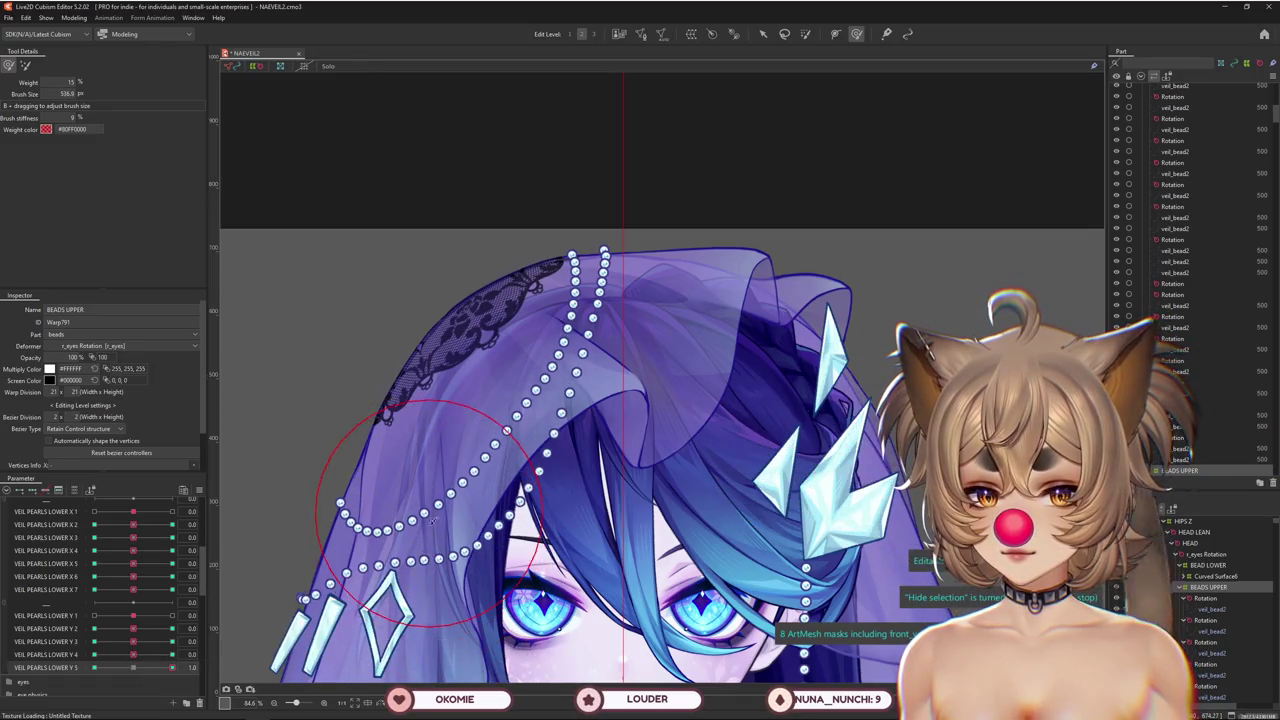
{"action": "left_click_drag", "start_coordinate": [432, 521], "coordinate": [450, 470]}
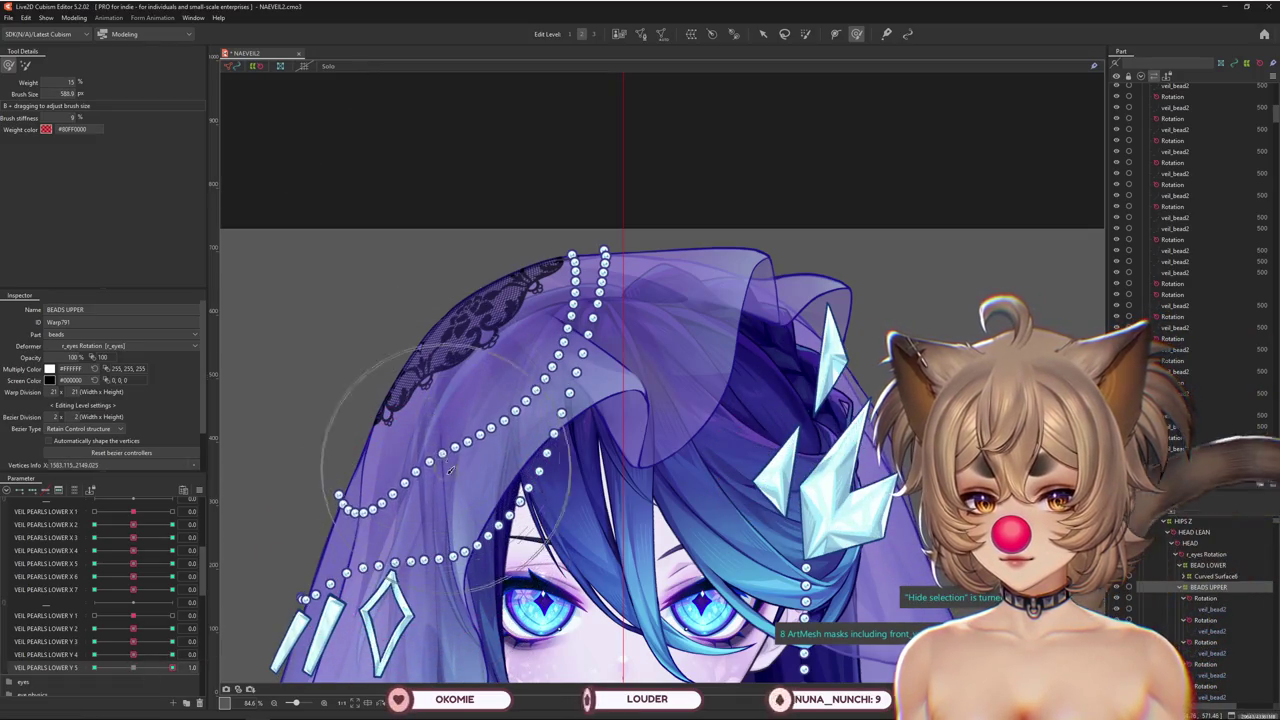
{"action": "left_click_drag", "start_coordinate": [438, 401], "coordinate": [424, 476]}
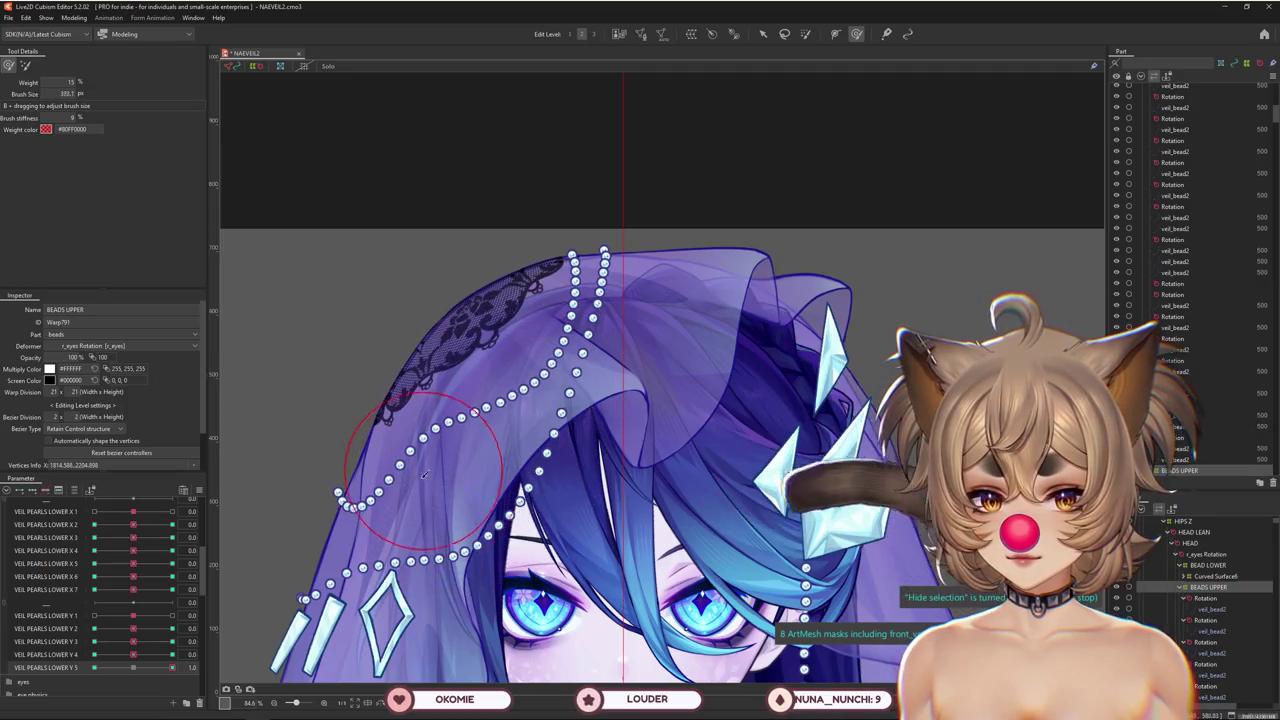
{"action": "left_click_drag", "start_coordinate": [360, 510], "coordinate": [493, 497]}
{"action": "mouse_move", "coordinate": [443, 612]}
{"action": "left_mouse_down"}
{"action": "mouse_move", "coordinate": [410, 572]}
{"action": "mouse_move", "coordinate": [411, 530]}
{"action": "left_mouse_up"}
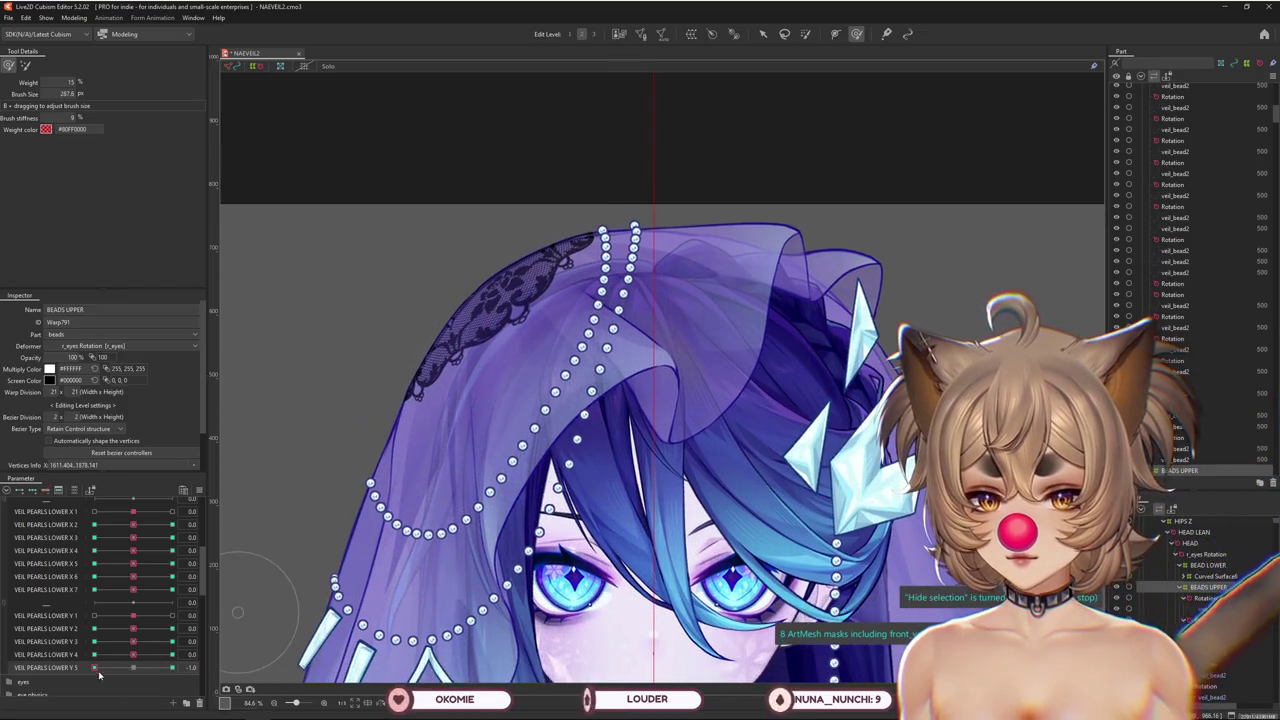
At VEIL PEARLS LOWER Y 5 +1, push the left chain up and right, then set Y 4 to +1
{"action": "left_click_drag", "start_coordinate": [94, 667], "coordinate": [222, 655]}
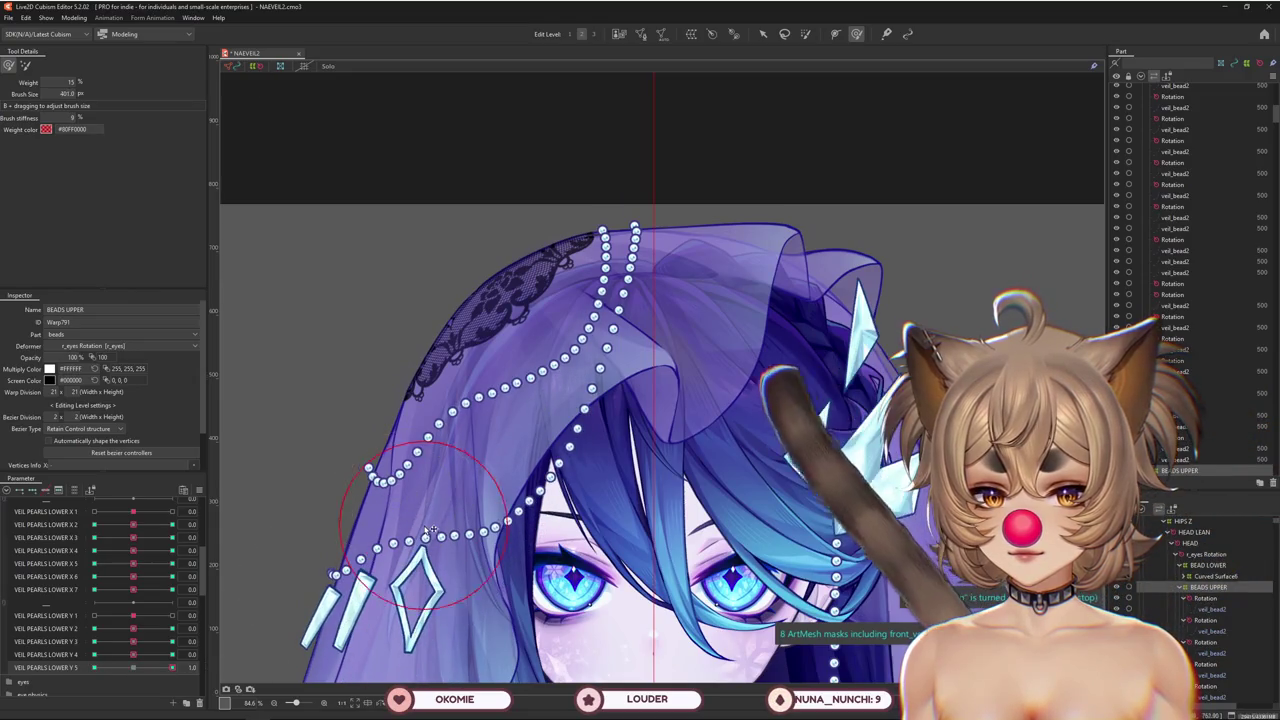
{"action": "left_click_drag", "start_coordinate": [431, 530], "coordinate": [449, 456]}
{"action": "left_click_drag", "start_coordinate": [386, 428], "coordinate": [476, 388]}
{"action": "mouse_move", "coordinate": [172, 667]}
{"action": "left_mouse_down"}
{"action": "mouse_move", "coordinate": [133, 662]}
{"action": "mouse_move", "coordinate": [208, 652]}
{"action": "left_mouse_up"}
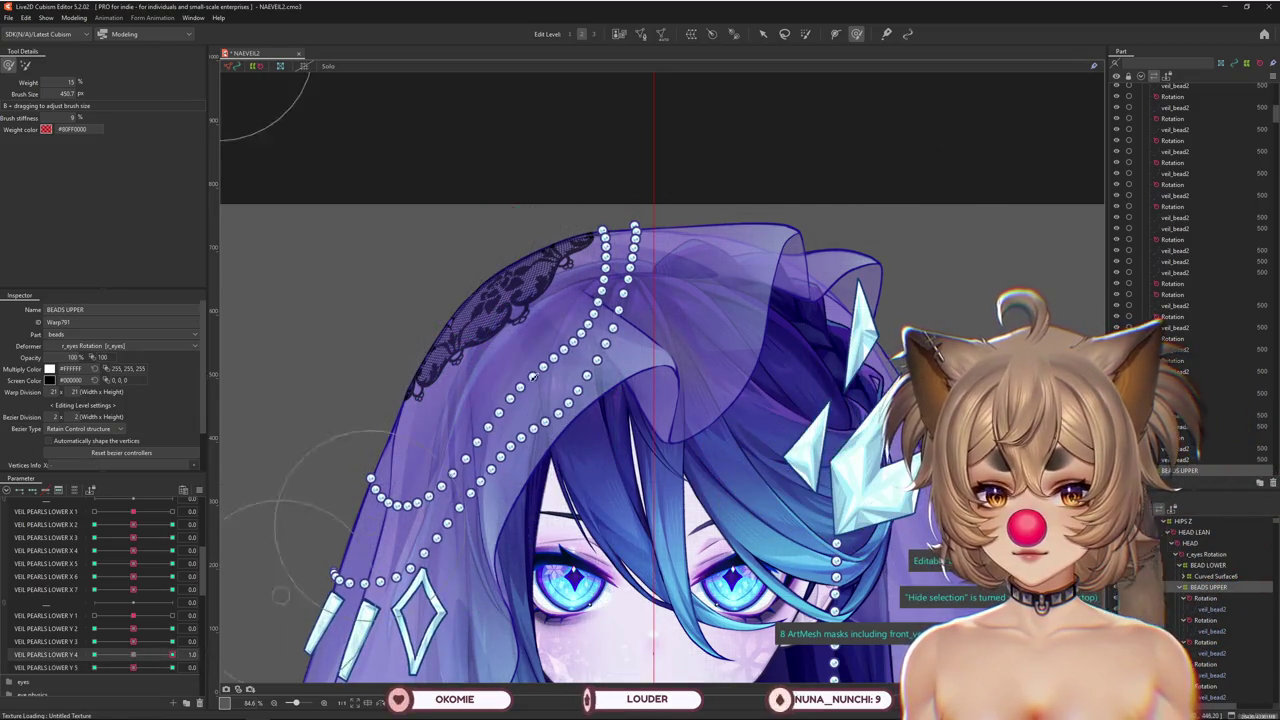
{"action": "left_click_drag", "start_coordinate": [281, 597], "coordinate": [570, 420]}
{"action": "left_click_drag", "start_coordinate": [510, 290], "coordinate": [541, 424]}
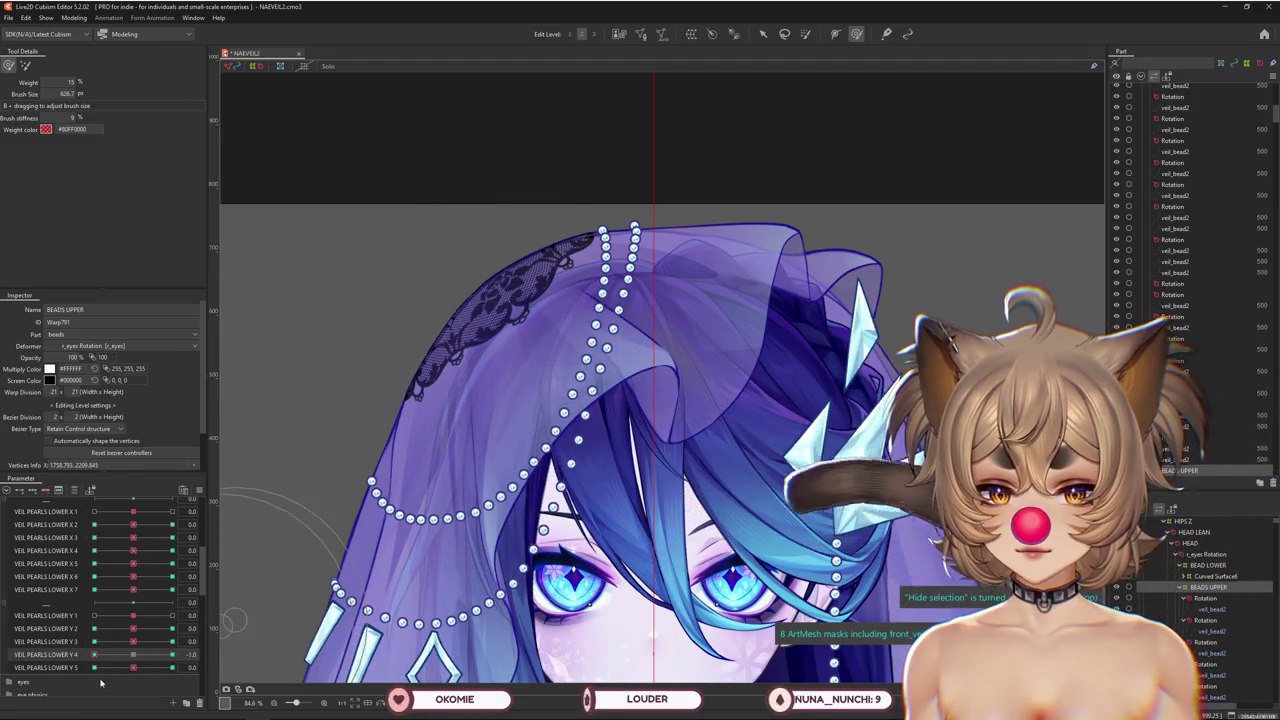
{"action": "left_click_drag", "start_coordinate": [93, 654], "coordinate": [182, 652]}
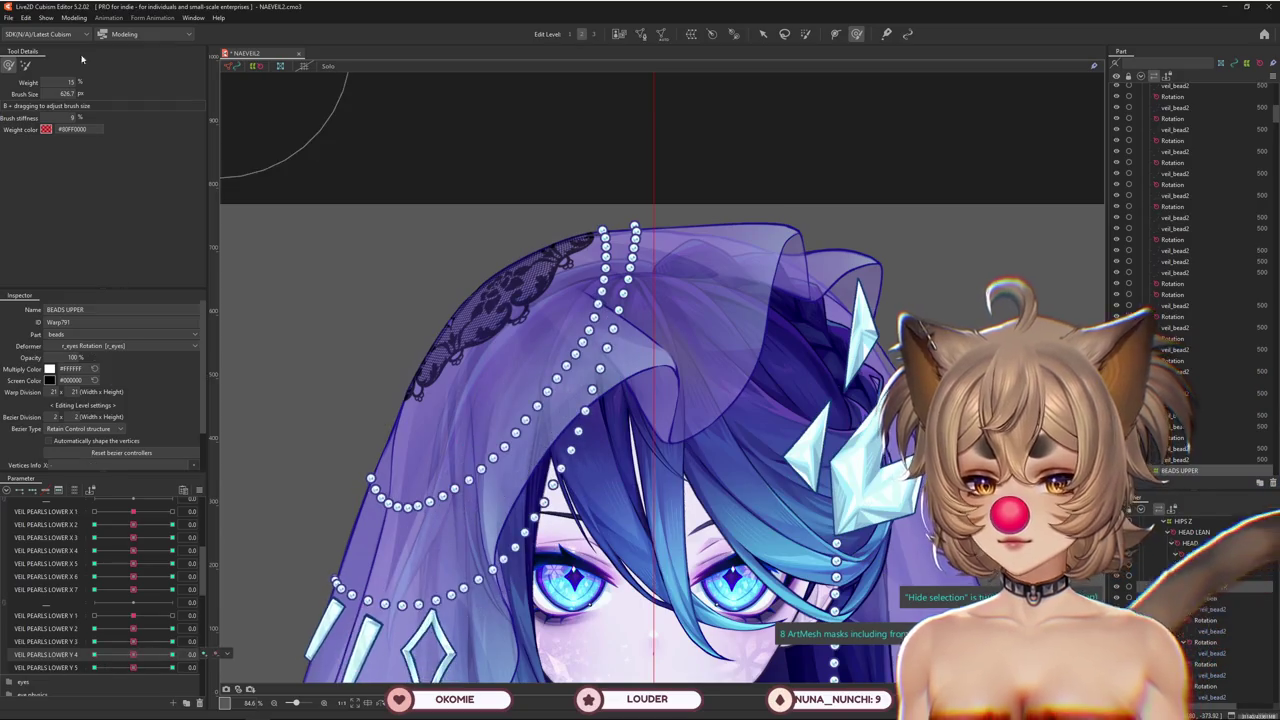
Switch deform brush modes and undo back to the VEIL PEARLS LOWER Y 5 +1 key pose
{"action": "left_click", "coordinate": [26, 66]}
{"action": "left_click_drag", "start_coordinate": [488, 330], "coordinate": [551, 300]}
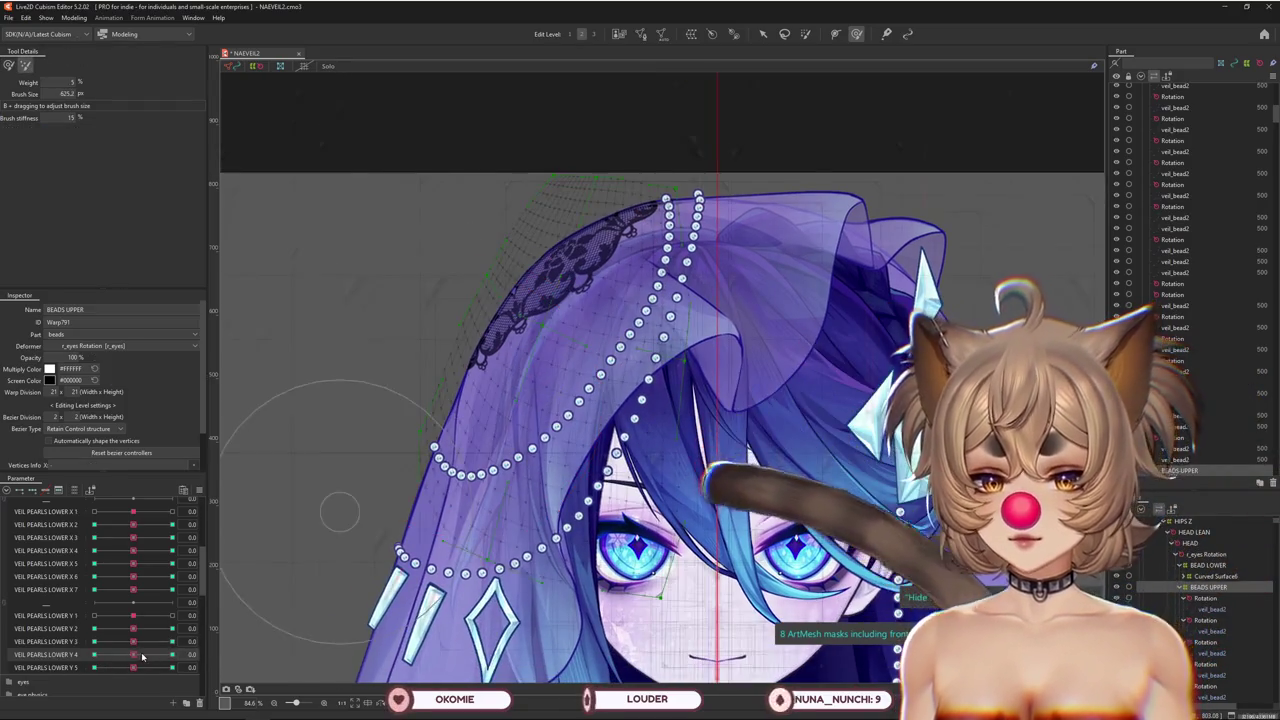
{"action": "key", "text": "ctrl+z"}
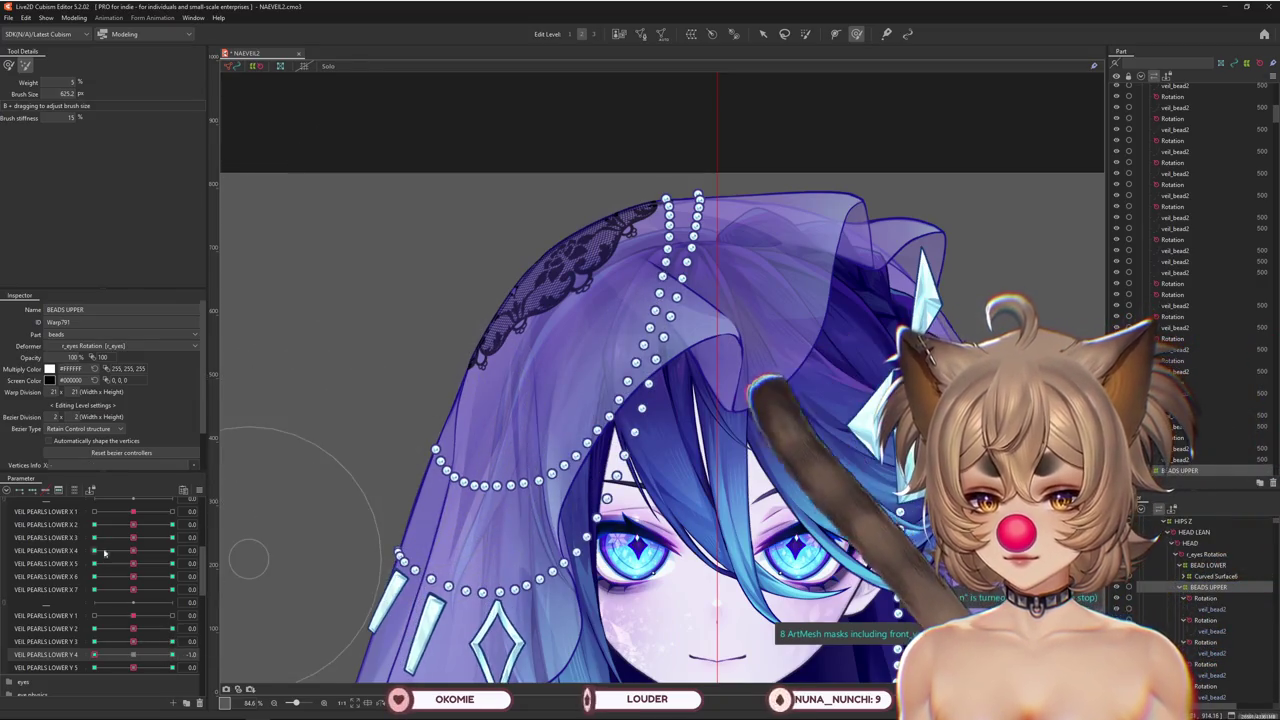
{"action": "key", "text": "b"}
{"action": "left_click", "coordinate": [53, 655]}
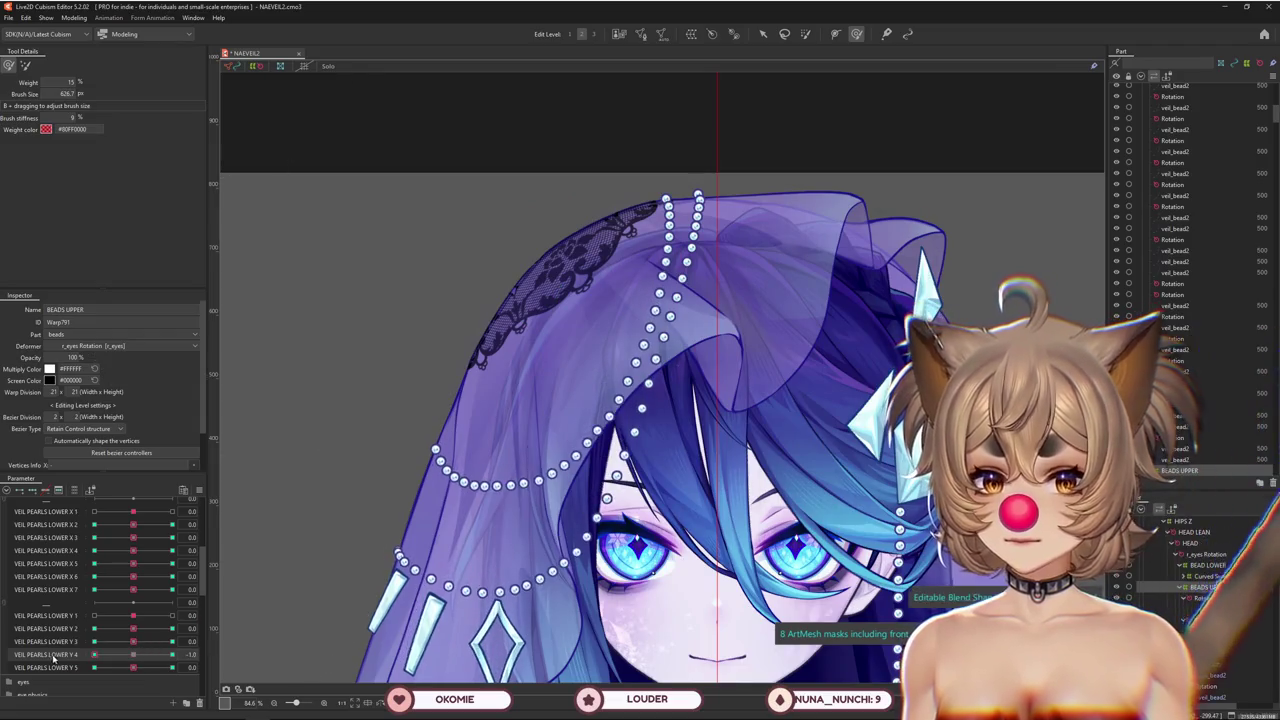
{"action": "key", "text": "ctrl+z"}
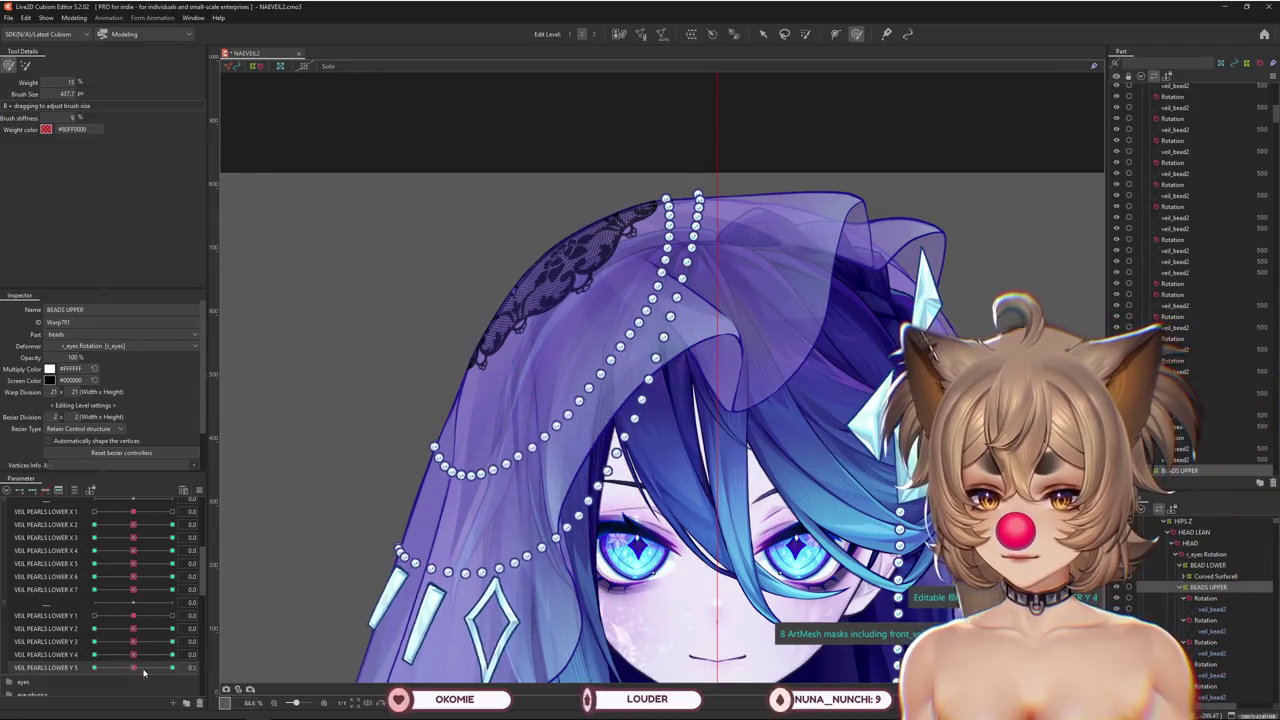
{"action": "left_click", "coordinate": [25, 64]}
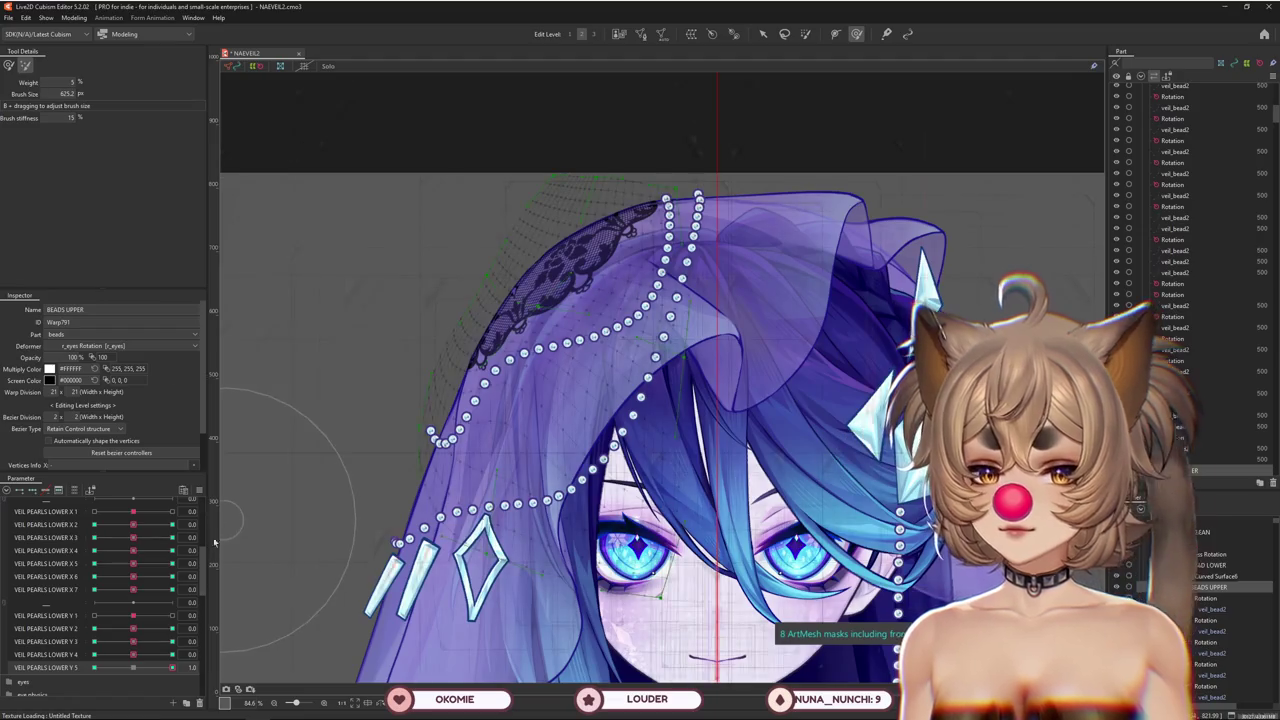
{"action": "left_click_drag", "start_coordinate": [172, 667], "coordinate": [135, 669]}
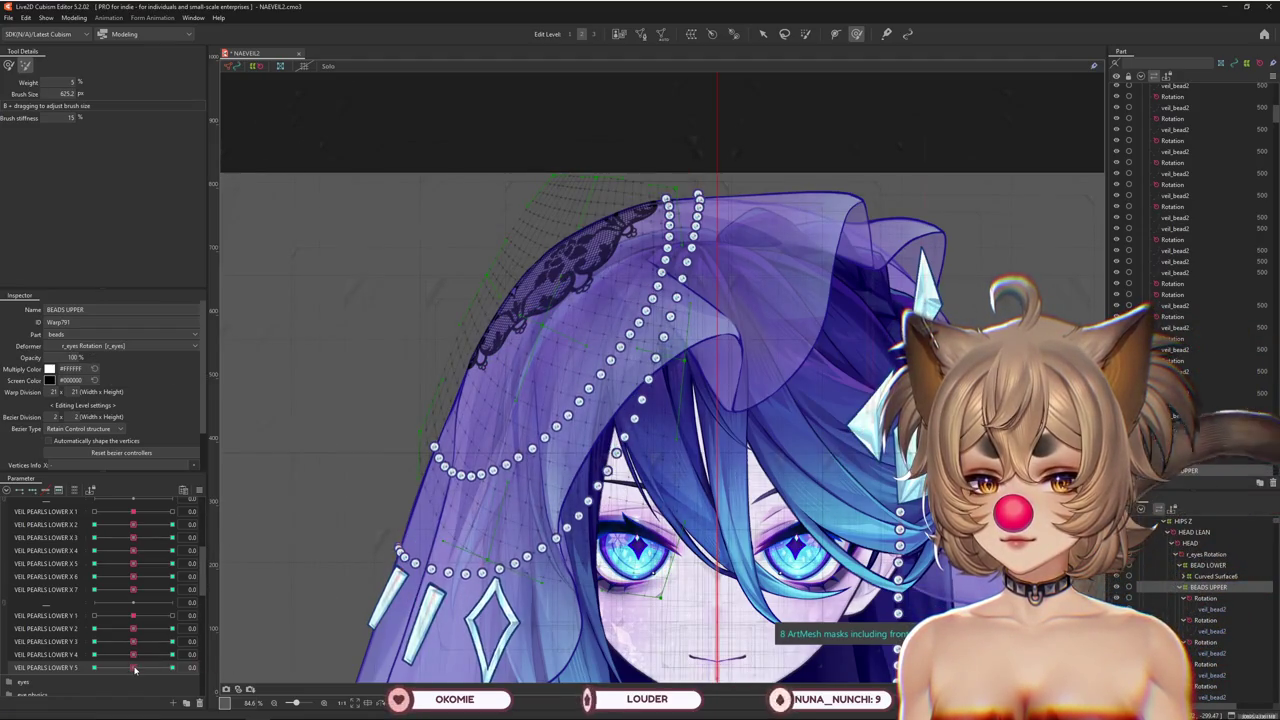
{"action": "key", "text": "ctrl+z"}
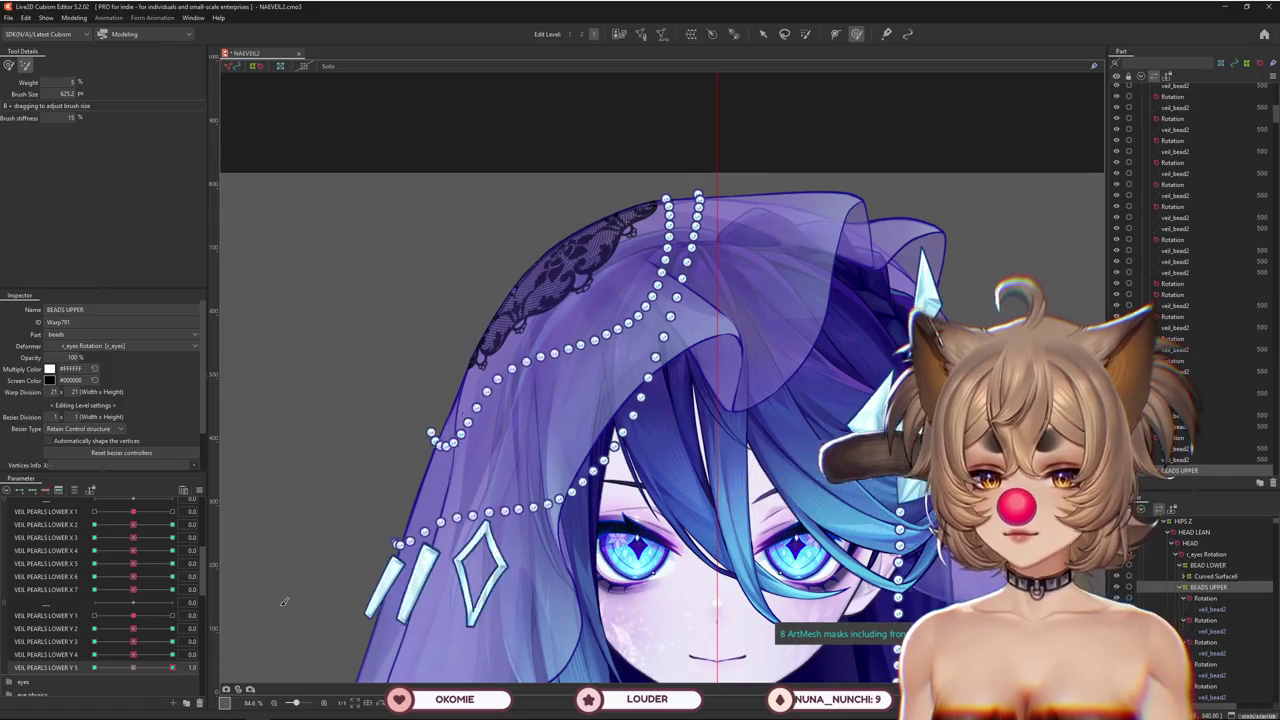
Nudge the upper-left bead chain and check VEIL PEARLS LOWER Y 5 at -1 and +1
{"action": "left_click_drag", "start_coordinate": [284, 601], "coordinate": [334, 420]}
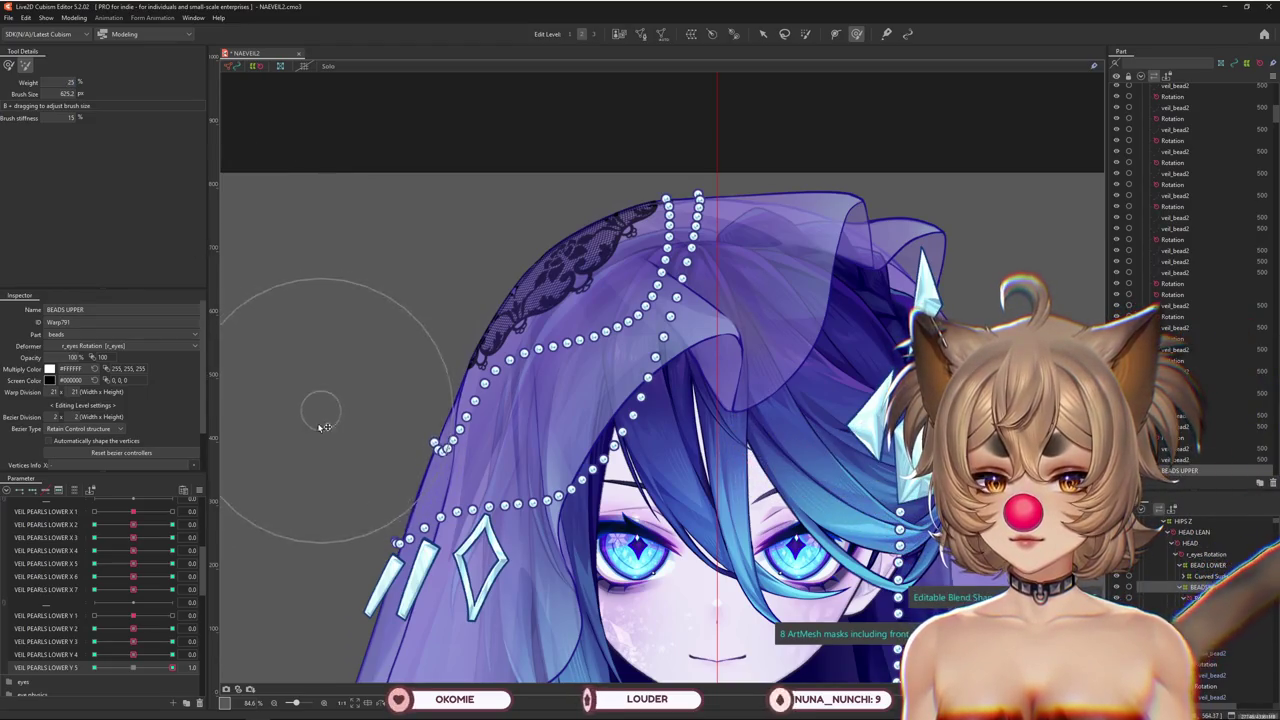
{"action": "left_click_drag", "start_coordinate": [137, 665], "coordinate": [93, 667]}
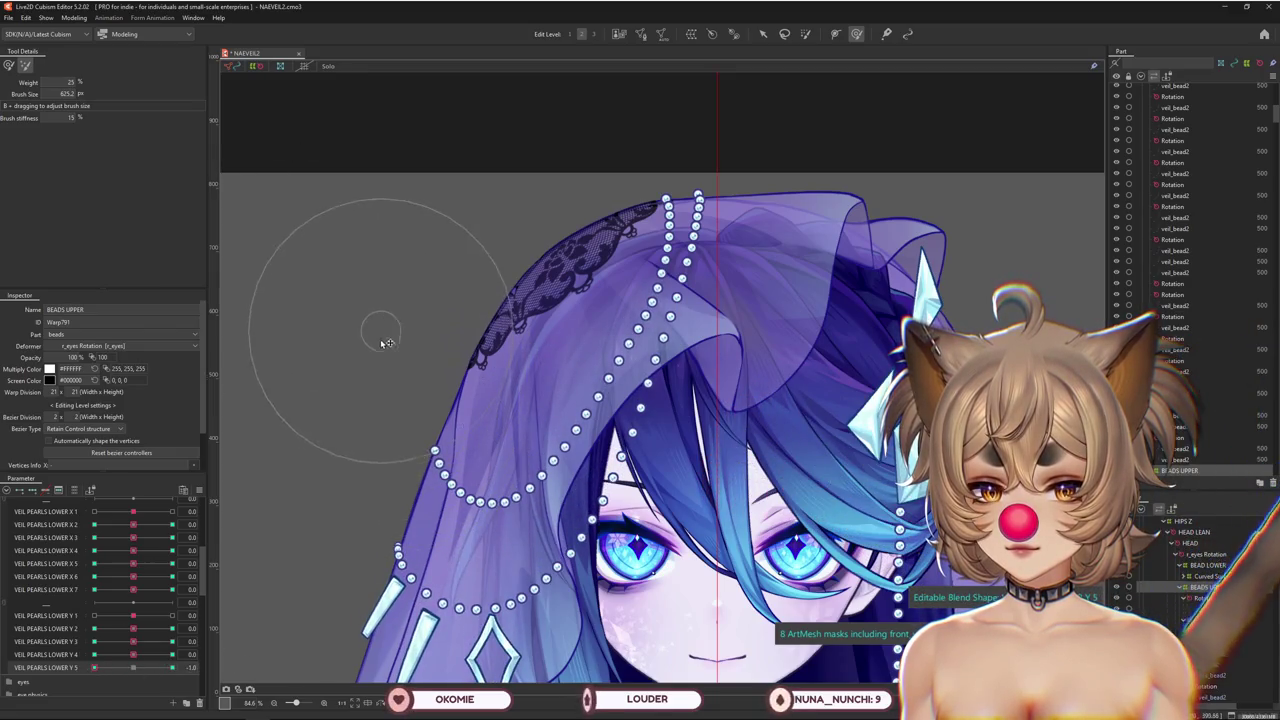
{"action": "left_click_drag", "start_coordinate": [93, 667], "coordinate": [172, 667]}
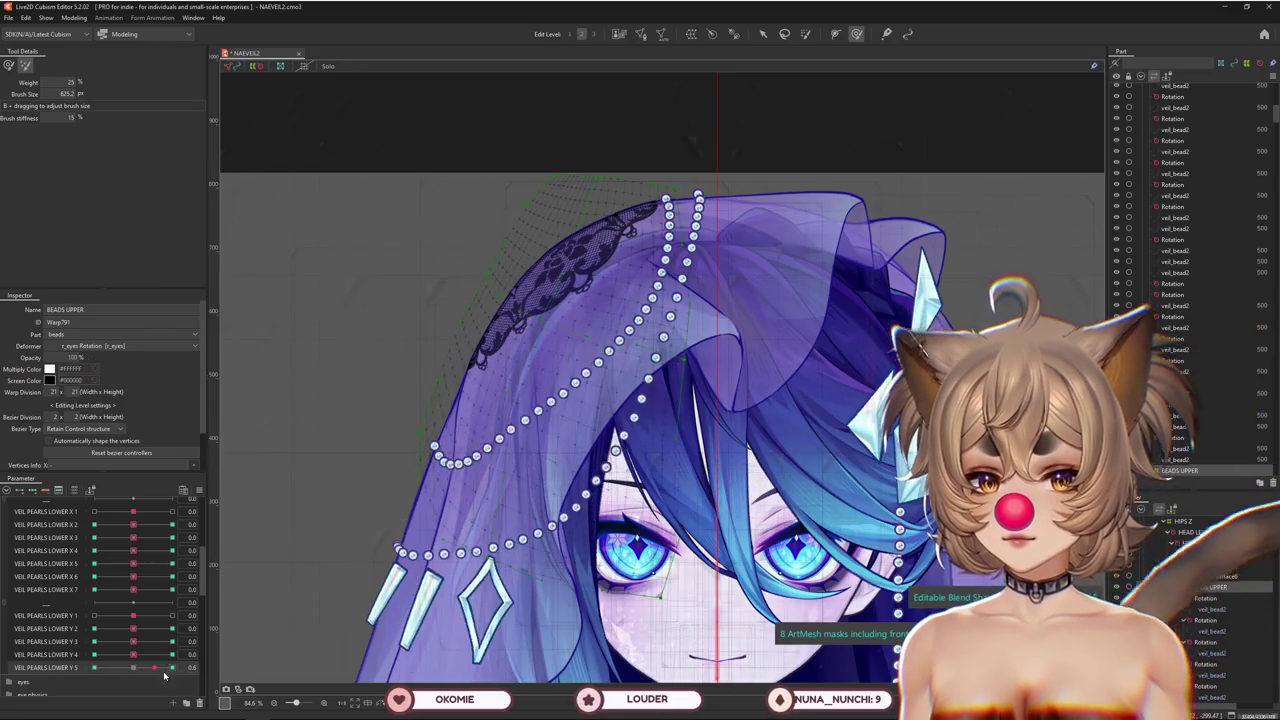
{"action": "left_click", "coordinate": [8, 65]}
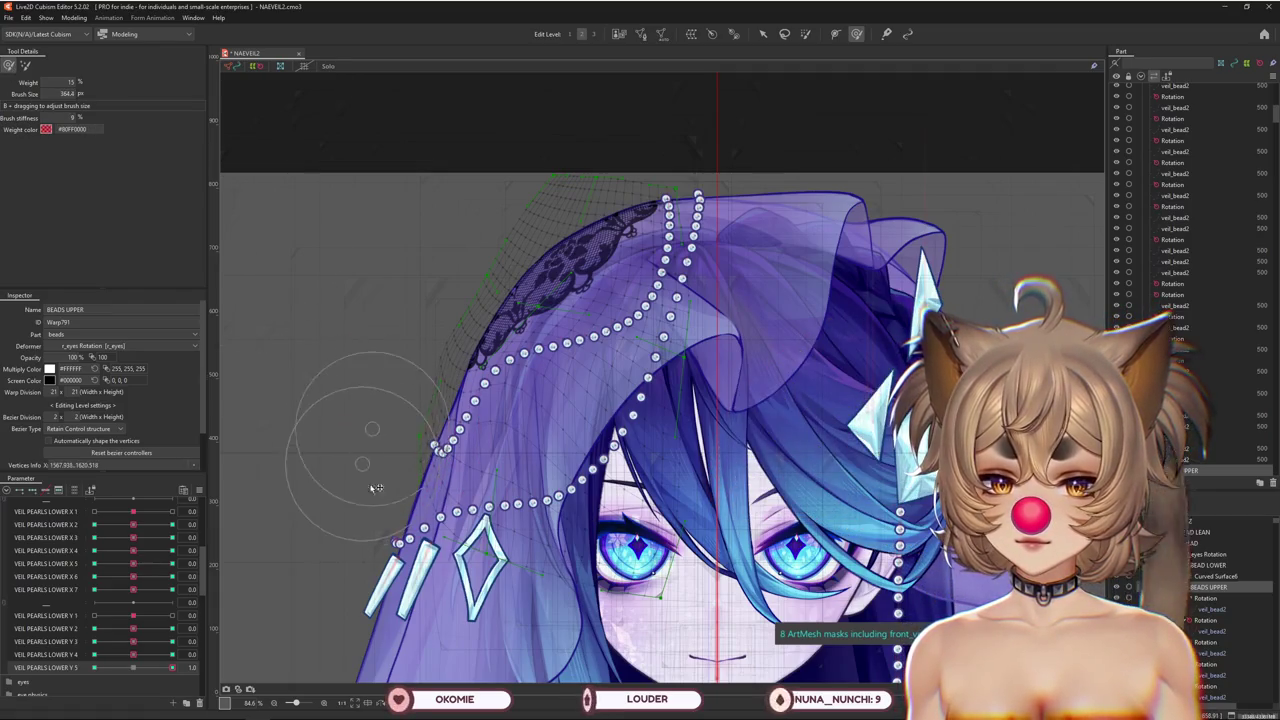
{"action": "left_click_drag", "start_coordinate": [376, 487], "coordinate": [485, 465]}
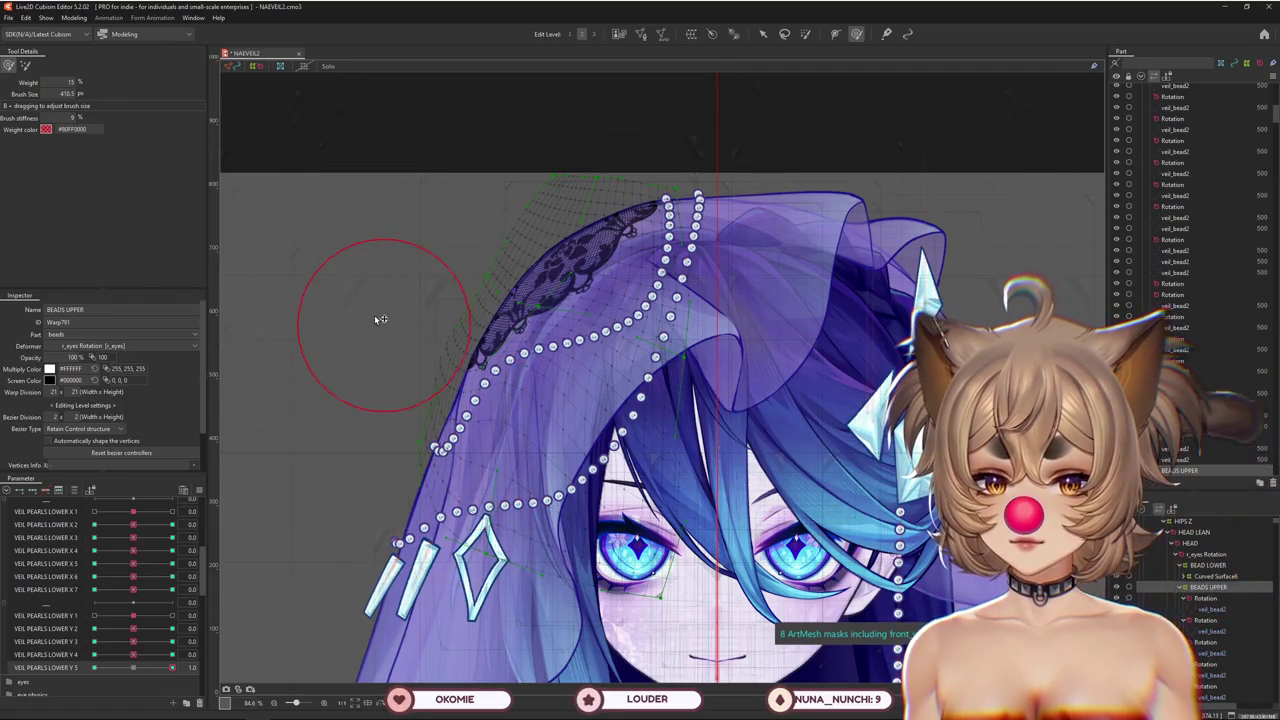
{"action": "left_click", "coordinate": [30, 66]}
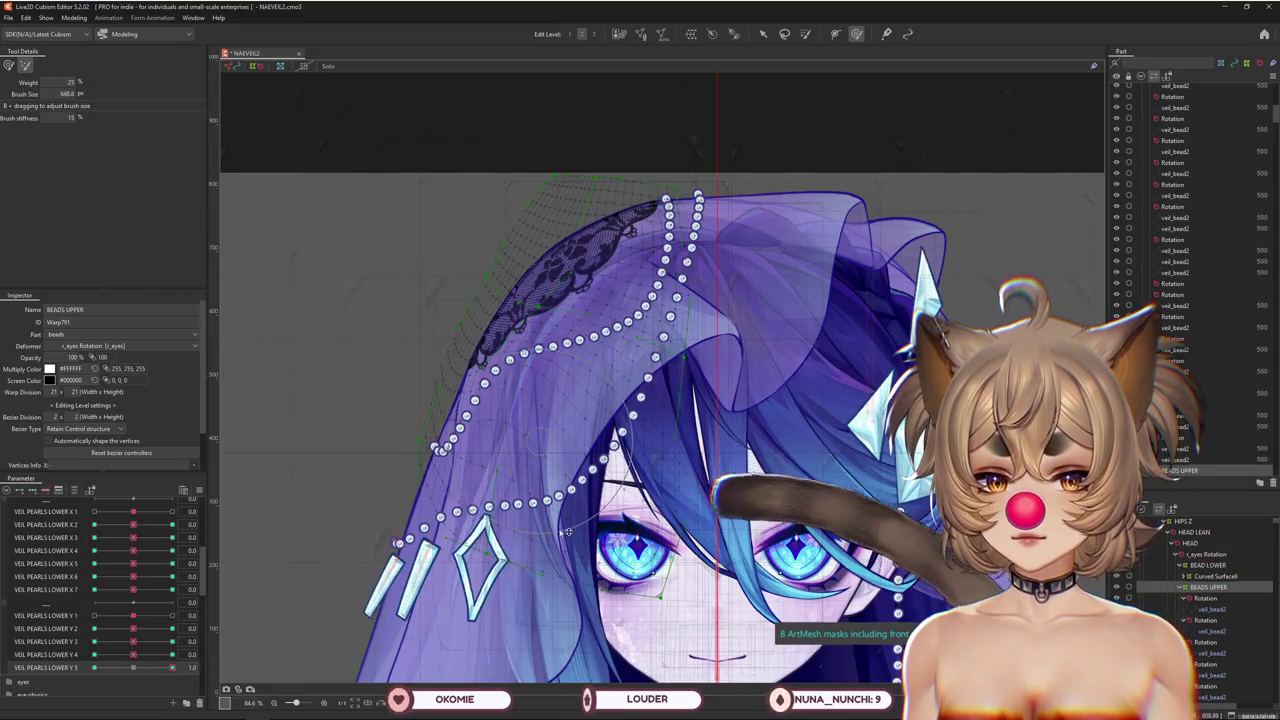
{"action": "left_click", "coordinate": [74, 17]}
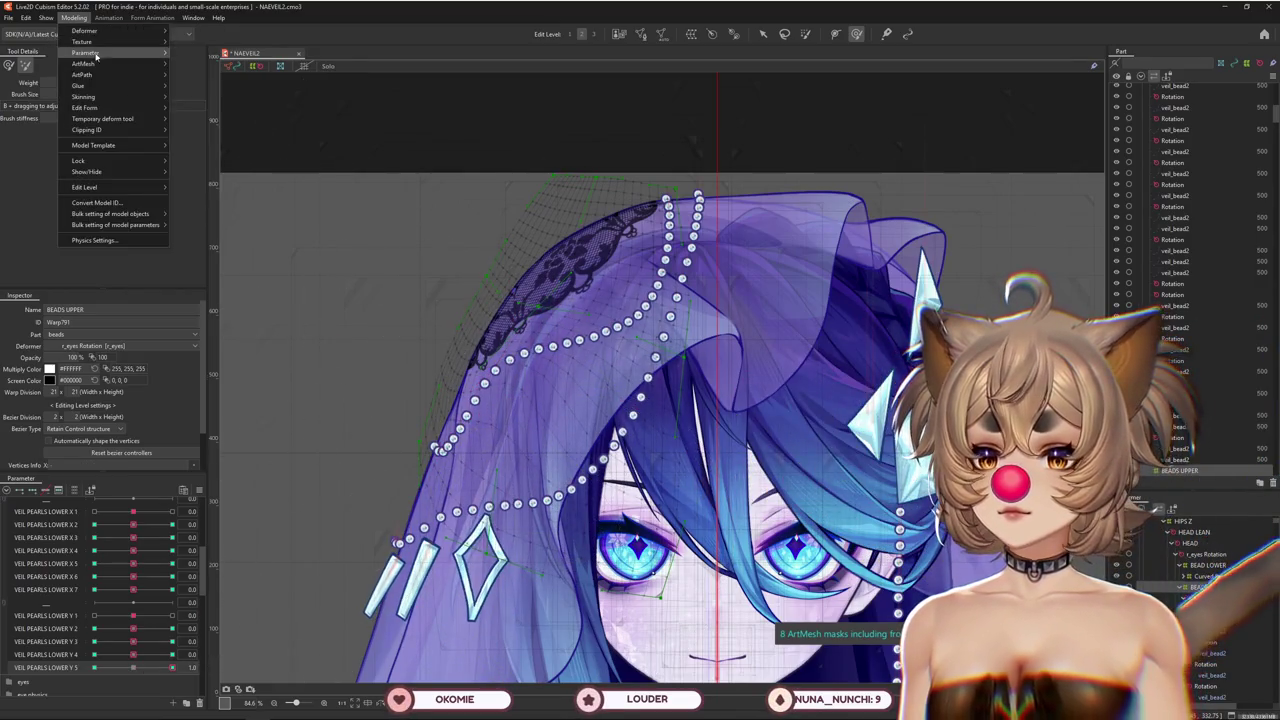
Open Physics Settings, zoom the preview onto the head and sway the model to watch the pearls swing
{"action": "left_click", "coordinate": [93, 240]}
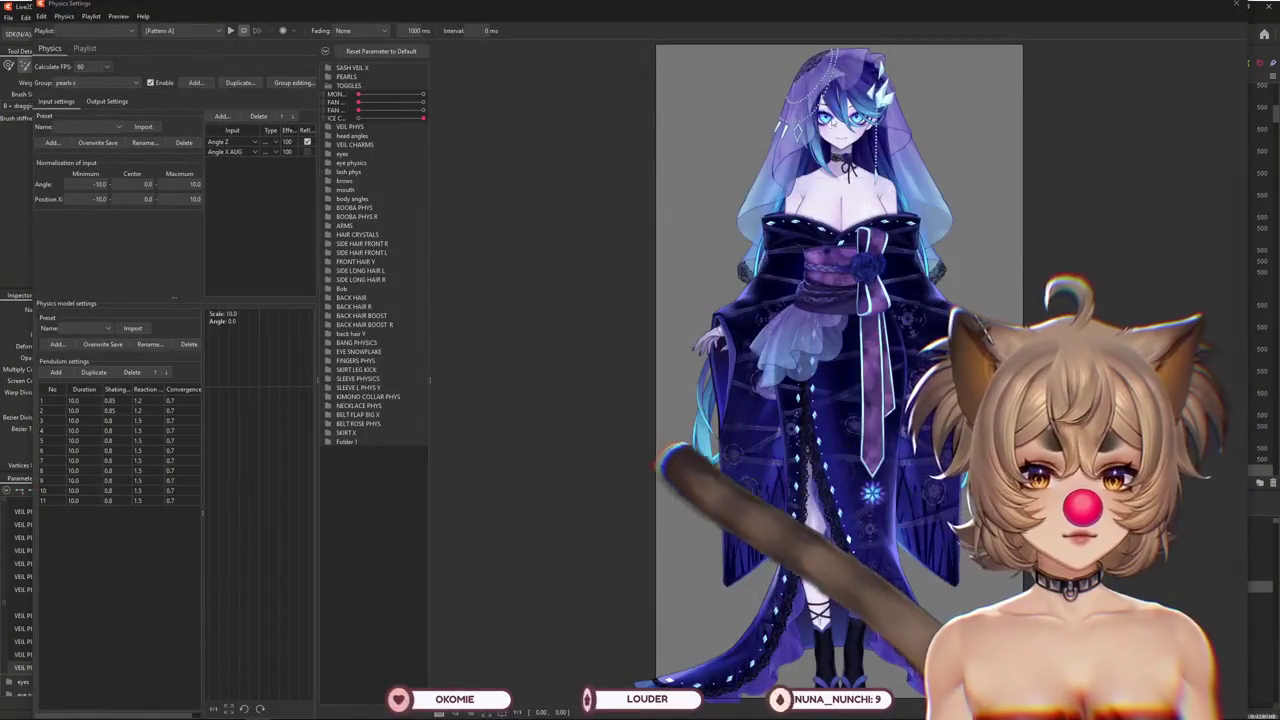
{"action": "scroll", "coordinate": [768, 425], "scroll_direction": "up", "scroll_amount": 3}
{"action": "mouse_move", "coordinate": [768, 428]}
{"action": "left_mouse_down"}
{"action": "mouse_move", "coordinate": [741, 360]}
{"action": "mouse_move", "coordinate": [700, 480]}
{"action": "mouse_move", "coordinate": [740, 275]}
{"action": "mouse_move", "coordinate": [725, 270]}
{"action": "mouse_move", "coordinate": [697, 470]}
{"action": "mouse_move", "coordinate": [760, 457]}
{"action": "left_mouse_up"}
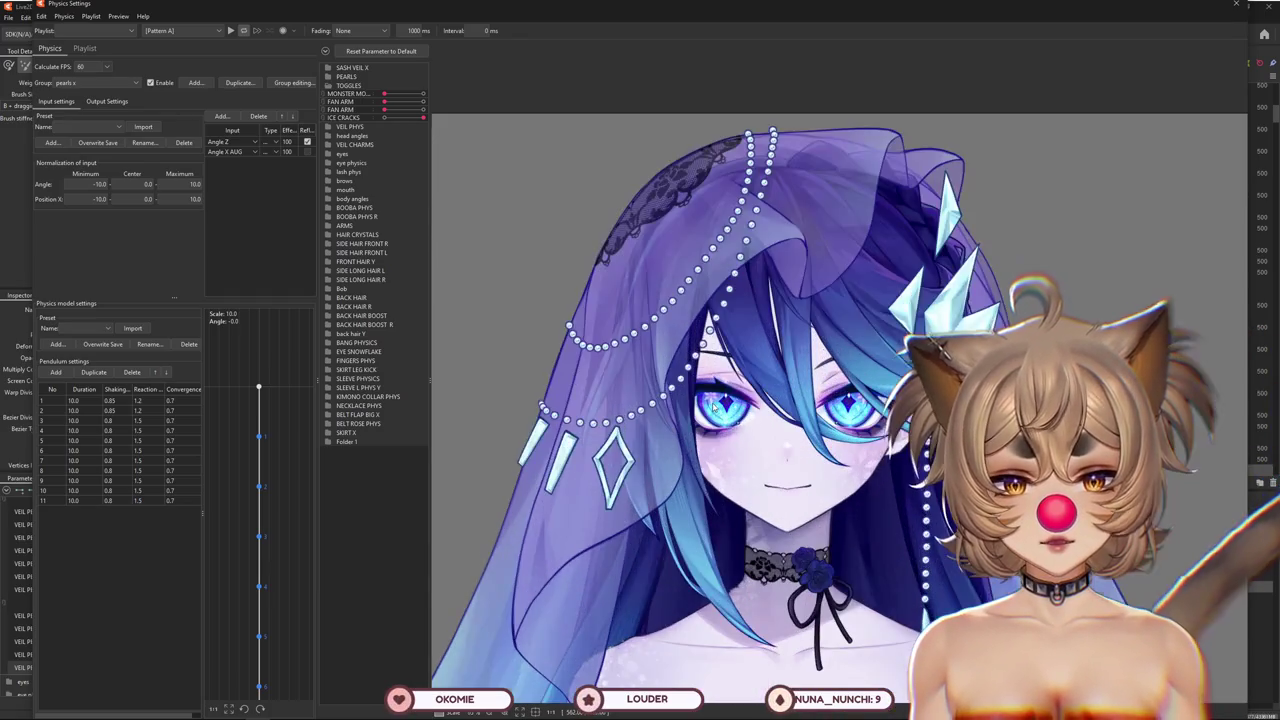
{"action": "scroll", "coordinate": [880, 388], "scroll_direction": "up", "scroll_amount": 2}
{"action": "left_click_drag", "start_coordinate": [879, 386], "coordinate": [729, 371]}
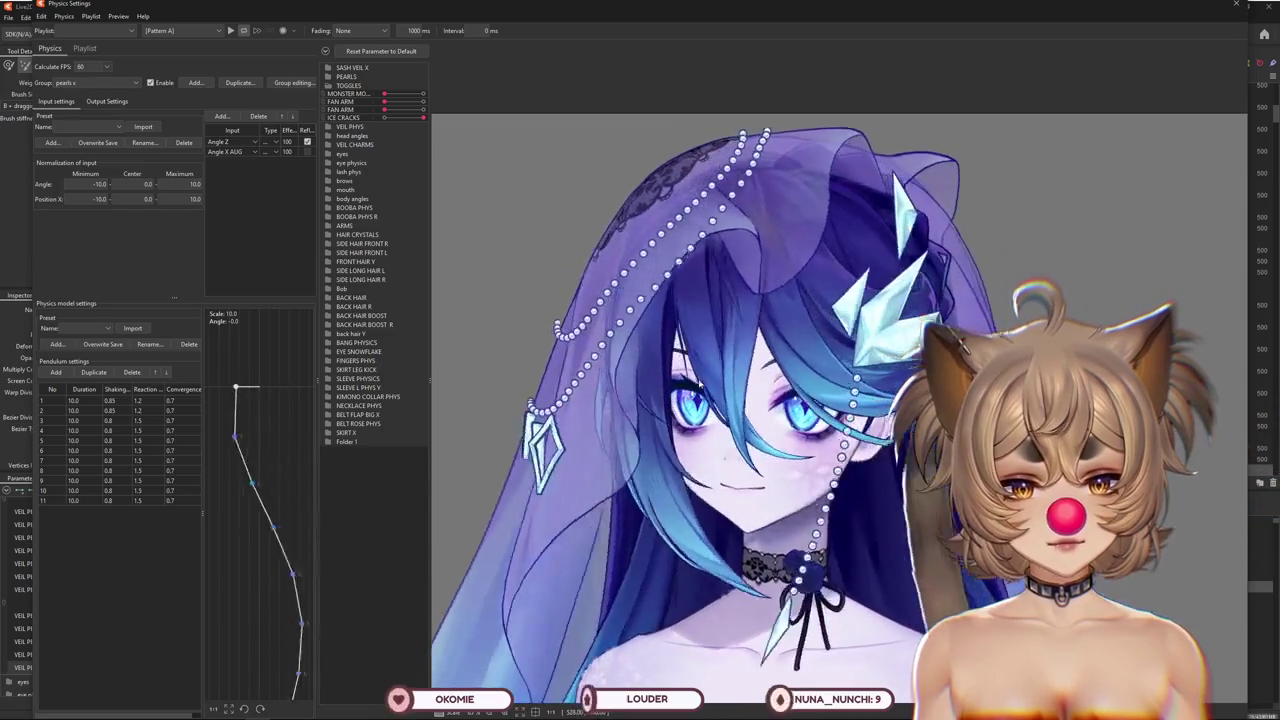
{"action": "scroll", "coordinate": [728, 368], "scroll_direction": "down", "scroll_amount": 2}
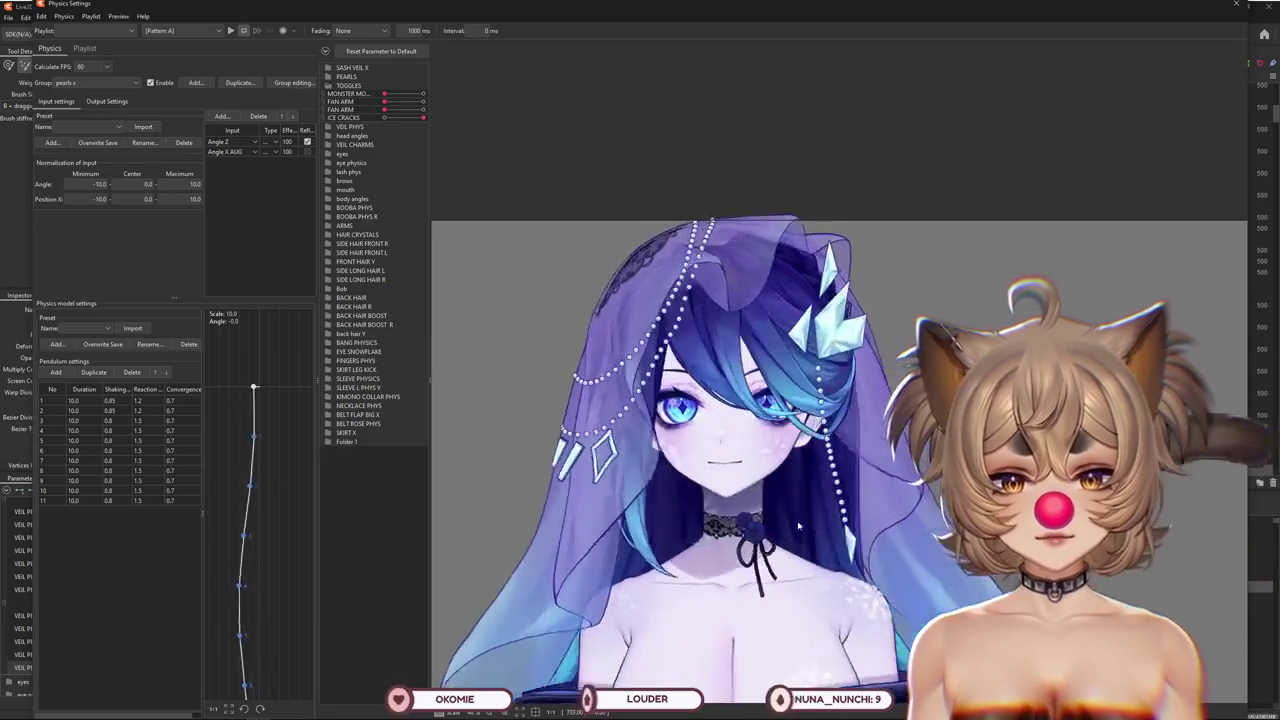
{"action": "left_click_drag", "start_coordinate": [633, 328], "coordinate": [835, 295]}
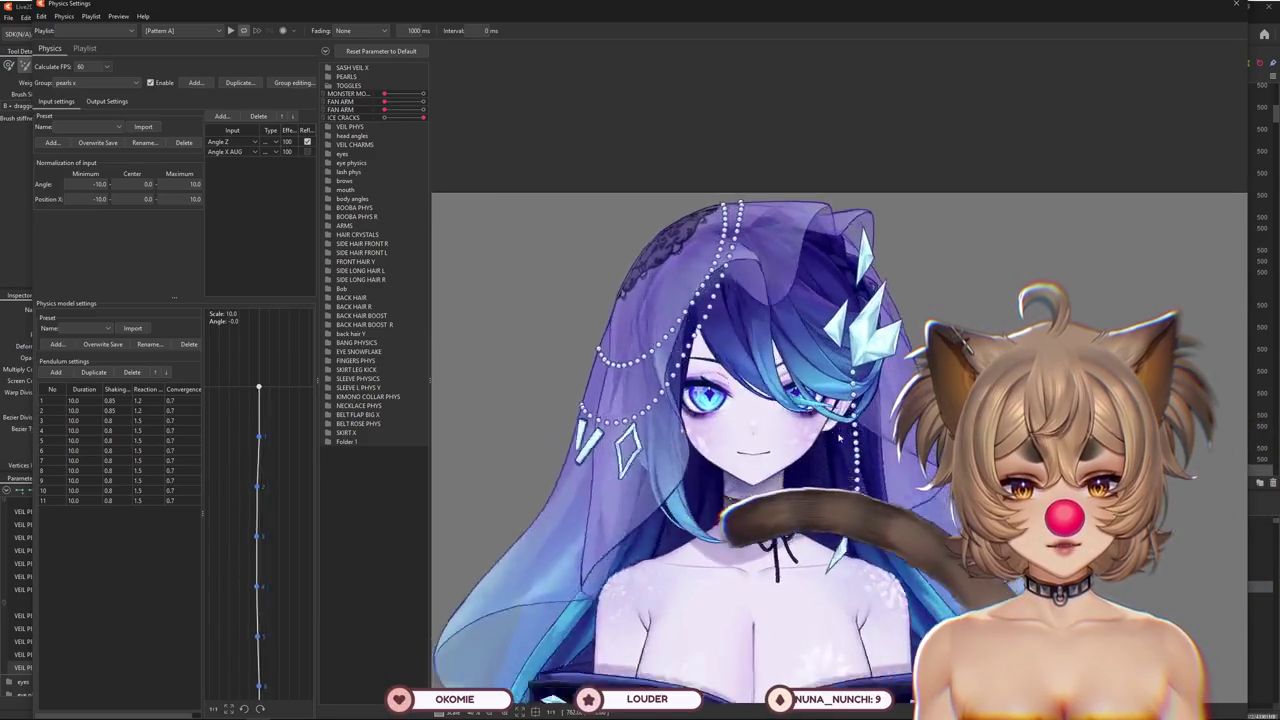
{"action": "scroll", "coordinate": [835, 295], "scroll_direction": "up", "scroll_amount": 1}
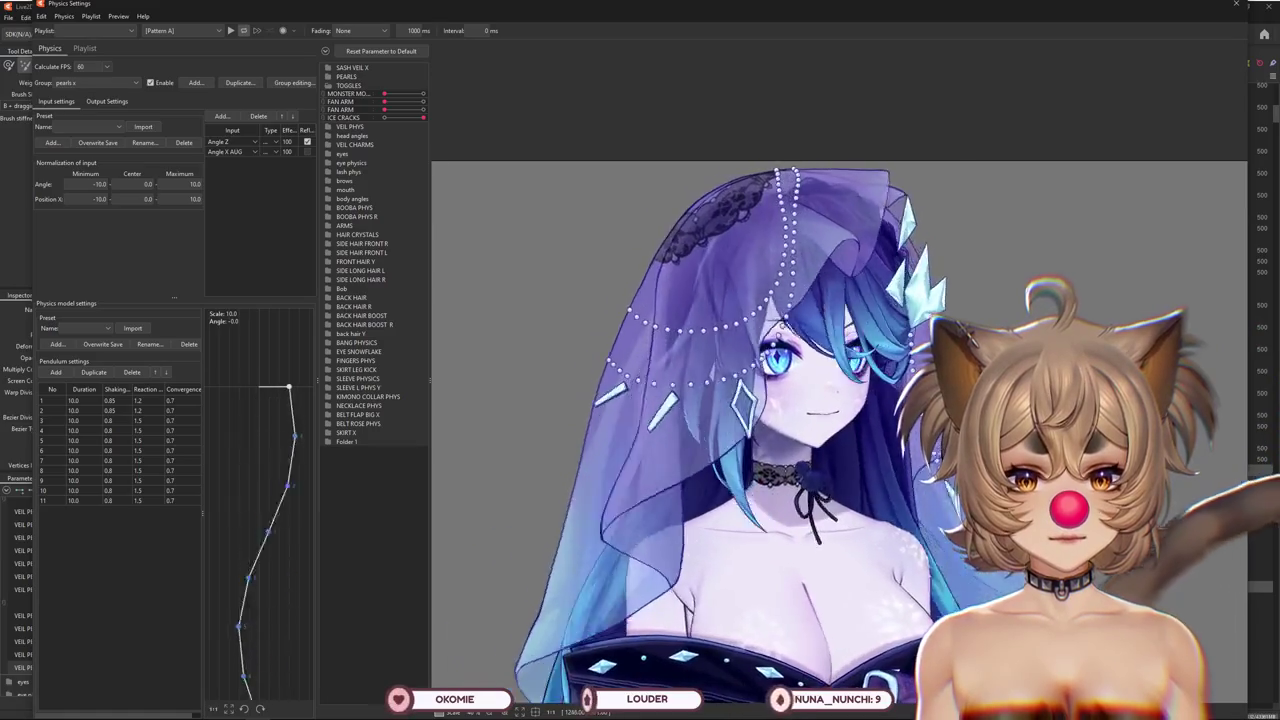
{"action": "mouse_move", "coordinate": [835, 295]}
{"action": "left_mouse_down"}
{"action": "mouse_move", "coordinate": [535, 324]}
{"action": "mouse_move", "coordinate": [893, 200]}
{"action": "left_mouse_up"}
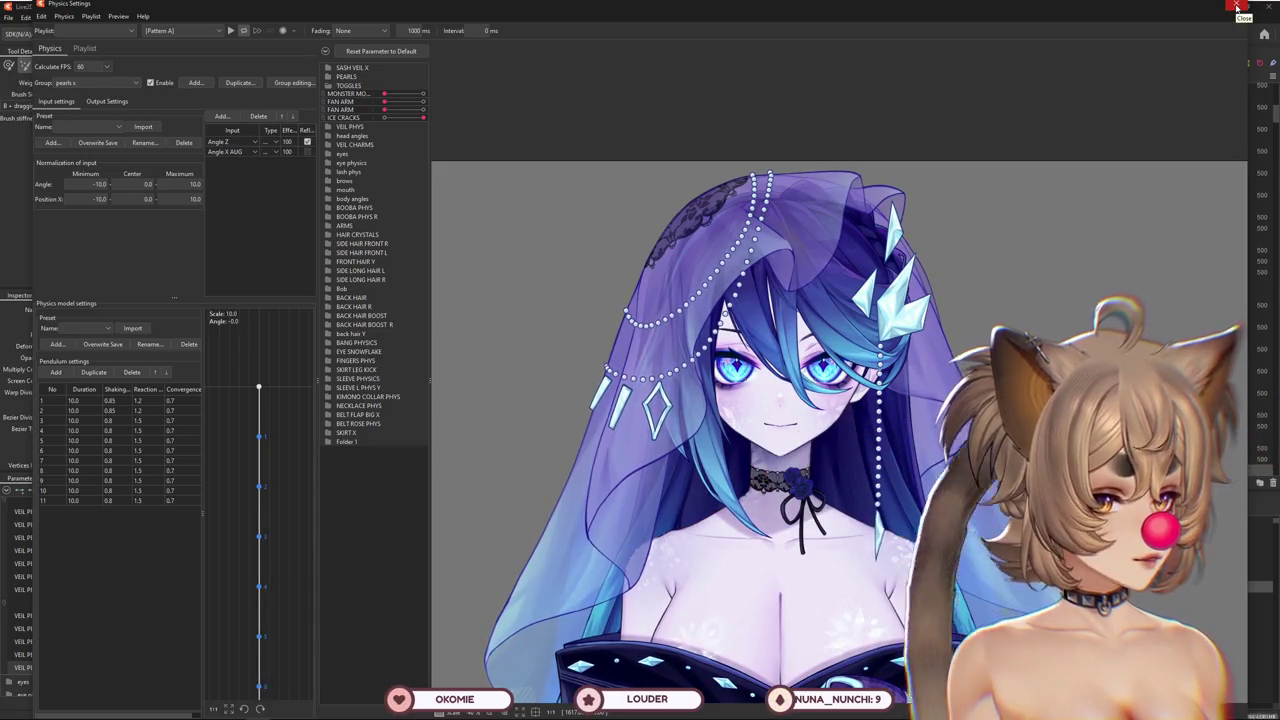
{"action": "left_click_drag", "start_coordinate": [778, 338], "coordinate": [785, 604]}
Close Physics Settings, move VEIL PEARLS LOWER Y 5 to its opposite extreme and raise Y 4
{"action": "key", "text": "Escape"}
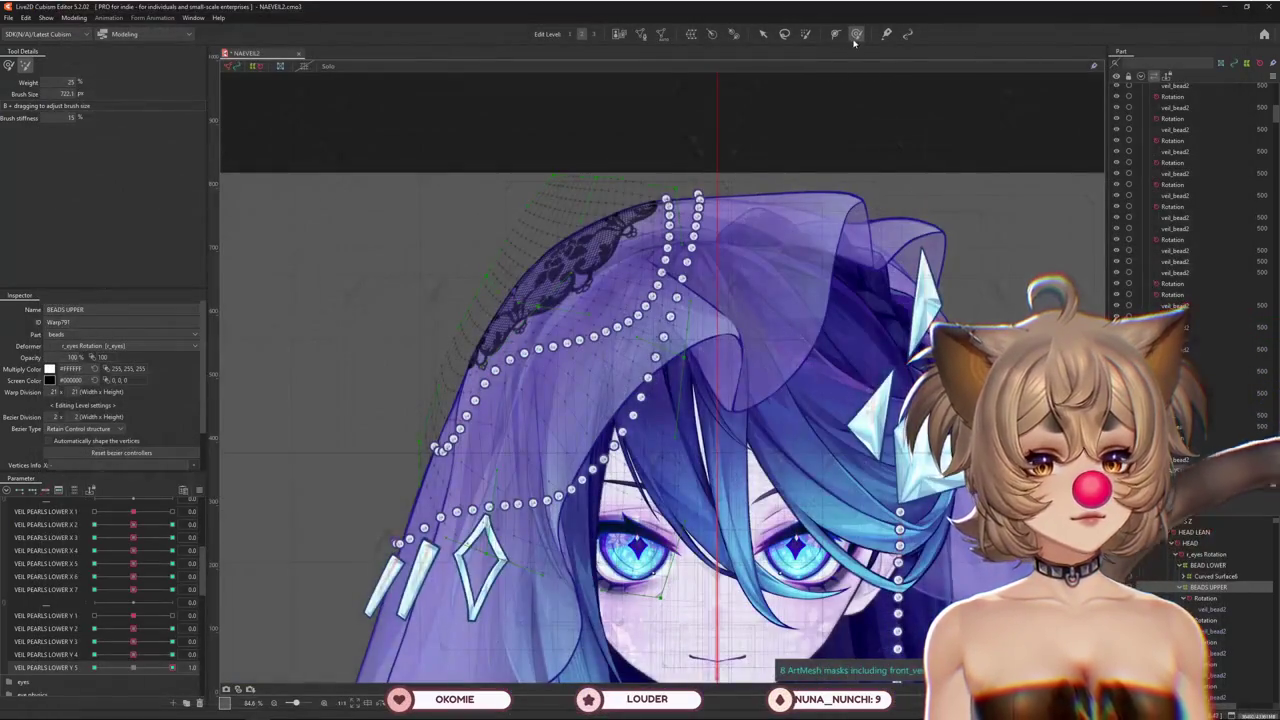
{"action": "left_click", "coordinate": [28, 658]}
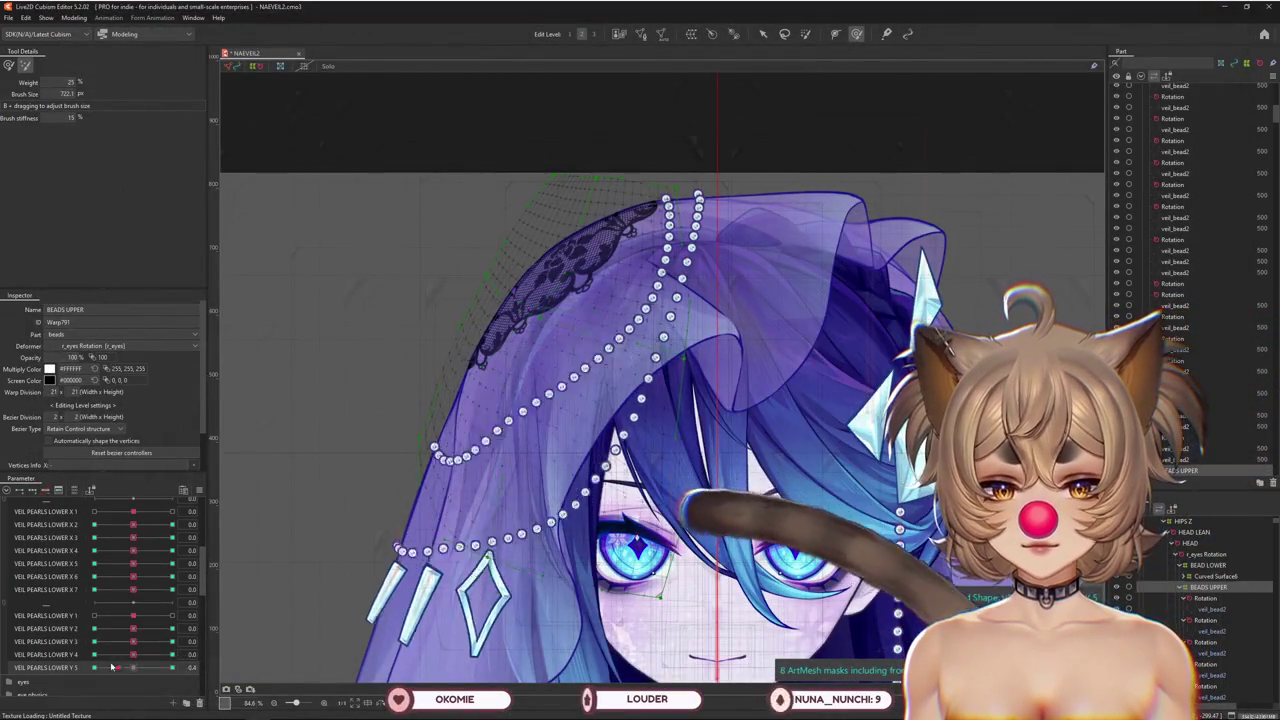
{"action": "scroll", "coordinate": [660, 430], "scroll_direction": "down", "scroll_amount": 2}
{"action": "left_click_drag", "start_coordinate": [133, 654], "coordinate": [174, 654]}
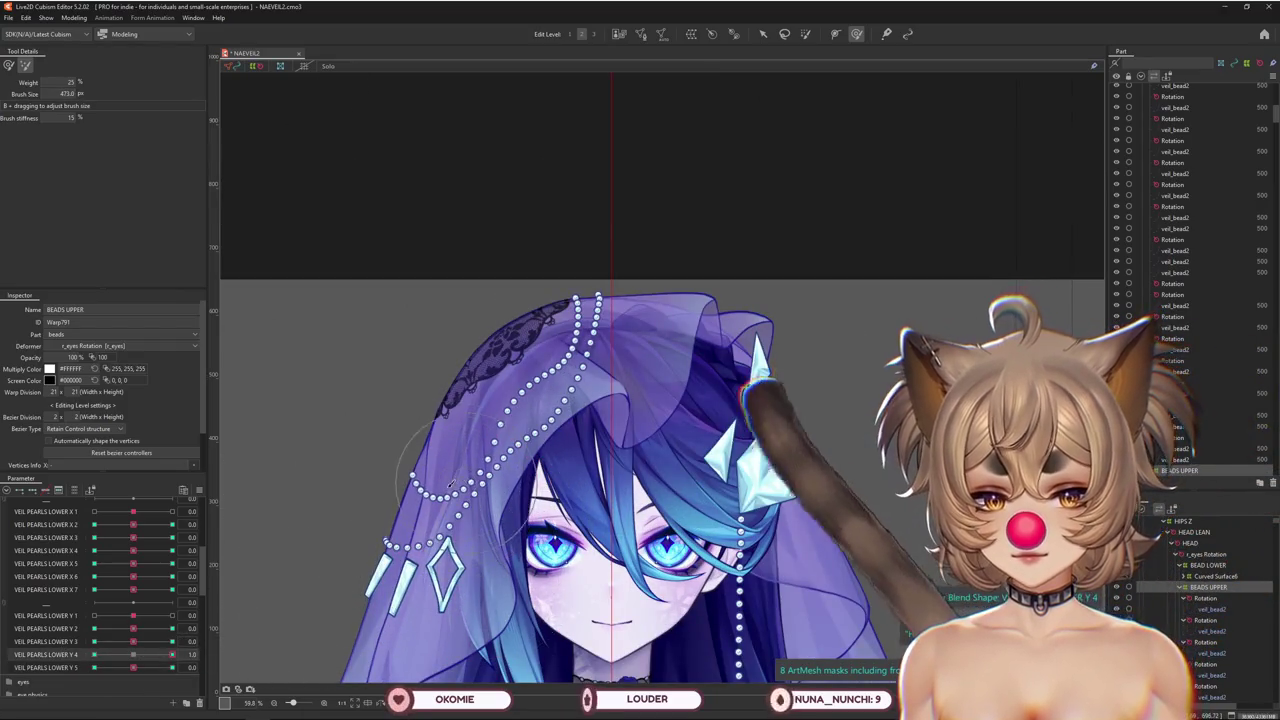
Enlarge the warp brush to cover the veil and set VEIL PEARLS LOWER Y 4 to about 0.5
{"action": "left_click", "coordinate": [10, 66]}
{"action": "left_click_drag", "start_coordinate": [137, 658], "coordinate": [172, 651]}
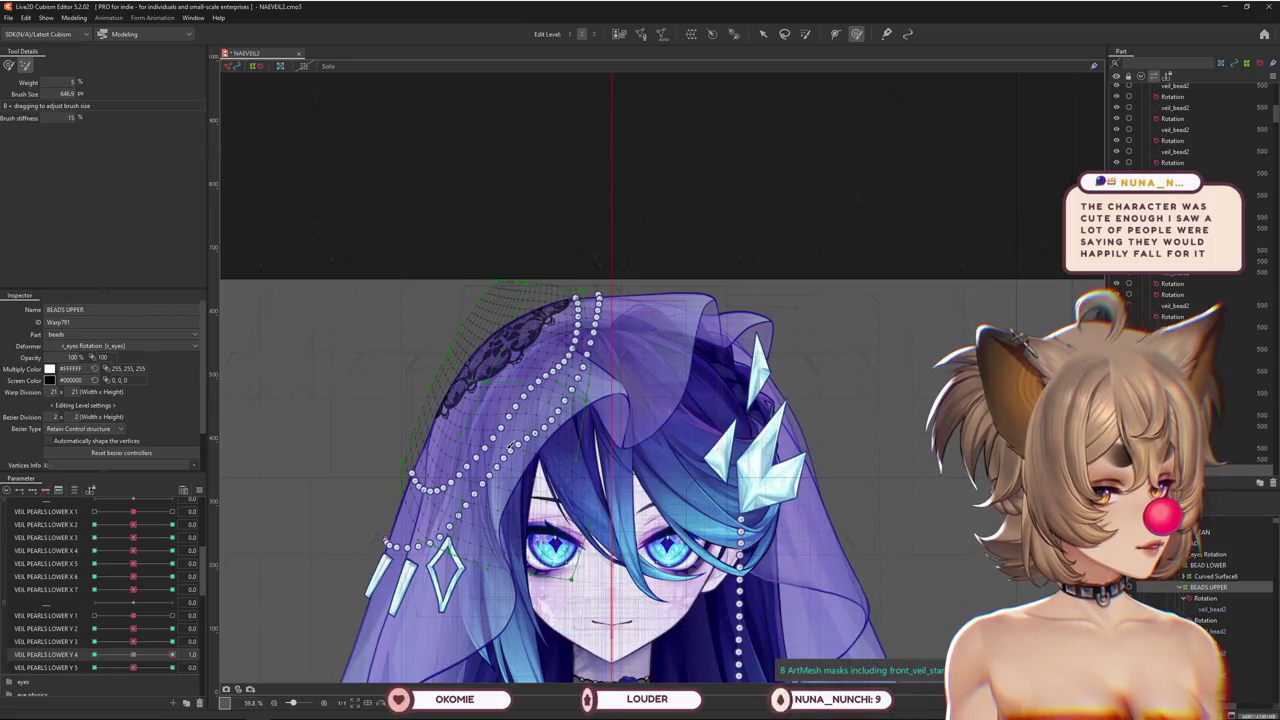
{"action": "left_click_drag", "start_coordinate": [530, 555], "coordinate": [286, 643]}
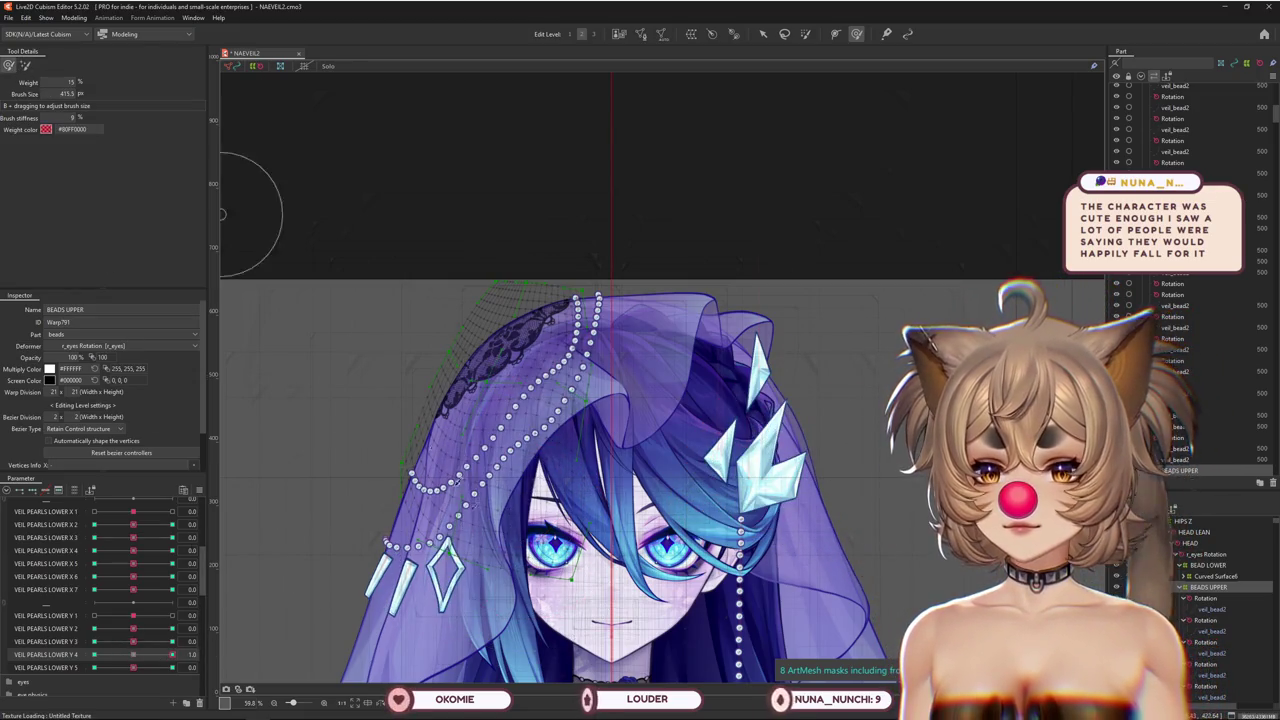
{"action": "left_click_drag", "start_coordinate": [222, 213], "coordinate": [495, 484]}
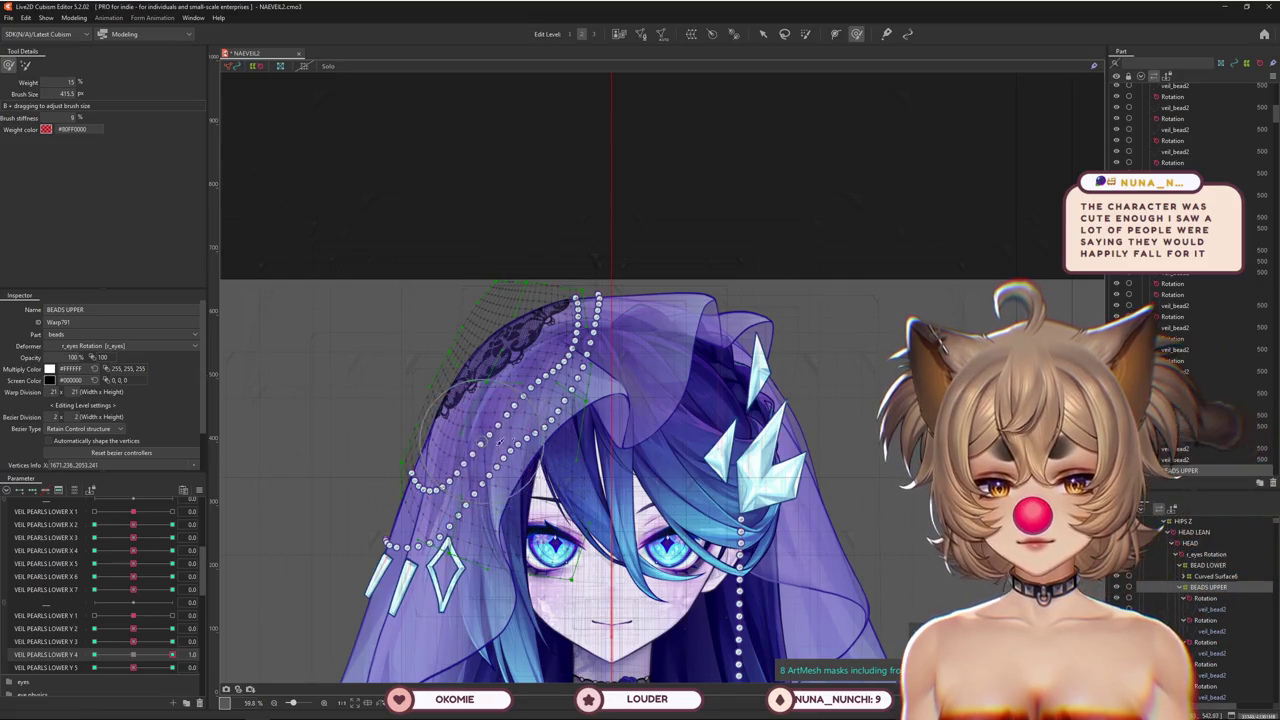
{"action": "left_click", "coordinate": [160, 654]}
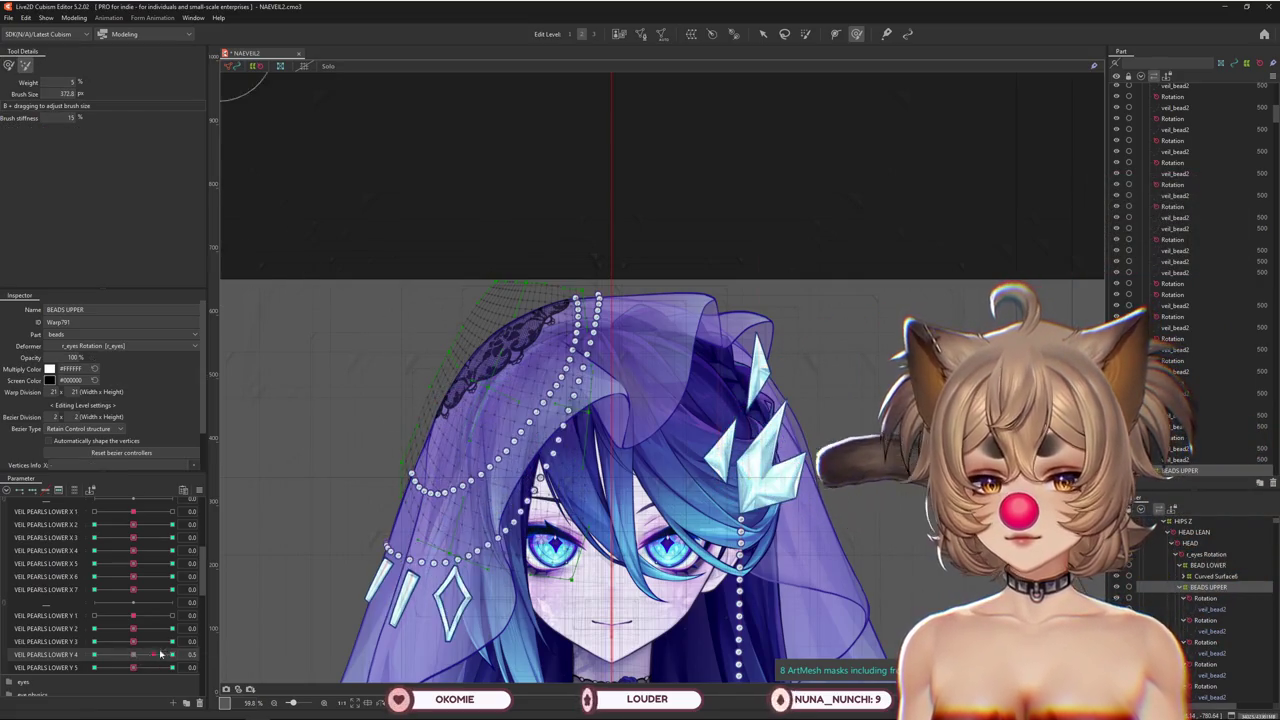
Sculpt the BEADS UPPER warp over the veil at VEIL PEARLS LOWER Y 4 = 1.0
{"action": "left_click_drag", "start_coordinate": [172, 654], "coordinate": [78, 651]}
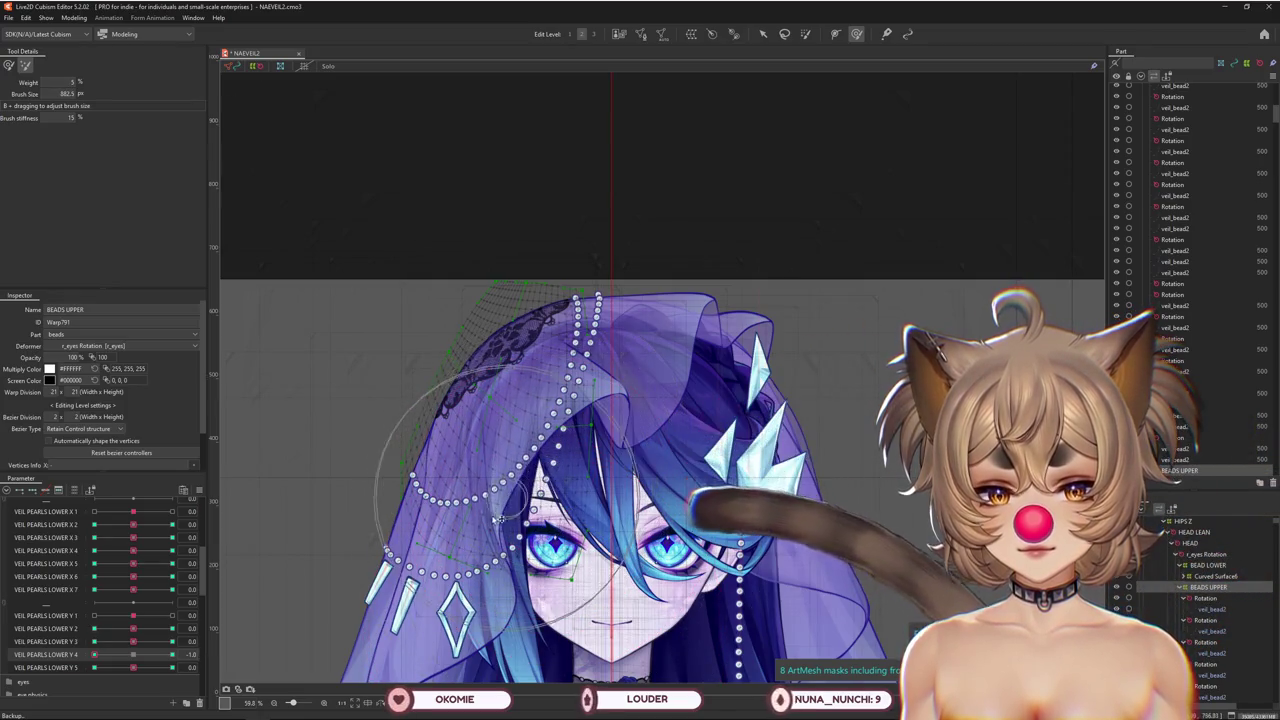
{"action": "left_click", "coordinate": [174, 654]}
{"action": "mouse_move", "coordinate": [522, 428]}
{"action": "left_mouse_down"}
{"action": "mouse_move", "coordinate": [464, 463]}
{"action": "mouse_move", "coordinate": [552, 412]}
{"action": "left_mouse_up"}
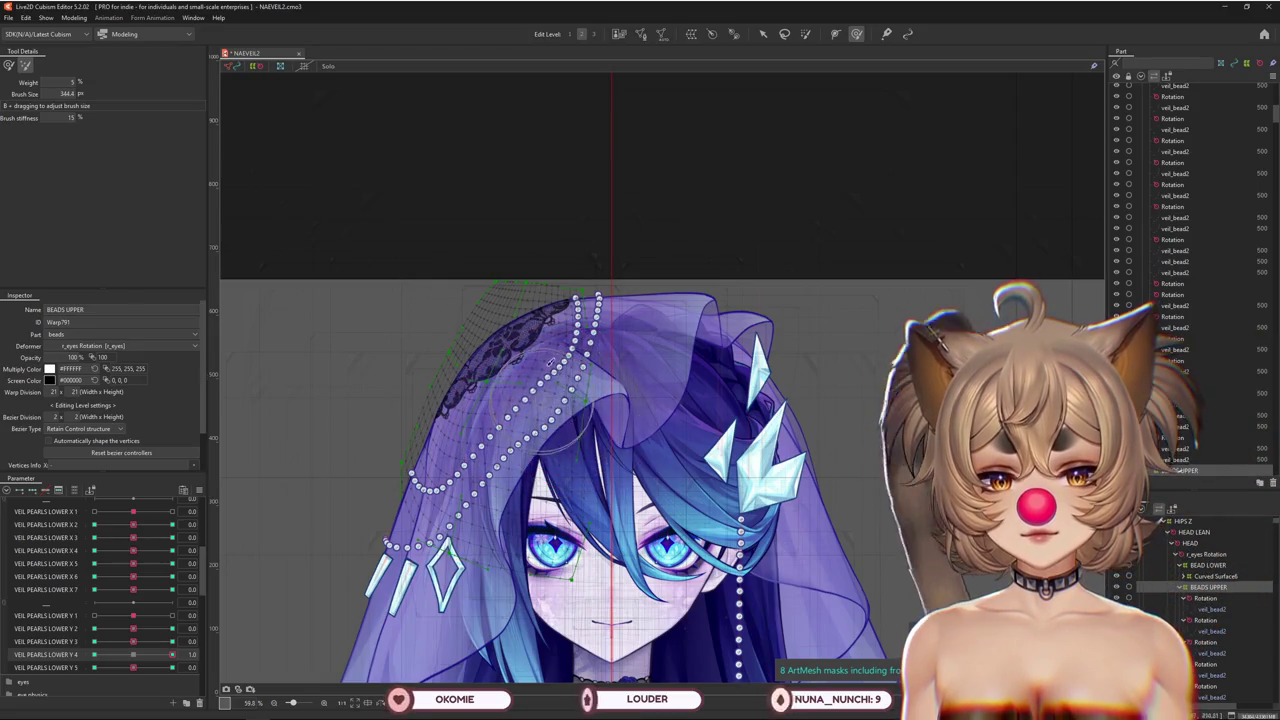
{"action": "left_click_drag", "start_coordinate": [548, 362], "coordinate": [586, 206]}
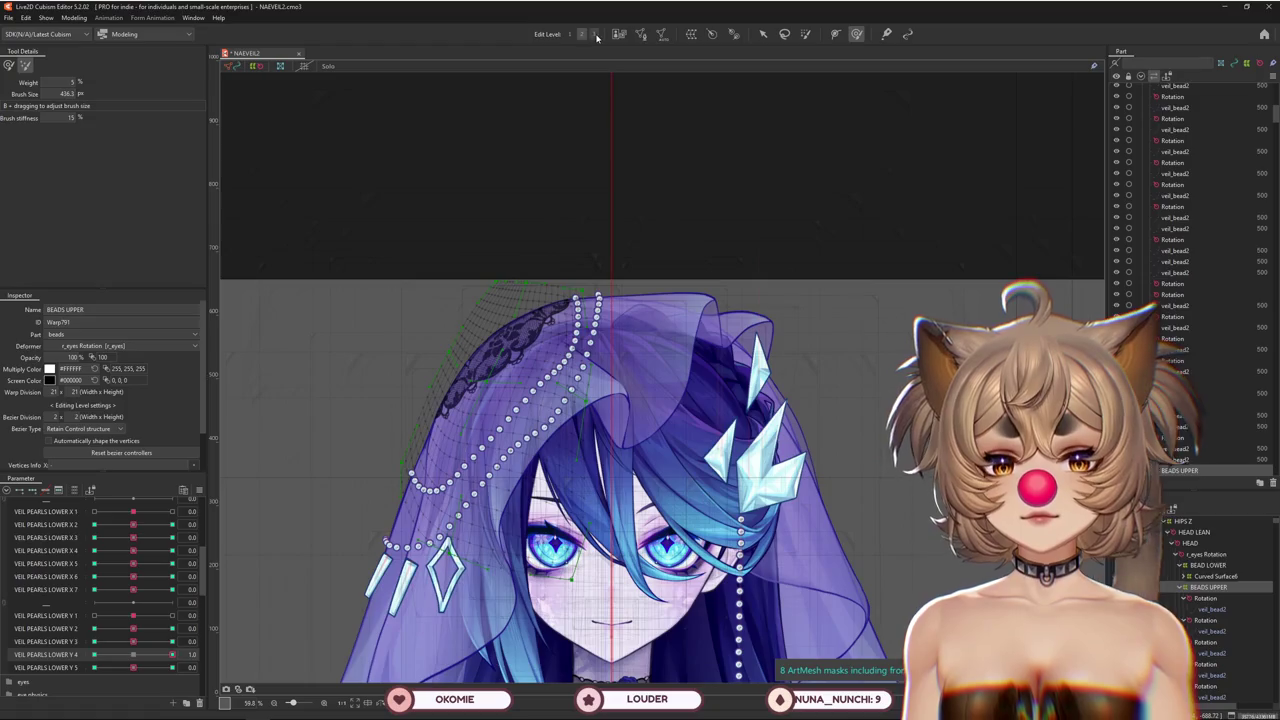
{"action": "mouse_move", "coordinate": [266, 143]}
{"action": "left_mouse_down"}
{"action": "mouse_move", "coordinate": [563, 402]}
{"action": "mouse_move", "coordinate": [14, 72]}
{"action": "left_mouse_up"}
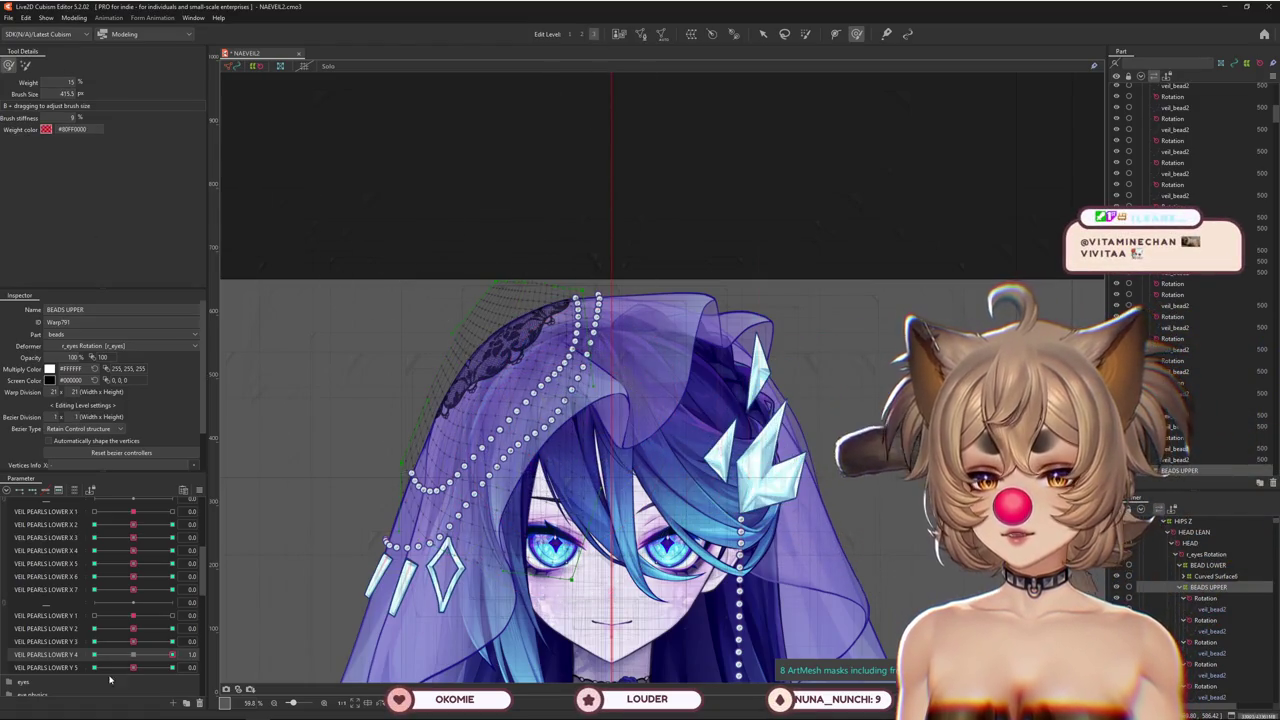
Refine the upper pearls at Y 4 = -1.0 on Edit Level 2 with the selection hidden
{"action": "left_click_drag", "start_coordinate": [137, 656], "coordinate": [35, 640]}
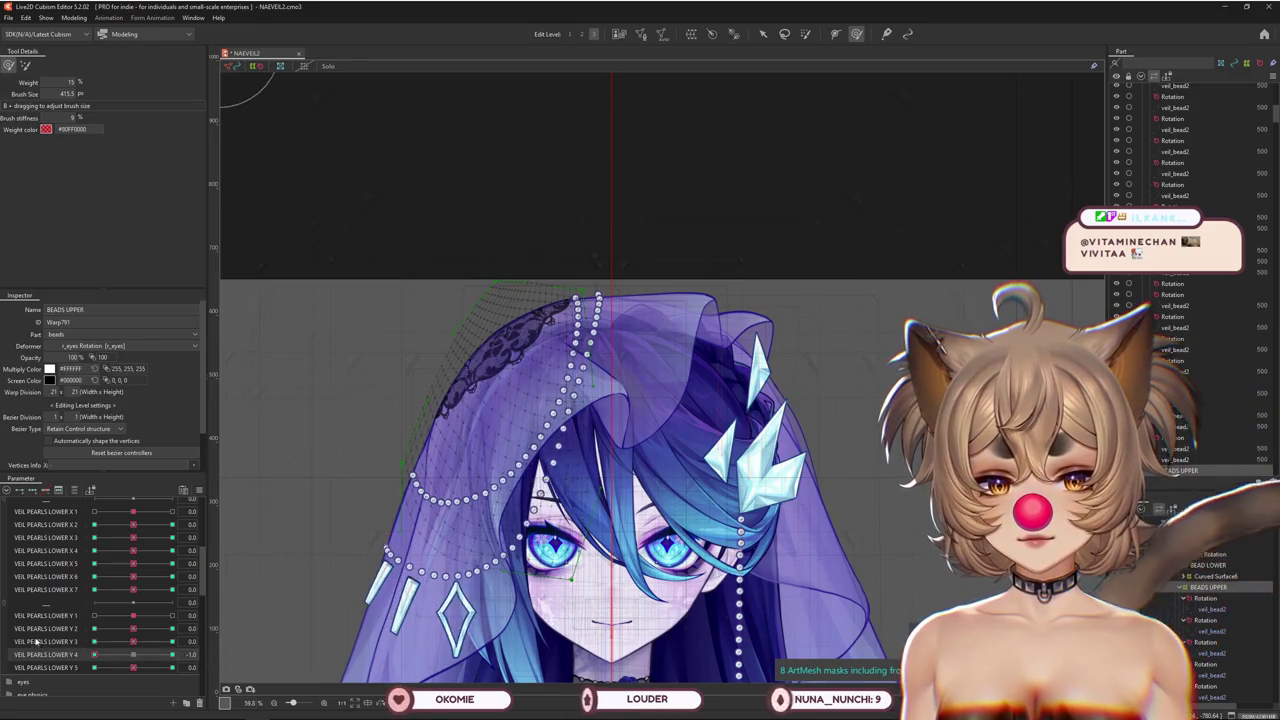
{"action": "left_click", "coordinate": [582, 34]}
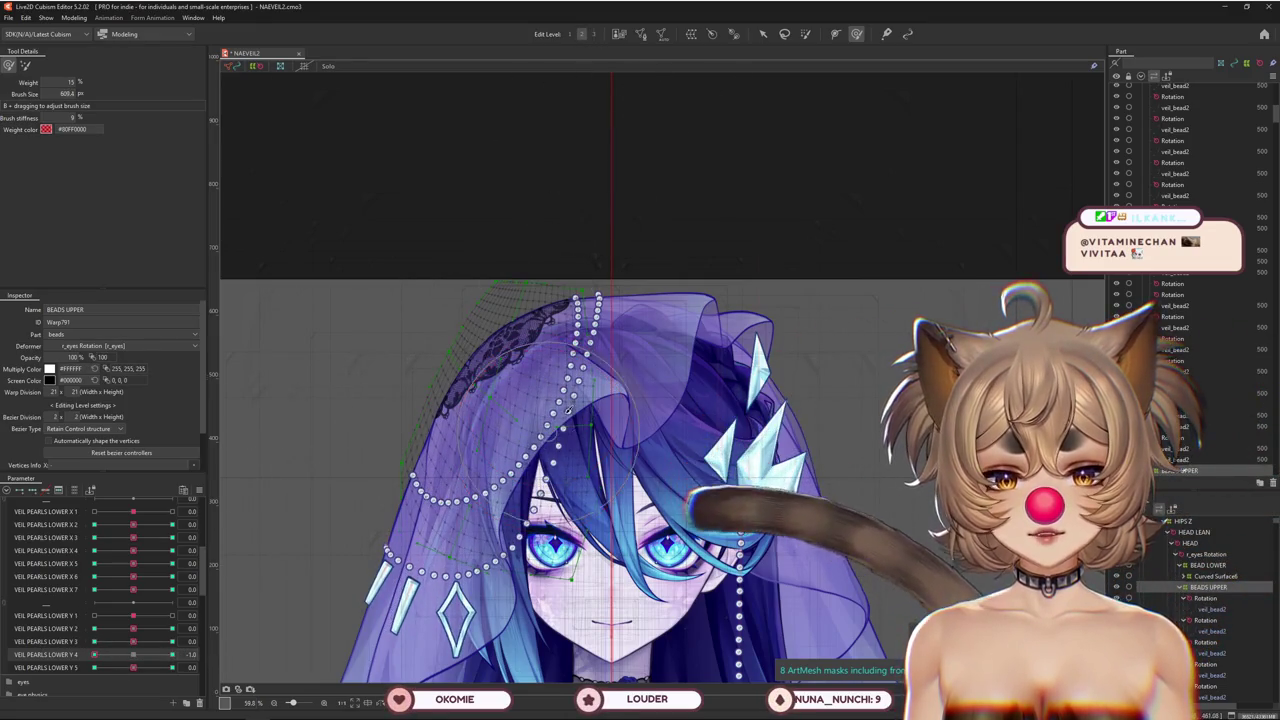
{"action": "left_click_drag", "start_coordinate": [578, 474], "coordinate": [16, 63]}
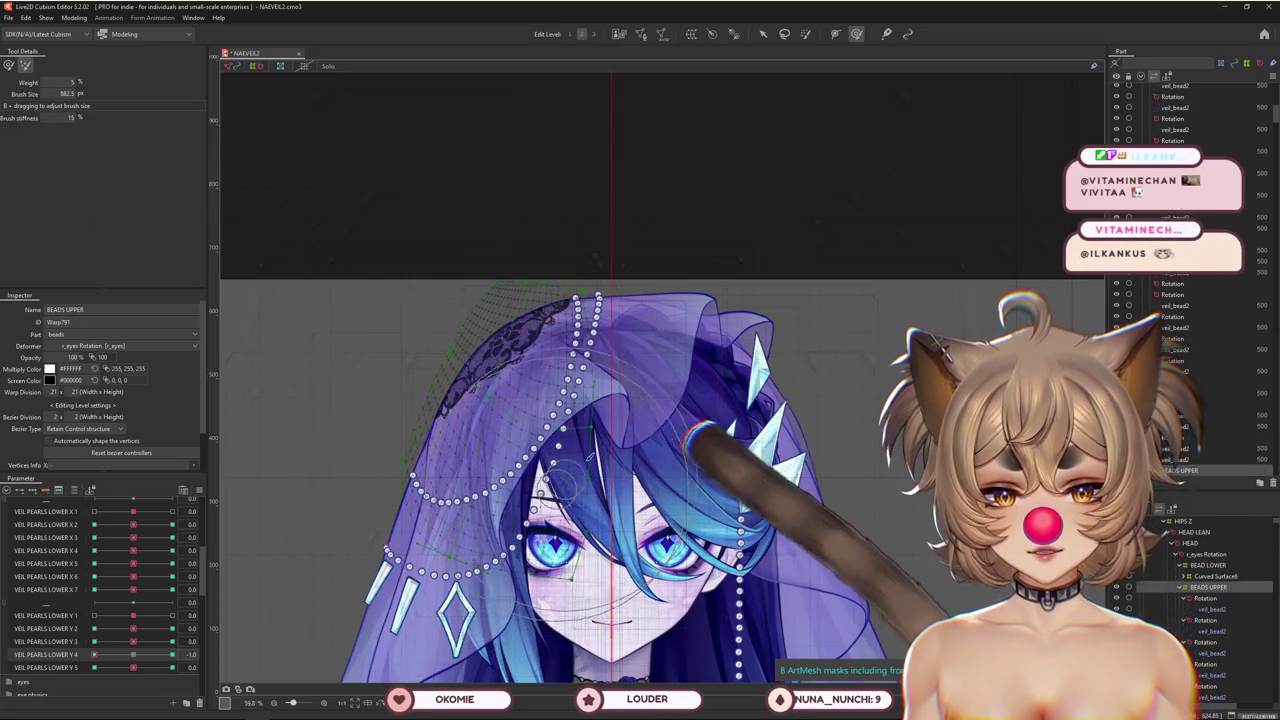
{"action": "key", "text": "ctrl+h"}
{"action": "left_click_drag", "start_coordinate": [158, 656], "coordinate": [175, 655]}
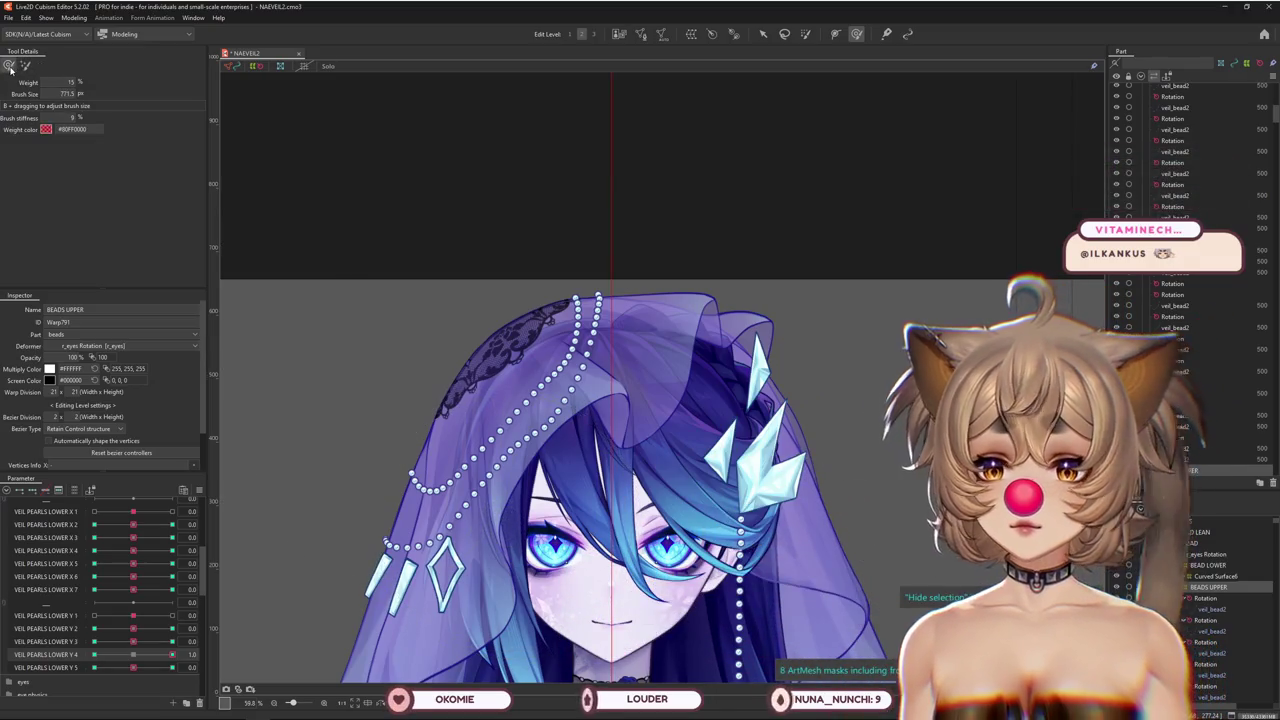
{"action": "left_click_drag", "start_coordinate": [136, 655], "coordinate": [139, 652]}
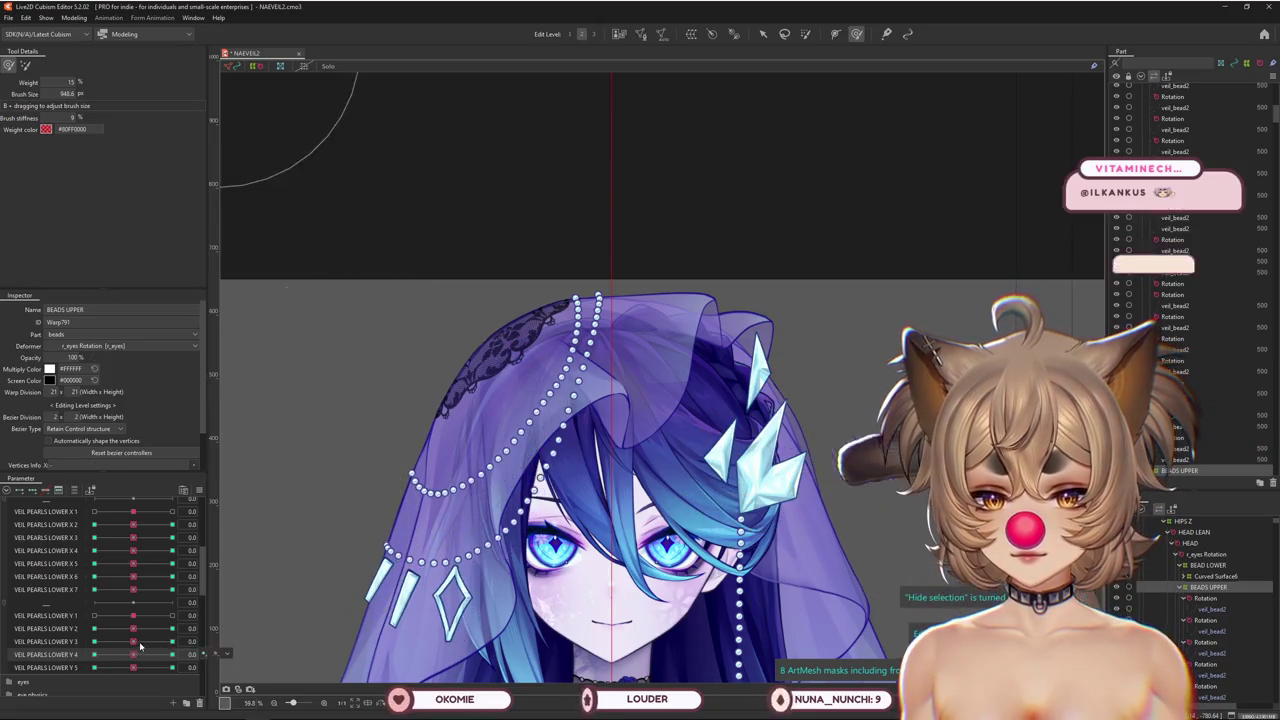
Select VEIL PEARLS LOWER Y 3, pose it at -1.0, and brush the BEADS UPPER warp
{"action": "left_click", "coordinate": [201, 625]}
{"action": "left_click", "coordinate": [112, 630]}
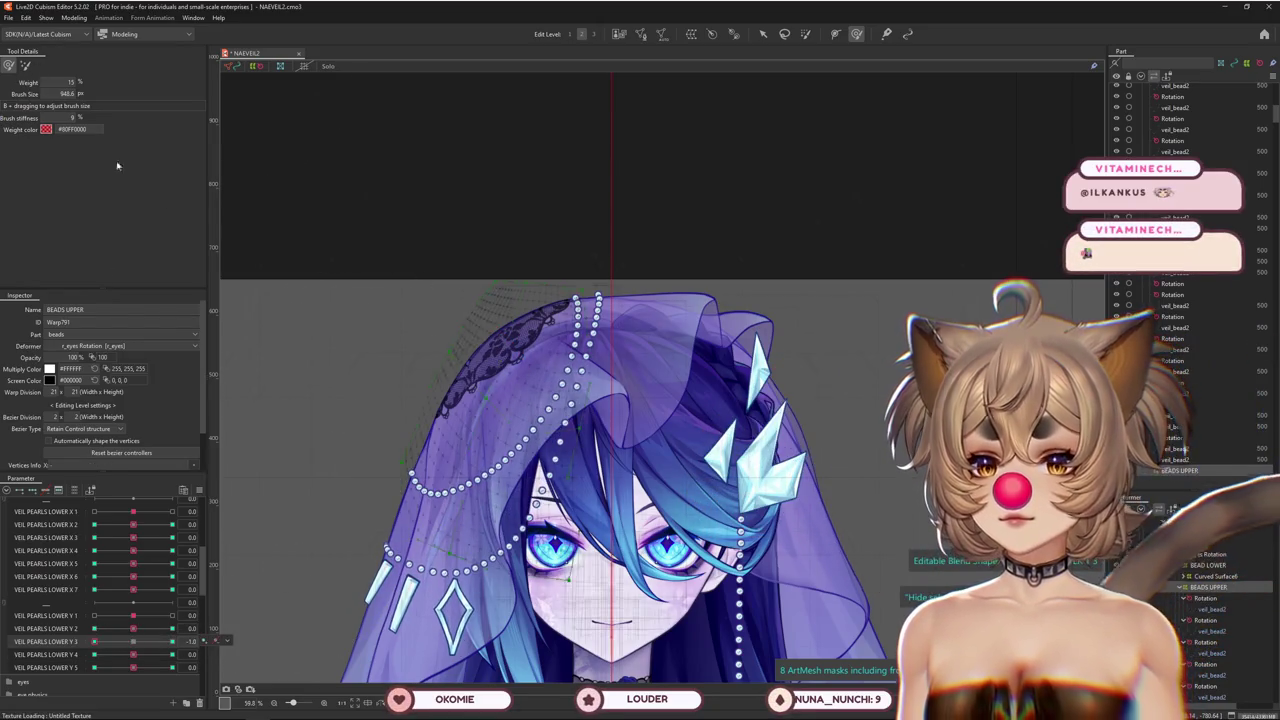
{"action": "left_click_drag", "start_coordinate": [460, 462], "coordinate": [470, 470]}
{"action": "left_click_drag", "start_coordinate": [480, 522], "coordinate": [540, 520]}
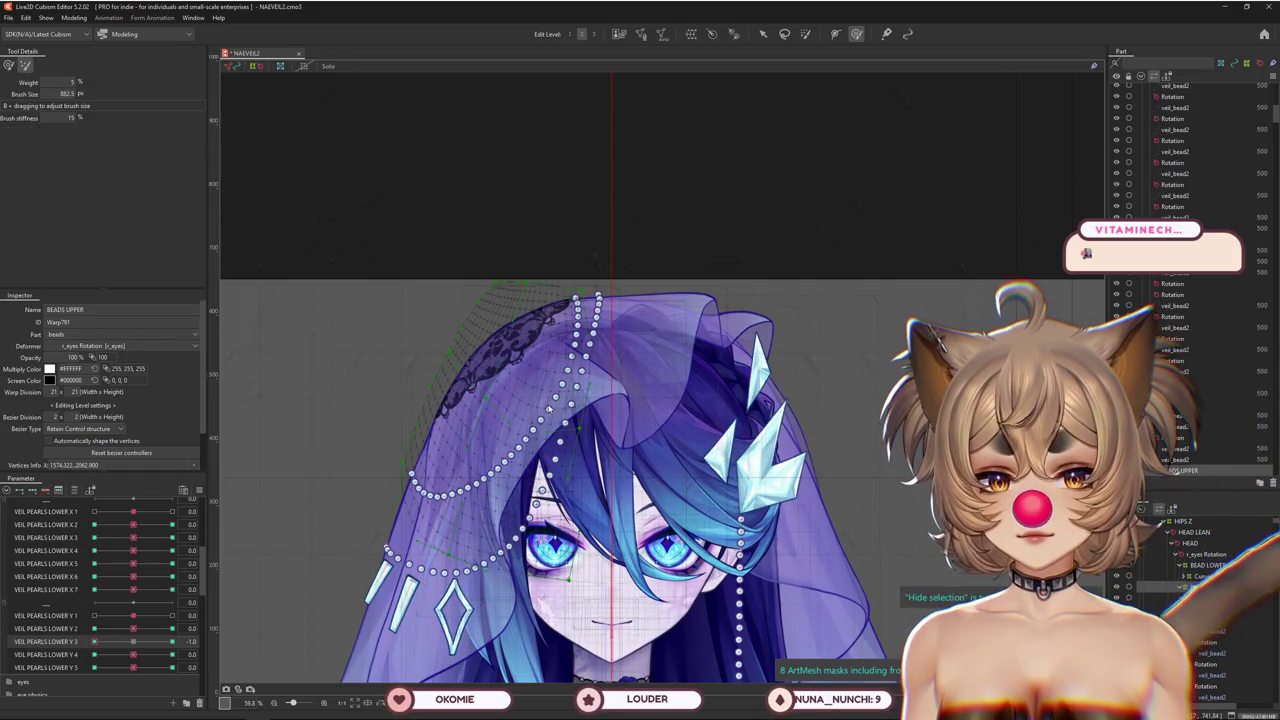
{"action": "left_click_drag", "start_coordinate": [538, 403], "coordinate": [484, 462]}
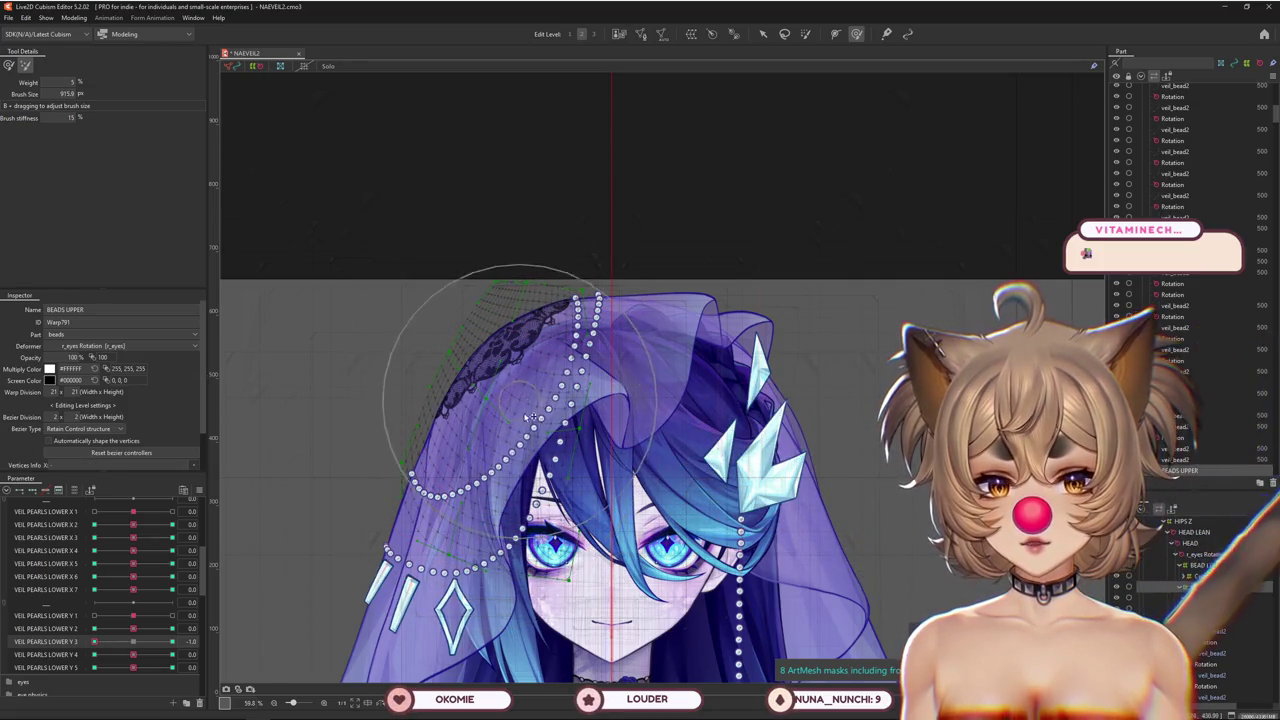
Shape the BEADS UPPER warp at the other Y 3 extreme with an enlarged brush
{"action": "mouse_move", "coordinate": [131, 643]}
{"action": "left_mouse_down"}
{"action": "mouse_move", "coordinate": [87, 648]}
{"action": "mouse_move", "coordinate": [172, 641]}
{"action": "left_mouse_up"}
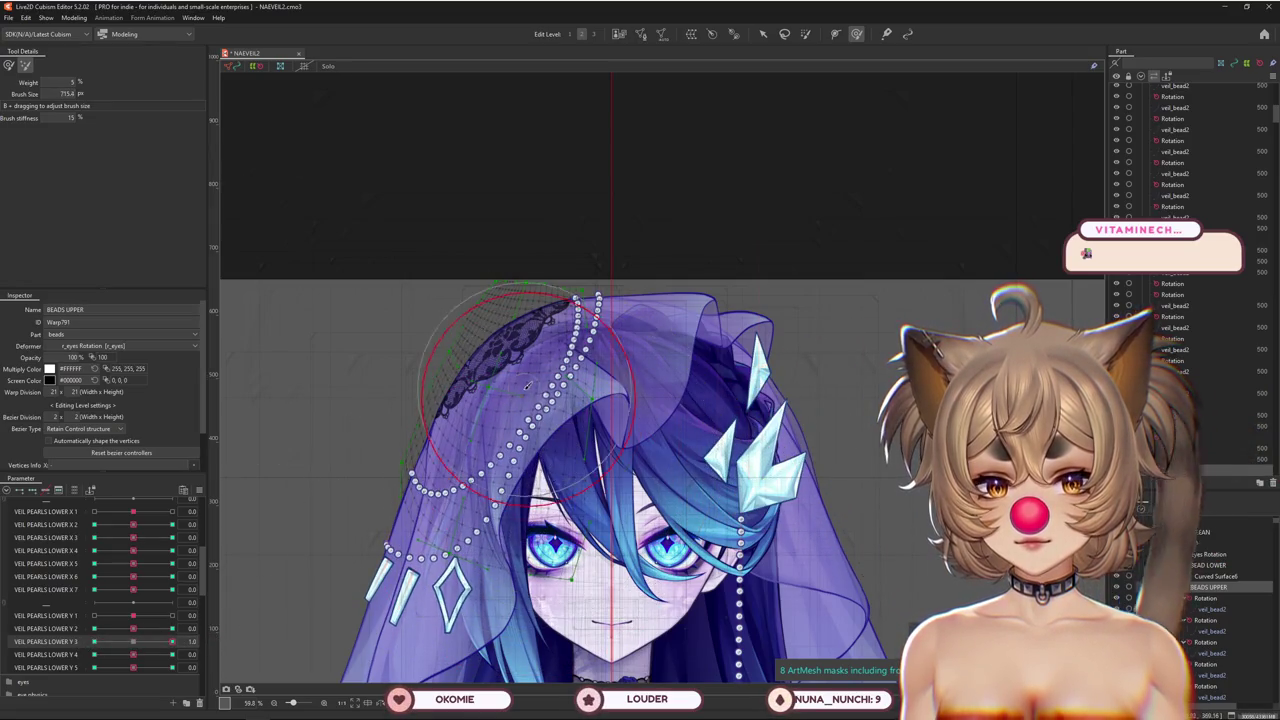
{"action": "mouse_move", "coordinate": [527, 386]}
{"action": "left_mouse_down"}
{"action": "mouse_move", "coordinate": [571, 442]}
{"action": "mouse_move", "coordinate": [614, 432]}
{"action": "left_mouse_up"}
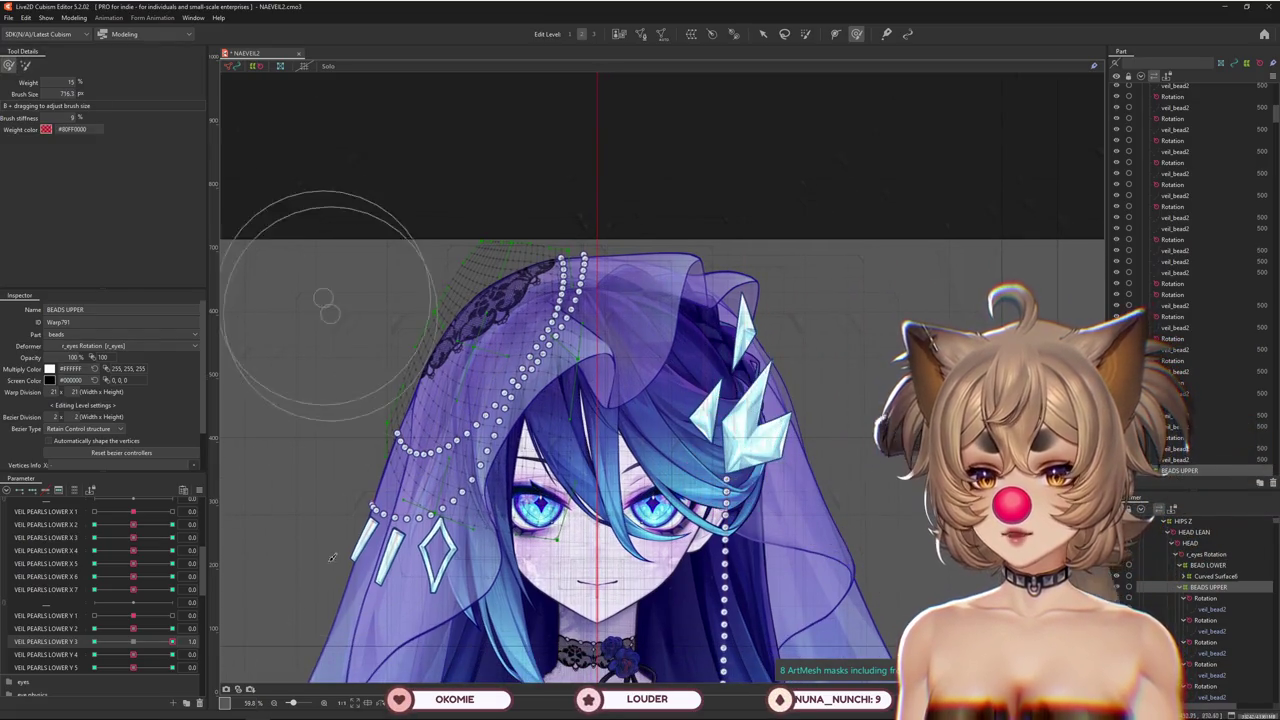
{"action": "left_click_drag", "start_coordinate": [309, 556], "coordinate": [468, 470]}
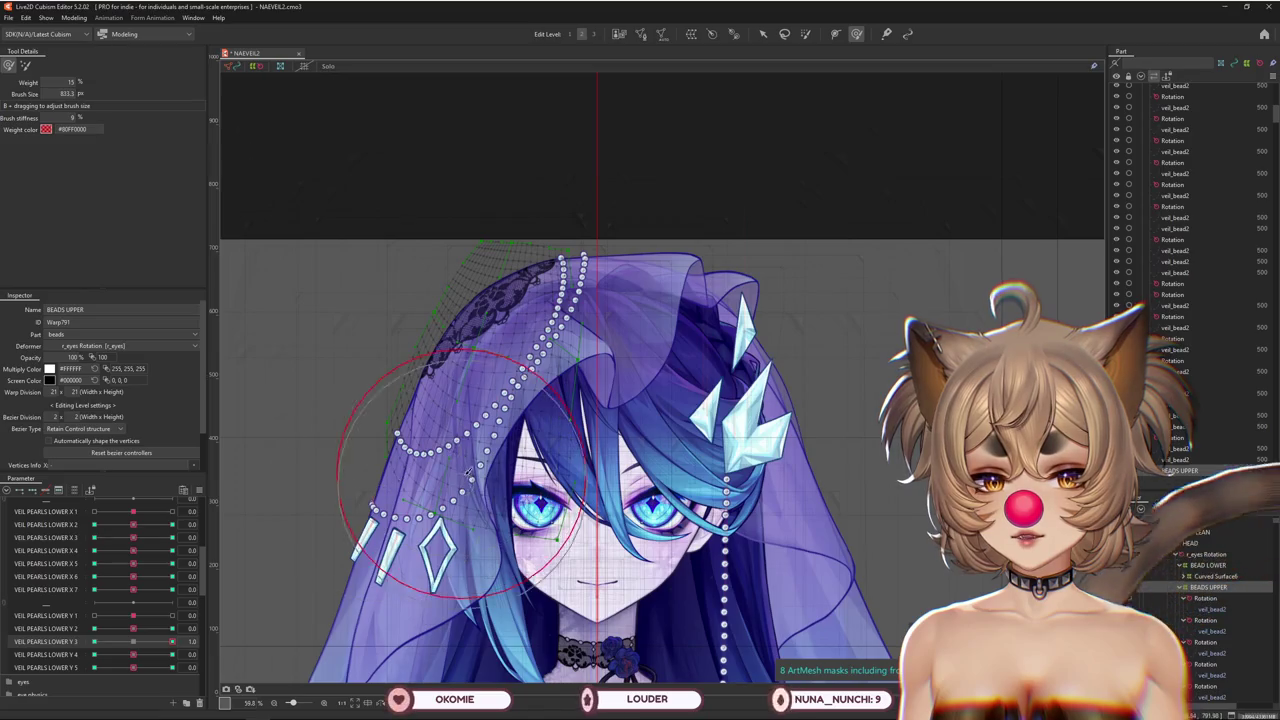
{"action": "scroll", "coordinate": [577, 427], "scroll_direction": "up", "scroll_amount": 1}
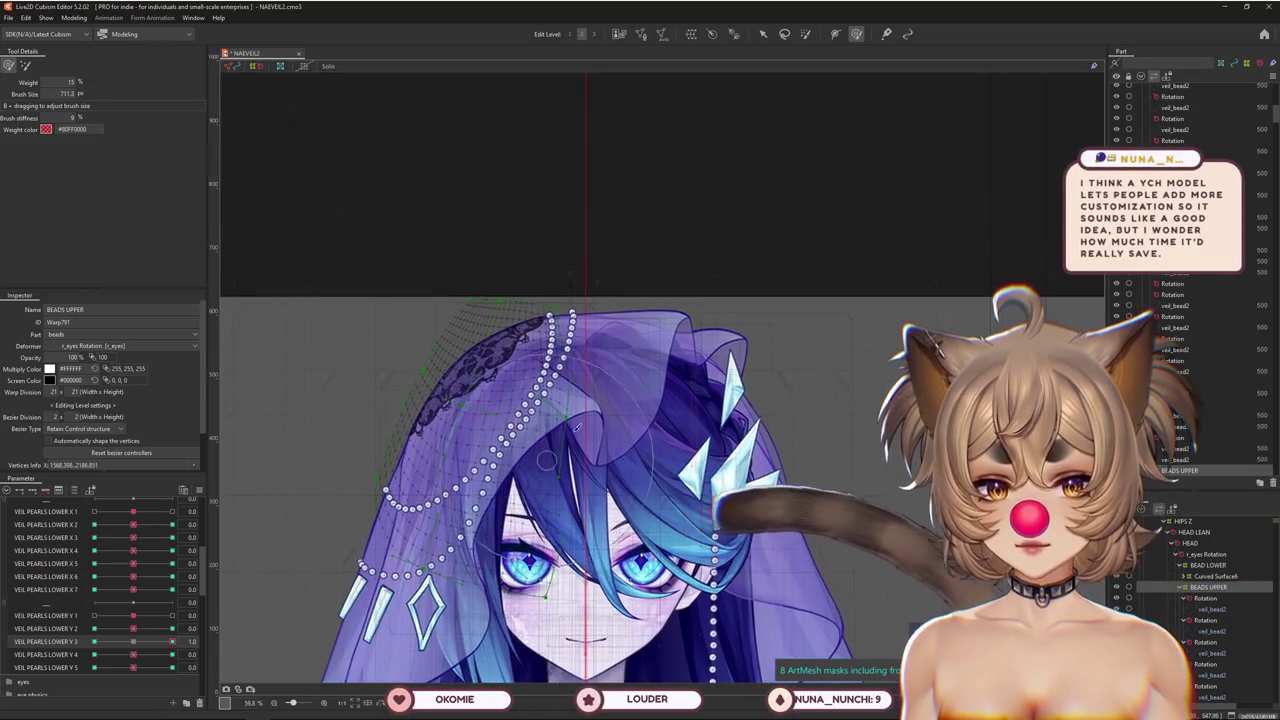
Sweep Y 3 through 0, 1 and -1.0 to check the pearls, touching up the warp
{"action": "left_click_drag", "start_coordinate": [172, 641], "coordinate": [133, 641]}
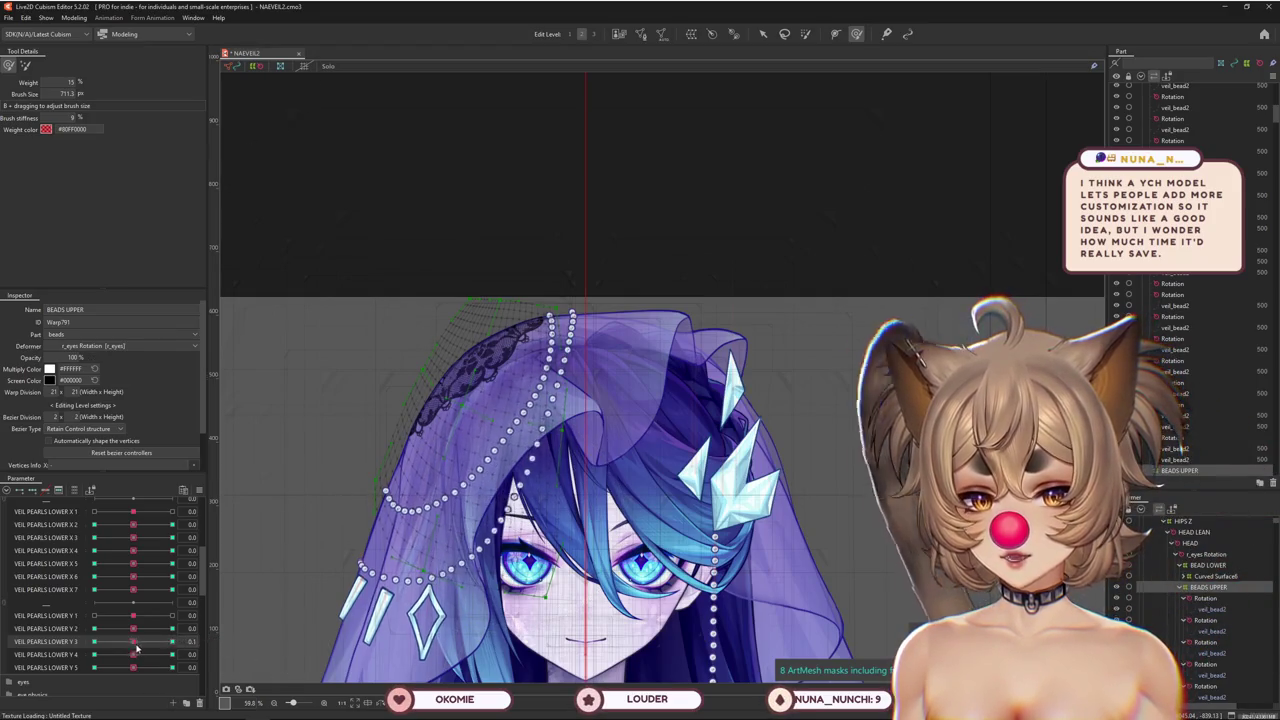
{"action": "left_click_drag", "start_coordinate": [135, 641], "coordinate": [173, 641]}
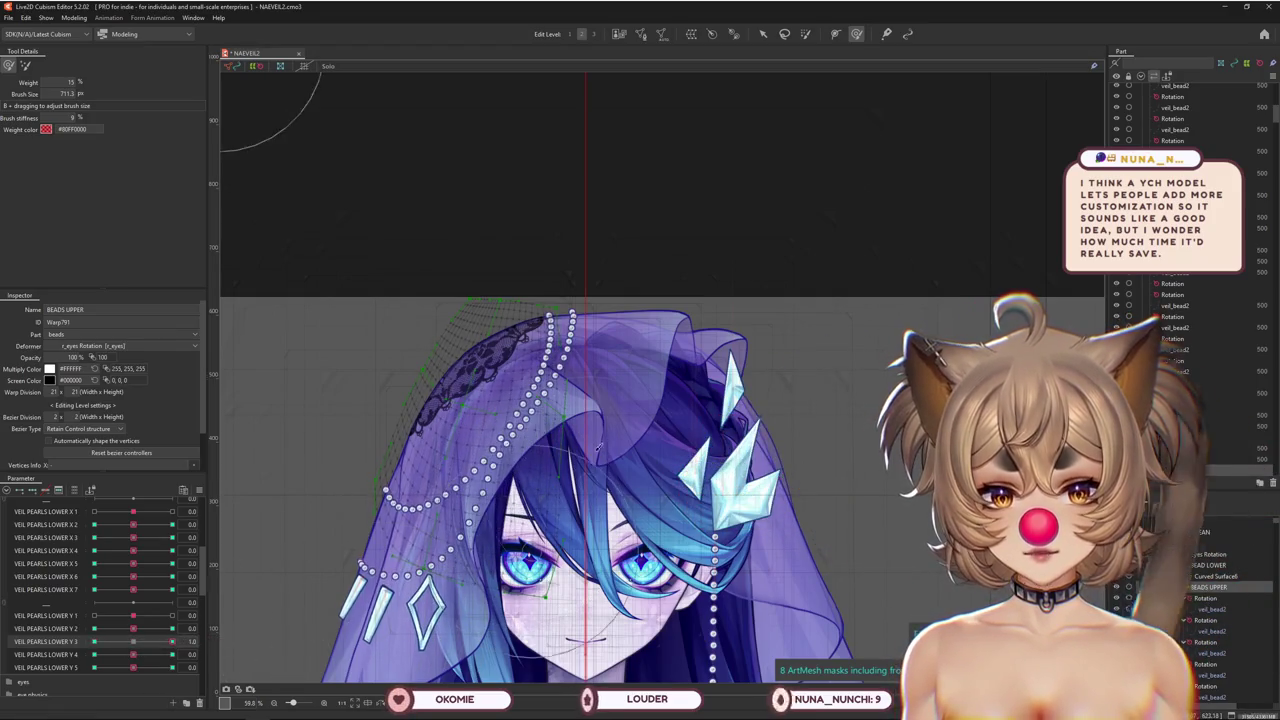
{"action": "left_click_drag", "start_coordinate": [598, 447], "coordinate": [596, 437]}
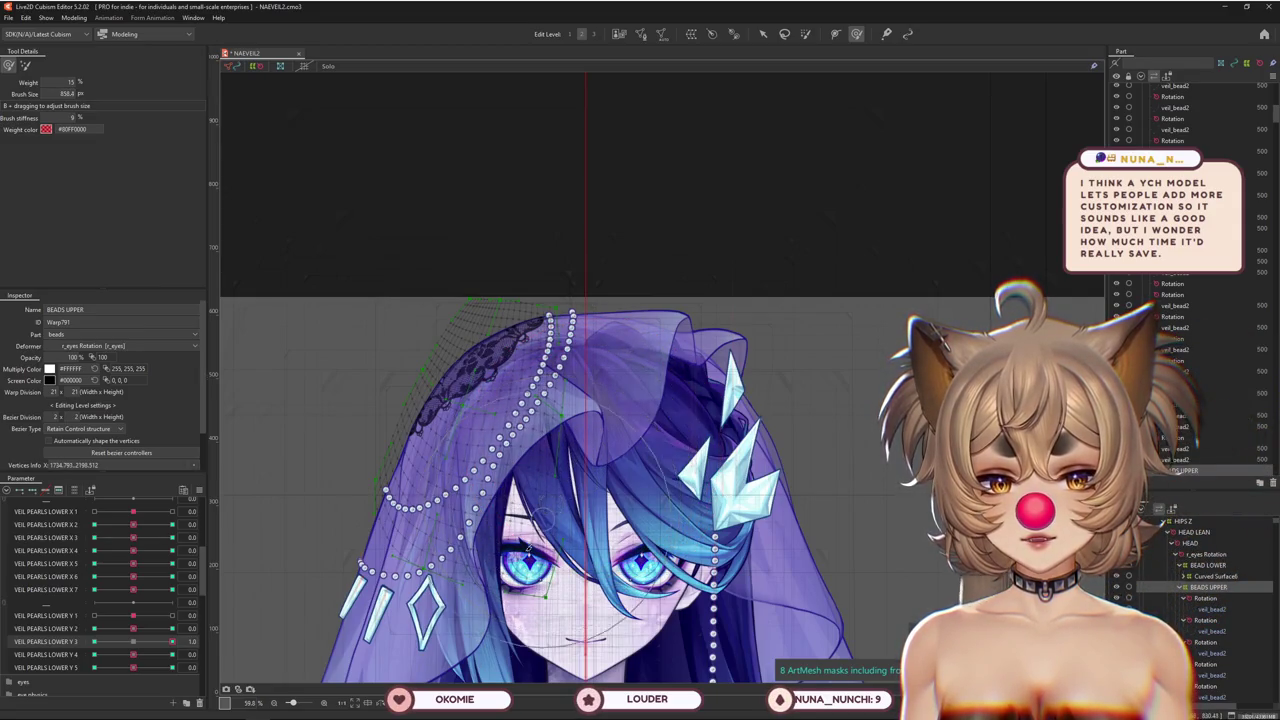
{"action": "left_click_drag", "start_coordinate": [172, 641], "coordinate": [94, 641]}
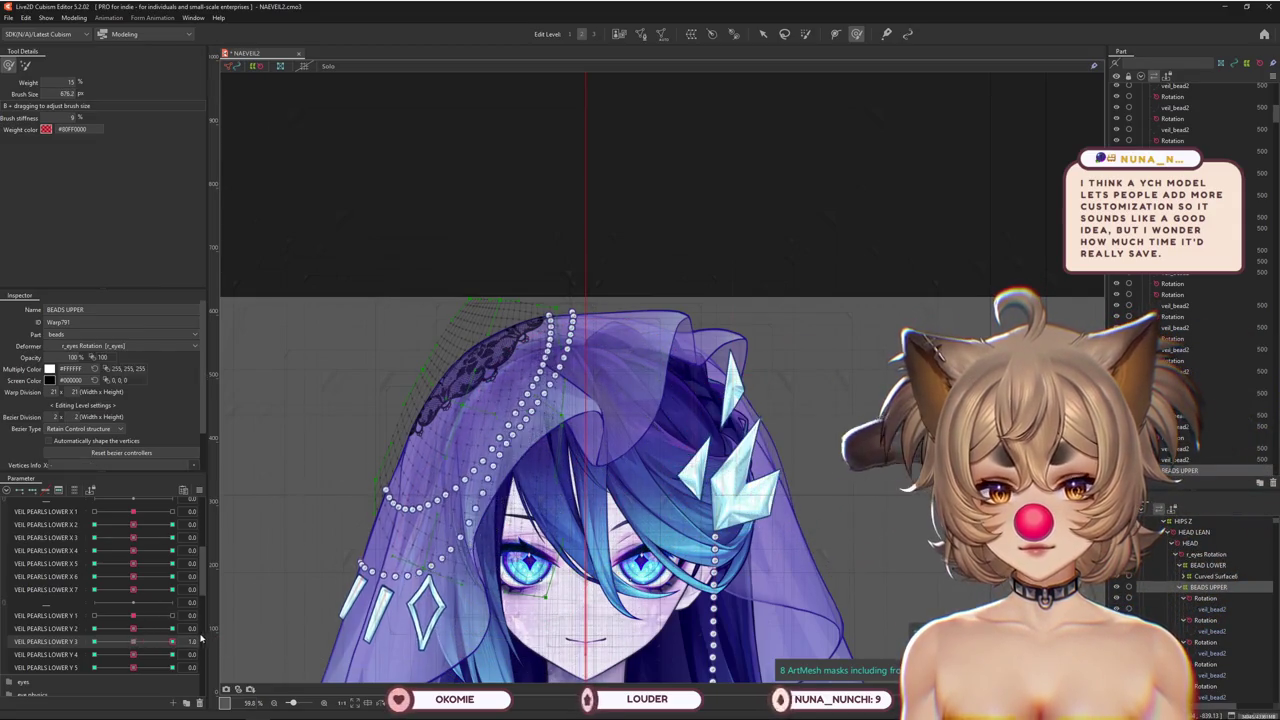
{"action": "left_click_drag", "start_coordinate": [524, 543], "coordinate": [622, 423]}
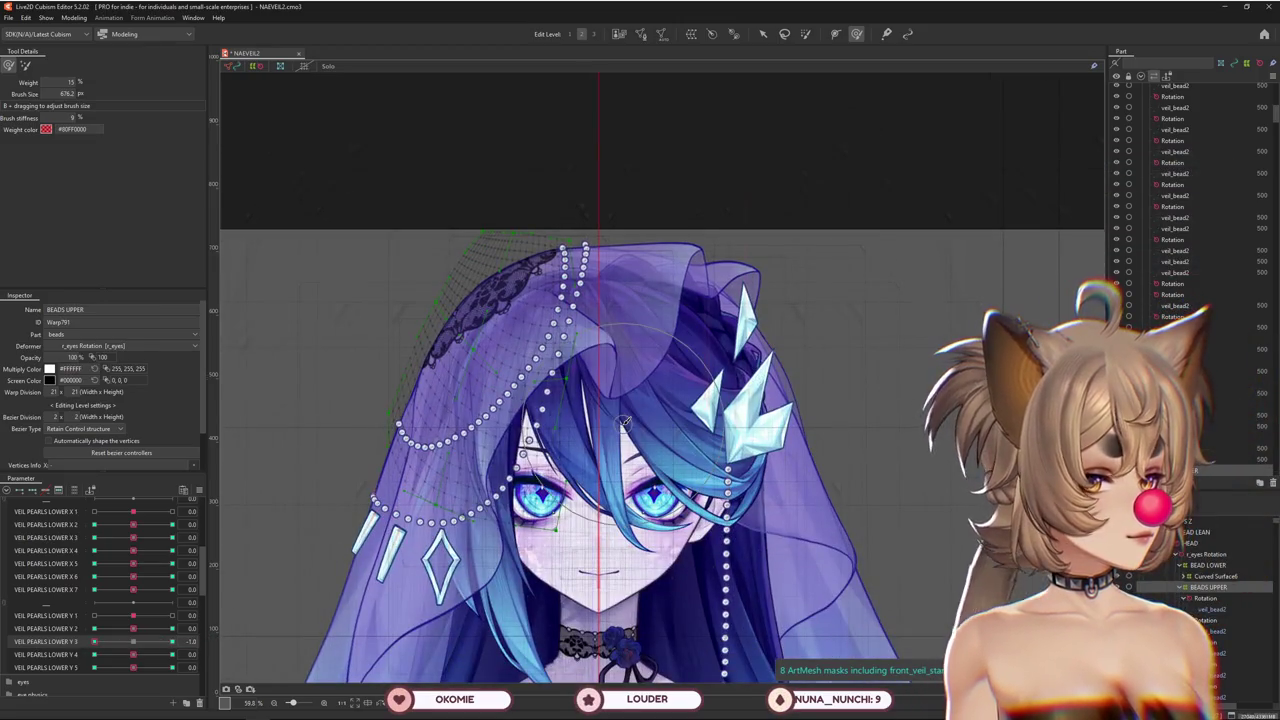
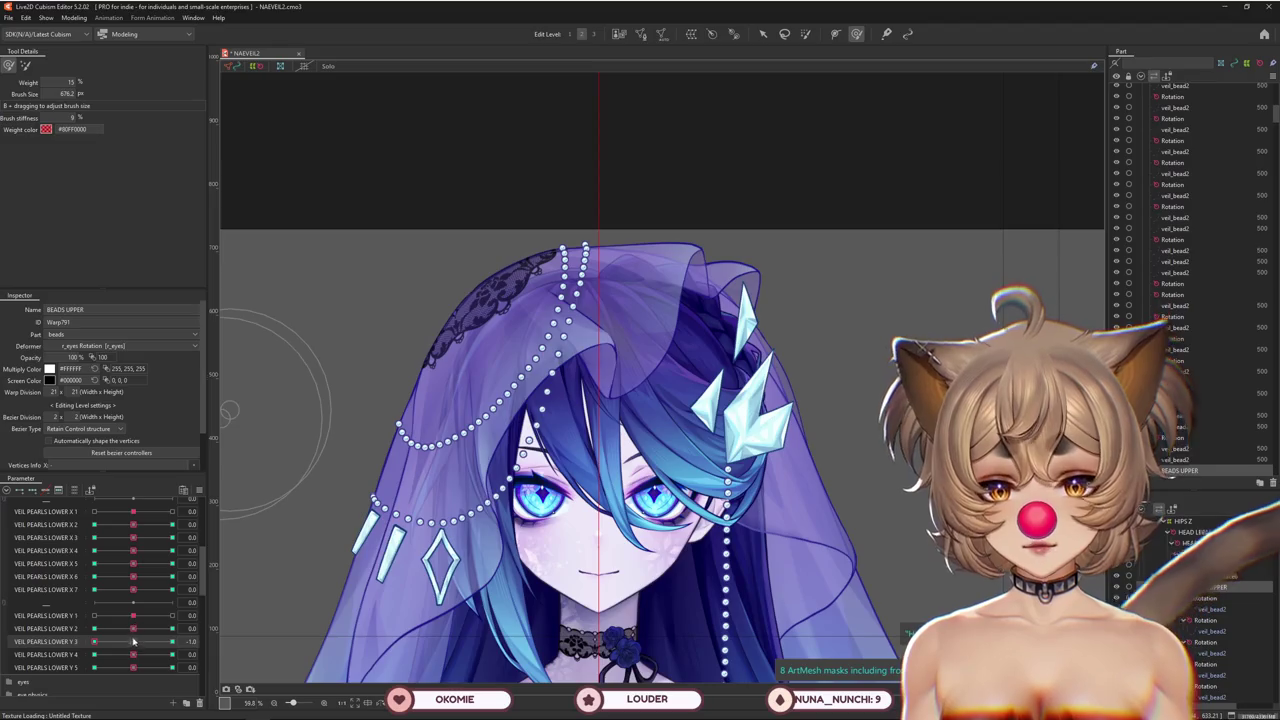
Reshape the pearl strands on the BEADS UPPER warp at VEIL PEARLS LOWER Y 3 = -1.0 and 1.0
{"action": "left_click_drag", "start_coordinate": [133, 641], "coordinate": [155, 650]}
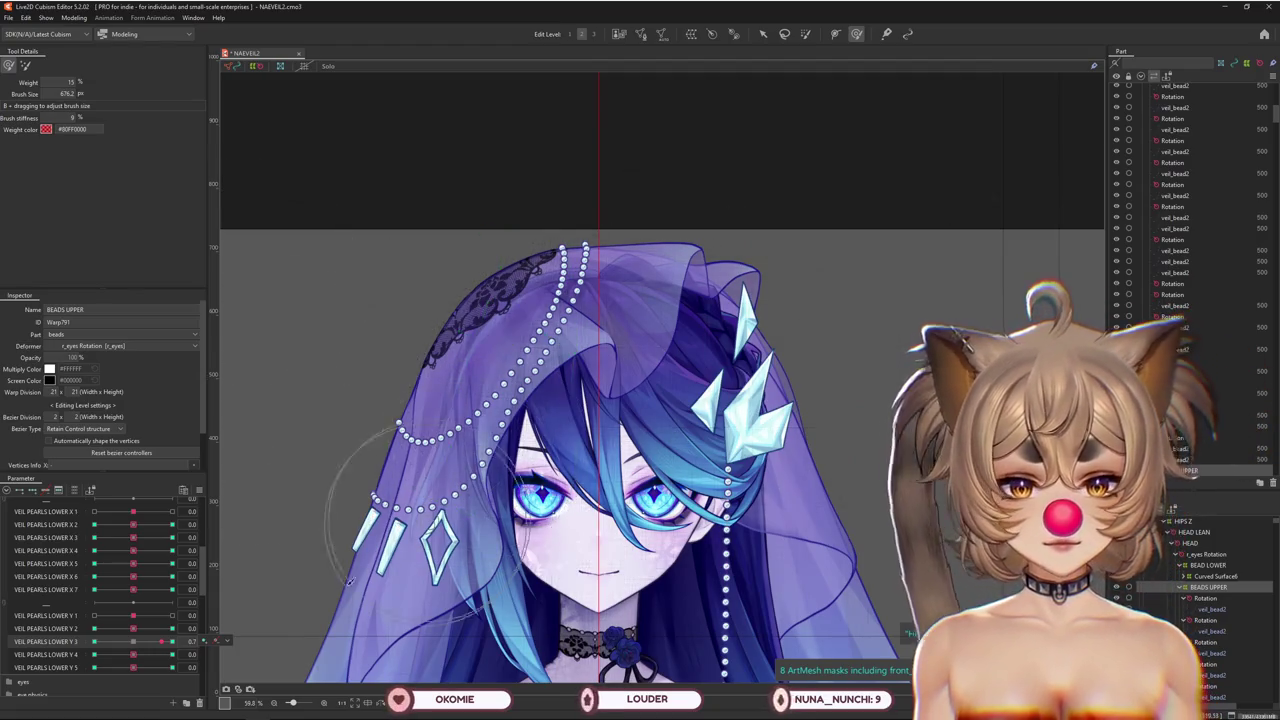
{"action": "left_click_drag", "start_coordinate": [160, 641], "coordinate": [109, 627]}
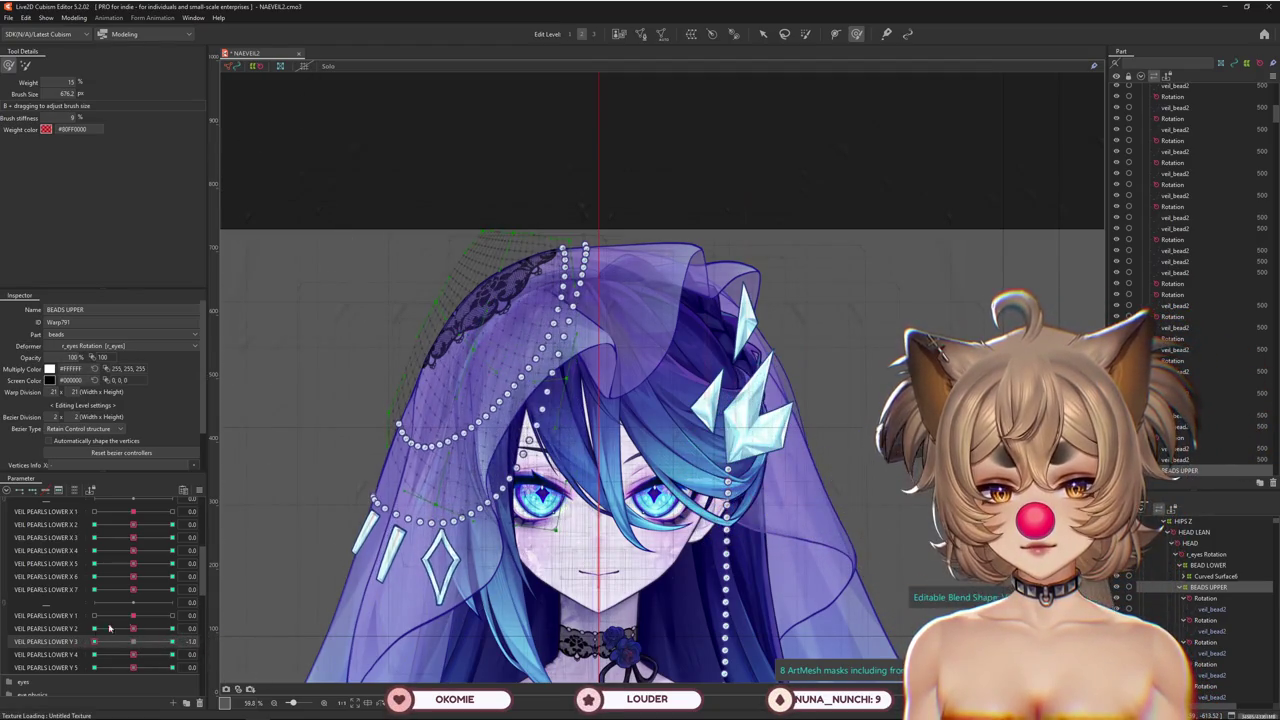
{"action": "mouse_move", "coordinate": [440, 494]}
{"action": "left_mouse_down"}
{"action": "mouse_move", "coordinate": [488, 494]}
{"action": "mouse_move", "coordinate": [519, 458]}
{"action": "left_mouse_up"}
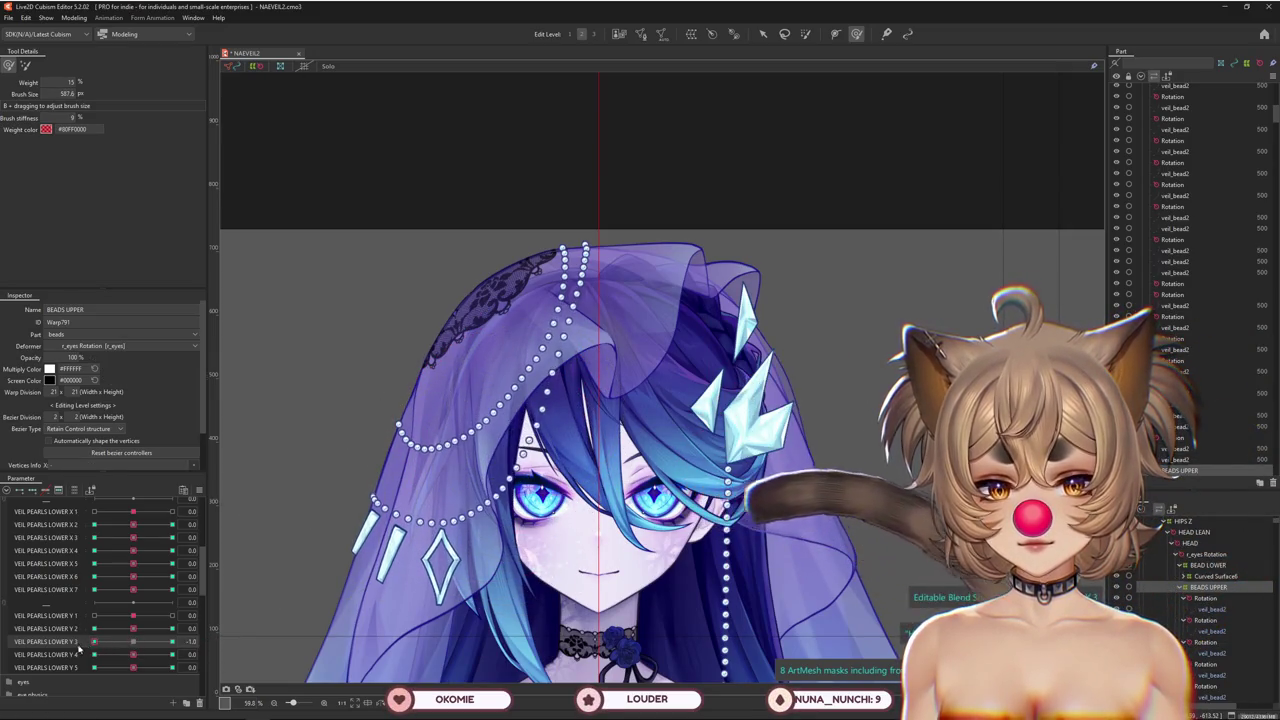
{"action": "left_click_drag", "start_coordinate": [152, 640], "coordinate": [94, 641]}
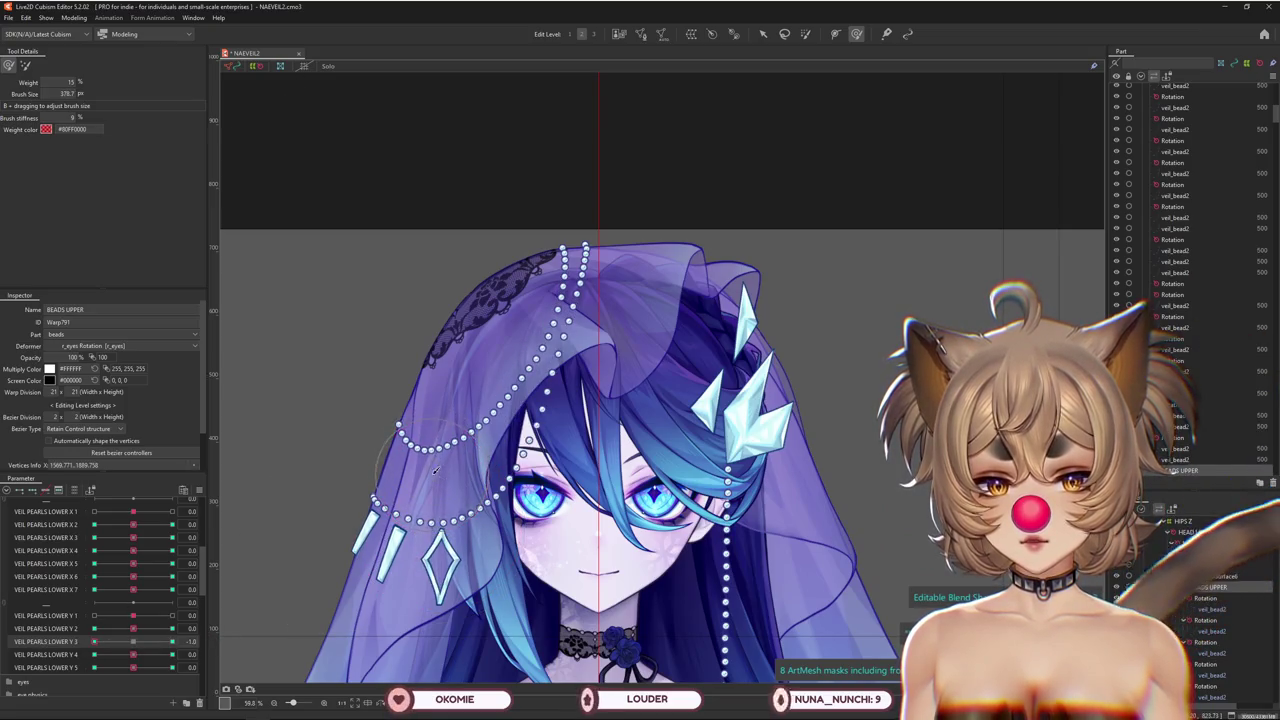
{"action": "left_click_drag", "start_coordinate": [407, 447], "coordinate": [491, 483]}
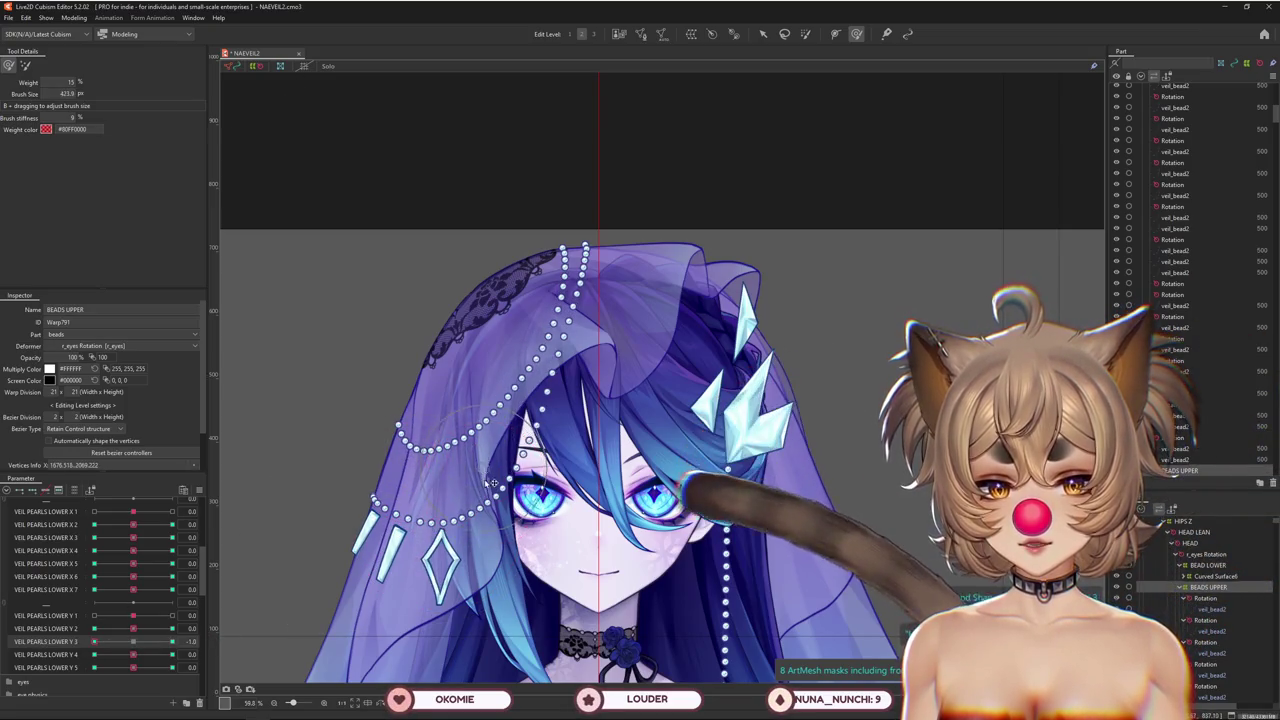
{"action": "mouse_move", "coordinate": [551, 418]}
{"action": "left_mouse_down"}
{"action": "mouse_move", "coordinate": [473, 463]}
{"action": "mouse_move", "coordinate": [560, 470]}
{"action": "left_mouse_up"}
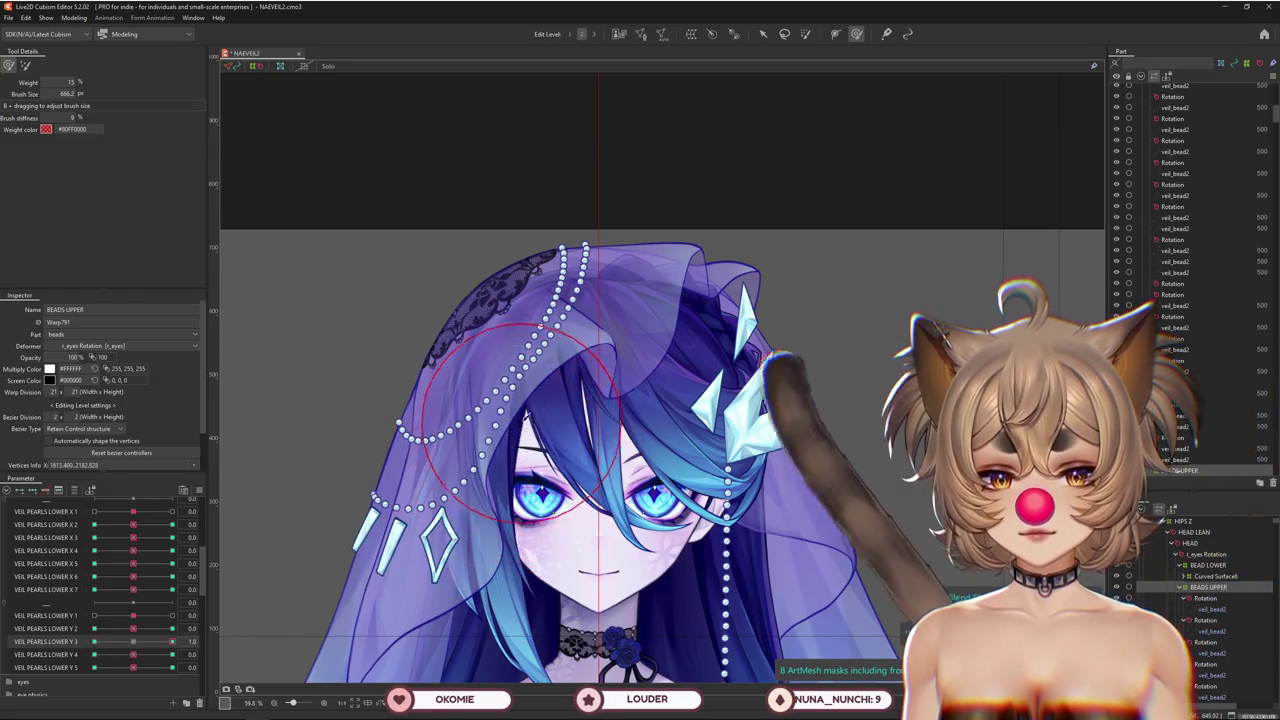
{"action": "mouse_move", "coordinate": [172, 641]}
{"action": "left_mouse_down"}
{"action": "mouse_move", "coordinate": [95, 642]}
{"action": "mouse_move", "coordinate": [94, 628]}
{"action": "mouse_move", "coordinate": [95, 655]}
{"action": "mouse_move", "coordinate": [172, 667]}
{"action": "left_mouse_up"}
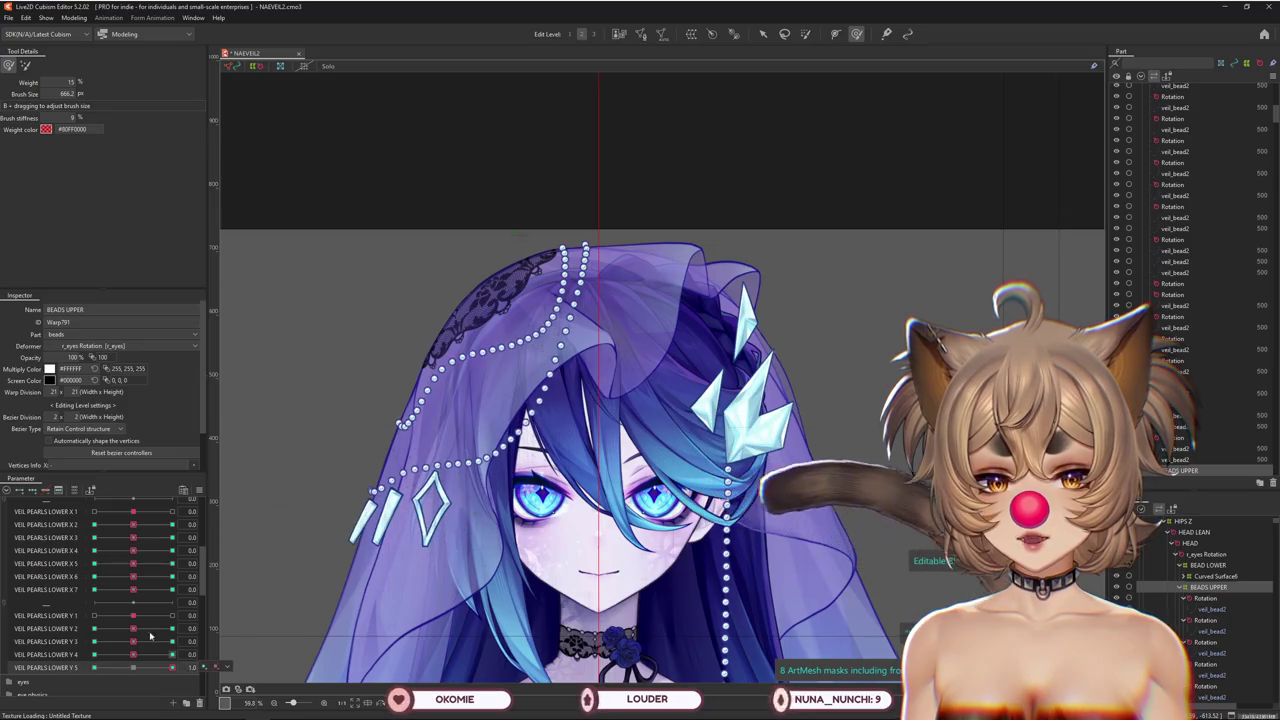
{"action": "left_click", "coordinate": [26, 65]}
Push the upper pearl strand down and set VEIL PEARLS LOWER Y 5 to -1.0
{"action": "left_click_drag", "start_coordinate": [483, 220], "coordinate": [465, 289]}
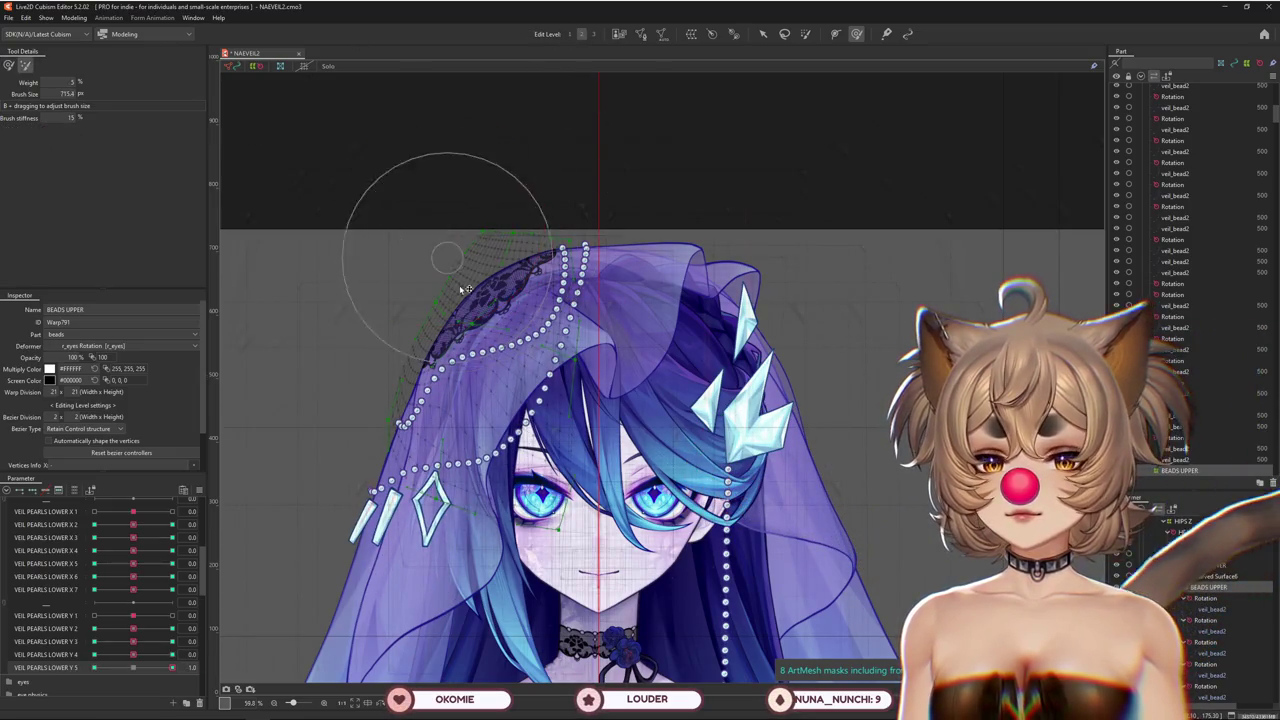
{"action": "left_click_drag", "start_coordinate": [462, 357], "coordinate": [466, 401]}
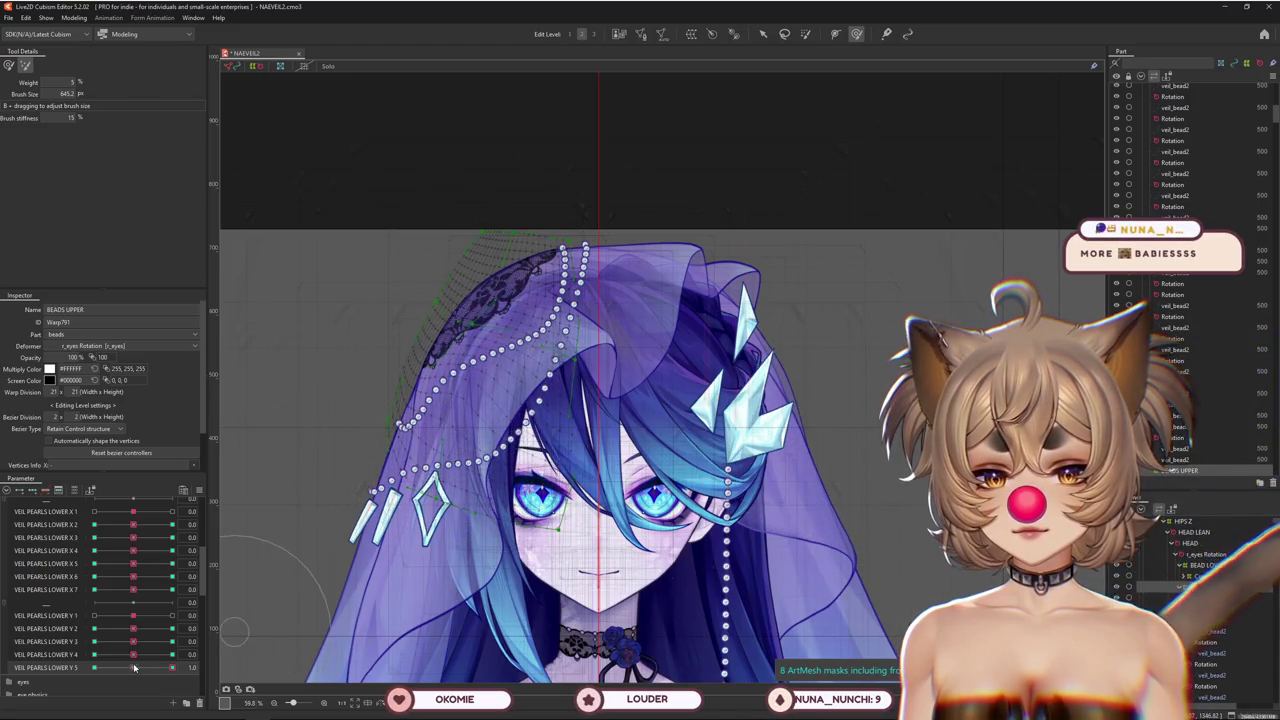
{"action": "left_click_drag", "start_coordinate": [172, 667], "coordinate": [47, 675]}
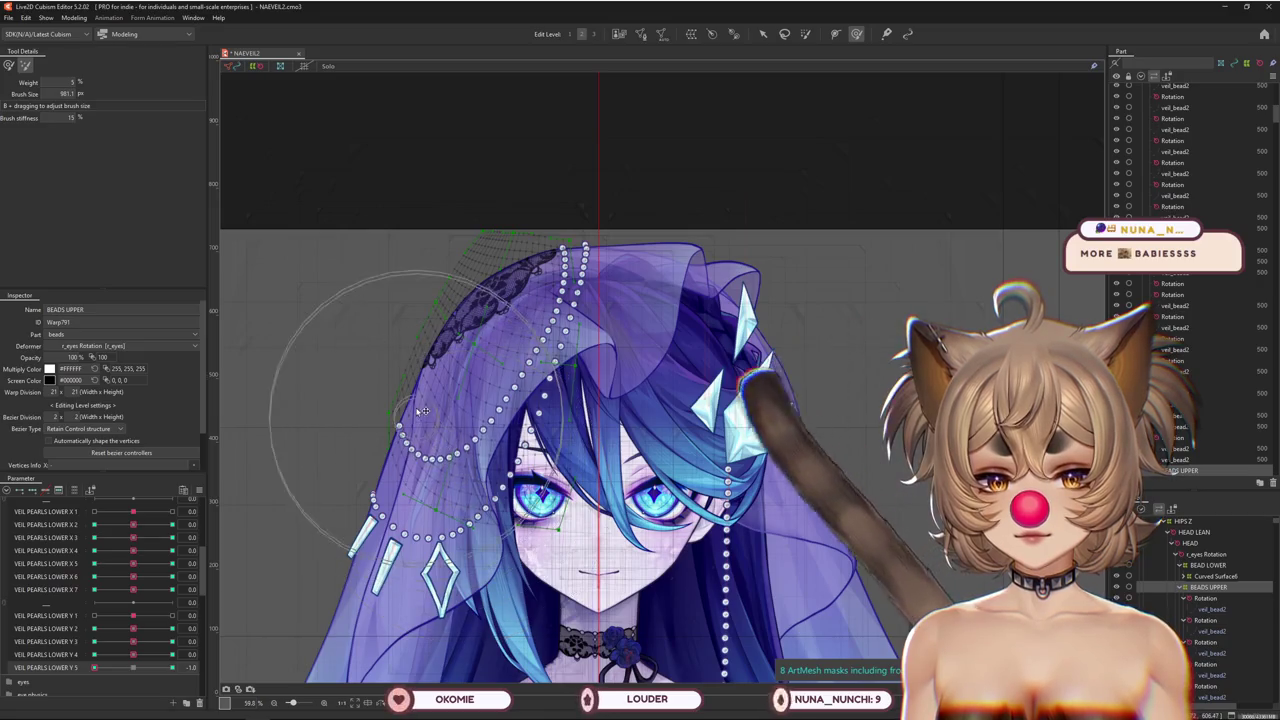
With an enlarged weight brush, preview VEIL PEARLS LOWER X 5 and leave it at 1.0
{"action": "left_click", "coordinate": [10, 67]}
{"action": "mouse_move", "coordinate": [440, 490]}
{"action": "left_mouse_down"}
{"action": "mouse_move", "coordinate": [449, 477]}
{"action": "mouse_move", "coordinate": [433, 449]}
{"action": "left_mouse_up"}
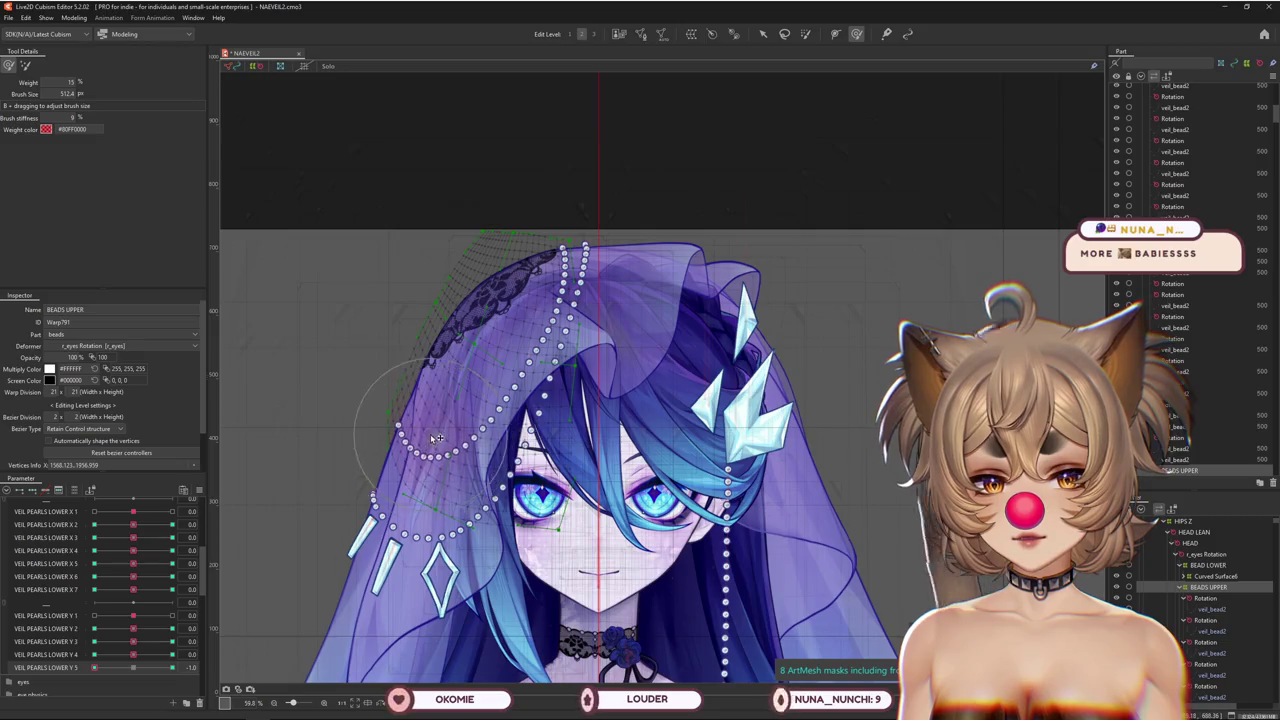
{"action": "left_click_drag", "start_coordinate": [94, 667], "coordinate": [222, 664]}
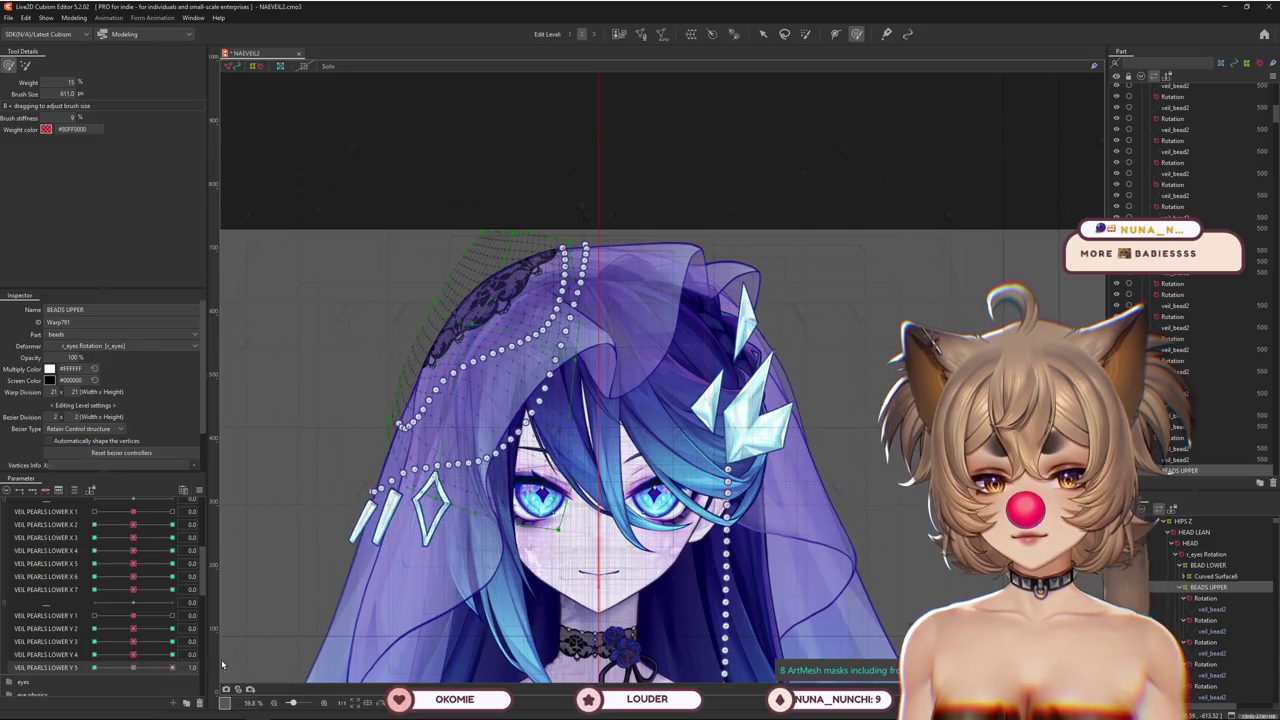
{"action": "key", "text": "ctrl+z"}
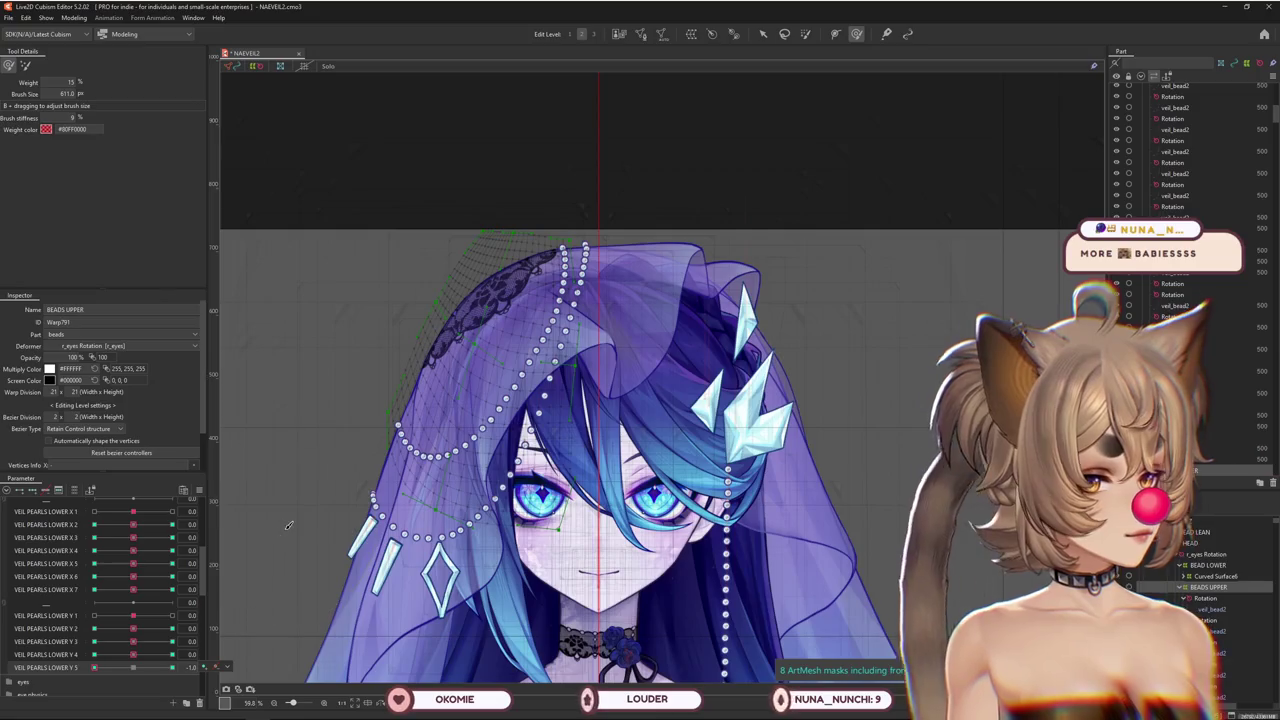
{"action": "left_click", "coordinate": [121, 667]}
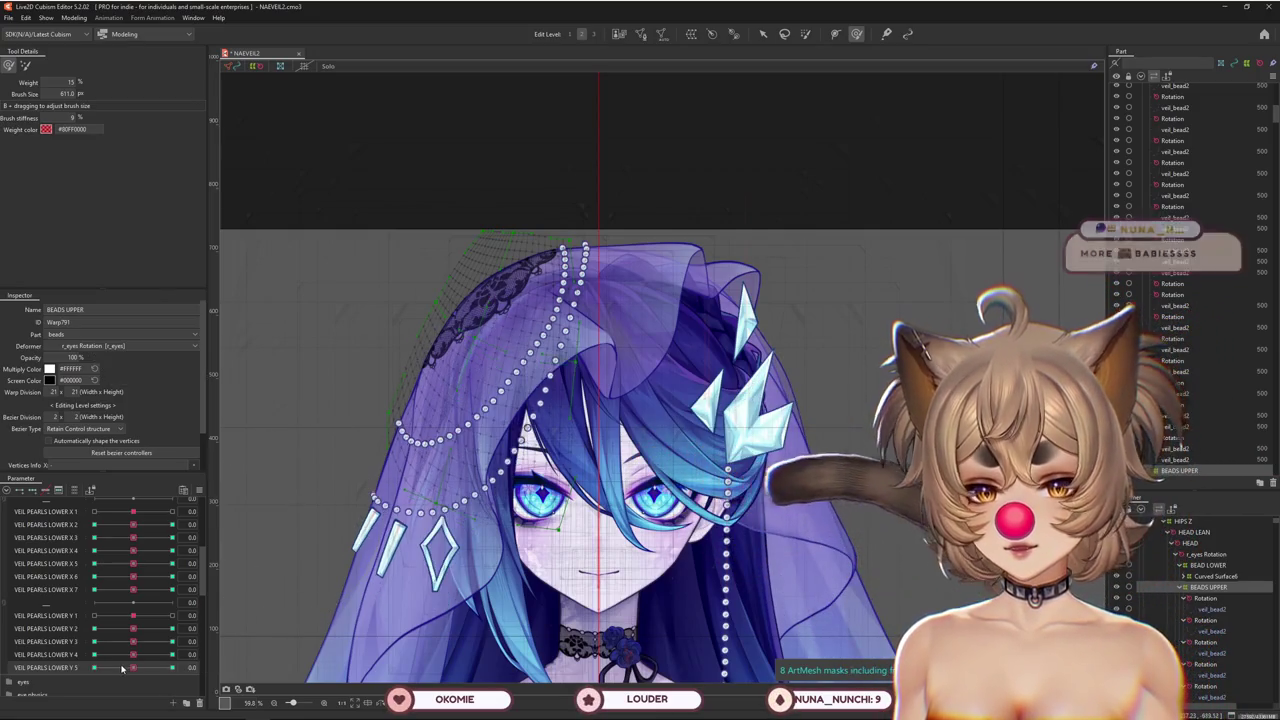
{"action": "left_click_drag", "start_coordinate": [121, 667], "coordinate": [180, 667]}
Shrink the deformation brush at VEIL PEARLS LOWER Y 5 = 0.0, then hide and deselect the warp
{"action": "left_click", "coordinate": [26, 66]}
{"action": "left_click_drag", "start_coordinate": [503, 463], "coordinate": [464, 362]}
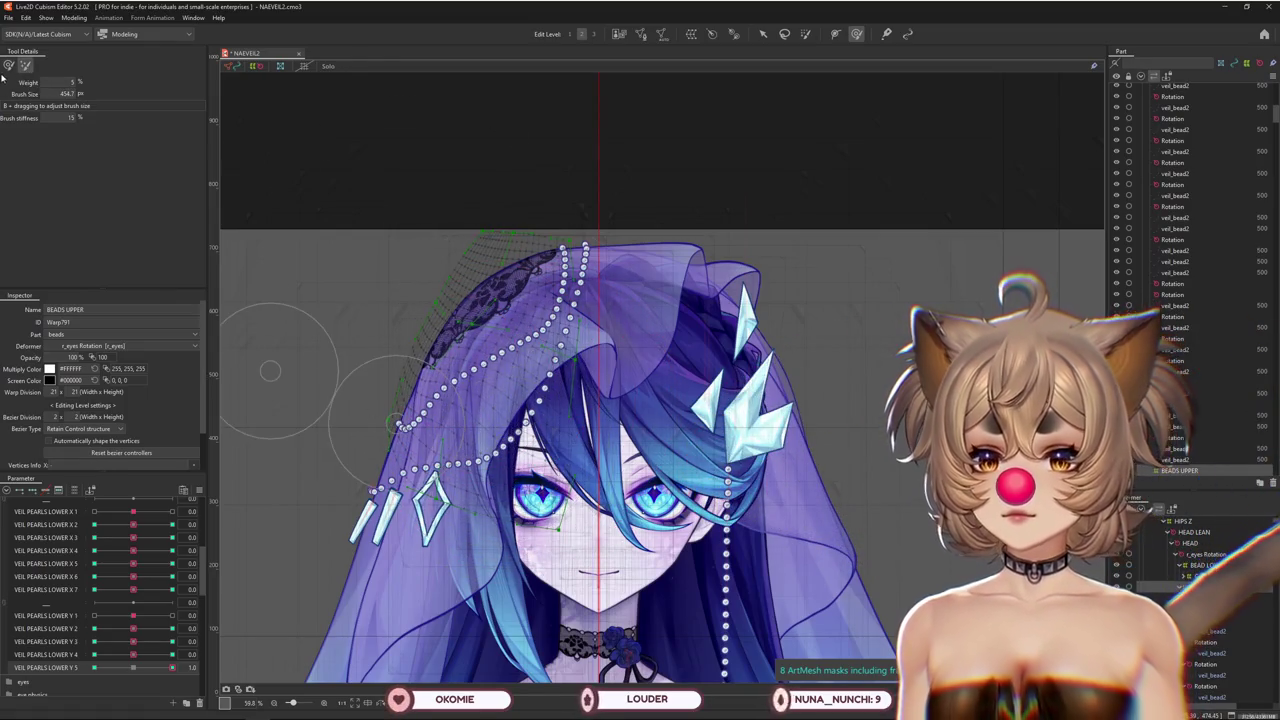
{"action": "left_click", "coordinate": [135, 668]}
{"action": "mouse_move", "coordinate": [573, 405]}
{"action": "left_mouse_down"}
{"action": "mouse_move", "coordinate": [497, 357]}
{"action": "mouse_move", "coordinate": [451, 391]}
{"action": "left_mouse_up"}
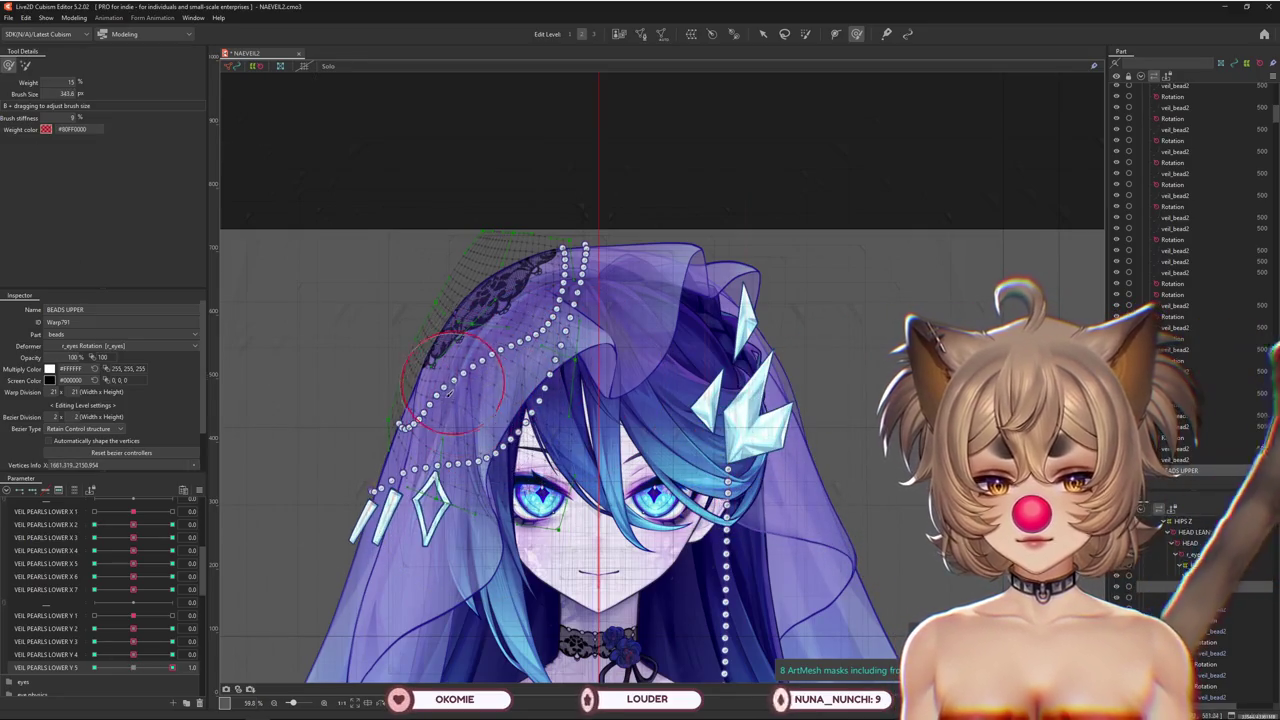
{"action": "key", "text": "h"}
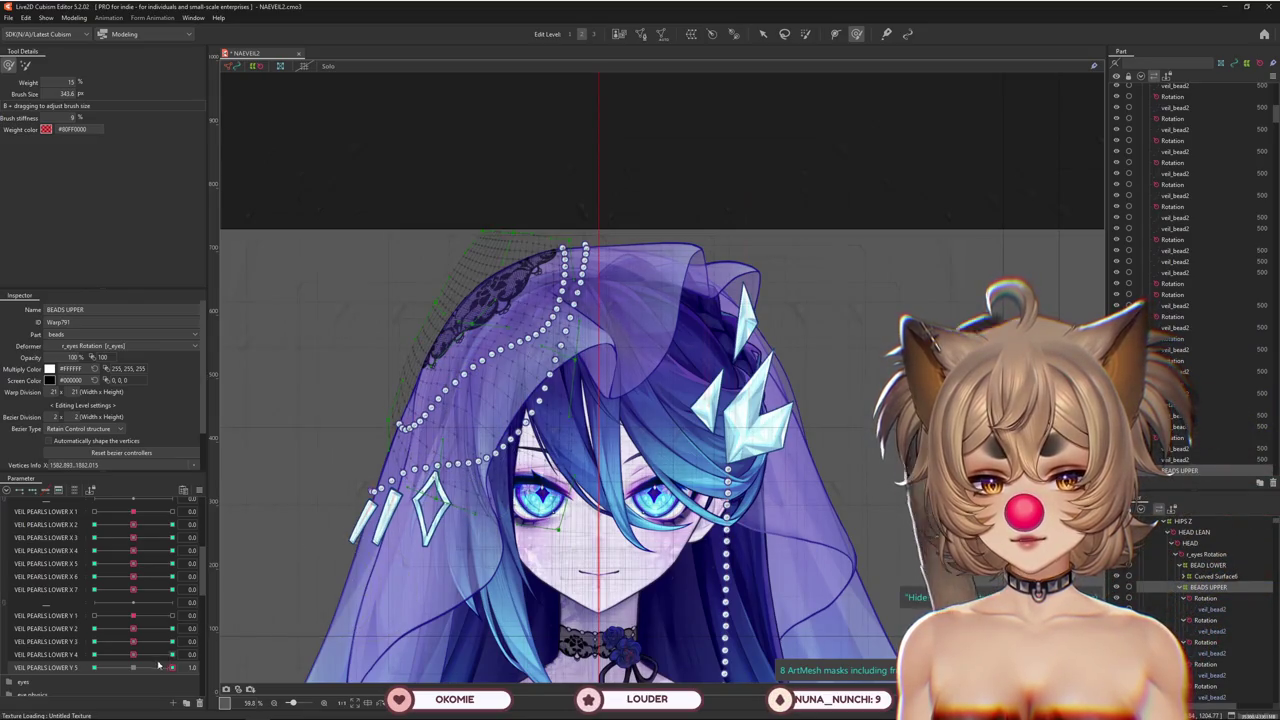
{"action": "key", "text": "Escape"}
Check the strands at VEIL PEARLS LOWER Y 5 = 1.0 and -1.0 and open Physics Settings
{"action": "mouse_move", "coordinate": [172, 667]}
{"action": "left_mouse_down"}
{"action": "mouse_move", "coordinate": [60, 665]}
{"action": "mouse_move", "coordinate": [136, 669]}
{"action": "left_mouse_up"}
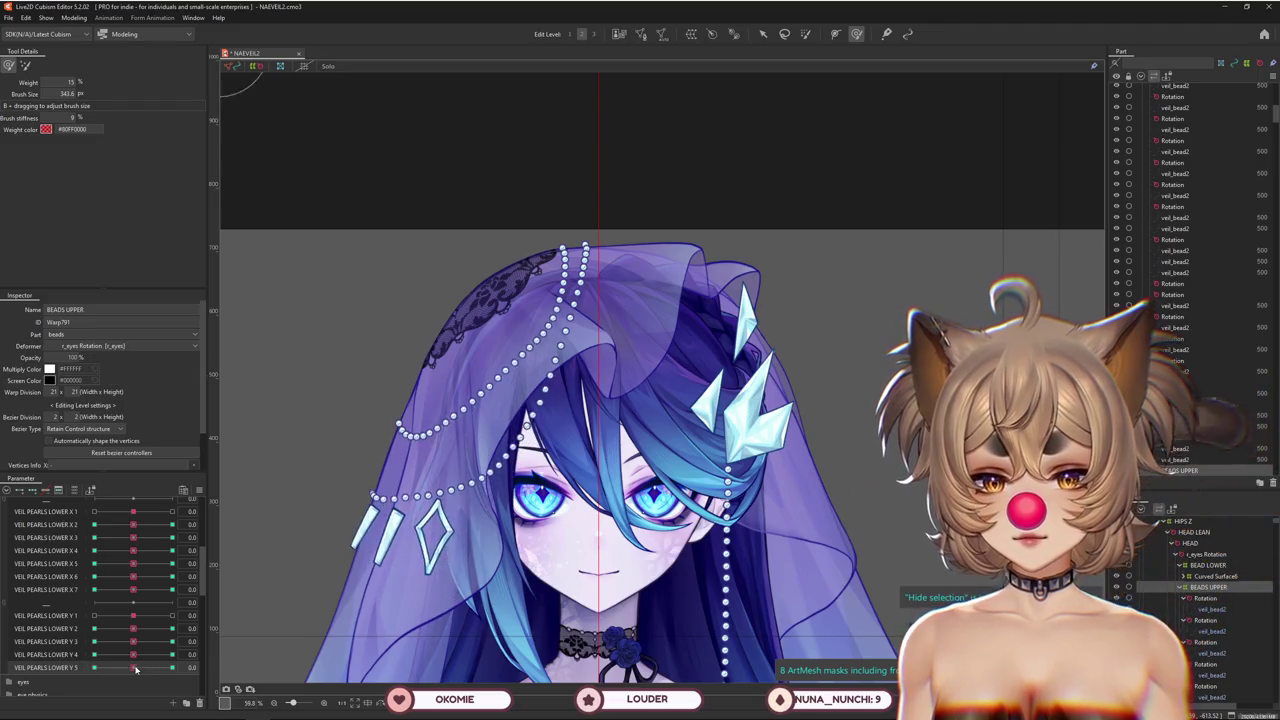
{"action": "left_click", "coordinate": [25, 65]}
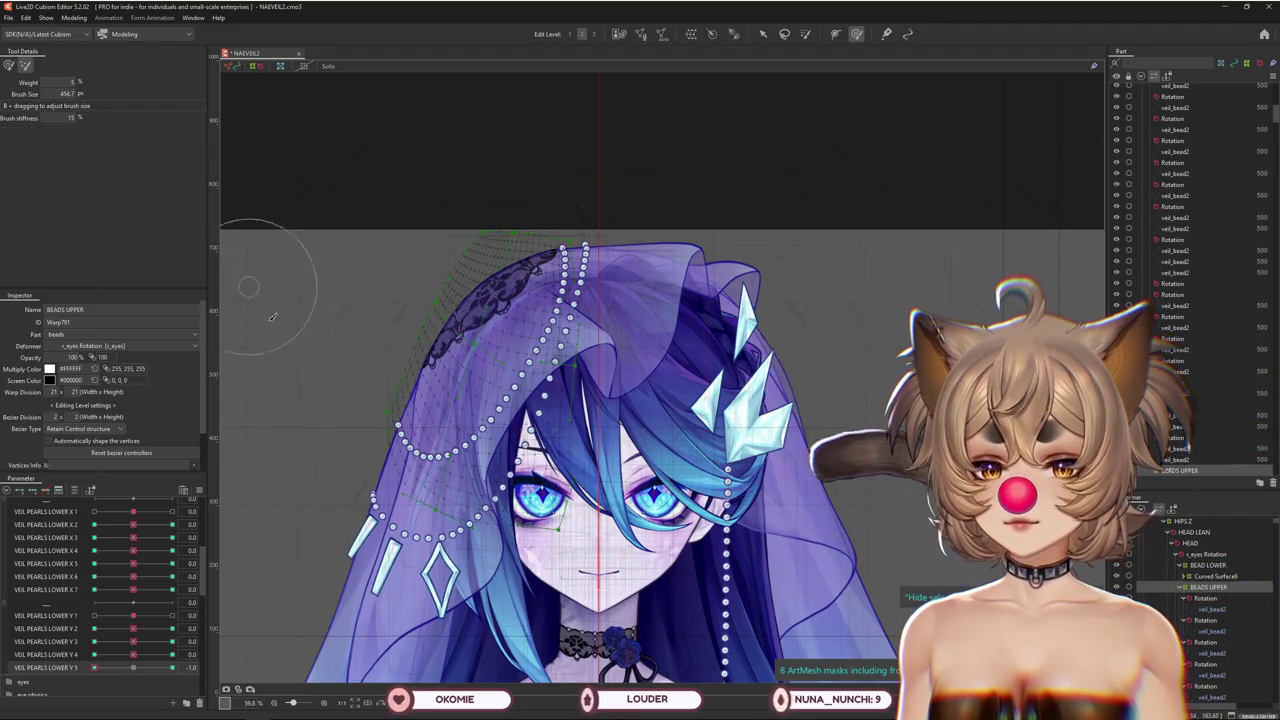
{"action": "left_click_drag", "start_coordinate": [385, 352], "coordinate": [422, 440]}
{"action": "left_click", "coordinate": [165, 662]}
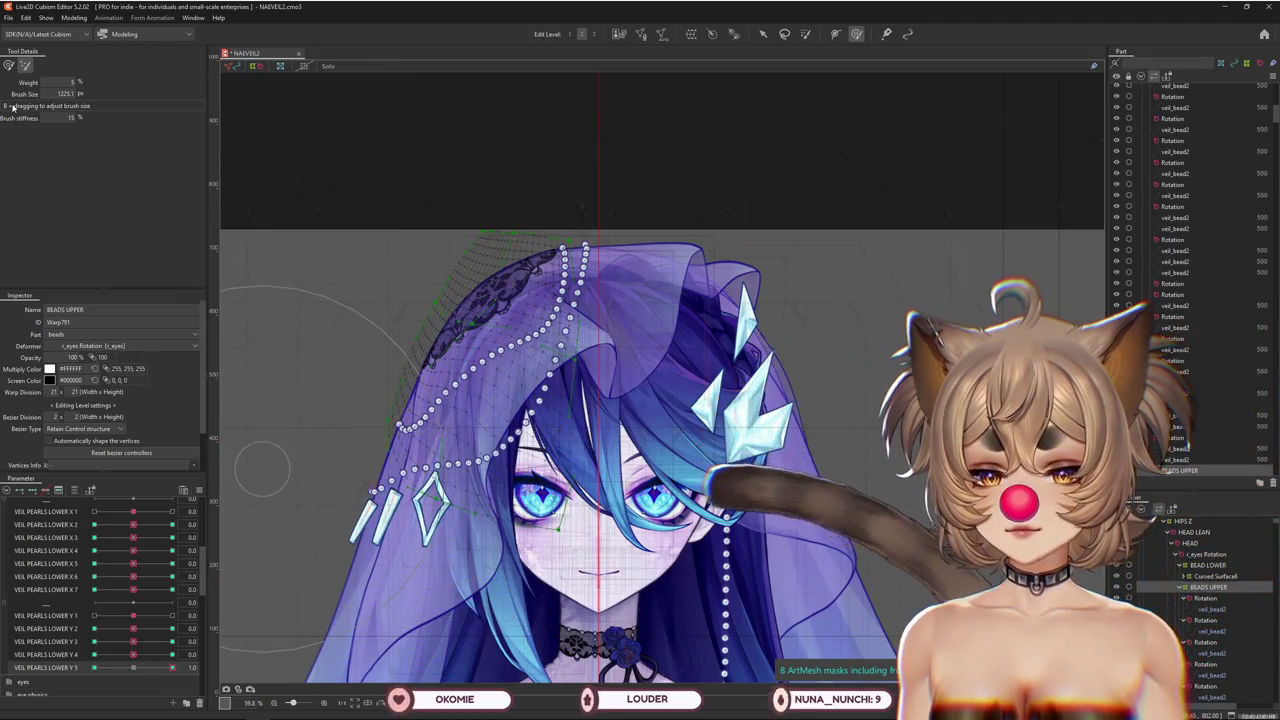
{"action": "left_click", "coordinate": [94, 667]}
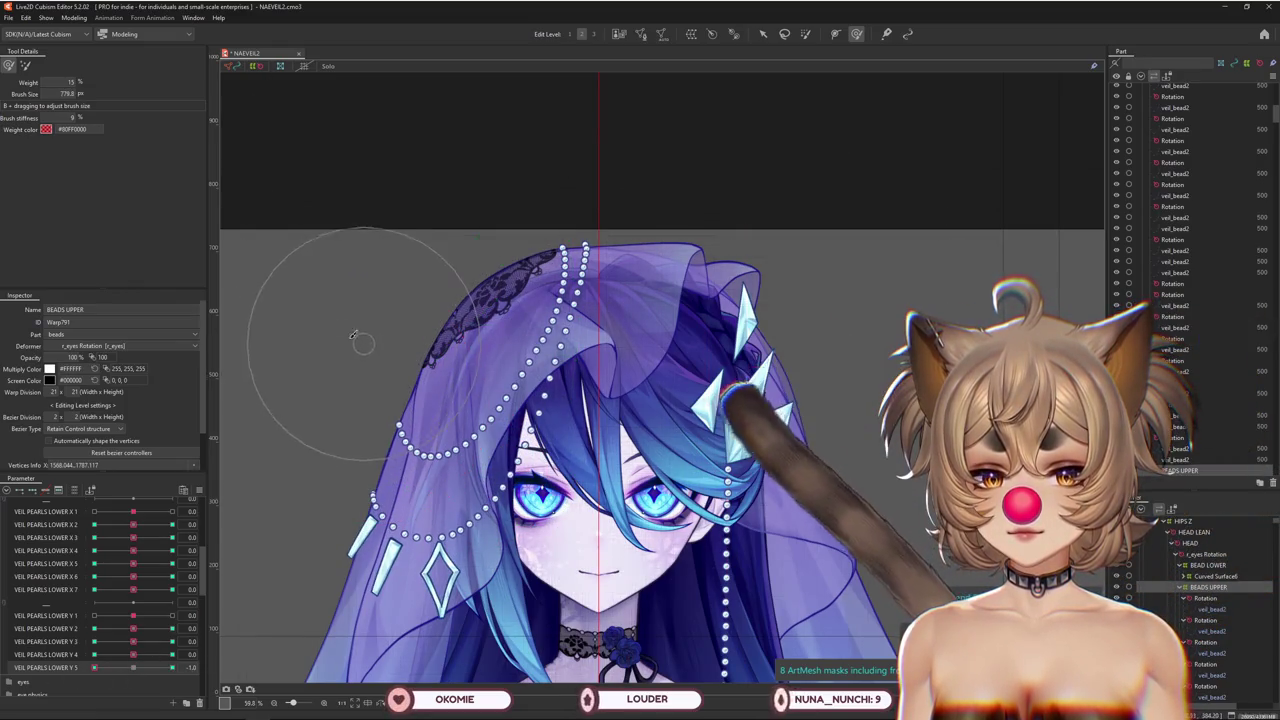
{"action": "left_click", "coordinate": [76, 22]}
{"action": "left_click", "coordinate": [94, 240]}
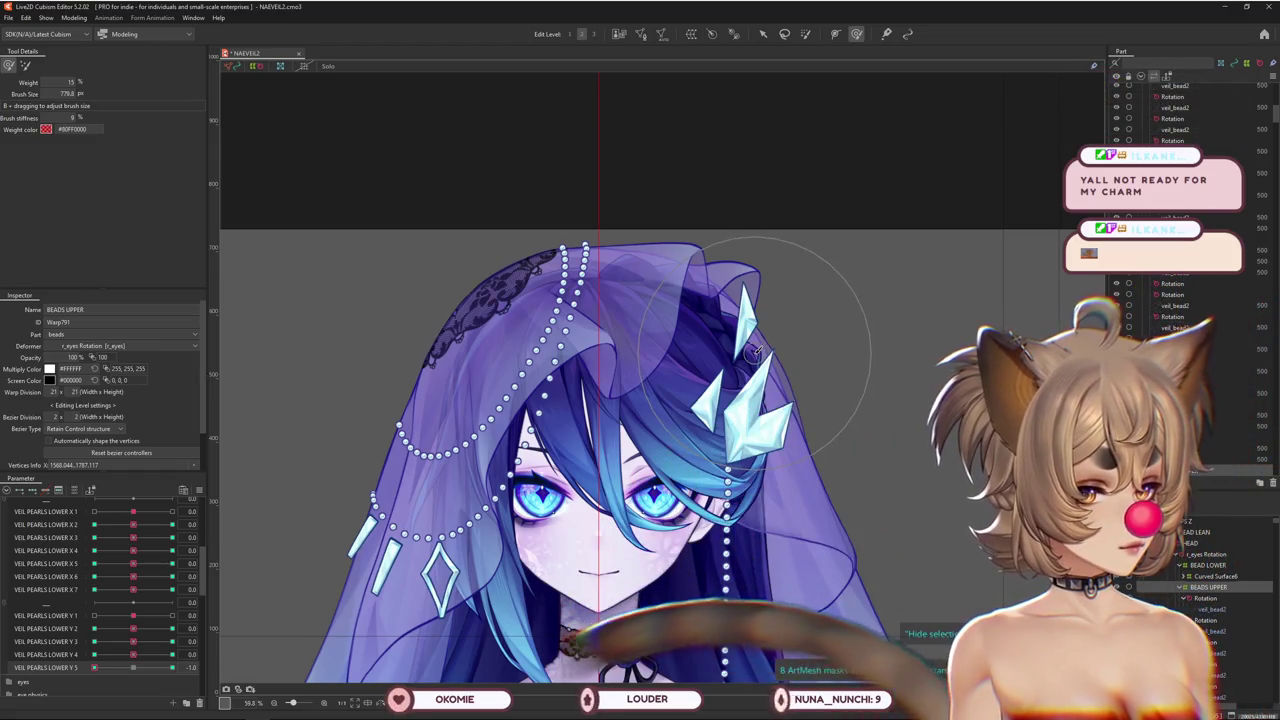
Reset all parameters to default values, then open Modeling > Physics Settings for the pearls x group
{"action": "scroll", "coordinate": [760, 355], "scroll_direction": "down", "scroll_amount": 2}
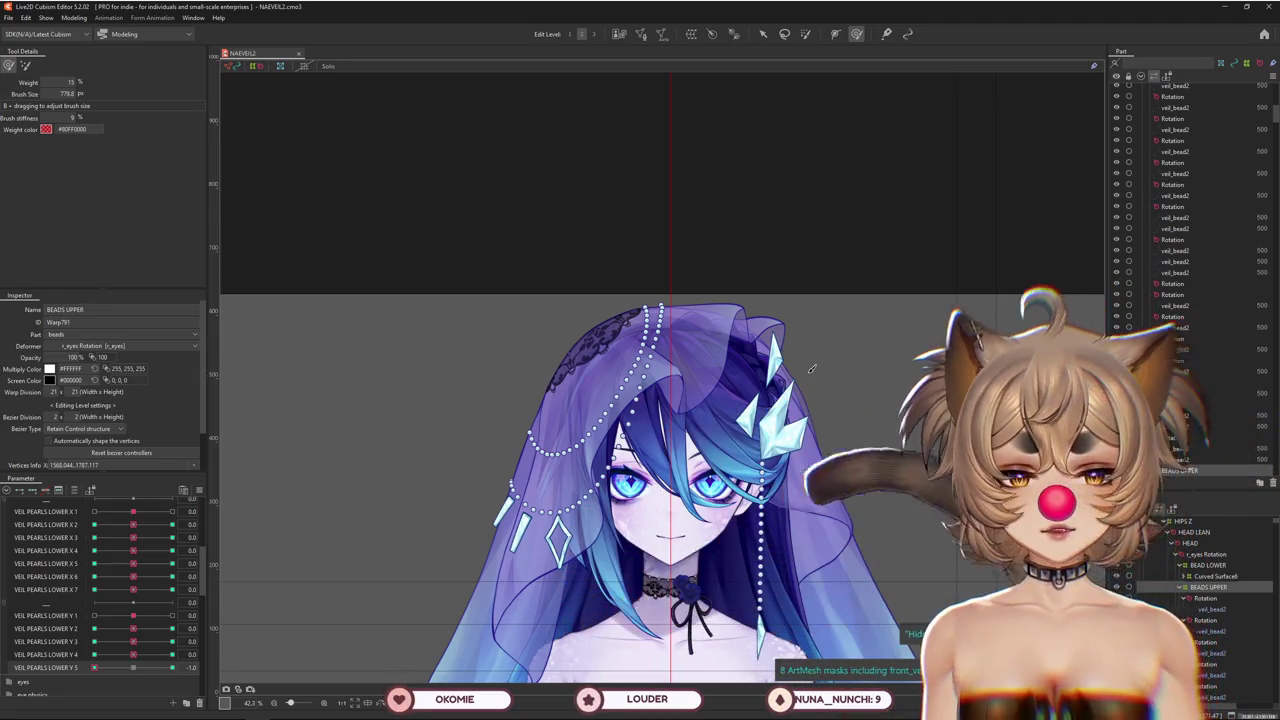
{"action": "scroll", "coordinate": [743, 369], "scroll_direction": "down", "scroll_amount": 1}
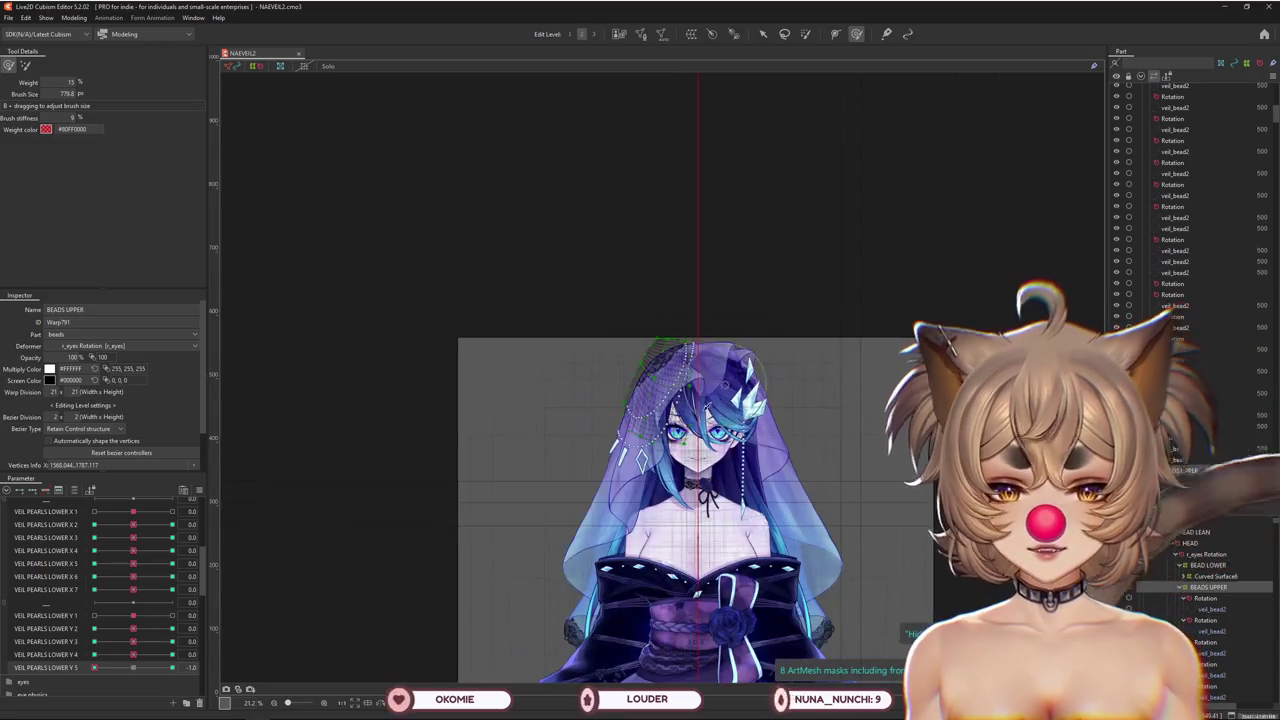
{"action": "scroll", "coordinate": [743, 369], "scroll_direction": "up", "scroll_amount": 3}
{"action": "left_click", "coordinate": [201, 490]}
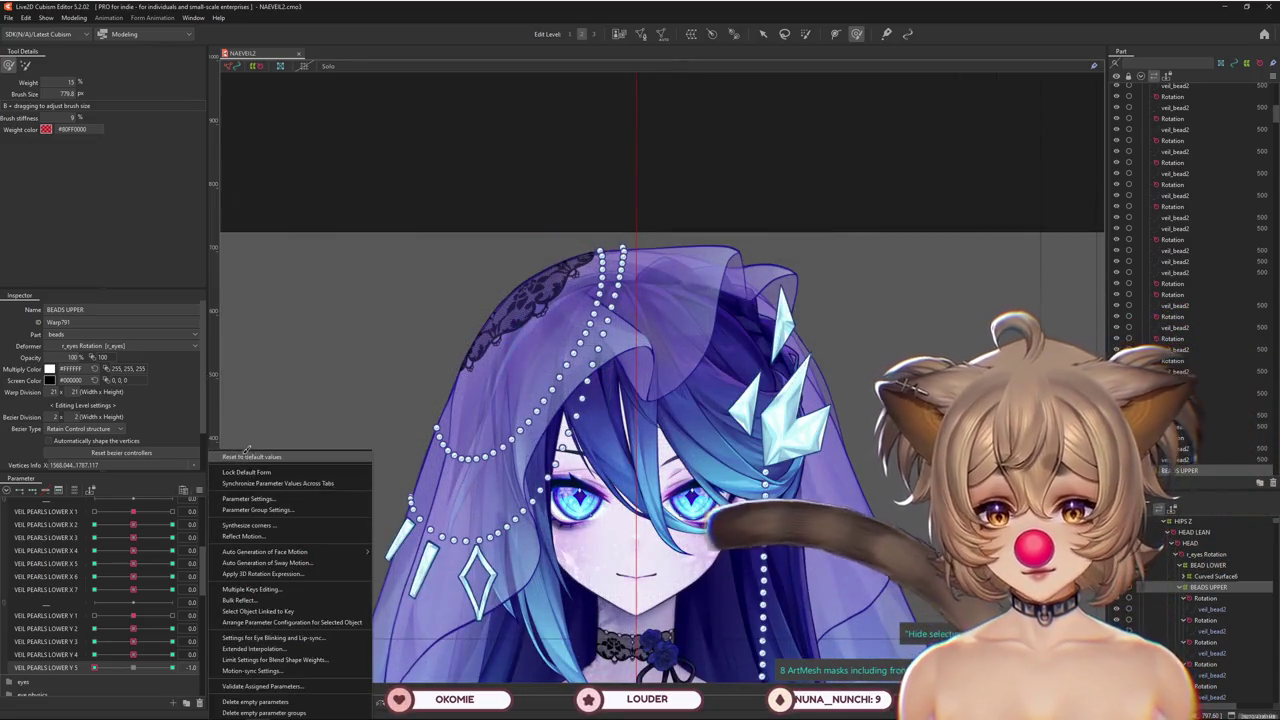
{"action": "left_click", "coordinate": [250, 456]}
{"action": "left_click", "coordinate": [75, 18]}
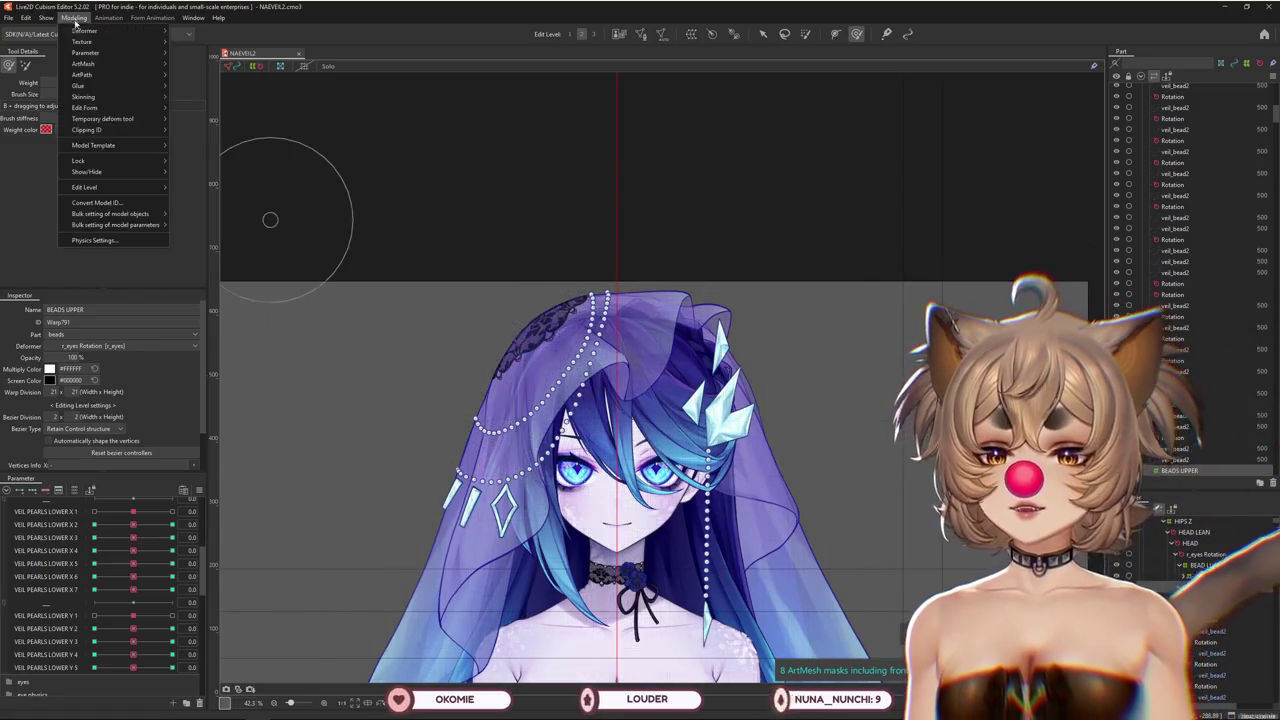
{"action": "left_click", "coordinate": [93, 240]}
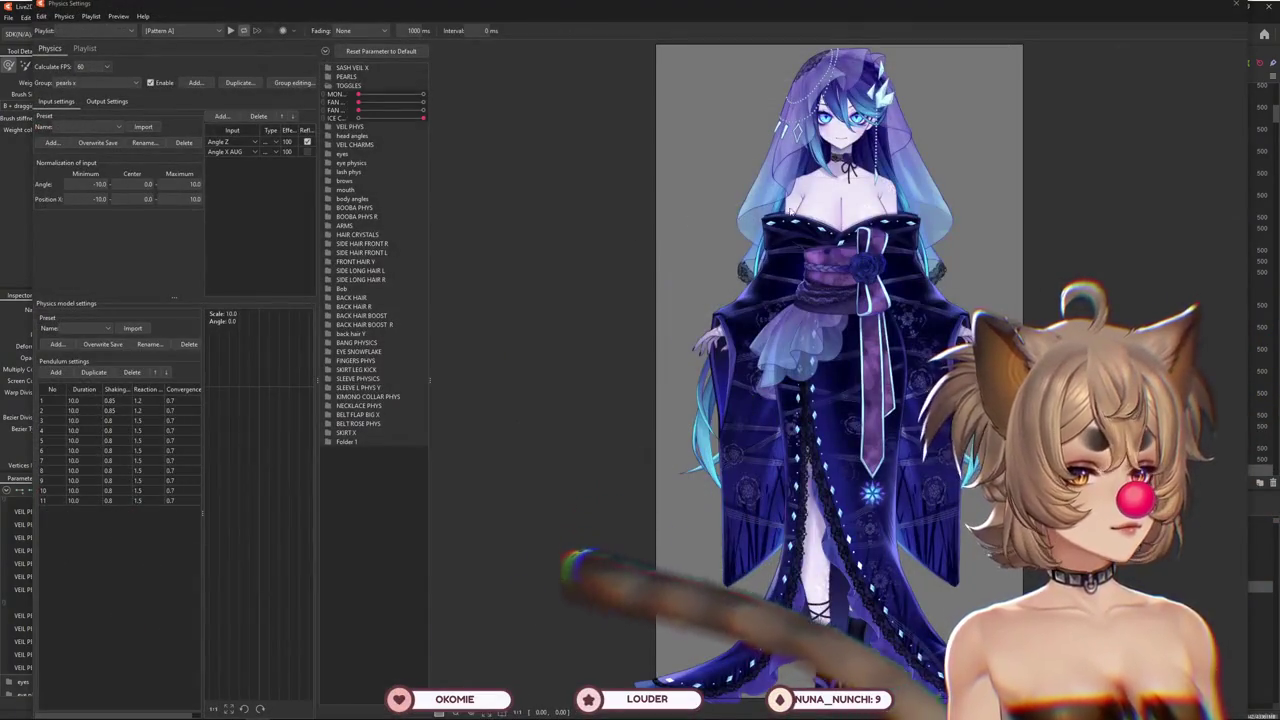
Frame the face in the physics preview, swing the head to watch the pearls, then close it
{"action": "scroll", "coordinate": [830, 177], "scroll_direction": "up", "scroll_amount": 5}
{"action": "mouse_move", "coordinate": [830, 177]}
{"action": "left_mouse_down"}
{"action": "mouse_move", "coordinate": [830, 400]}
{"action": "mouse_move", "coordinate": [648, 380]}
{"action": "mouse_move", "coordinate": [800, 380]}
{"action": "mouse_move", "coordinate": [686, 446]}
{"action": "mouse_move", "coordinate": [509, 401]}
{"action": "mouse_move", "coordinate": [828, 412]}
{"action": "left_mouse_up"}
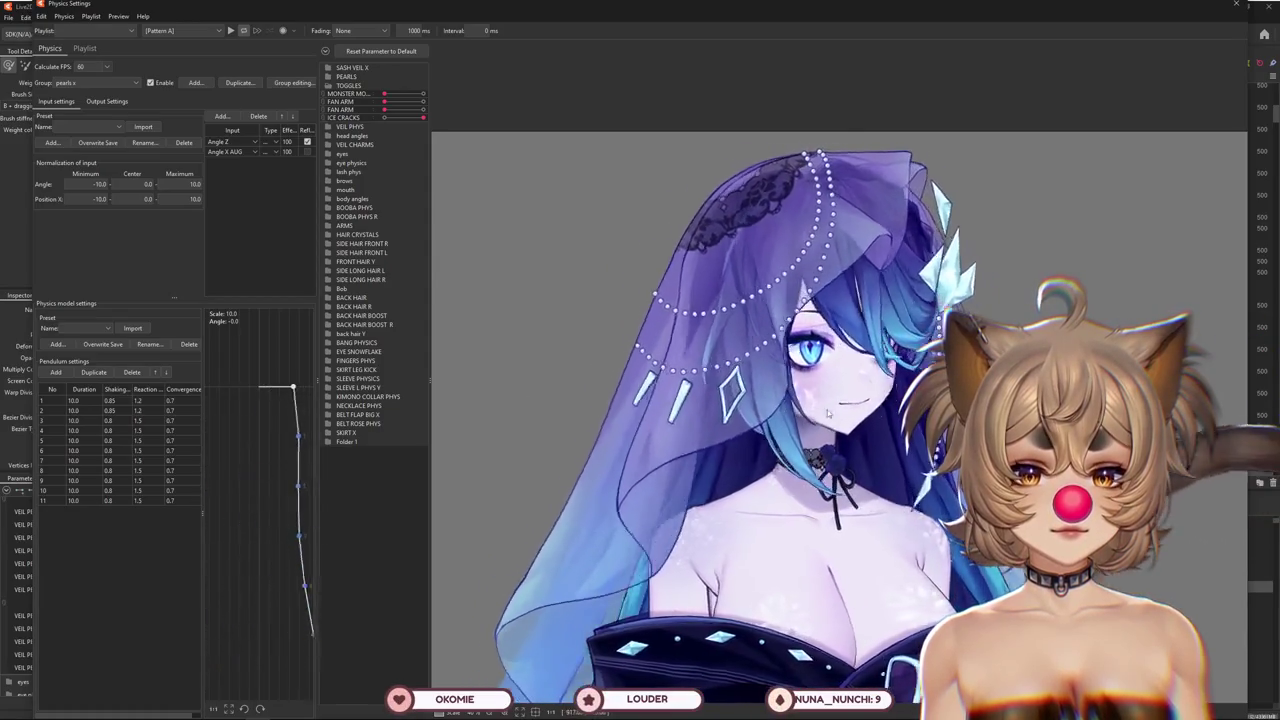
{"action": "left_click_drag", "start_coordinate": [828, 412], "coordinate": [790, 395]}
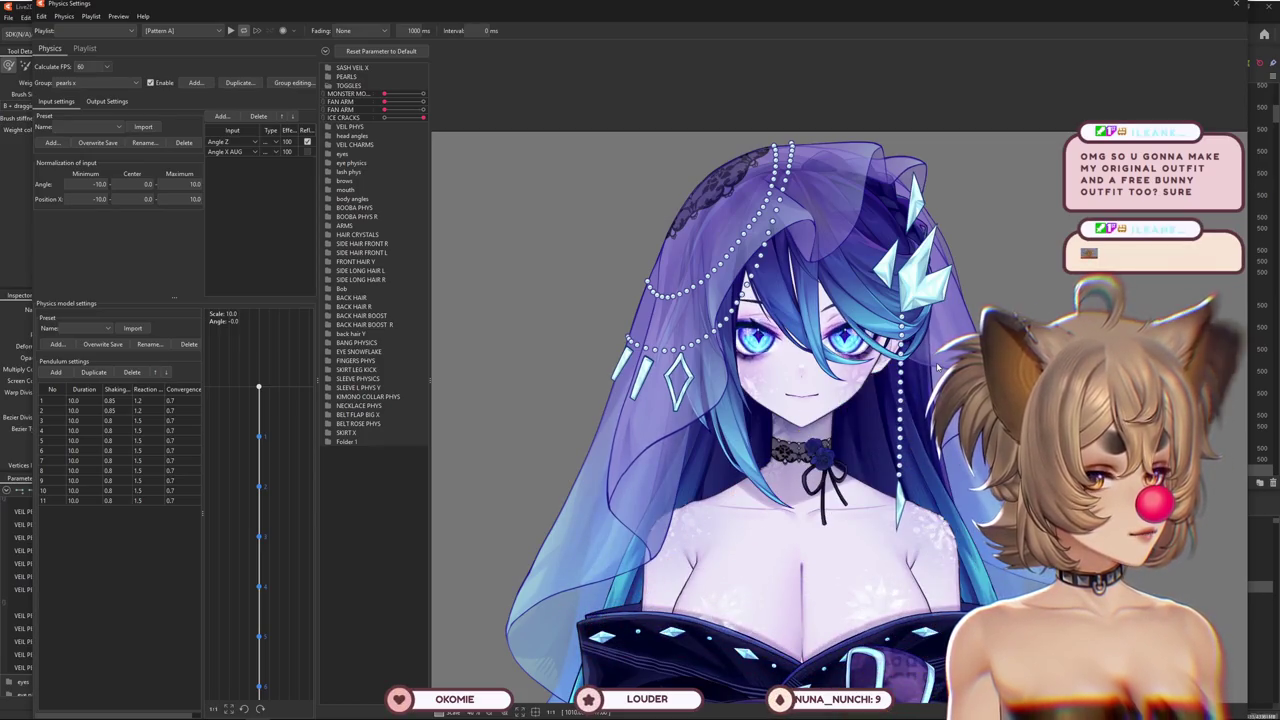
{"action": "left_click", "coordinate": [1236, 5]}
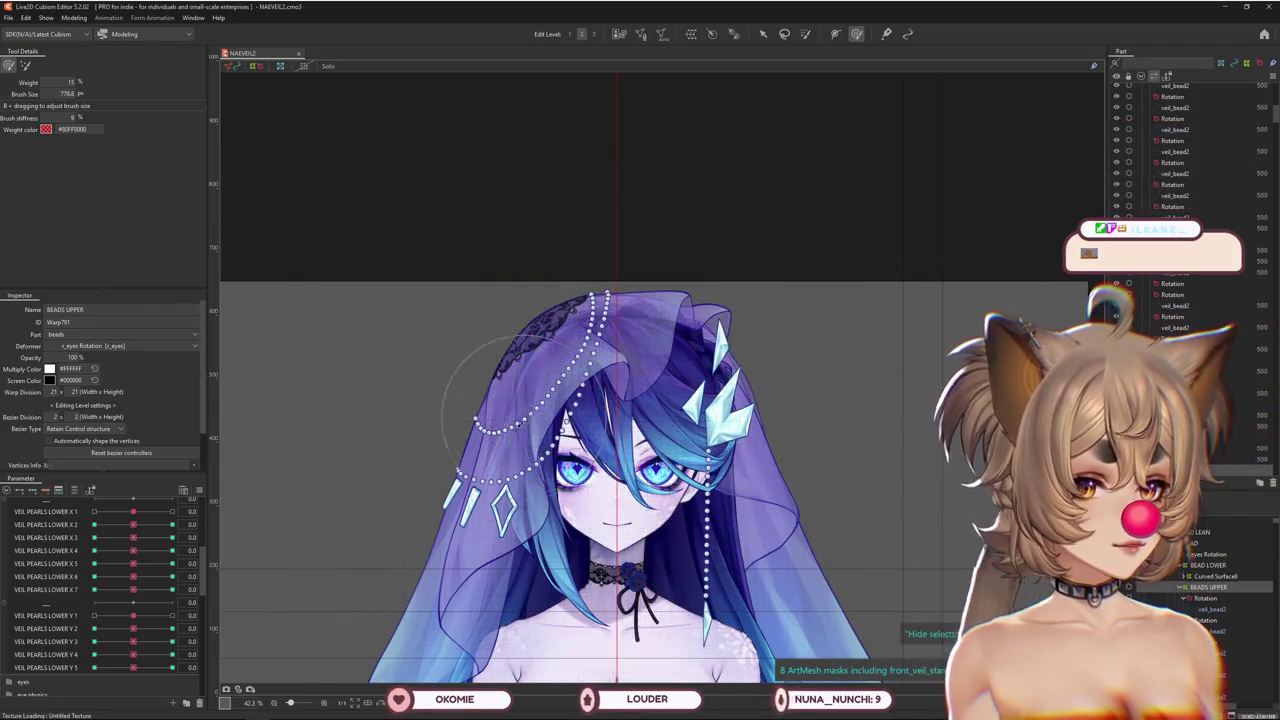
Zoom into the veil, collapse the VEIL CHARMS group and show parameters as individual sliders
{"action": "scroll", "coordinate": [402, 600], "scroll_direction": "up", "scroll_amount": 1}
{"action": "right_click", "coordinate": [309, 449]}
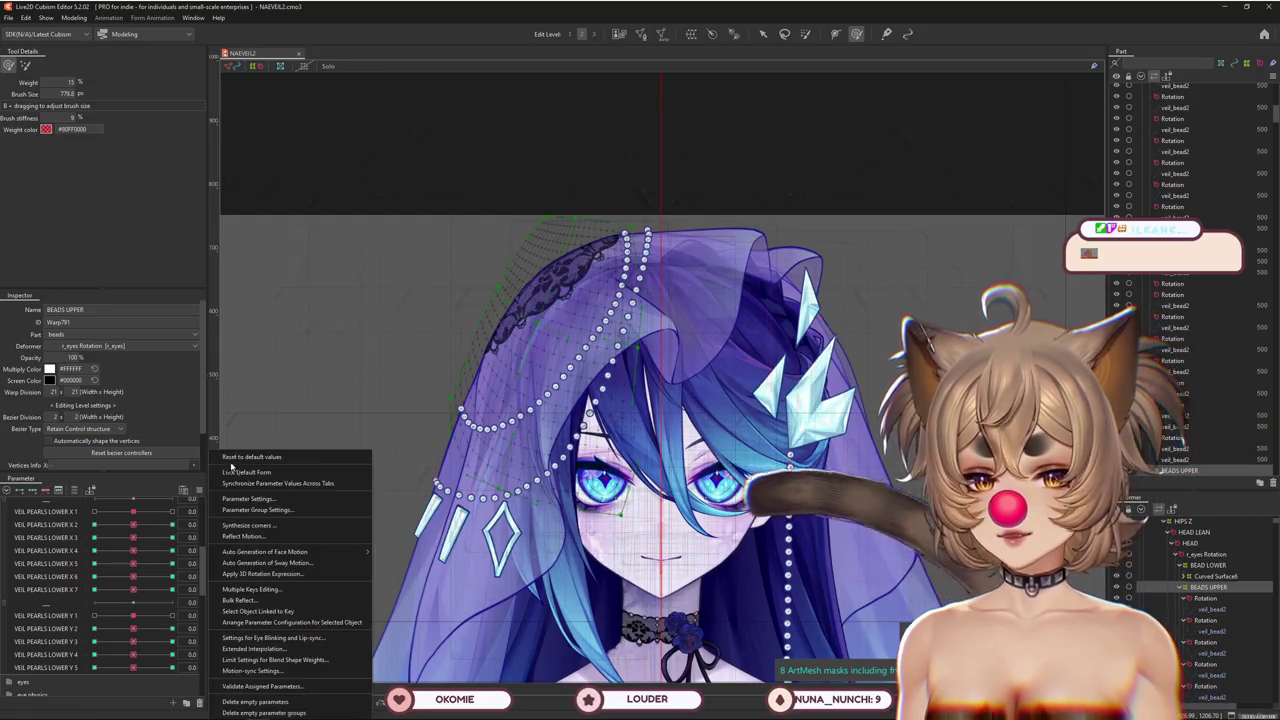
{"action": "scroll", "coordinate": [386, 449], "scroll_direction": "up", "scroll_amount": 3}
{"action": "scroll", "coordinate": [509, 462], "scroll_direction": "up", "scroll_amount": 2}
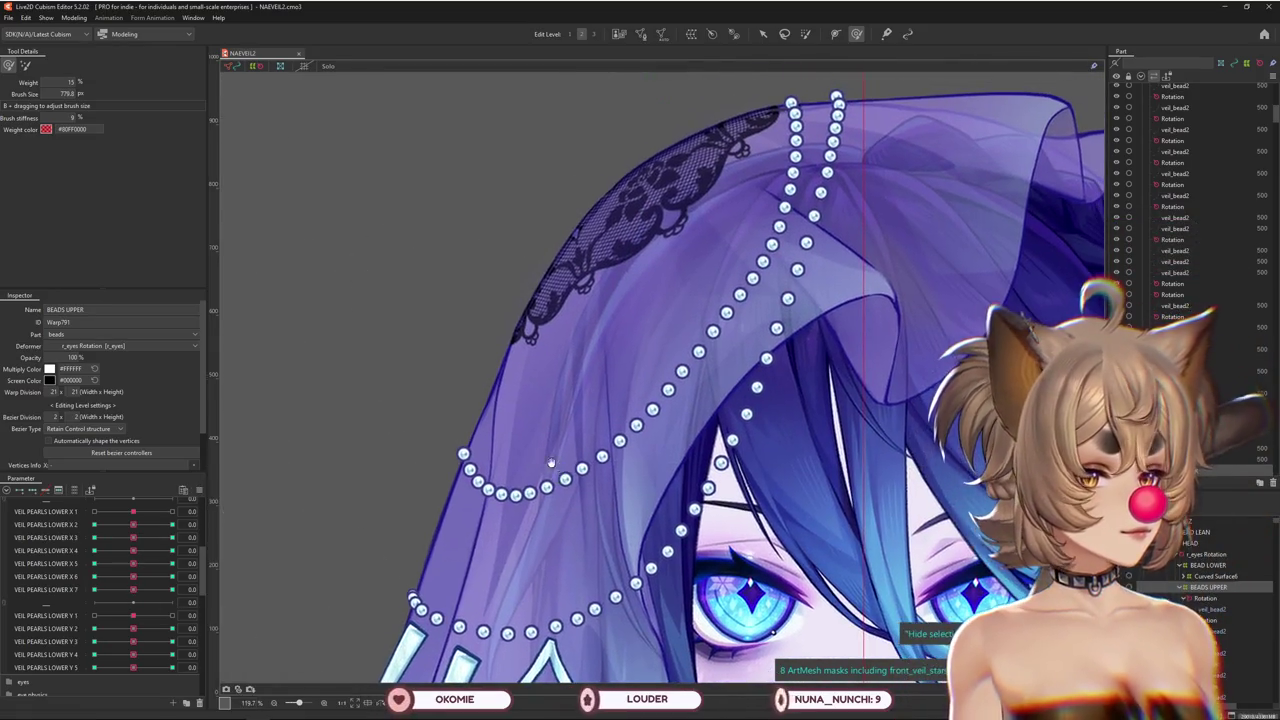
{"action": "scroll", "coordinate": [95, 510], "scroll_direction": "up", "scroll_amount": 4}
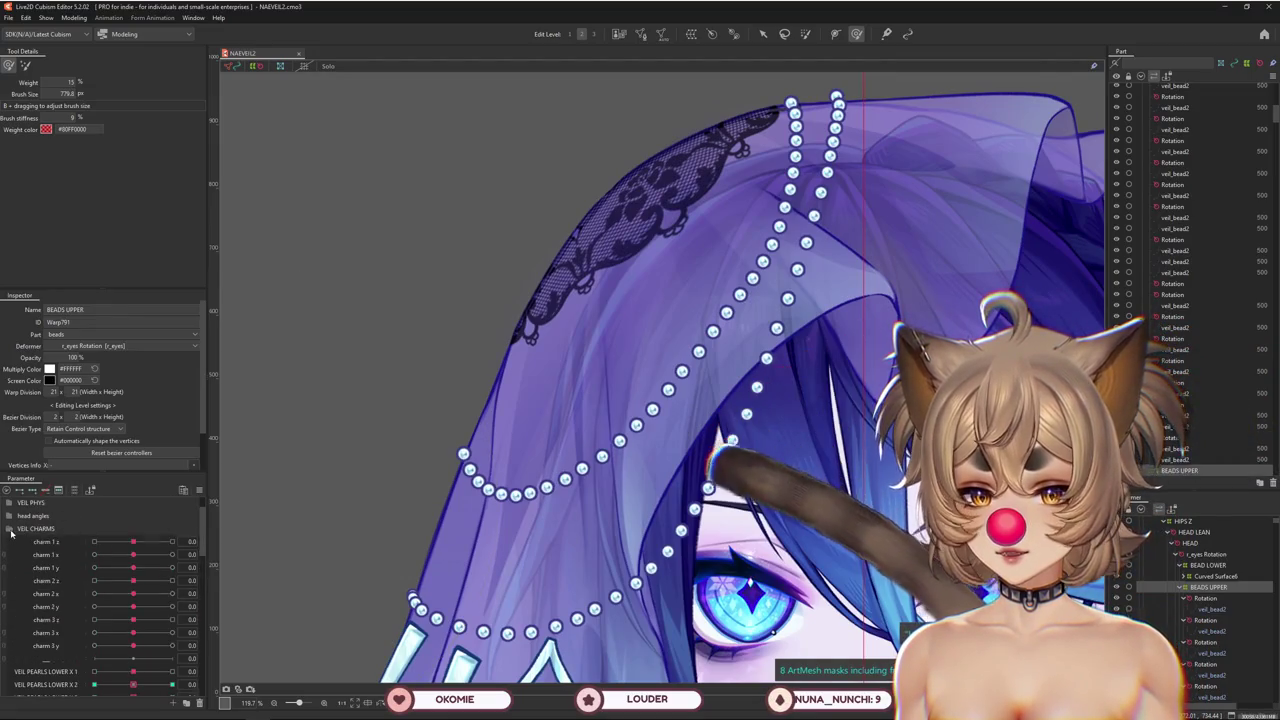
{"action": "left_click", "coordinate": [9, 528]}
{"action": "scroll", "coordinate": [700, 450], "scroll_direction": "down", "scroll_amount": 5}
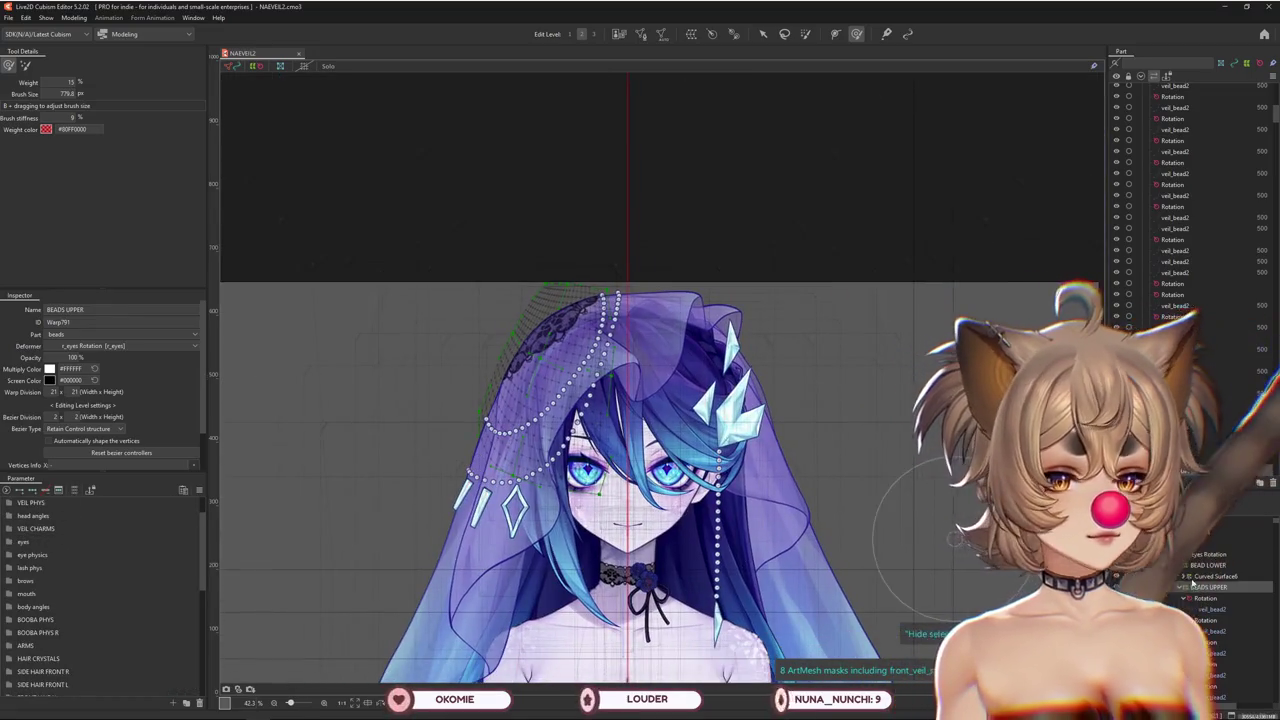
{"action": "left_click", "coordinate": [74, 492]}
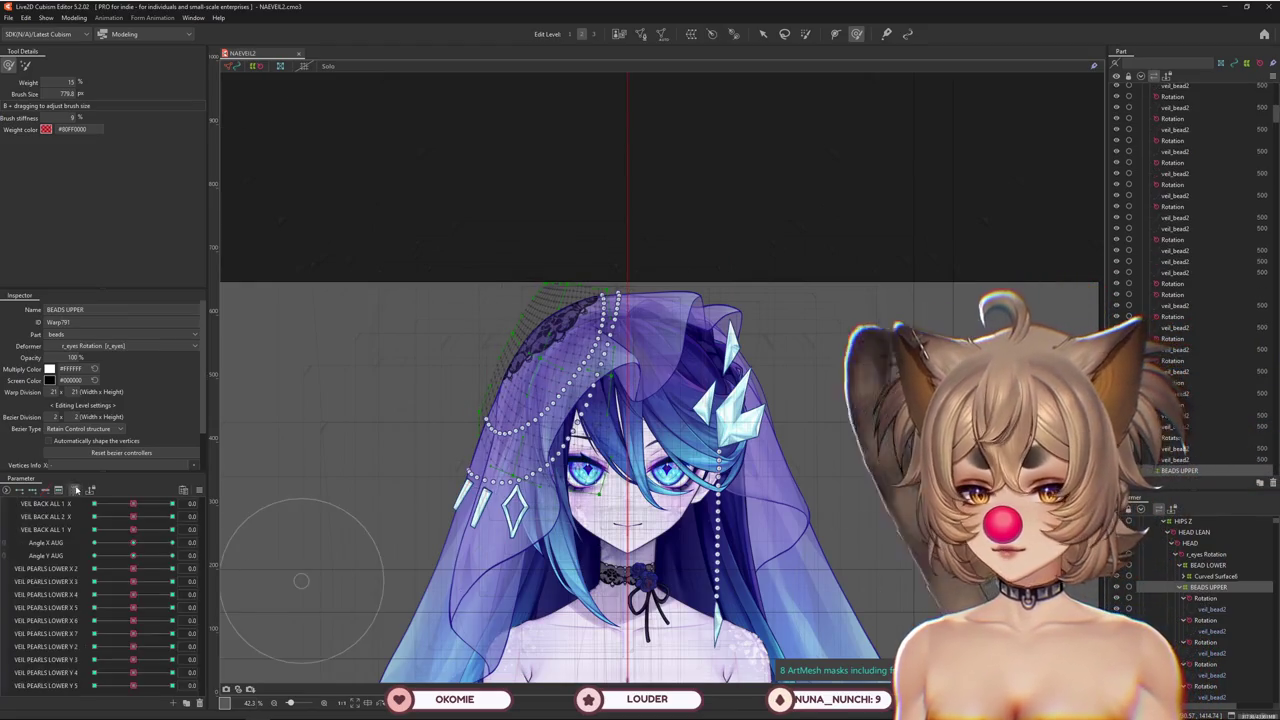
Test VEIL BACK ALL 2 X and VEIL PEARLS LOWER Y 4, then turn Angle X AUG to -30
{"action": "mouse_move", "coordinate": [133, 516]}
{"action": "left_mouse_down"}
{"action": "mouse_move", "coordinate": [172, 516]}
{"action": "mouse_move", "coordinate": [133, 518]}
{"action": "mouse_move", "coordinate": [172, 542]}
{"action": "mouse_move", "coordinate": [170, 557]}
{"action": "mouse_move", "coordinate": [133, 557]}
{"action": "mouse_move", "coordinate": [133, 542]}
{"action": "mouse_move", "coordinate": [95, 569]}
{"action": "left_mouse_up"}
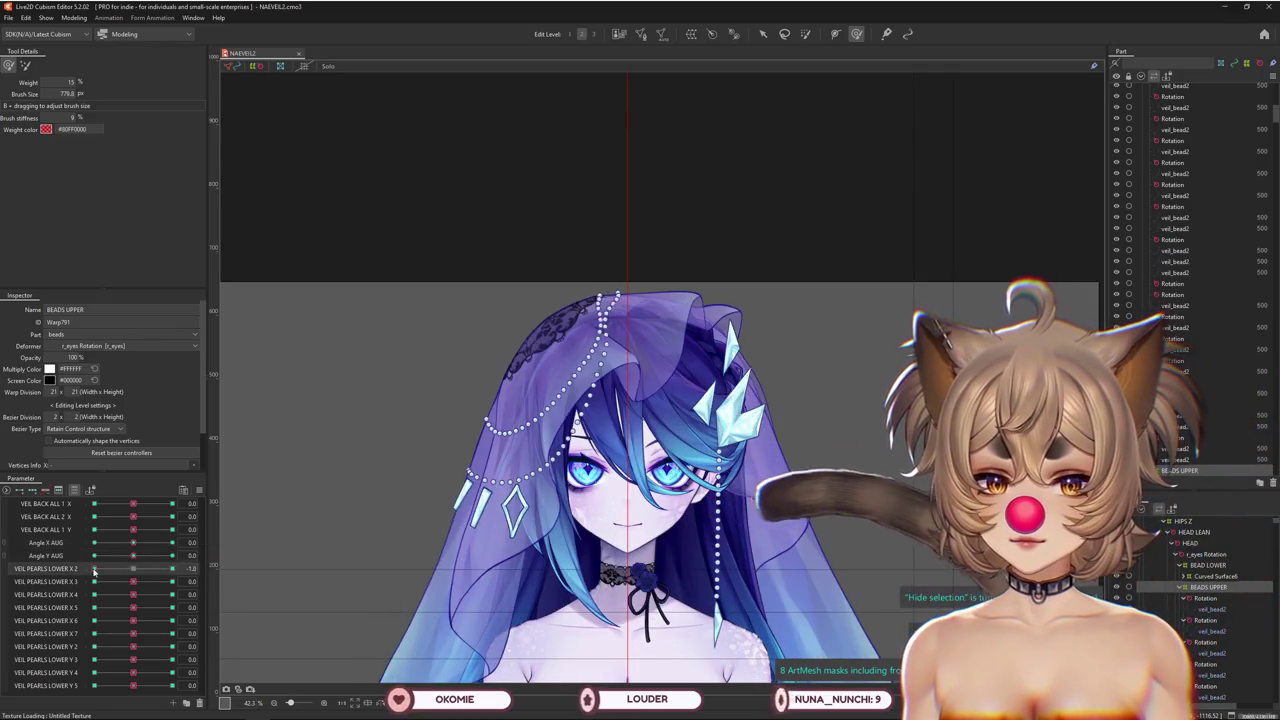
{"action": "mouse_move", "coordinate": [133, 672]}
{"action": "left_mouse_down"}
{"action": "mouse_move", "coordinate": [160, 672]}
{"action": "mouse_move", "coordinate": [133, 686]}
{"action": "mouse_move", "coordinate": [143, 659]}
{"action": "left_mouse_up"}
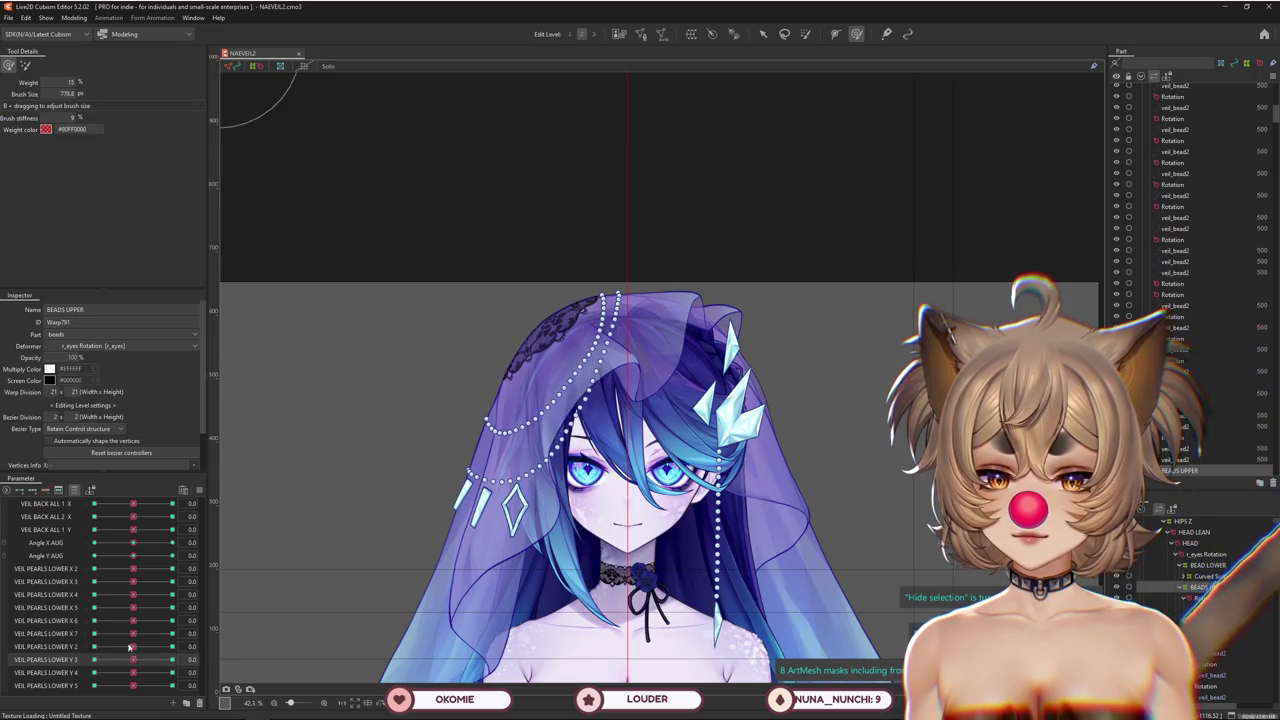
{"action": "left_click", "coordinate": [72, 490]}
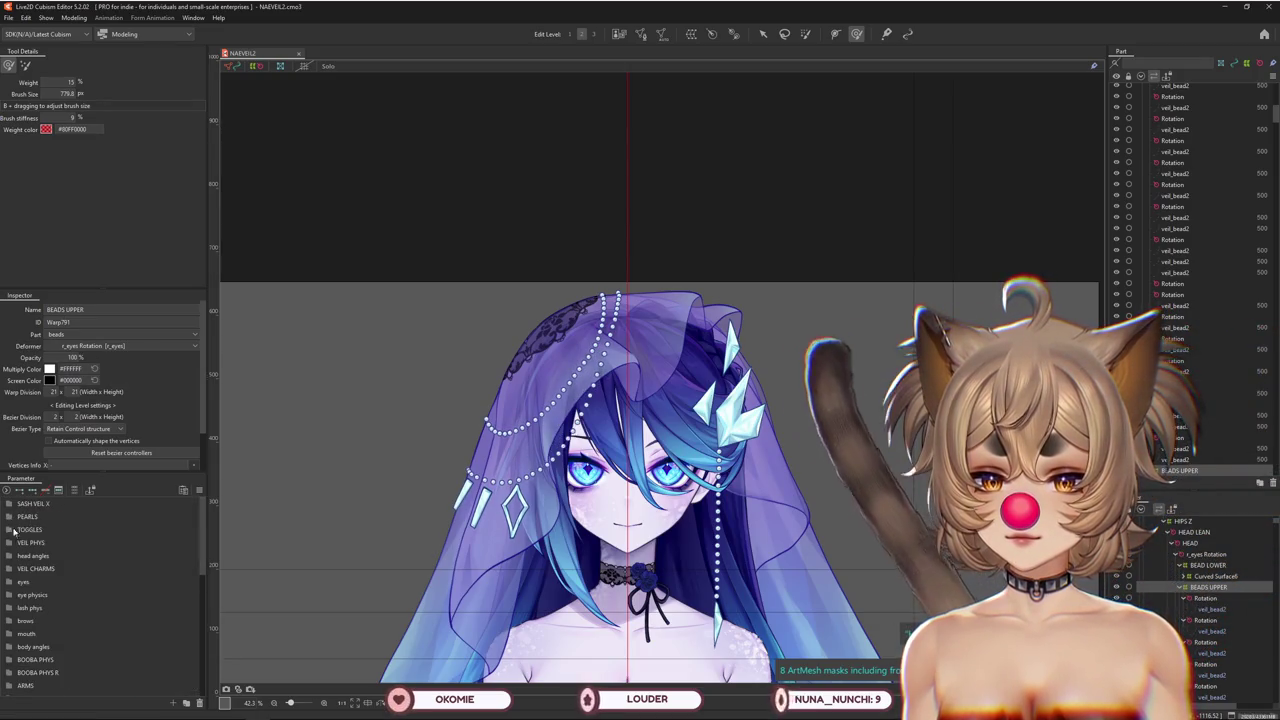
{"action": "left_click", "coordinate": [11, 557]}
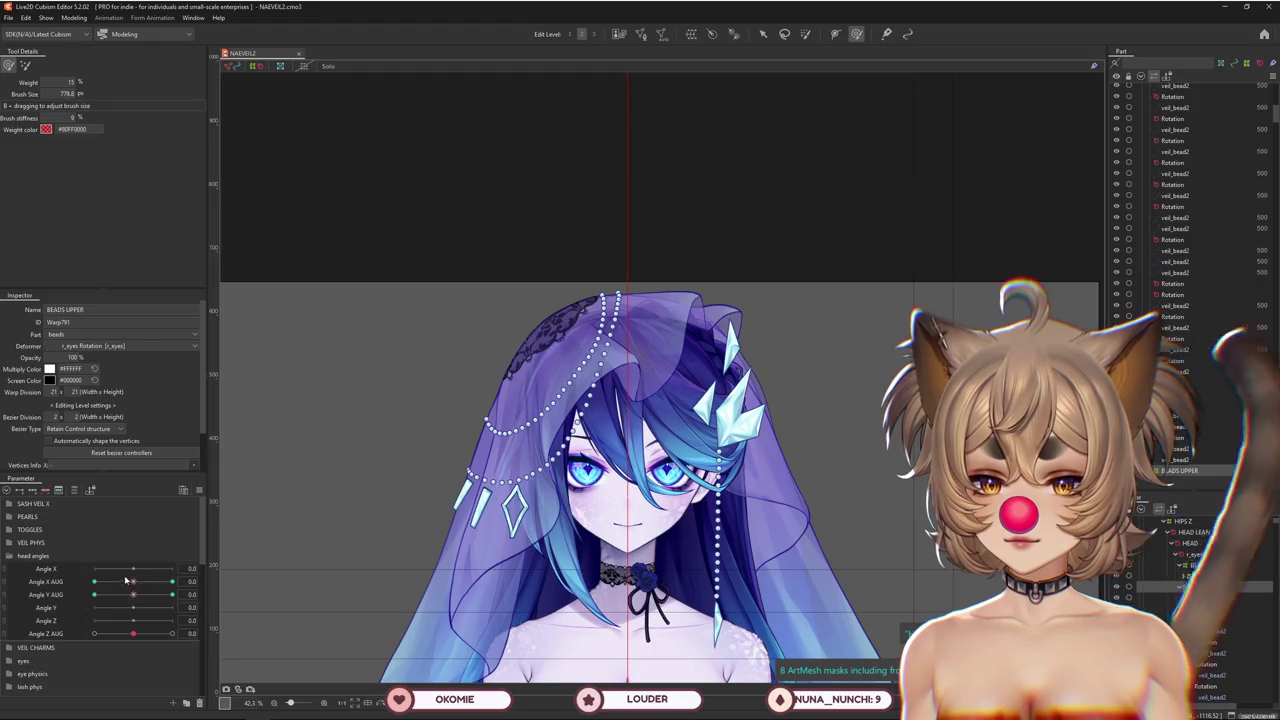
{"action": "left_click", "coordinate": [64, 588]}
Check VEIL PEARLS LOWER X 2 and X 5, and zero the X 6 and X 7 sliders
{"action": "left_click", "coordinate": [71, 490]}
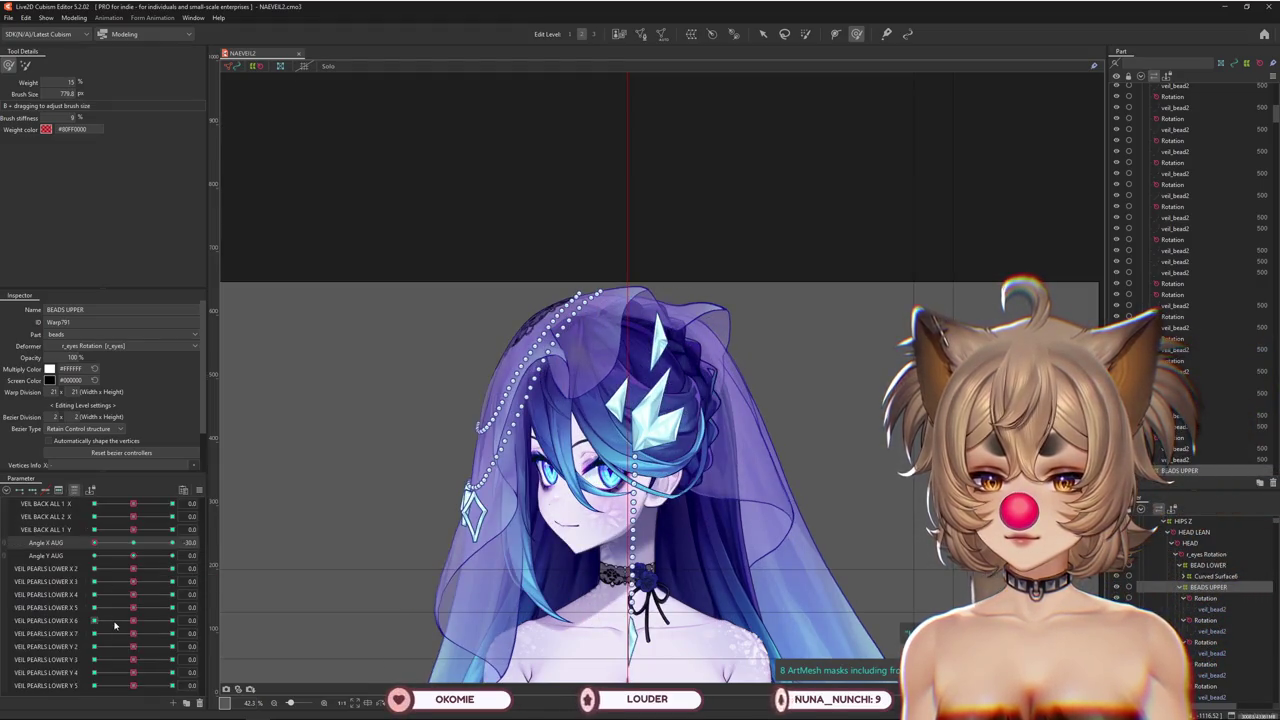
{"action": "left_click", "coordinate": [151, 570]}
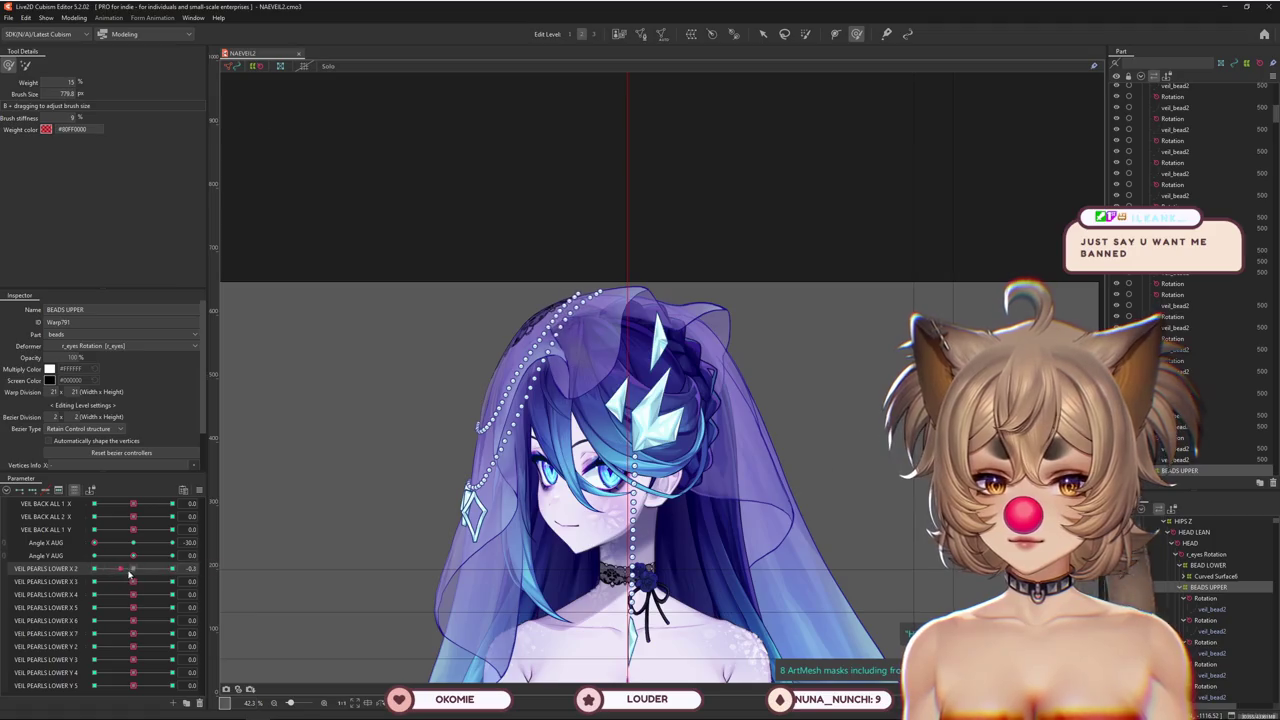
{"action": "left_click", "coordinate": [114, 607]}
{"action": "left_click", "coordinate": [135, 621]}
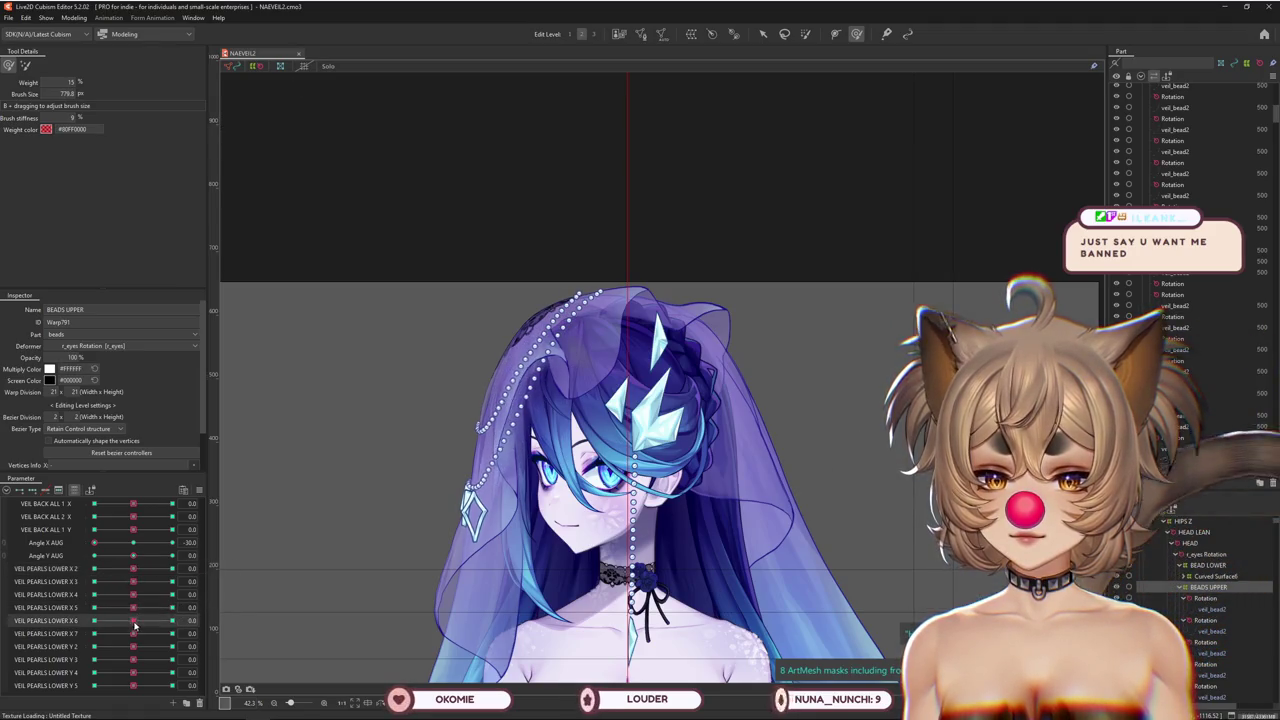
{"action": "left_click_drag", "start_coordinate": [165, 624], "coordinate": [133, 621]}
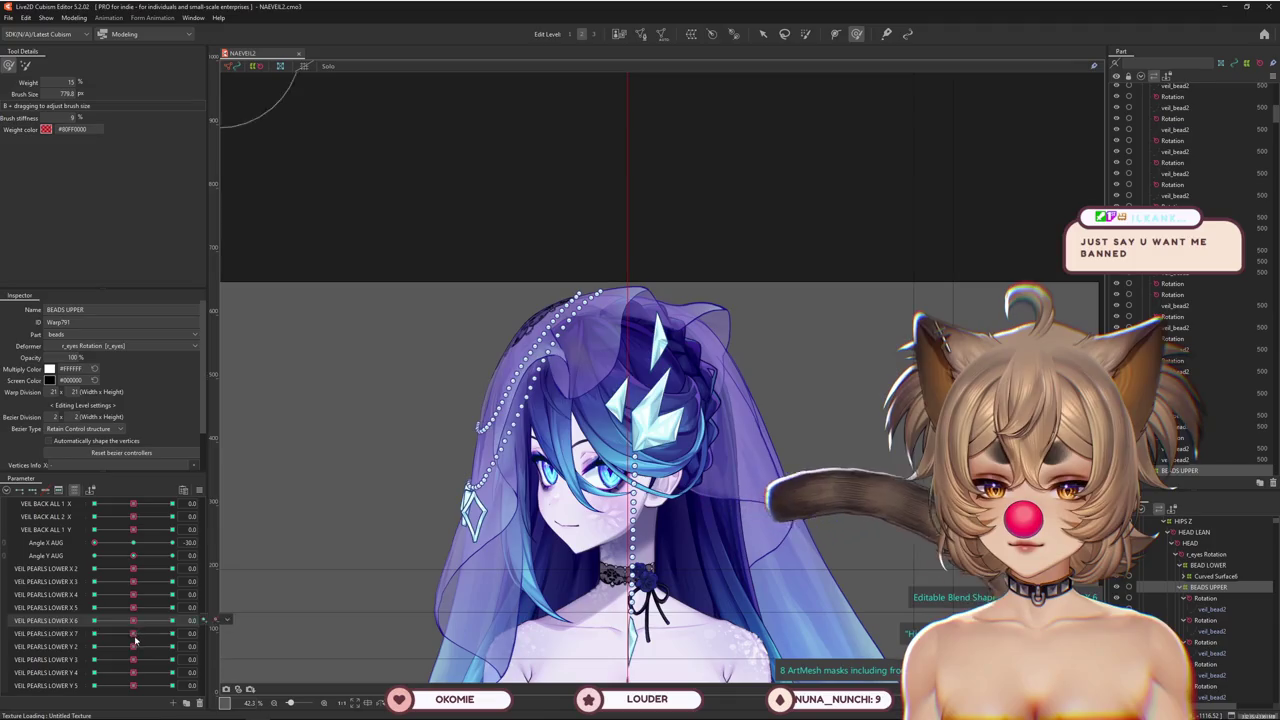
{"action": "left_click", "coordinate": [135, 634]}
{"action": "left_click", "coordinate": [136, 638]}
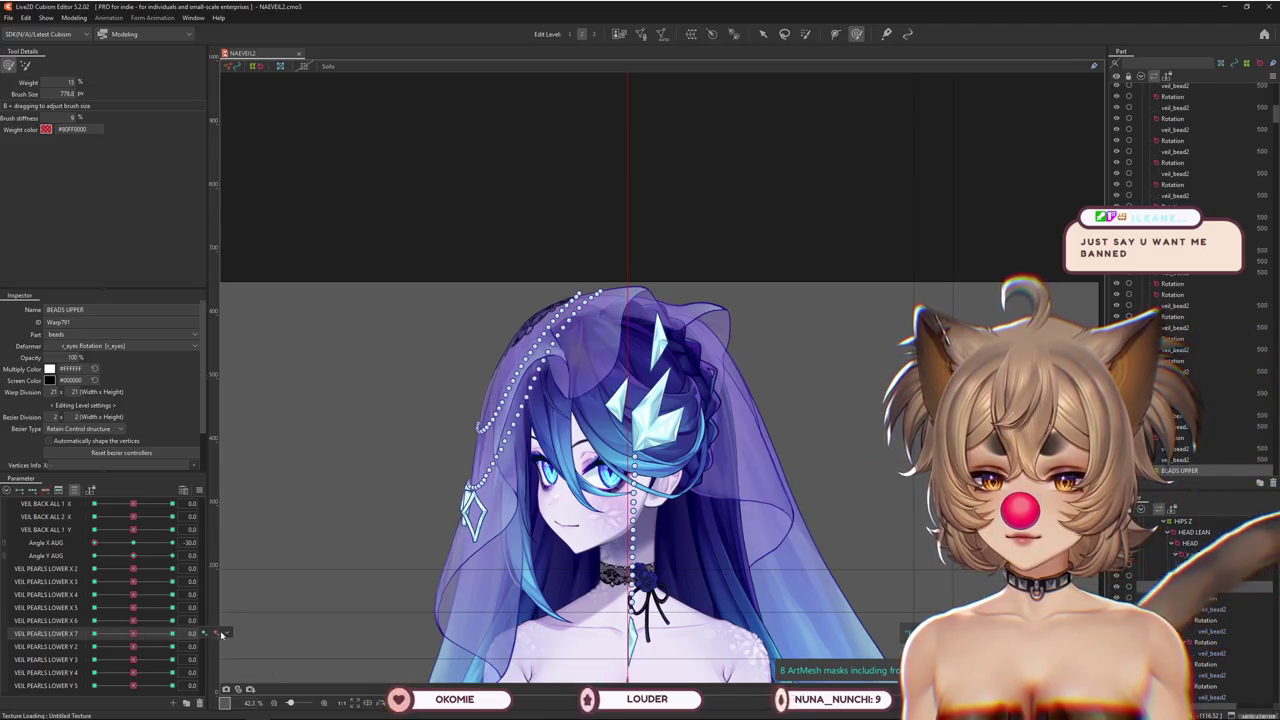
{"action": "left_click", "coordinate": [201, 490]}
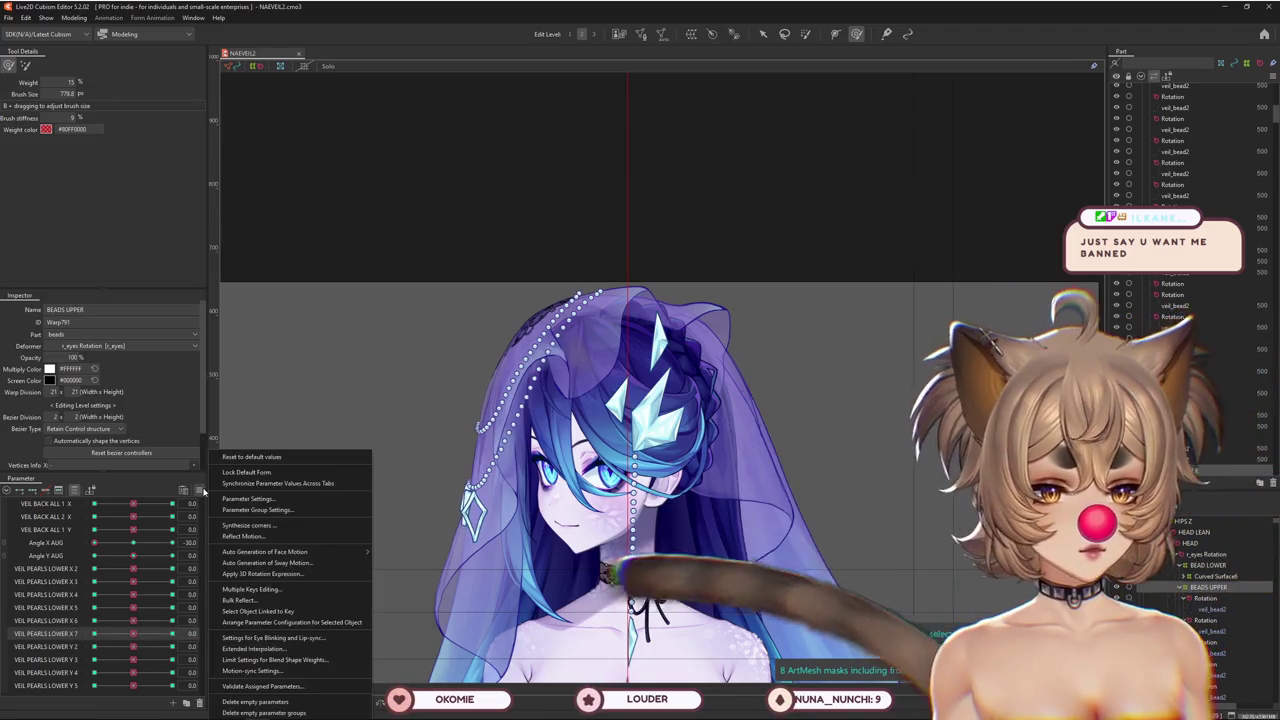
In blend-shape weight limits, pick VEIL PEARLS LOWER X 5 and choose Angle X AUG as its limiting parameter
{"action": "key", "text": "Escape"}
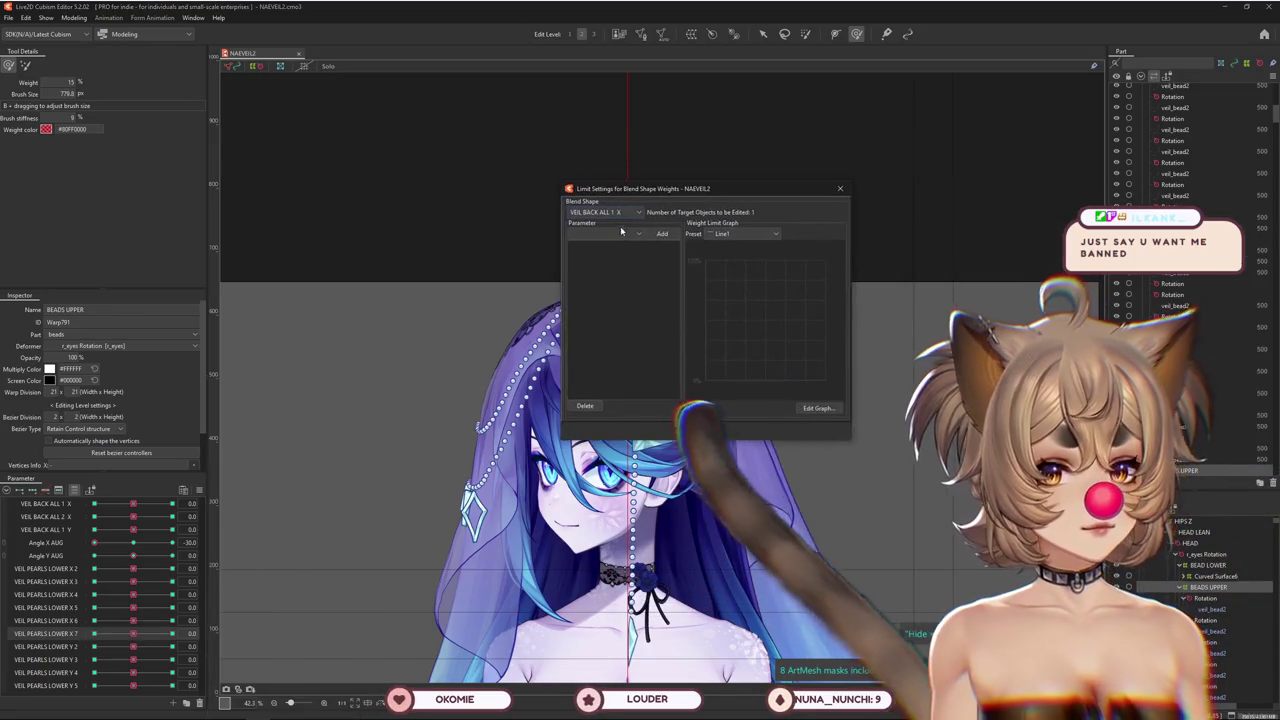
{"action": "left_click", "coordinate": [618, 212]}
{"action": "left_click", "coordinate": [600, 254]}
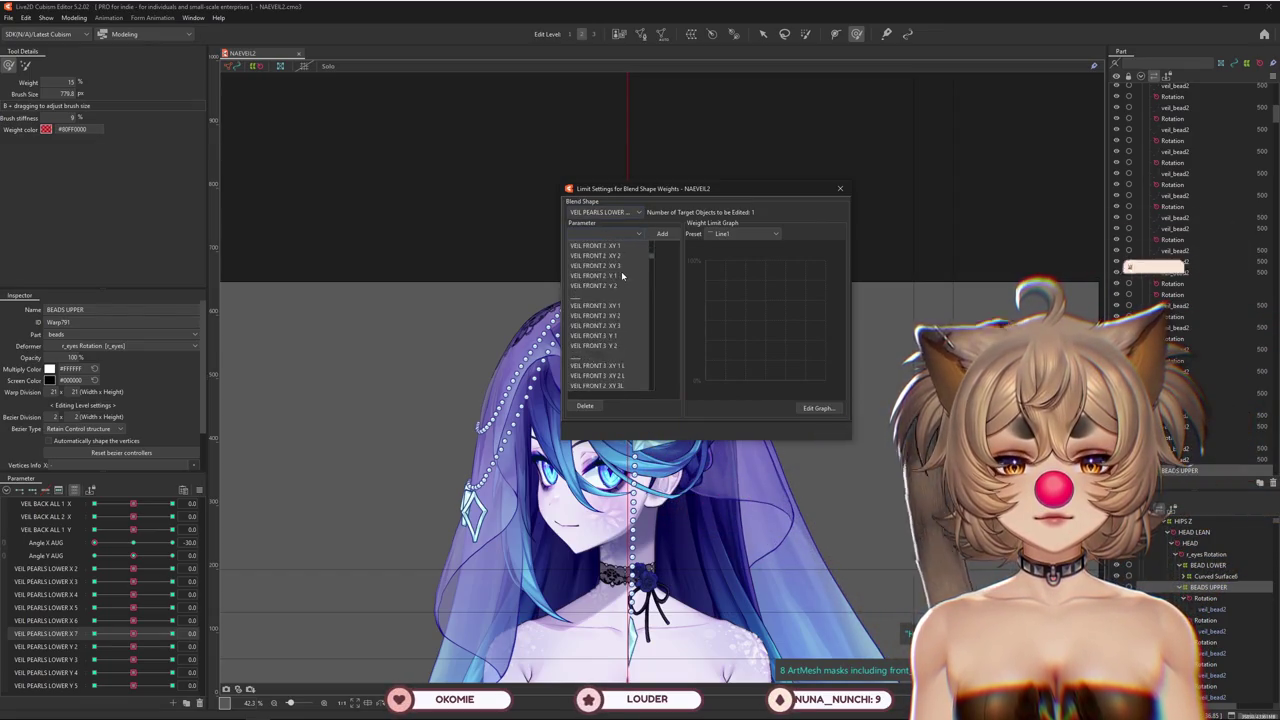
{"action": "scroll", "coordinate": [620, 272], "scroll_direction": "down", "scroll_amount": 5}
{"action": "scroll", "coordinate": [618, 275], "scroll_direction": "down", "scroll_amount": 5}
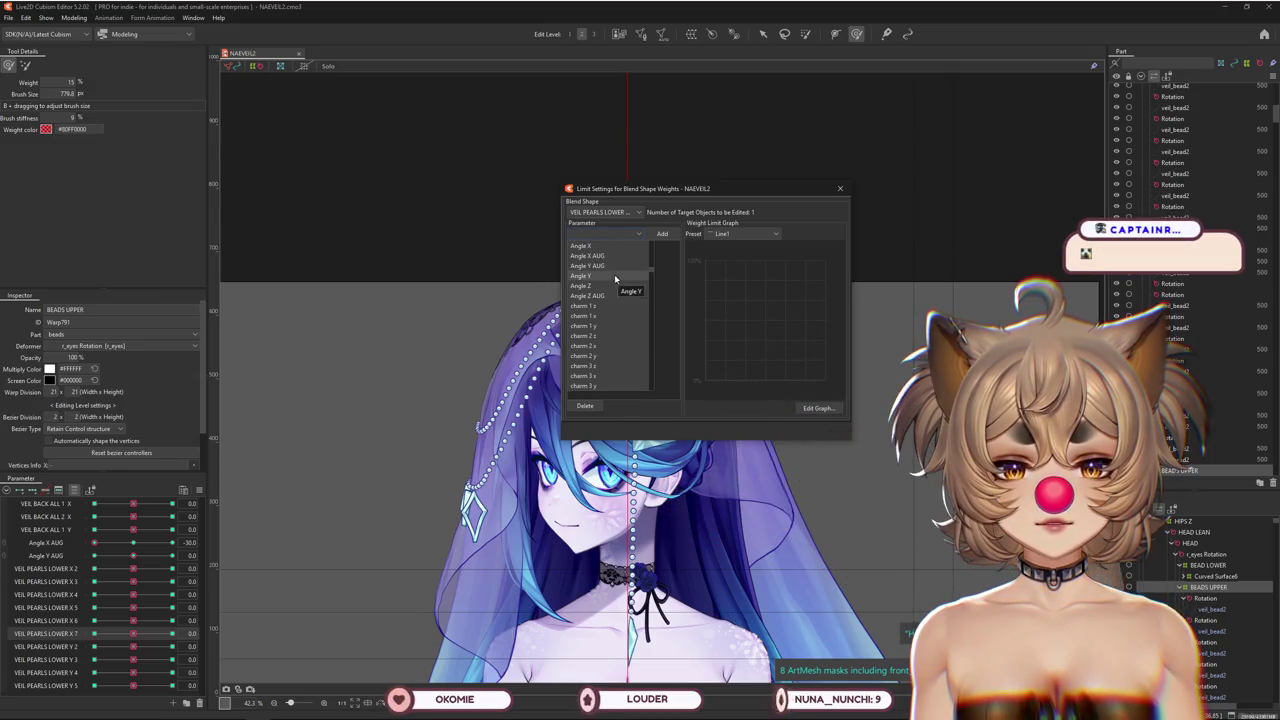
{"action": "left_click", "coordinate": [588, 255]}
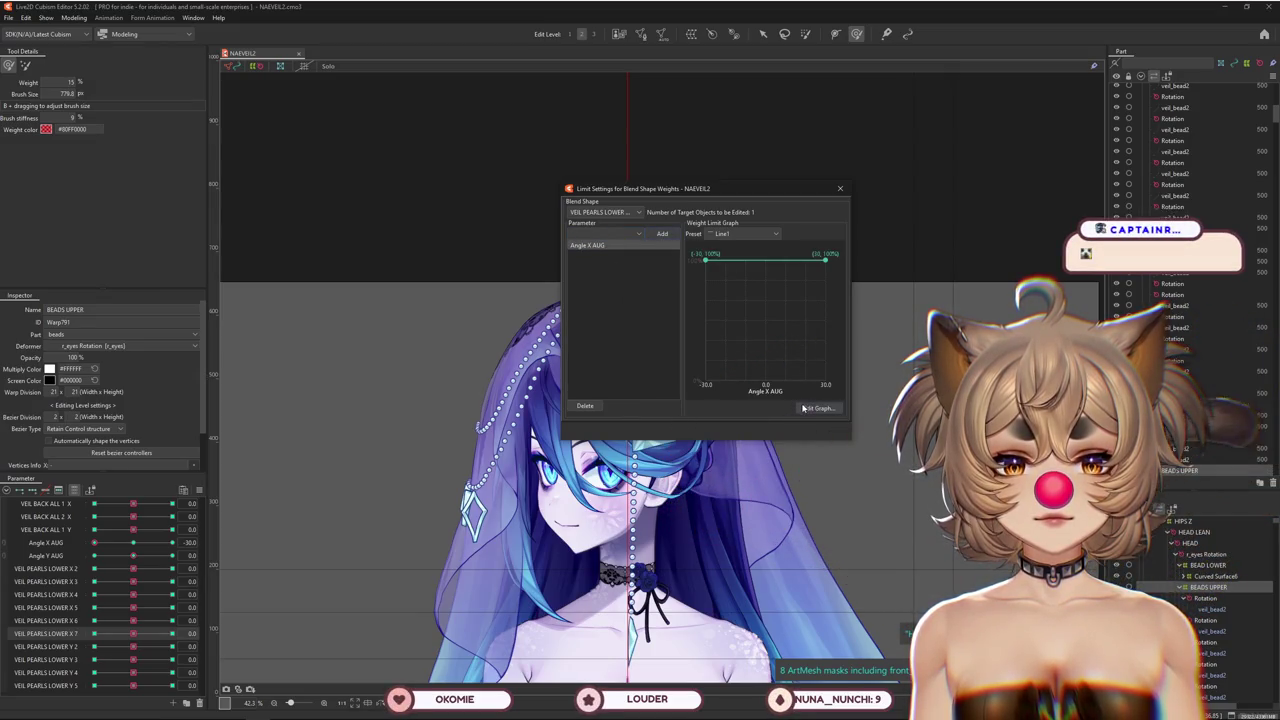
Edit the weight graph points: weight 0 on the second point, middle point at Angle X AUG 0
{"action": "left_click", "coordinate": [657, 216]}
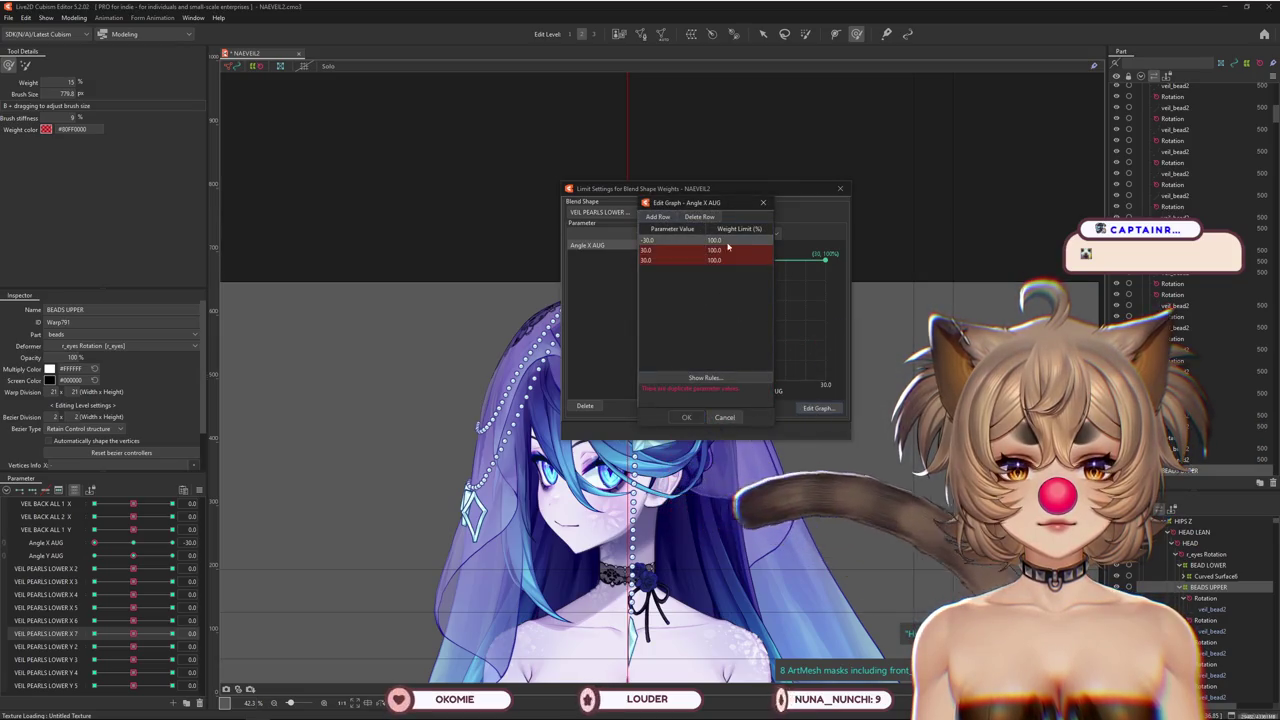
{"action": "double_click", "coordinate": [739, 250]}
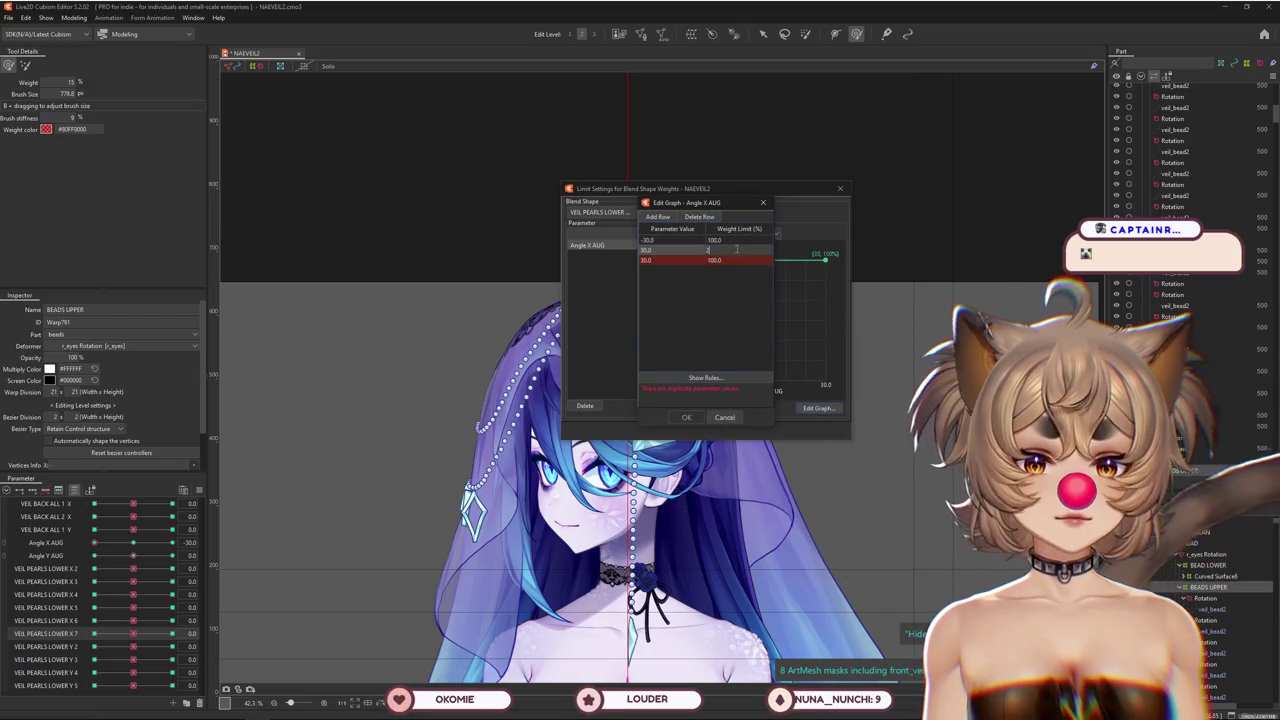
{"action": "type", "text": "0"}
{"action": "key", "text": "Return"}
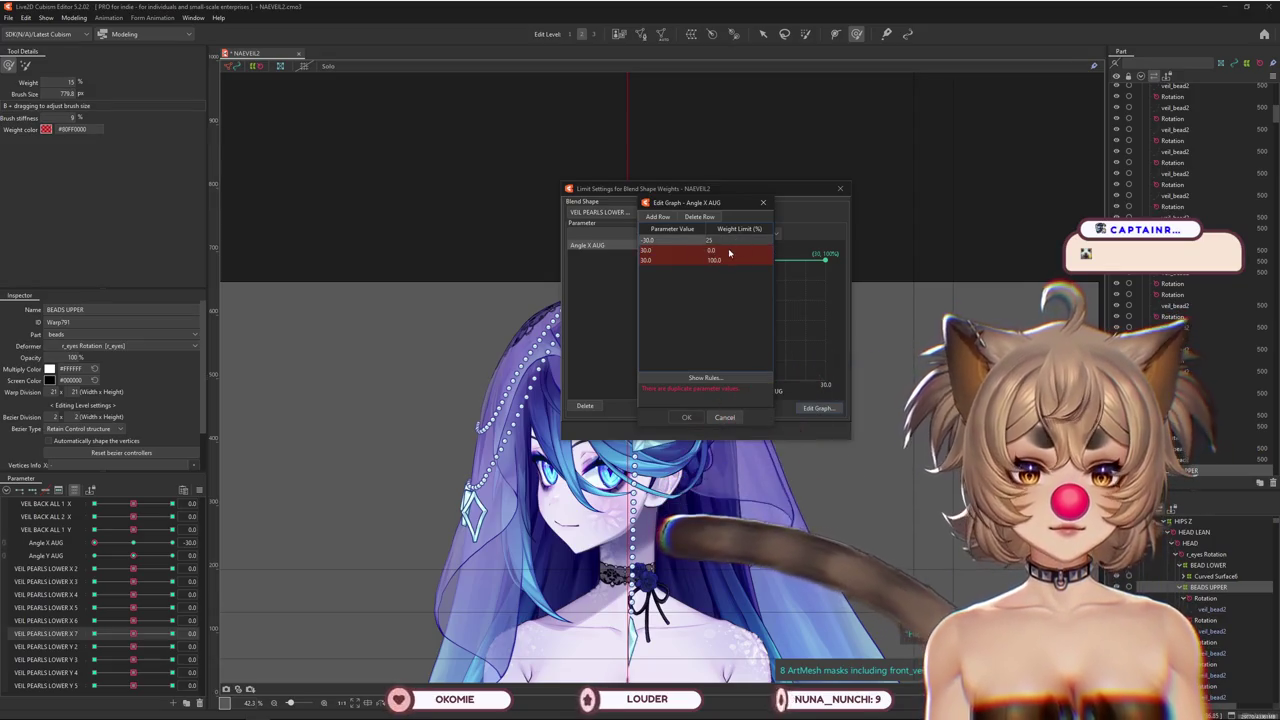
{"action": "left_click", "coordinate": [724, 262]}
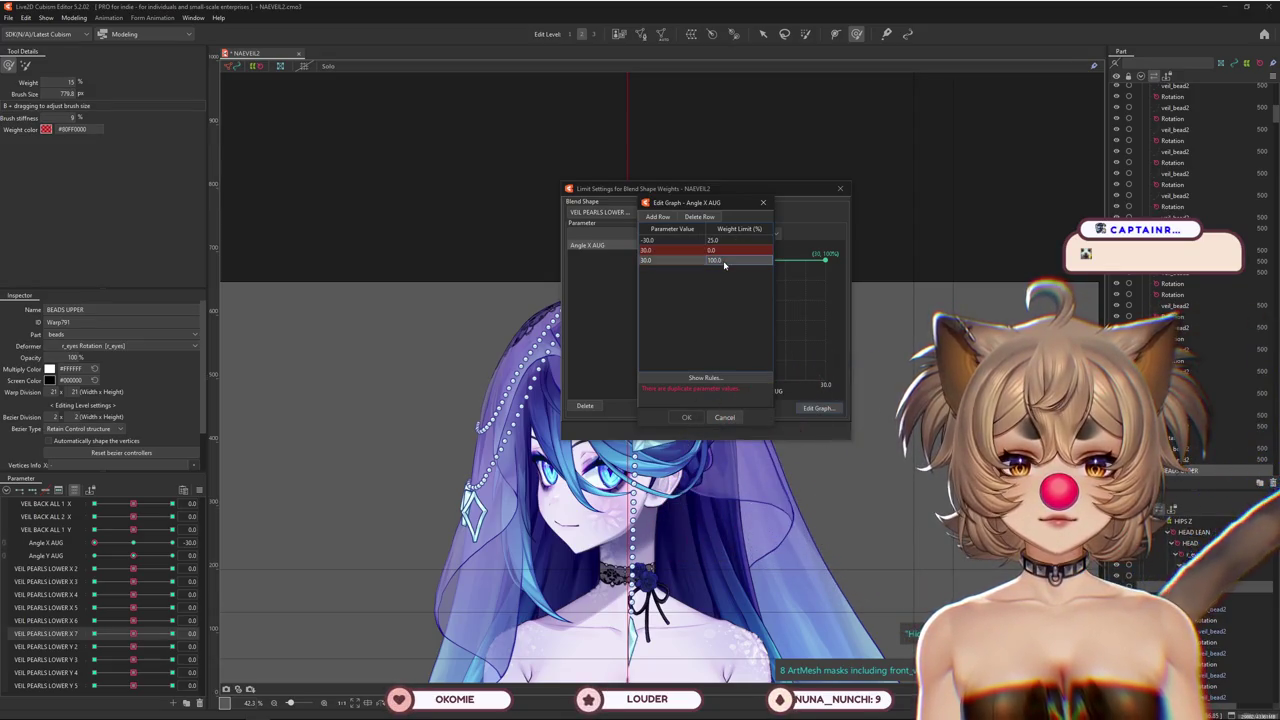
{"action": "double_click", "coordinate": [669, 250]}
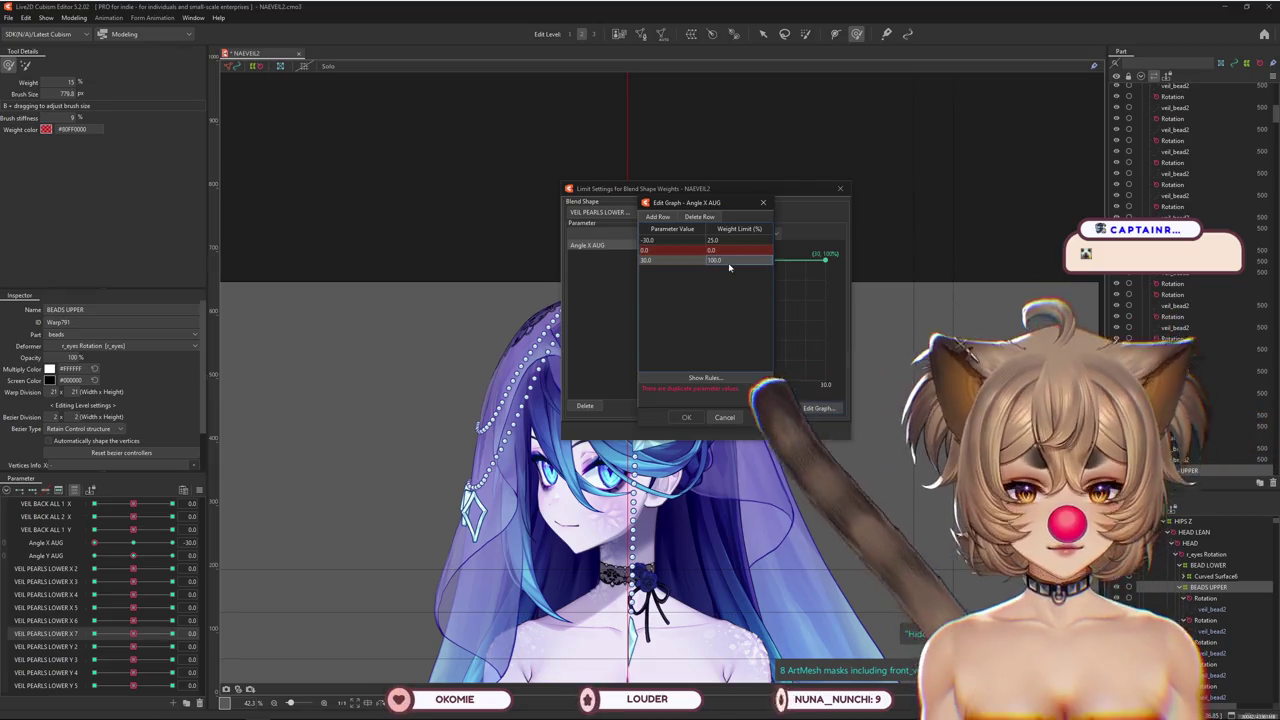
{"action": "type", "text": "0"}
{"action": "key", "text": "Return"}
{"action": "double_click", "coordinate": [710, 259]}
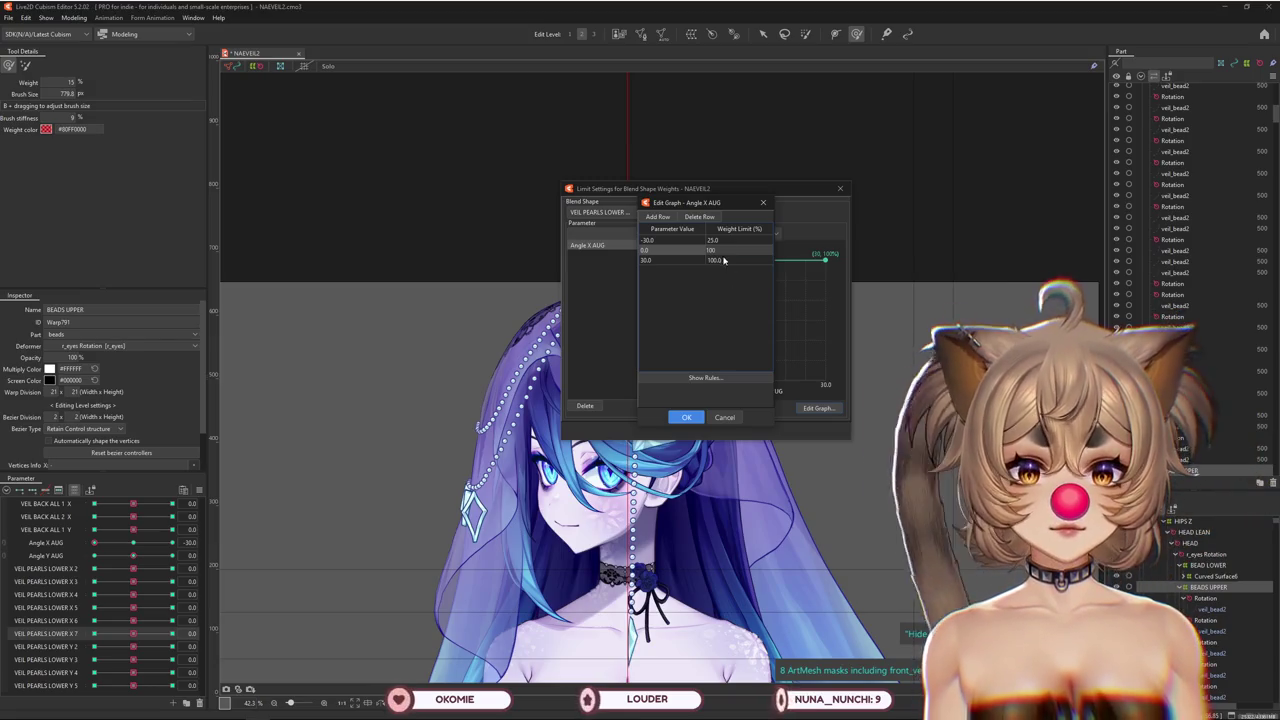
{"action": "left_click", "coordinate": [686, 417]}
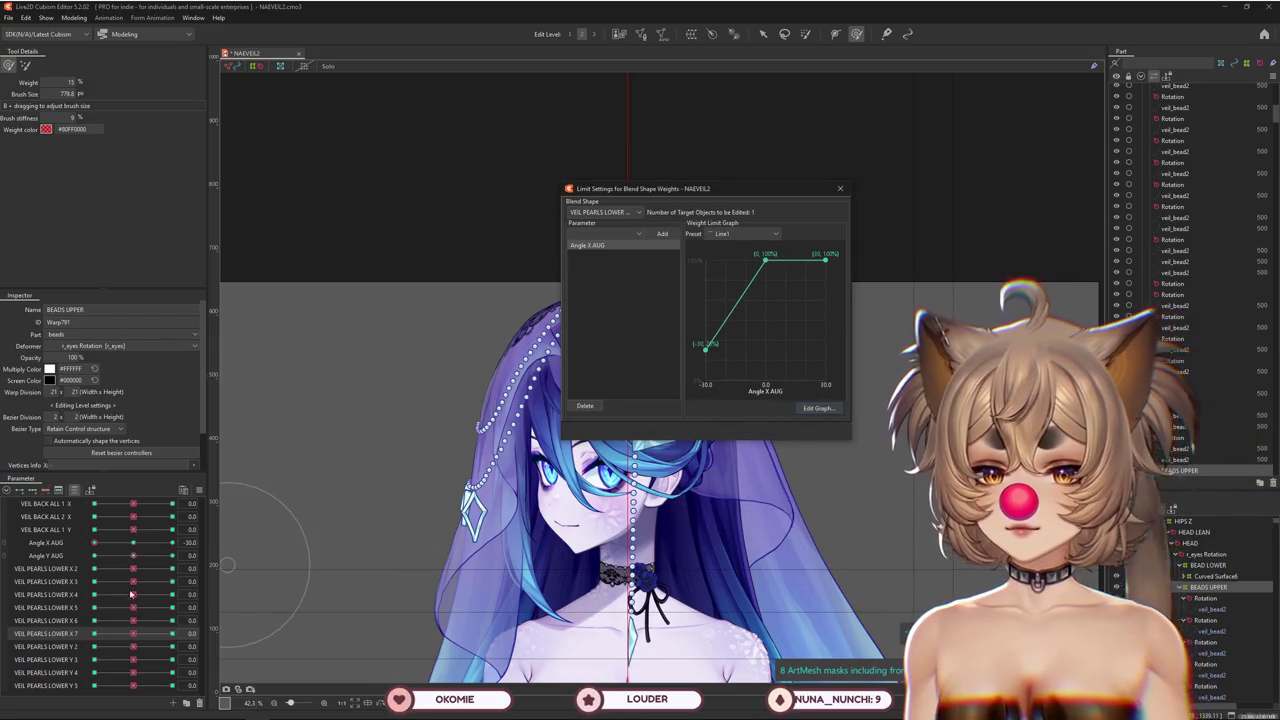
Apply 0% weight at Angle X AUG -30 and test VEIL PEARLS LOWER X 5 at a negative value
{"action": "left_click_drag", "start_coordinate": [110, 626], "coordinate": [130, 633]}
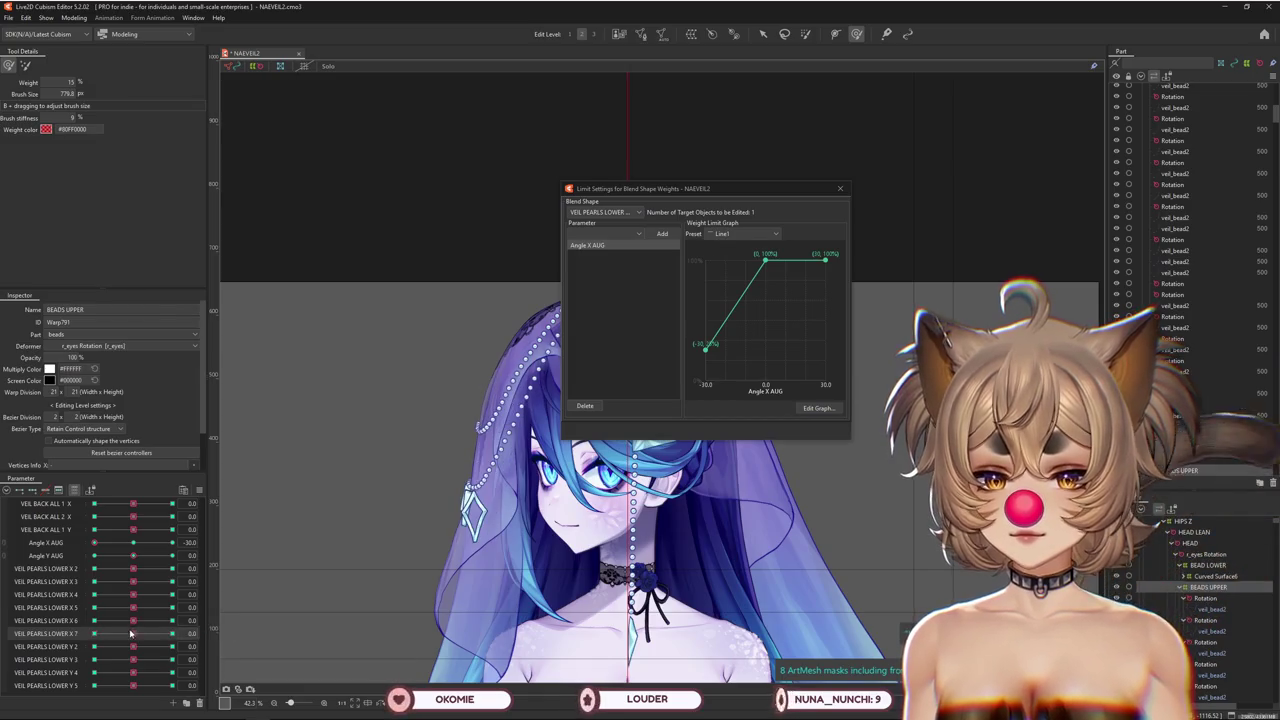
{"action": "left_click", "coordinate": [818, 409]}
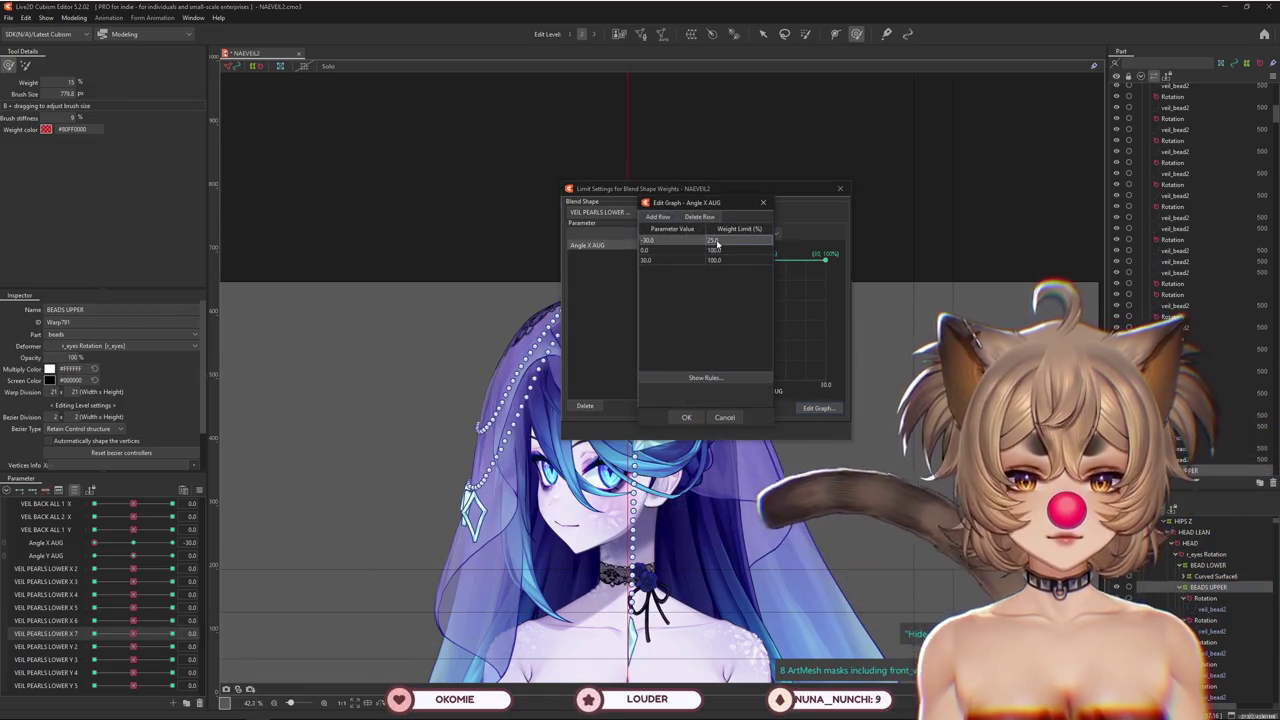
{"action": "key", "text": "Return"}
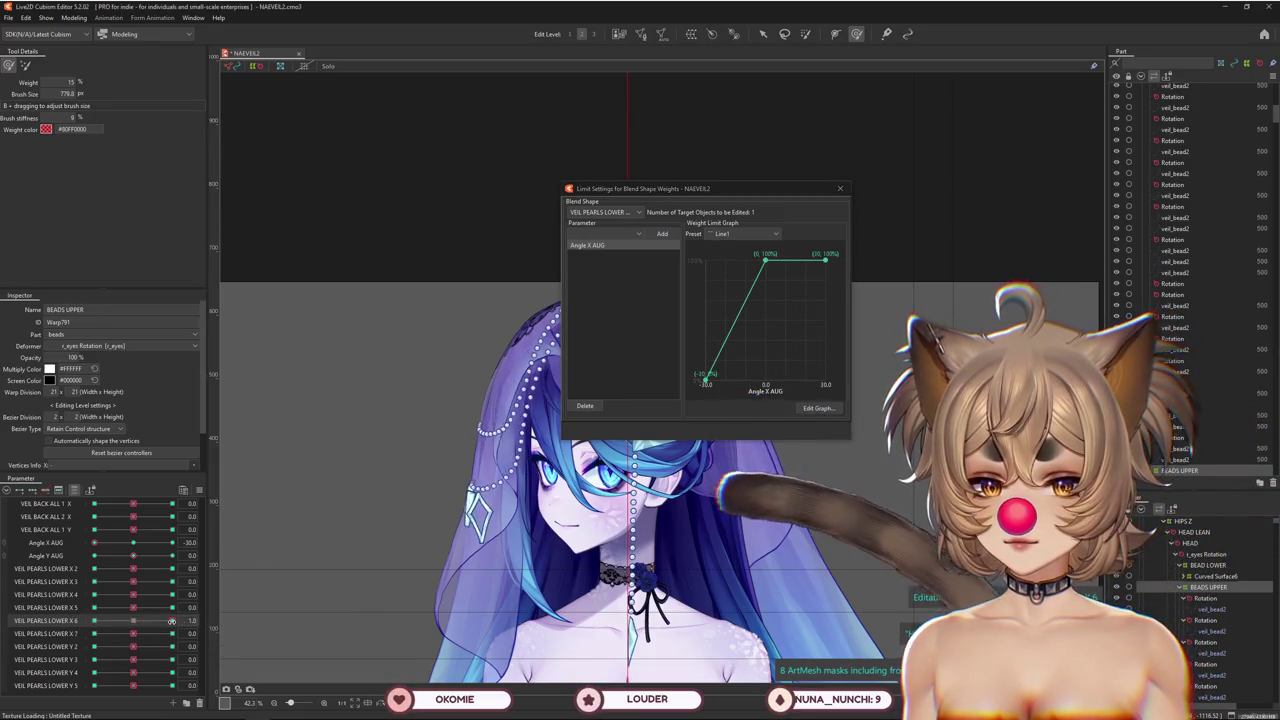
{"action": "left_click_drag", "start_coordinate": [133, 607], "coordinate": [125, 607]}
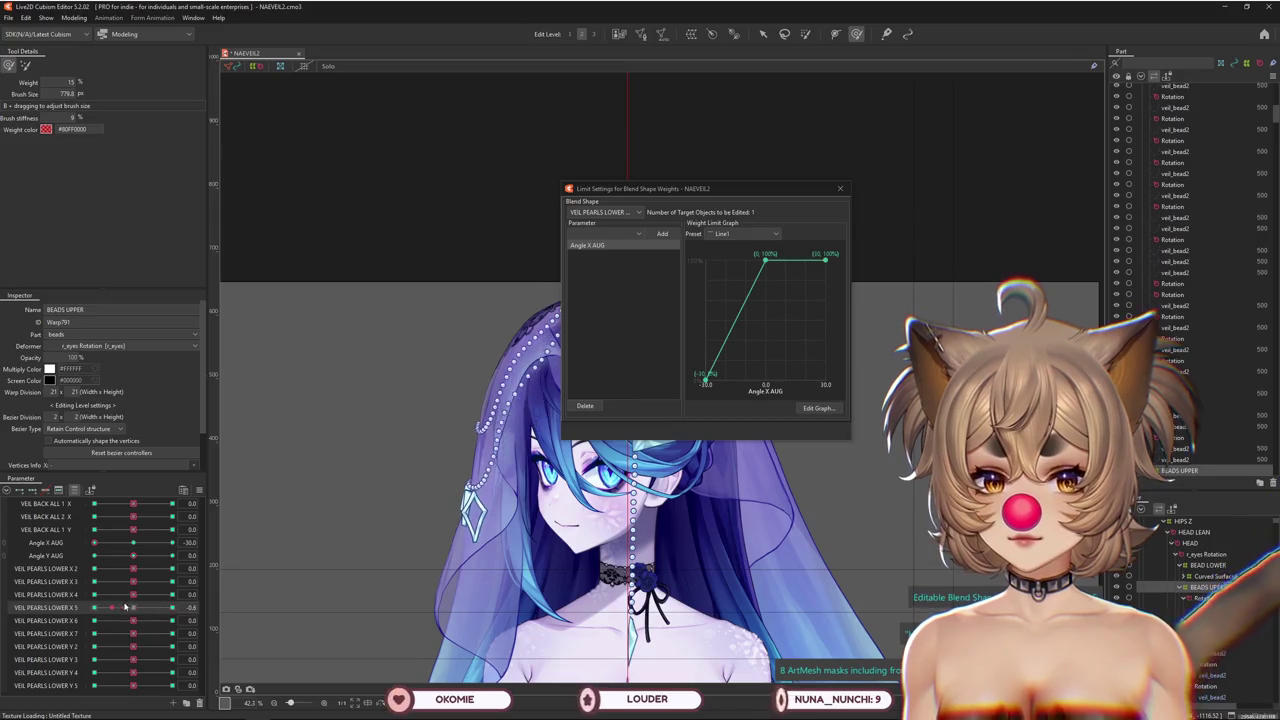
{"action": "left_click", "coordinate": [617, 215]}
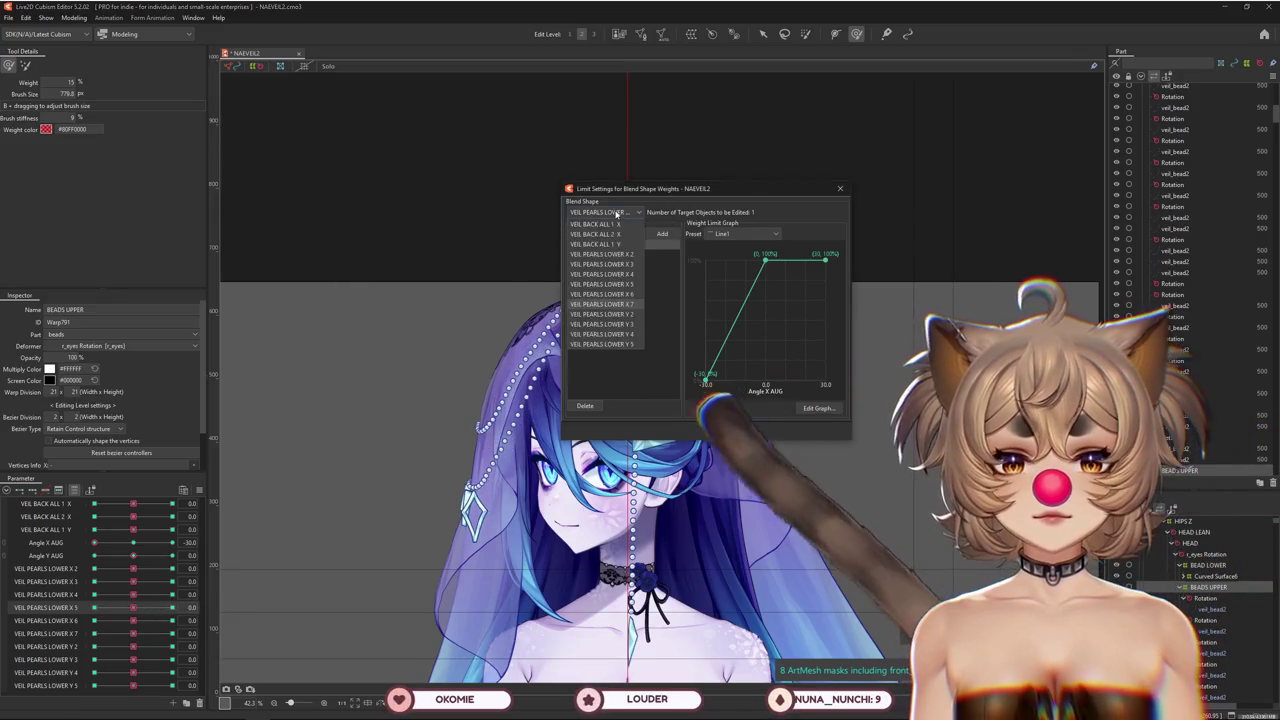
Add an Angle X AUG weight limit with the Fold line preset to VEIL PEARLS LOWER X 6
{"action": "left_click", "coordinate": [600, 290]}
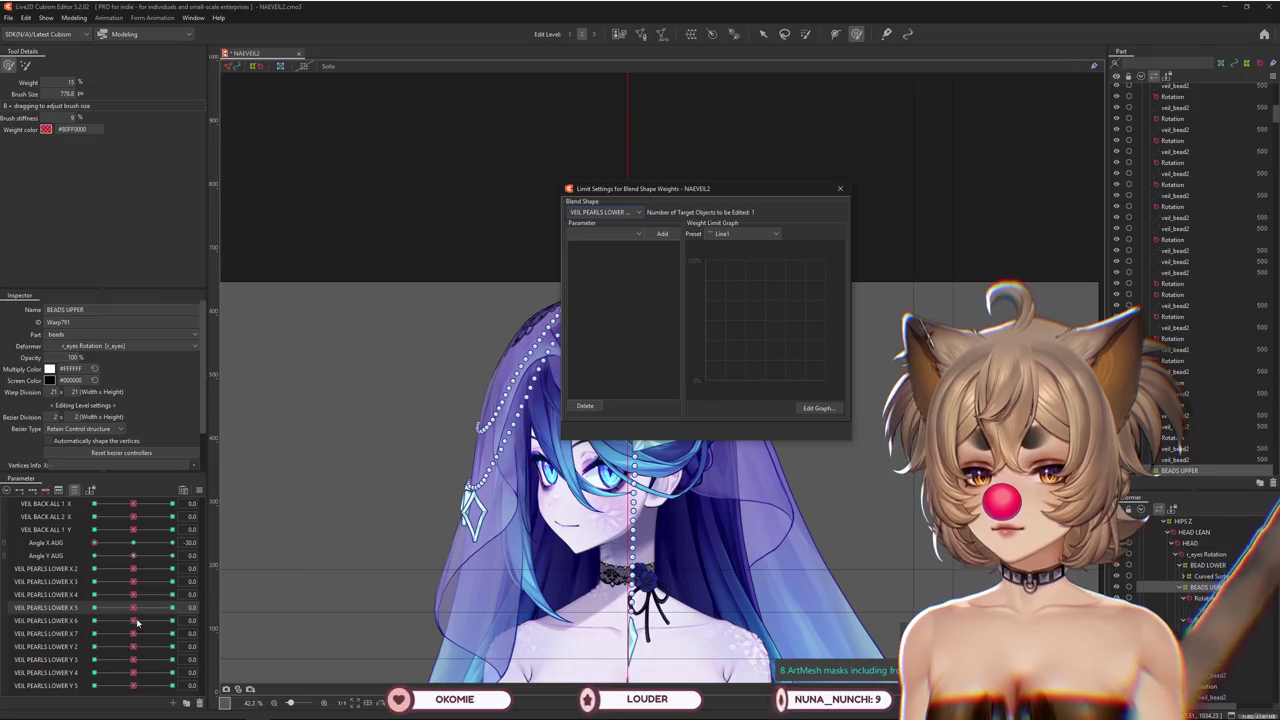
{"action": "left_click_drag", "start_coordinate": [135, 620], "coordinate": [86, 621]}
{"action": "left_click", "coordinate": [638, 233]}
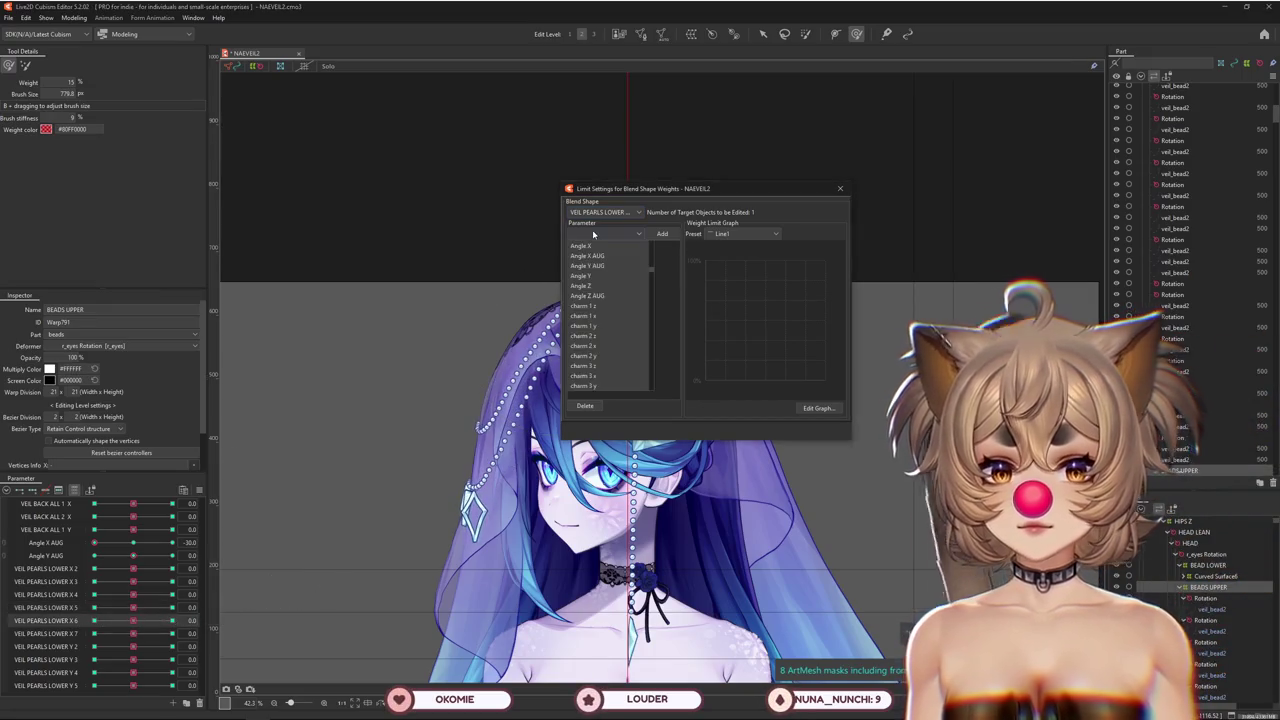
{"action": "left_click", "coordinate": [600, 255]}
{"action": "left_click", "coordinate": [662, 233]}
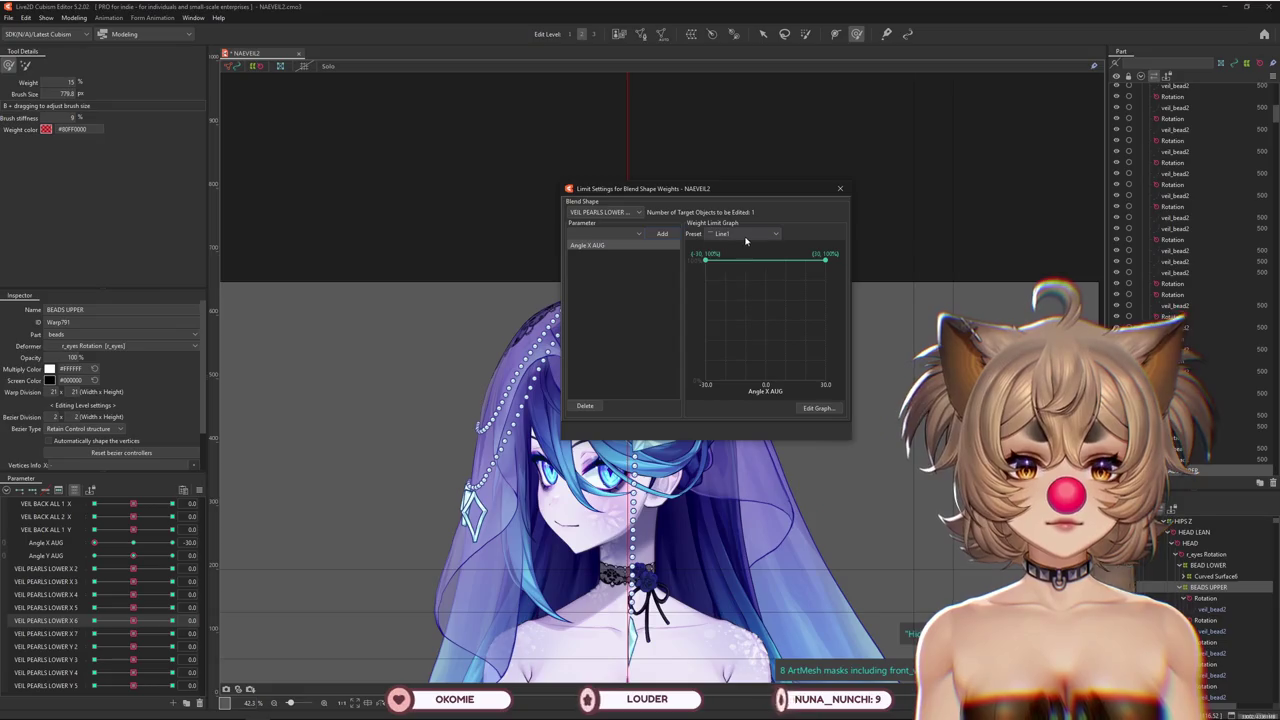
{"action": "left_click", "coordinate": [739, 275]}
Set the weight graph to 50% at Angle X AUG -30 and 100% at 30
{"action": "left_click", "coordinate": [818, 408]}
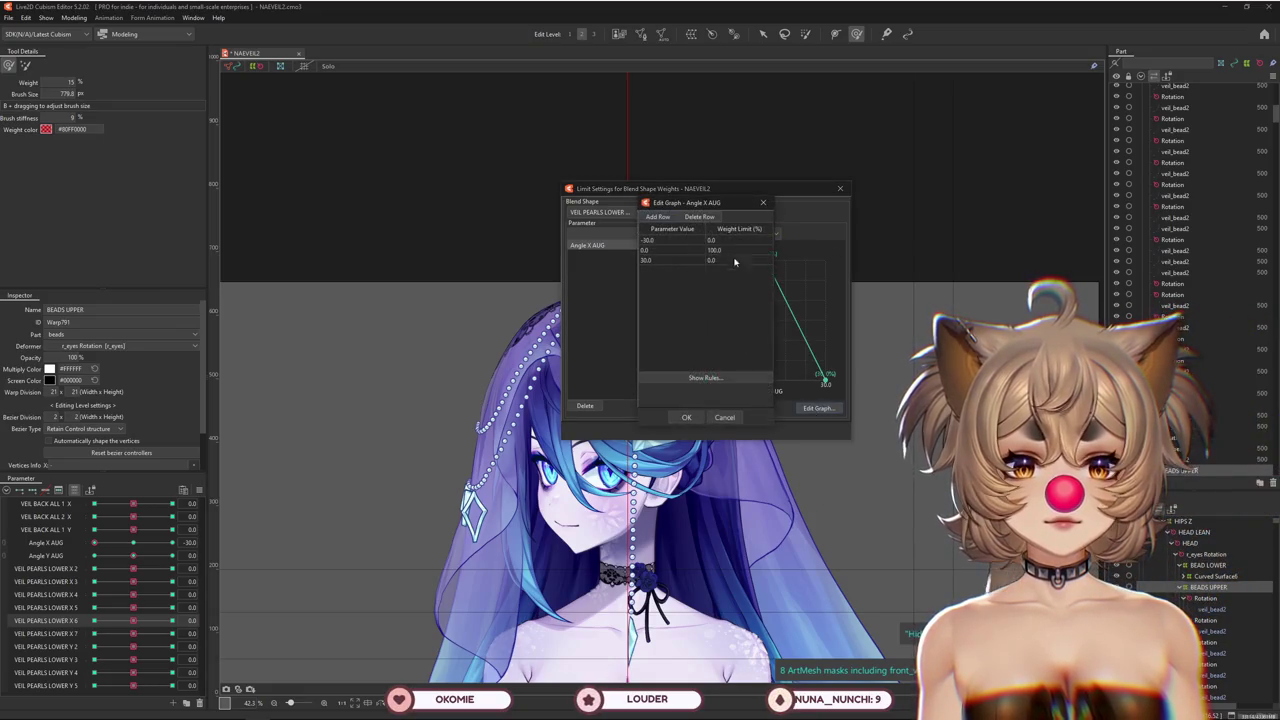
{"action": "type", "text": "0"}
{"action": "double_click", "coordinate": [735, 242]}
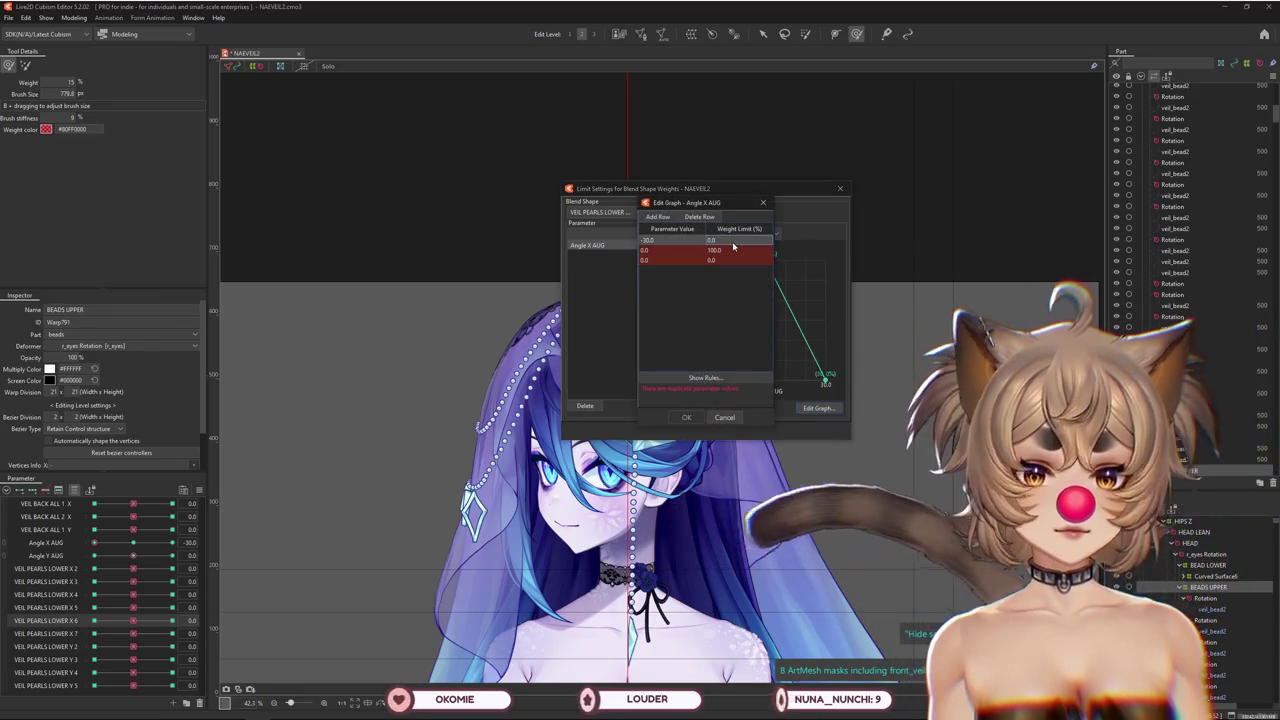
{"action": "type", "text": "50"}
{"action": "key", "text": "Return"}
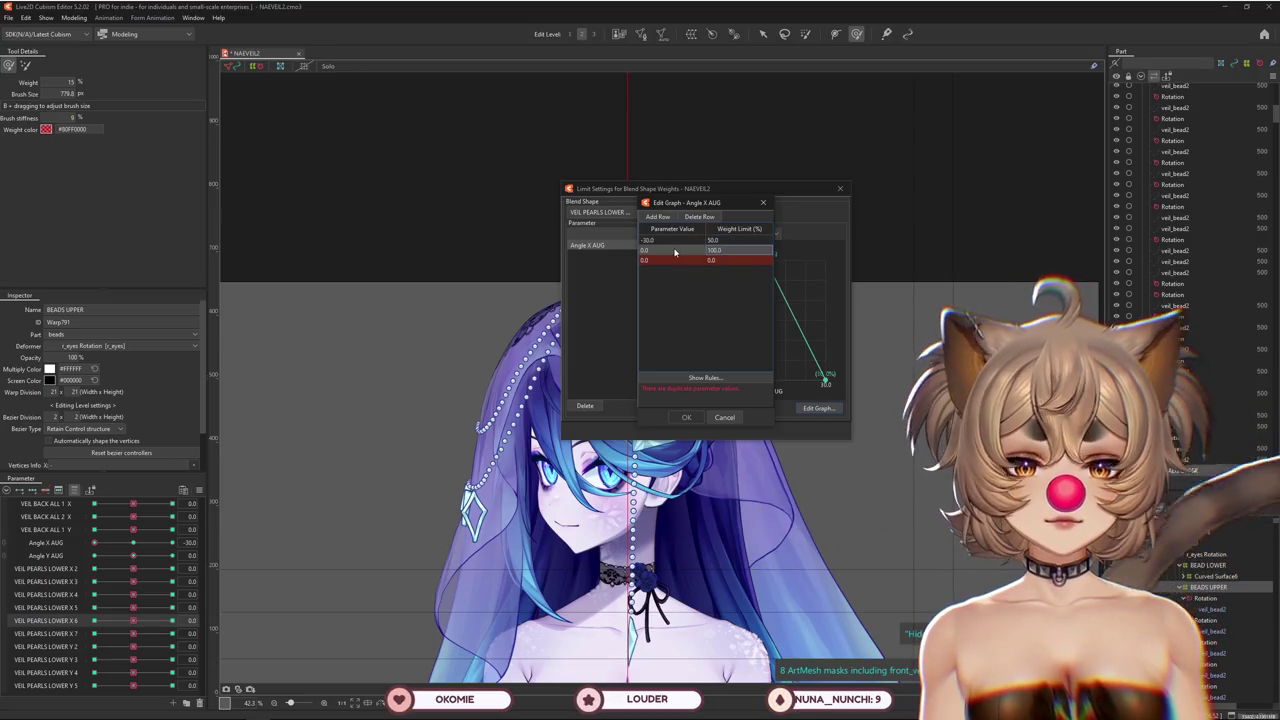
{"action": "double_click", "coordinate": [664, 261]}
{"action": "type", "text": "30"}
{"action": "type", "text": "100"}
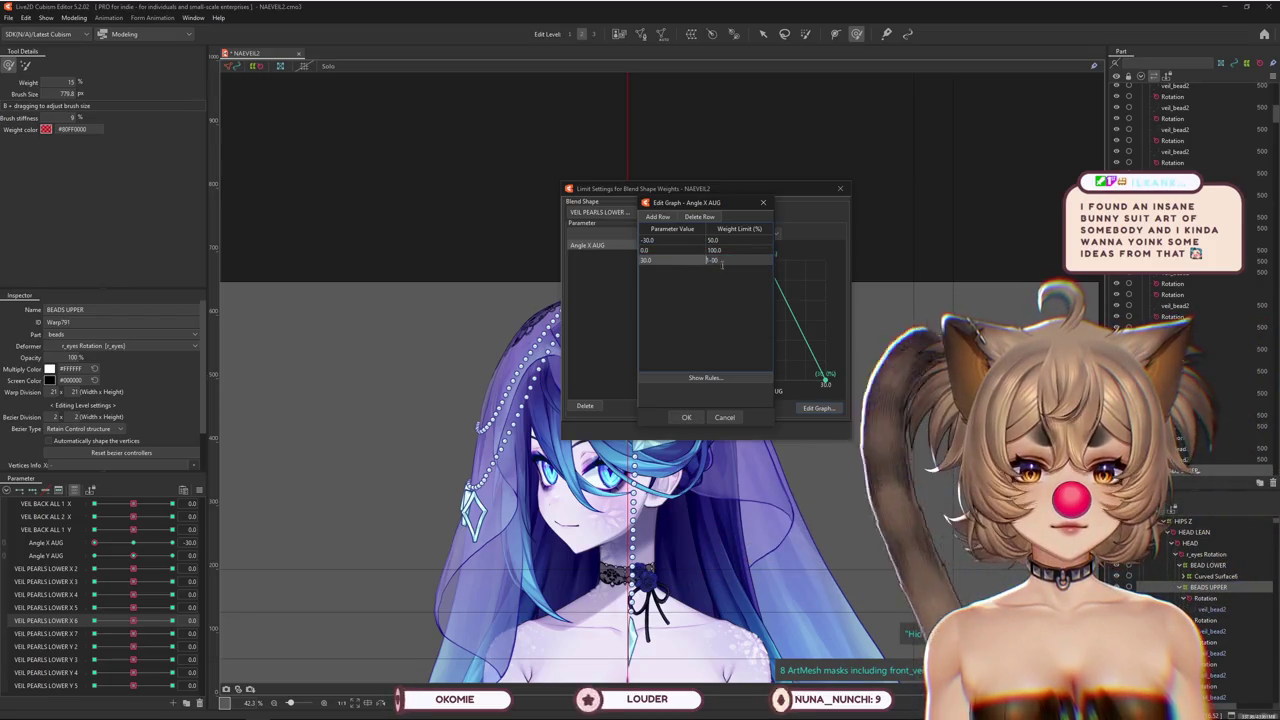
{"action": "double_click", "coordinate": [722, 261]}
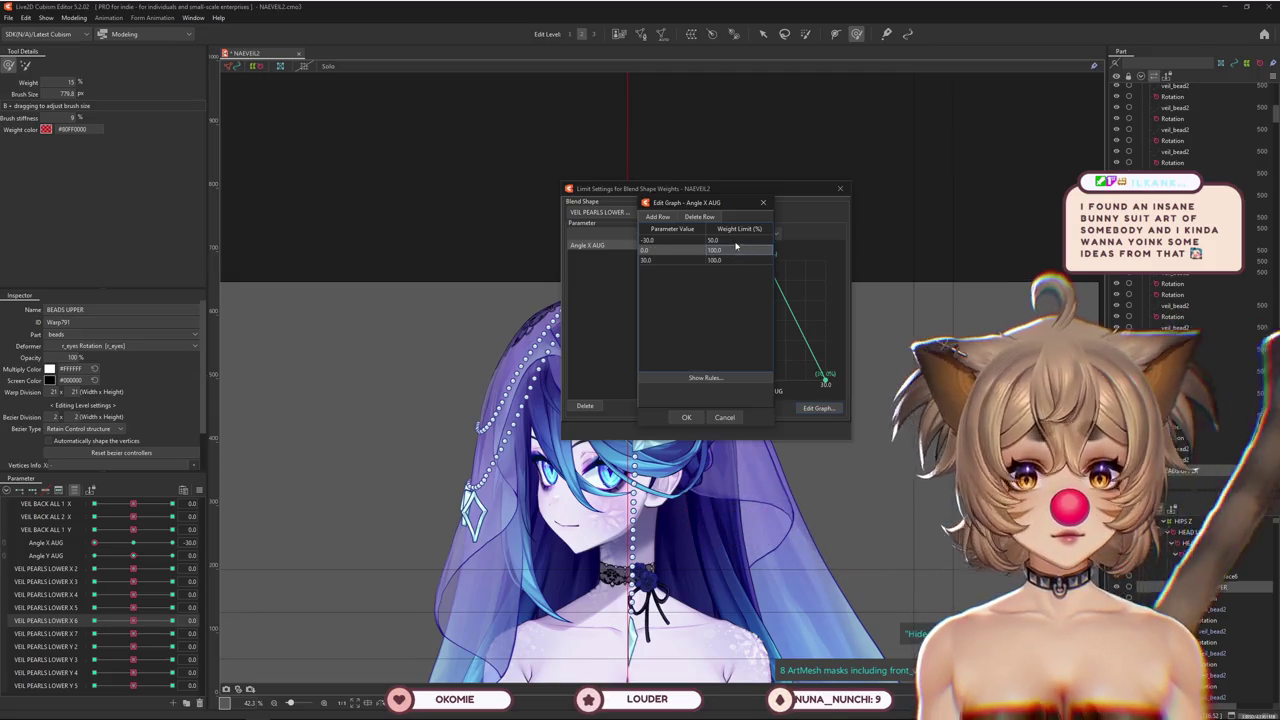
{"action": "left_click", "coordinate": [686, 418]}
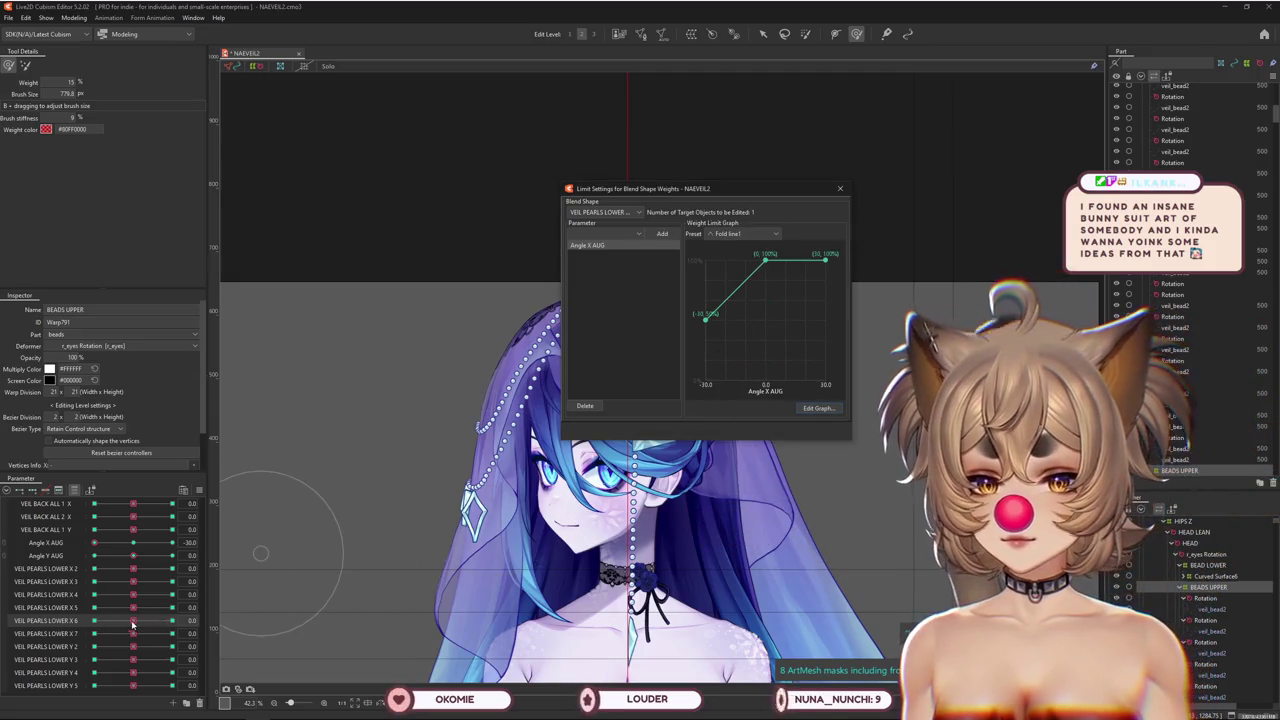
Preview VEIL PEARLS LOWER X 6 at its minimum, reset it to neutral and close the limit settings
{"action": "left_click_drag", "start_coordinate": [133, 621], "coordinate": [82, 622]}
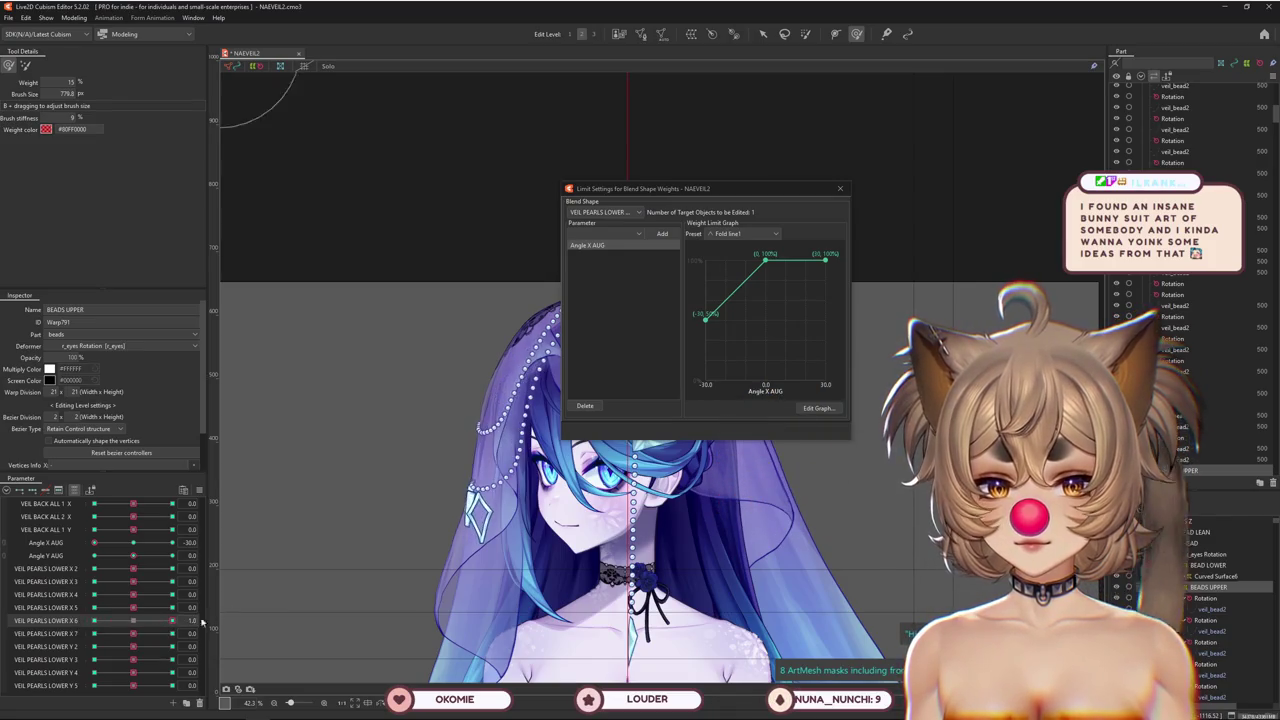
{"action": "left_click_drag", "start_coordinate": [201, 621], "coordinate": [135, 624]}
{"action": "left_click", "coordinate": [840, 188]}
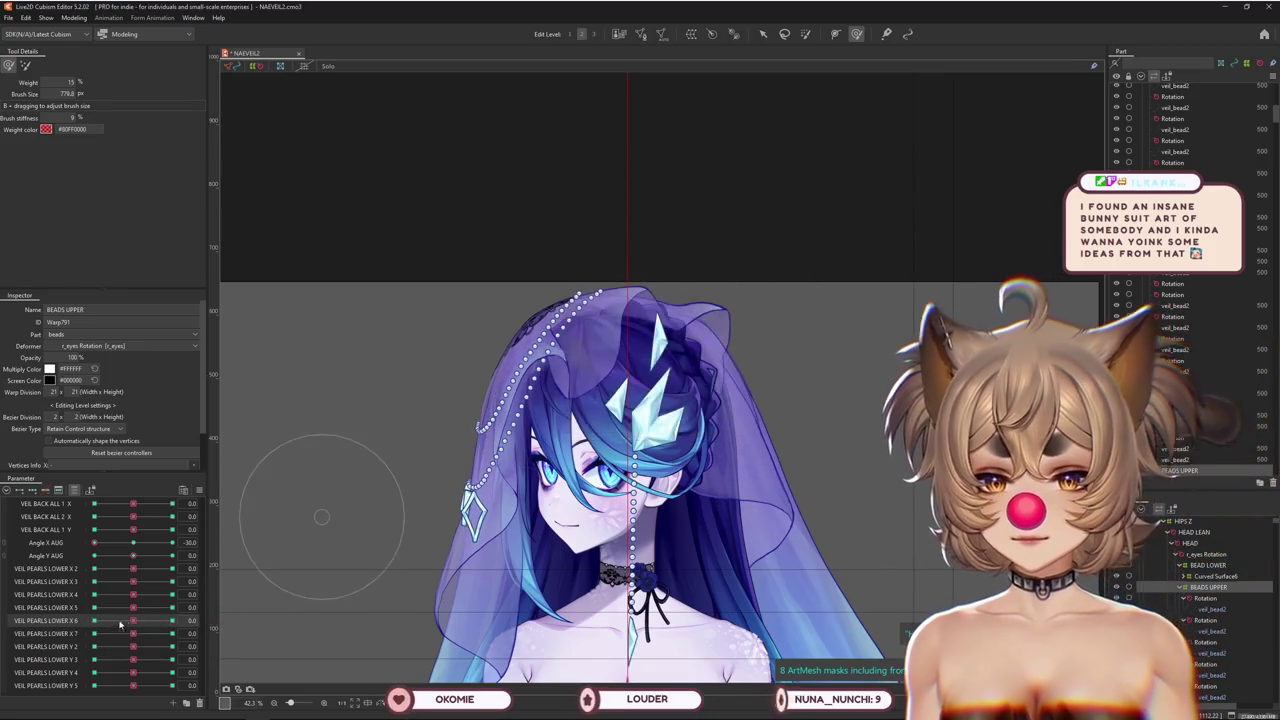
Preview the limited lower-pearl deformation, then zoom in and select the BEAD LOWER deformer from the canvas
{"action": "left_click", "coordinate": [109, 647]}
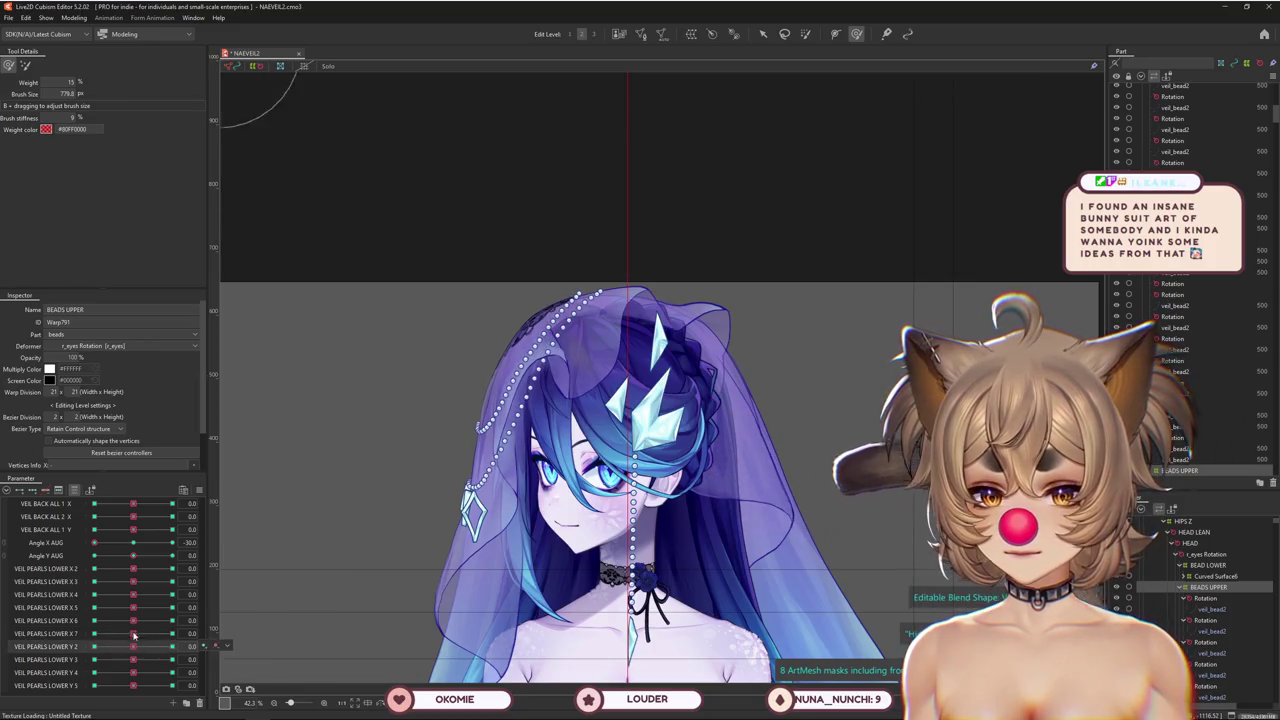
{"action": "left_click_drag", "start_coordinate": [133, 621], "coordinate": [123, 621]}
{"action": "left_click", "coordinate": [129, 623]}
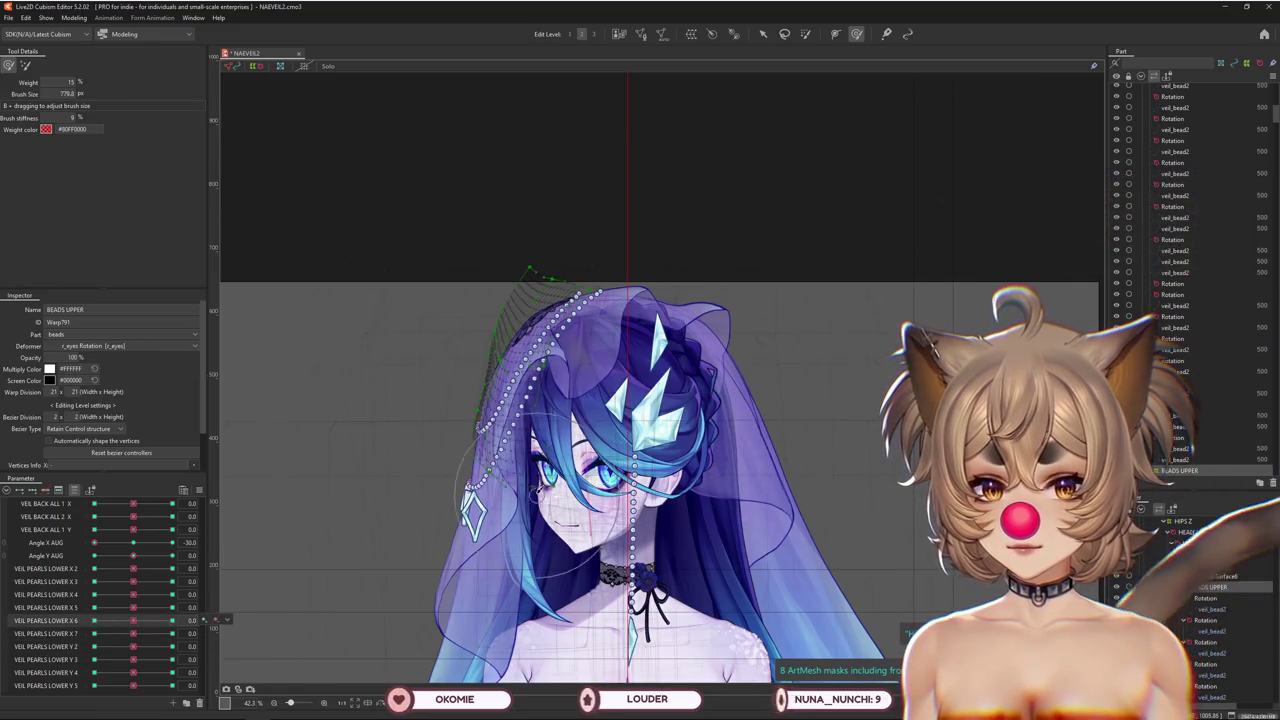
{"action": "scroll", "coordinate": [460, 485], "scroll_direction": "up", "scroll_amount": 5}
{"action": "right_click", "coordinate": [496, 468]}
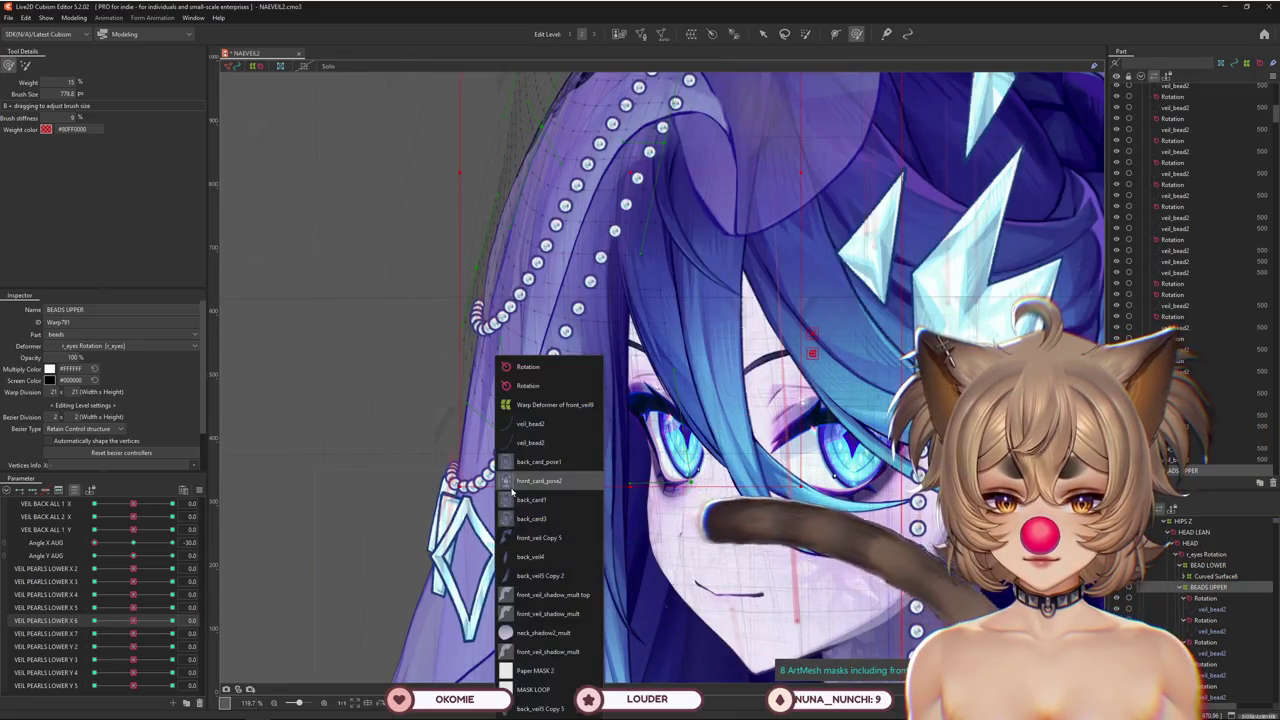
{"action": "left_click", "coordinate": [1210, 566]}
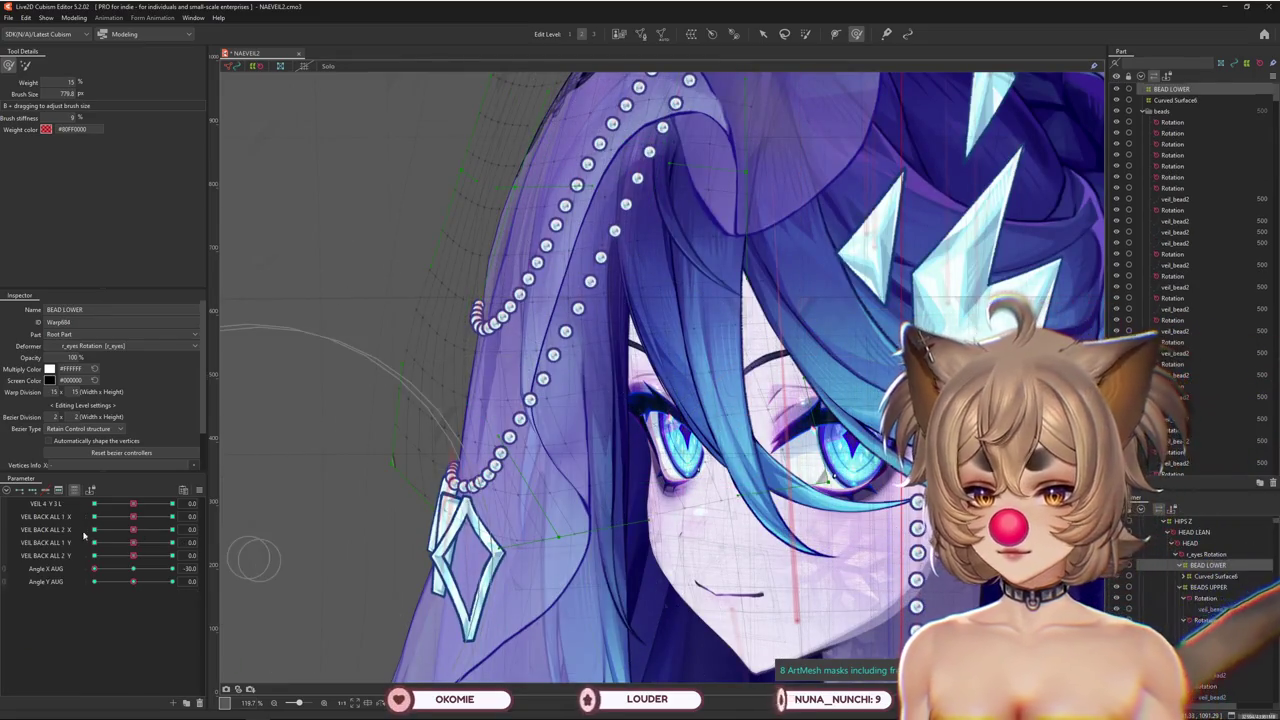
Select the Curved Surface6 deformer and preview VEIL PEARLS LOWER Y 5 and X 5
{"action": "mouse_move", "coordinate": [133, 542]}
{"action": "left_mouse_down"}
{"action": "mouse_move", "coordinate": [157, 543]}
{"action": "mouse_move", "coordinate": [133, 542]}
{"action": "left_mouse_up"}
{"action": "right_click", "coordinate": [222, 538]}
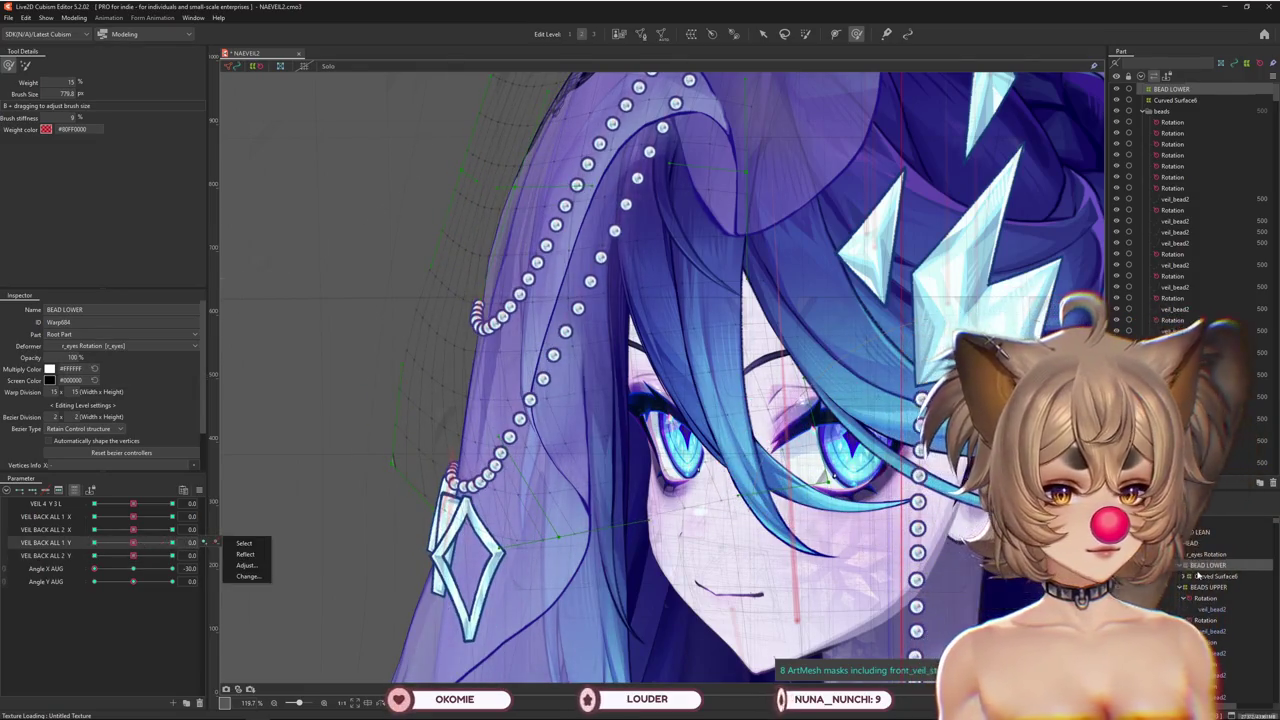
{"action": "left_click", "coordinate": [1214, 576]}
{"action": "mouse_move", "coordinate": [133, 646]}
{"action": "left_mouse_down"}
{"action": "mouse_move", "coordinate": [76, 650]}
{"action": "mouse_move", "coordinate": [133, 646]}
{"action": "left_mouse_up"}
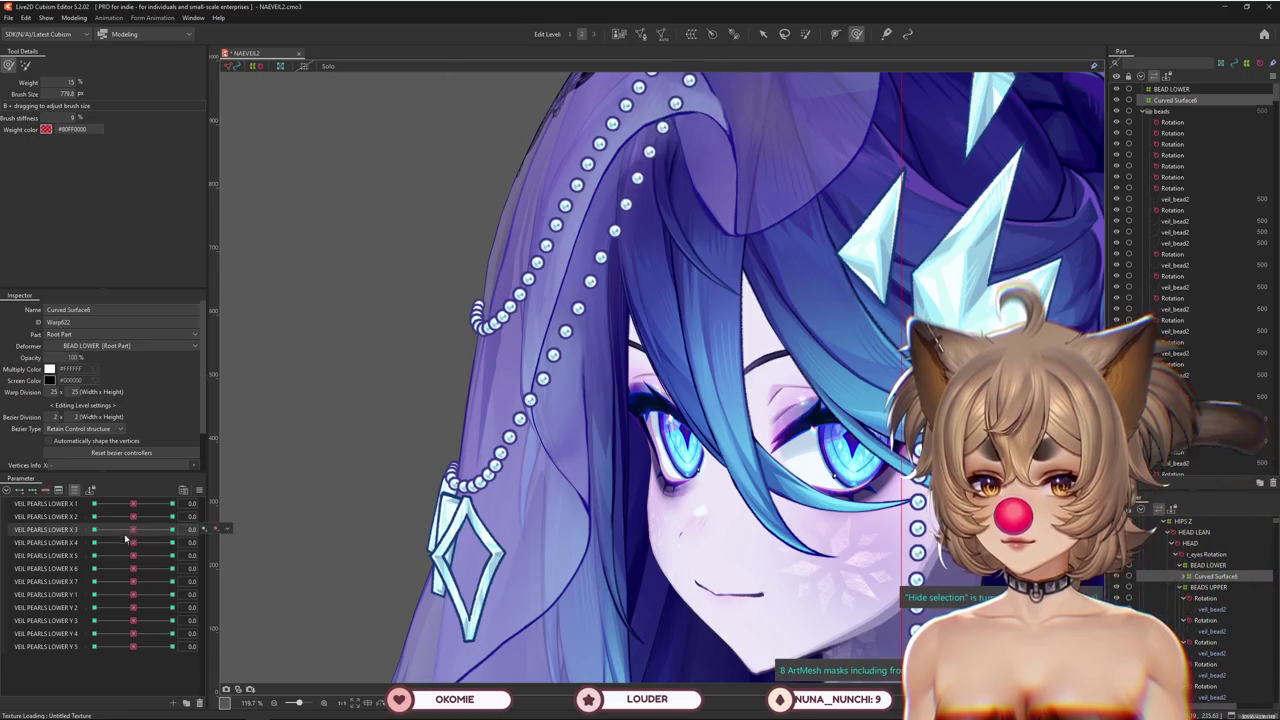
{"action": "mouse_move", "coordinate": [133, 555]}
{"action": "left_mouse_down"}
{"action": "mouse_move", "coordinate": [145, 558]}
{"action": "mouse_move", "coordinate": [95, 570]}
{"action": "mouse_move", "coordinate": [131, 572]}
{"action": "left_mouse_up"}
{"action": "right_click", "coordinate": [210, 520]}
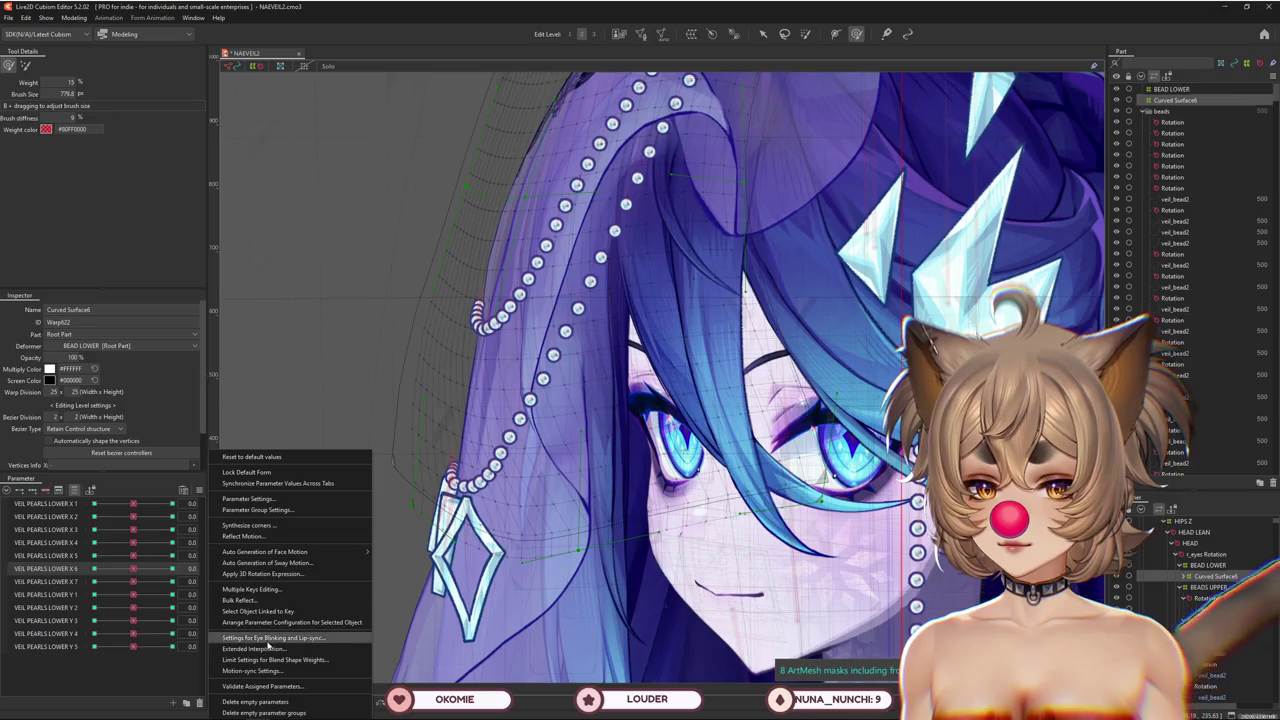
In blend-shape weight limits, choose a lower-pearl blend shape and add Angle X AUG as its limit
{"action": "left_click", "coordinate": [258, 660]}
{"action": "left_click", "coordinate": [603, 212]}
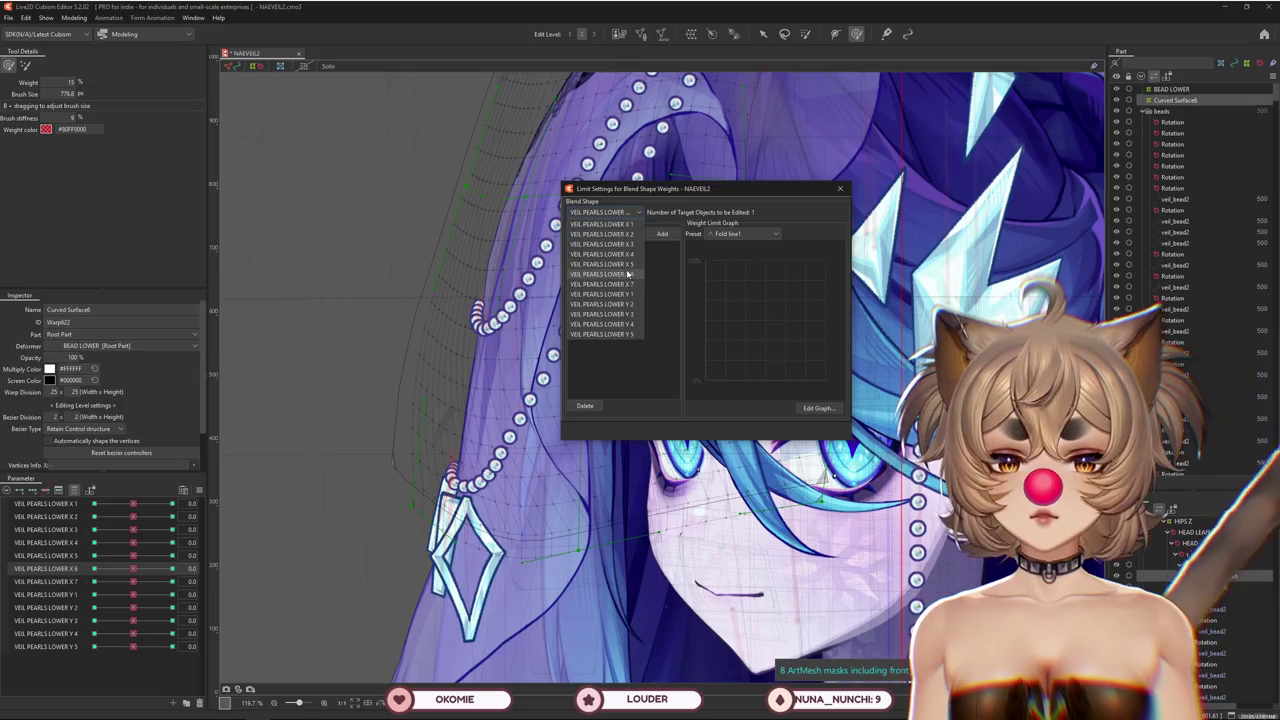
{"action": "left_click", "coordinate": [602, 224]}
{"action": "left_click", "coordinate": [614, 234]}
{"action": "left_click", "coordinate": [610, 257]}
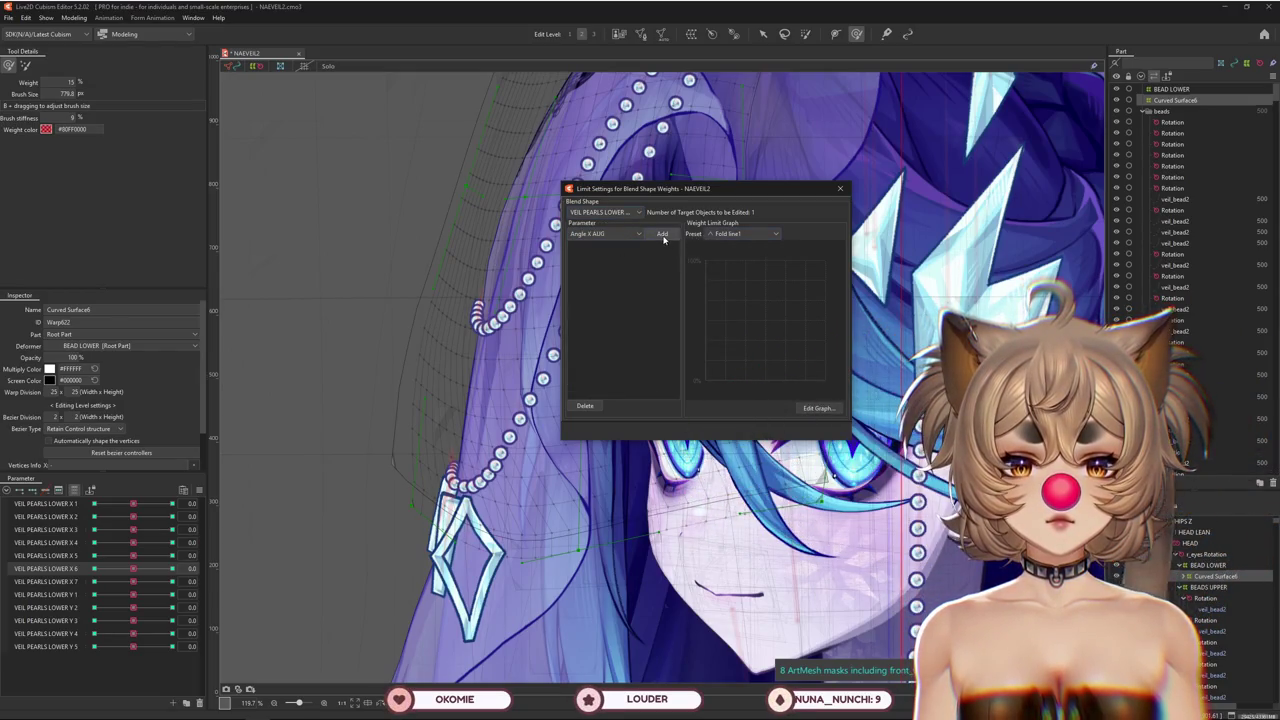
{"action": "left_click", "coordinate": [663, 234]}
Set the weight at Angle X AUG -30 in the graph table and preview the limited pearls
{"action": "double_click", "coordinate": [765, 344]}
{"action": "type", "text": "100"}
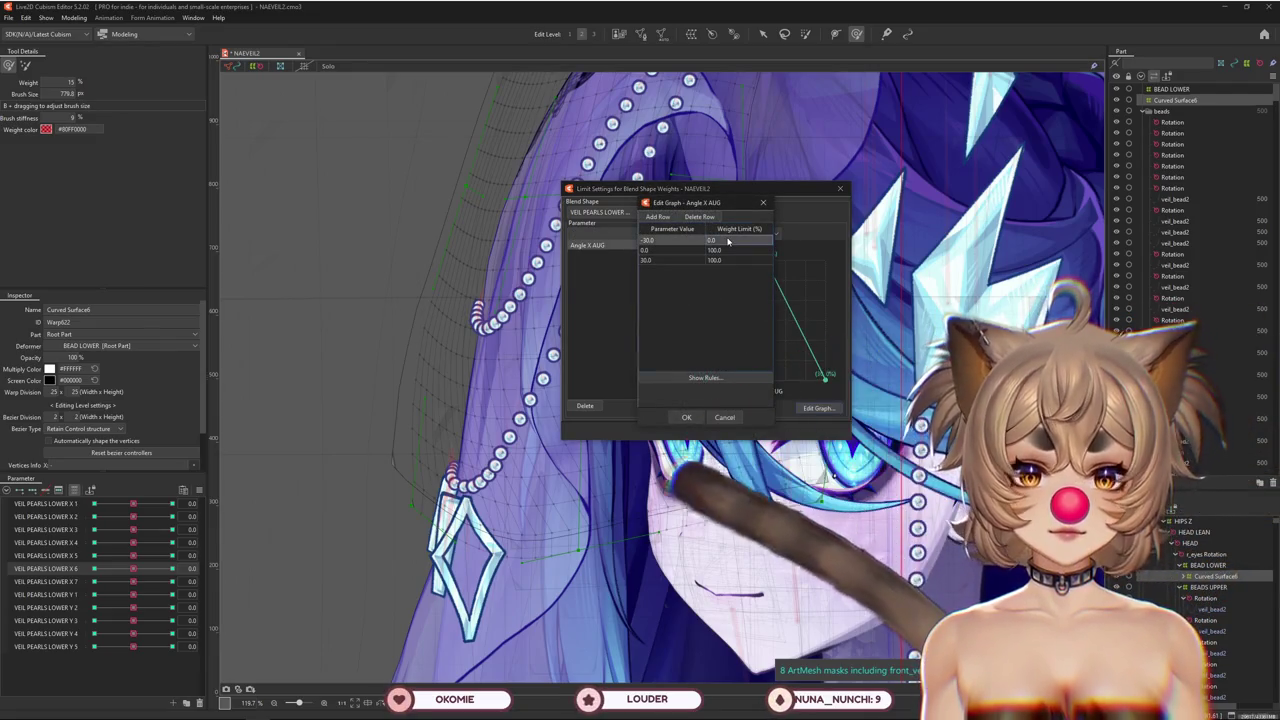
{"action": "left_click", "coordinate": [726, 242]}
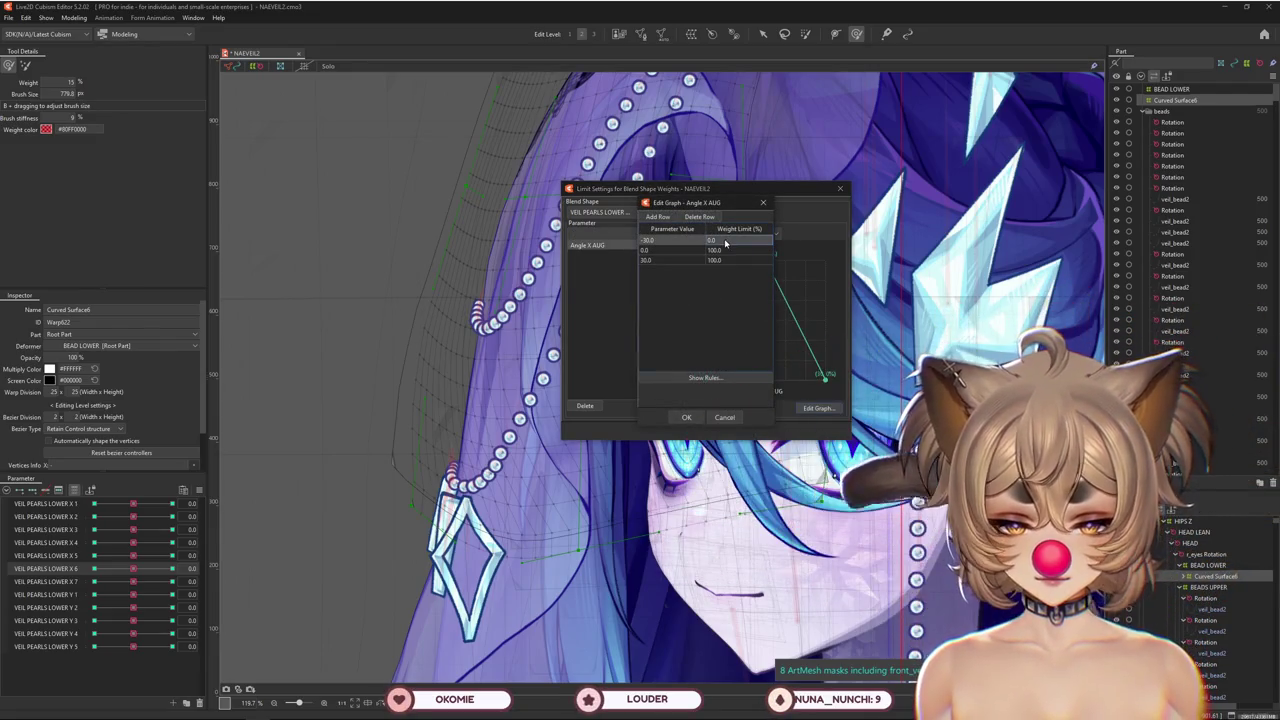
{"action": "type", "text": "5"}
{"action": "key", "text": "Return"}
{"action": "left_click", "coordinate": [687, 418]}
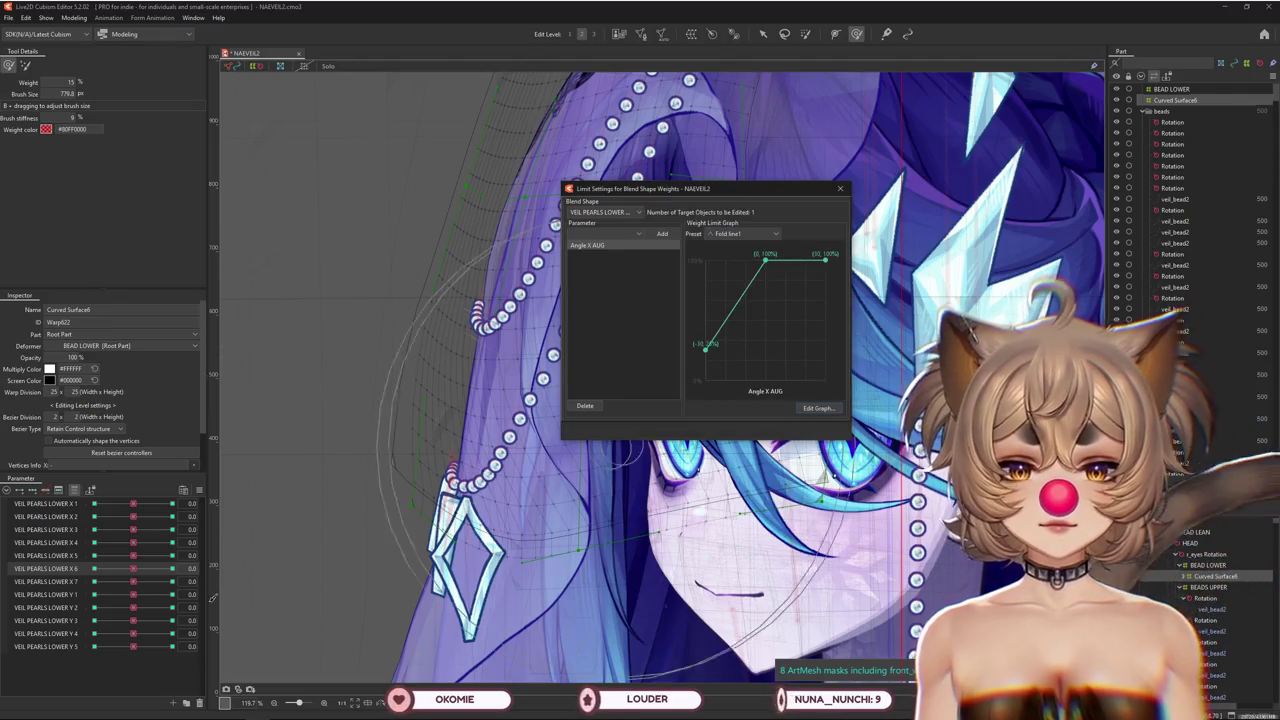
{"action": "left_click_drag", "start_coordinate": [133, 568], "coordinate": [94, 568]}
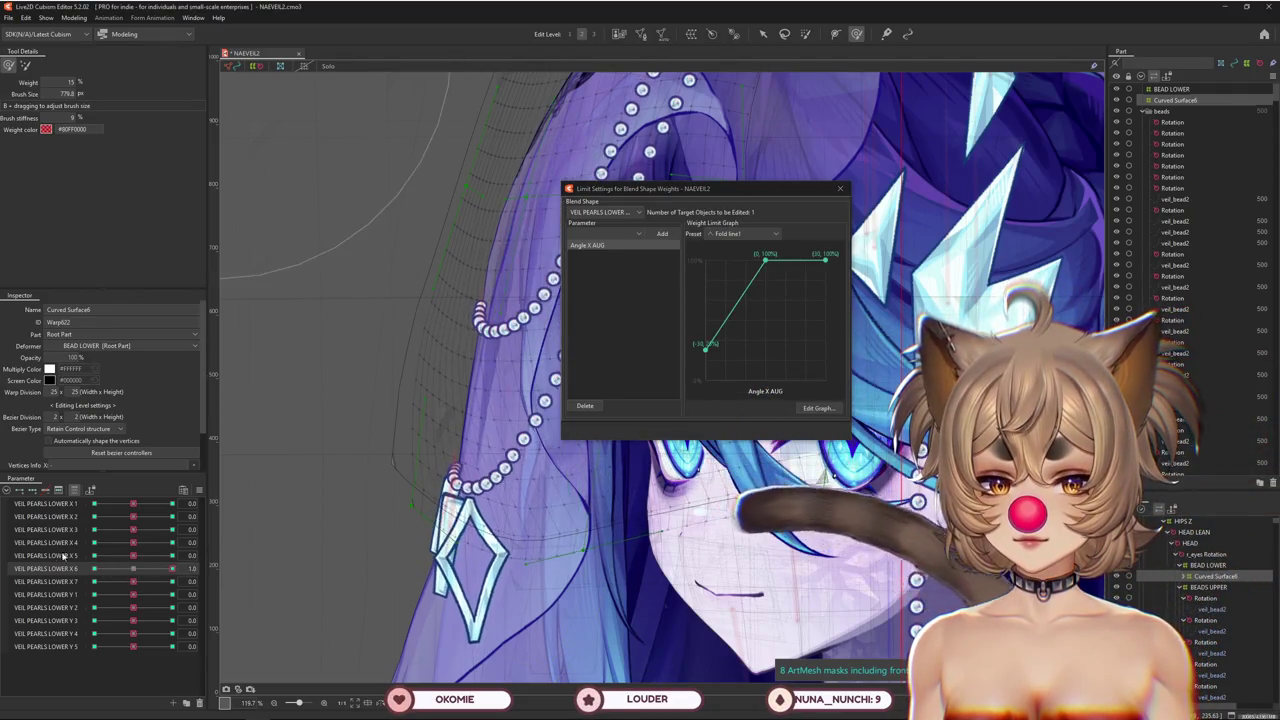
{"action": "left_click", "coordinate": [815, 408]}
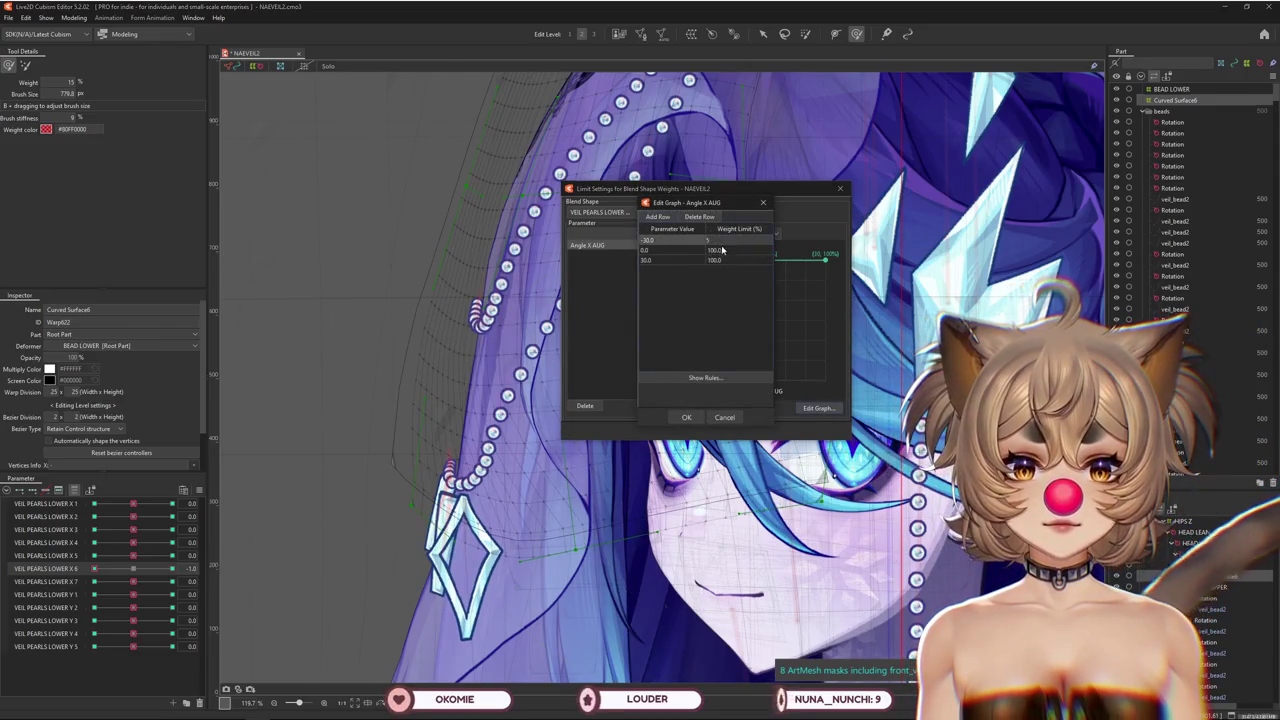
{"action": "left_click", "coordinate": [685, 418]}
{"action": "mouse_move", "coordinate": [133, 581]}
{"action": "left_mouse_down"}
{"action": "mouse_move", "coordinate": [172, 581]}
{"action": "mouse_move", "coordinate": [133, 581]}
{"action": "left_mouse_up"}
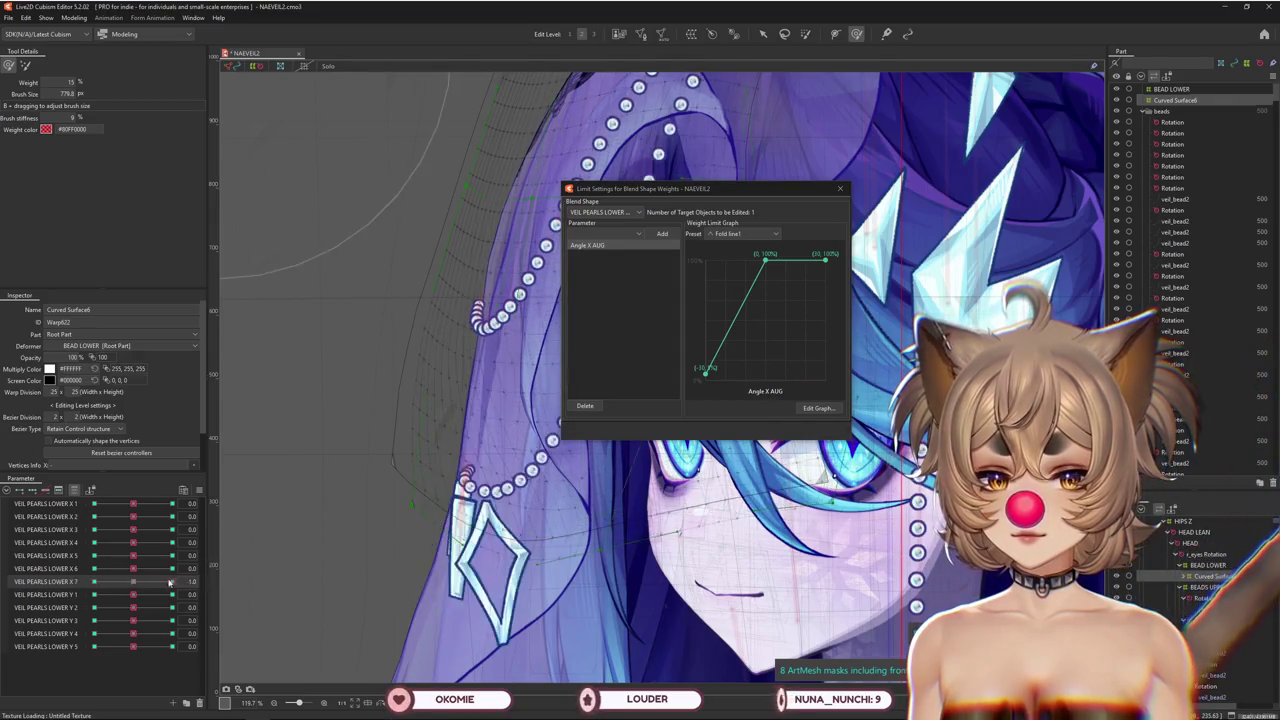
Add an Angle X AUG limit with weight 100 to the next lower-pearl blend shape and test a strand
{"action": "left_click", "coordinate": [601, 213]}
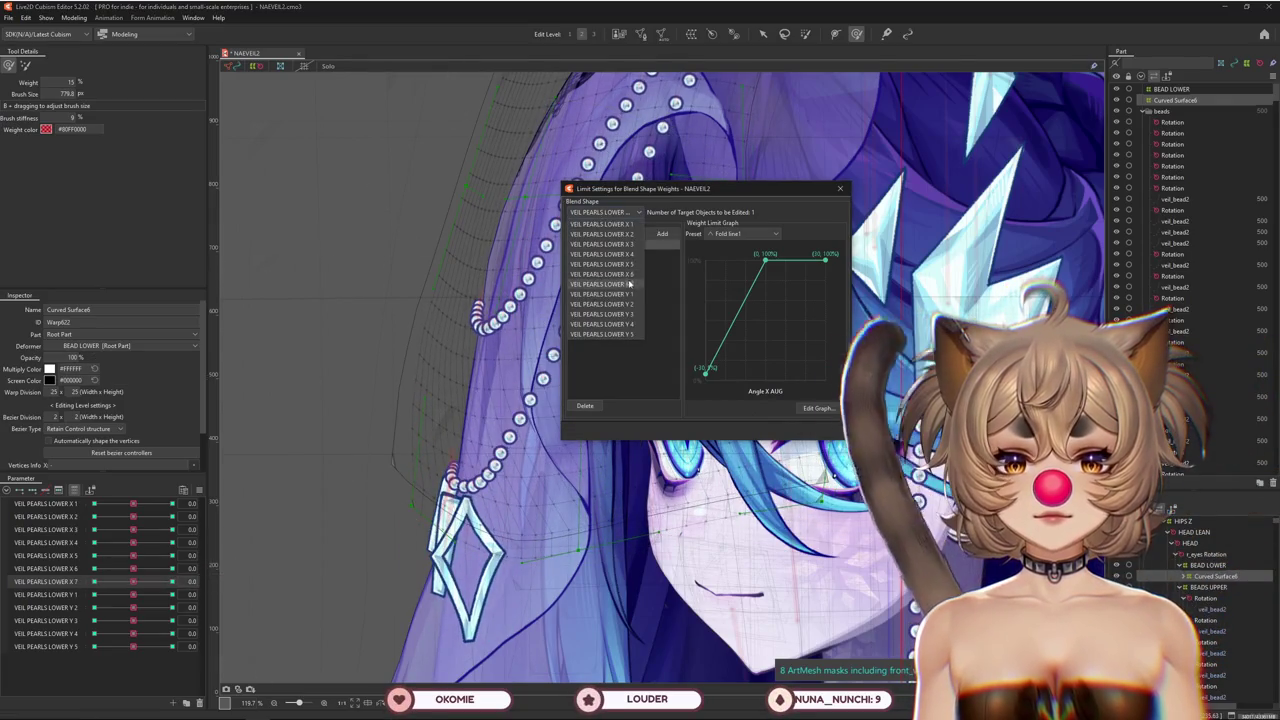
{"action": "left_click", "coordinate": [629, 284]}
{"action": "left_click", "coordinate": [614, 231]}
{"action": "left_click", "coordinate": [600, 258]}
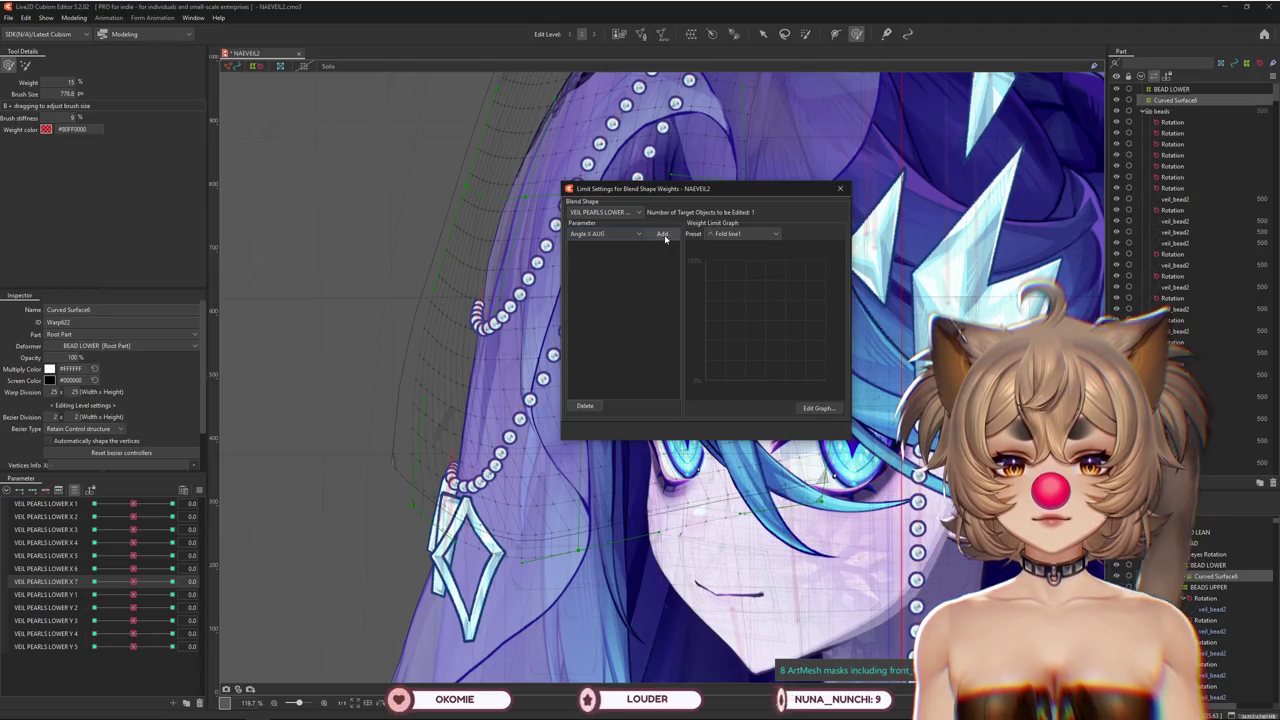
{"action": "left_click", "coordinate": [662, 234]}
{"action": "left_click", "coordinate": [819, 409]}
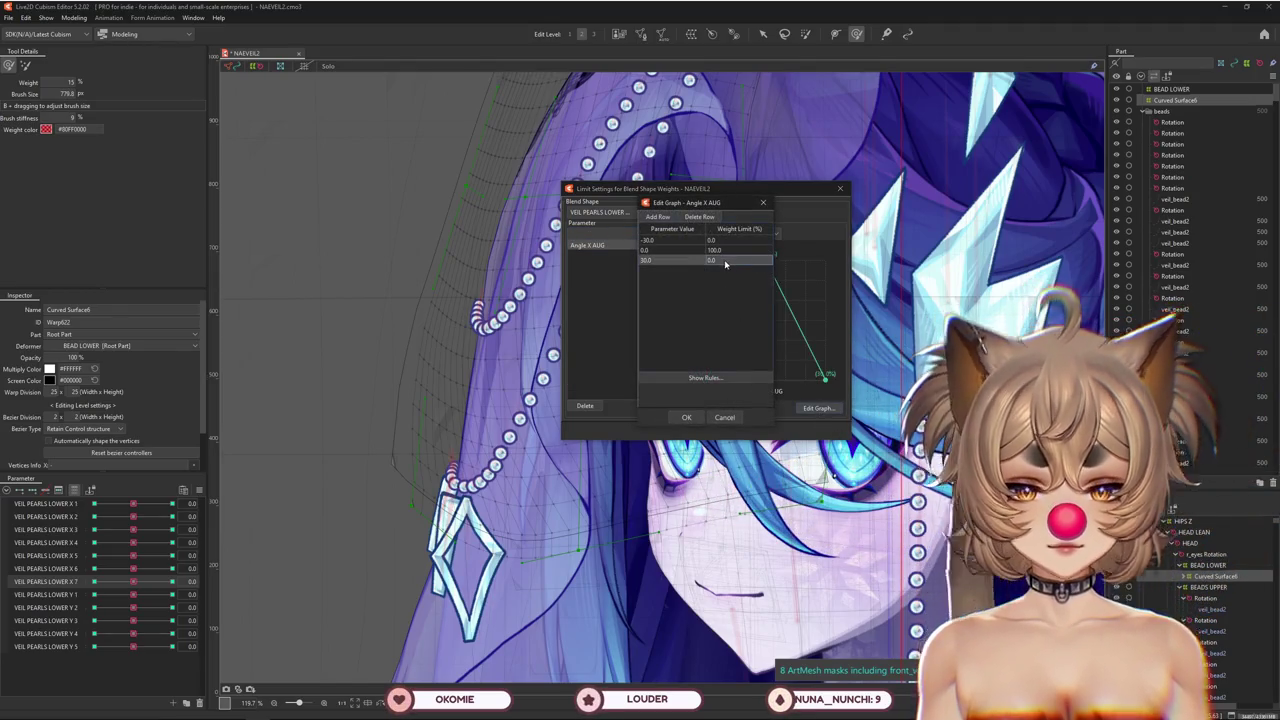
{"action": "type", "text": "100"}
{"action": "left_click", "coordinate": [686, 417]}
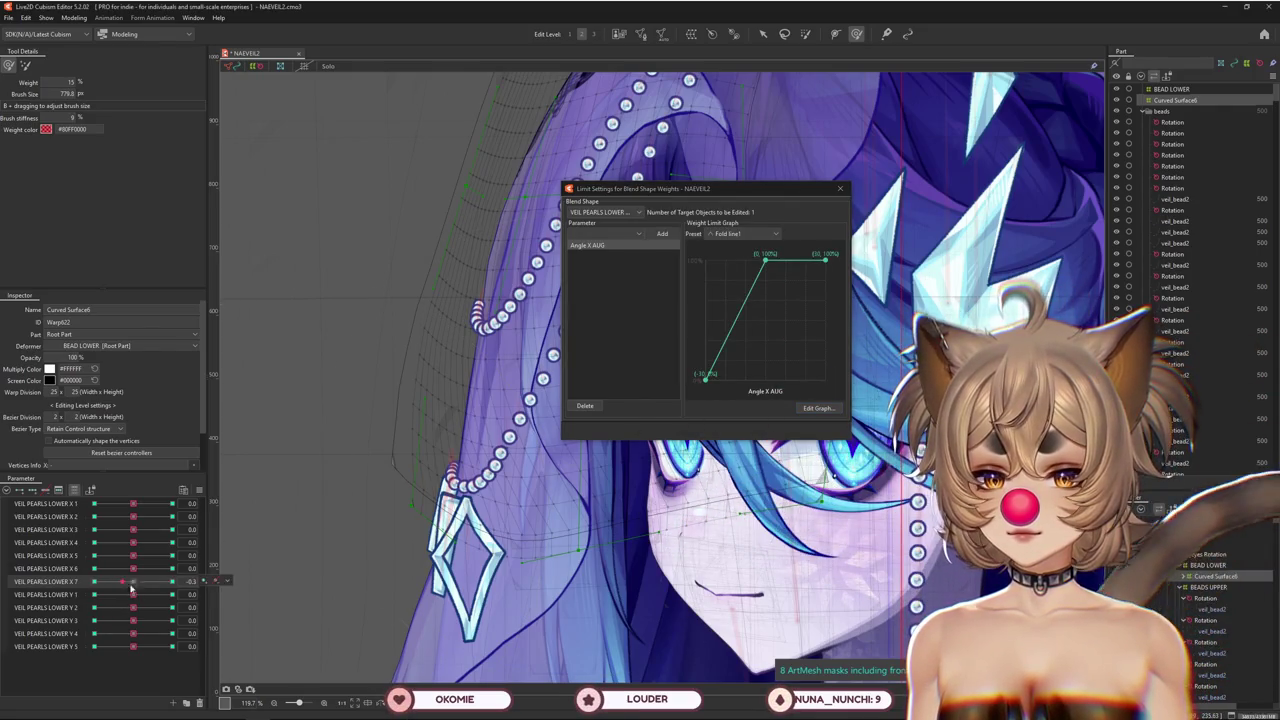
{"action": "mouse_move", "coordinate": [133, 620]}
{"action": "left_mouse_down"}
{"action": "mouse_move", "coordinate": [62, 629]}
{"action": "mouse_move", "coordinate": [133, 620]}
{"action": "mouse_move", "coordinate": [147, 636]}
{"action": "mouse_move", "coordinate": [62, 649]}
{"action": "mouse_move", "coordinate": [133, 646]}
{"action": "left_mouse_up"}
{"action": "left_click", "coordinate": [627, 233]}
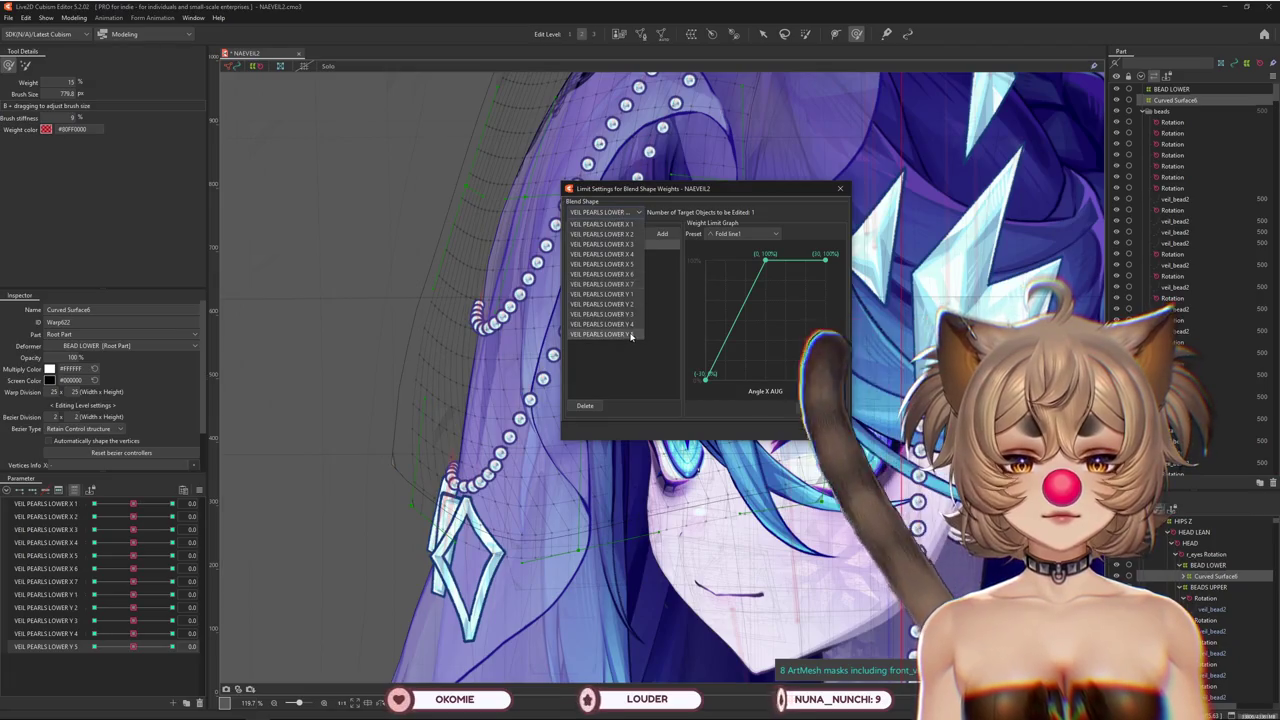
Limit the next pearl blend shape by Angle X AUG: 25 at -30, 100 at 30
{"action": "left_click", "coordinate": [627, 233]}
{"action": "left_click", "coordinate": [587, 255]}
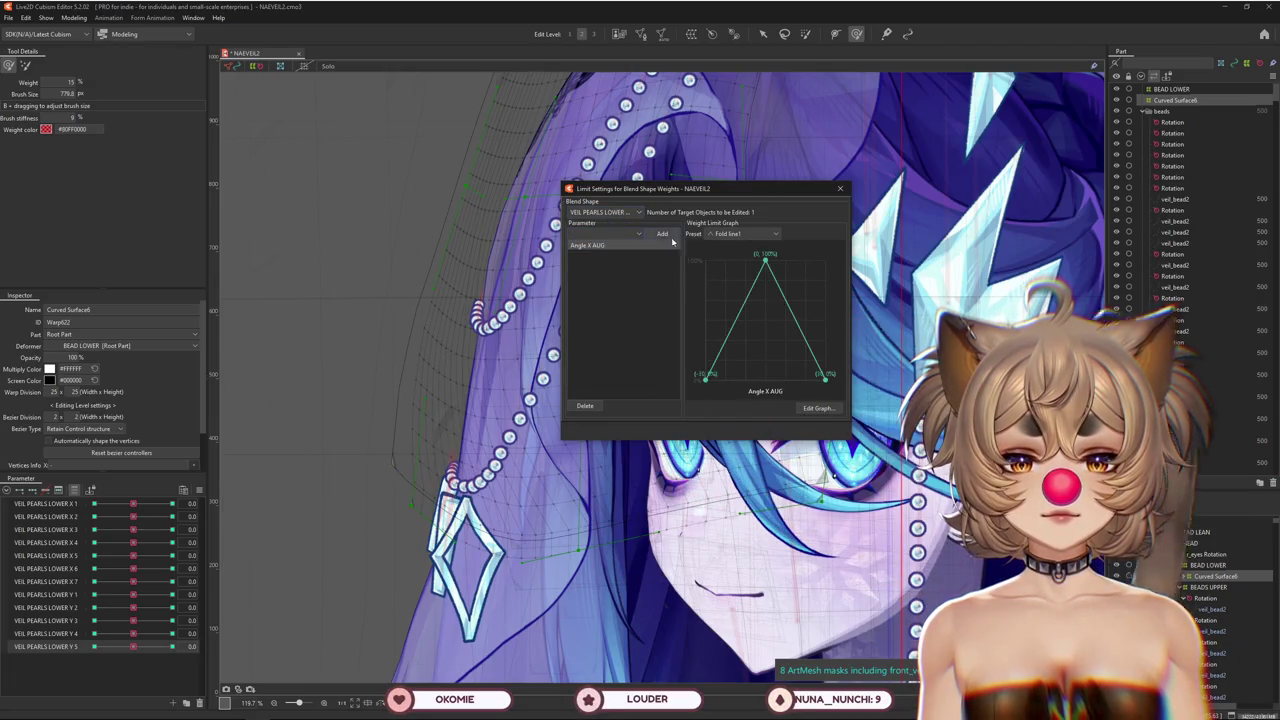
{"action": "left_click", "coordinate": [818, 407]}
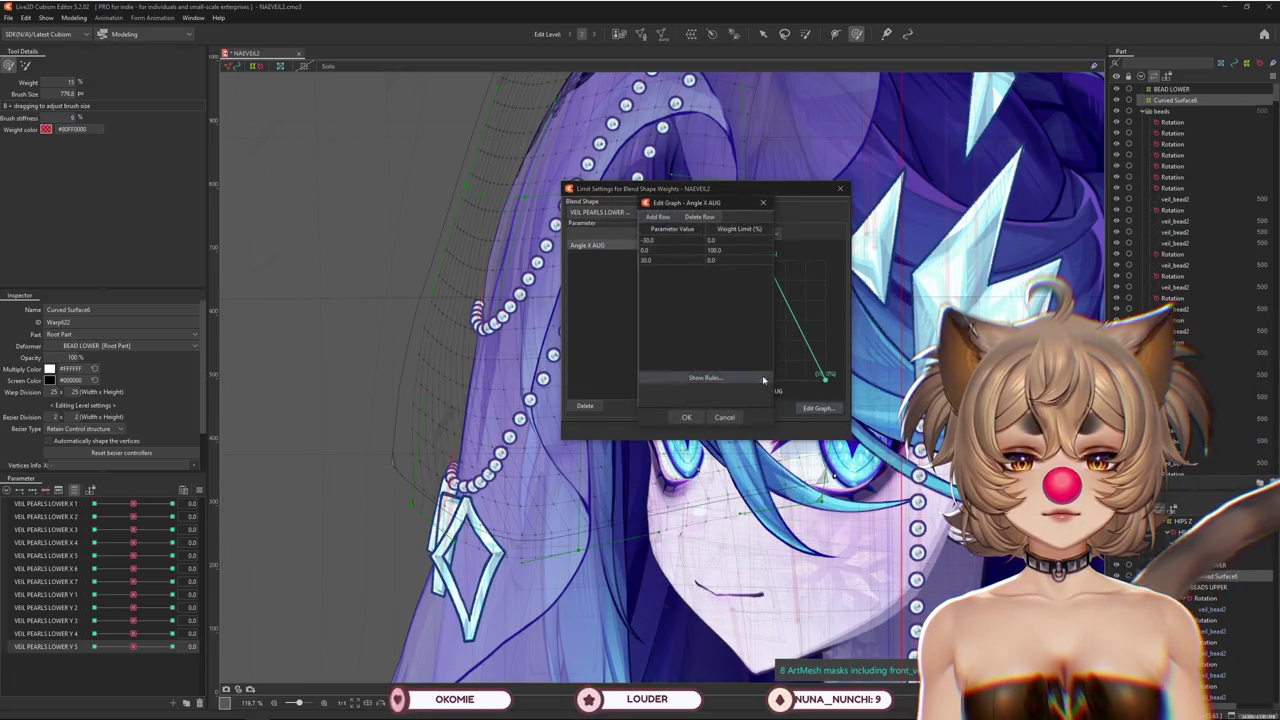
{"action": "type", "text": "25"}
{"action": "key", "text": "Return"}
{"action": "double_click", "coordinate": [716, 259]}
{"action": "type", "text": "100"}
{"action": "key", "text": "Return"}
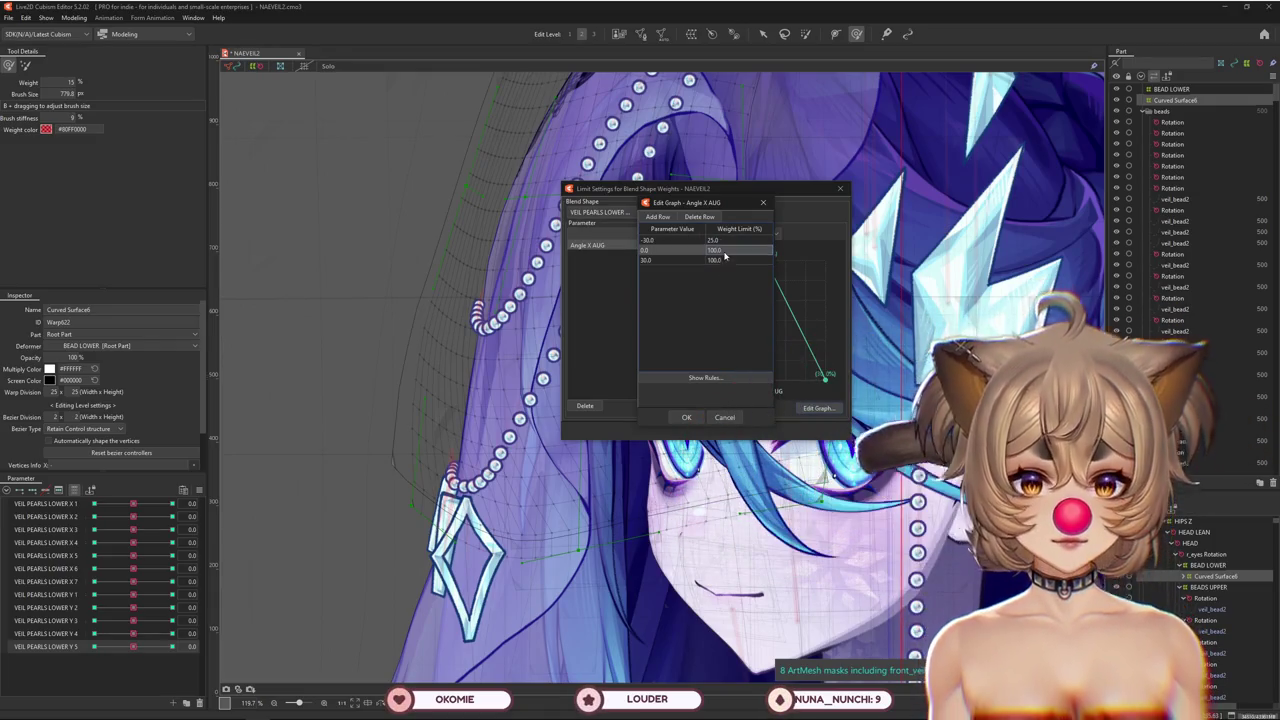
{"action": "left_click", "coordinate": [686, 417]}
{"action": "mouse_move", "coordinate": [133, 647]}
{"action": "left_mouse_down"}
{"action": "mouse_move", "coordinate": [193, 645]}
{"action": "mouse_move", "coordinate": [124, 637]}
{"action": "mouse_move", "coordinate": [133, 647]}
{"action": "left_mouse_up"}
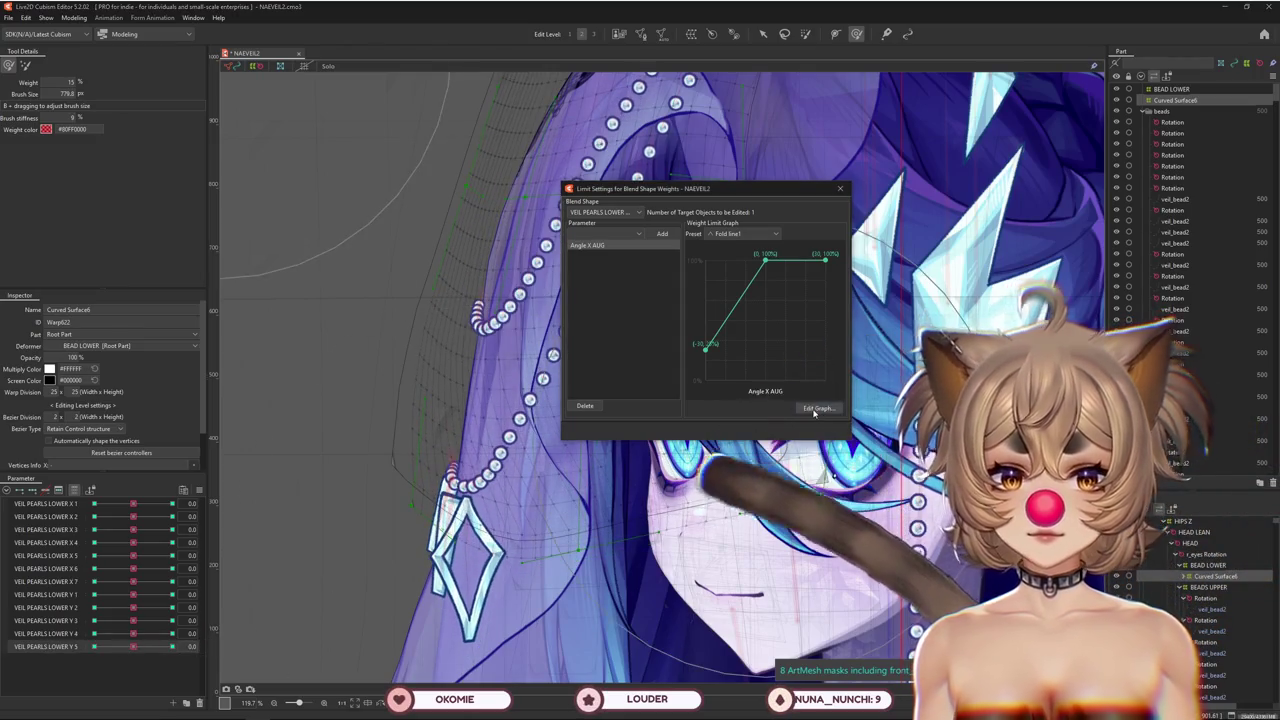
Lower that blend shape's -30 Angle X AUG weight to 15 and retest the strand
{"action": "left_click", "coordinate": [816, 408]}
{"action": "type", "text": "5"}
{"action": "key", "text": "Return"}
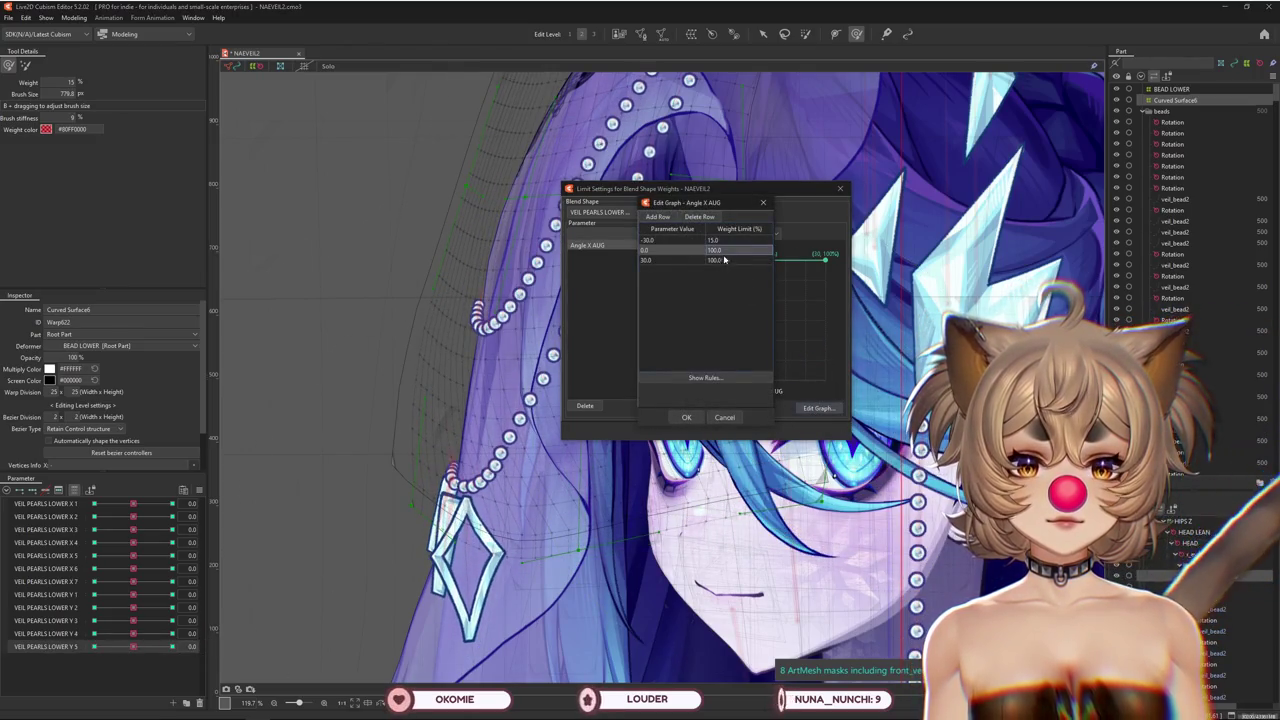
{"action": "left_click", "coordinate": [686, 417]}
{"action": "mouse_move", "coordinate": [133, 647]}
{"action": "left_mouse_down"}
{"action": "mouse_move", "coordinate": [33, 659]}
{"action": "mouse_move", "coordinate": [133, 647]}
{"action": "mouse_move", "coordinate": [133, 634]}
{"action": "left_mouse_up"}
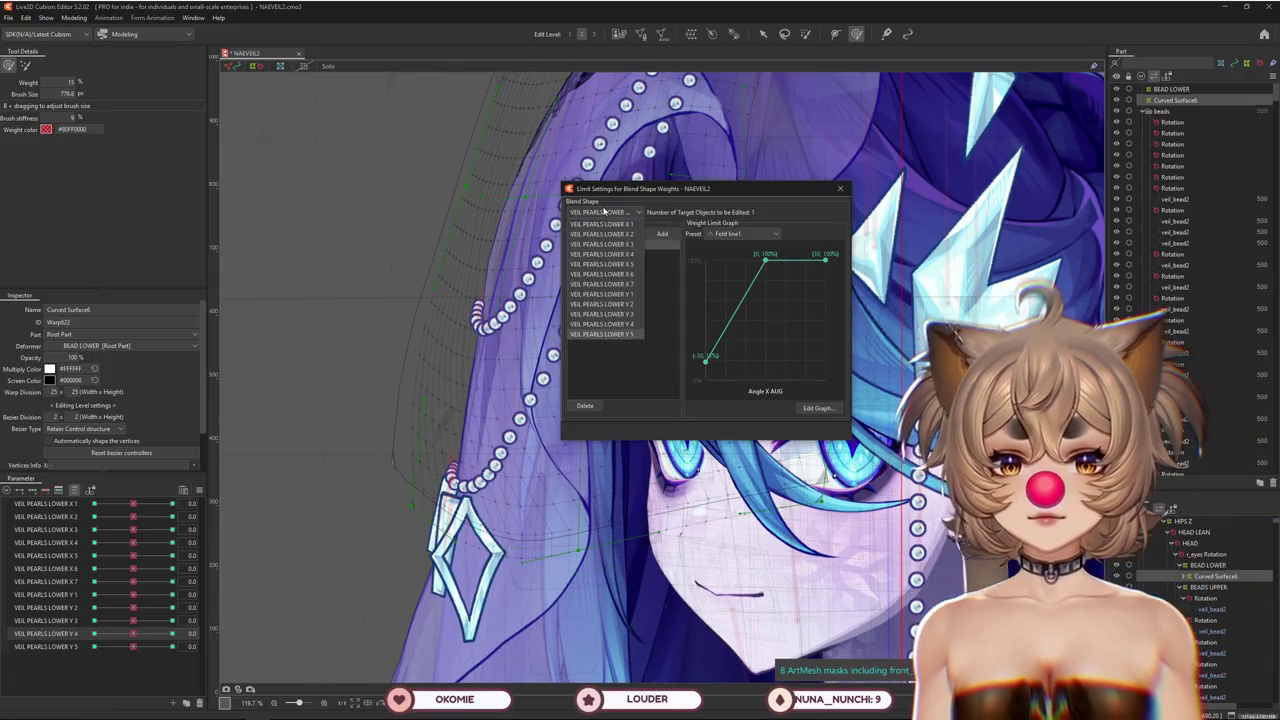
Limit another pearl blend shape by Angle X AUG at 100 and test the strands
{"action": "left_click", "coordinate": [612, 264]}
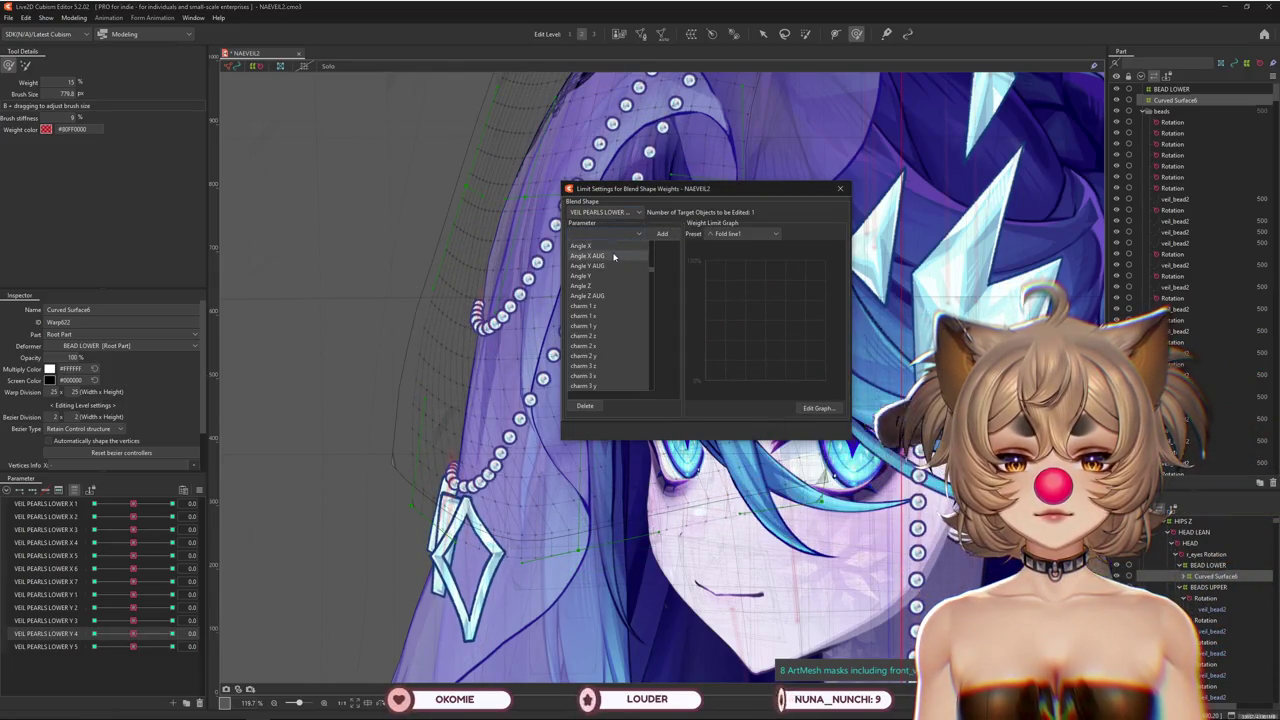
{"action": "left_click", "coordinate": [587, 255]}
{"action": "left_click", "coordinate": [661, 234]}
{"action": "left_click", "coordinate": [815, 408]}
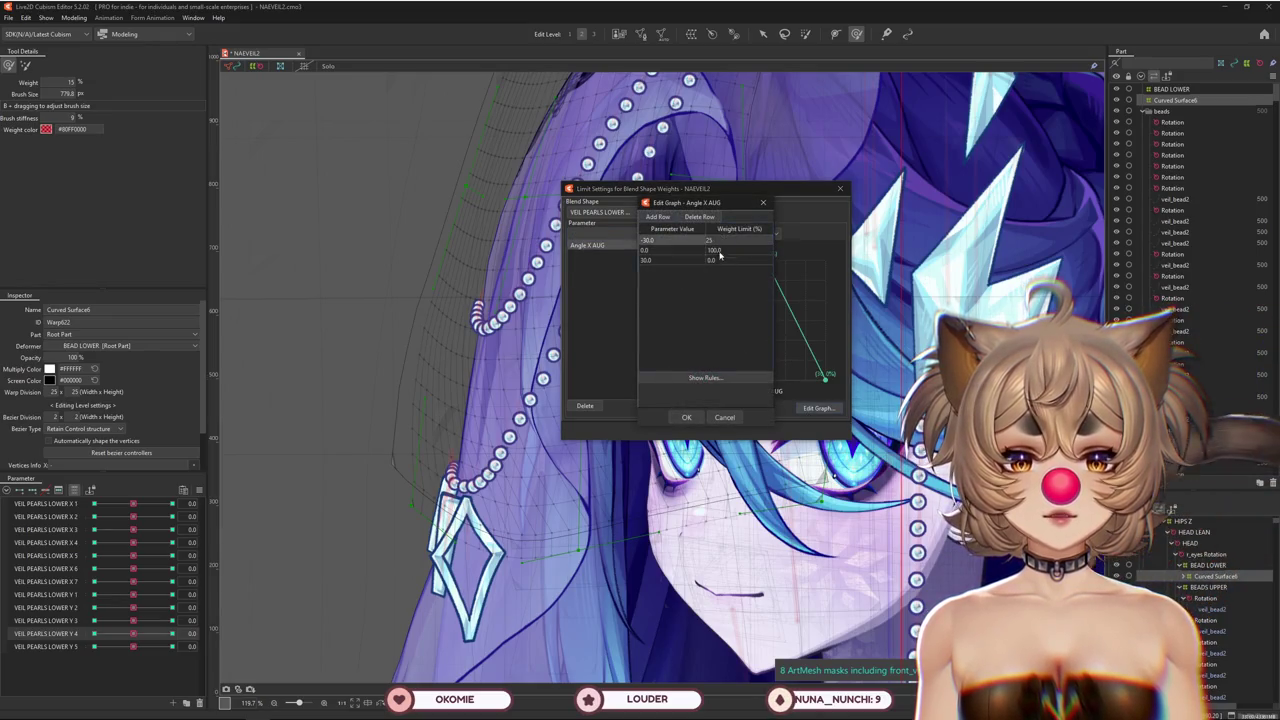
{"action": "type", "text": "100"}
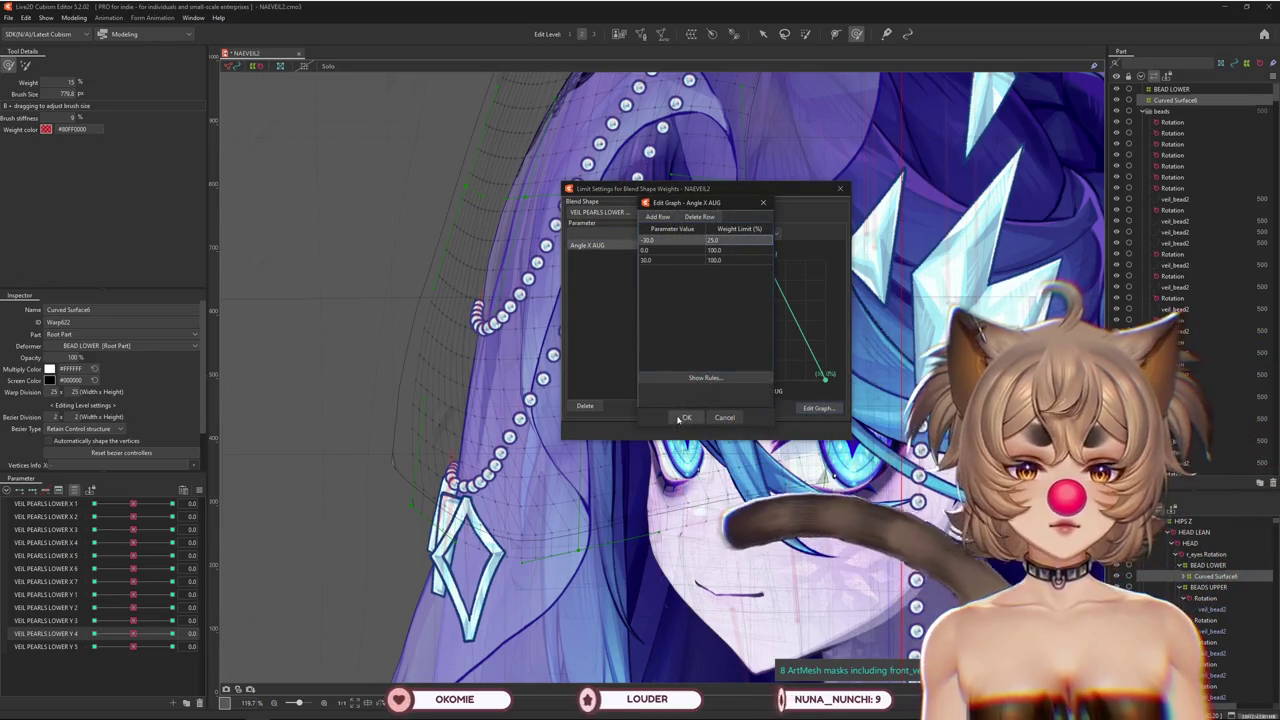
{"action": "left_click", "coordinate": [686, 417]}
{"action": "left_click_drag", "start_coordinate": [133, 620], "coordinate": [94, 620]}
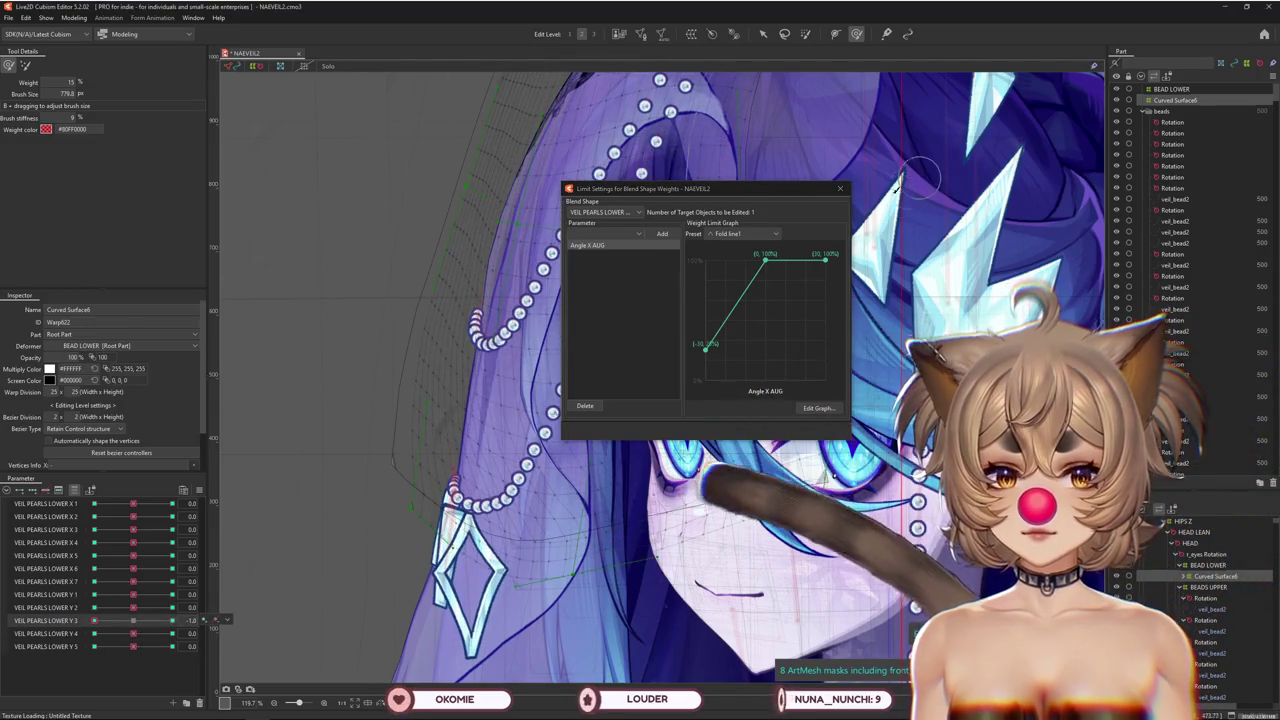
{"action": "key", "text": "Escape"}
{"action": "left_click", "coordinate": [74, 18]}
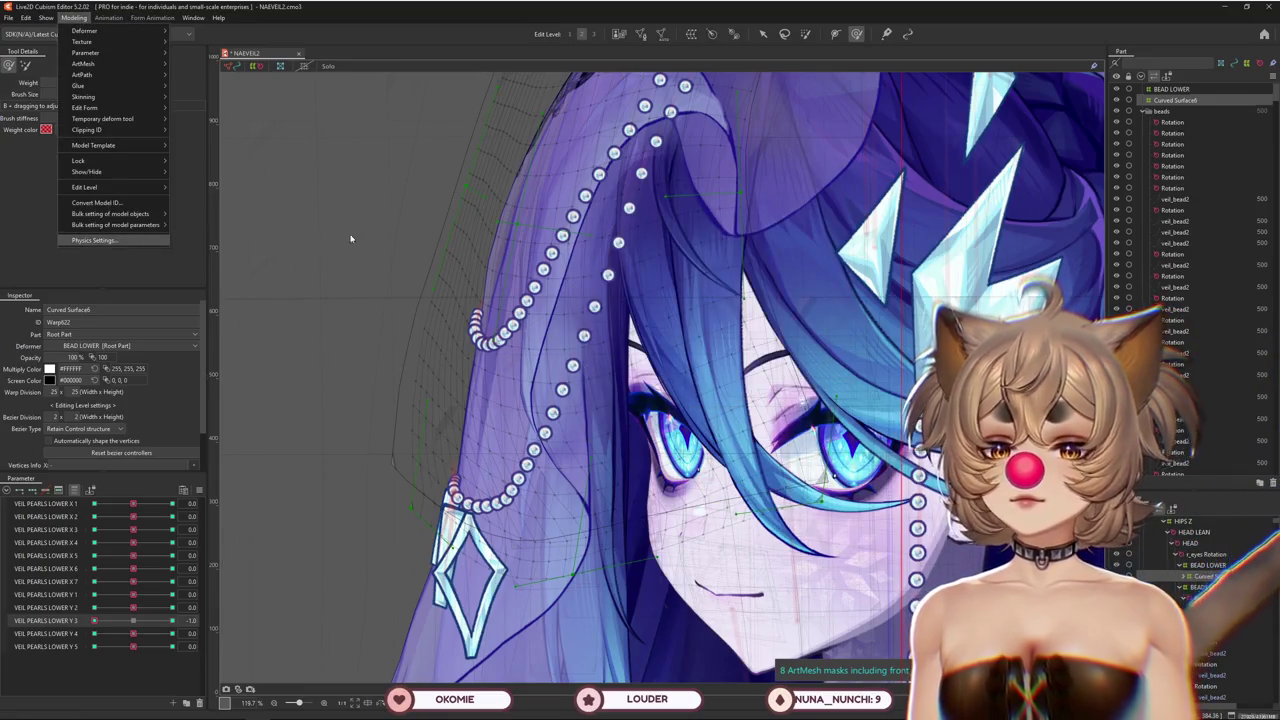
{"action": "key", "text": "Return"}
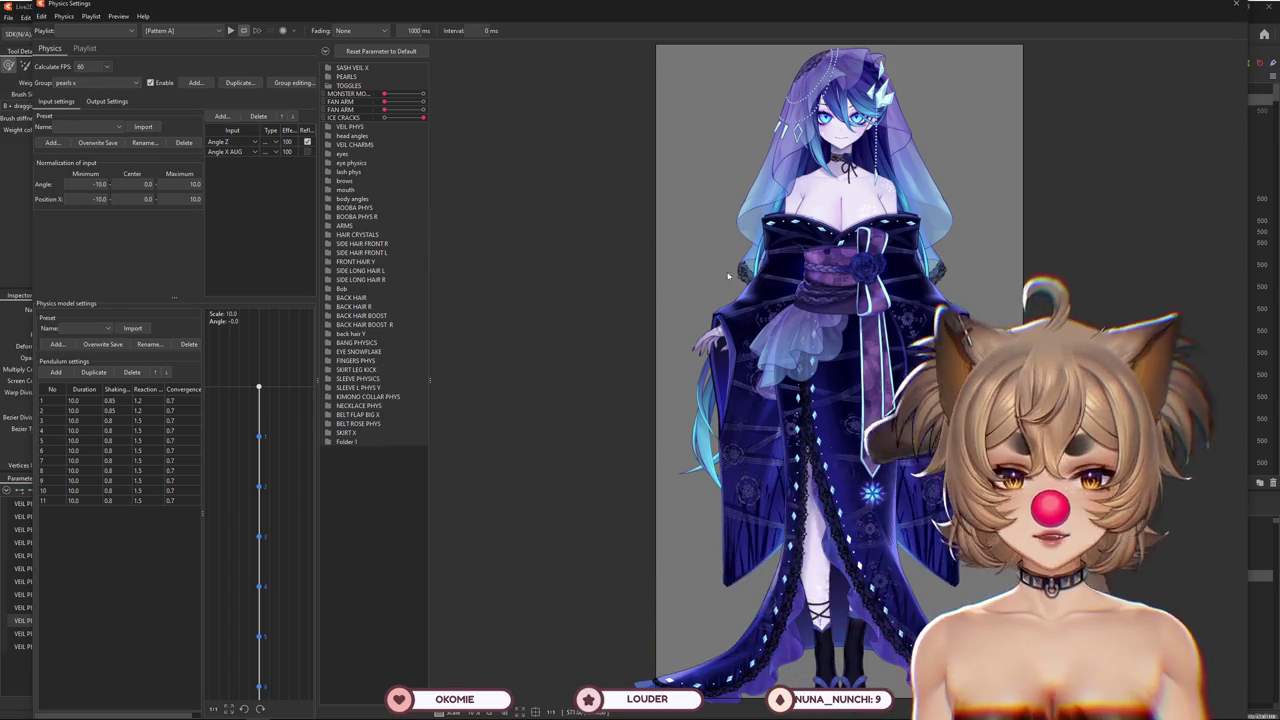
{"action": "scroll", "coordinate": [797, 359], "scroll_direction": "up", "scroll_amount": 2}
{"action": "scroll", "coordinate": [797, 359], "scroll_direction": "up", "scroll_amount": 2}
{"action": "scroll", "coordinate": [797, 359], "scroll_direction": "up", "scroll_amount": 2}
{"action": "scroll", "coordinate": [797, 359], "scroll_direction": "down", "scroll_amount": 5}
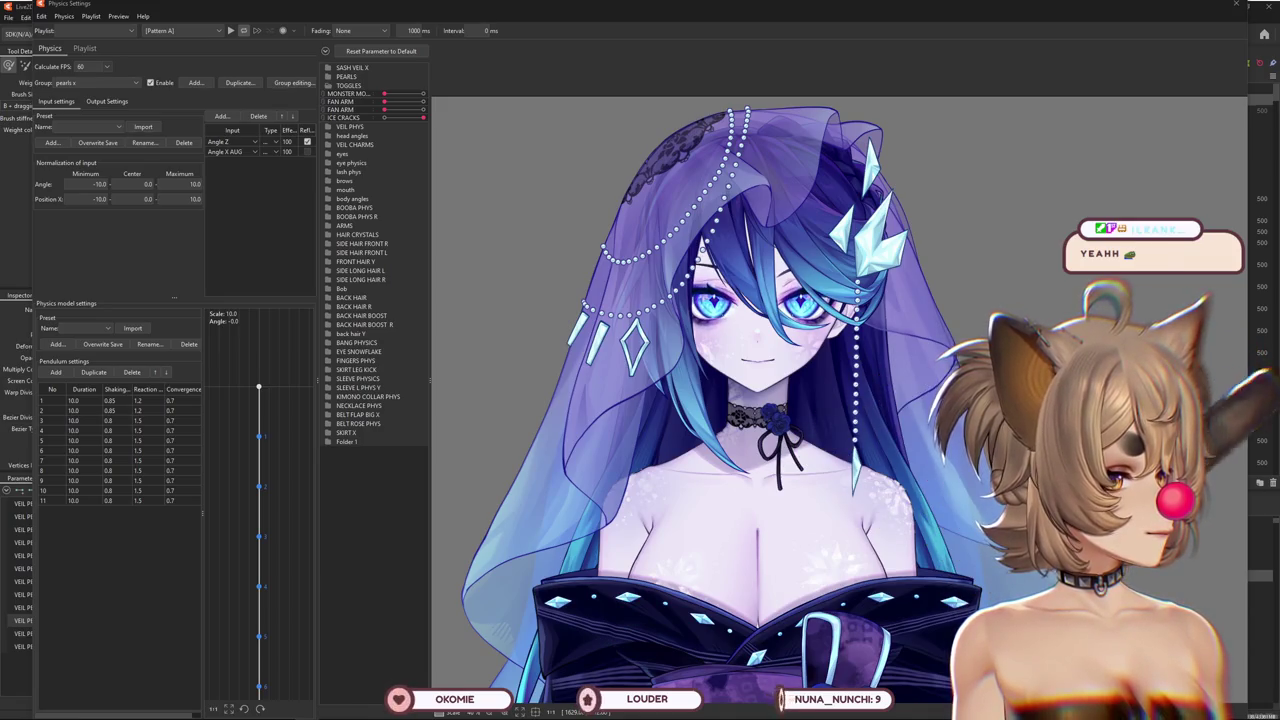
{"action": "scroll", "coordinate": [825, 470], "scroll_direction": "down", "scroll_amount": 2}
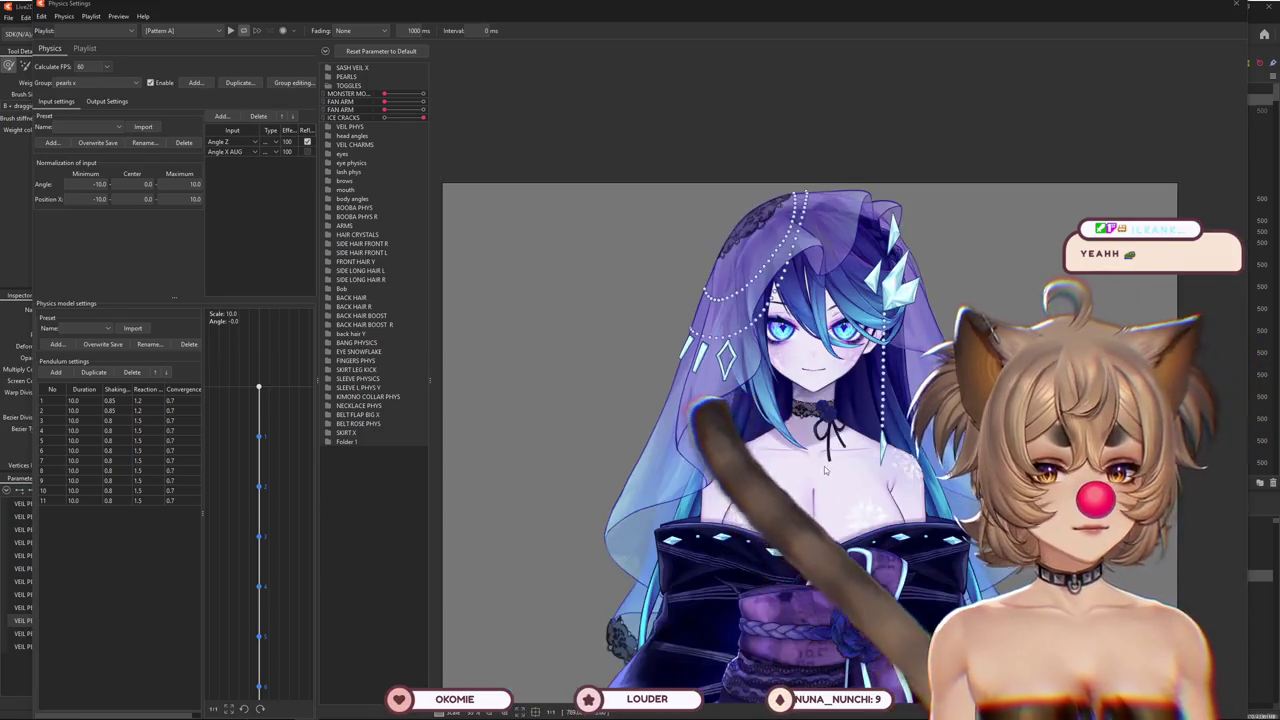
{"action": "left_click_drag", "start_coordinate": [825, 256], "coordinate": [752, 573]}
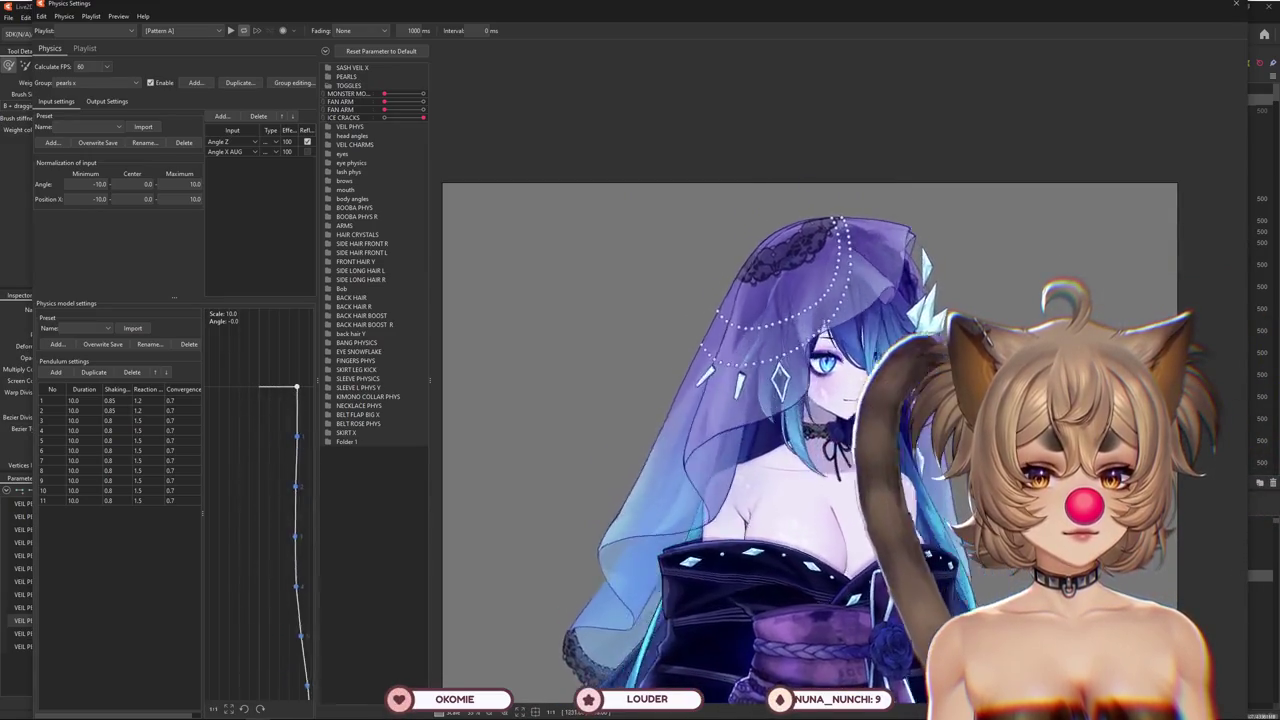
{"action": "left_click_drag", "start_coordinate": [752, 574], "coordinate": [790, 462]}
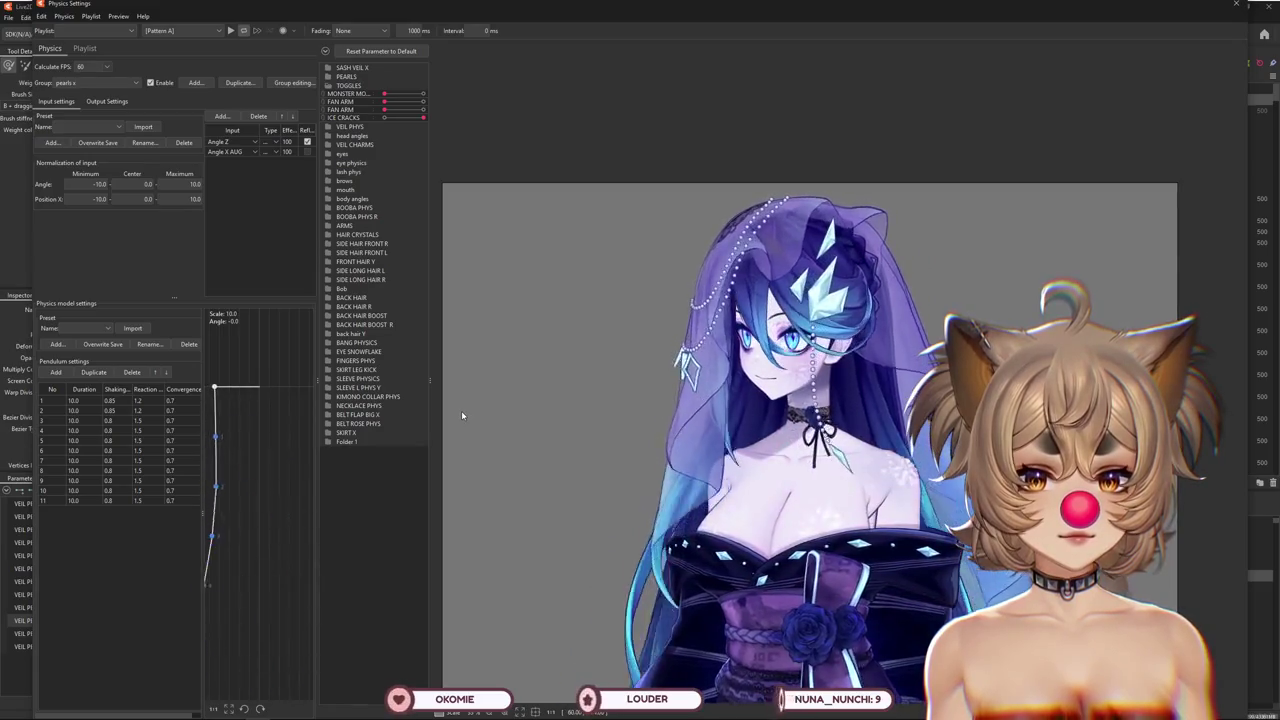
{"action": "left_click_drag", "start_coordinate": [482, 228], "coordinate": [449, 214]}
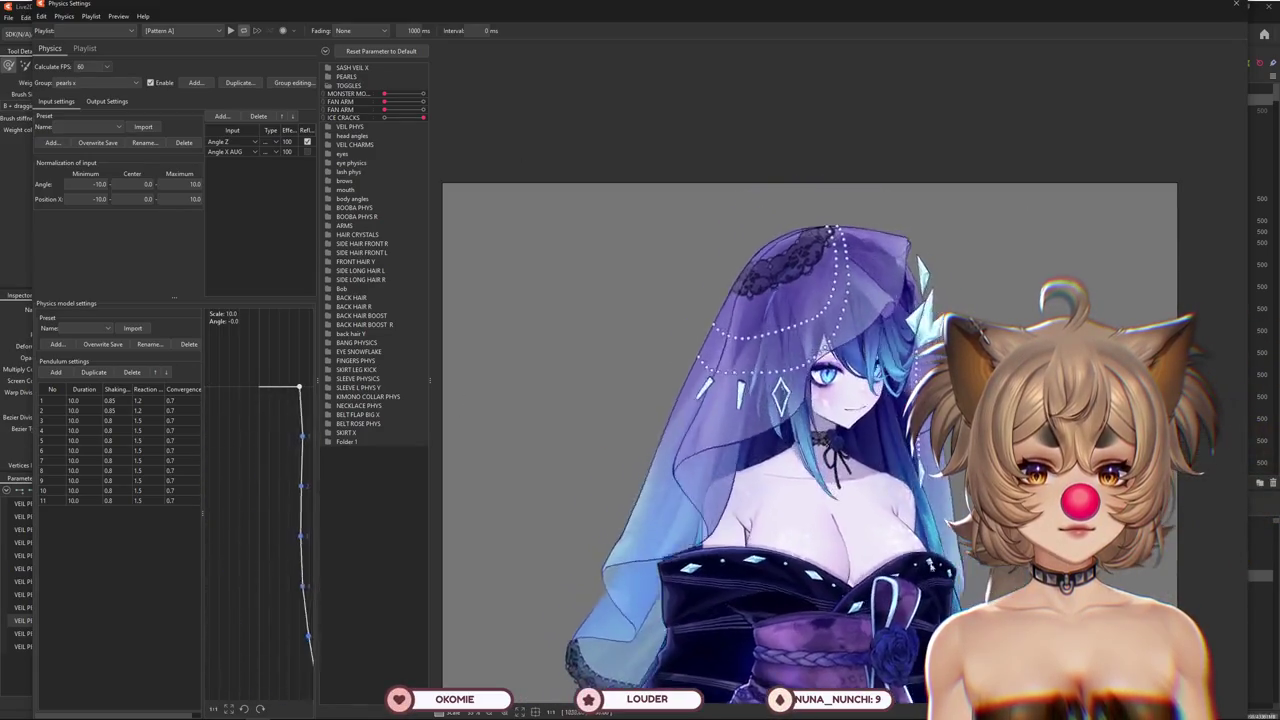
{"action": "mouse_move", "coordinate": [449, 214]}
{"action": "left_mouse_down"}
{"action": "mouse_move", "coordinate": [1218, 226]}
{"action": "mouse_move", "coordinate": [381, 348]}
{"action": "left_mouse_up"}
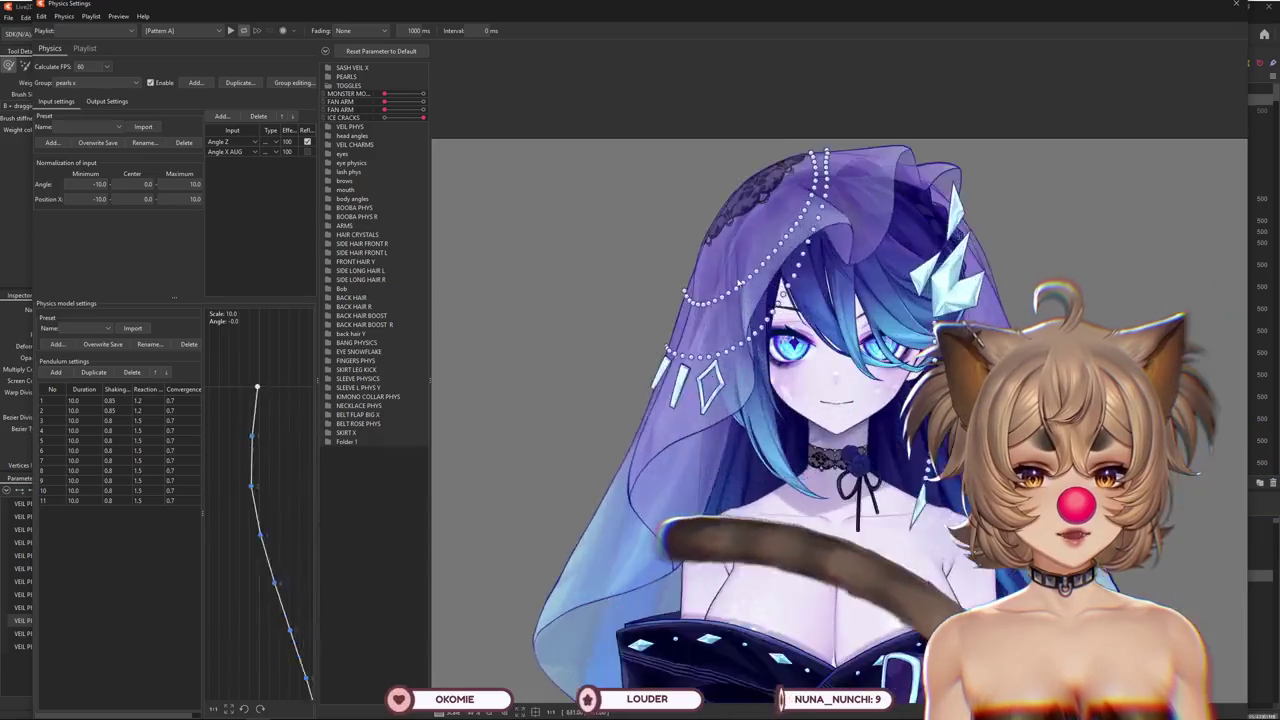
{"action": "scroll", "coordinate": [677, 319], "scroll_direction": "up", "scroll_amount": 5}
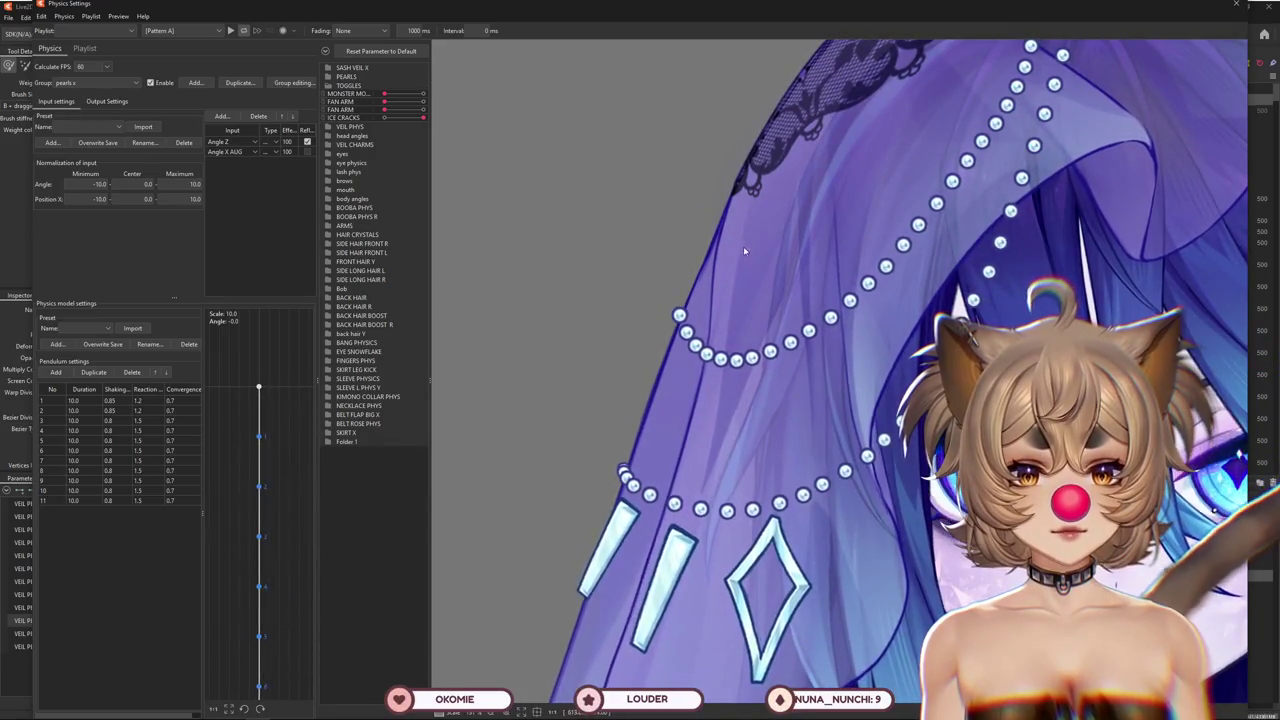
{"action": "left_click_drag", "start_coordinate": [805, 209], "coordinate": [803, 253]}
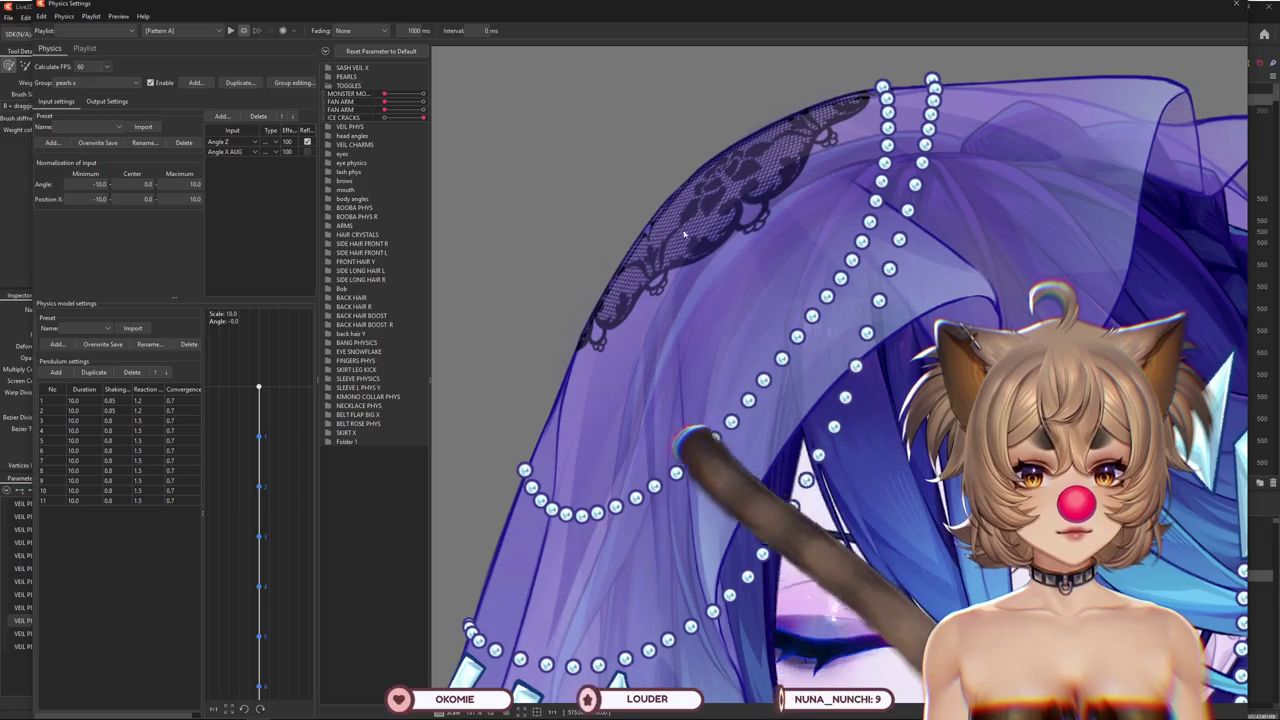
{"action": "scroll", "coordinate": [547, 461], "scroll_direction": "down", "scroll_amount": 5}
{"action": "left_click", "coordinate": [1236, 5]}
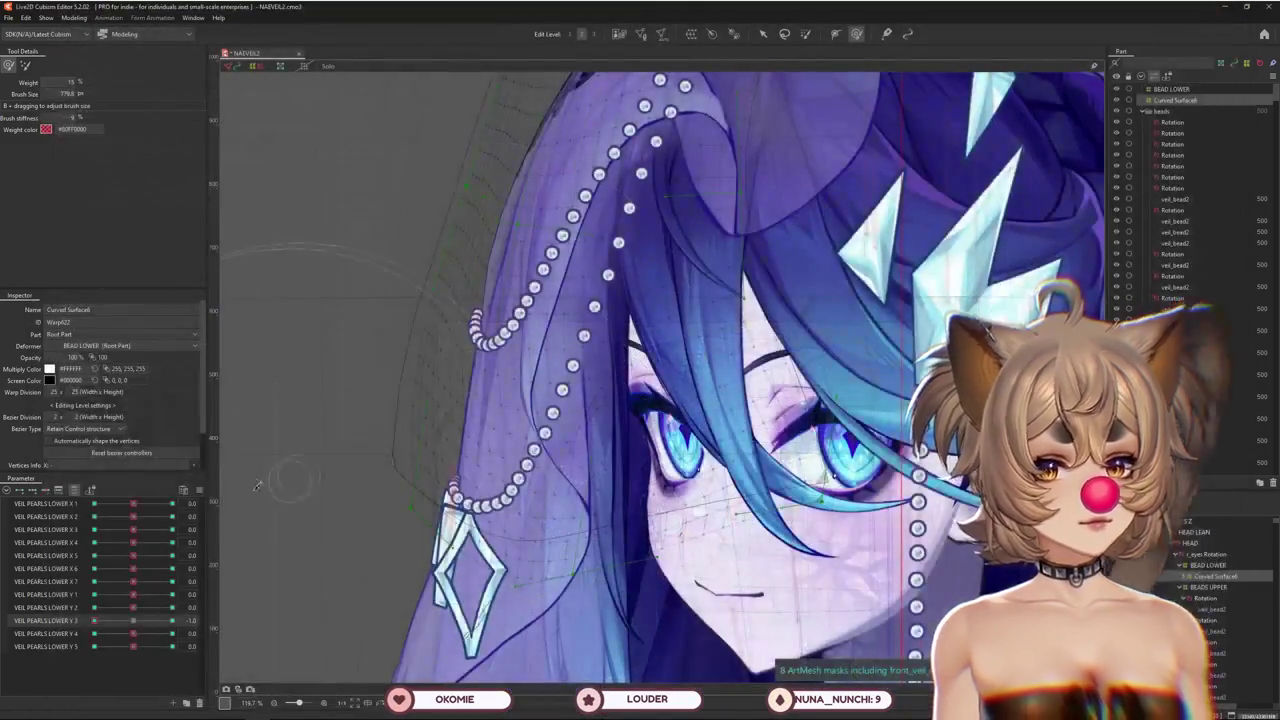
Zoom out to see the whole head and save the model
{"action": "scroll", "coordinate": [274, 452], "scroll_direction": "down", "scroll_amount": 3}
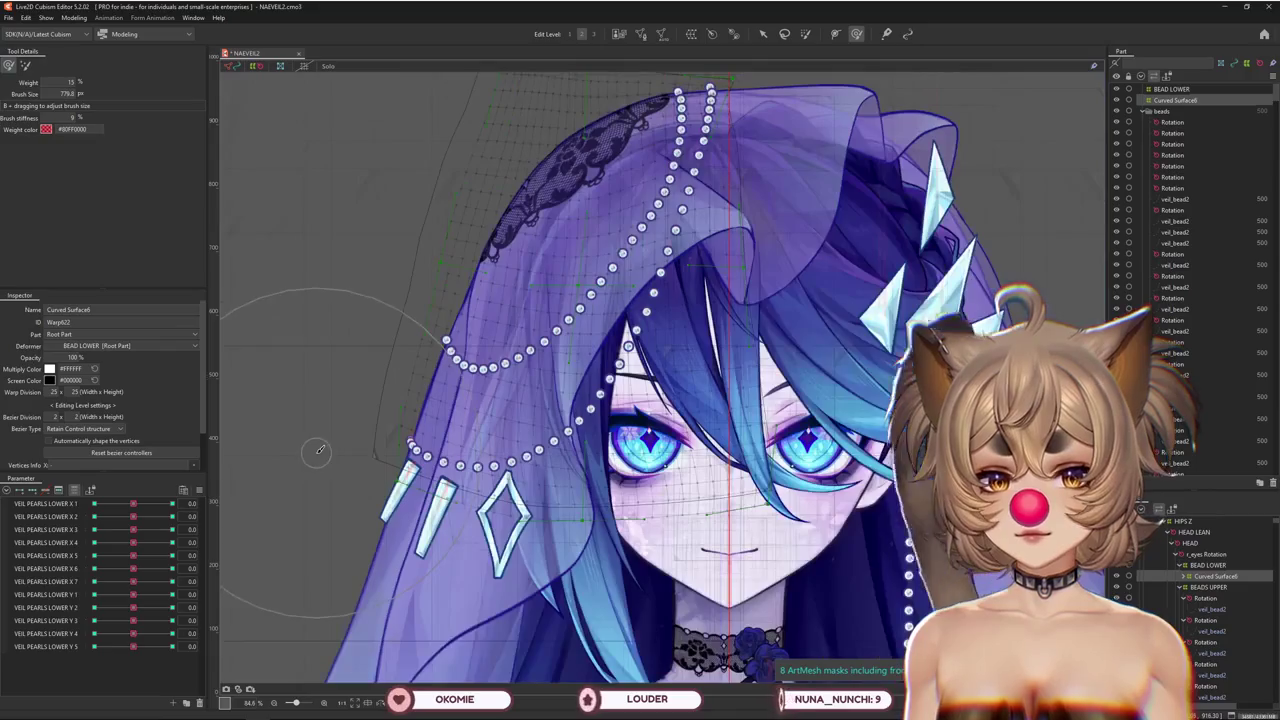
{"action": "scroll", "coordinate": [375, 447], "scroll_direction": "down", "scroll_amount": 1}
{"action": "scroll", "coordinate": [375, 447], "scroll_direction": "down", "scroll_amount": 1}
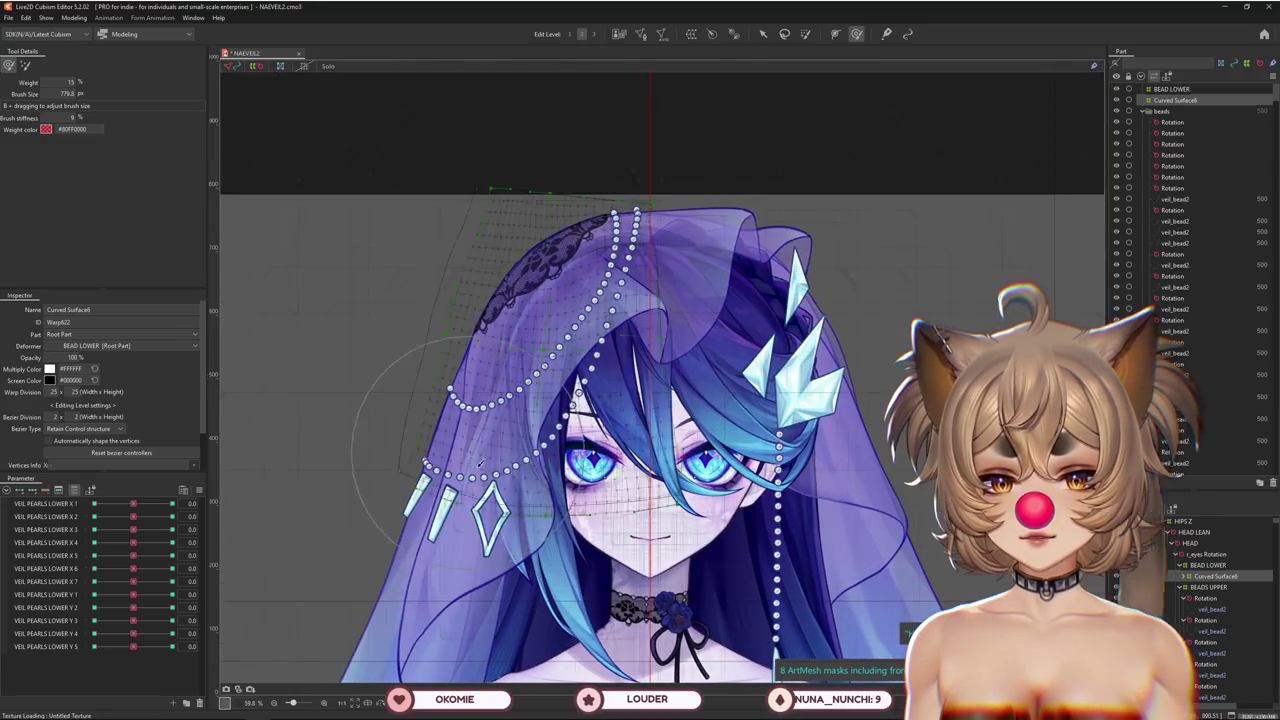
{"action": "scroll", "coordinate": [375, 447], "scroll_direction": "down", "scroll_amount": 1}
{"action": "key", "text": "ctrl+s"}
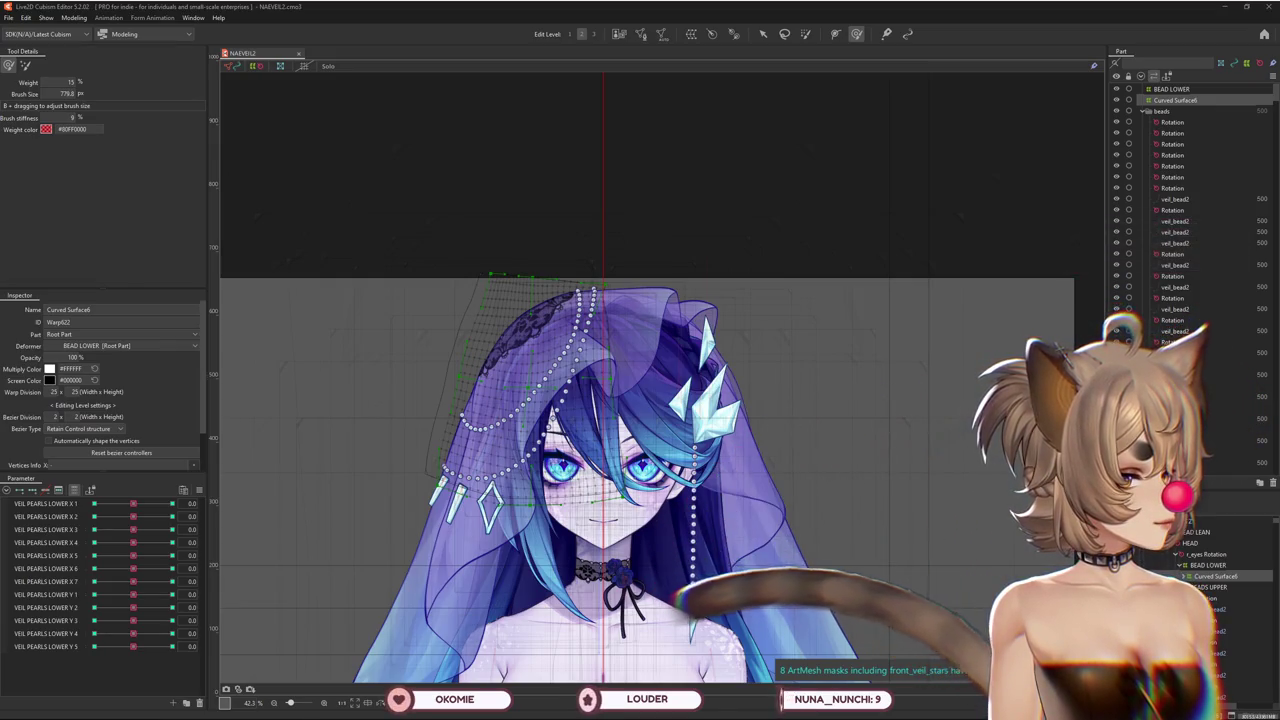
Bring up the Parameter panel's options menu
{"action": "scroll", "coordinate": [886, 380], "scroll_direction": "down", "scroll_amount": 2}
{"action": "scroll", "coordinate": [446, 444], "scroll_direction": "up", "scroll_amount": 4}
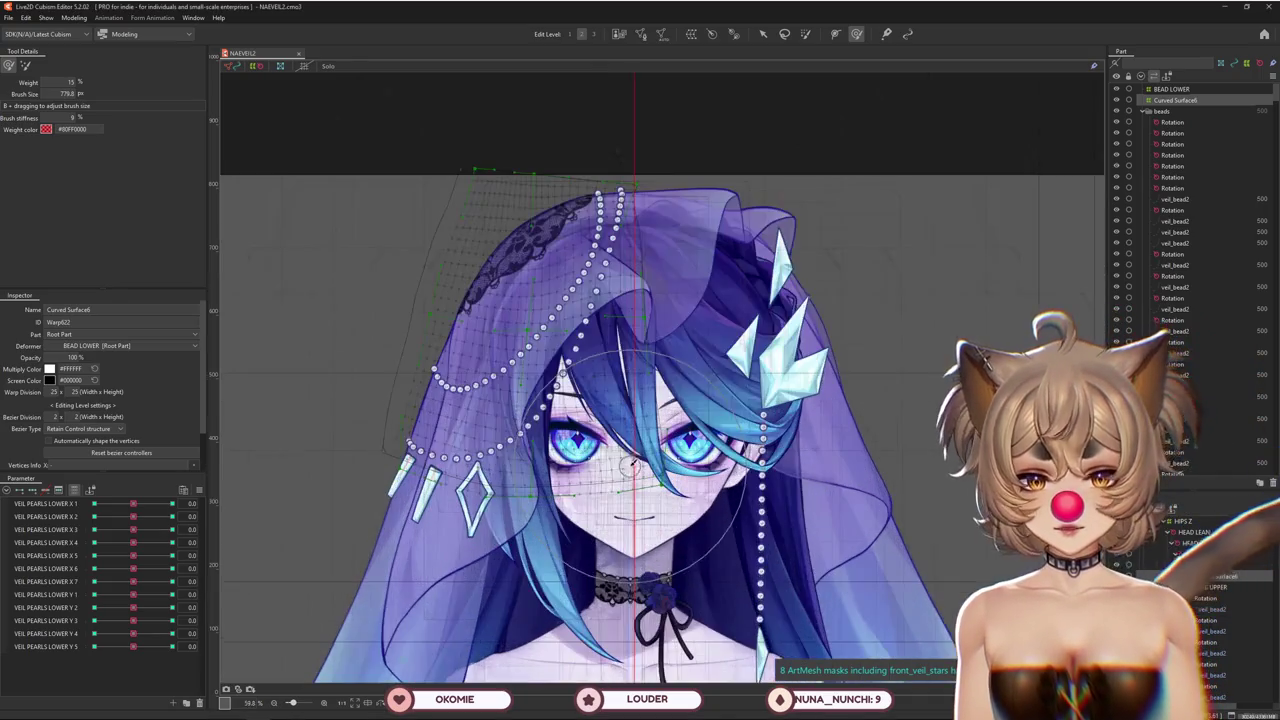
{"action": "left_click", "coordinate": [199, 489]}
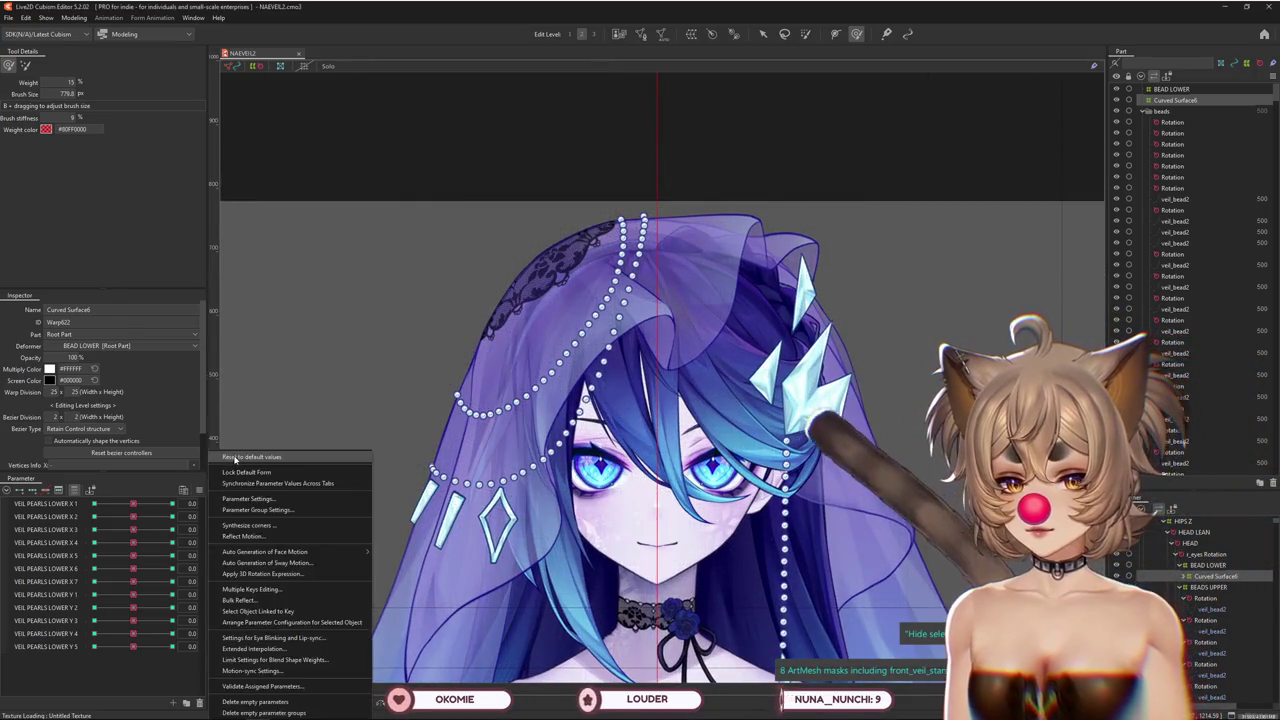
Select the BEADS UPPER warp deformer together with all its child objects
{"action": "left_click", "coordinate": [337, 457]}
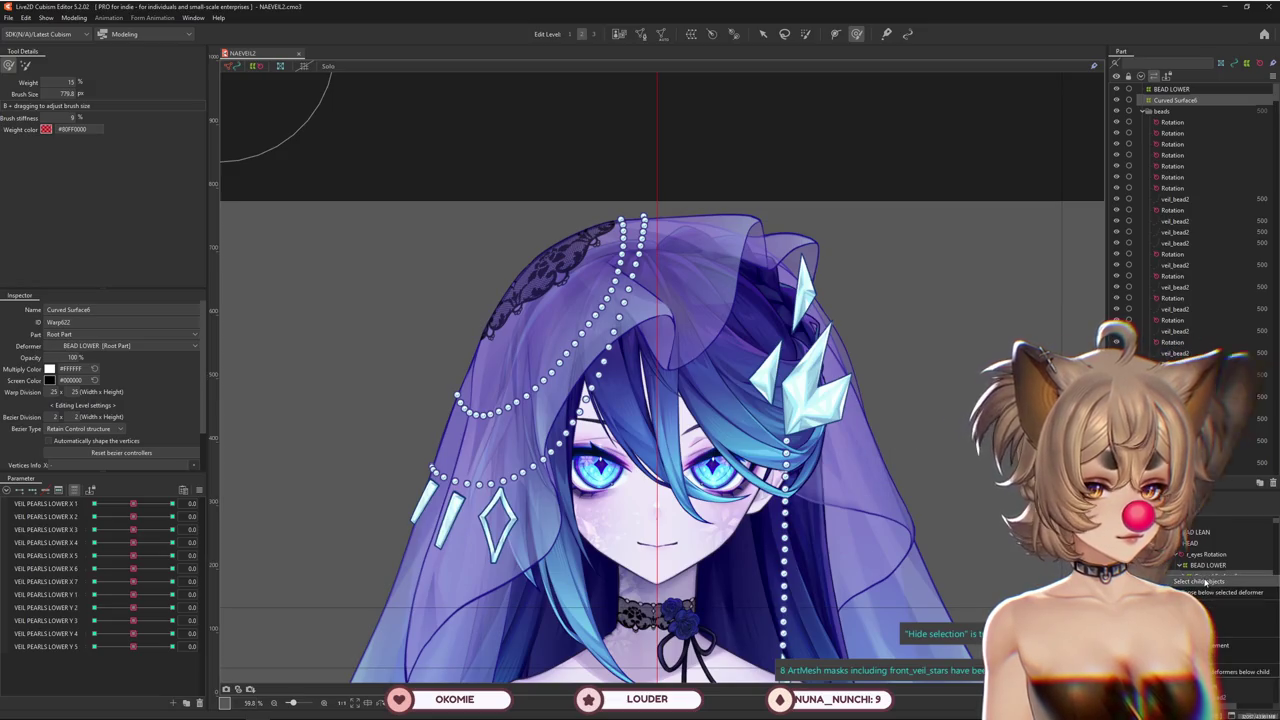
{"action": "left_click", "coordinate": [1204, 581]}
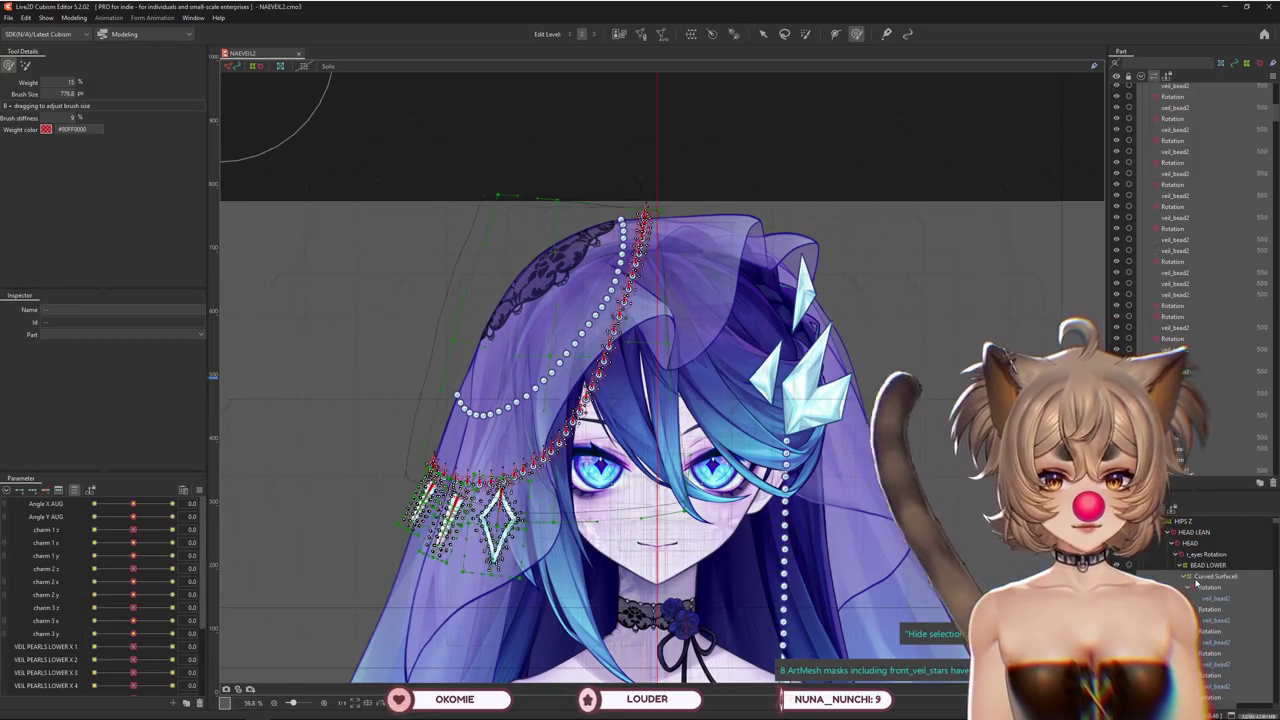
{"action": "left_click", "coordinate": [1193, 578]}
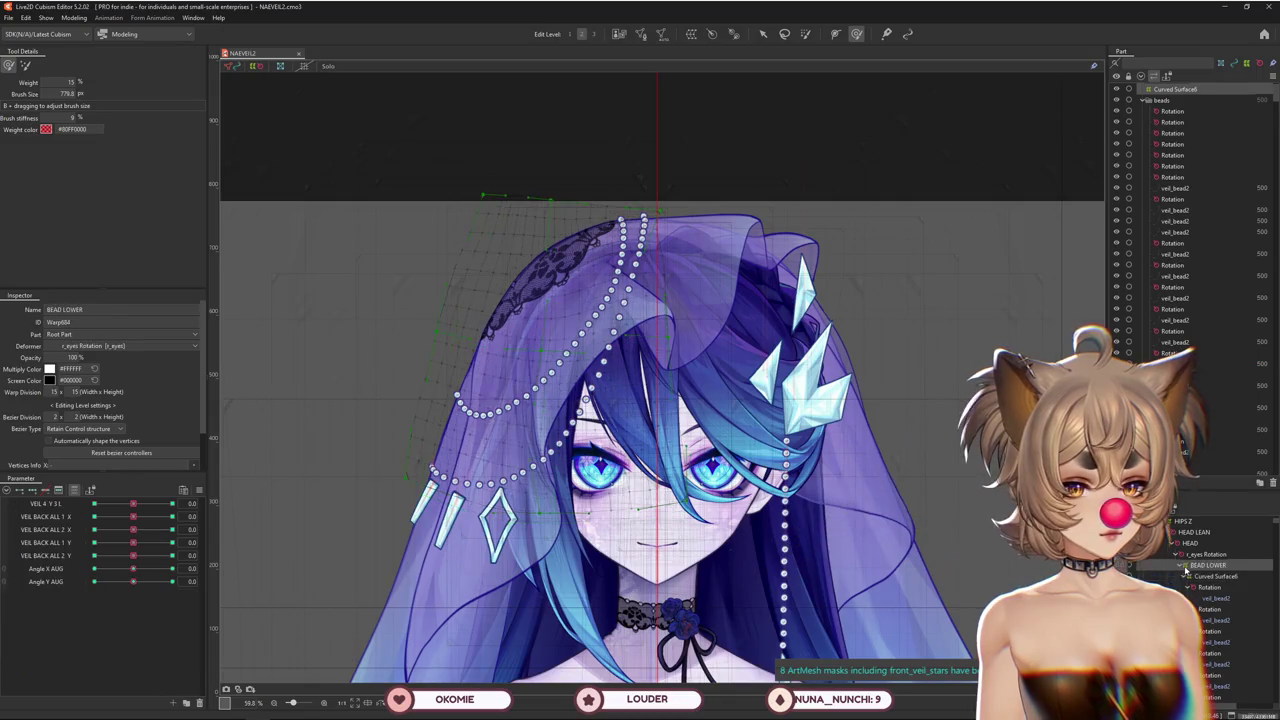
{"action": "left_click", "coordinate": [1187, 577]}
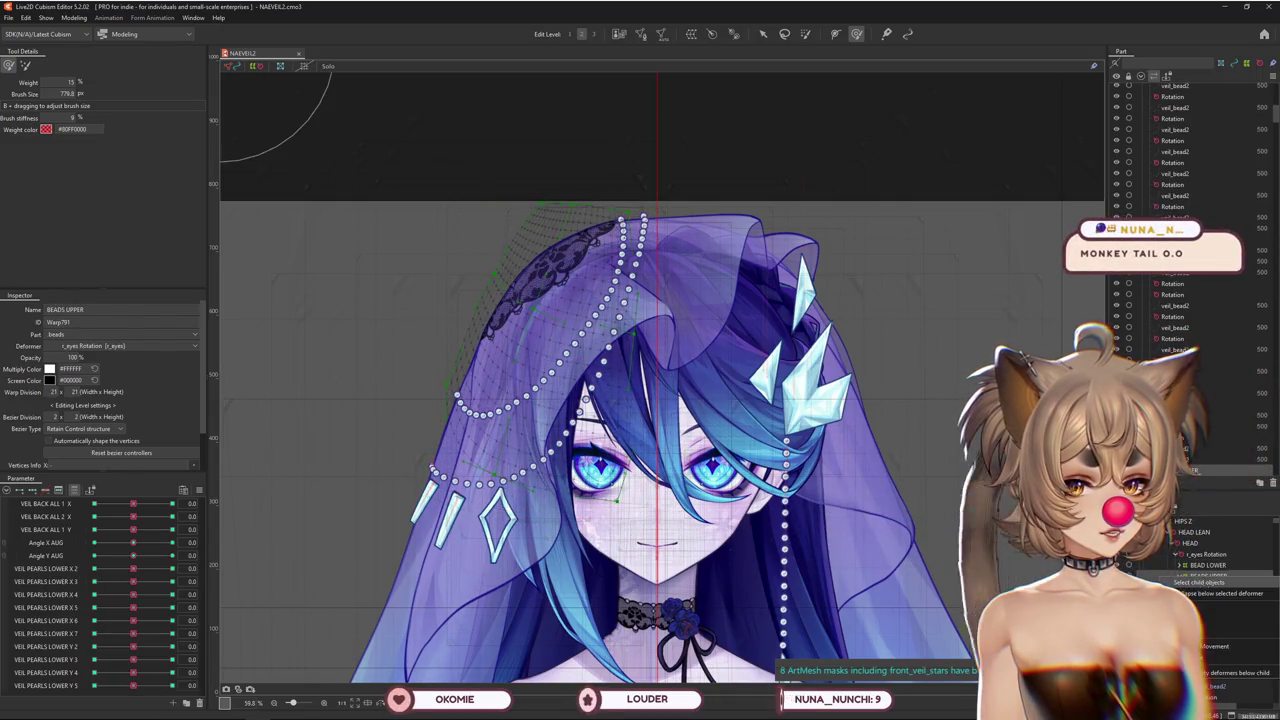
{"action": "left_click", "coordinate": [1205, 582]}
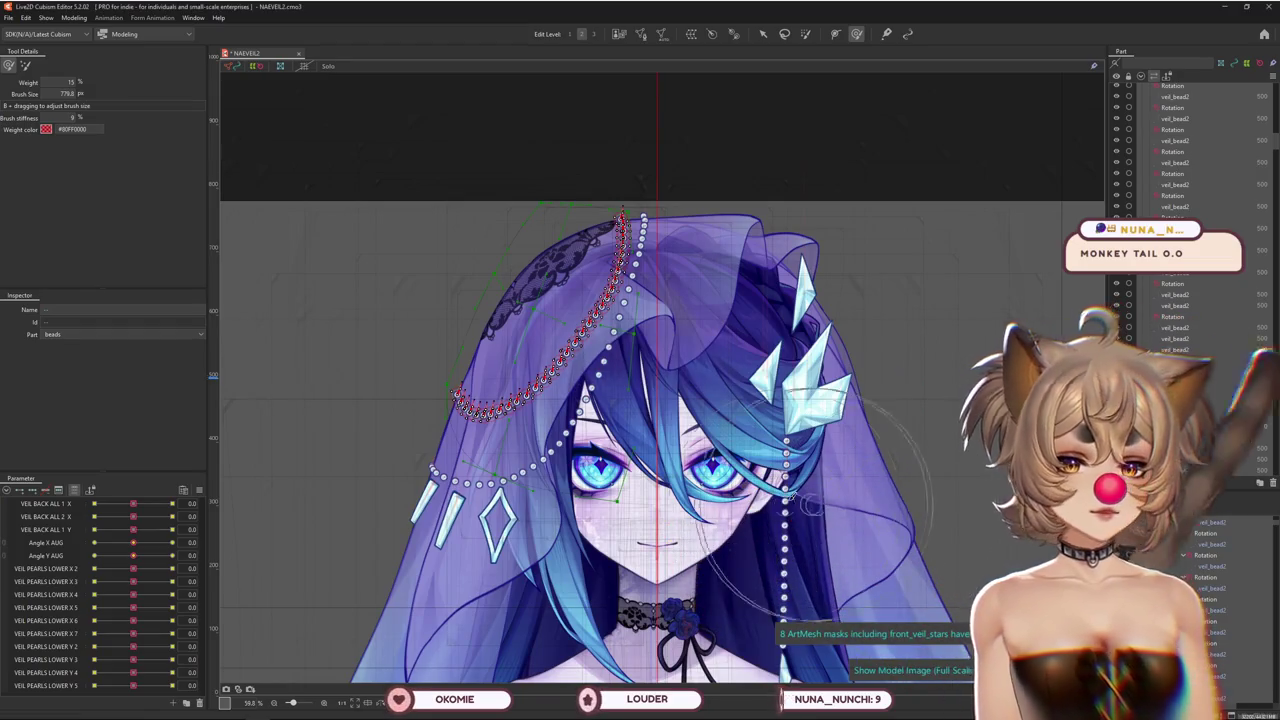
Start a new part for the selection, naming it beginning with 'BEADS'
{"action": "scroll", "coordinate": [1177, 205], "scroll_direction": "up", "scroll_amount": 2}
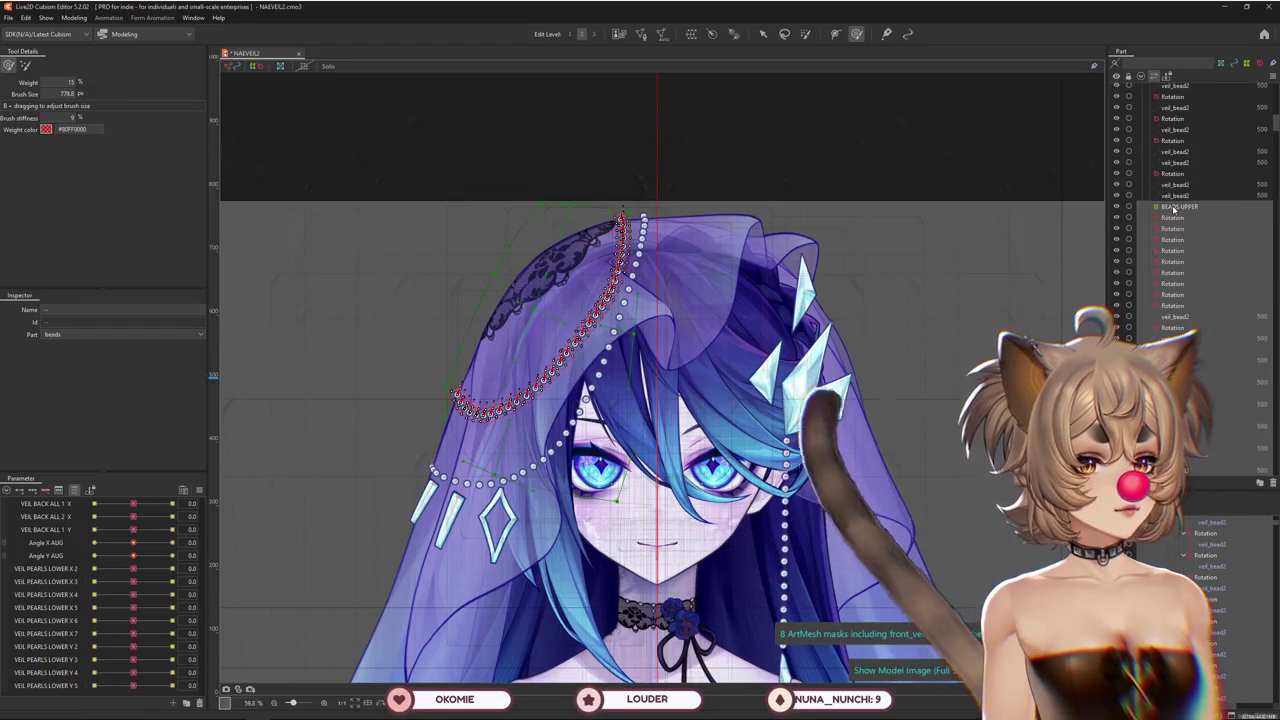
{"action": "scroll", "coordinate": [1180, 225], "scroll_direction": "up", "scroll_amount": 2}
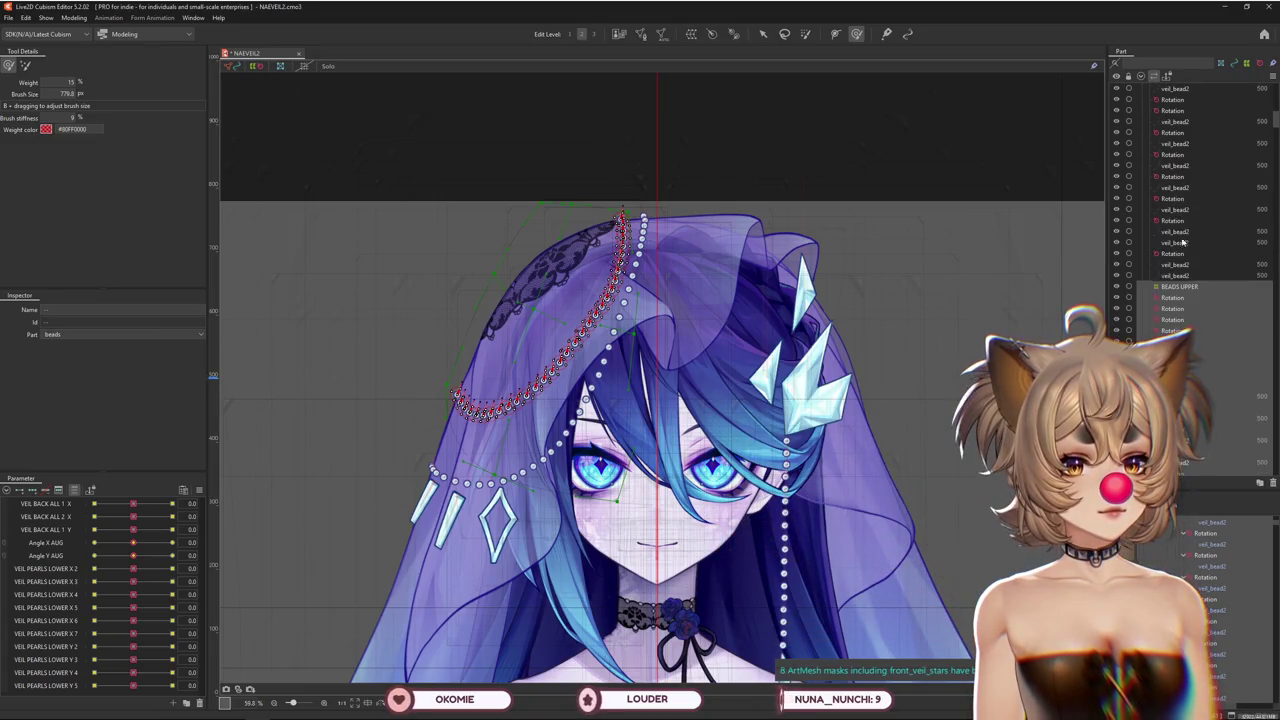
{"action": "left_click", "coordinate": [1262, 484]}
{"action": "type", "text": "BEADS UPPER BEHIND"}
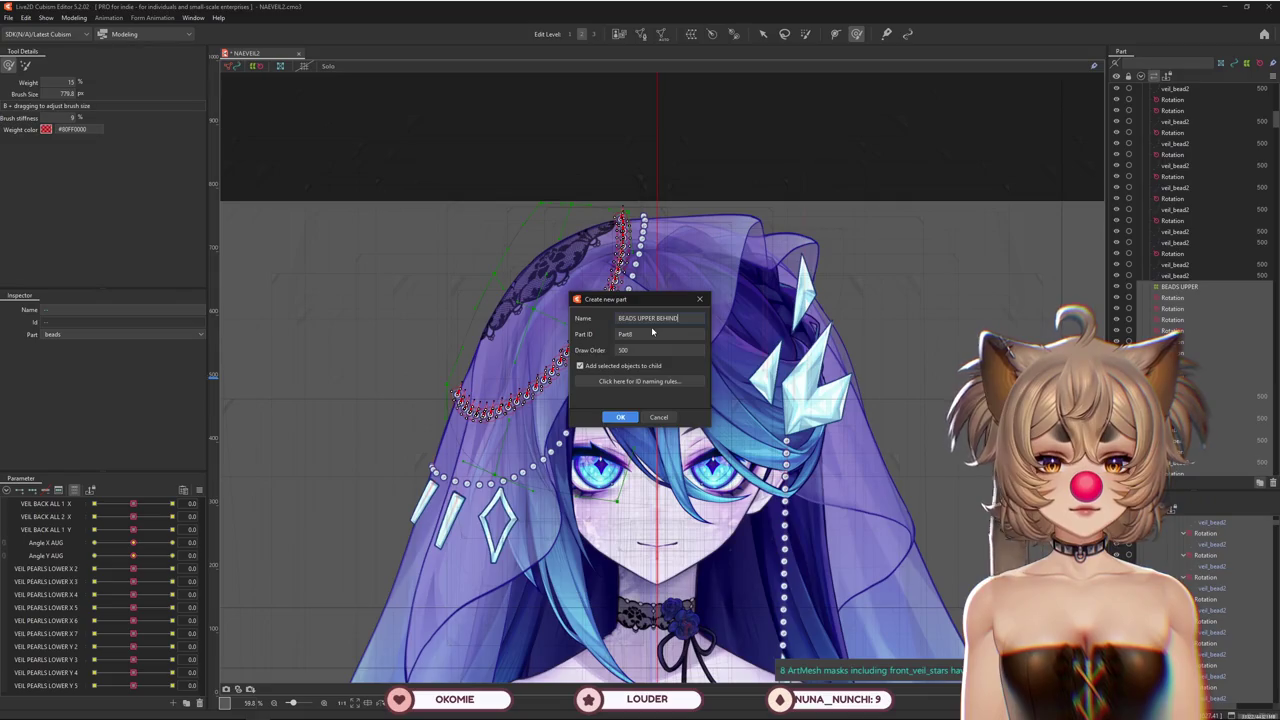
Confirm the BEADS UPPER BEHIND part and compare the BEADS UPPER and BEAD LOWER deformers
{"action": "key", "text": "Return"}
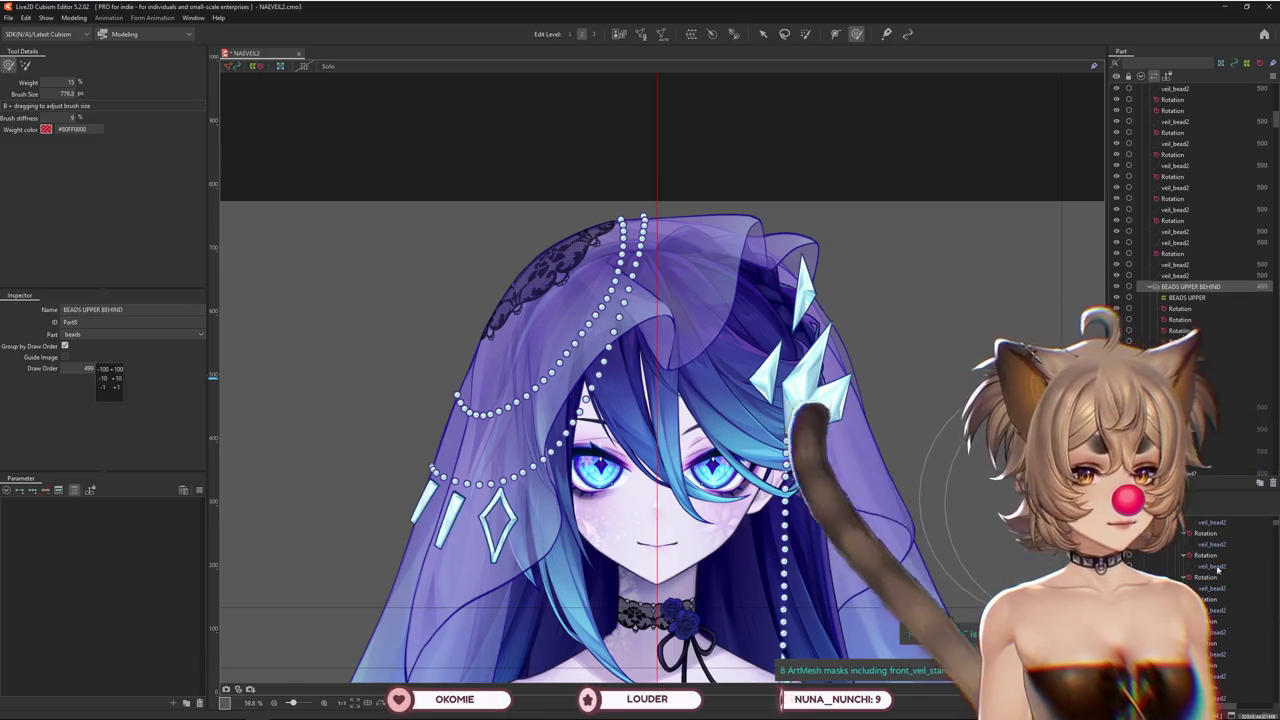
{"action": "left_click", "coordinate": [1216, 618]}
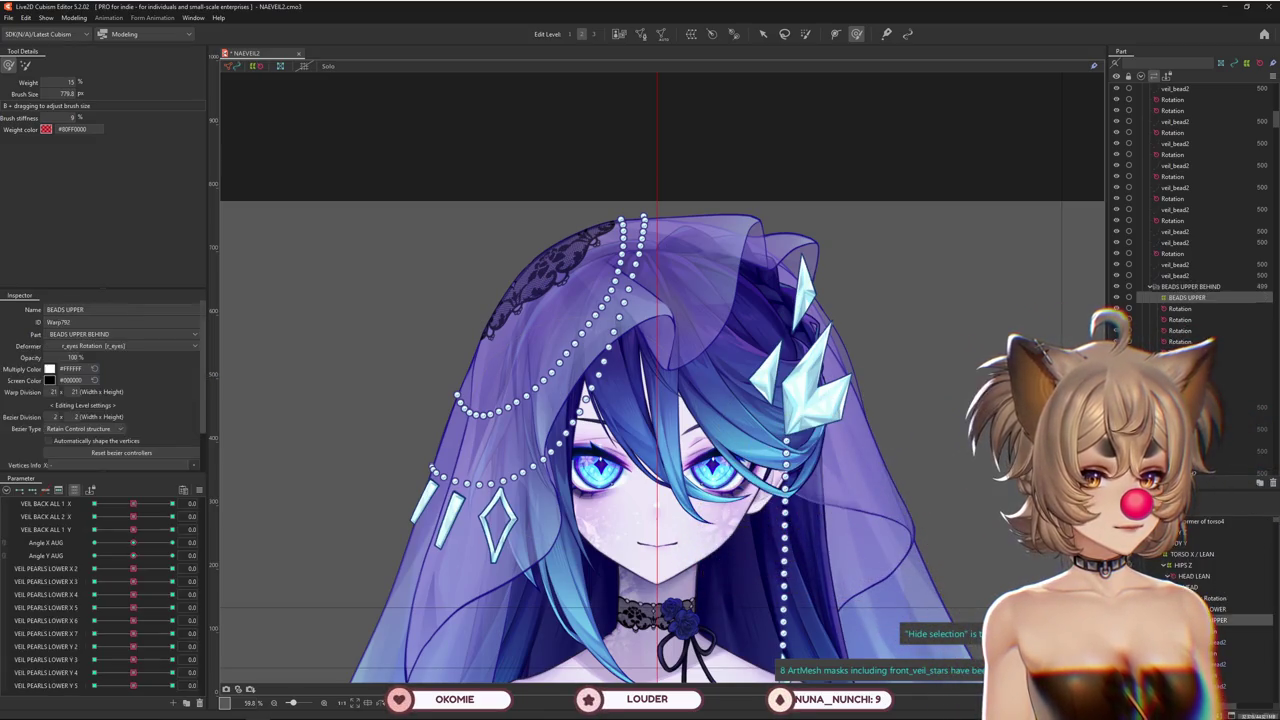
{"action": "left_click", "coordinate": [1206, 609]}
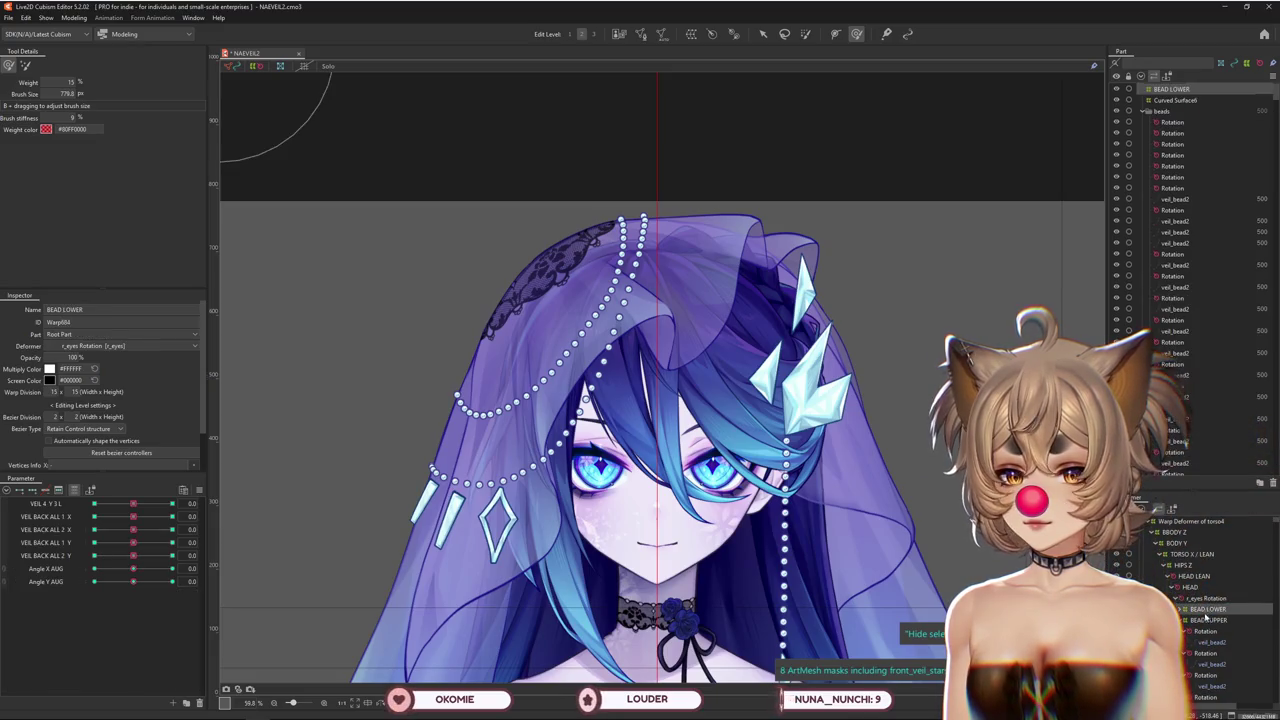
{"action": "left_click", "coordinate": [1206, 619]}
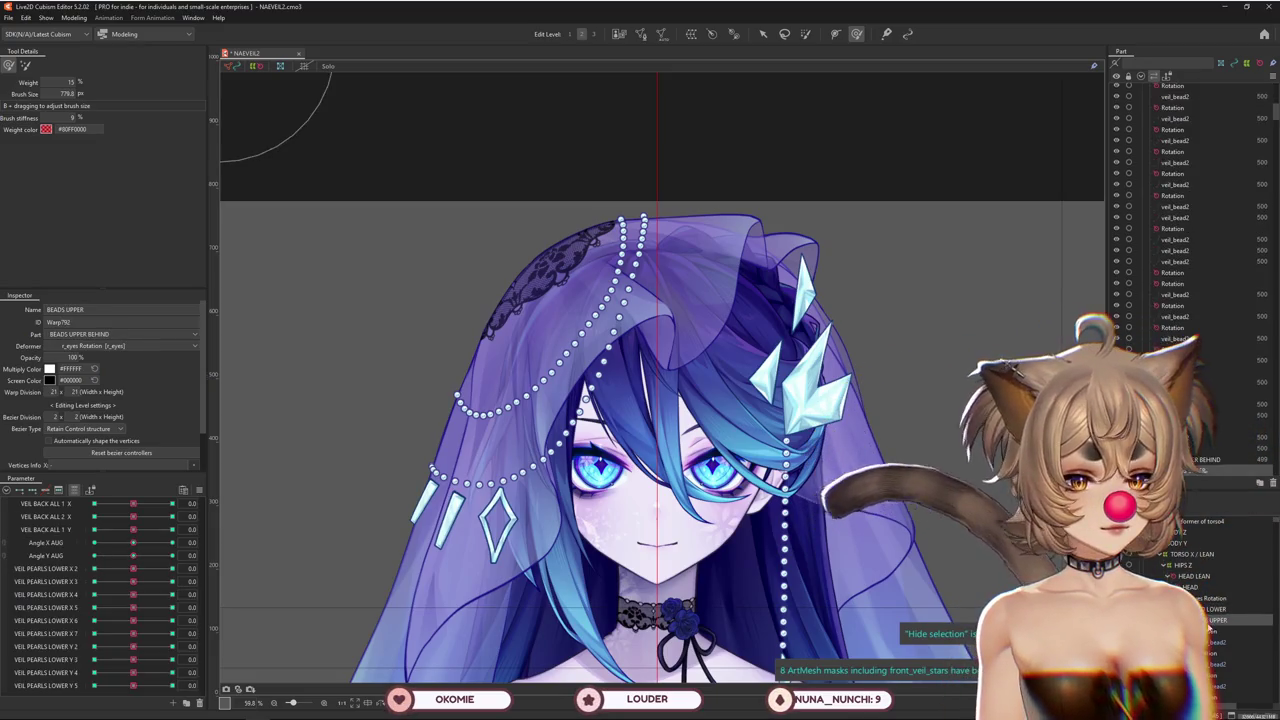
{"action": "left_click", "coordinate": [1206, 609]}
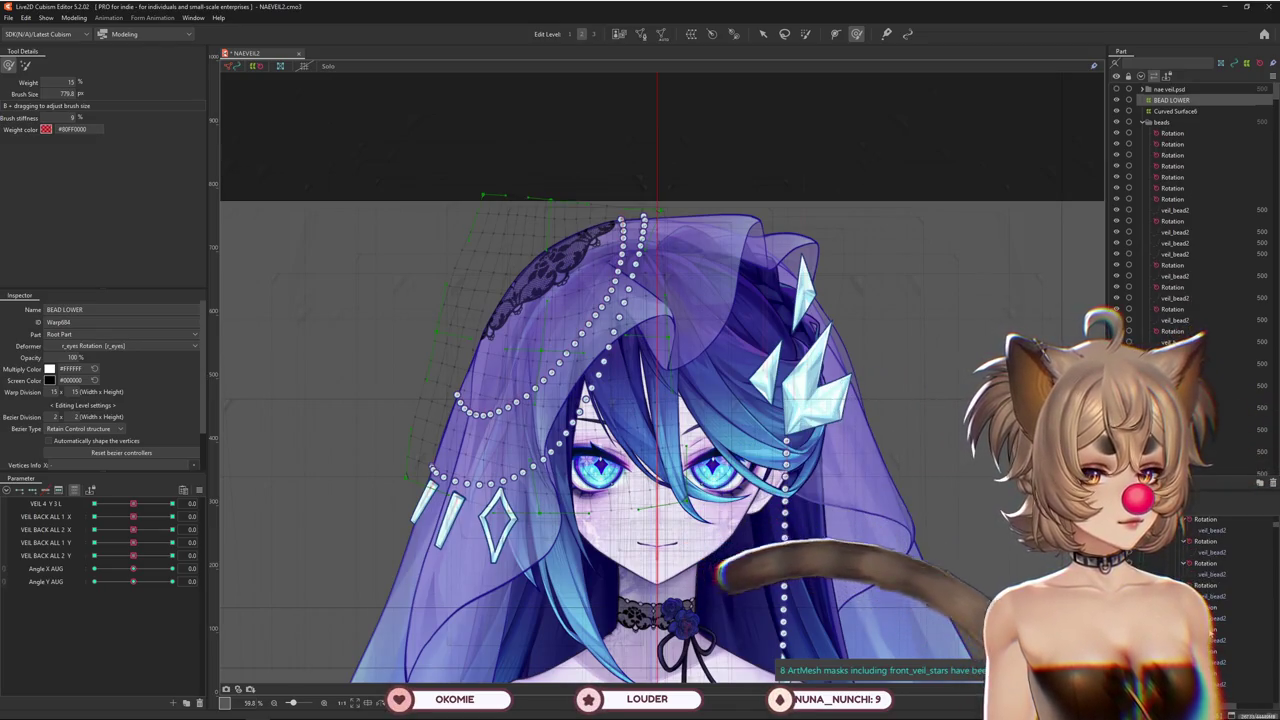
Check the hierarchy: r_eyes, BEADS UPPER with its bead rotation deformers, and HEAD LEAN
{"action": "scroll", "coordinate": [1200, 570], "scroll_direction": "down", "scroll_amount": 1}
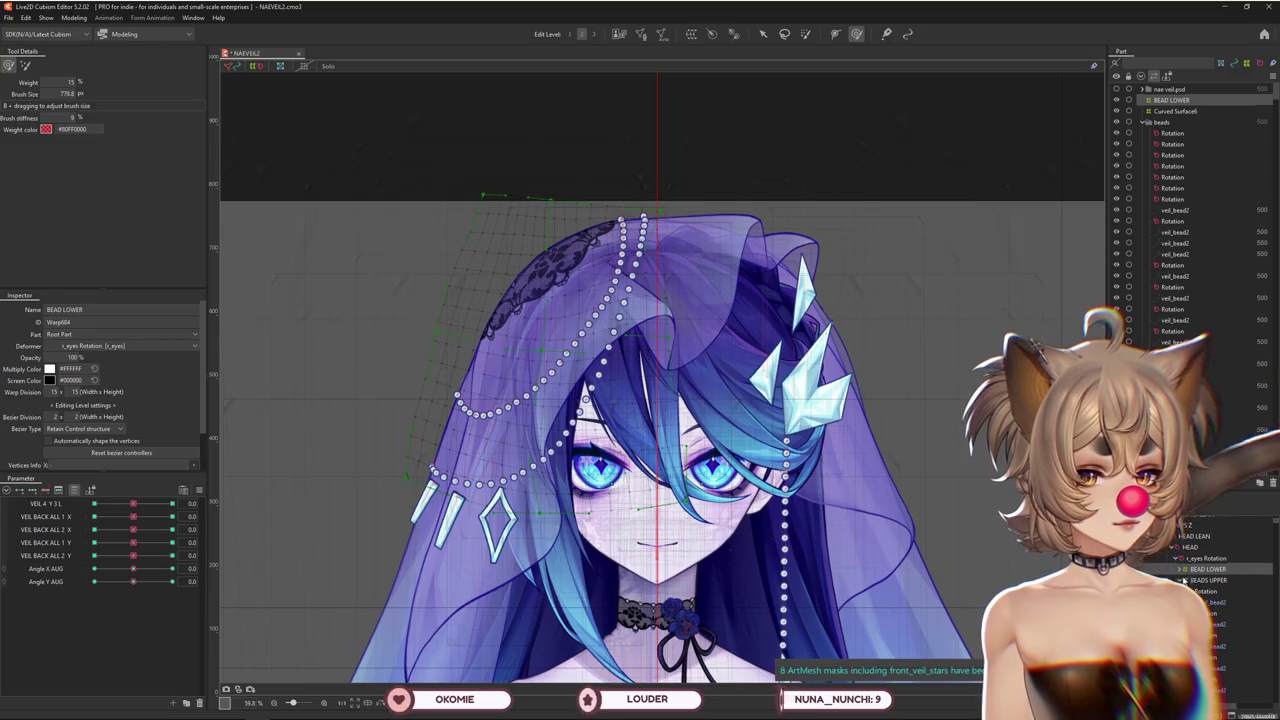
{"action": "left_click", "coordinate": [1200, 558]}
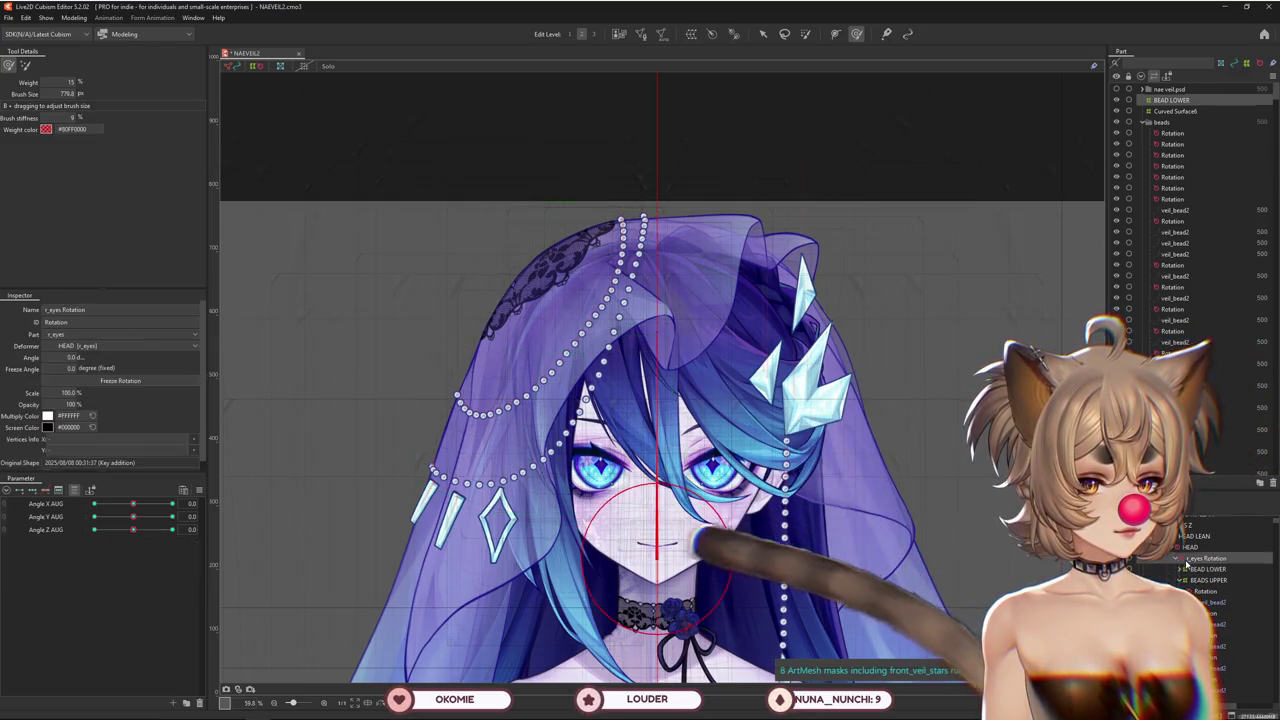
{"action": "left_click", "coordinate": [1200, 591]}
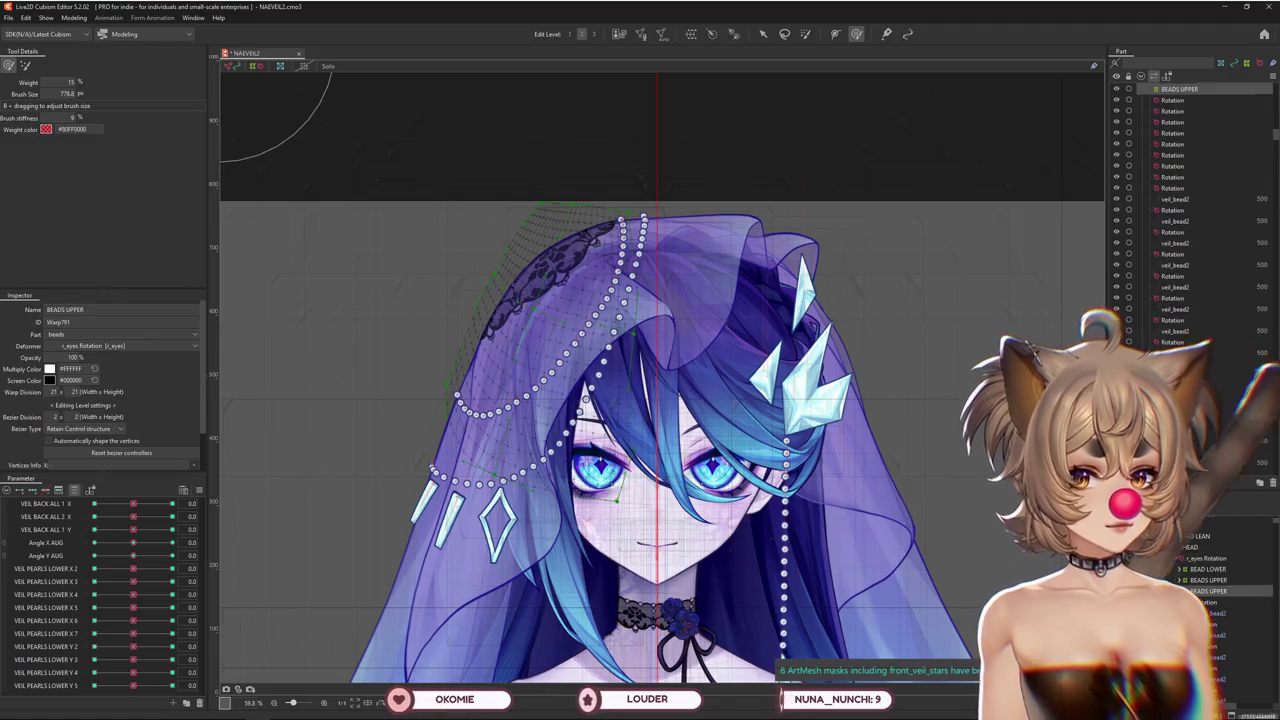
{"action": "left_click", "coordinate": [1205, 602]}
{"action": "scroll", "coordinate": [1211, 382], "scroll_direction": "up", "scroll_amount": 4}
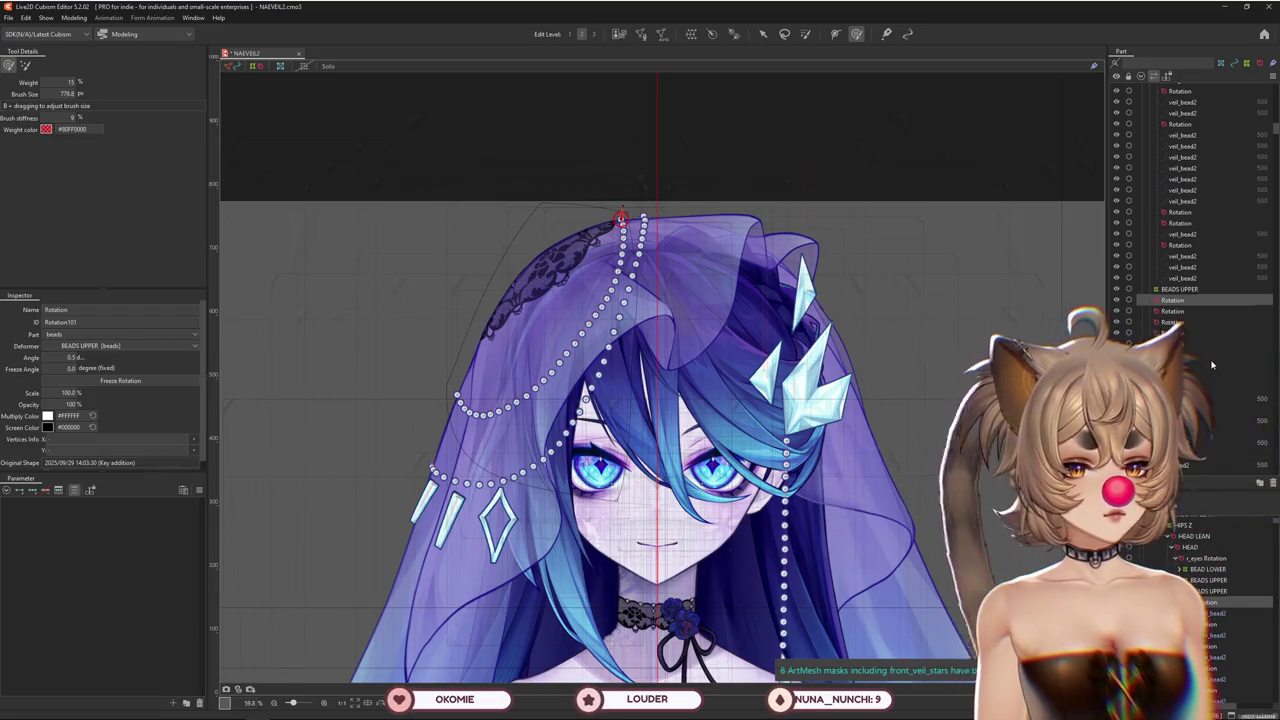
{"action": "left_click", "coordinate": [1210, 580]}
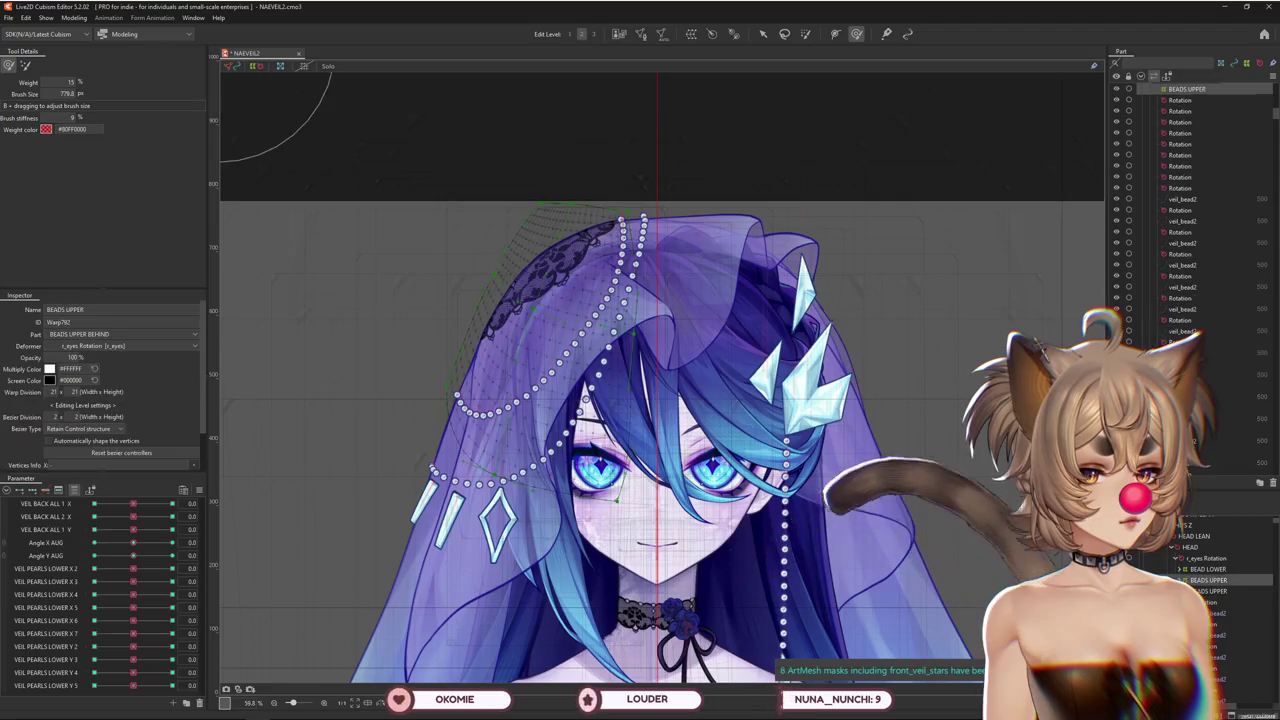
{"action": "left_click", "coordinate": [1205, 591]}
{"action": "scroll", "coordinate": [1221, 341], "scroll_direction": "down", "scroll_amount": 5}
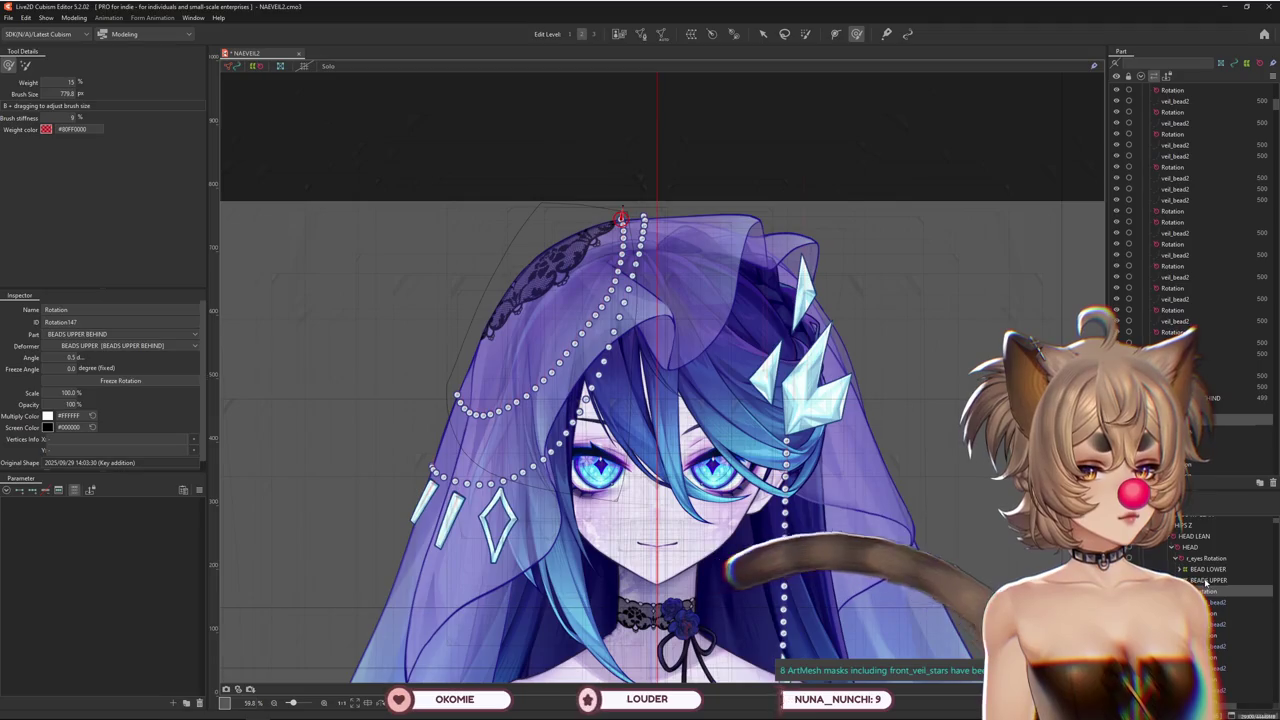
{"action": "left_click", "coordinate": [1193, 536]}
{"action": "triple_click", "coordinate": [108, 309]}
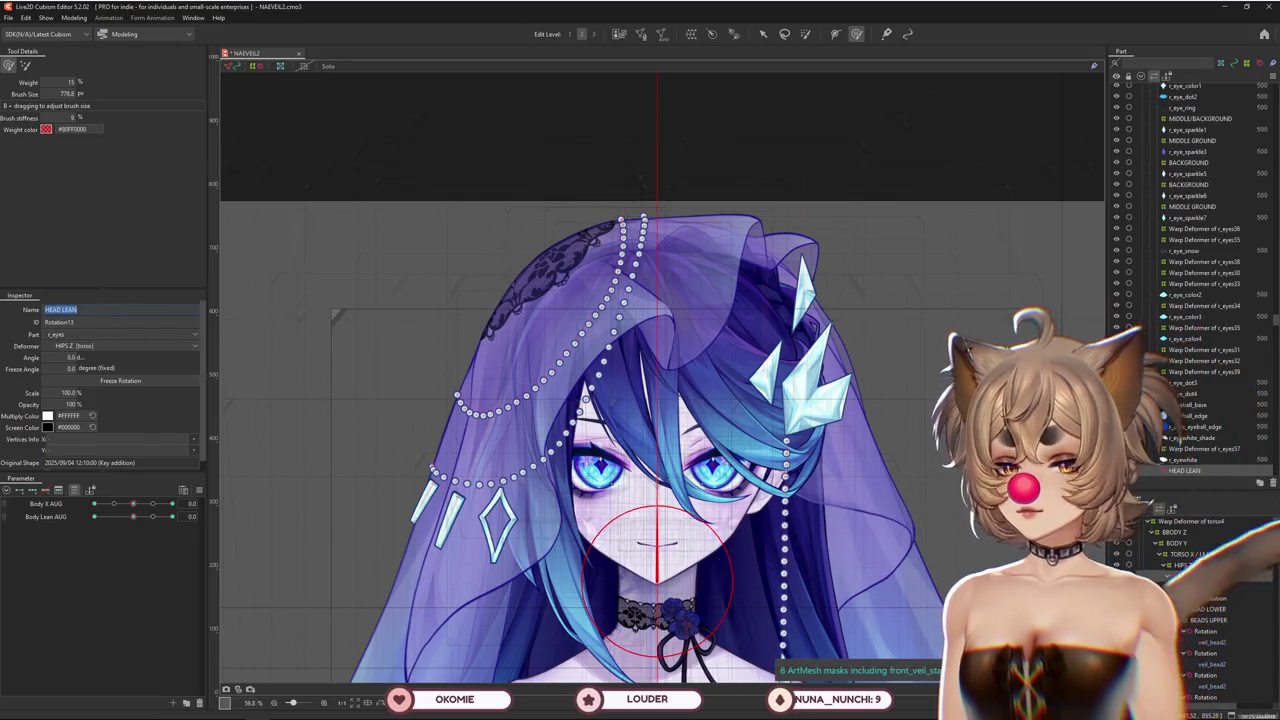
Rename the upper beads' Warp792 deformer to BEADS UPPER BEHIND
{"action": "left_click", "coordinate": [1207, 609]}
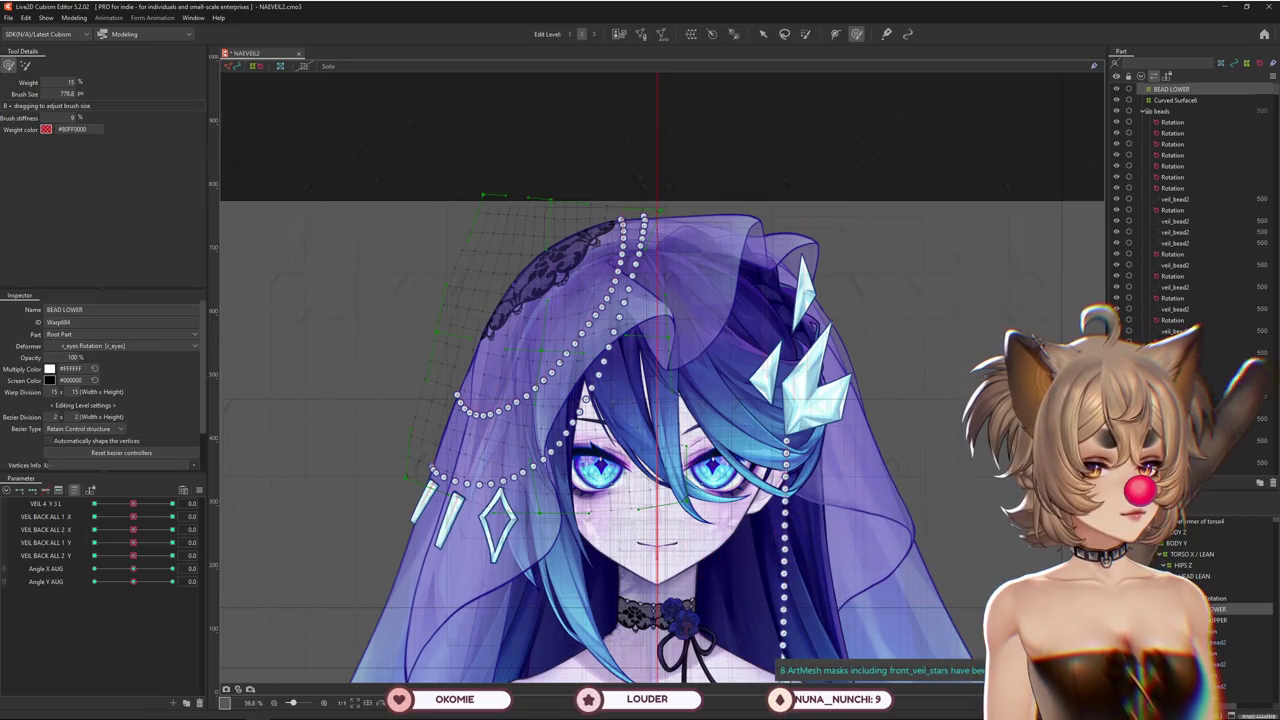
{"action": "left_click", "coordinate": [620, 218]}
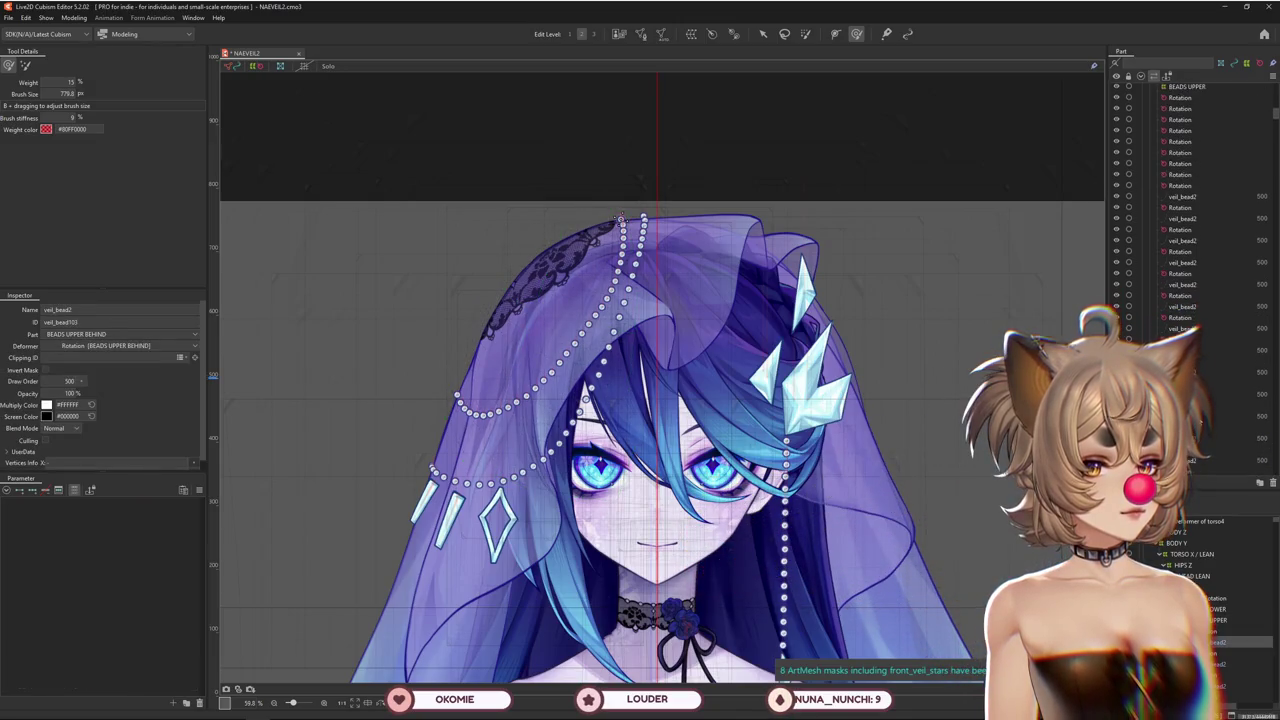
{"action": "left_click", "coordinate": [620, 218]}
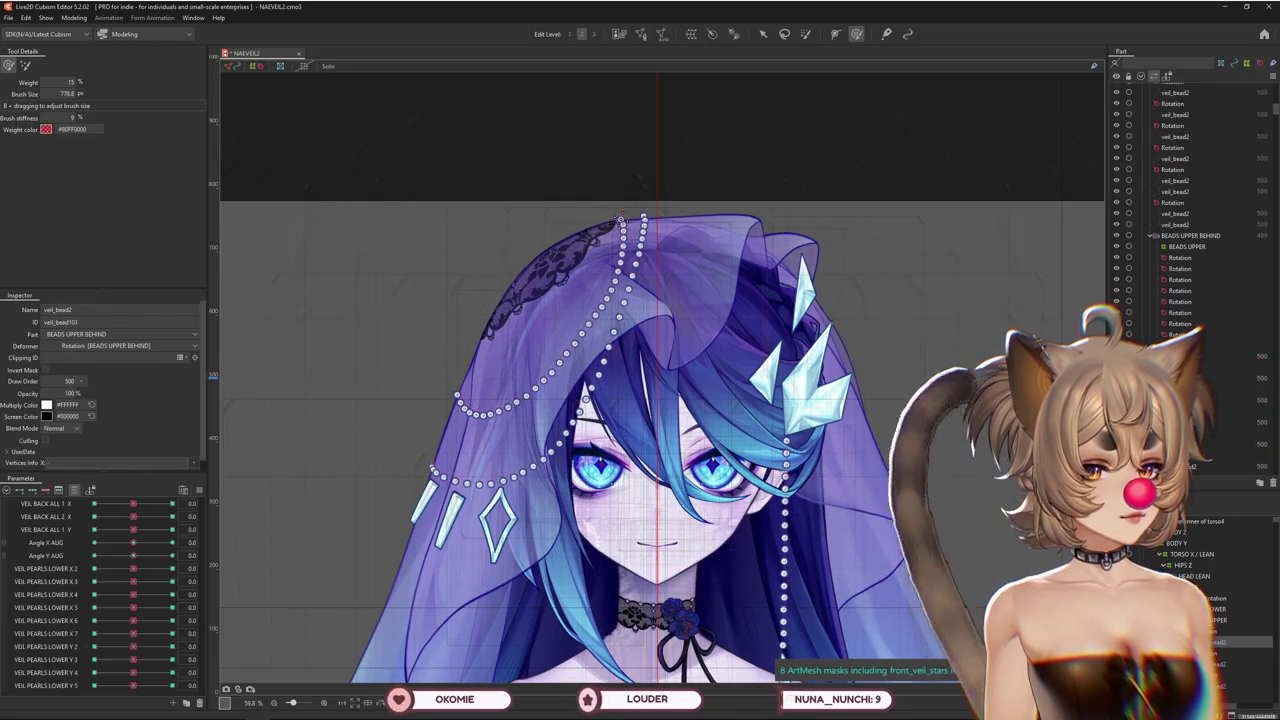
{"action": "left_click", "coordinate": [145, 310]}
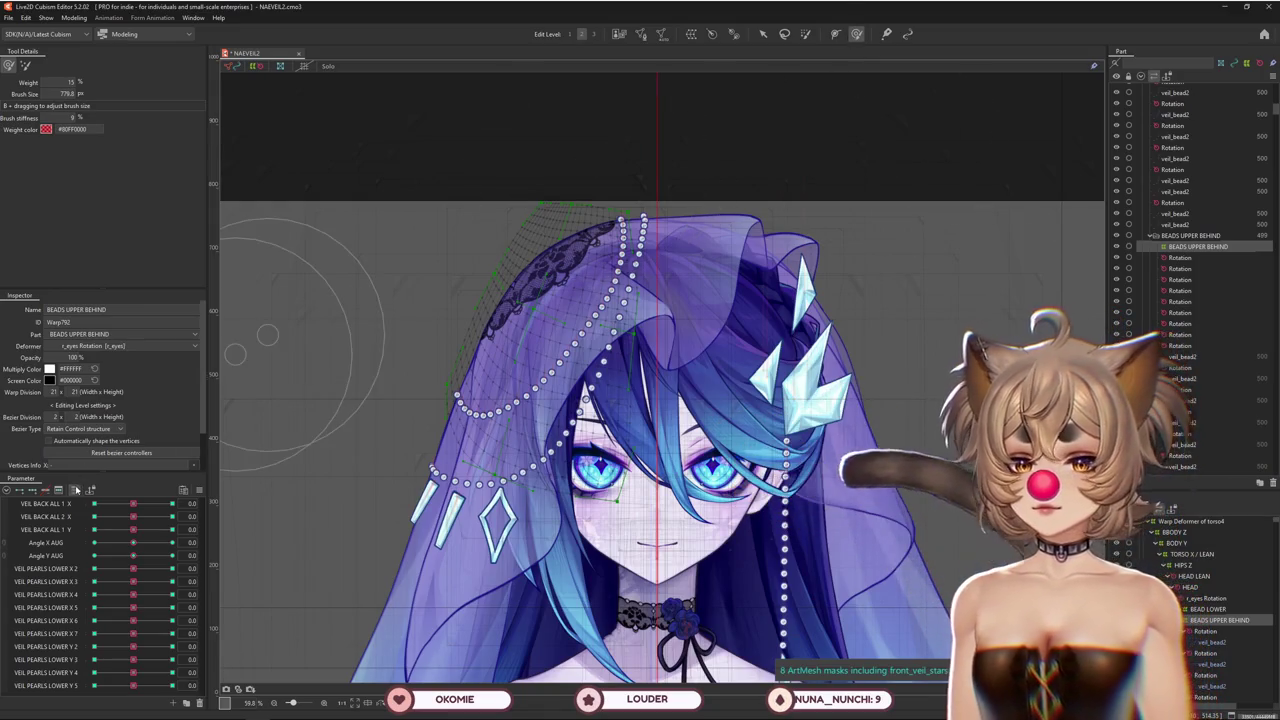
Show parameters as a flat list and test Angle X AUG at -30
{"action": "scroll", "coordinate": [101, 503], "scroll_direction": "up", "scroll_amount": 10}
{"action": "left_click", "coordinate": [74, 492]}
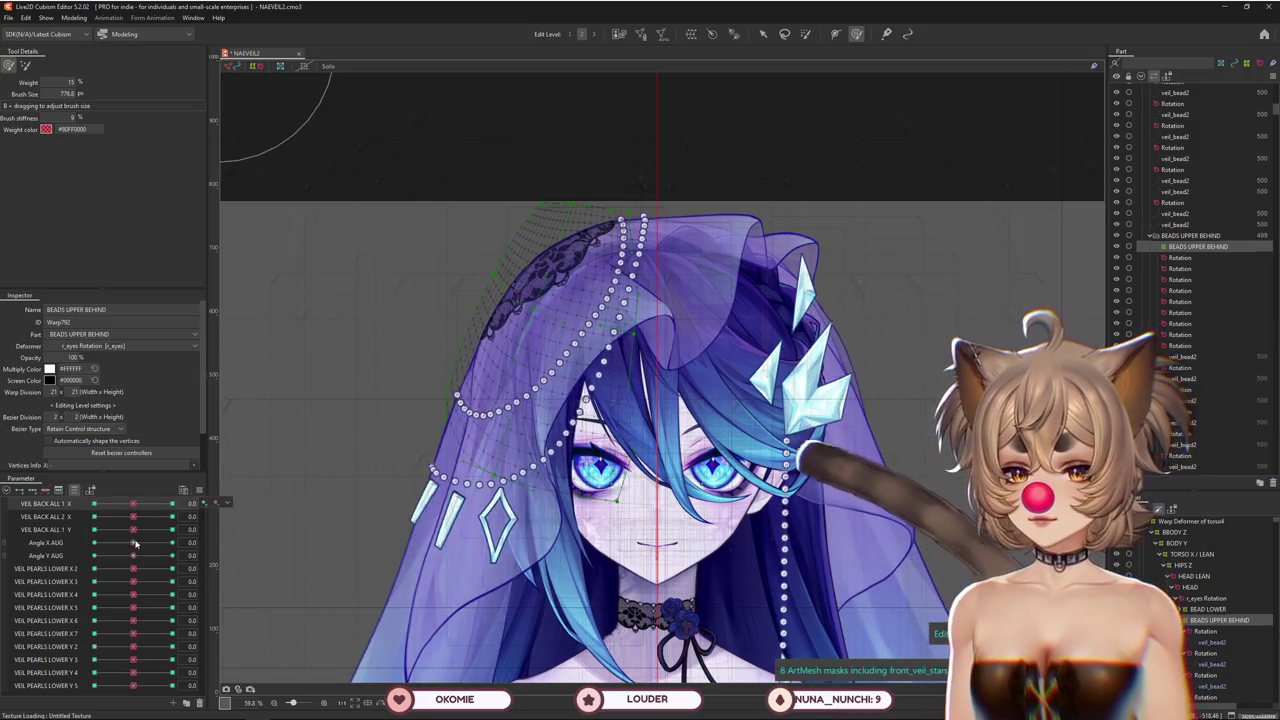
{"action": "left_click_drag", "start_coordinate": [135, 543], "coordinate": [137, 549]}
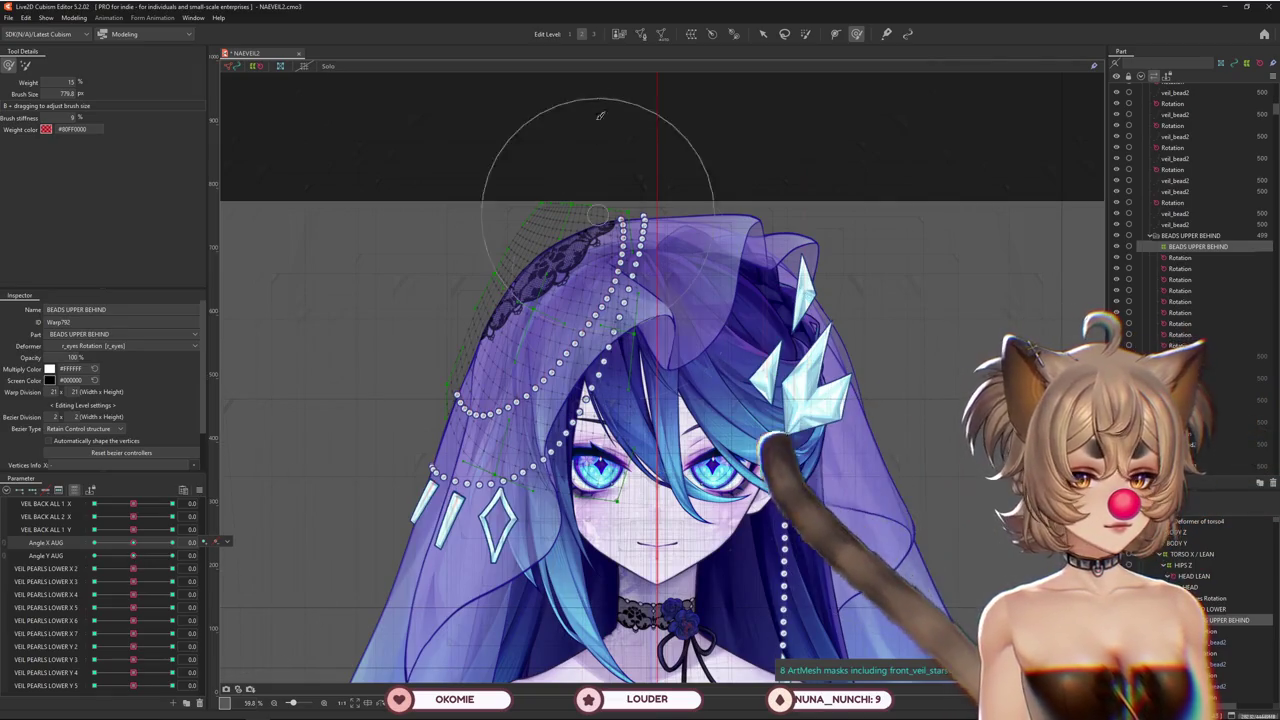
{"action": "left_click", "coordinate": [691, 33]}
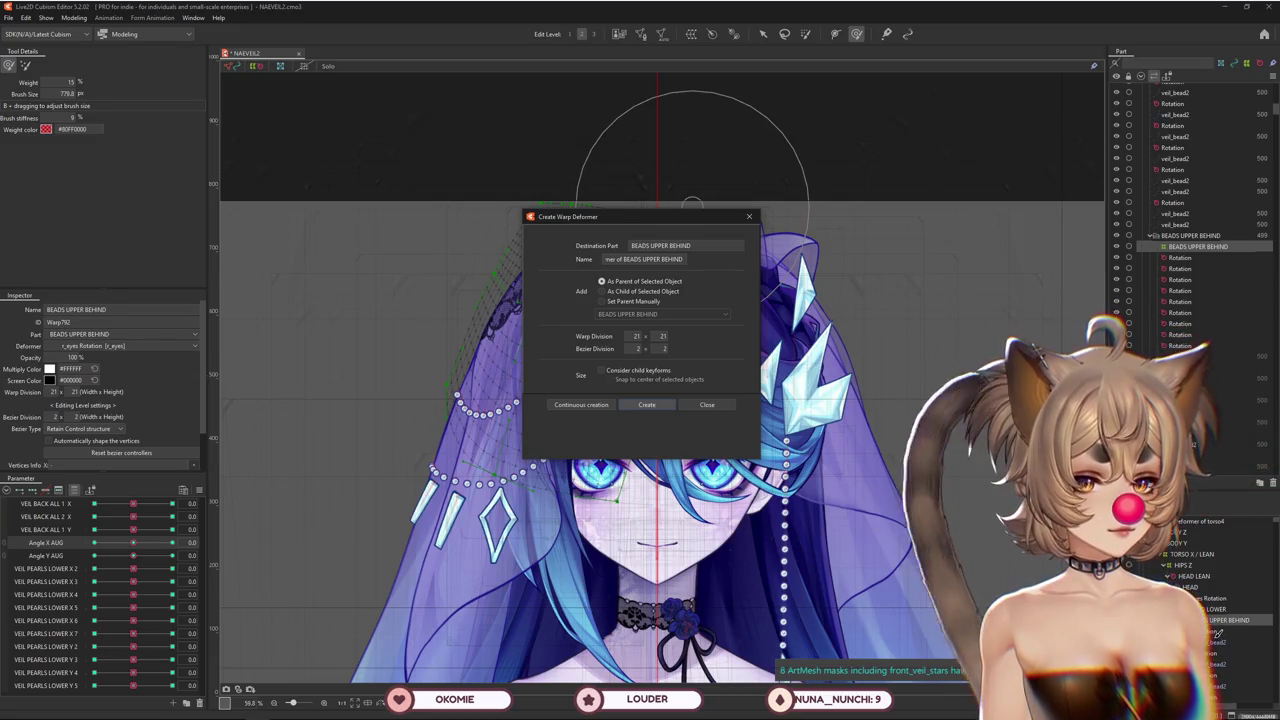
Create the 21×21 parent warp deformer as parent of BEADS UPPER BEHIND
{"action": "key", "text": "Return"}
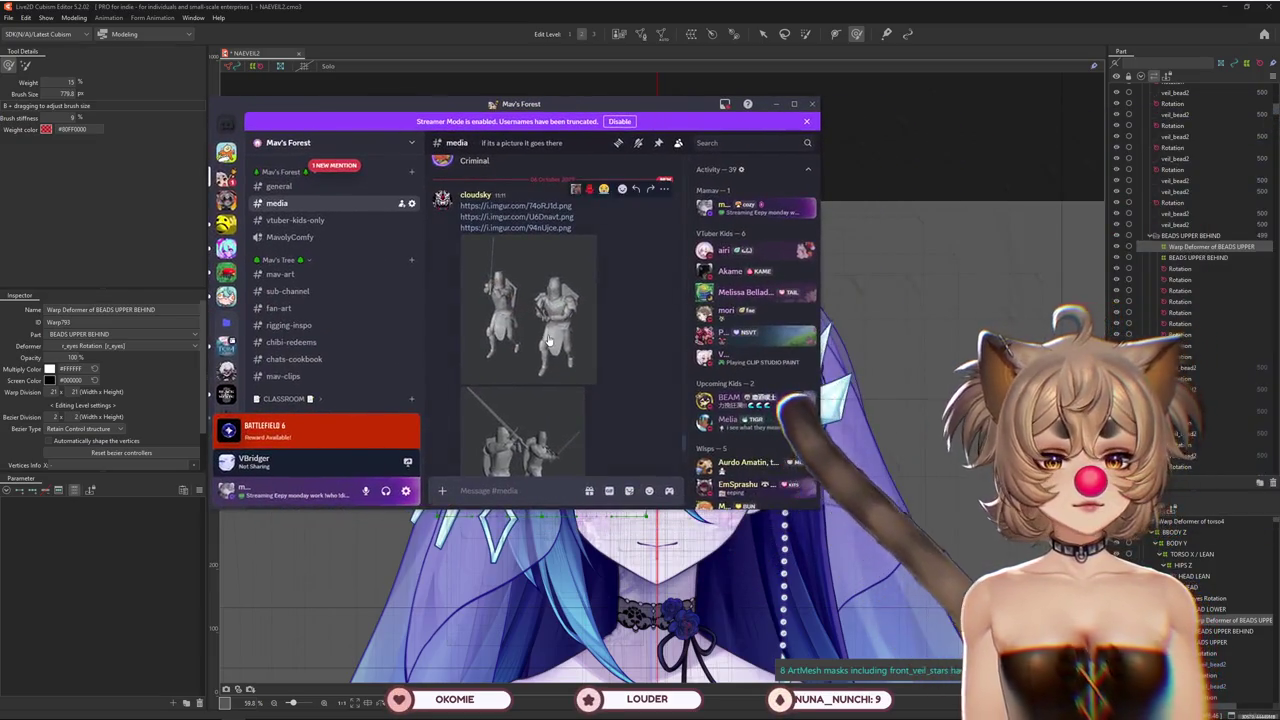
{"action": "left_click", "coordinate": [543, 343]}
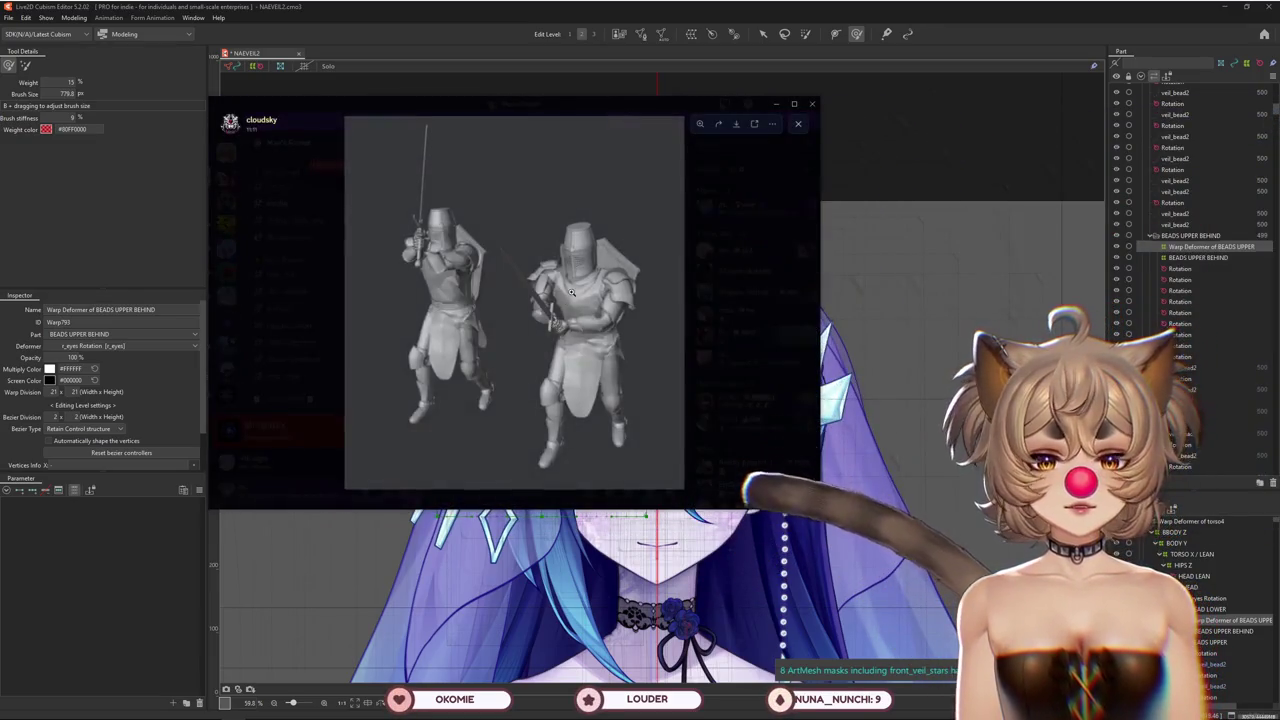
Enlarge and browse the knight images posted in Discord's #media channel
{"action": "scroll", "coordinate": [749, 152], "scroll_direction": "up", "scroll_amount": 2}
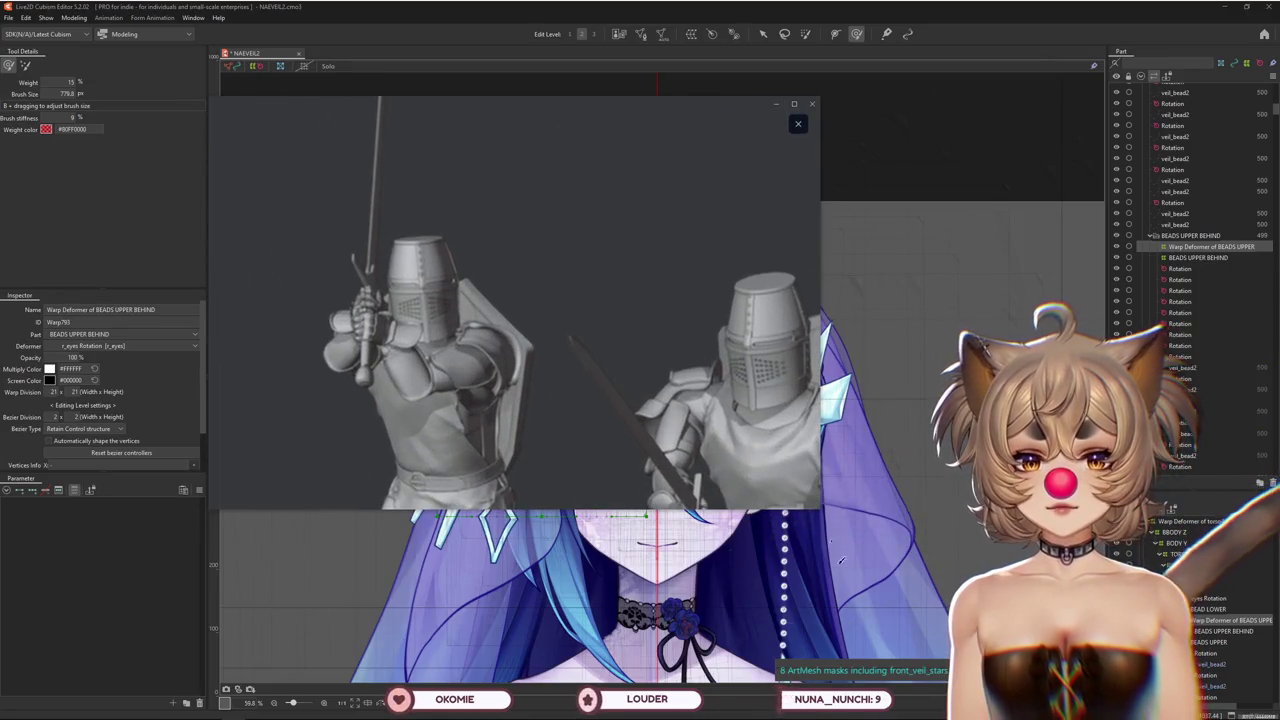
{"action": "left_click_drag", "start_coordinate": [817, 507], "coordinate": [990, 664]}
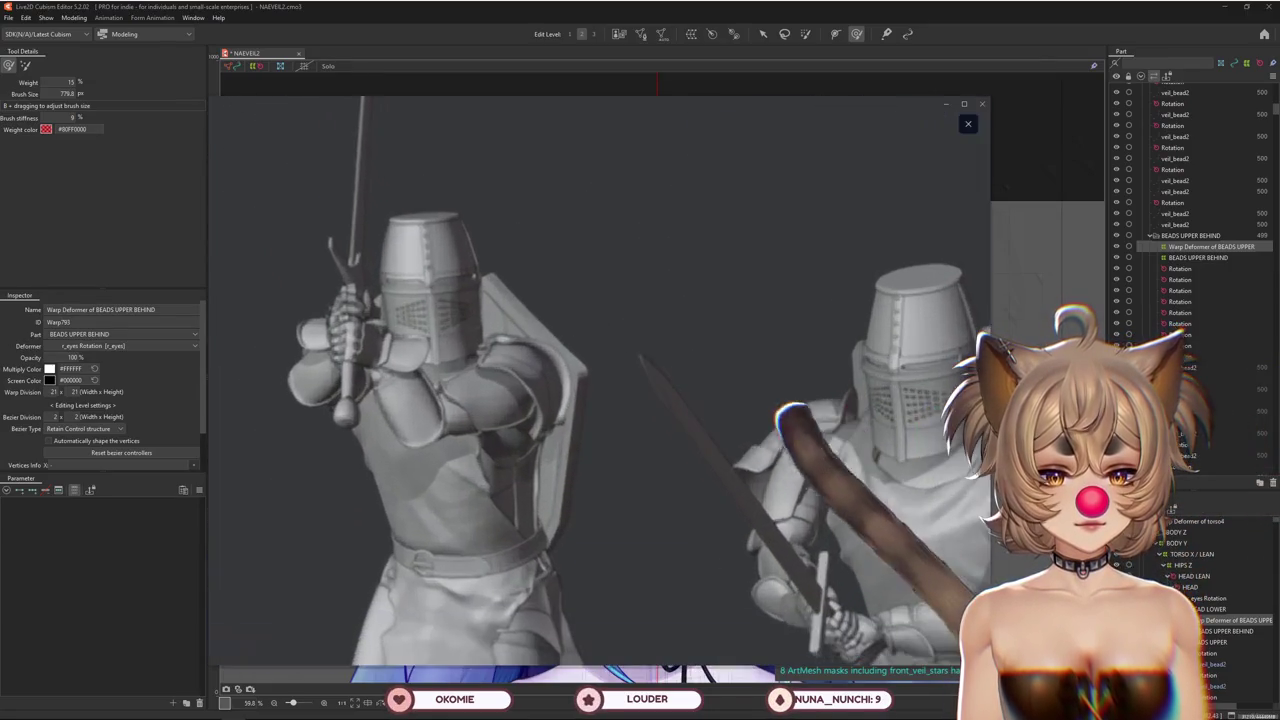
{"action": "scroll", "coordinate": [630, 386], "scroll_direction": "down", "scroll_amount": 2}
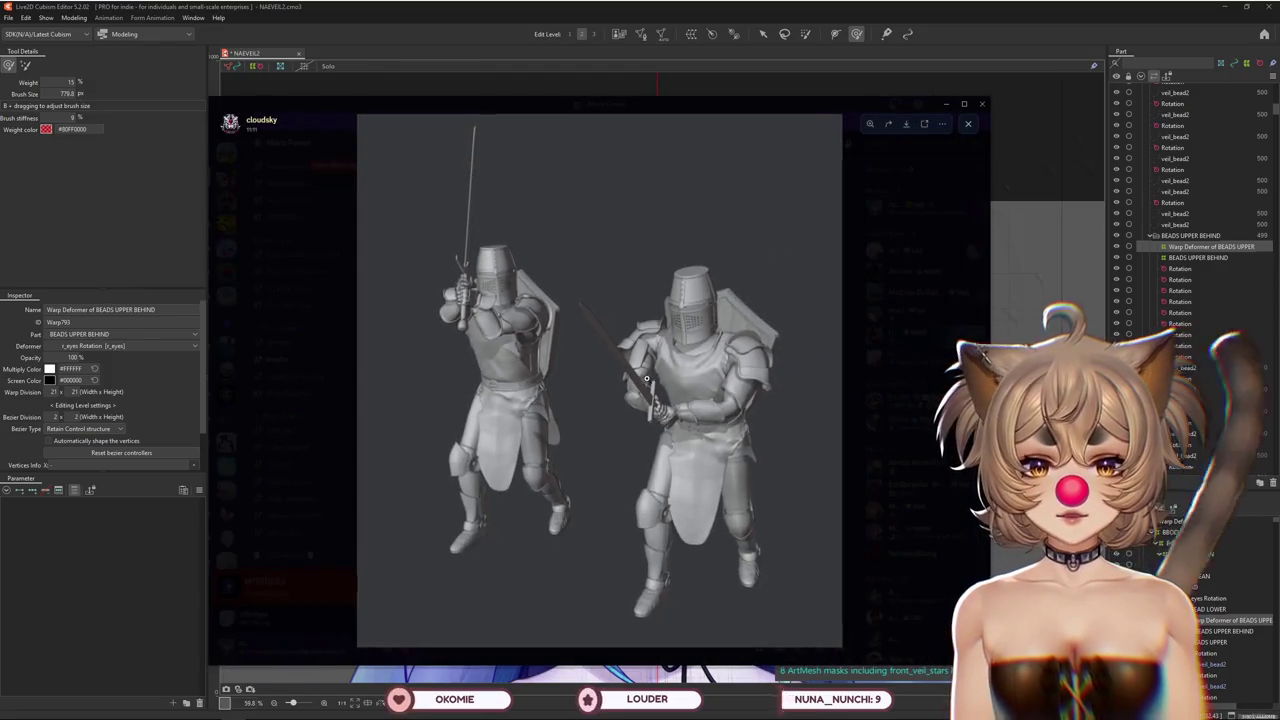
{"action": "left_click", "coordinate": [880, 397]}
{"action": "left_click", "coordinate": [551, 437]}
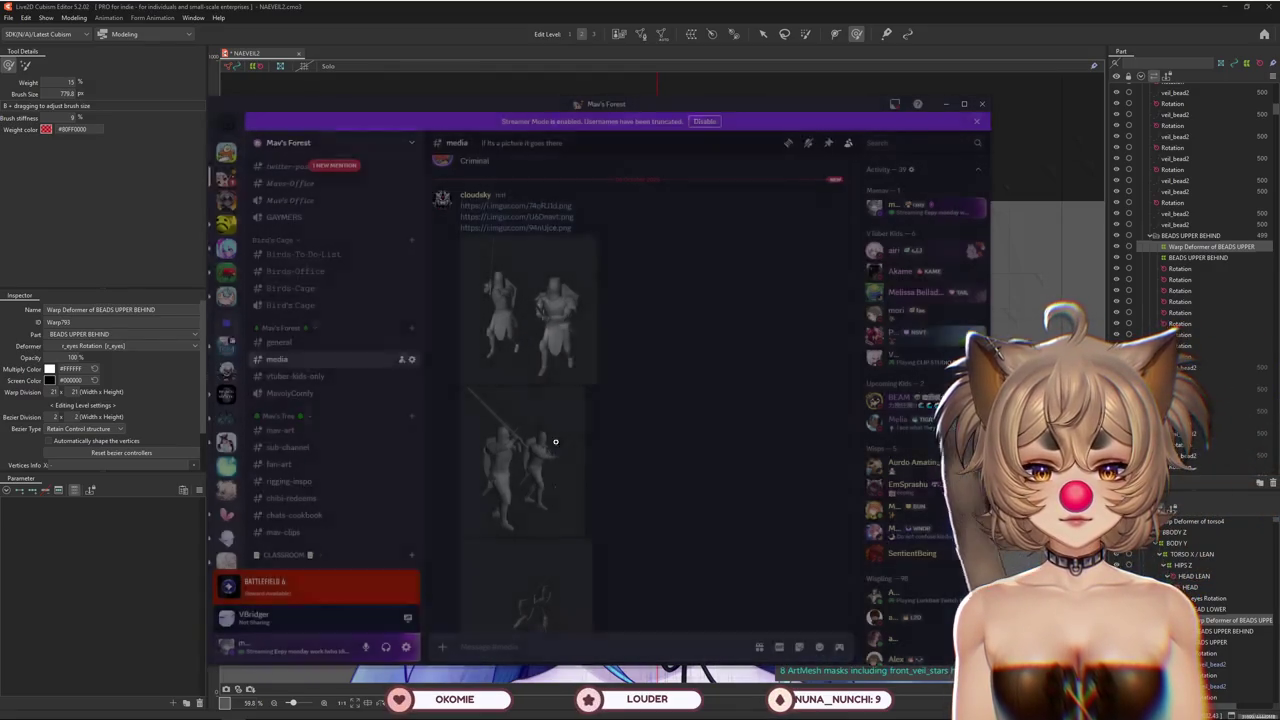
{"action": "scroll", "coordinate": [863, 606], "scroll_direction": "up", "scroll_amount": 3}
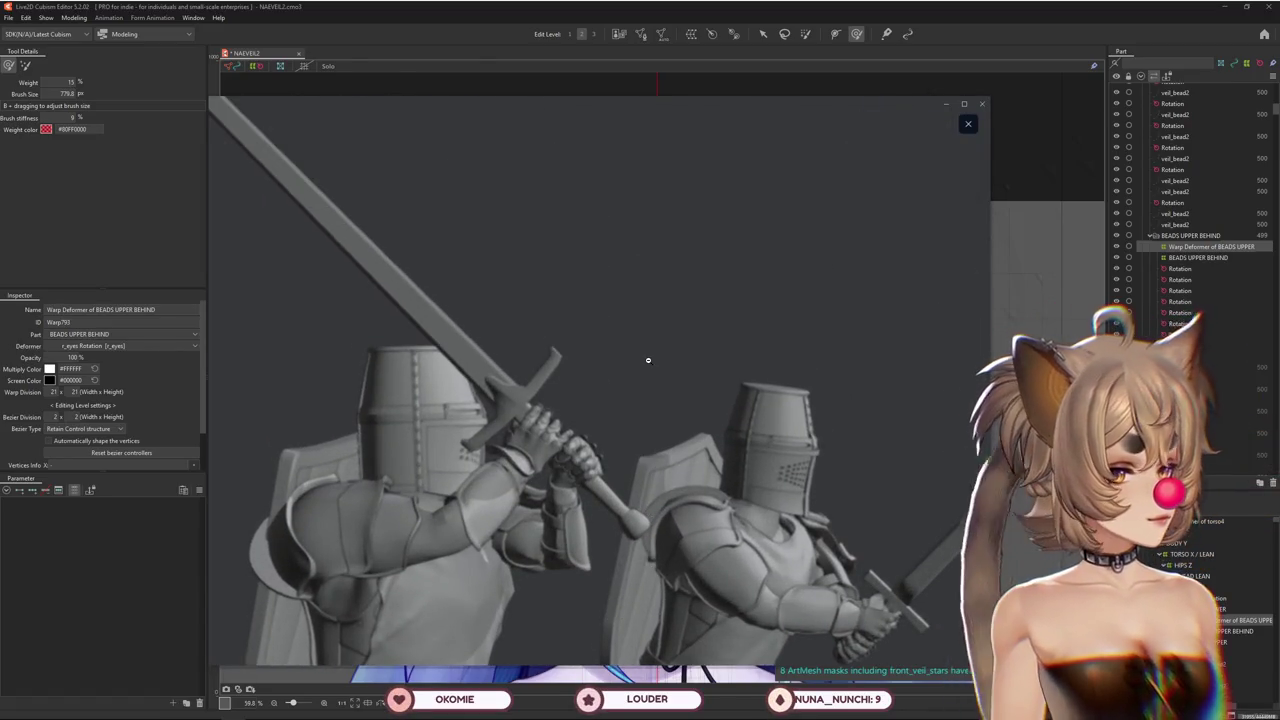
{"action": "scroll", "coordinate": [648, 360], "scroll_direction": "down", "scroll_amount": 3}
{"action": "key", "text": "Escape"}
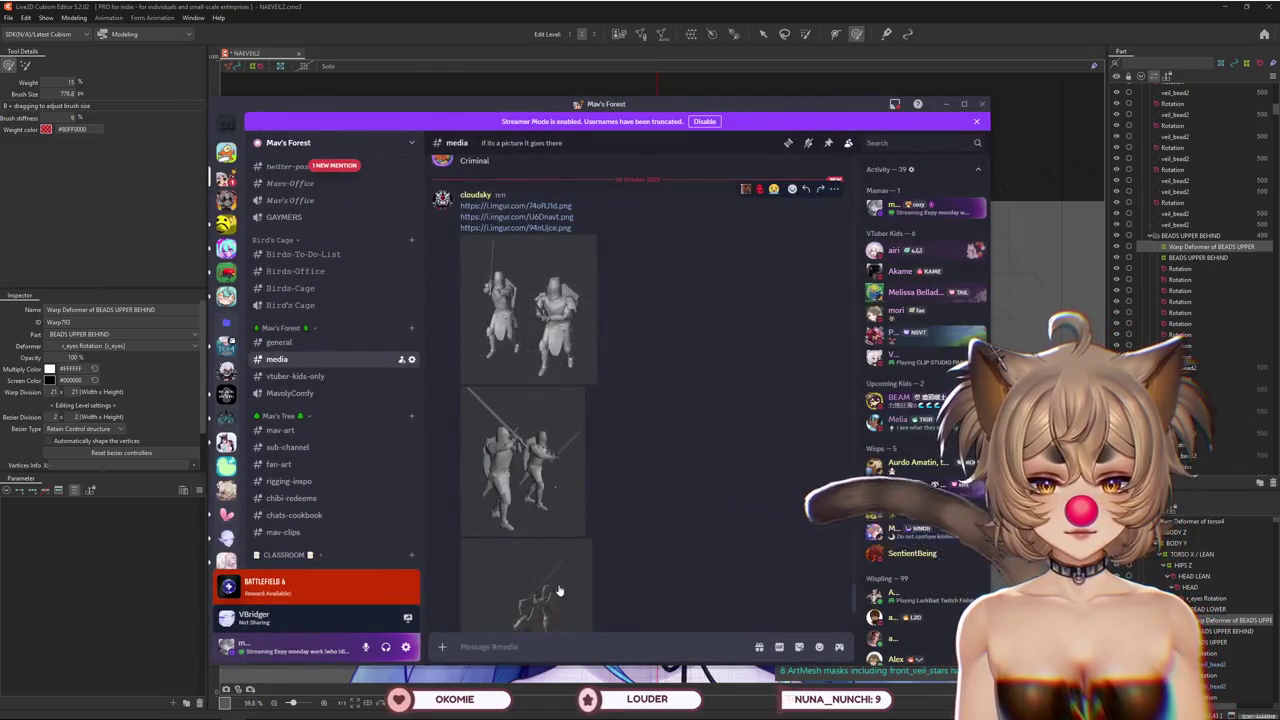
View one more knight clip larger, then close the image viewer
{"action": "left_click", "coordinate": [558, 591]}
{"action": "scroll", "coordinate": [683, 440], "scroll_direction": "up", "scroll_amount": 3}
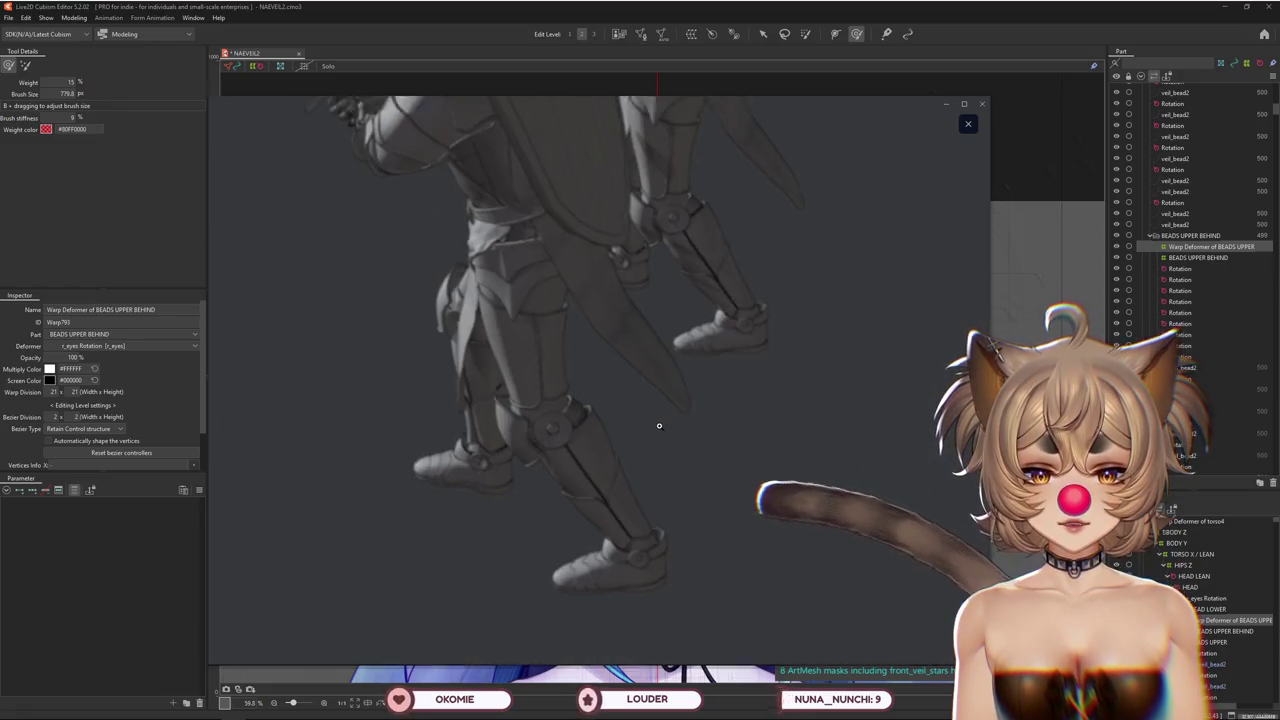
{"action": "scroll", "coordinate": [768, 407], "scroll_direction": "down", "scroll_amount": 3}
{"action": "key", "text": "Escape"}
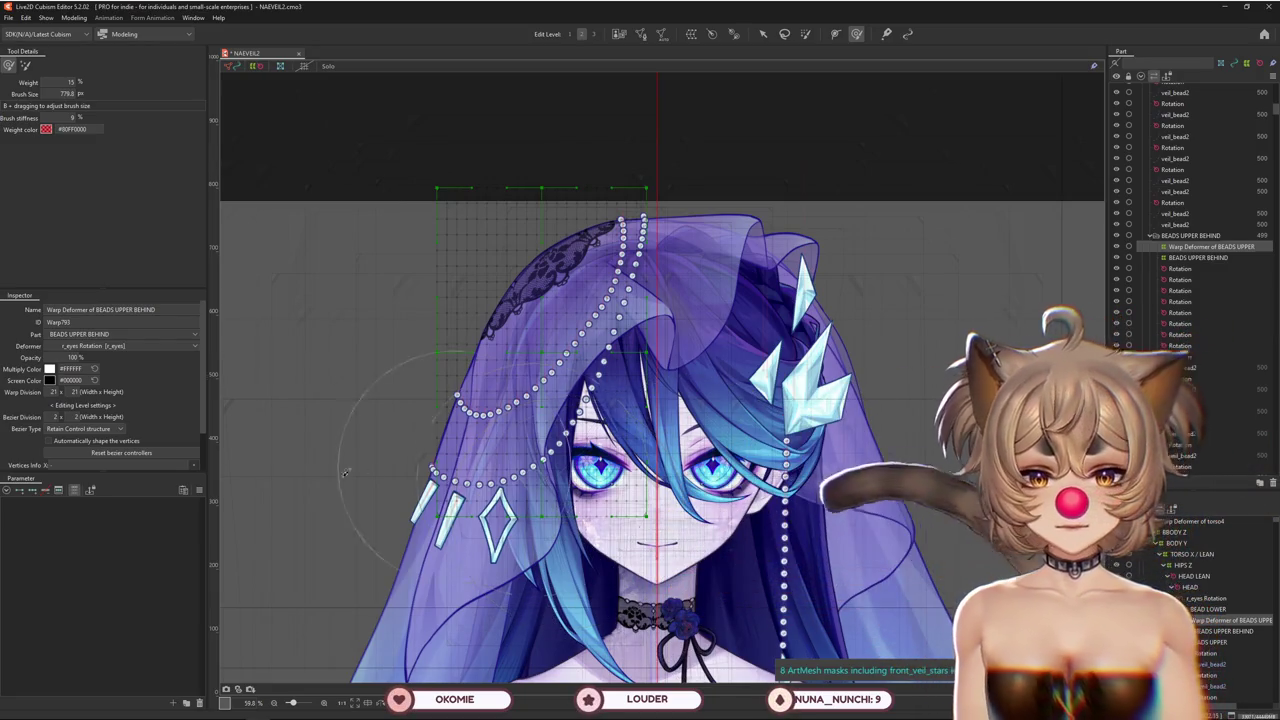
Size the deform brush (roughly 730–1160 px) and frame the veil for brushing
{"action": "scroll", "coordinate": [499, 360], "scroll_direction": "up", "scroll_amount": 5}
{"action": "scroll", "coordinate": [582, 388], "scroll_direction": "down", "scroll_amount": 1}
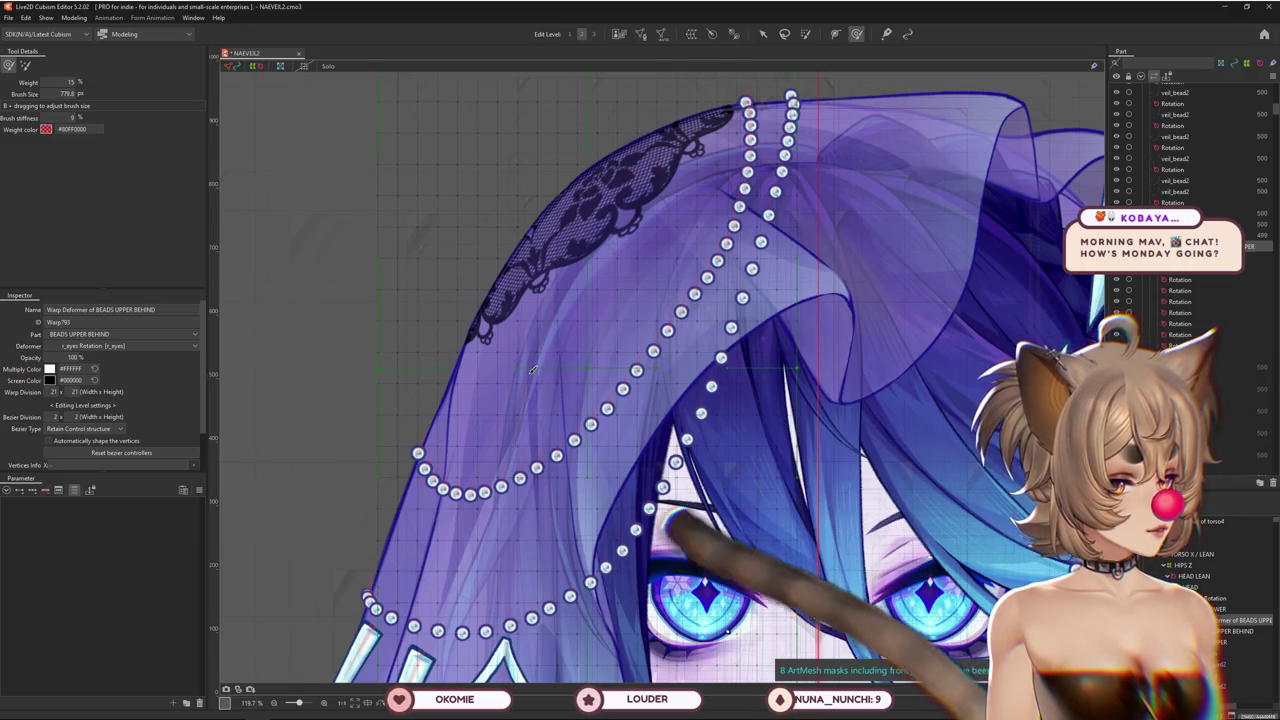
{"action": "scroll", "coordinate": [533, 370], "scroll_direction": "down", "scroll_amount": 3}
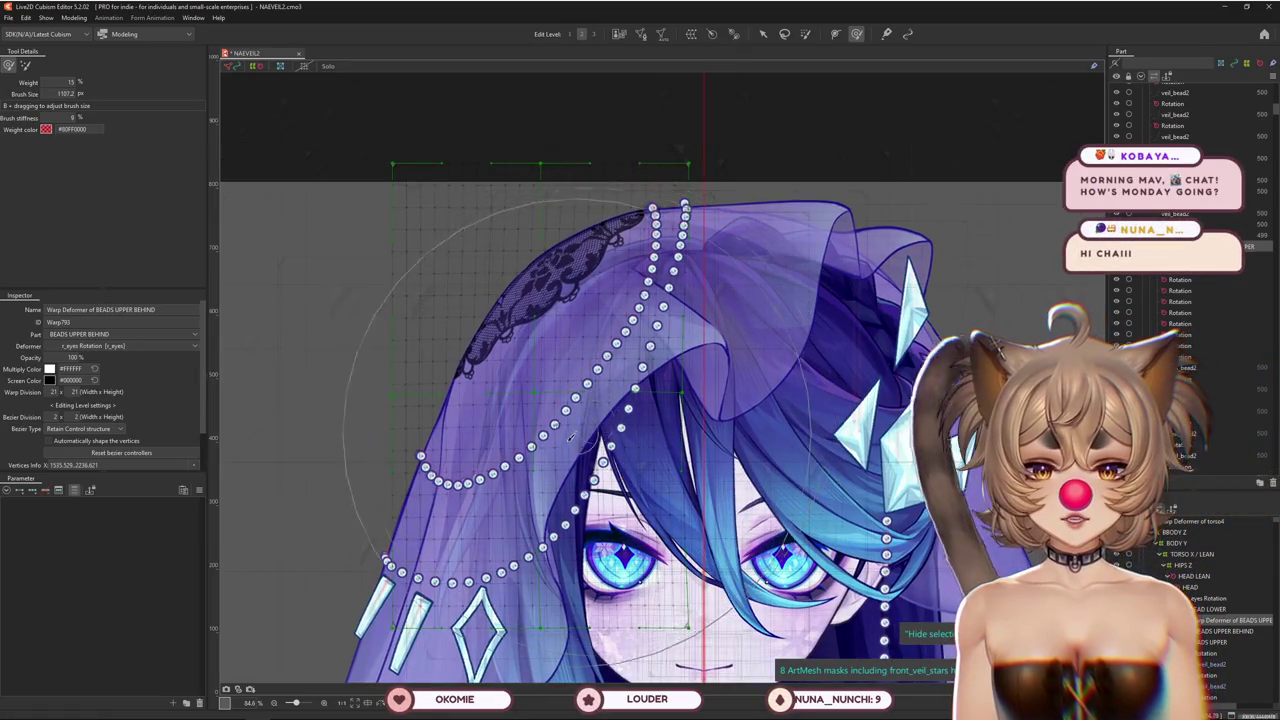
{"action": "left_click_drag", "start_coordinate": [572, 437], "coordinate": [507, 495]}
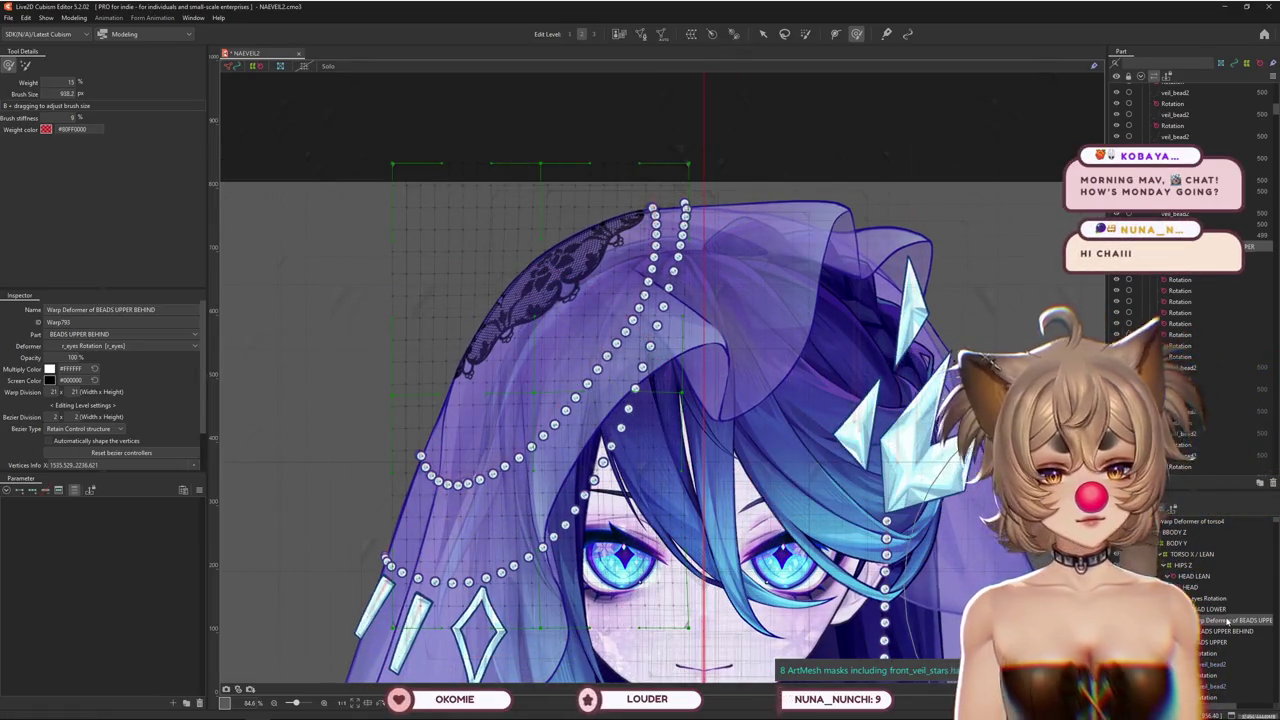
{"action": "left_click_drag", "start_coordinate": [137, 551], "coordinate": [553, 510]}
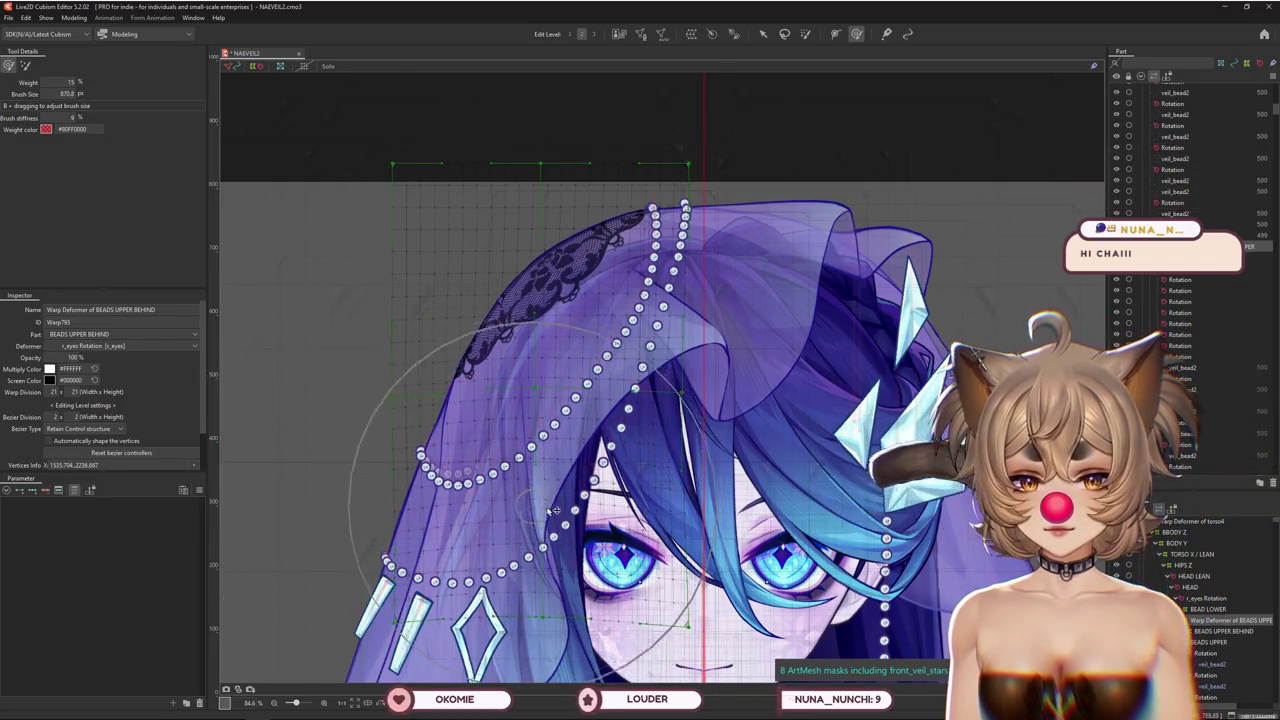
{"action": "left_click_drag", "start_coordinate": [618, 537], "coordinate": [608, 440]}
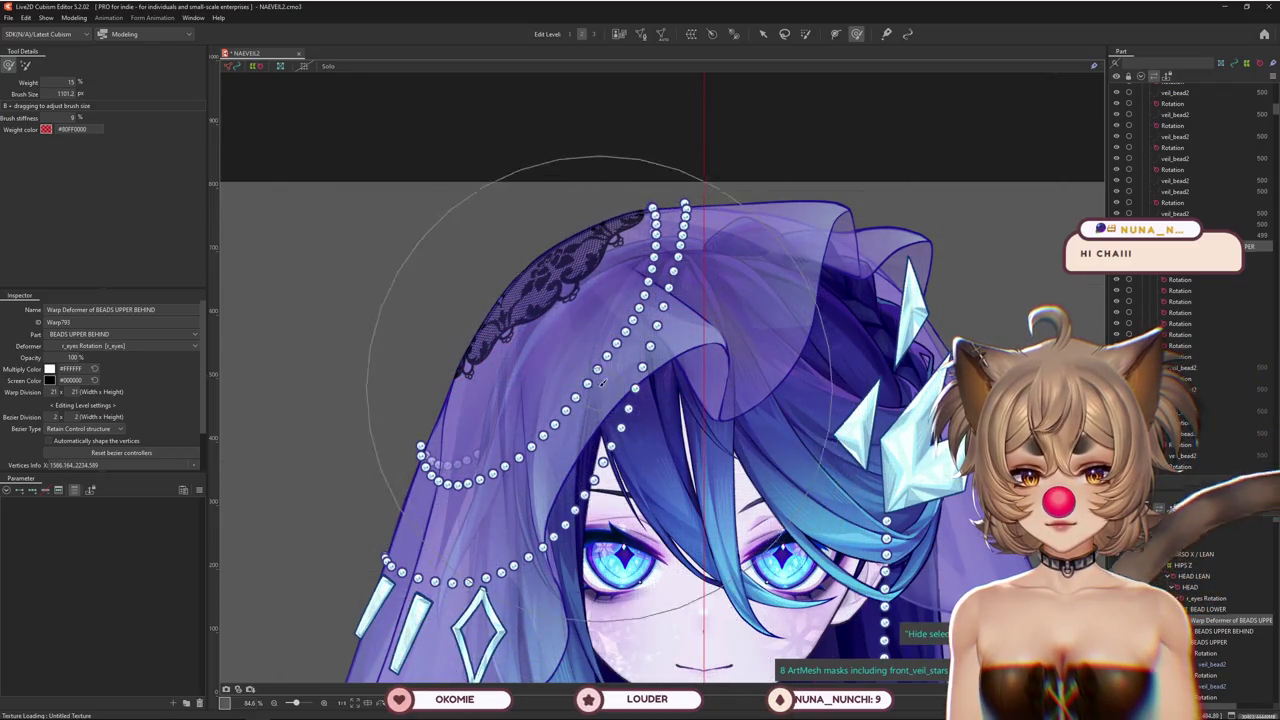
{"action": "left_click_drag", "start_coordinate": [595, 385], "coordinate": [641, 366]}
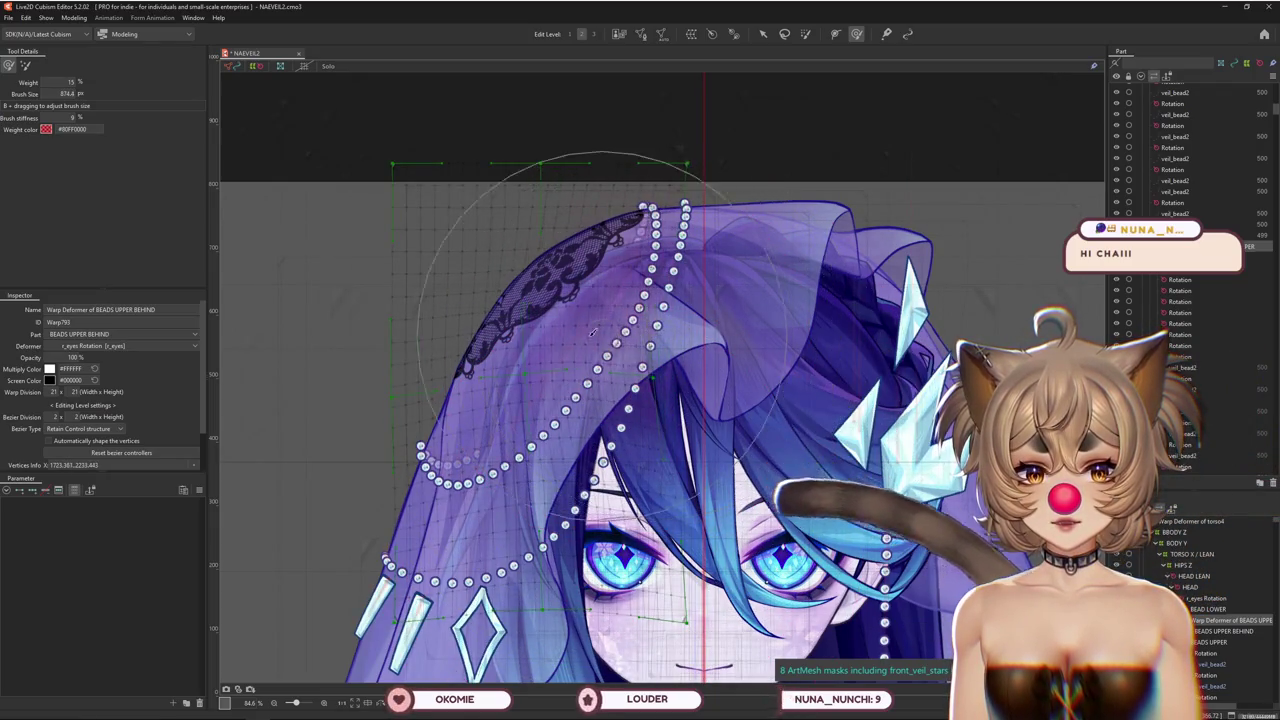
{"action": "left_click_drag", "start_coordinate": [697, 296], "coordinate": [652, 392]}
{"action": "left_click_drag", "start_coordinate": [597, 229], "coordinate": [643, 206]}
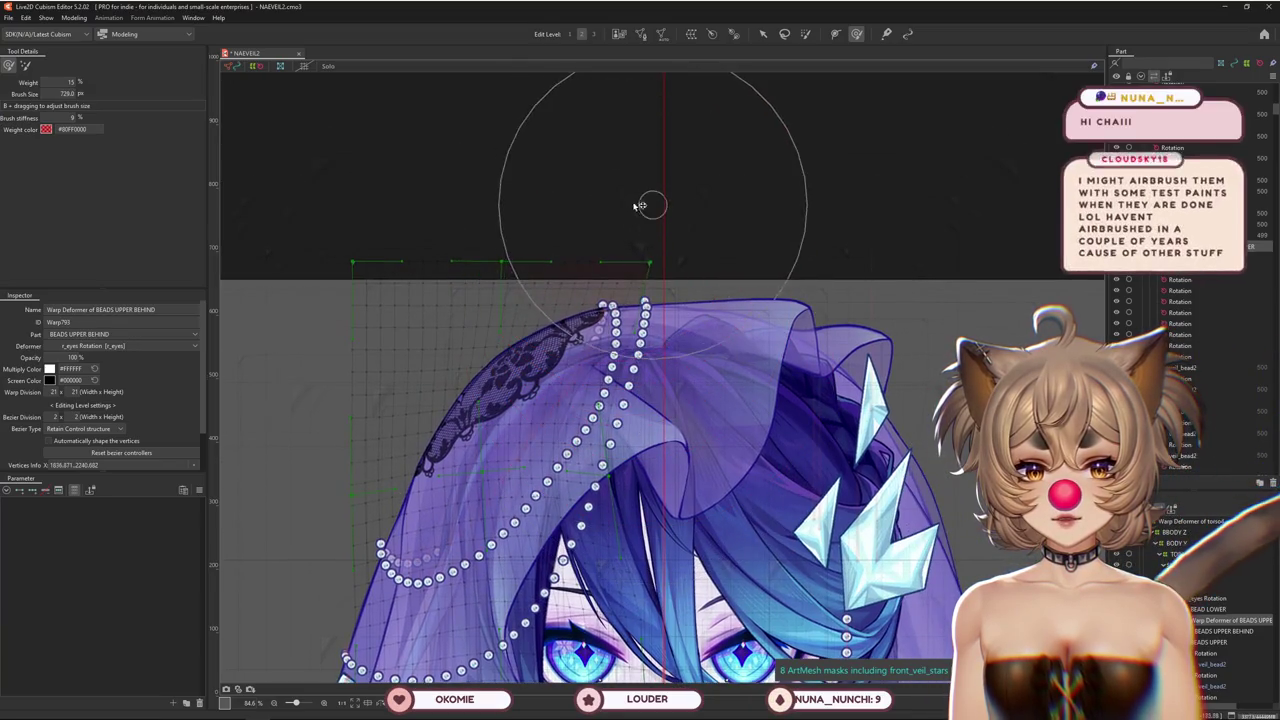
{"action": "left_click_drag", "start_coordinate": [534, 429], "coordinate": [572, 430]}
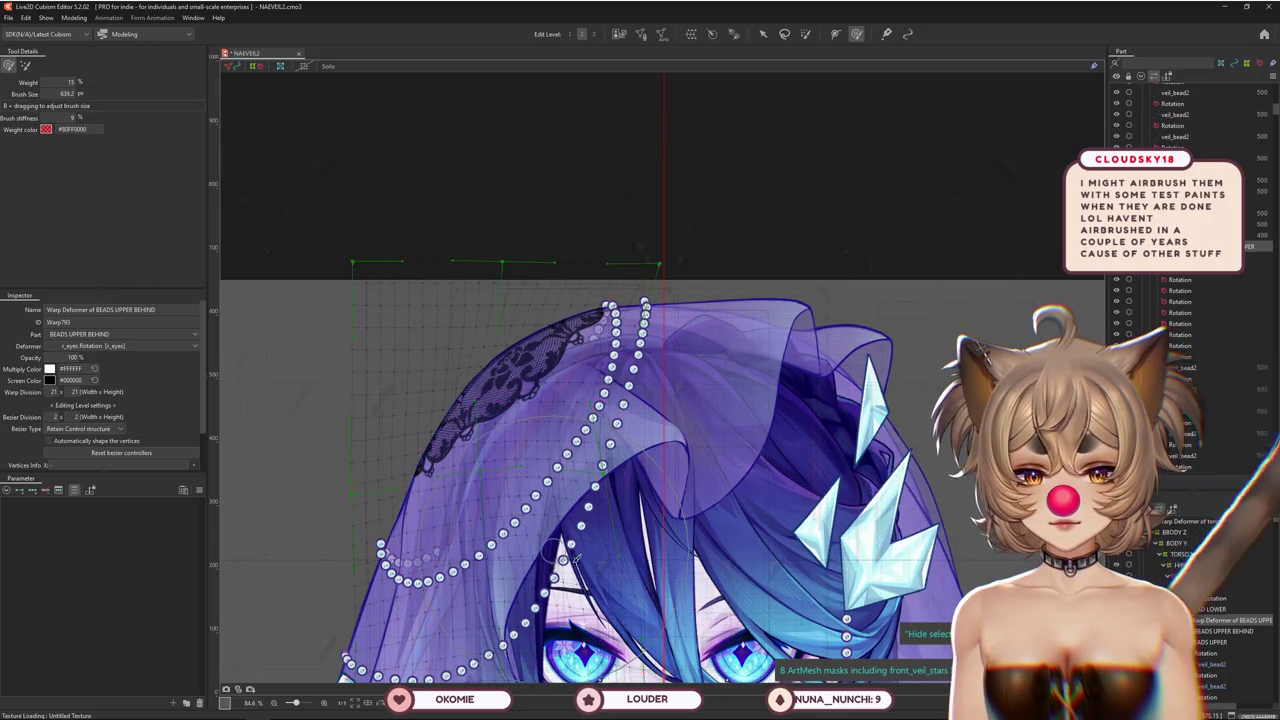
{"action": "left_click_drag", "start_coordinate": [588, 570], "coordinate": [606, 473]}
{"action": "left_click_drag", "start_coordinate": [571, 414], "coordinate": [600, 537]}
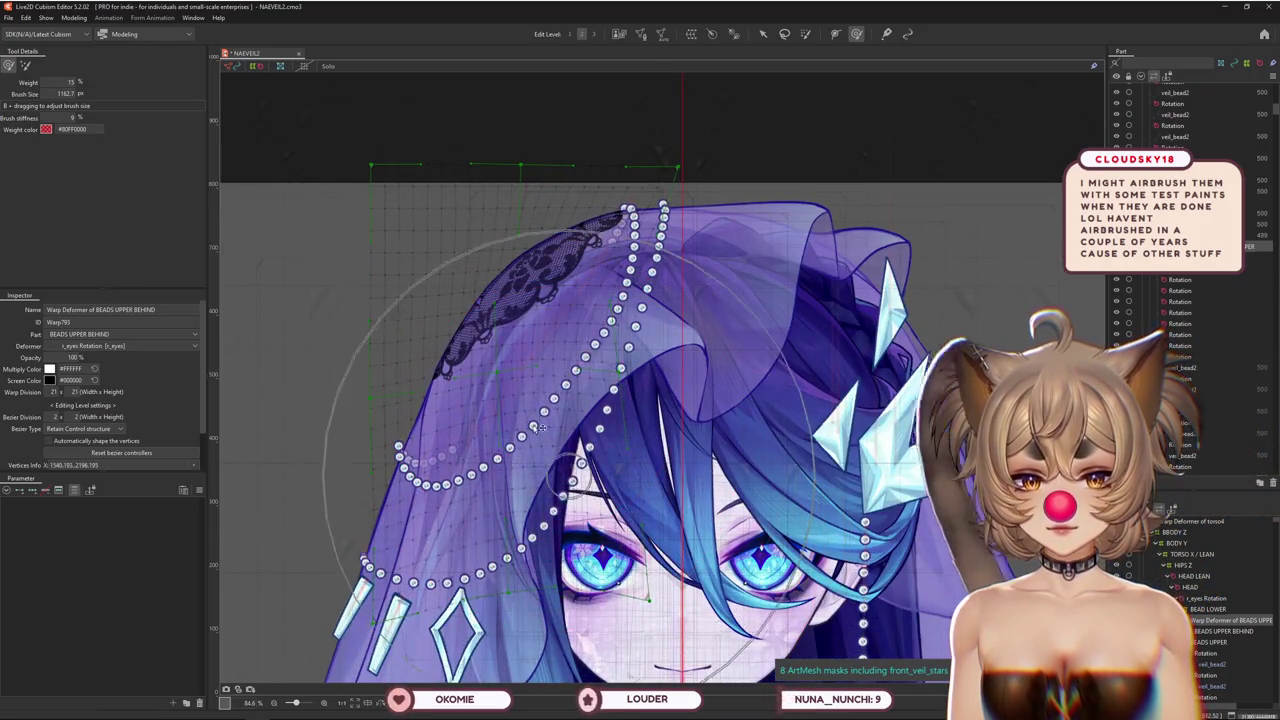
Brush the warp around the left pearl strands and veil top, then test Angle X AUG
{"action": "left_click_drag", "start_coordinate": [540, 428], "coordinate": [510, 401]}
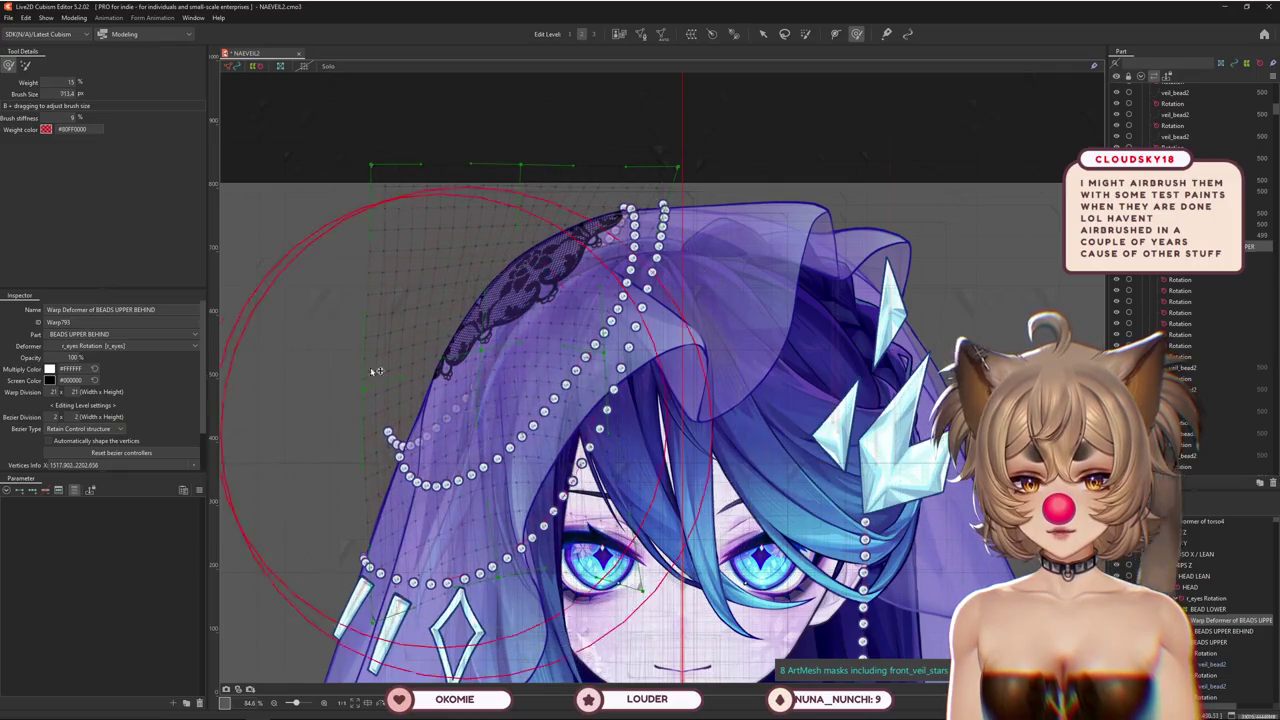
{"action": "left_click_drag", "start_coordinate": [377, 371], "coordinate": [283, 347]}
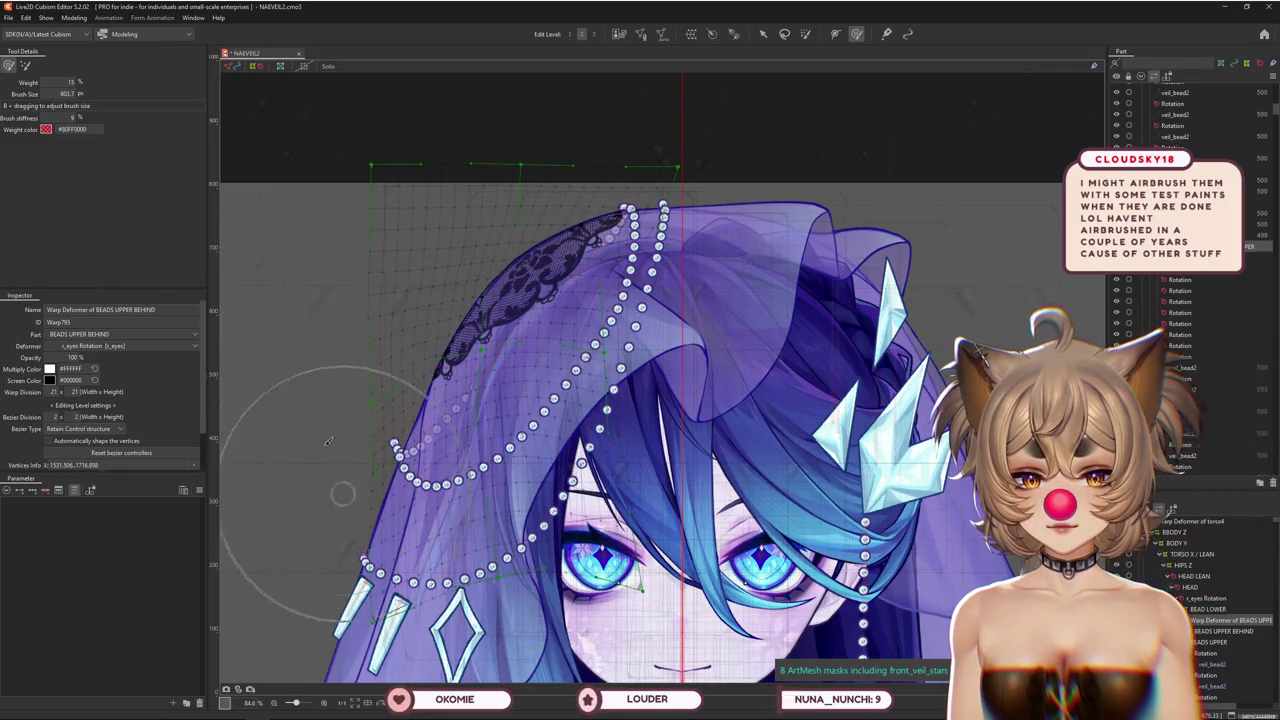
{"action": "left_click_drag", "start_coordinate": [318, 410], "coordinate": [358, 463]}
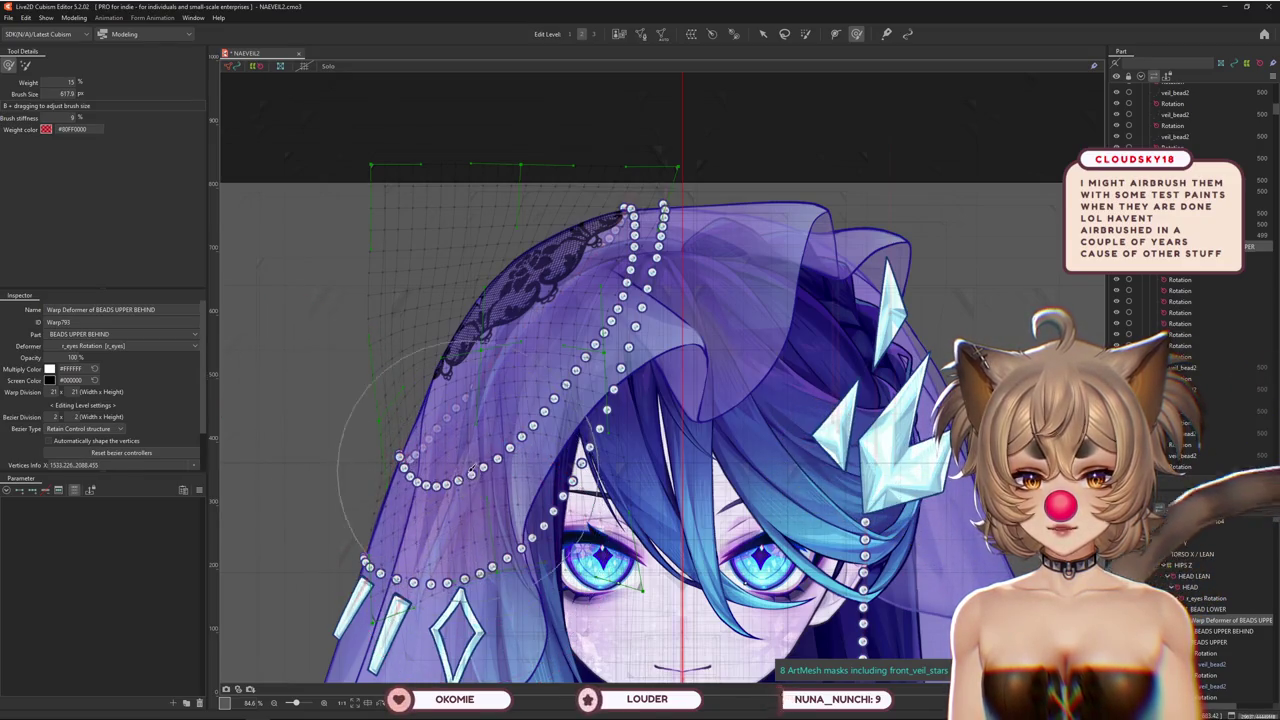
{"action": "mouse_move", "coordinate": [566, 415]}
{"action": "left_mouse_down"}
{"action": "mouse_move", "coordinate": [533, 363]}
{"action": "mouse_move", "coordinate": [543, 436]}
{"action": "left_mouse_up"}
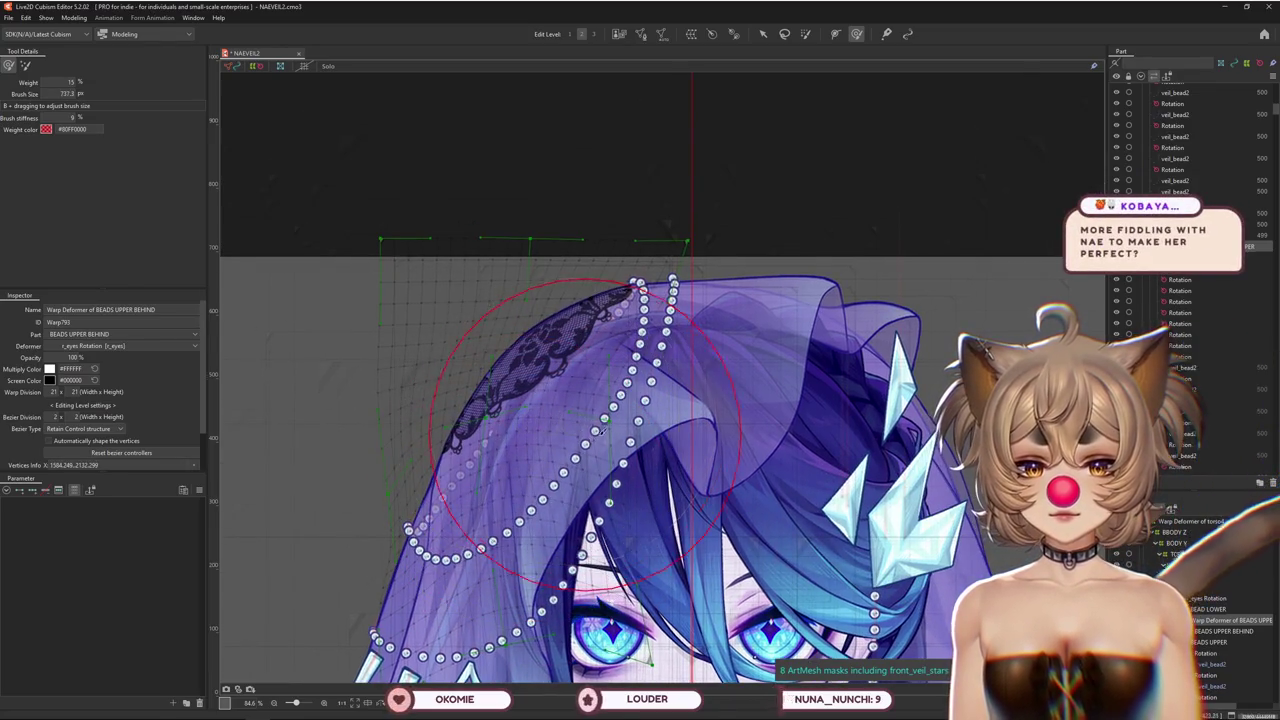
{"action": "left_click_drag", "start_coordinate": [660, 420], "coordinate": [633, 395]}
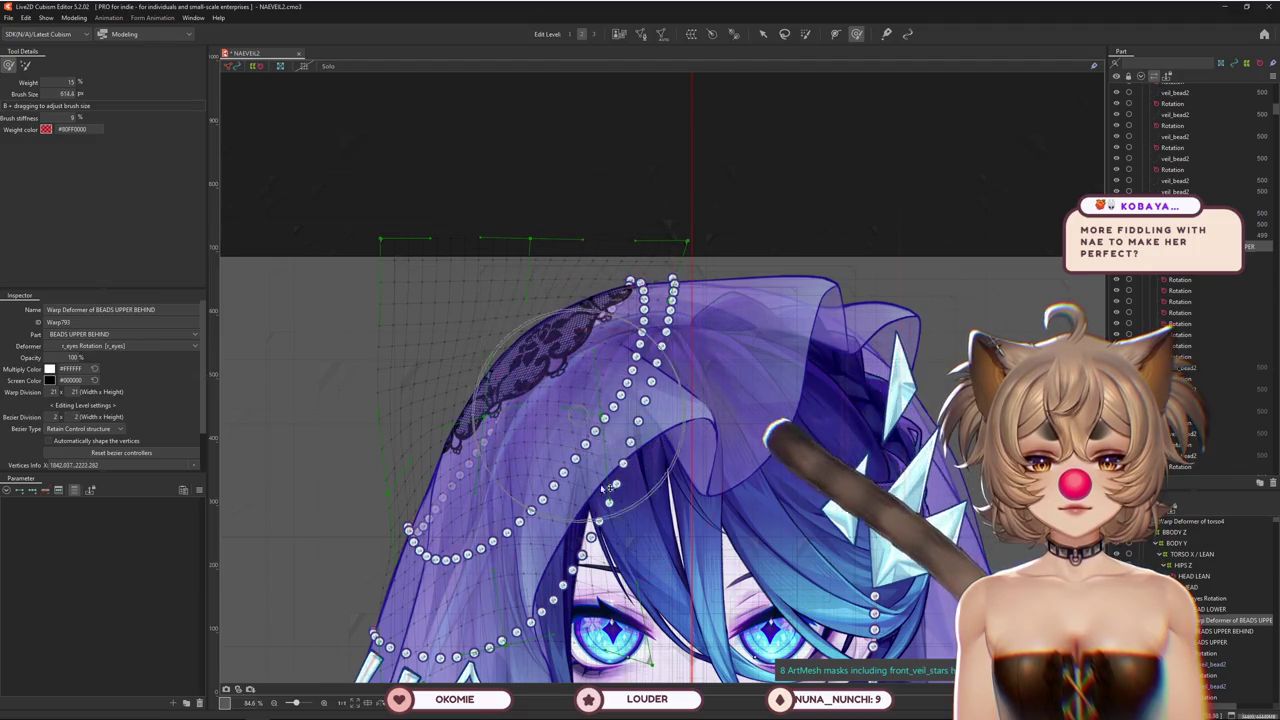
{"action": "left_click_drag", "start_coordinate": [613, 352], "coordinate": [517, 447]}
{"action": "left_click_drag", "start_coordinate": [461, 489], "coordinate": [423, 528]}
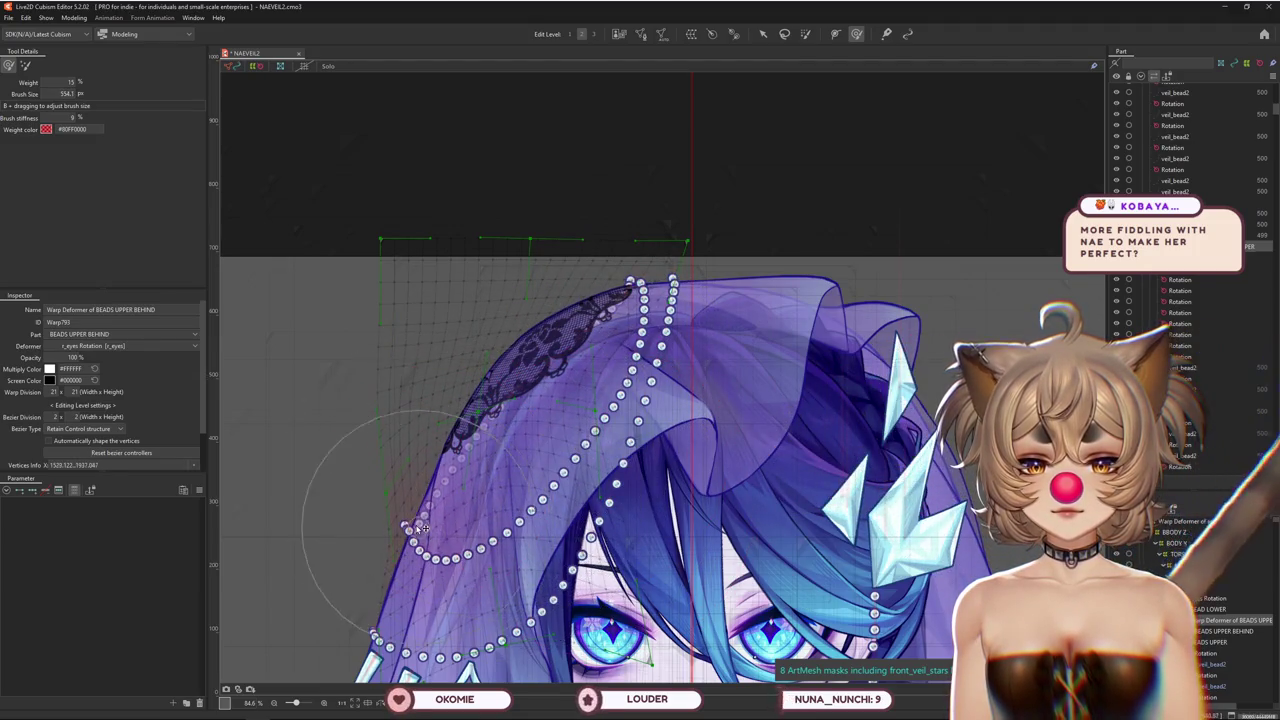
{"action": "left_click_drag", "start_coordinate": [527, 431], "coordinate": [406, 543]}
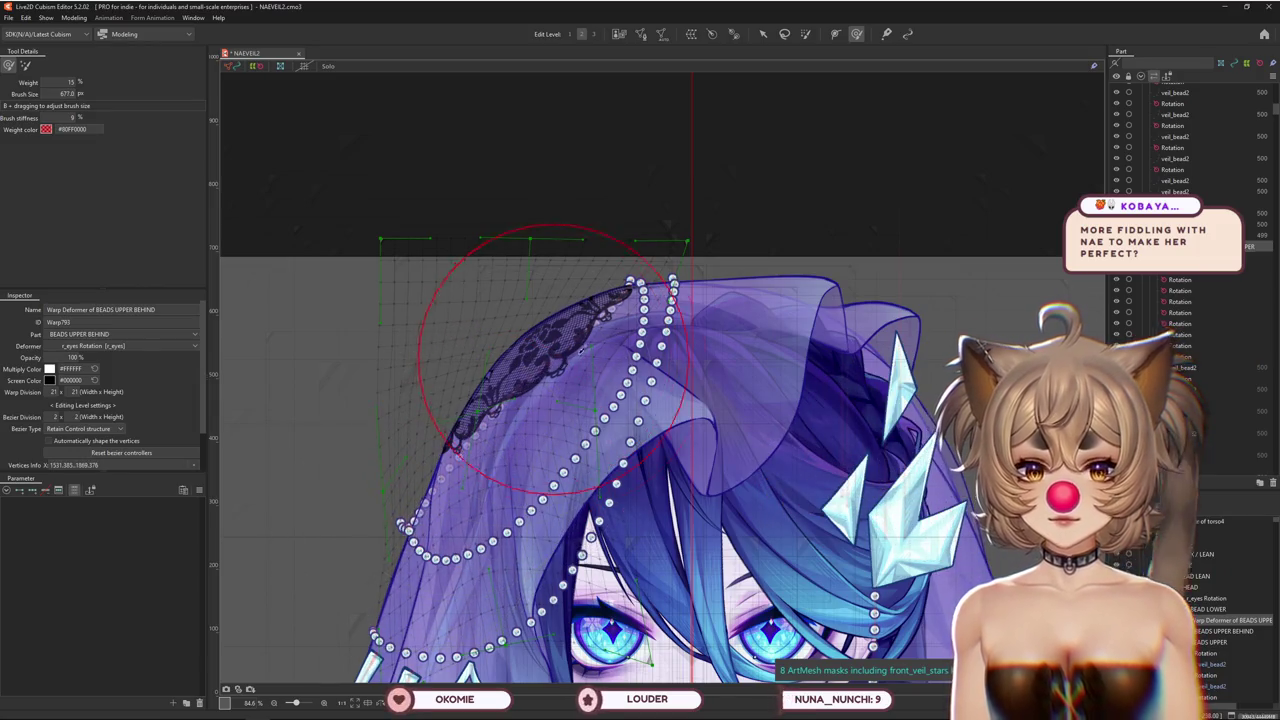
{"action": "left_click_drag", "start_coordinate": [552, 358], "coordinate": [658, 270]}
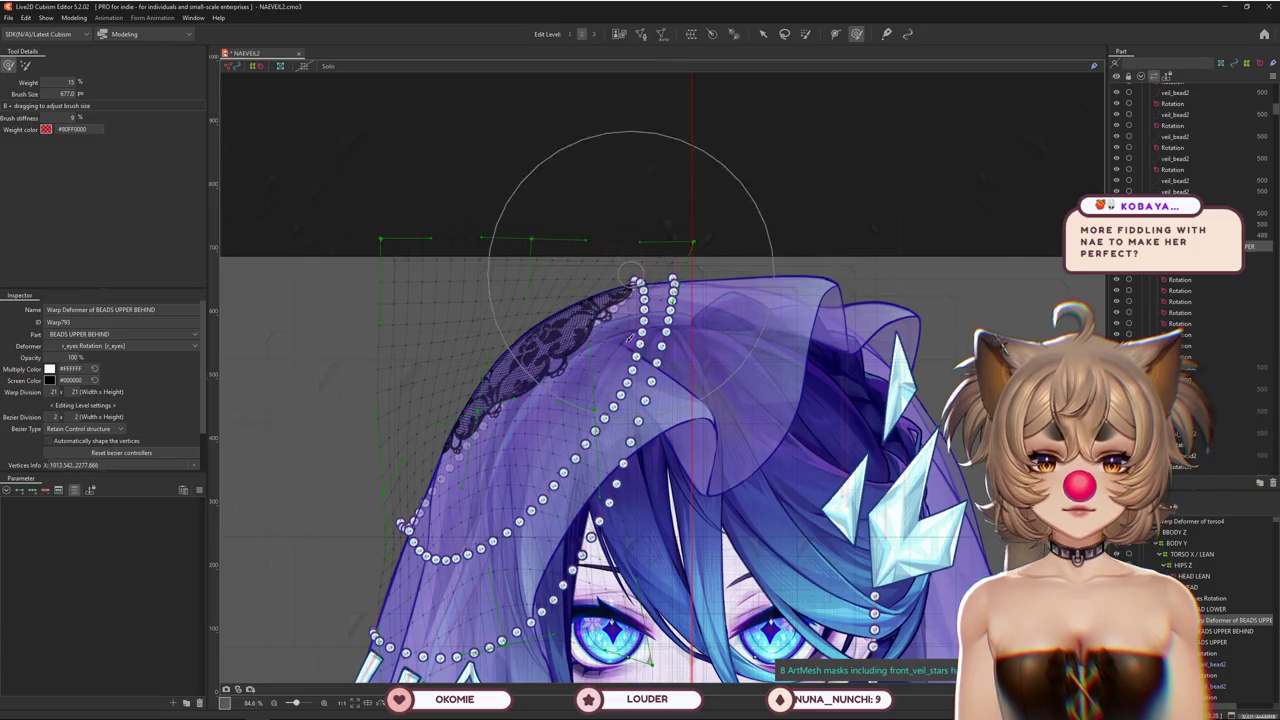
{"action": "left_click_drag", "start_coordinate": [612, 352], "coordinate": [537, 395]}
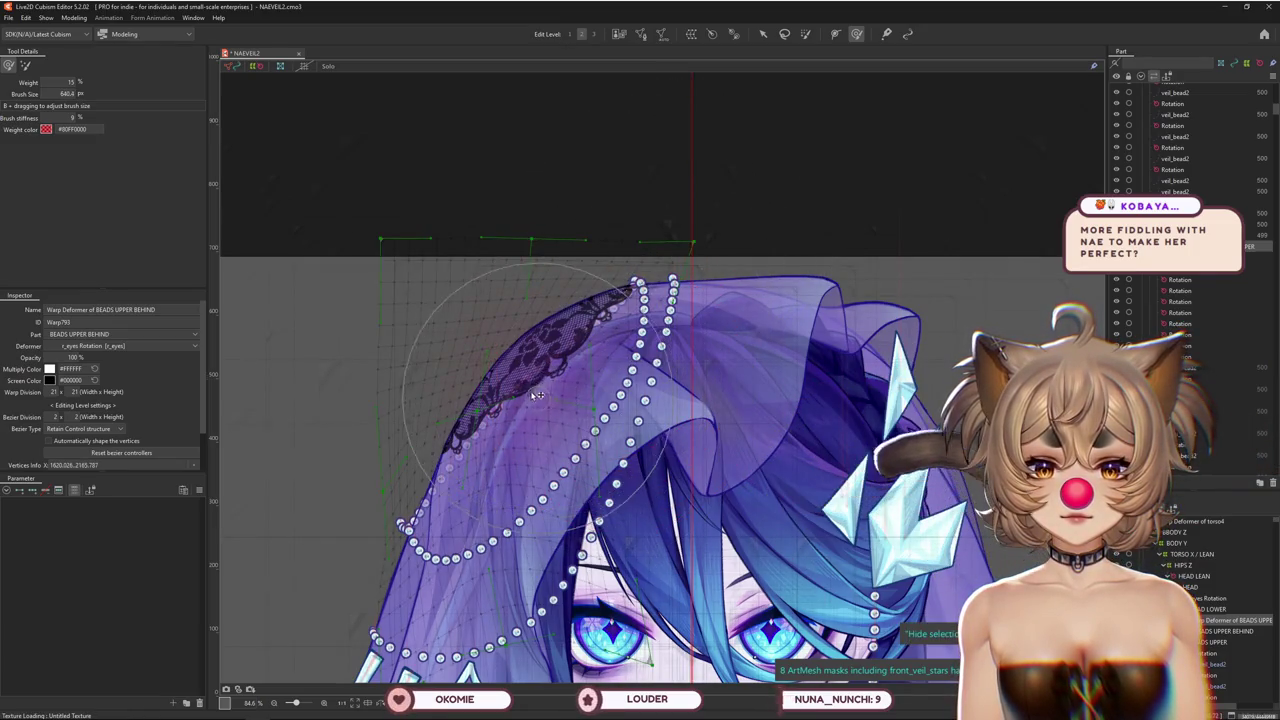
{"action": "scroll", "coordinate": [330, 450], "scroll_direction": "down", "scroll_amount": 3}
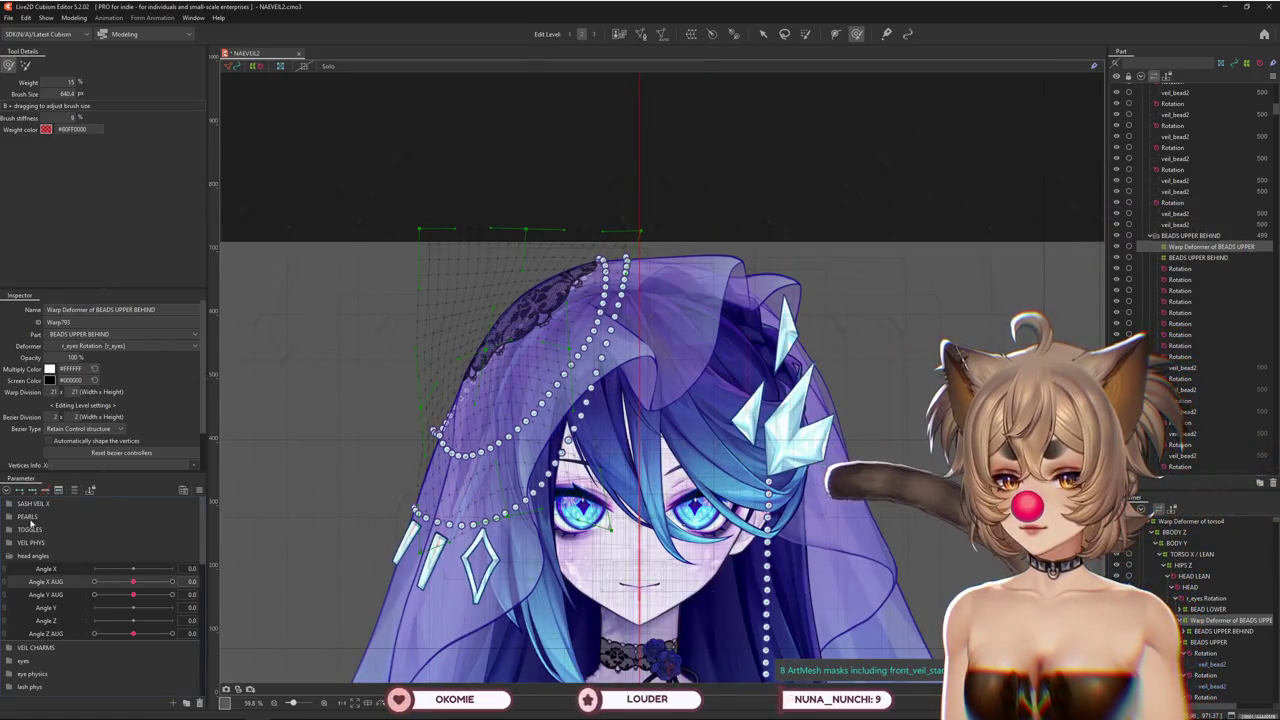
{"action": "mouse_move", "coordinate": [137, 586]}
{"action": "left_mouse_down"}
{"action": "mouse_move", "coordinate": [370, 450]}
{"action": "mouse_move", "coordinate": [462, 478]}
{"action": "left_mouse_up"}
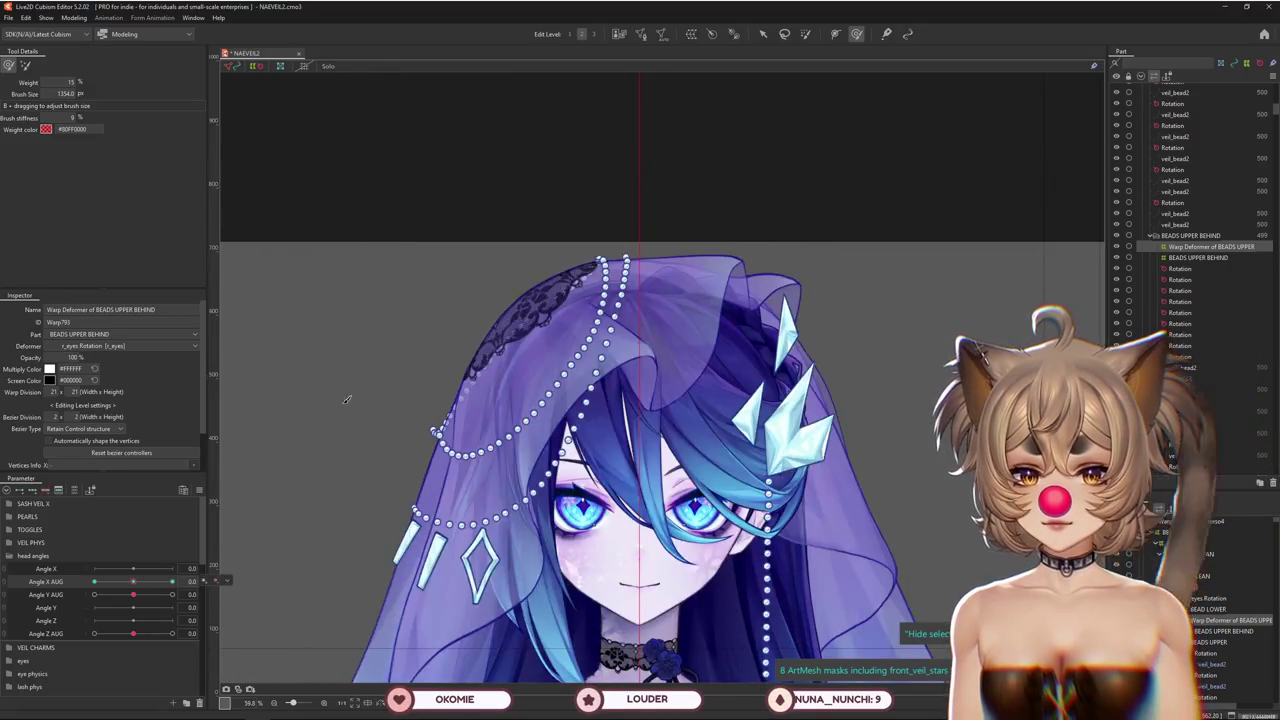
Select veil_bead2 and several bead rotation deformers, then clear the selection
{"action": "scroll", "coordinate": [410, 410], "scroll_direction": "up", "scroll_amount": 3}
{"action": "scroll", "coordinate": [557, 480], "scroll_direction": "up", "scroll_amount": 4}
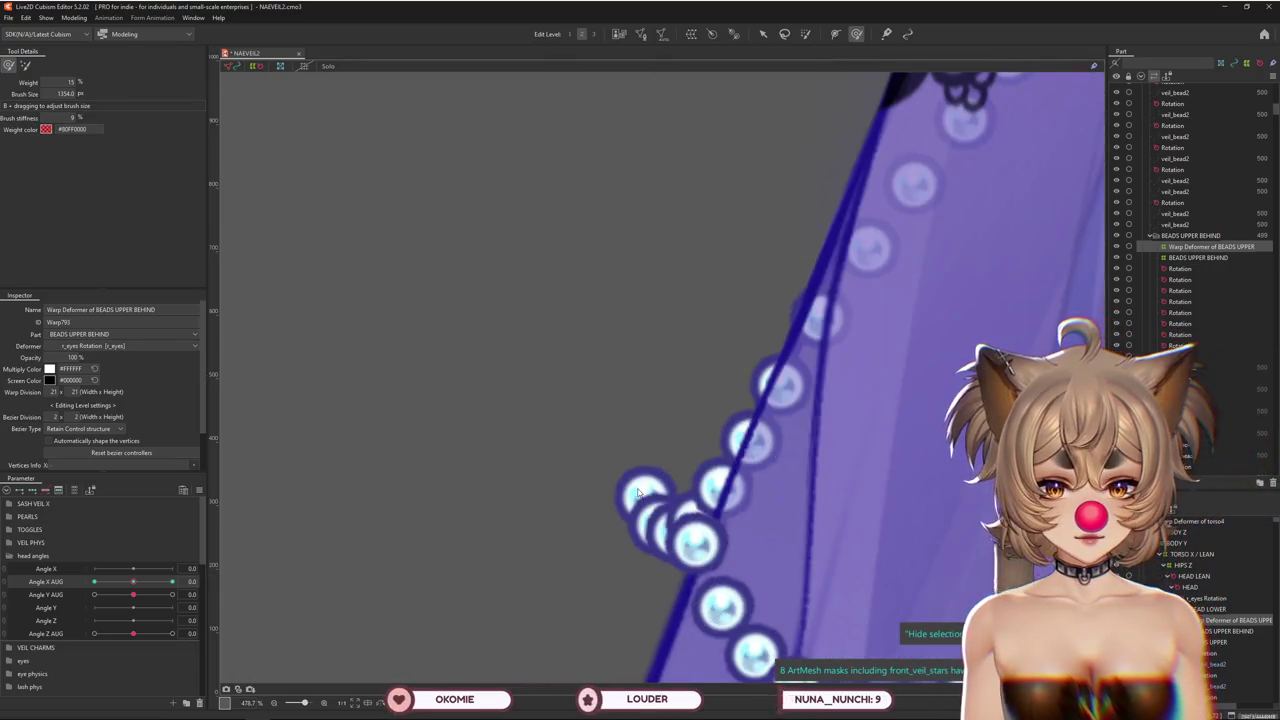
{"action": "right_click", "coordinate": [648, 502]}
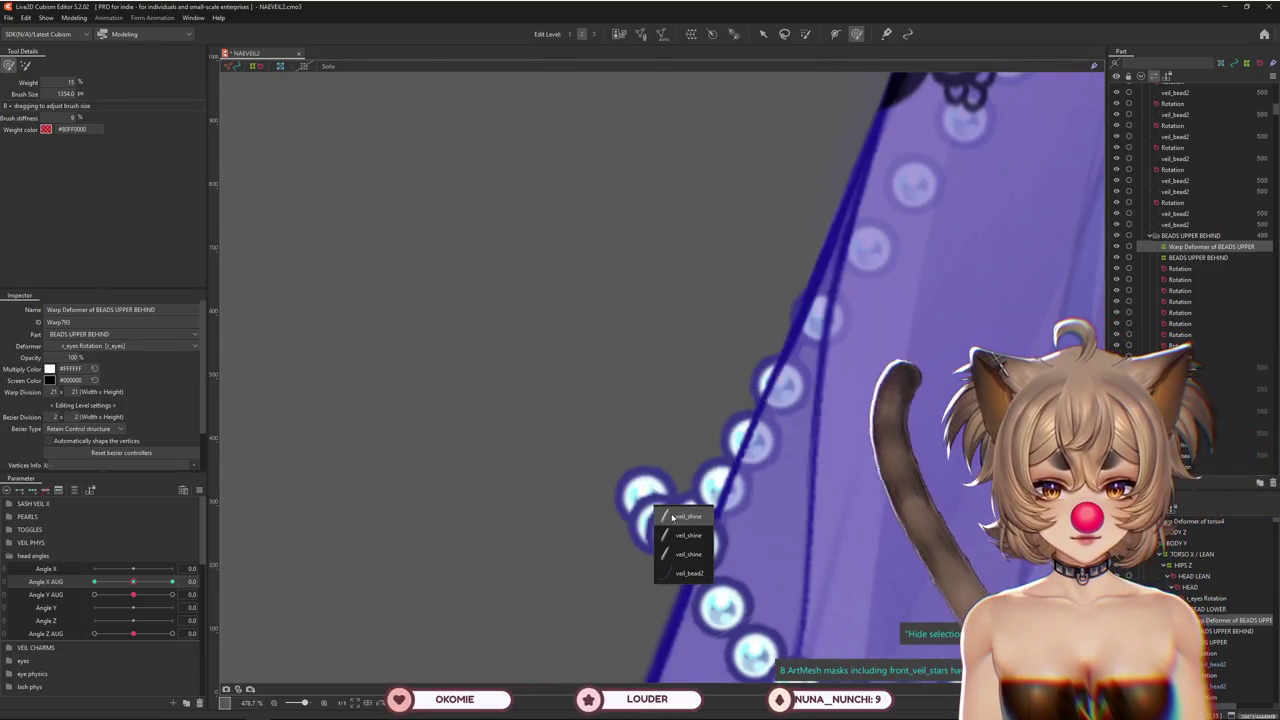
{"action": "left_click", "coordinate": [686, 573]}
{"action": "left_click", "coordinate": [545, 422]}
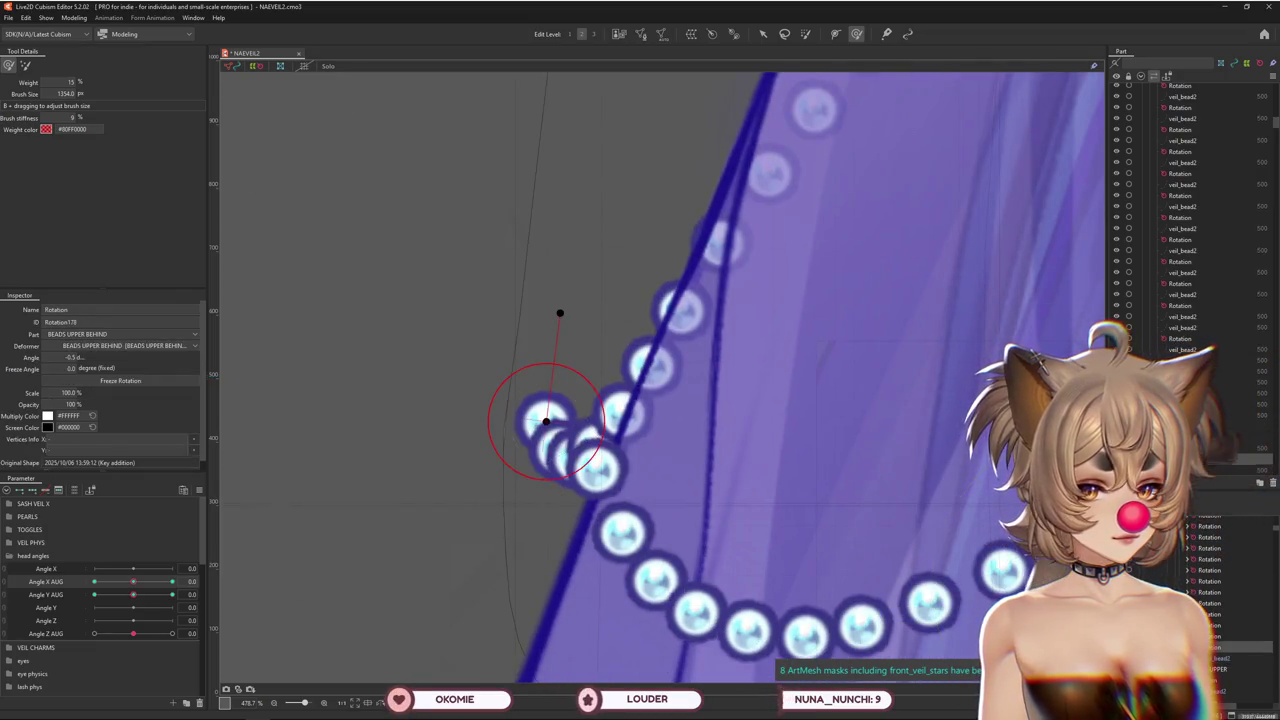
{"action": "left_click", "coordinate": [630, 456], "text": "ctrl"}
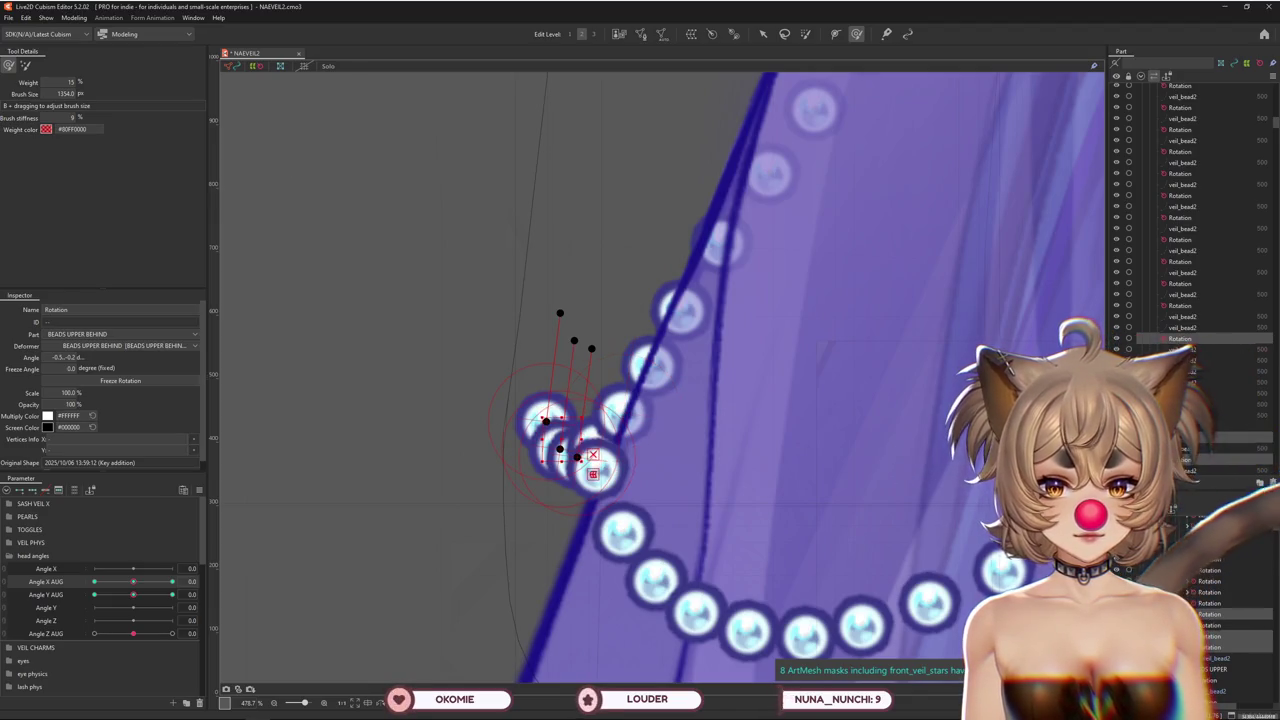
{"action": "left_click", "coordinate": [1203, 605], "text": "ctrl"}
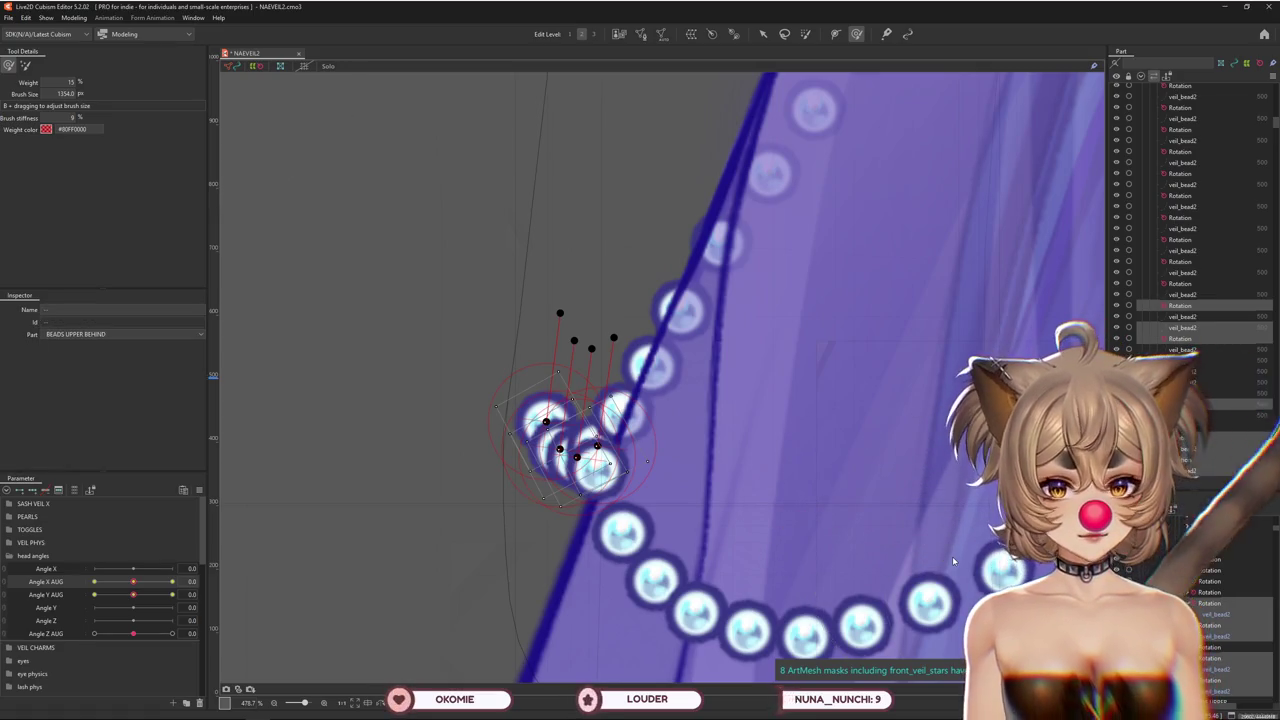
{"action": "left_click", "coordinate": [666, 443]}
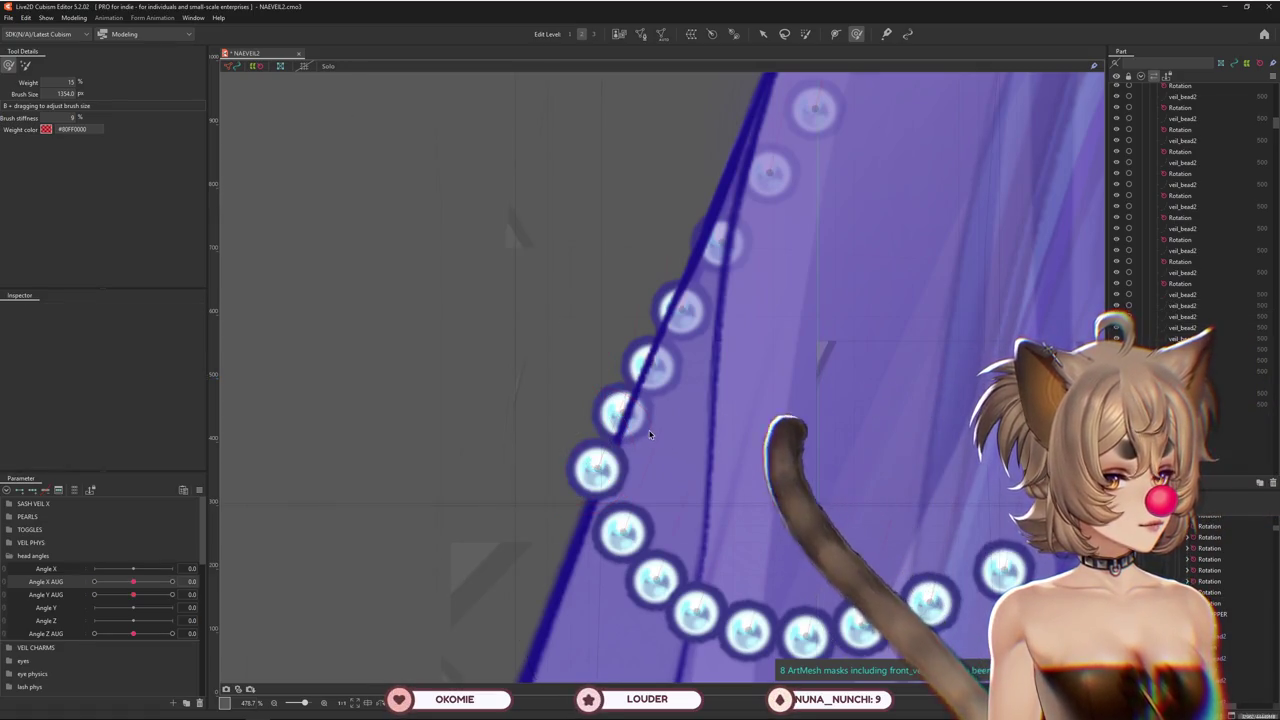
Pan along the pearl strand and turn Angle X AUG fully to -30
{"action": "scroll", "coordinate": [667, 413], "scroll_direction": "down", "scroll_amount": 3}
{"action": "left_click_drag", "start_coordinate": [740, 338], "coordinate": [647, 393]}
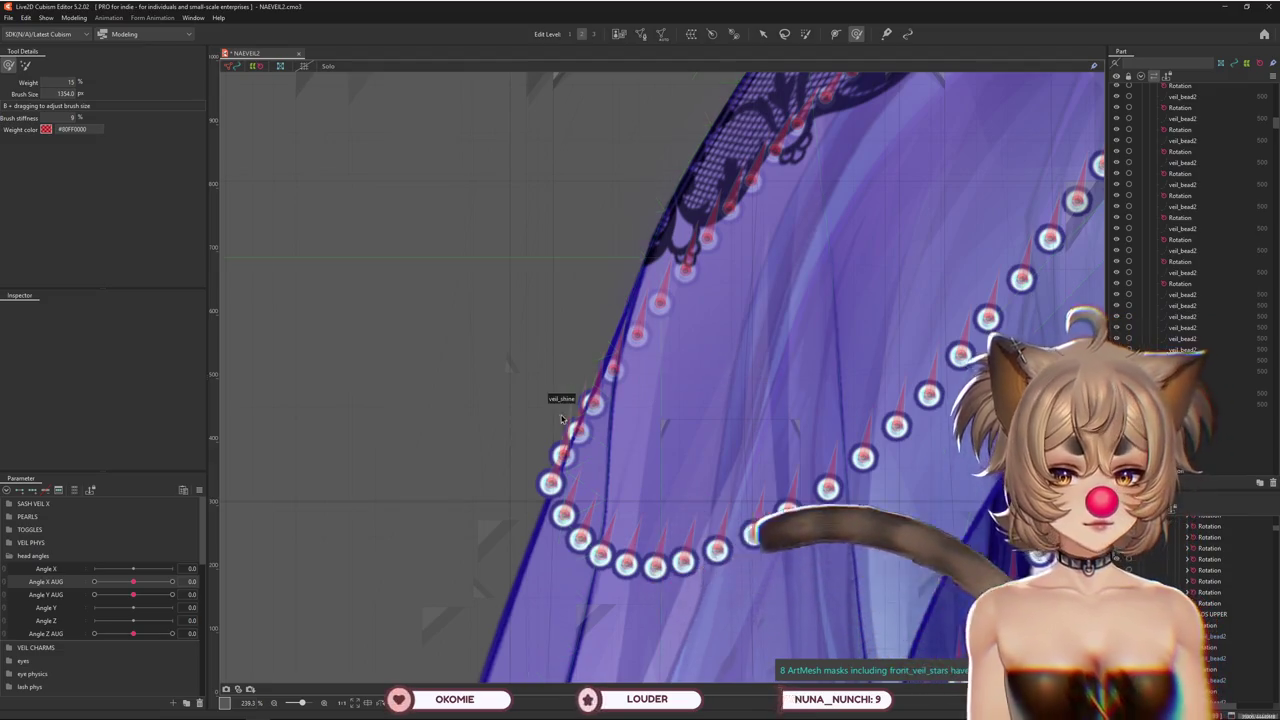
{"action": "scroll", "coordinate": [583, 427], "scroll_direction": "down", "scroll_amount": 5}
{"action": "scroll", "coordinate": [583, 427], "scroll_direction": "up", "scroll_amount": 2}
{"action": "mouse_move", "coordinate": [133, 581]}
{"action": "left_mouse_down"}
{"action": "mouse_move", "coordinate": [202, 581]}
{"action": "mouse_move", "coordinate": [94, 581]}
{"action": "left_mouse_up"}
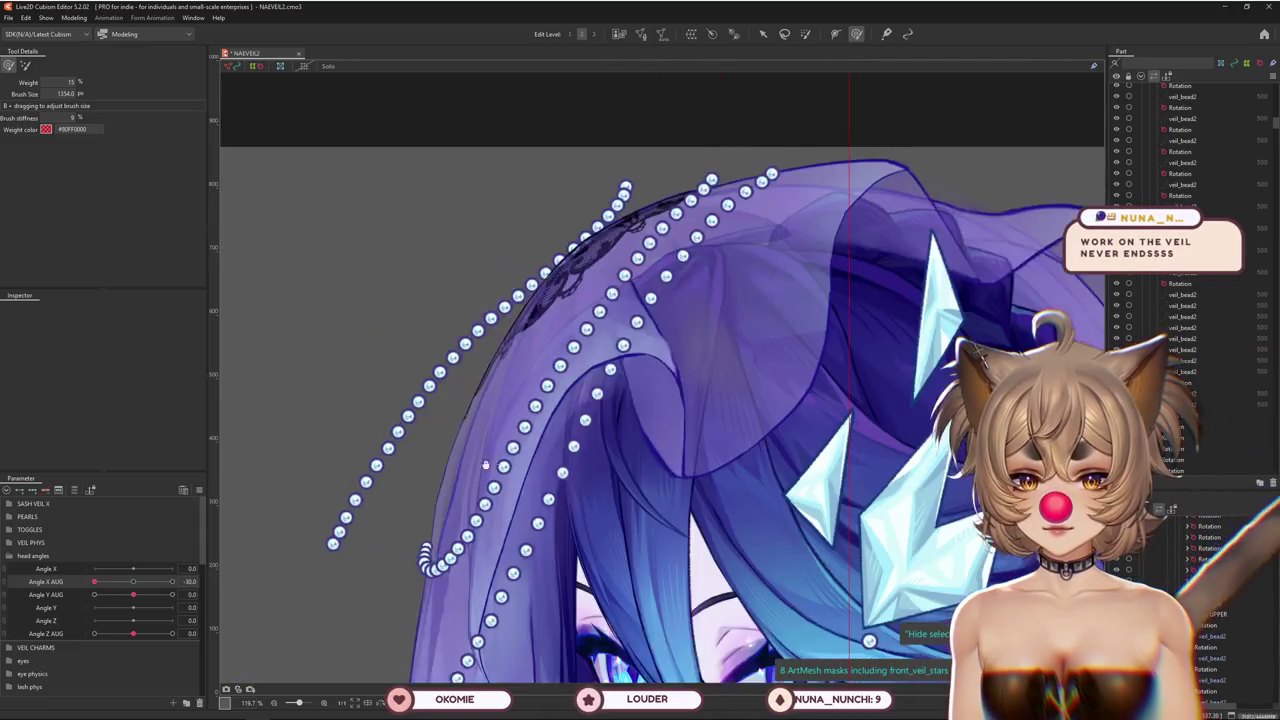
Sweep Angle X AUG through head turns, ending near 2.3, to preview the strands
{"action": "scroll", "coordinate": [597, 428], "scroll_direction": "down", "scroll_amount": 3}
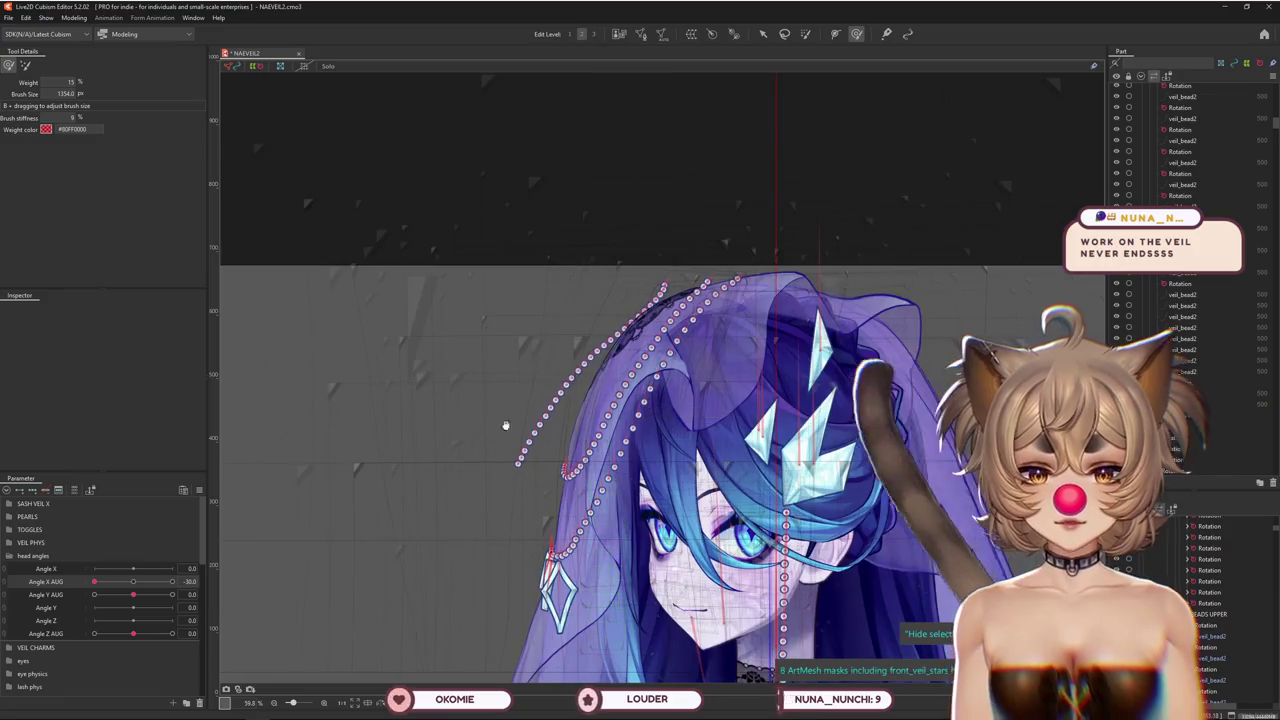
{"action": "left_click_drag", "start_coordinate": [94, 581], "coordinate": [99, 594]}
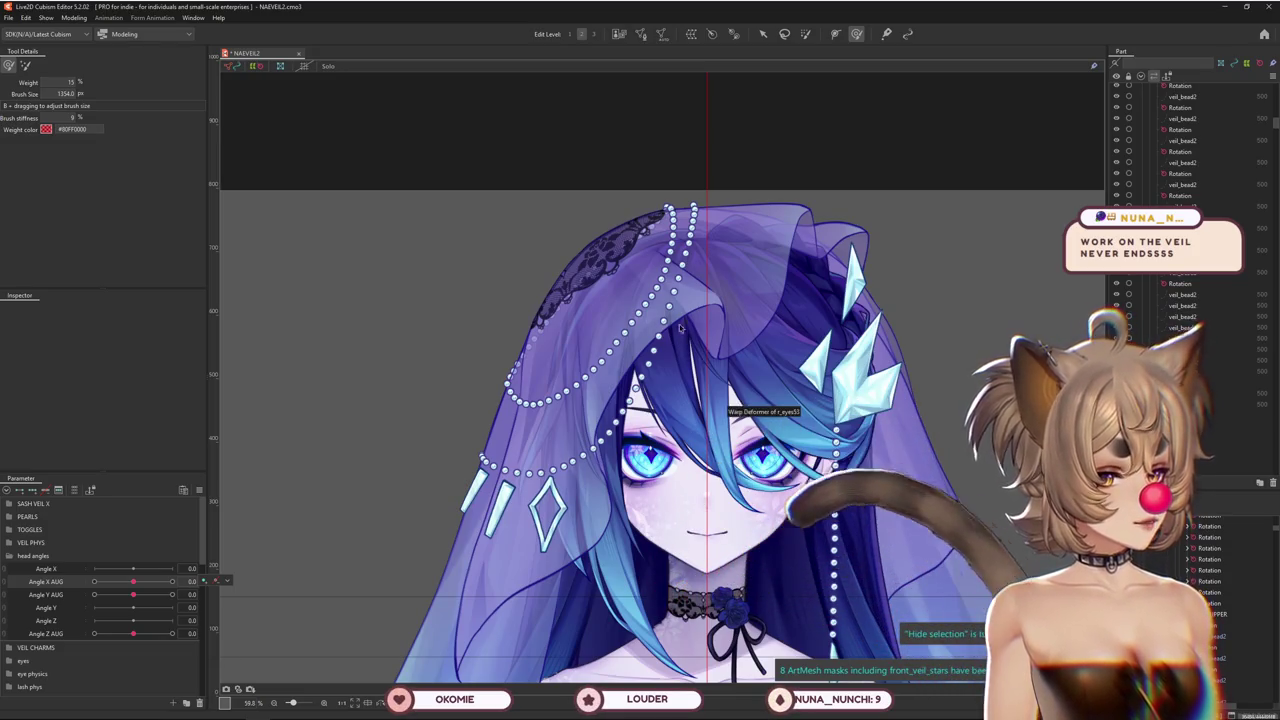
{"action": "scroll", "coordinate": [586, 351], "scroll_direction": "up", "scroll_amount": 1}
{"action": "scroll", "coordinate": [586, 351], "scroll_direction": "up", "scroll_amount": 2}
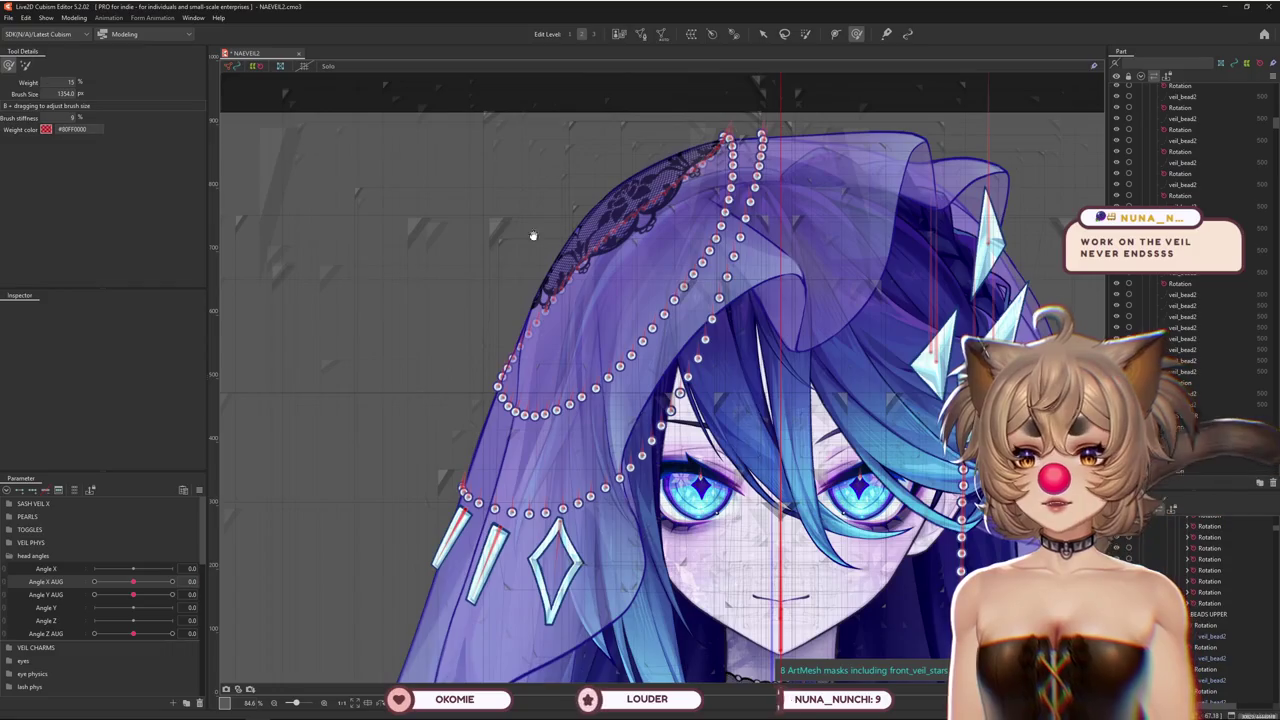
{"action": "scroll", "coordinate": [533, 235], "scroll_direction": "down", "scroll_amount": 2}
{"action": "scroll", "coordinate": [570, 317], "scroll_direction": "down", "scroll_amount": 2}
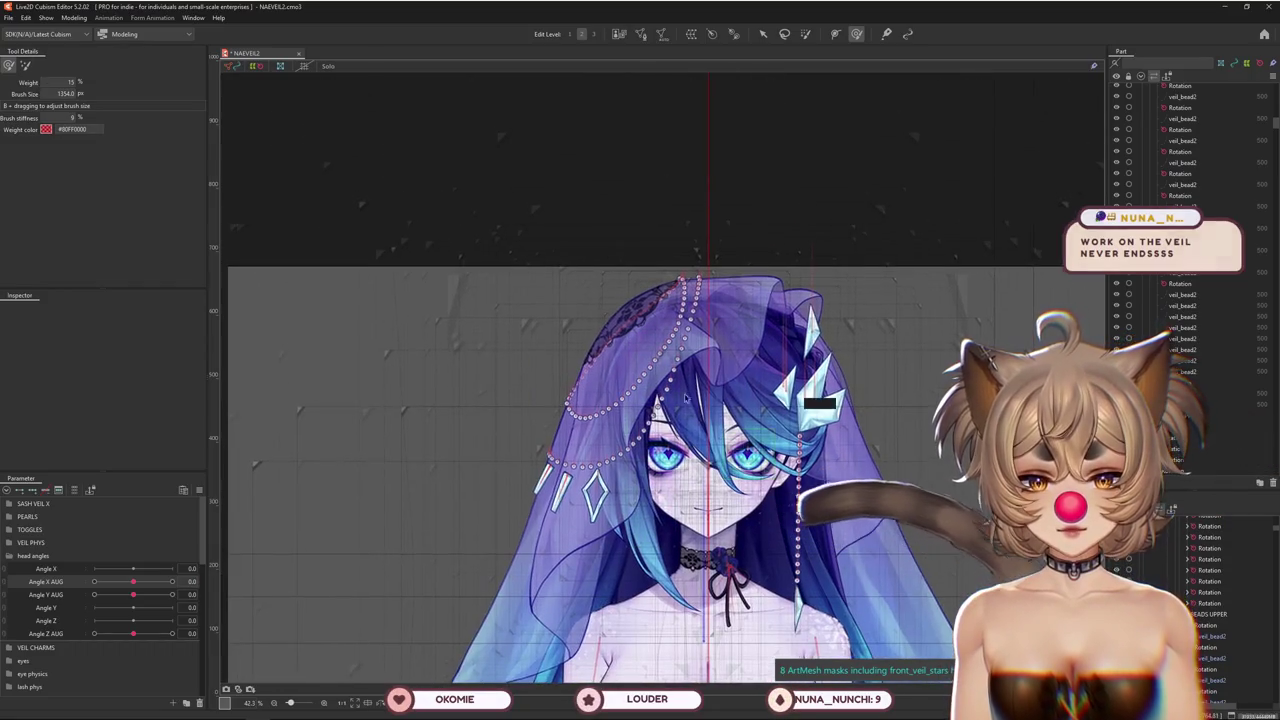
{"action": "scroll", "coordinate": [528, 340], "scroll_direction": "up", "scroll_amount": 2}
{"action": "scroll", "coordinate": [515, 355], "scroll_direction": "up", "scroll_amount": 2}
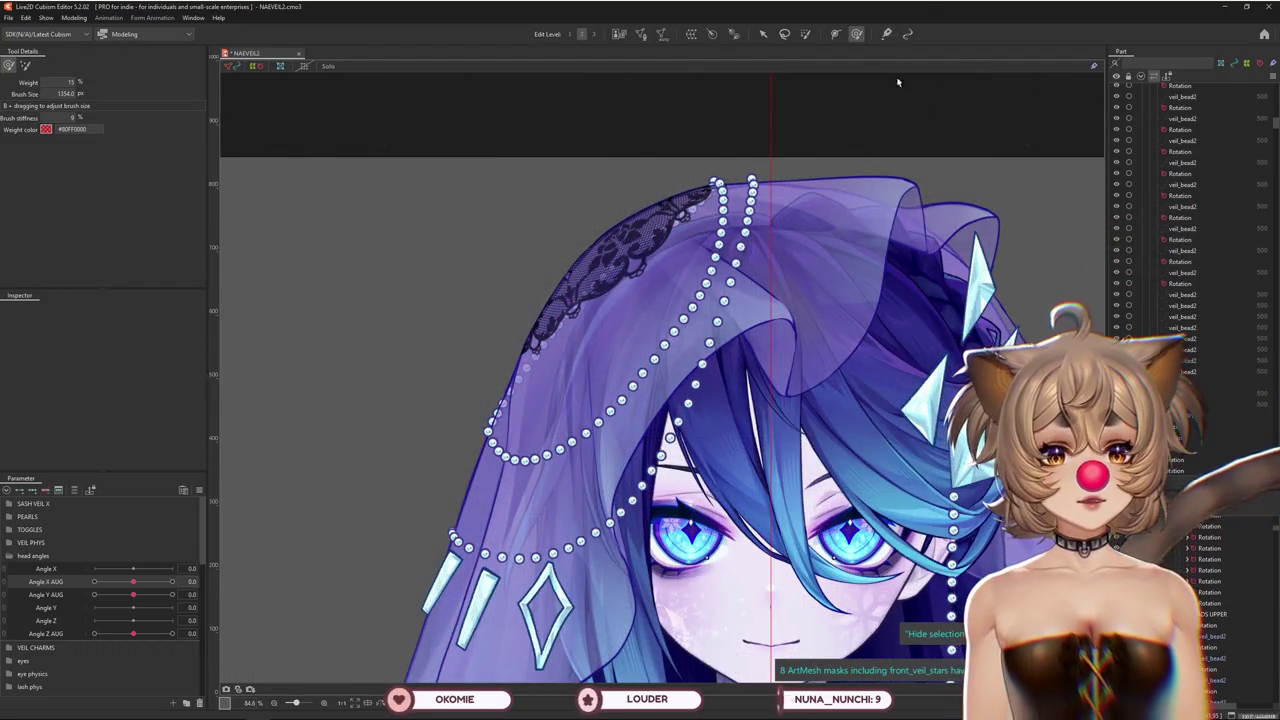
{"action": "scroll", "coordinate": [578, 572], "scroll_direction": "up", "scroll_amount": 2}
{"action": "mouse_move", "coordinate": [133, 581]}
{"action": "left_mouse_down"}
{"action": "mouse_move", "coordinate": [184, 580]}
{"action": "mouse_move", "coordinate": [137, 581]}
{"action": "left_mouse_up"}
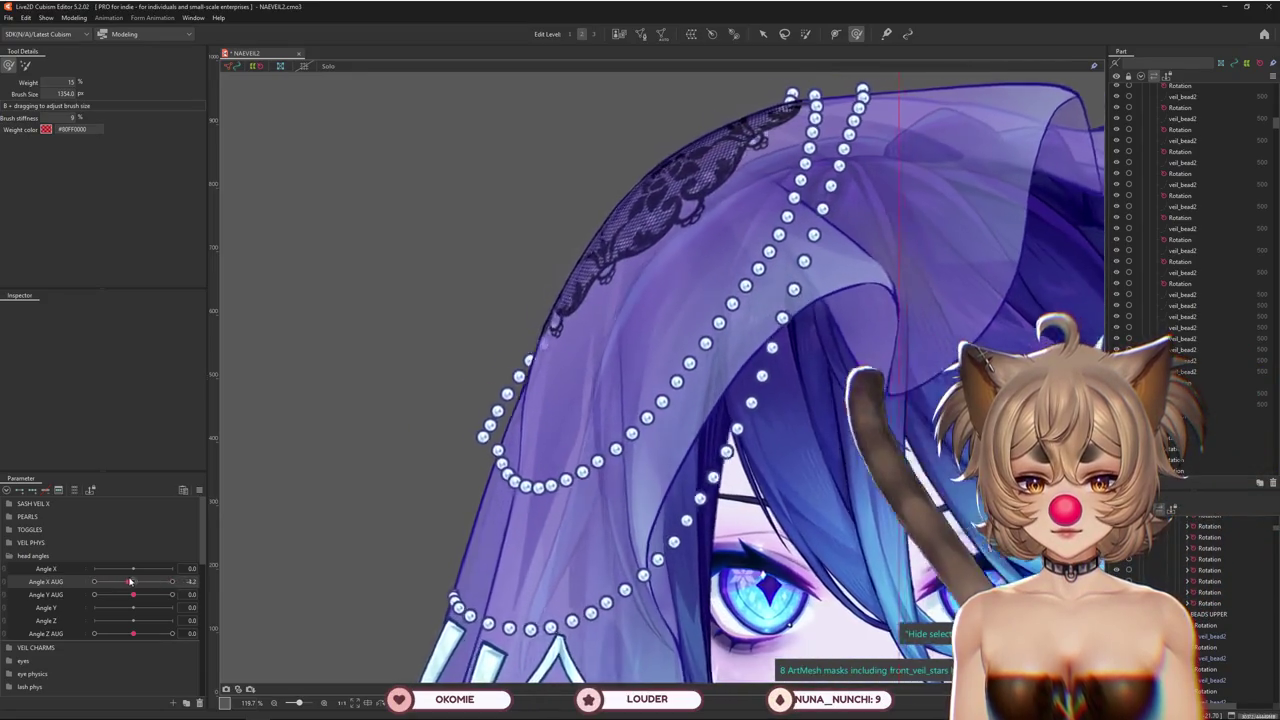
Pan over the veil crown, show mesh outlines, and select a left-strand bead's rotation deformer
{"action": "scroll", "coordinate": [322, 502], "scroll_direction": "up", "scroll_amount": 2}
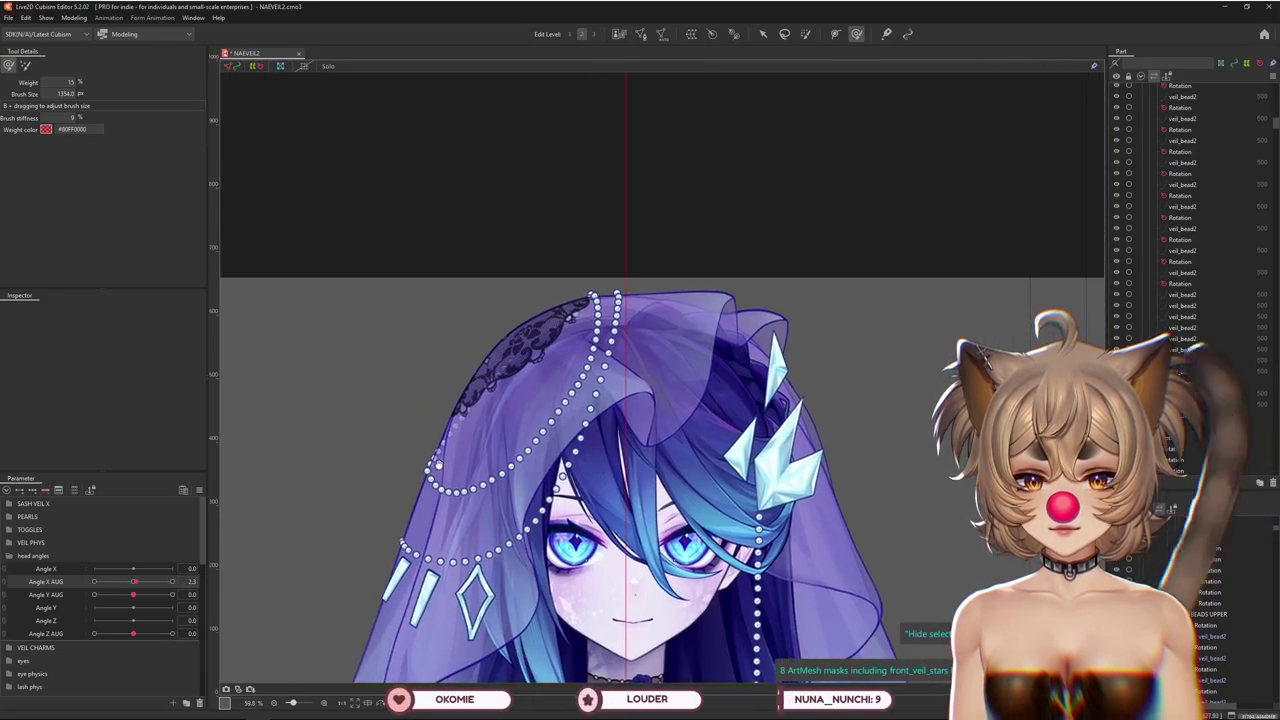
{"action": "scroll", "coordinate": [500, 388], "scroll_direction": "up", "scroll_amount": 5}
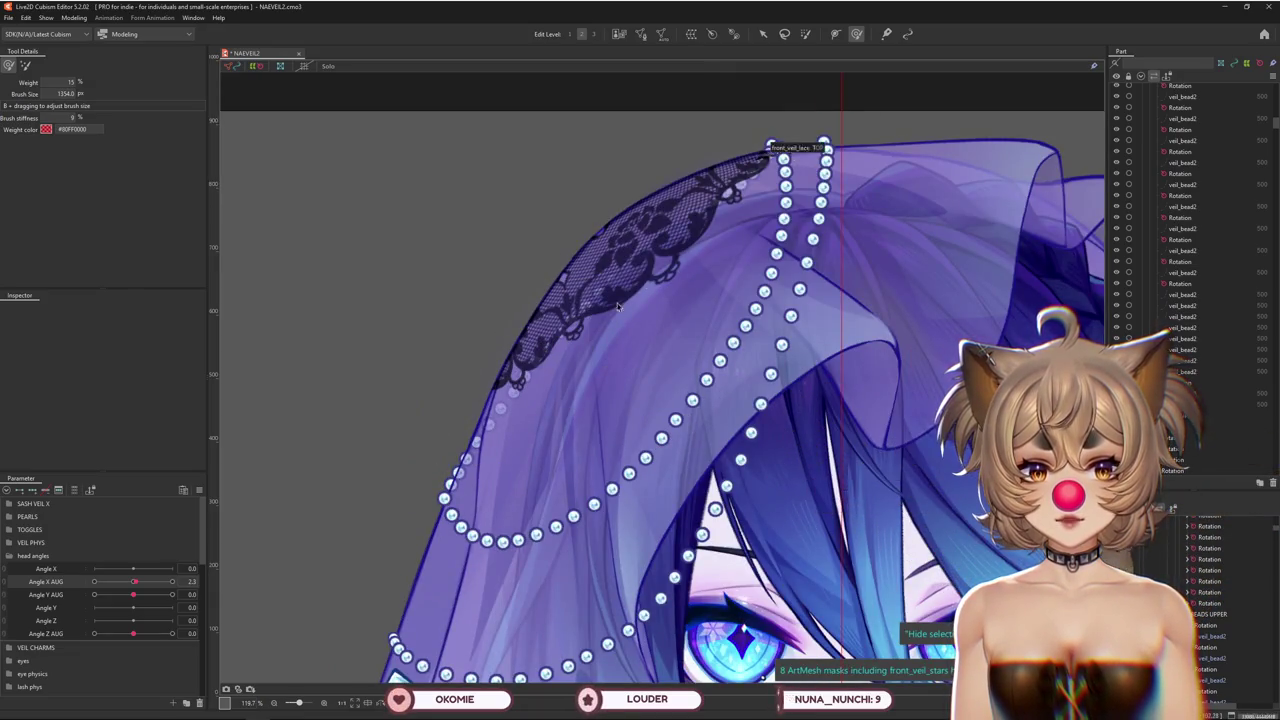
{"action": "left_click_drag", "start_coordinate": [465, 456], "coordinate": [439, 486]}
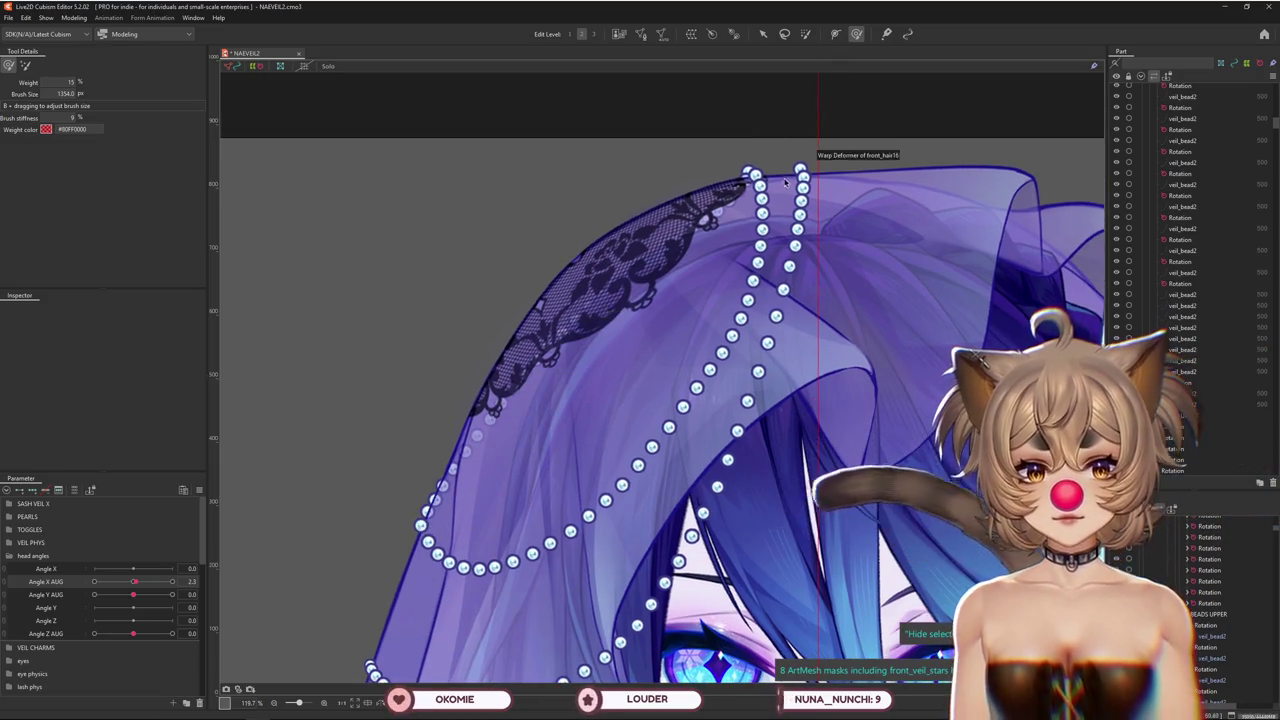
{"action": "left_click_drag", "start_coordinate": [440, 502], "coordinate": [540, 420]}
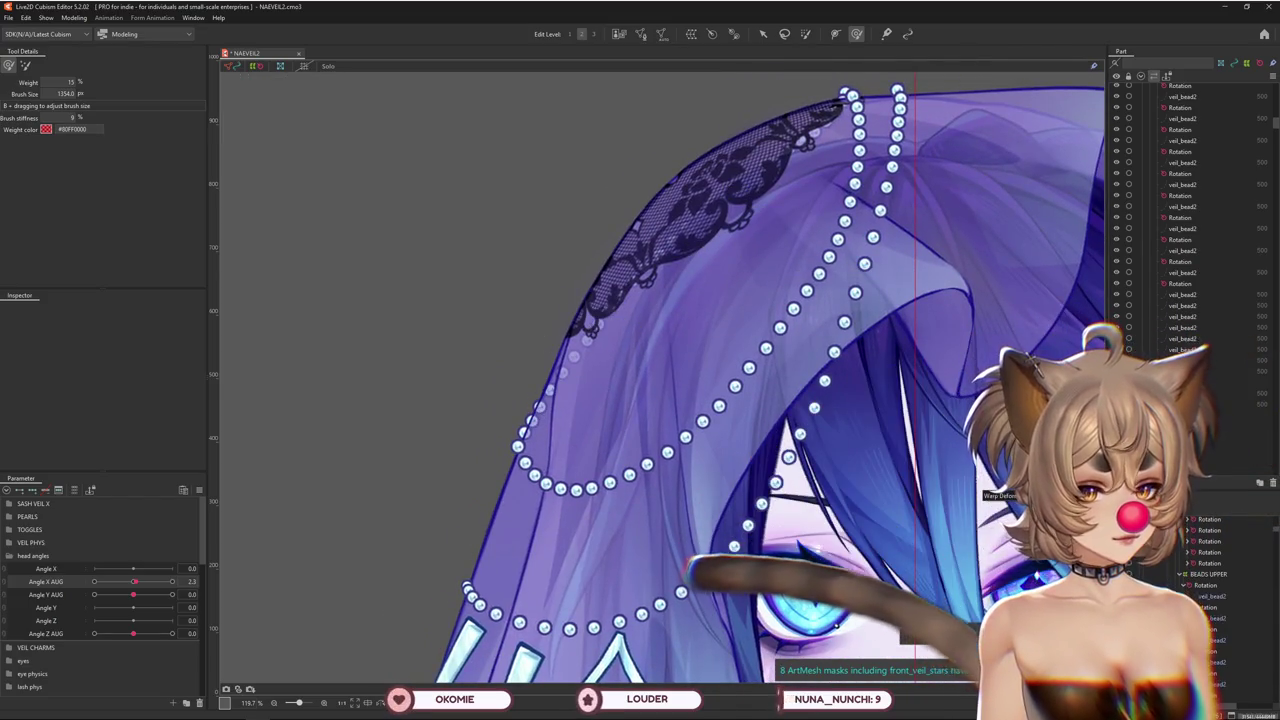
{"action": "left_click", "coordinate": [711, 450]}
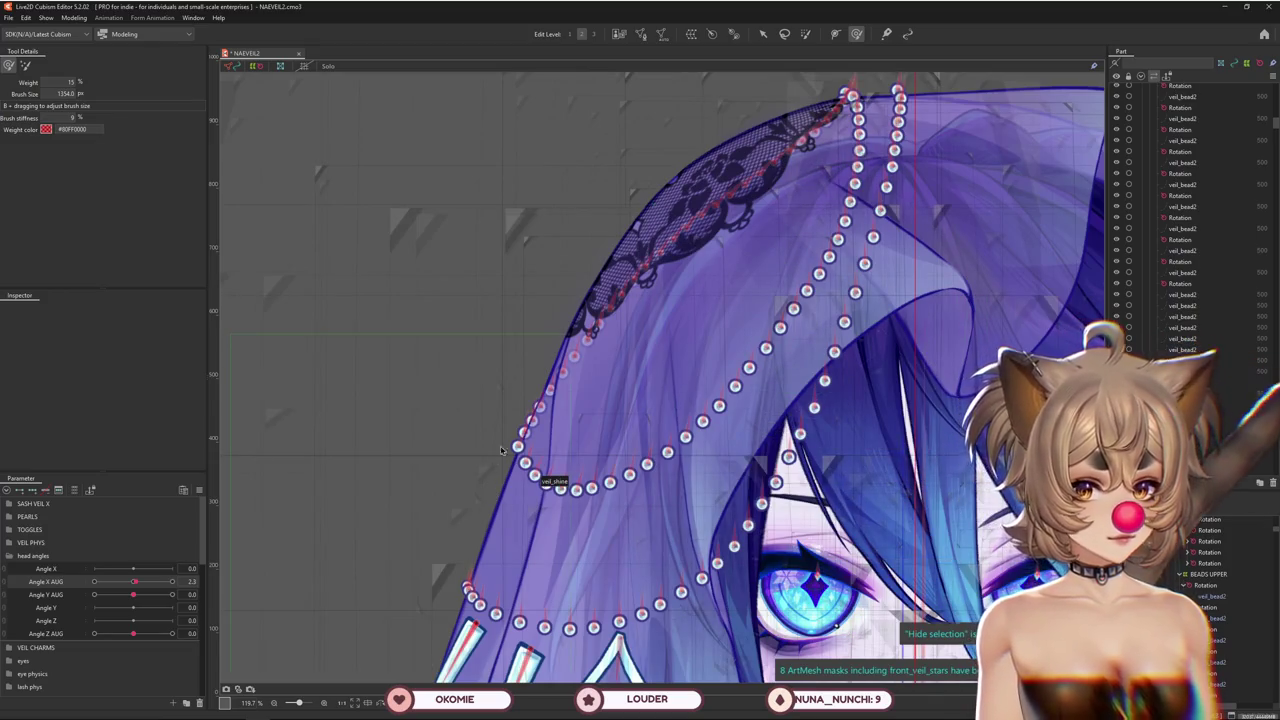
{"action": "scroll", "coordinate": [501, 450], "scroll_direction": "up", "scroll_amount": 5}
{"action": "left_click", "coordinate": [531, 422]}
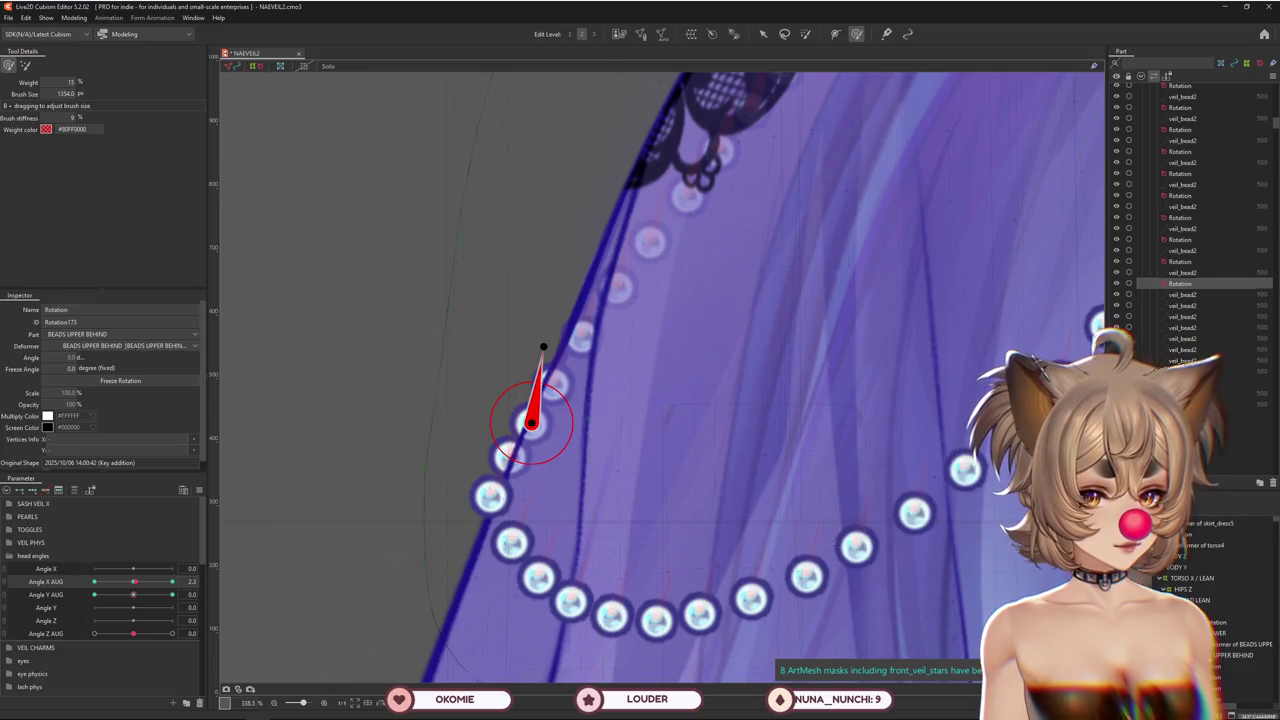
Select the BEADS UPPER BEHIND warp deformer and turn Angle X AUG to 30
{"action": "left_click", "coordinate": [660, 480]}
{"action": "scroll", "coordinate": [660, 480], "scroll_direction": "down", "scroll_amount": 7}
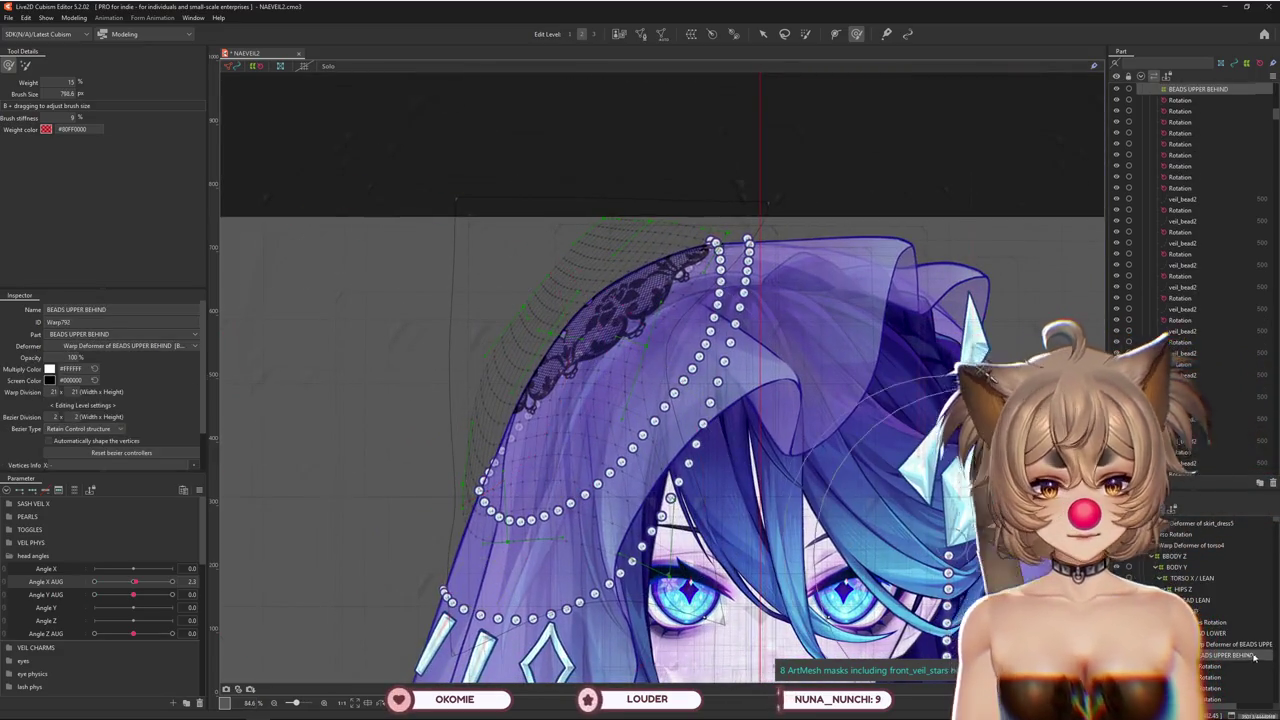
{"action": "left_click", "coordinate": [1230, 644]}
{"action": "left_click", "coordinate": [134, 581]}
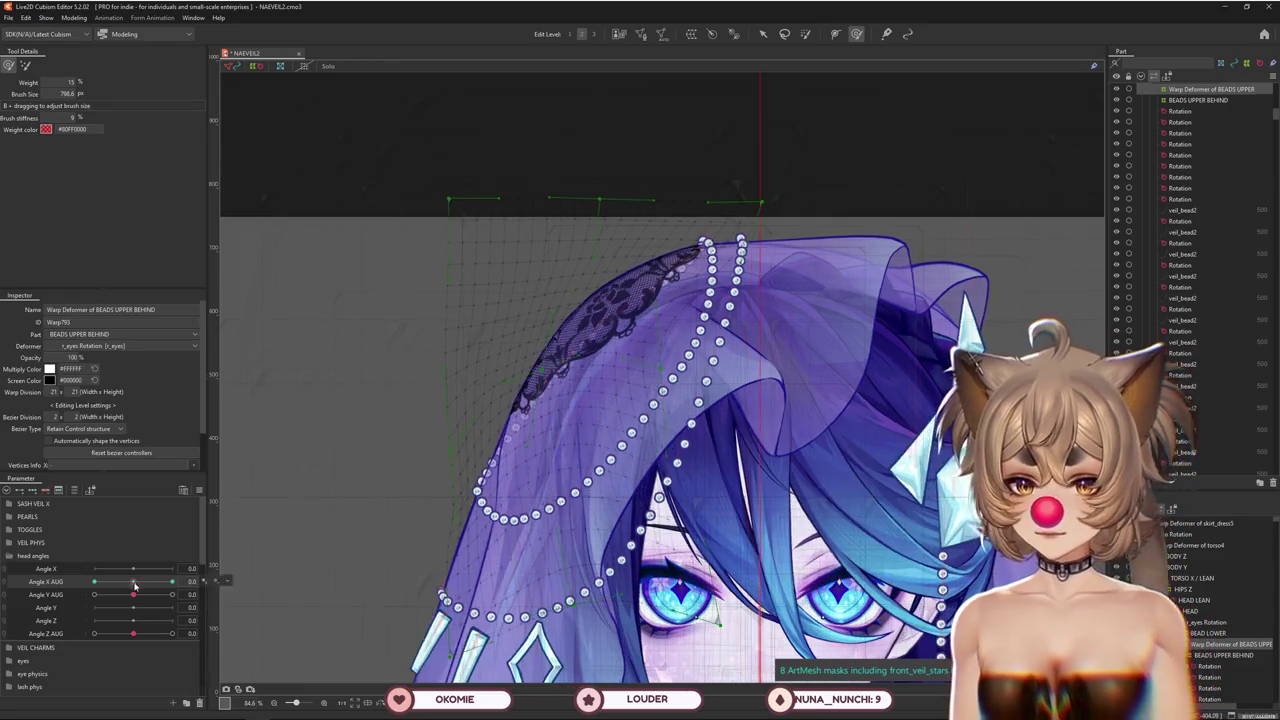
{"action": "left_click_drag", "start_coordinate": [134, 583], "coordinate": [172, 581]}
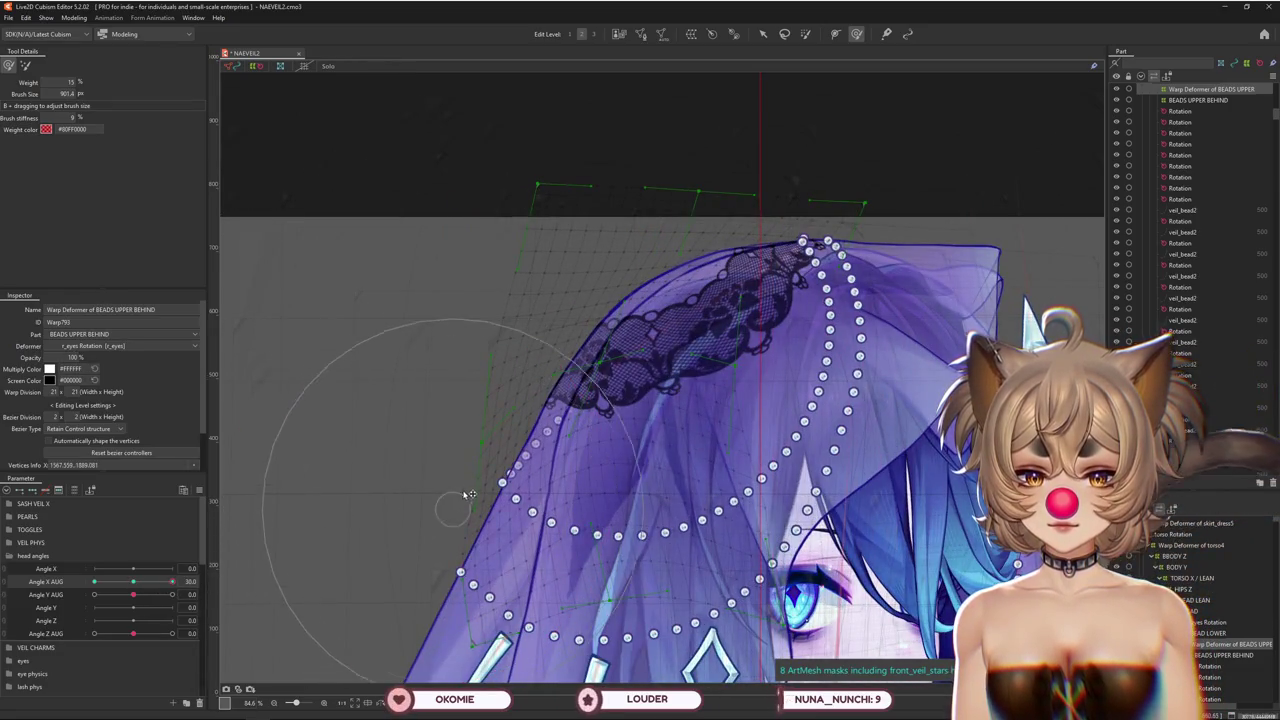
Shrink the brush and switch to a lower-weight brush
{"action": "left_click_drag", "start_coordinate": [571, 371], "coordinate": [300, 240]}
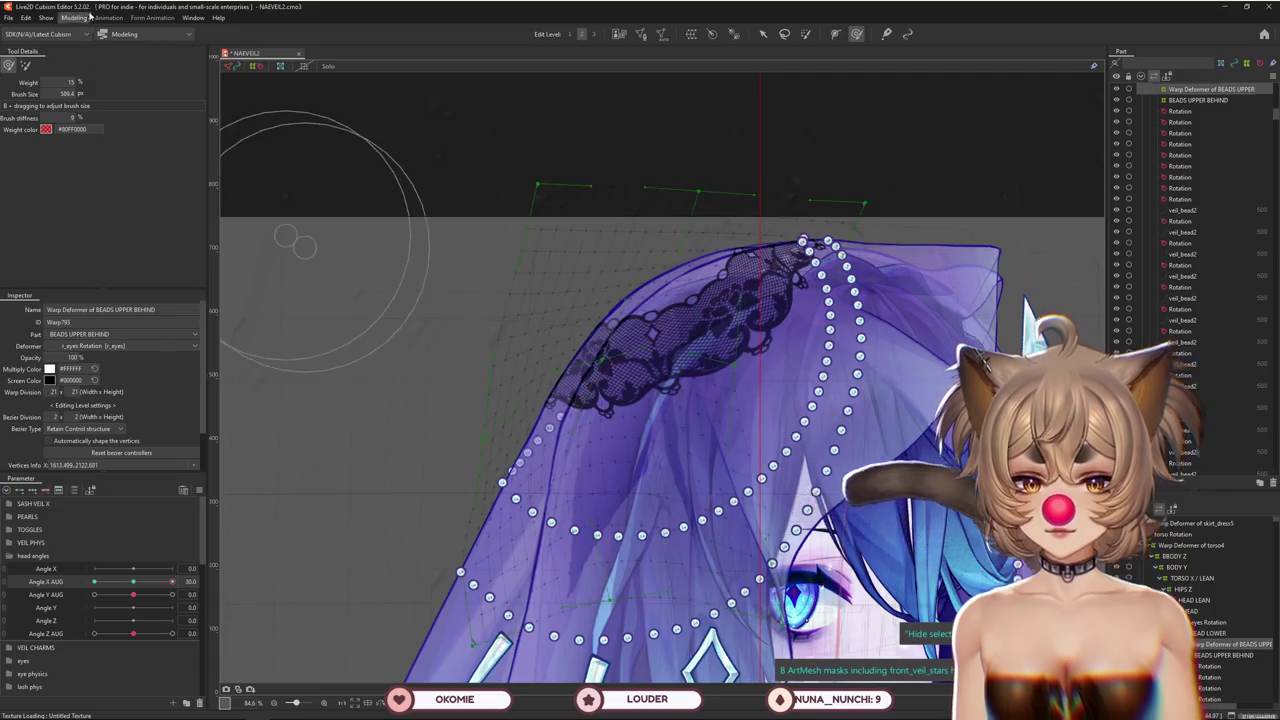
{"action": "left_click", "coordinate": [26, 66]}
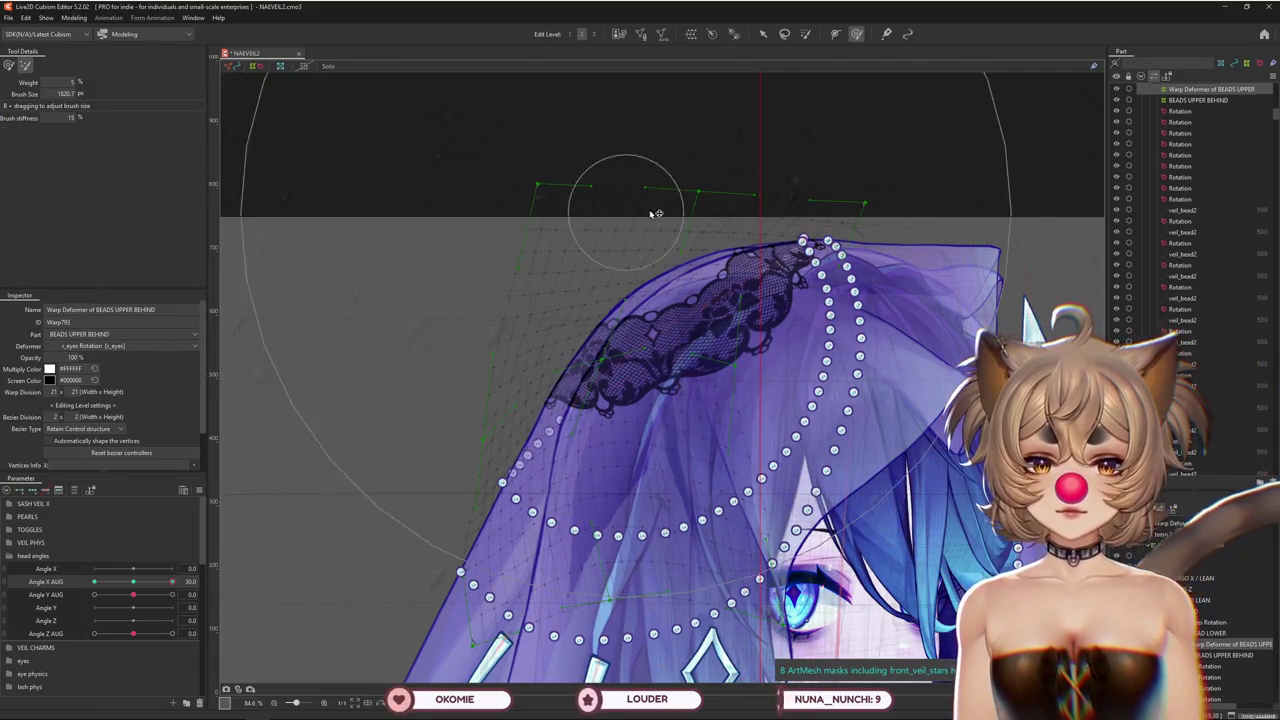
{"action": "left_click_drag", "start_coordinate": [568, 305], "coordinate": [457, 380]}
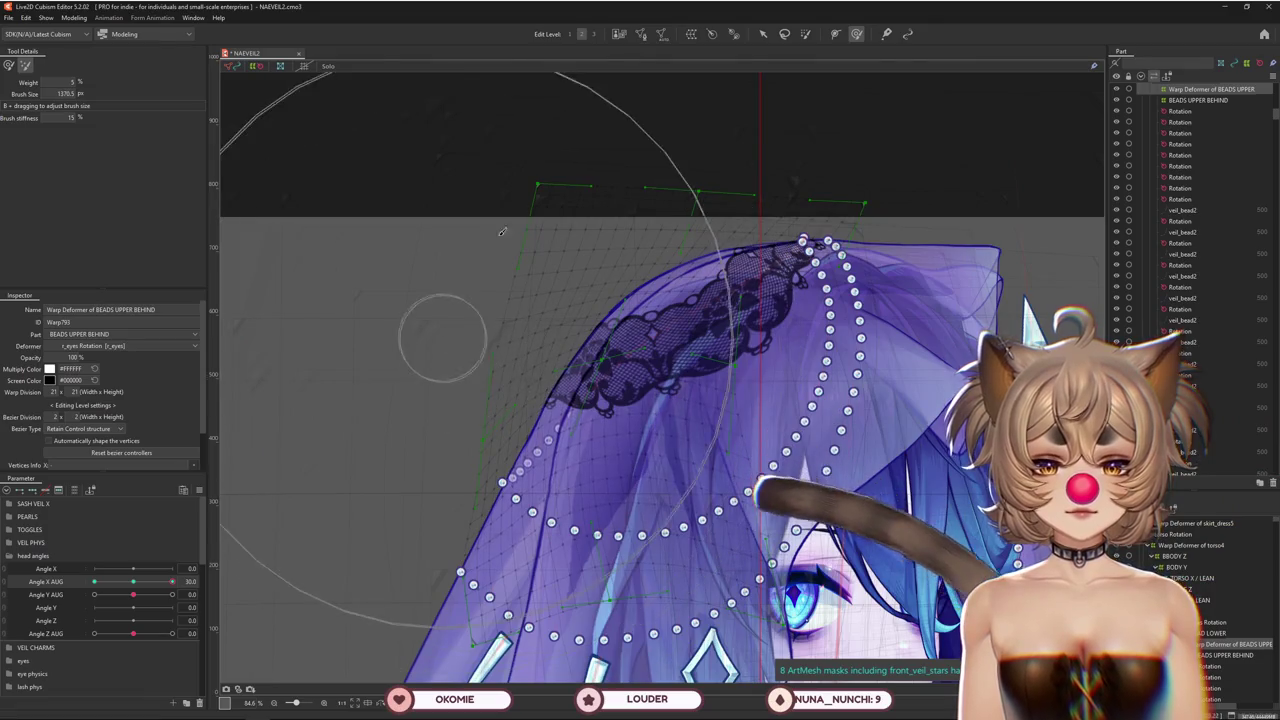
{"action": "left_click_drag", "start_coordinate": [571, 428], "coordinate": [540, 420]}
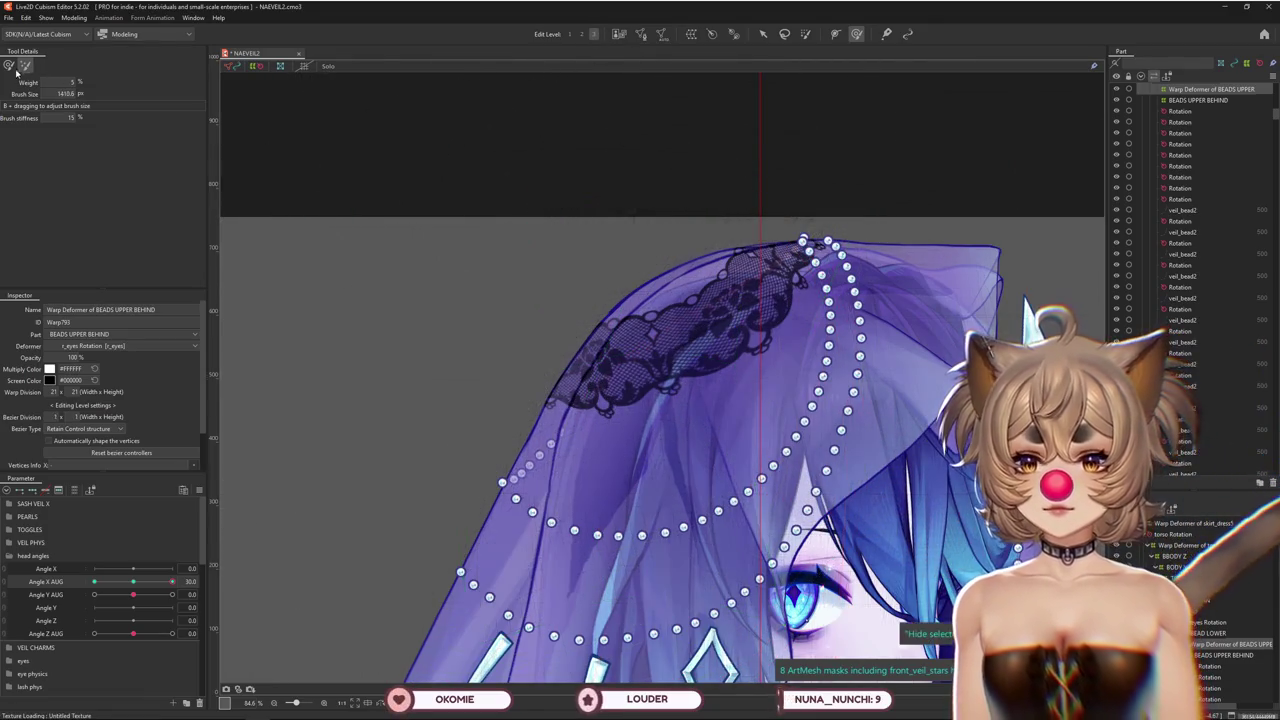
Return Angle X AUG to centre and reselect the BEADS UPPER BEHIND warp deformer
{"action": "left_click_drag", "start_coordinate": [172, 581], "coordinate": [131, 581]}
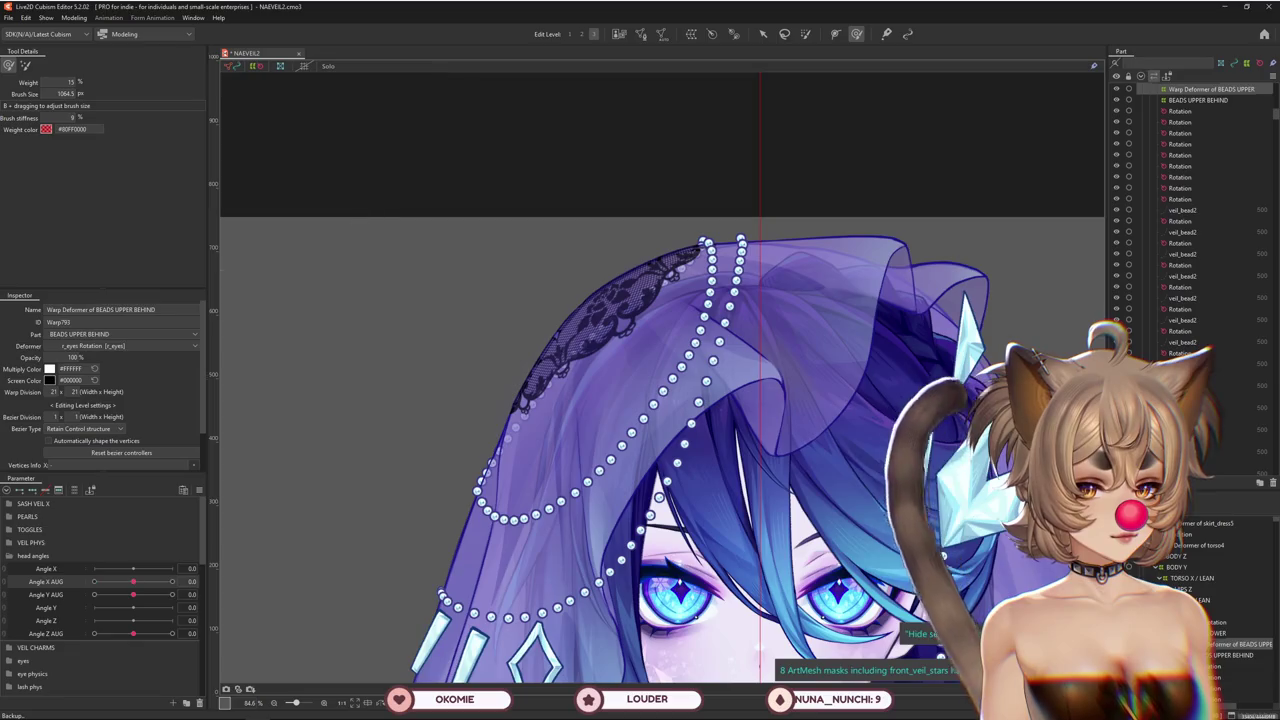
{"action": "key", "text": "Down"}
{"action": "key", "text": "Down"}
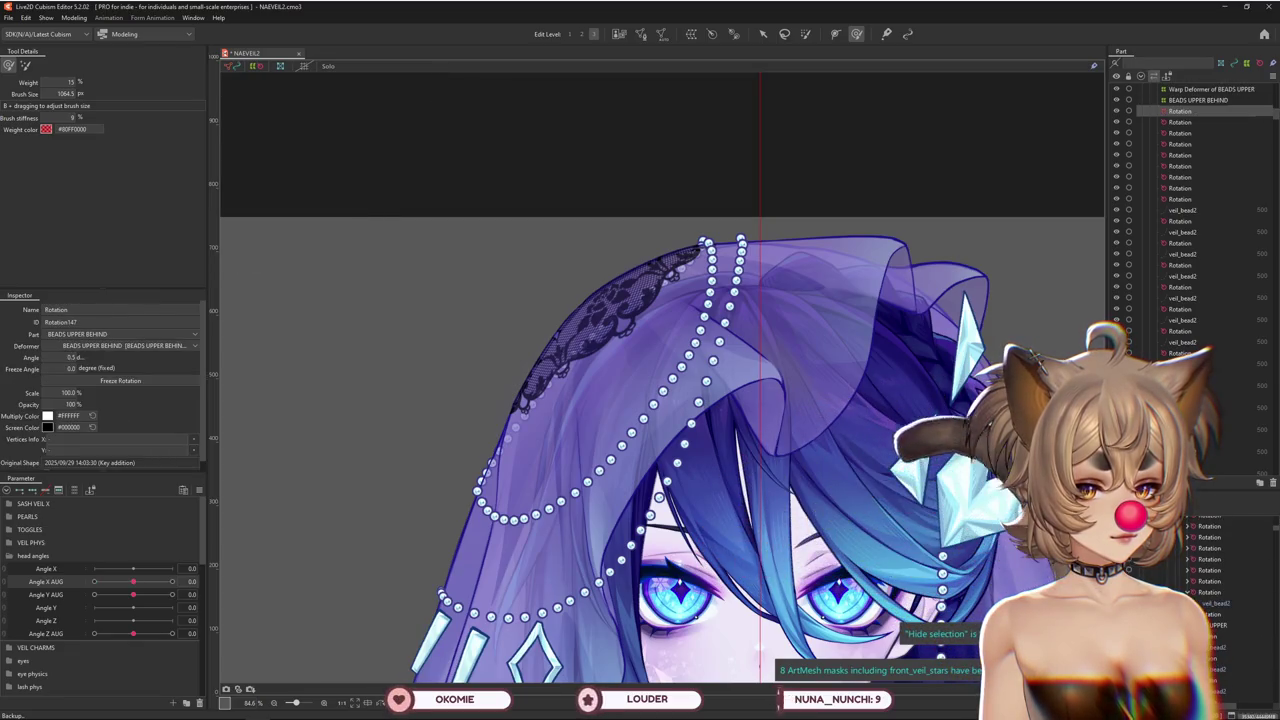
{"action": "left_click", "coordinate": [1207, 598], "text": "shift"}
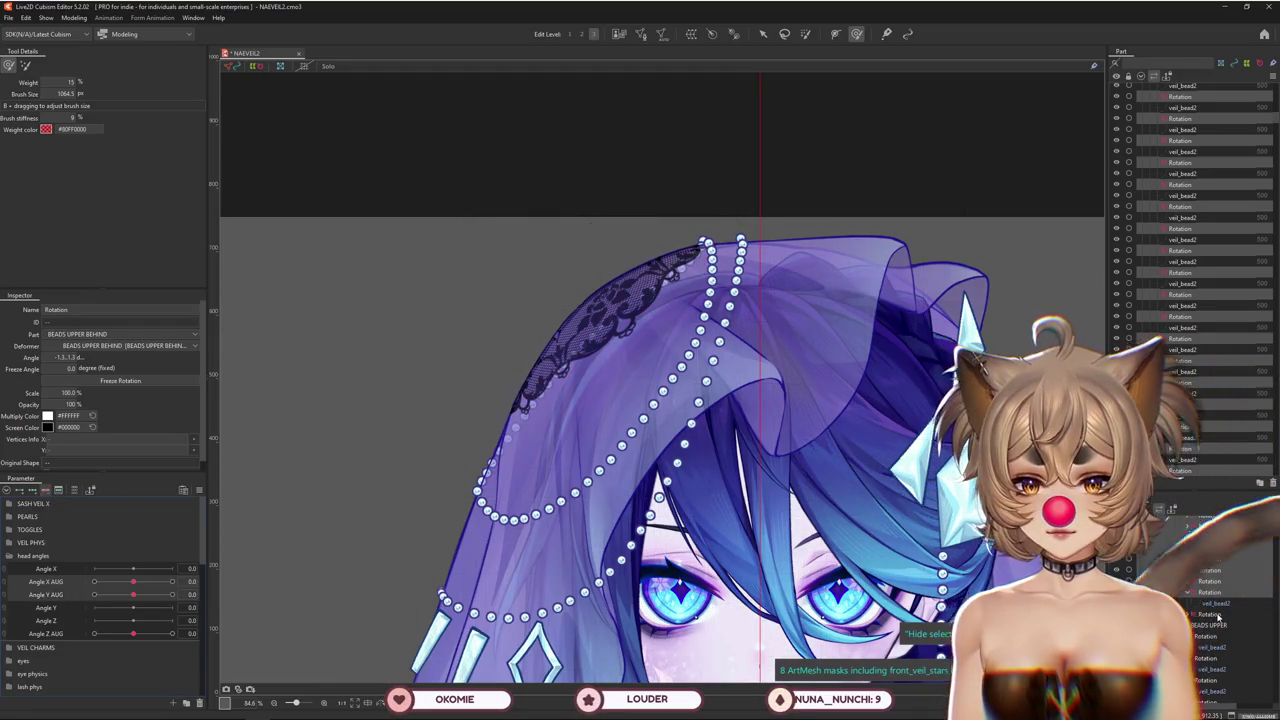
{"action": "left_click", "coordinate": [1212, 574]}
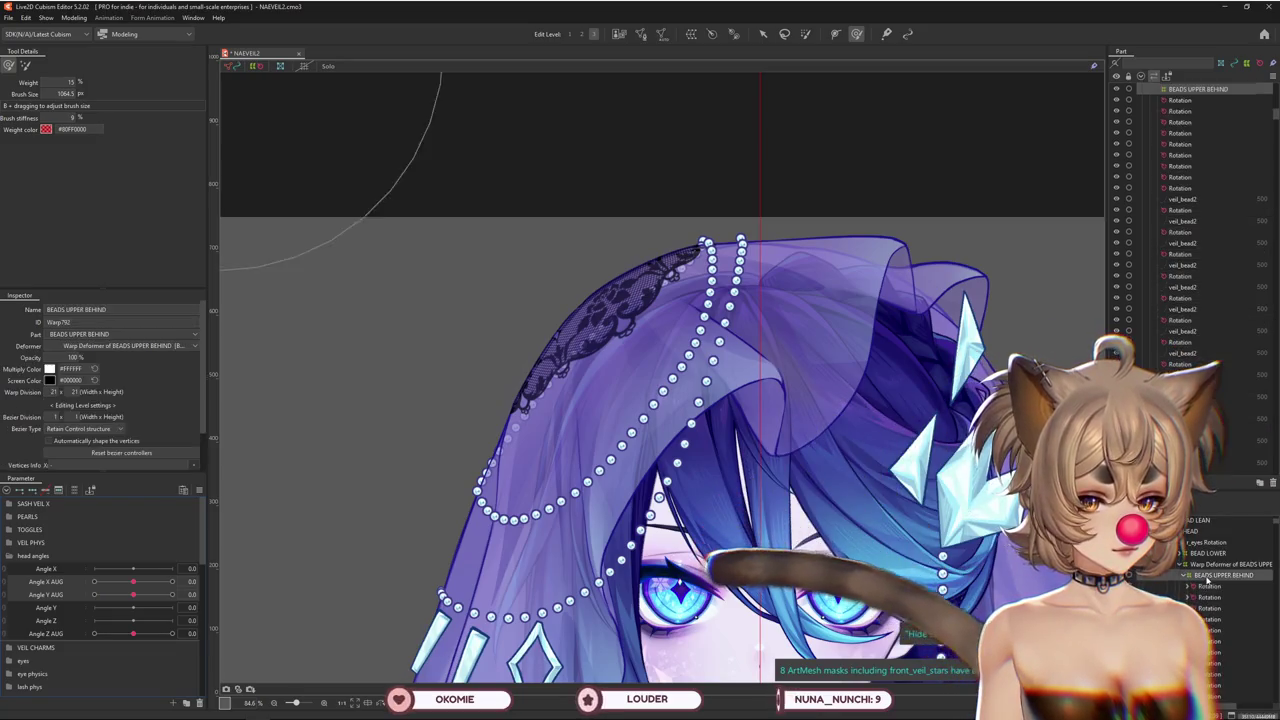
At Angle X AUG 30, set a small deform brush on the BEADS UPPER BEHIND warp deformer
{"action": "left_click", "coordinate": [1212, 564]}
{"action": "left_click_drag", "start_coordinate": [133, 581], "coordinate": [172, 581]}
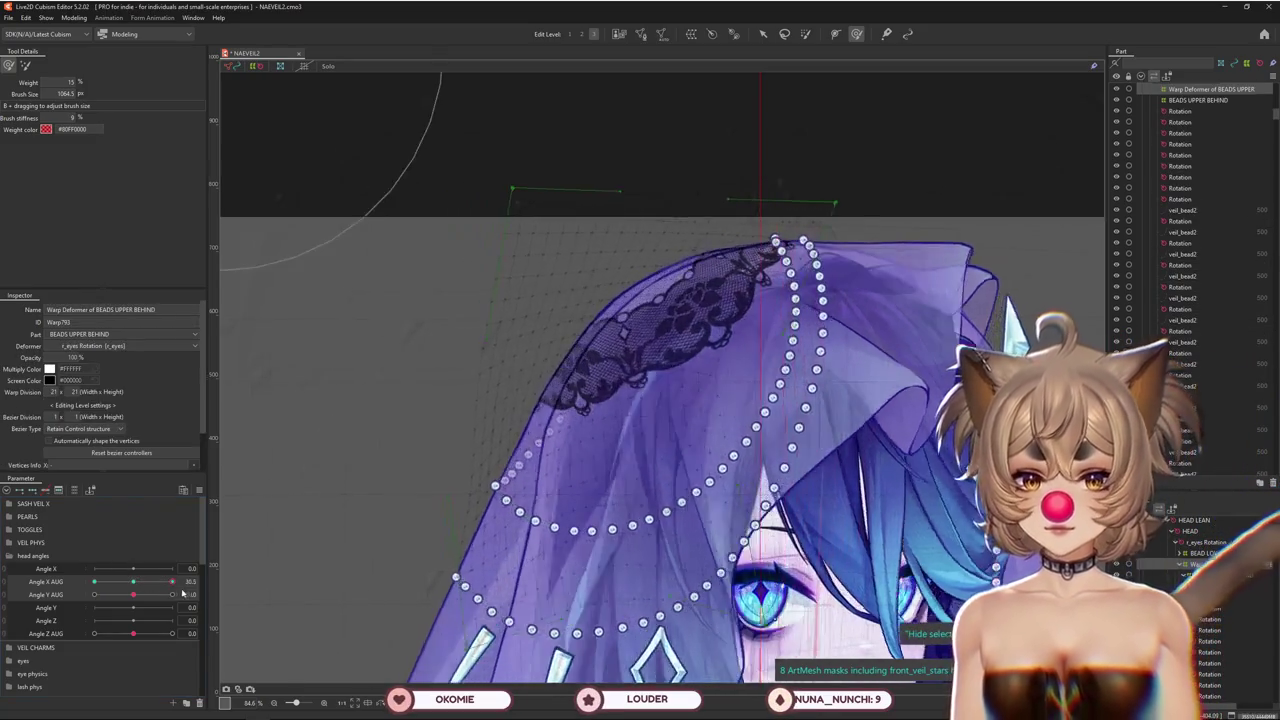
{"action": "mouse_move", "coordinate": [497, 465]}
{"action": "left_mouse_down"}
{"action": "mouse_move", "coordinate": [500, 442]}
{"action": "mouse_move", "coordinate": [465, 481]}
{"action": "left_mouse_up"}
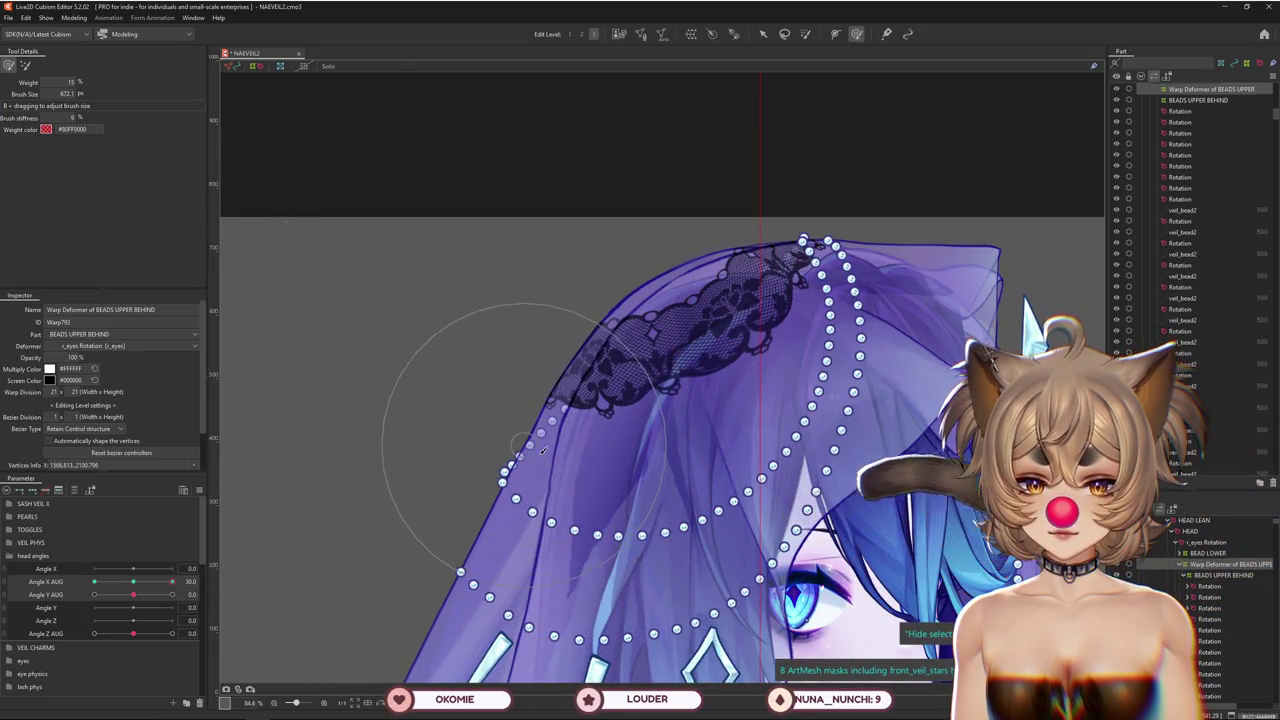
{"action": "left_click_drag", "start_coordinate": [582, 457], "coordinate": [543, 457]}
{"action": "key", "text": "b"}
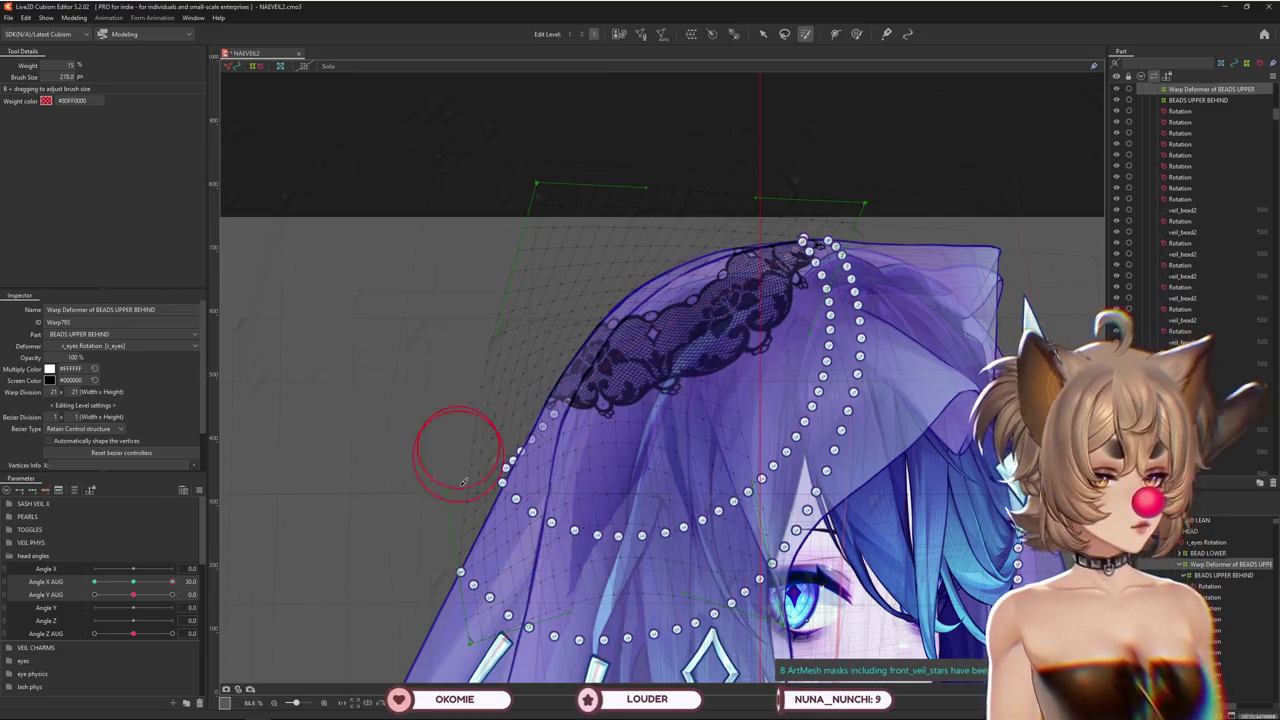
{"action": "left_click_drag", "start_coordinate": [455, 490], "coordinate": [466, 449]}
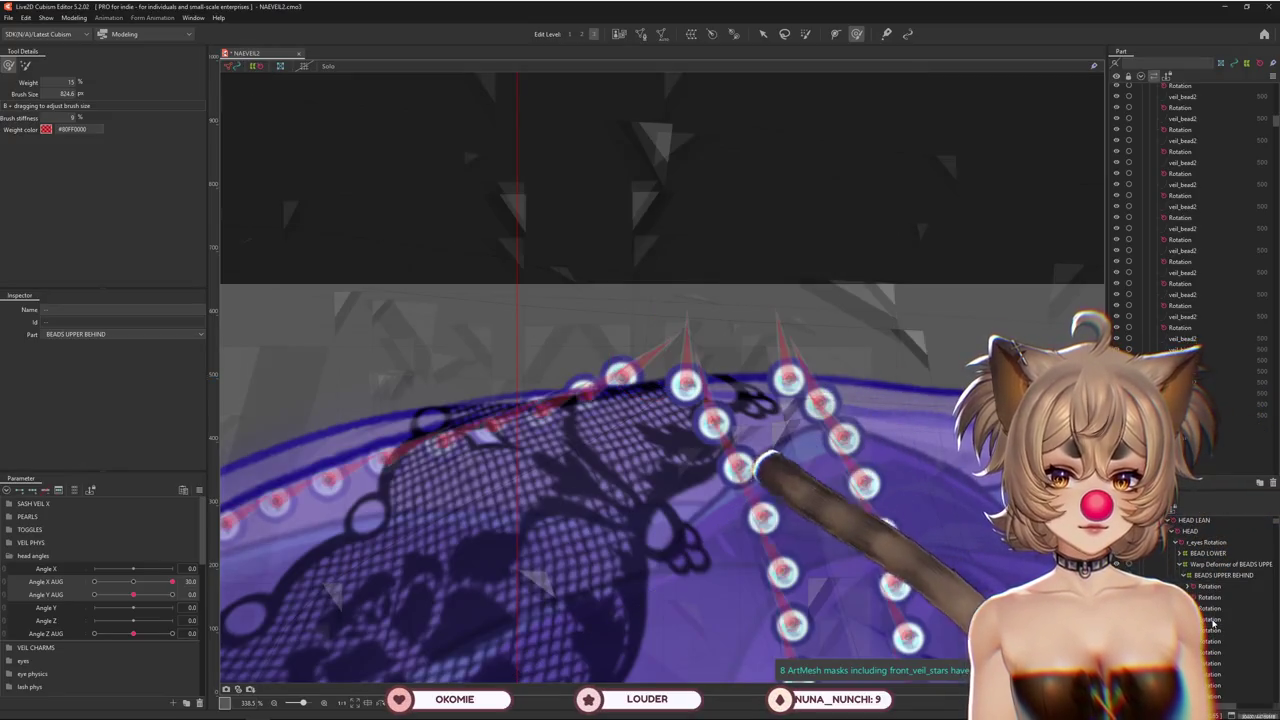
Create a new rotation deformer for a bead on the upper back strand
{"action": "left_click", "coordinate": [1205, 586]}
{"action": "right_click", "coordinate": [1200, 587]}
{"action": "left_click", "coordinate": [1188, 590]}
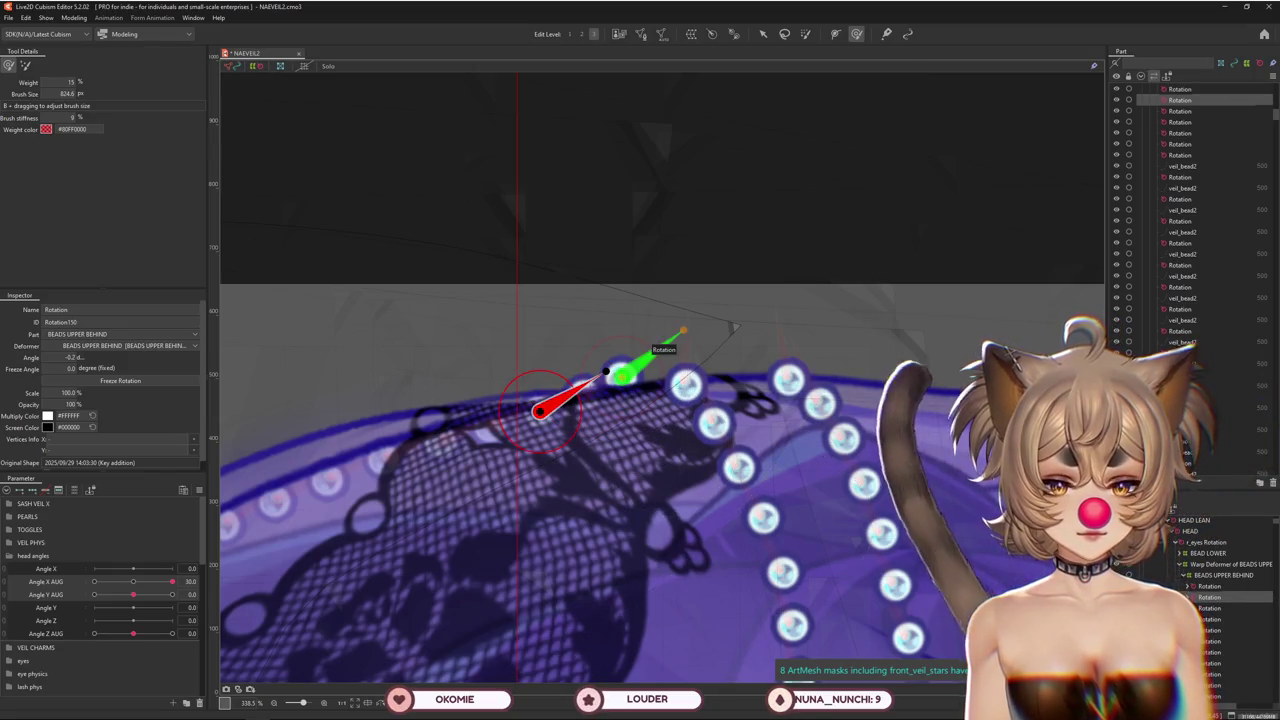
{"action": "left_click", "coordinate": [1210, 608]}
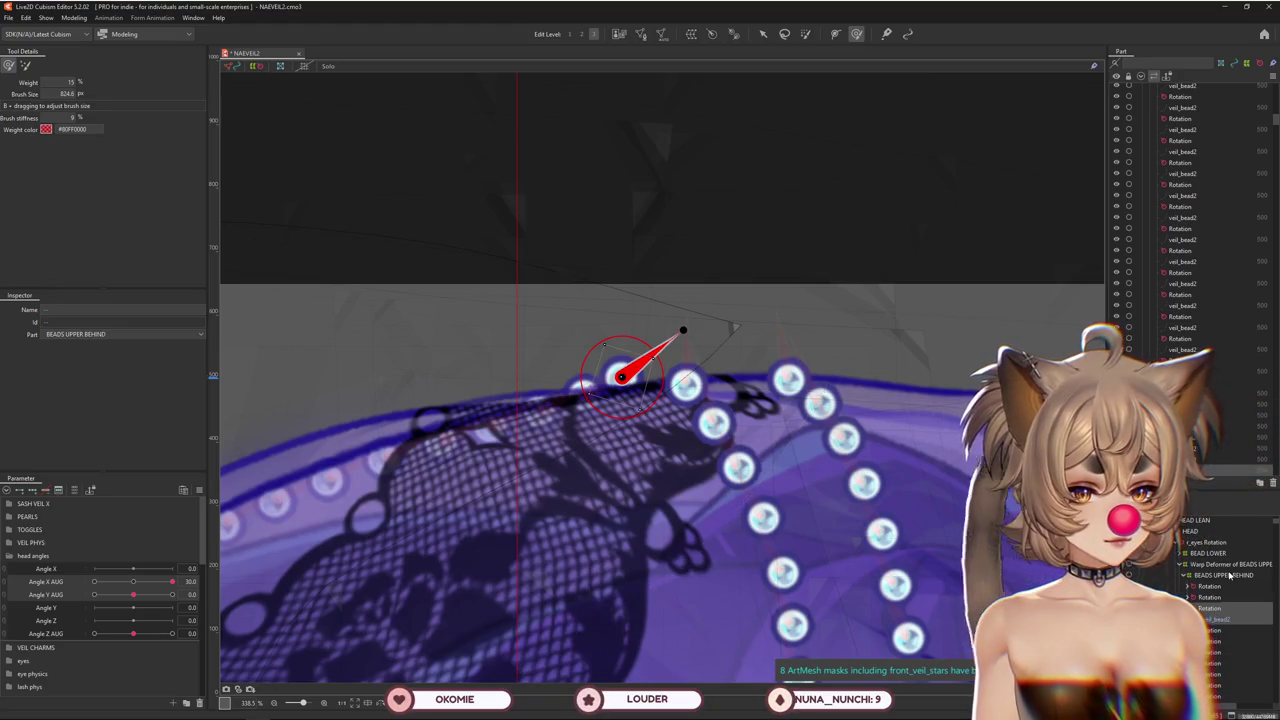
Select the BEADS UPPER BEHIND warp deformer, enlarge the brush and zoom out over the veil
{"action": "left_click", "coordinate": [1222, 575]}
{"action": "scroll", "coordinate": [621, 414], "scroll_direction": "down", "scroll_amount": 5}
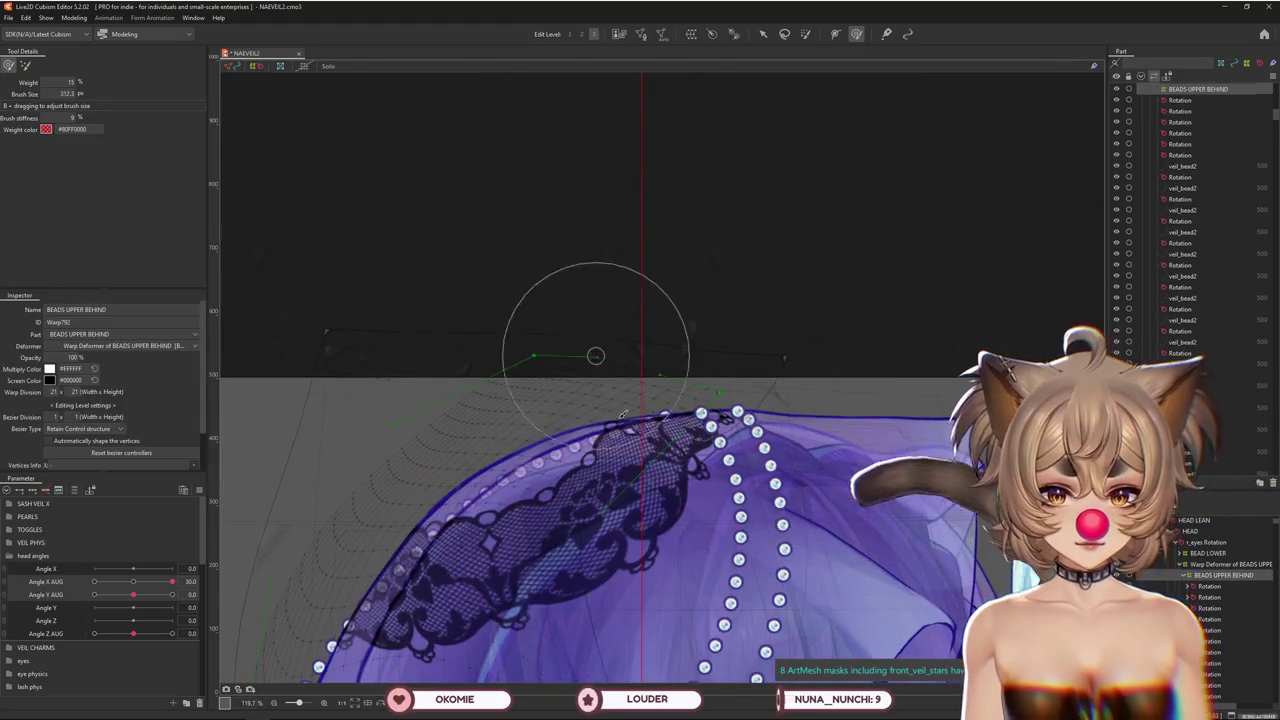
{"action": "left_click_drag", "start_coordinate": [628, 400], "coordinate": [758, 360]}
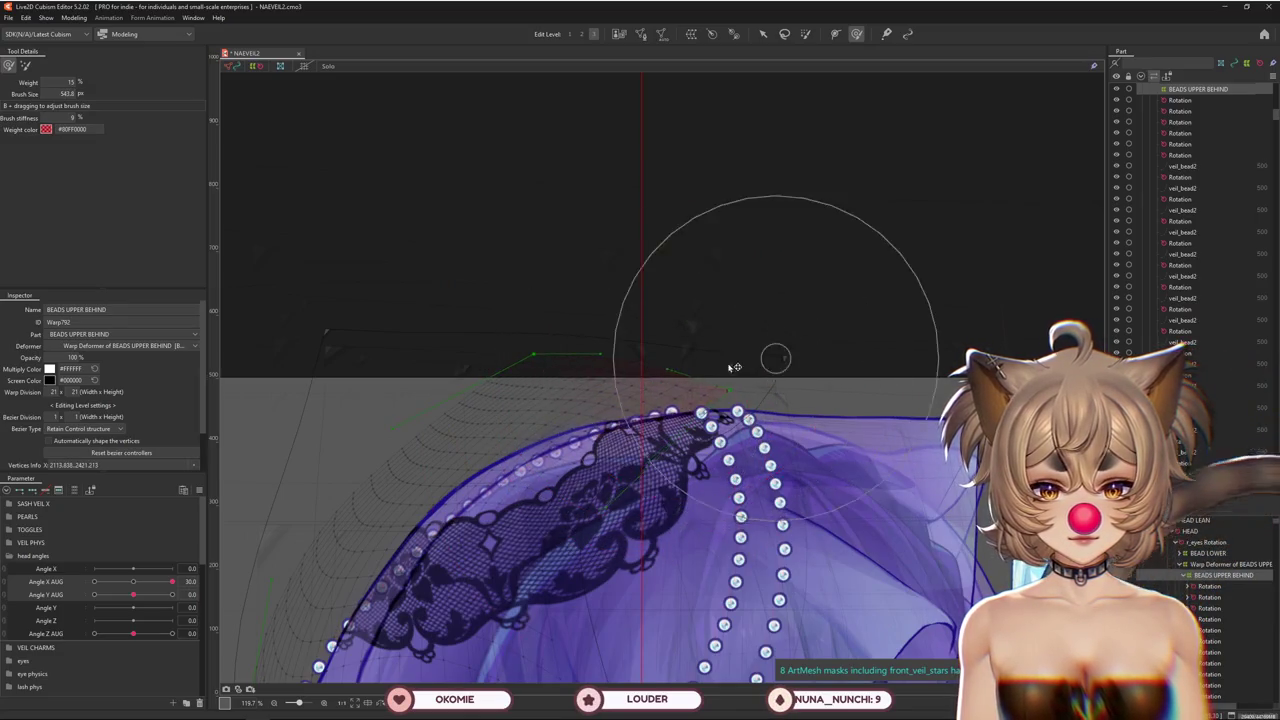
{"action": "mouse_move", "coordinate": [437, 537]}
{"action": "left_mouse_down"}
{"action": "mouse_move", "coordinate": [537, 447]}
{"action": "mouse_move", "coordinate": [549, 332]}
{"action": "left_mouse_up"}
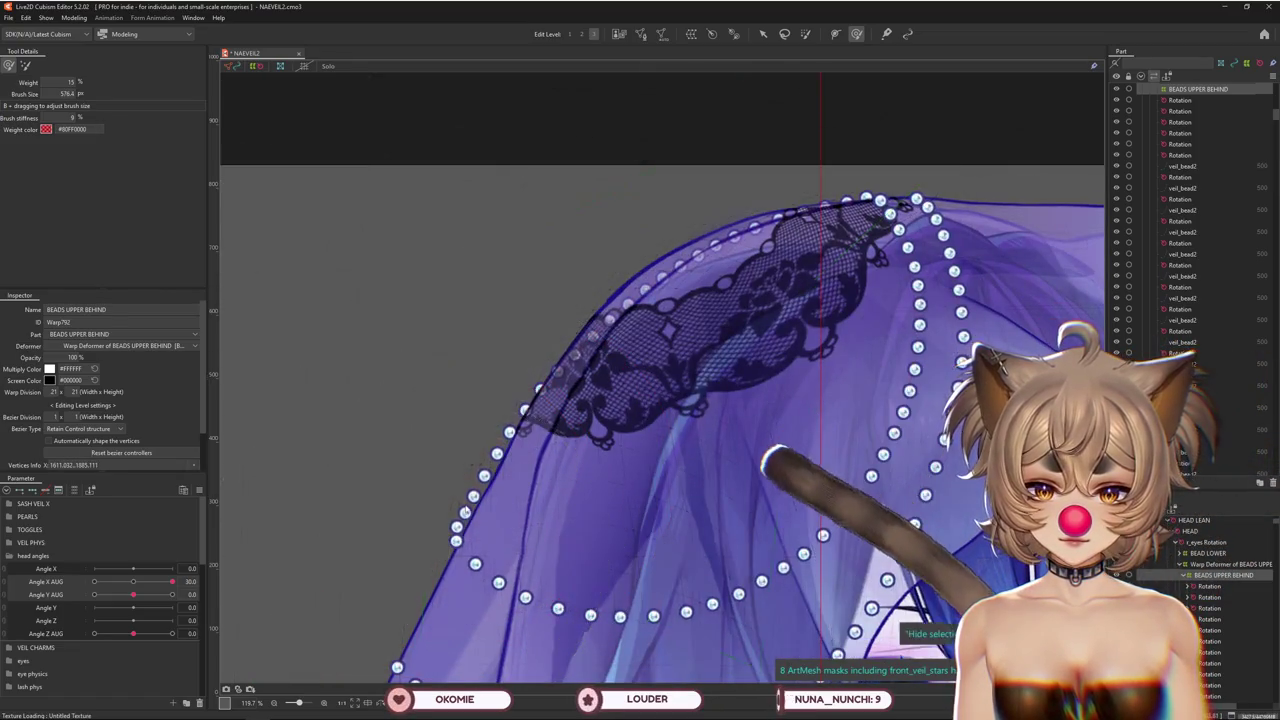
{"action": "scroll", "coordinate": [548, 444], "scroll_direction": "down", "scroll_amount": 4}
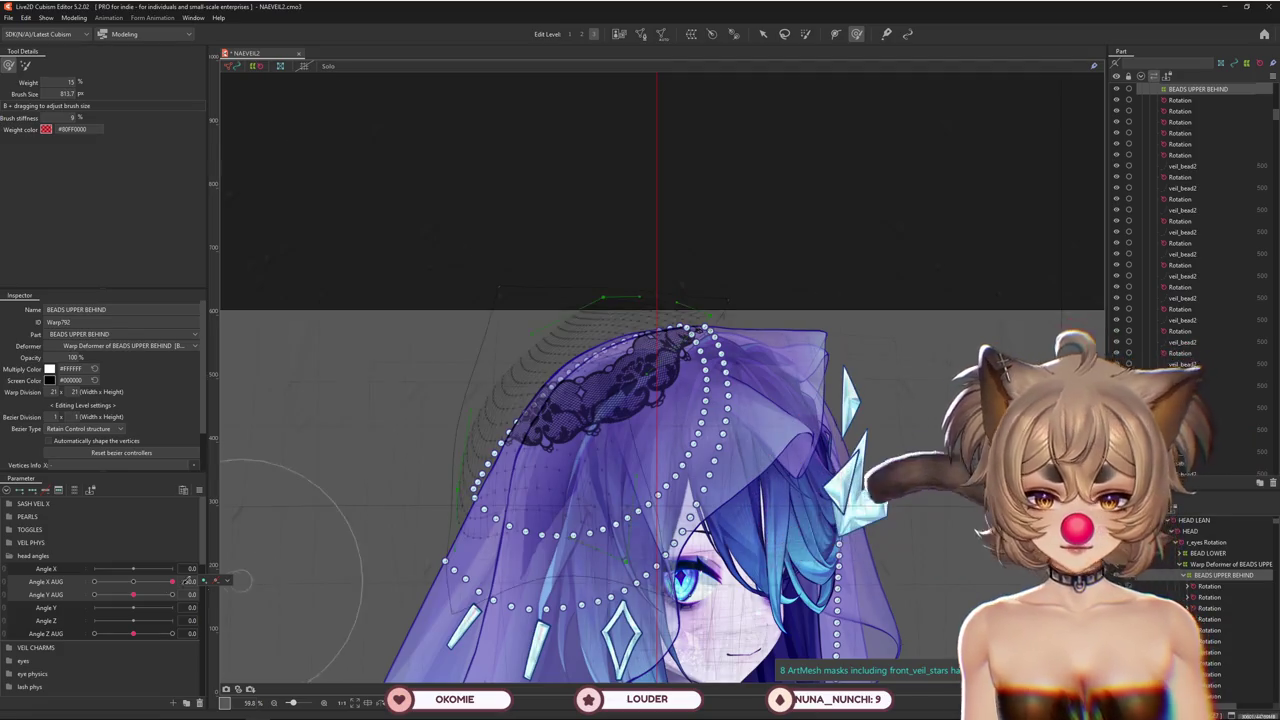
Reset Angle X AUG to 0, show only the selected deformer's parameters, and nudge the VEIL sliders
{"action": "left_click_drag", "start_coordinate": [172, 581], "coordinate": [136, 582]}
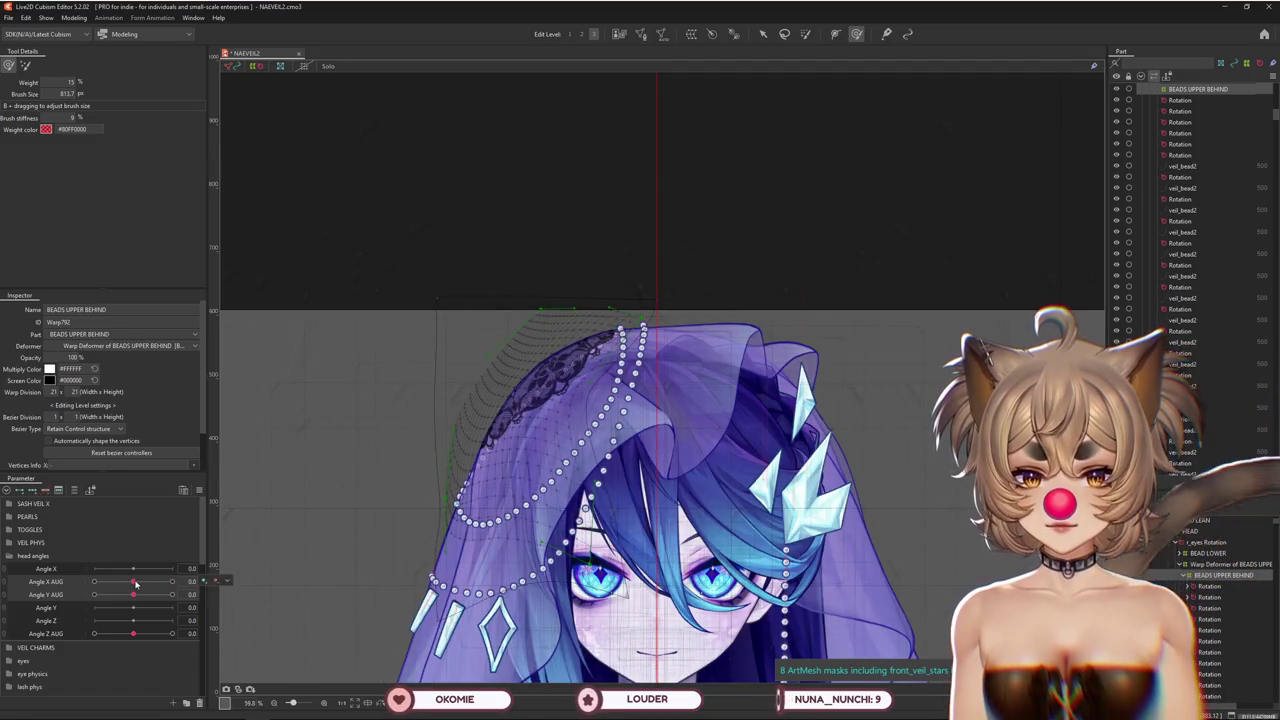
{"action": "left_click", "coordinate": [228, 580]}
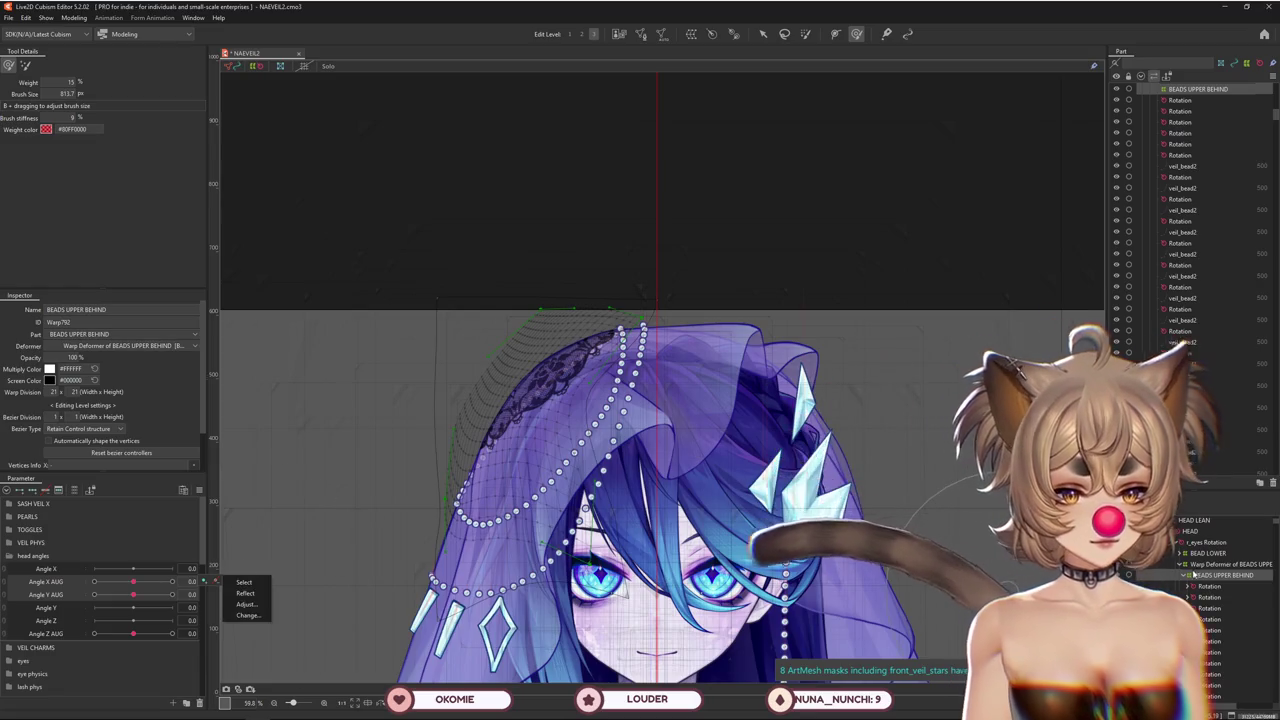
{"action": "left_click", "coordinate": [73, 490]}
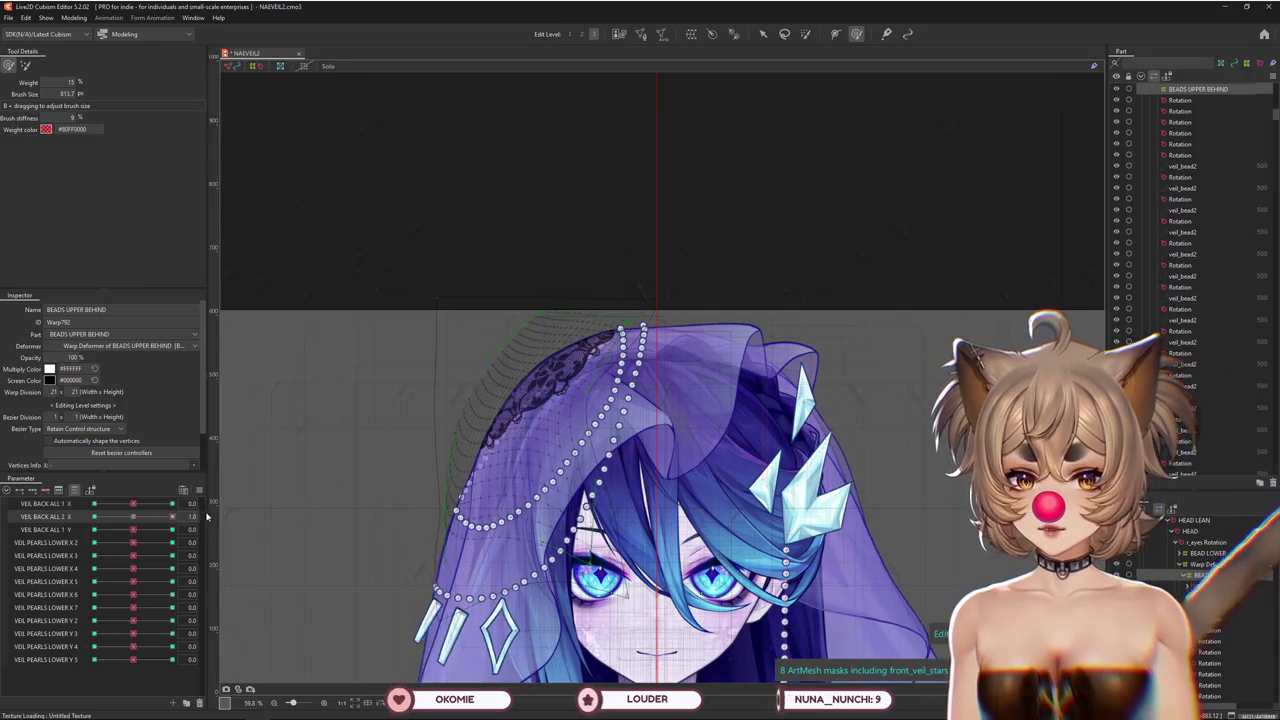
{"action": "left_click_drag", "start_coordinate": [133, 516], "coordinate": [128, 516]}
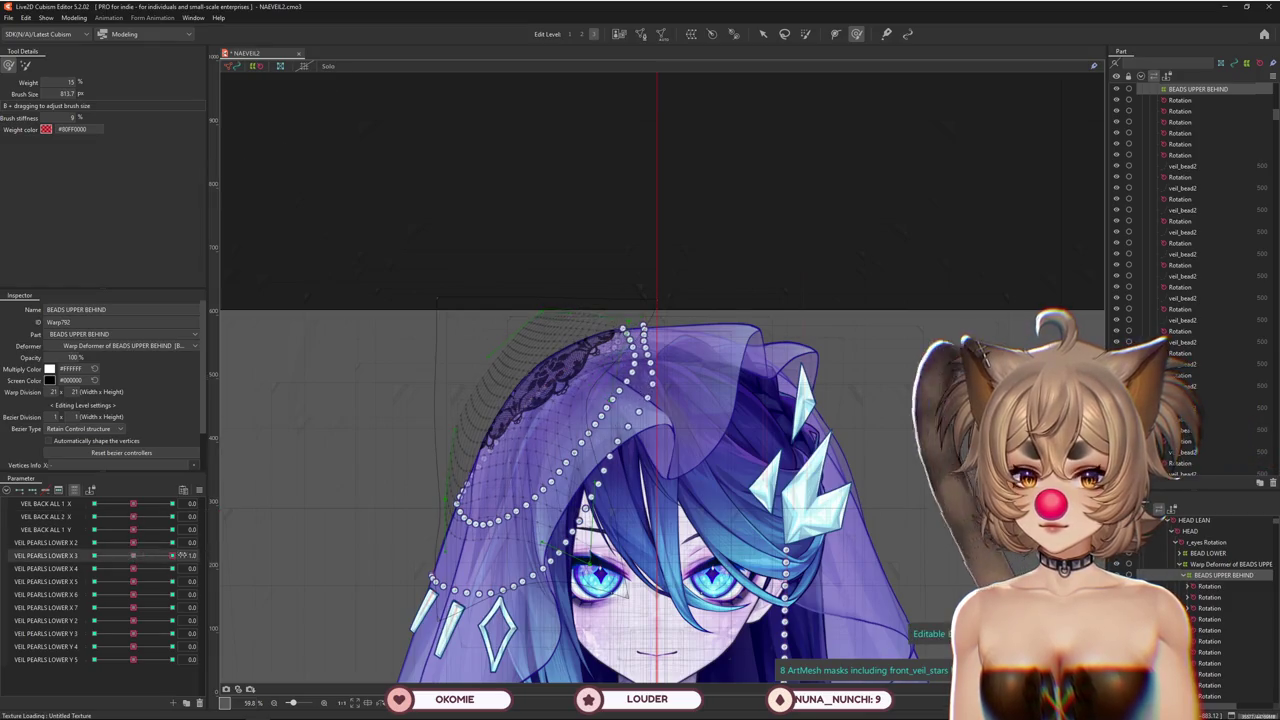
{"action": "left_click_drag", "start_coordinate": [181, 555], "coordinate": [143, 555]}
Switch to blend-weight painting for the veil with a much larger brush
{"action": "left_click", "coordinate": [25, 65]}
{"action": "left_click", "coordinate": [810, 35]}
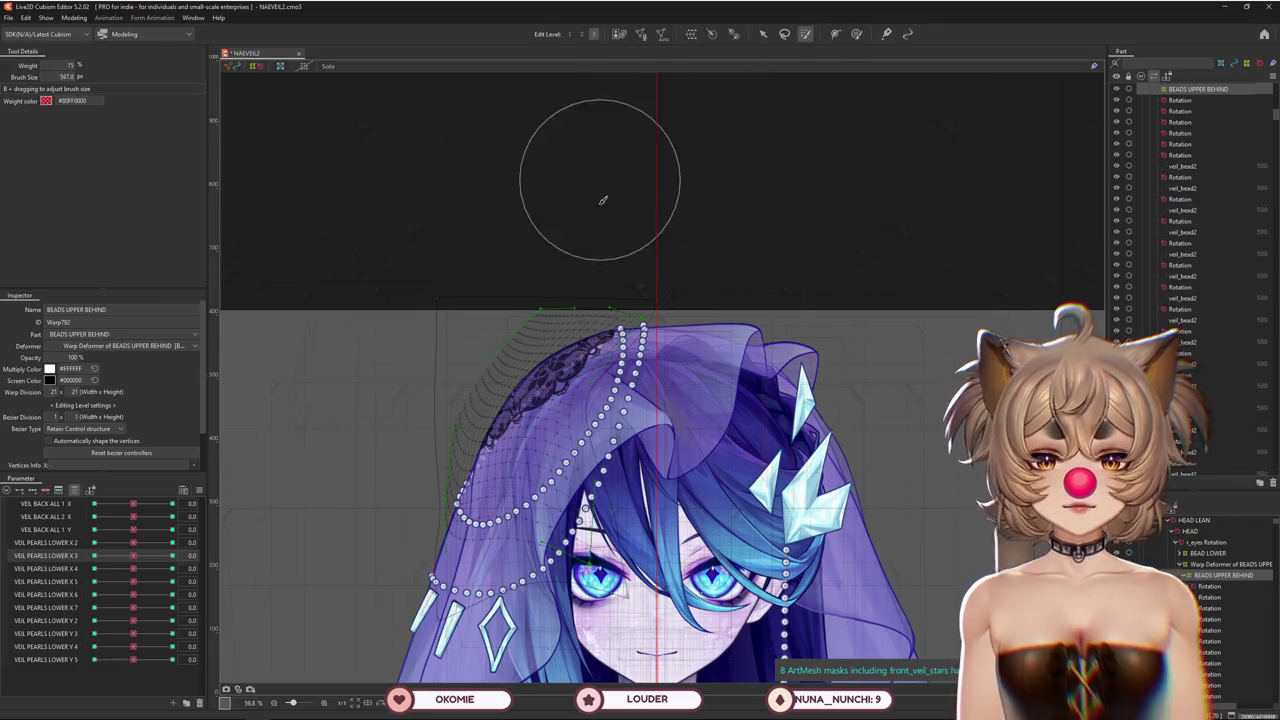
{"action": "left_click_drag", "start_coordinate": [609, 232], "coordinate": [760, 330]}
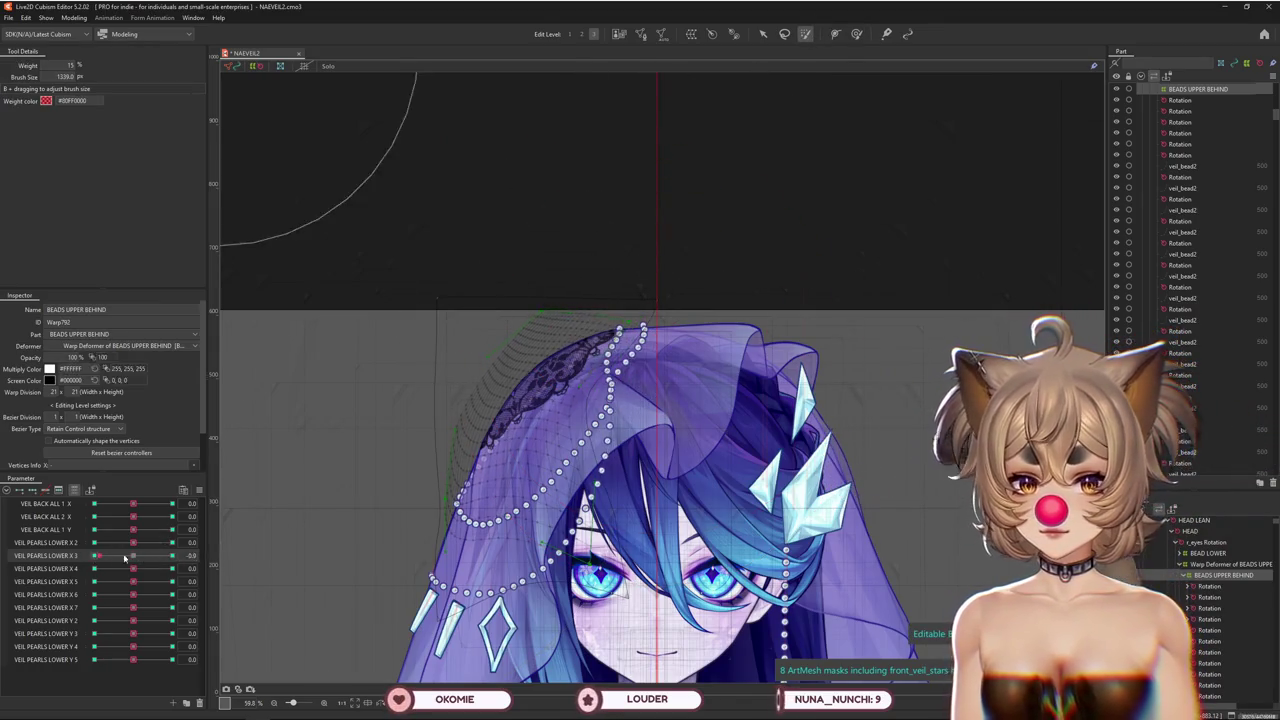
Test VEIL PEARLS LOWER Y 5 at 1.0 and Y 4, leaving Y 4 at 0.1
{"action": "left_click", "coordinate": [145, 556]}
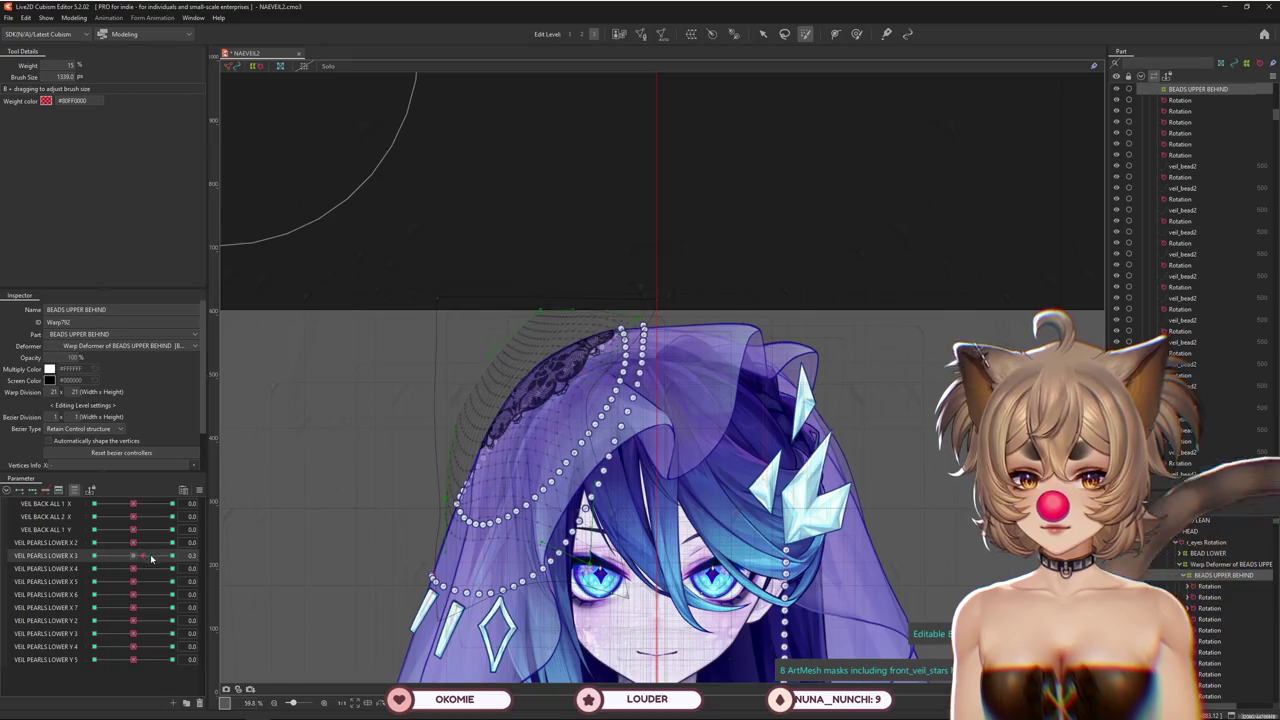
{"action": "left_click_drag", "start_coordinate": [133, 660], "coordinate": [257, 637]}
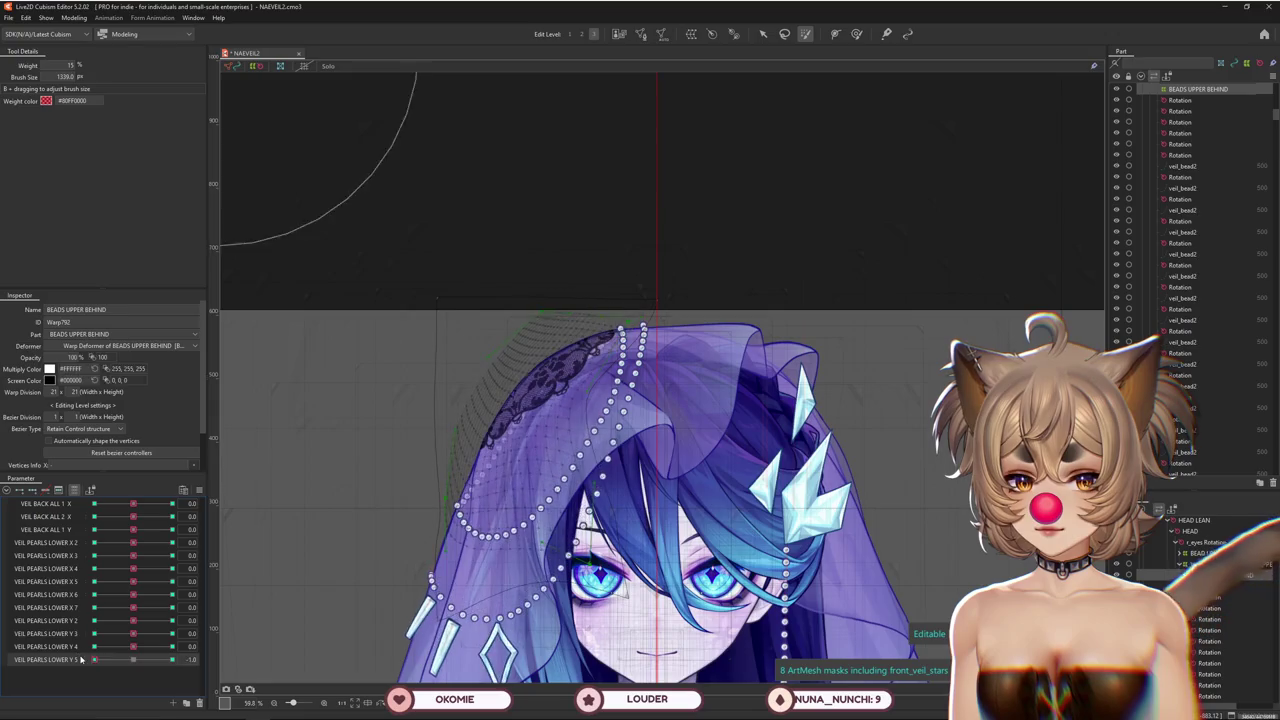
{"action": "left_click_drag", "start_coordinate": [133, 647], "coordinate": [172, 647]}
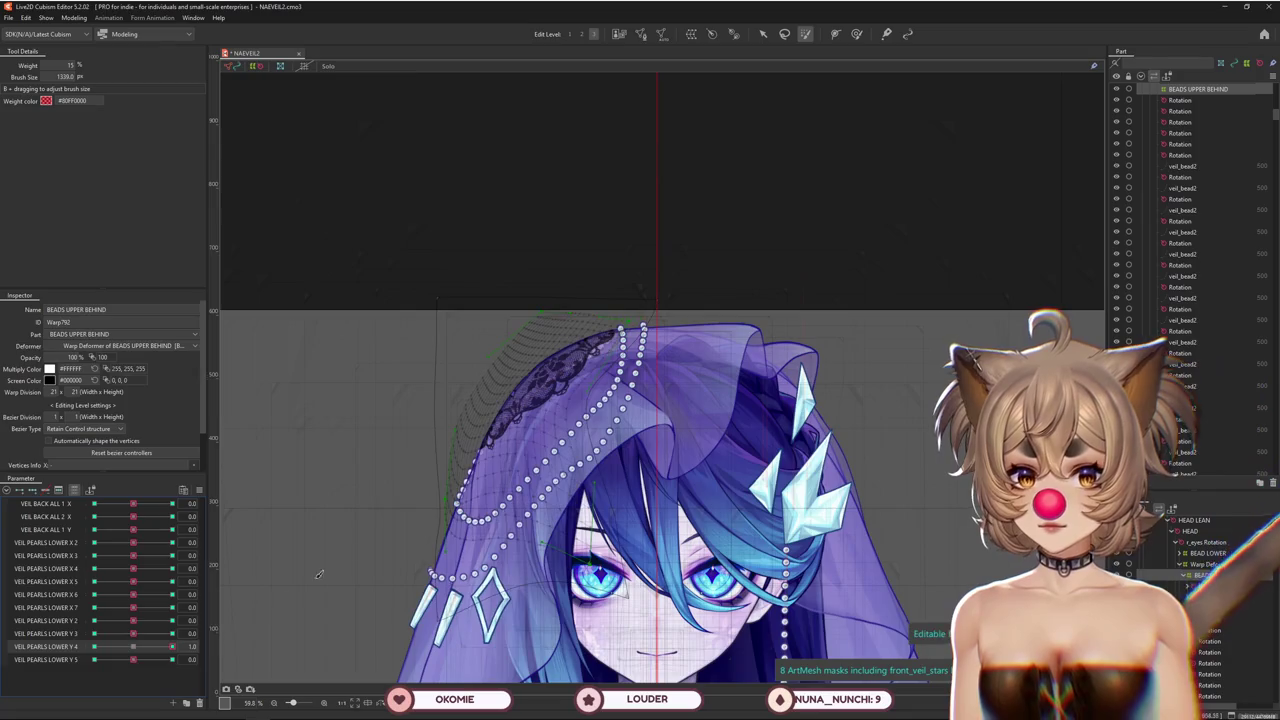
{"action": "left_click_drag", "start_coordinate": [600, 251], "coordinate": [541, 277]}
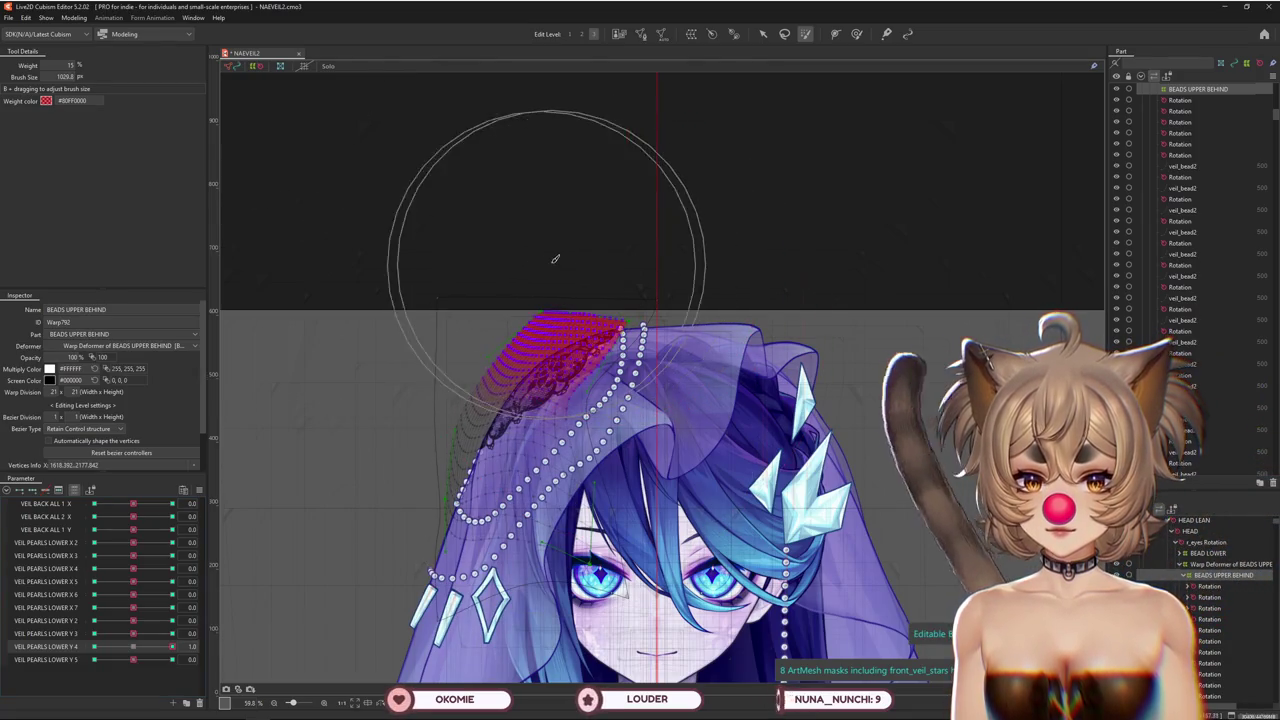
{"action": "left_click_drag", "start_coordinate": [172, 647], "coordinate": [138, 647]}
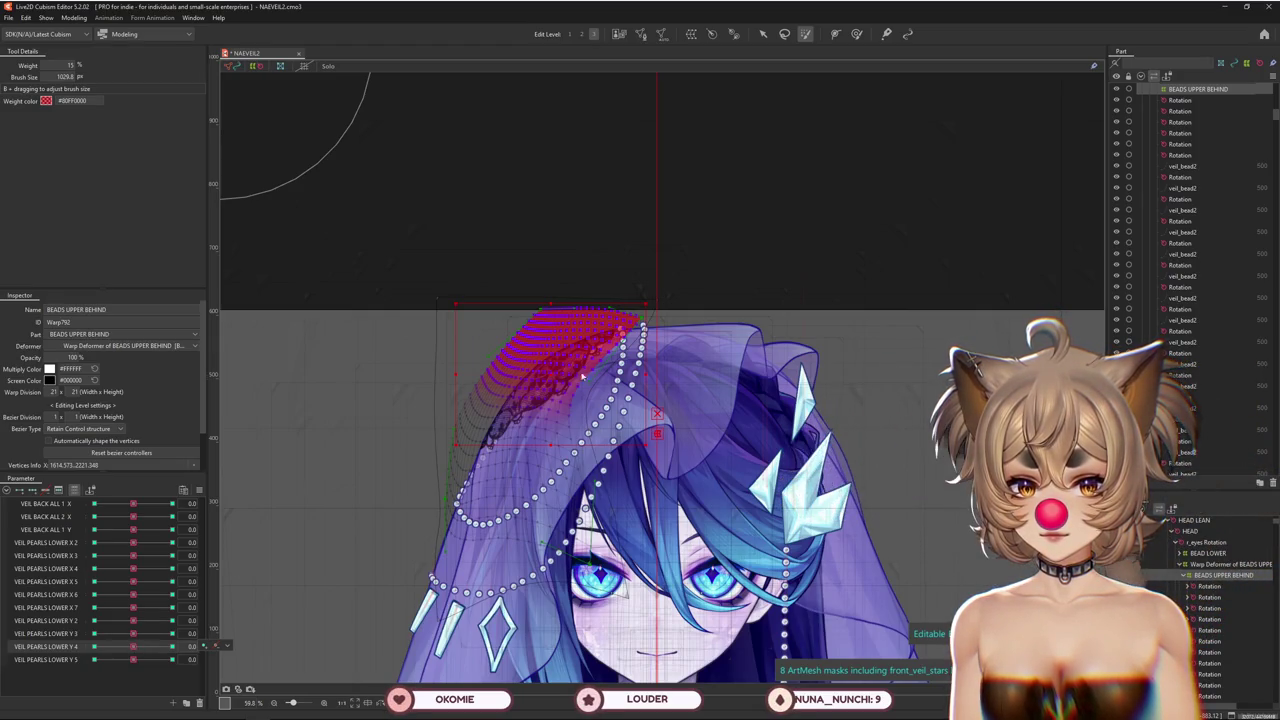
{"action": "left_click_drag", "start_coordinate": [133, 647], "coordinate": [94, 647]}
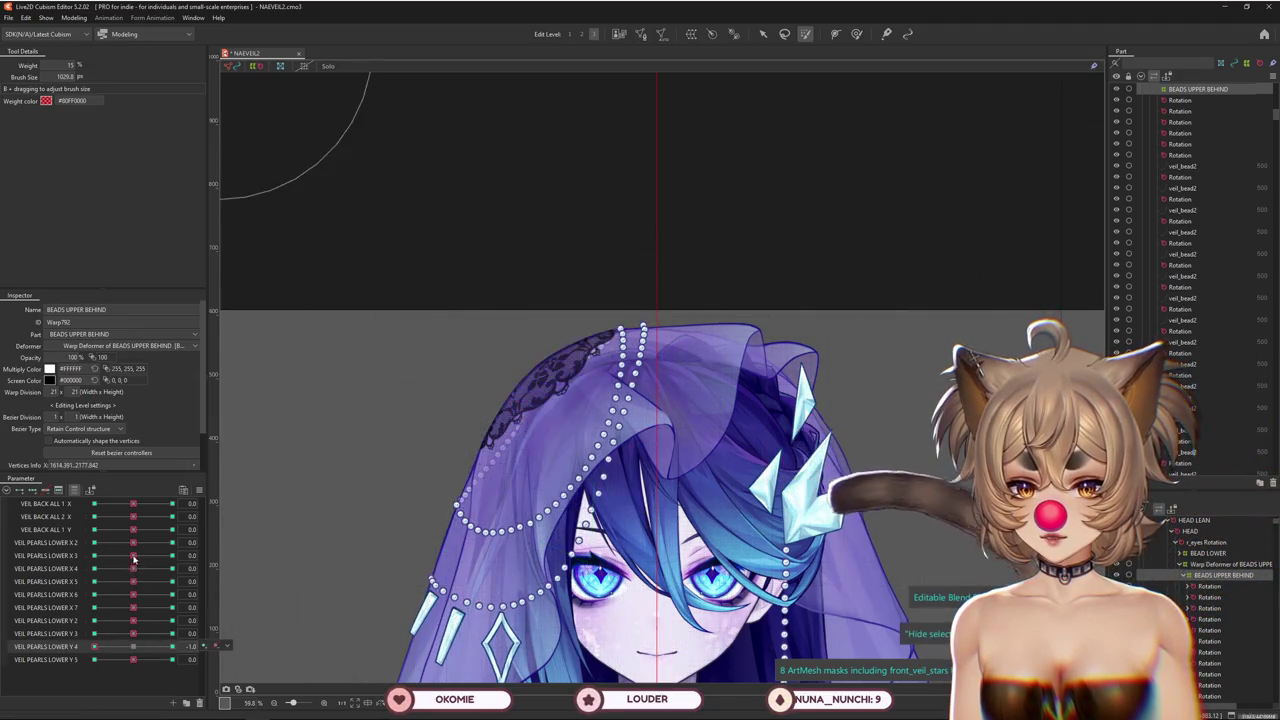
Pick VEIL PEARLS LOWER X 3, then filter the parameter list to Angle X AUG
{"action": "left_click", "coordinate": [155, 556]}
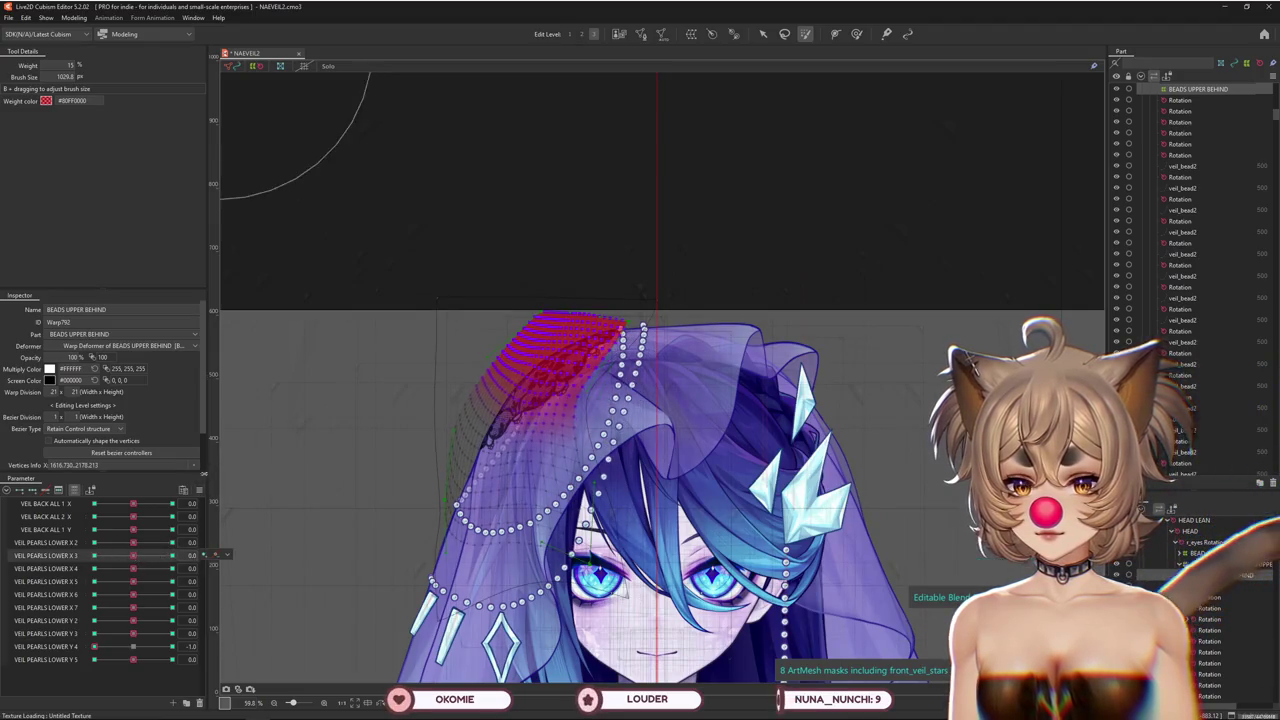
{"action": "left_click", "coordinate": [204, 489]}
{"action": "left_click", "coordinate": [280, 468]}
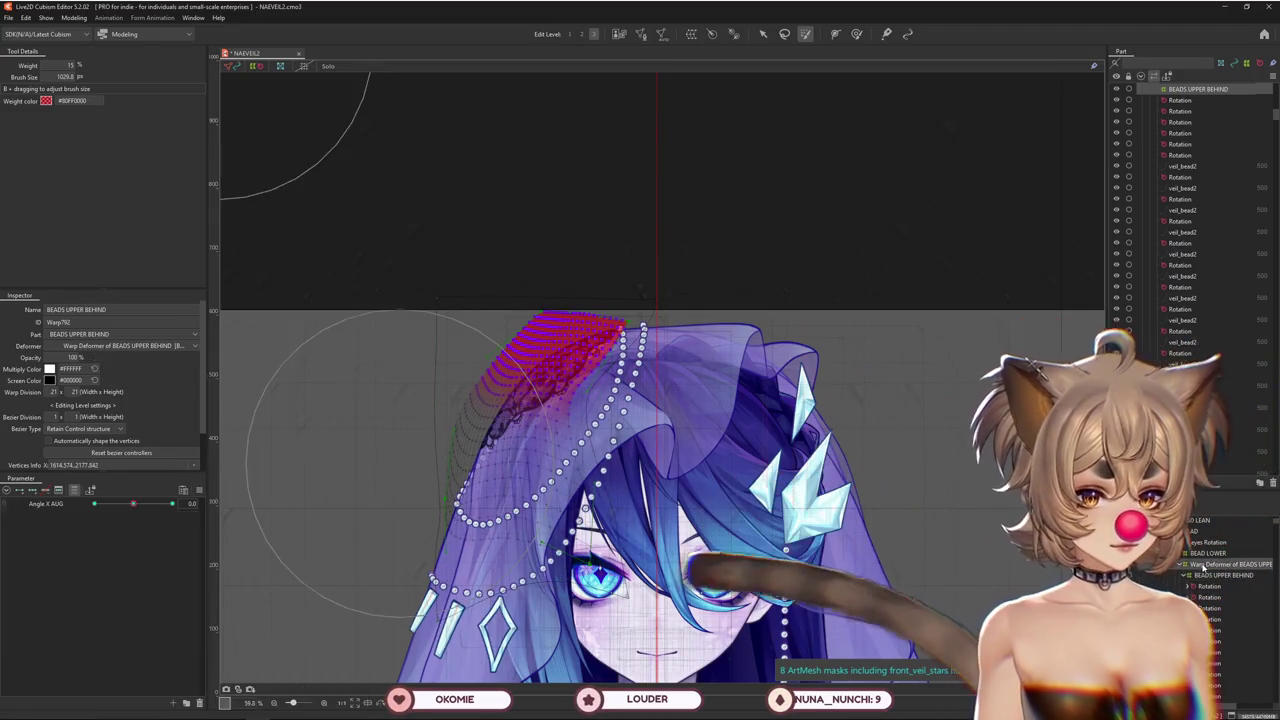
Switch to the warp lattice at a higher edit level and check another head angle
{"action": "left_click", "coordinate": [856, 34]}
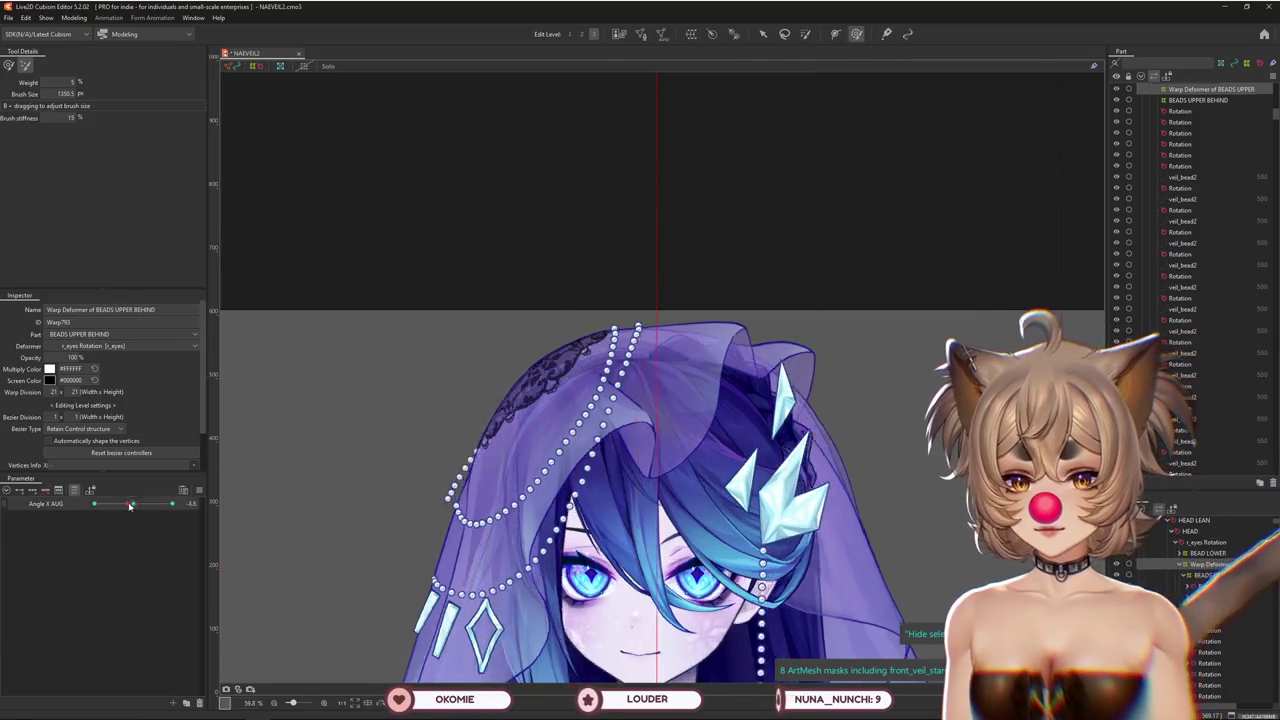
{"action": "left_click", "coordinate": [132, 504]}
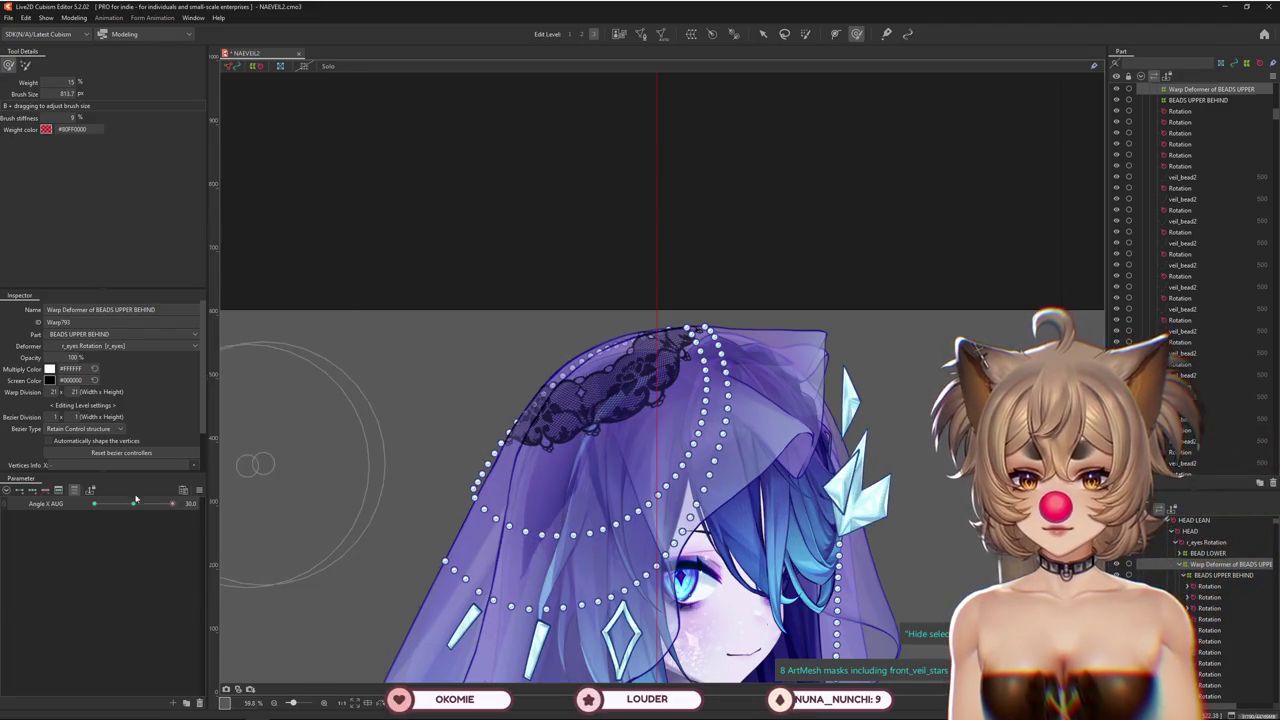
{"action": "left_click_drag", "start_coordinate": [136, 499], "coordinate": [133, 503]}
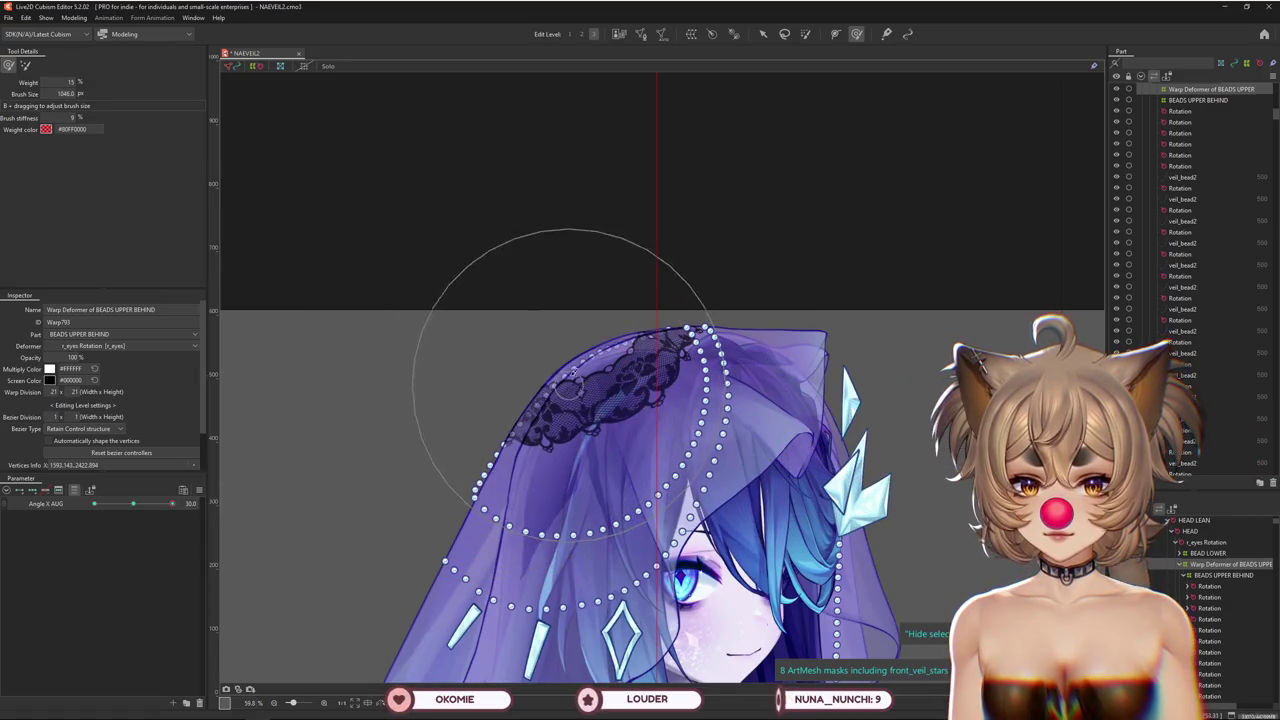
{"action": "key", "text": "w"}
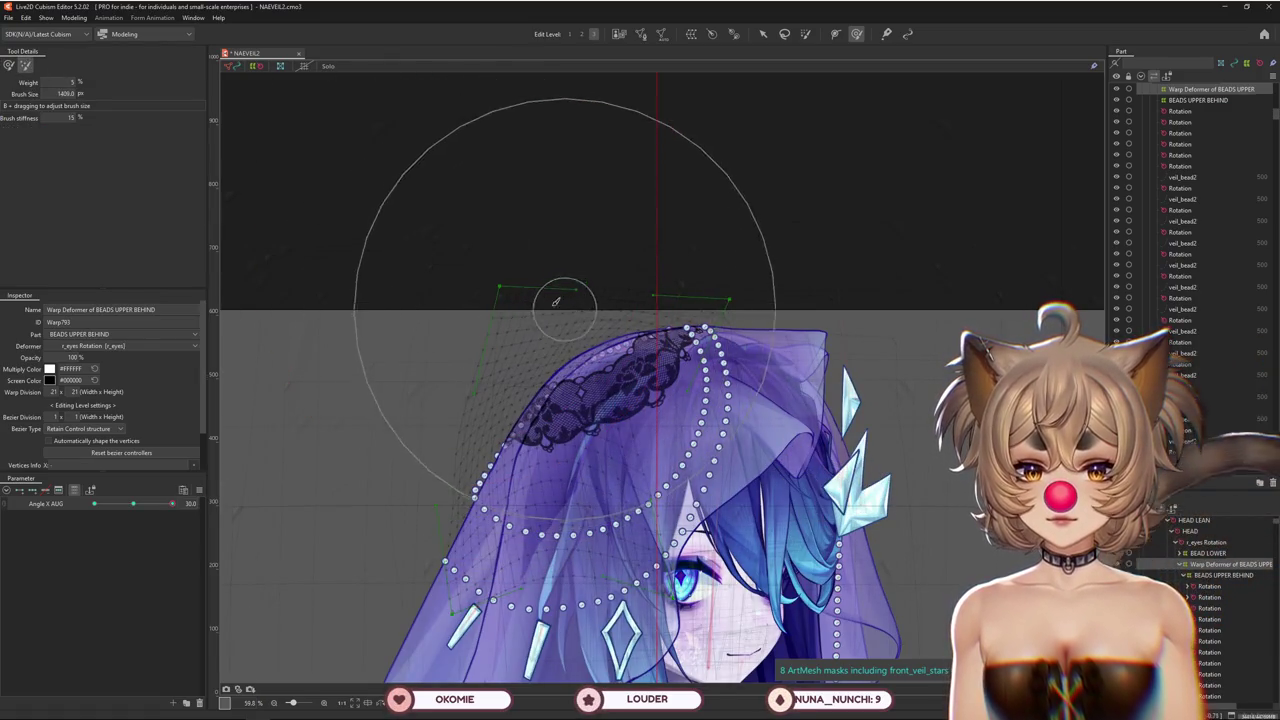
{"action": "left_click", "coordinate": [584, 34]}
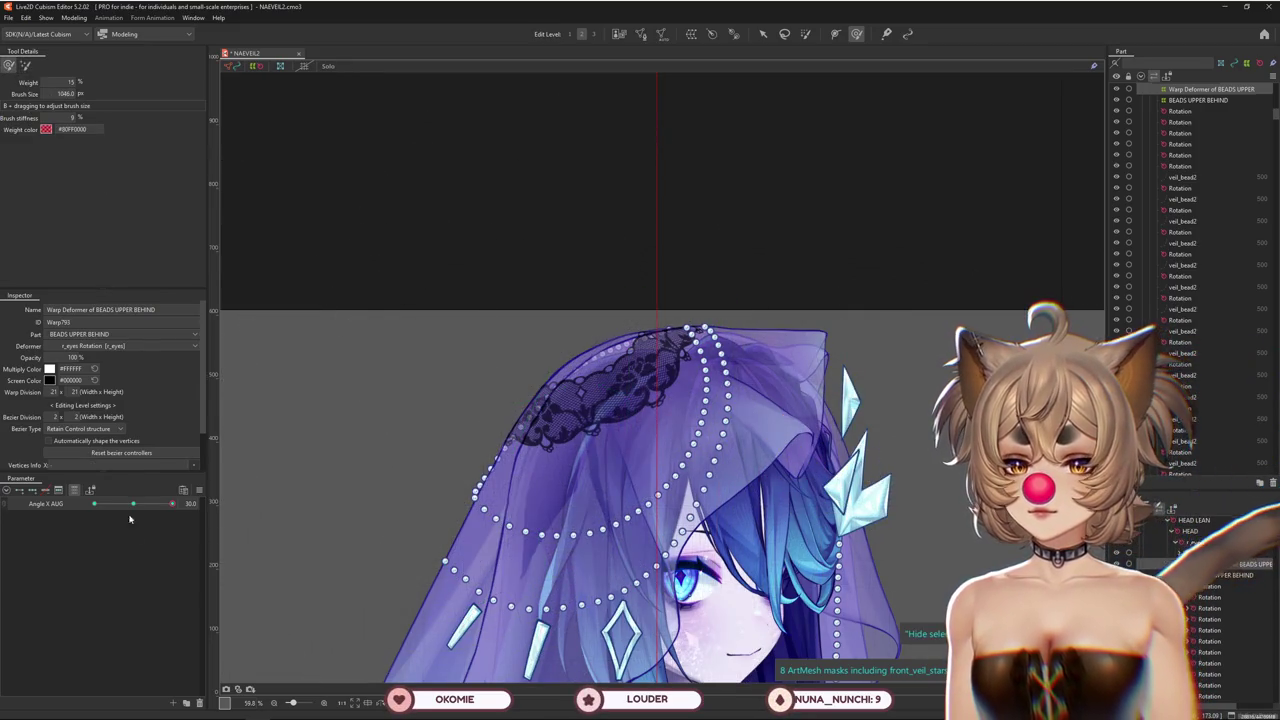
Preview the head turn, adjust the veil warp near the lace, and shrink the brush
{"action": "left_click_drag", "start_coordinate": [129, 518], "coordinate": [133, 503]}
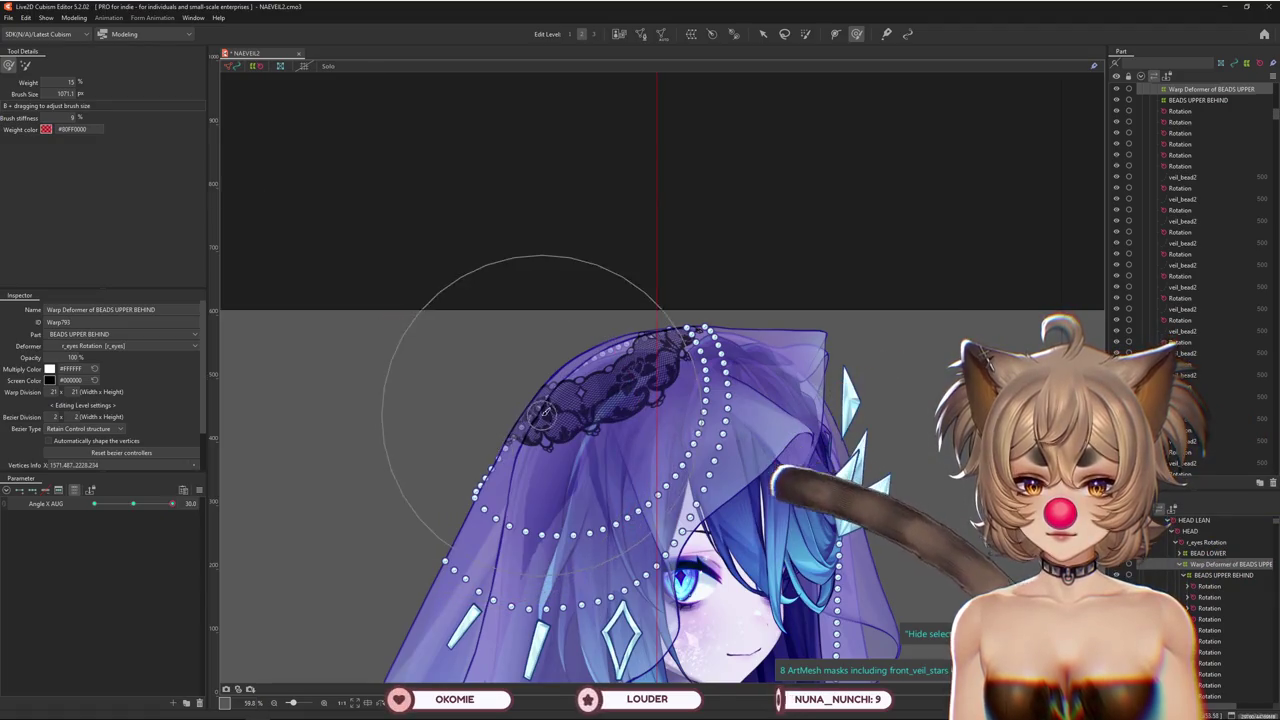
{"action": "left_click_drag", "start_coordinate": [540, 410], "coordinate": [650, 368]}
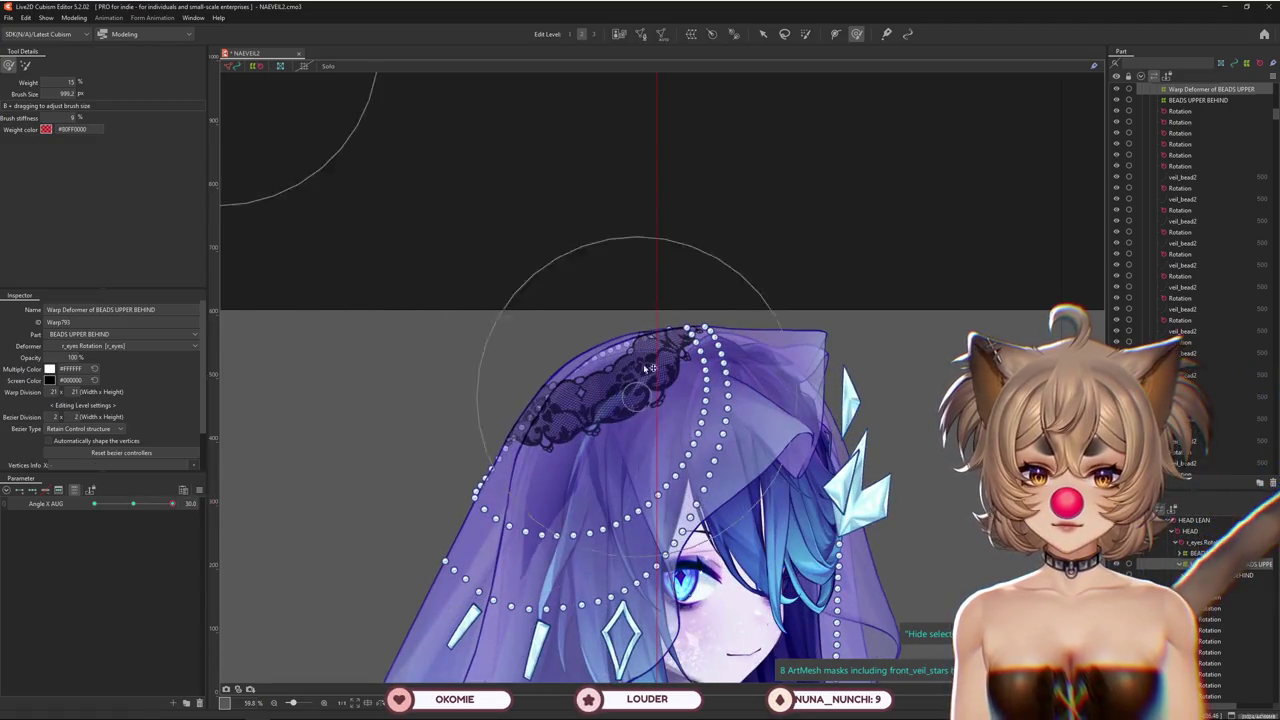
{"action": "left_click_drag", "start_coordinate": [692, 305], "coordinate": [748, 277]}
{"action": "left_click_drag", "start_coordinate": [776, 325], "coordinate": [707, 302]}
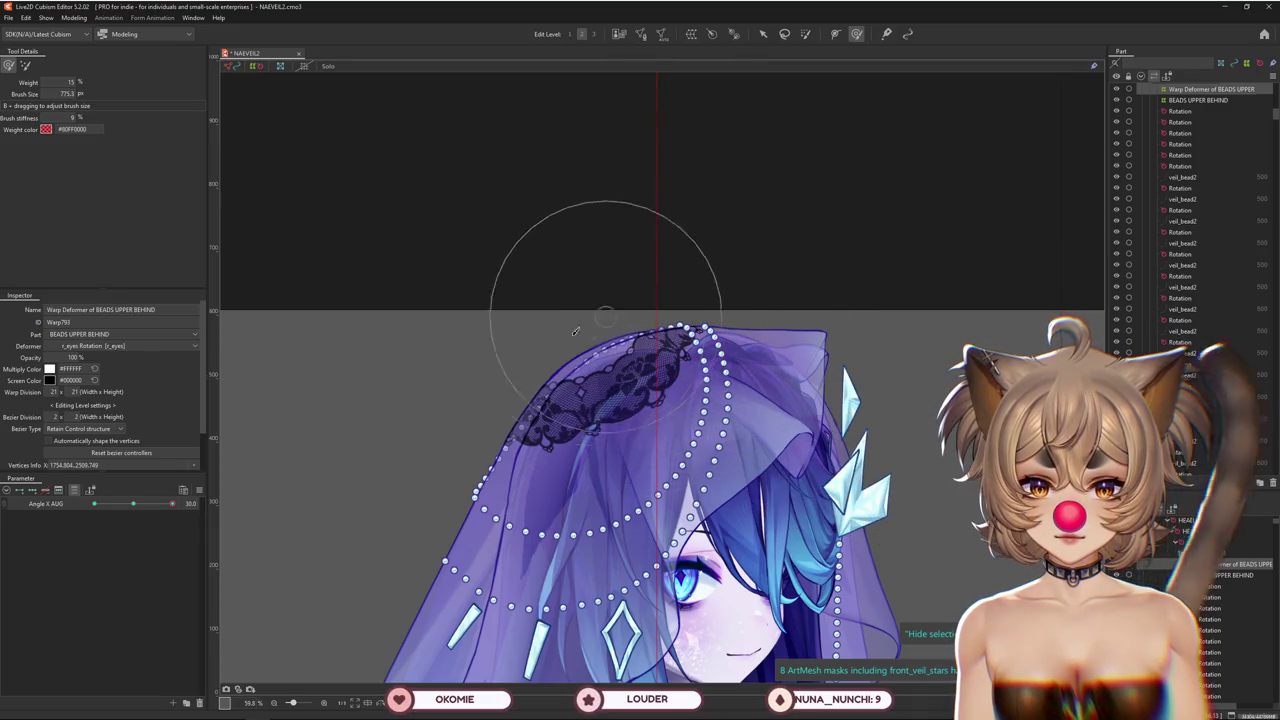
{"action": "left_click", "coordinate": [25, 65]}
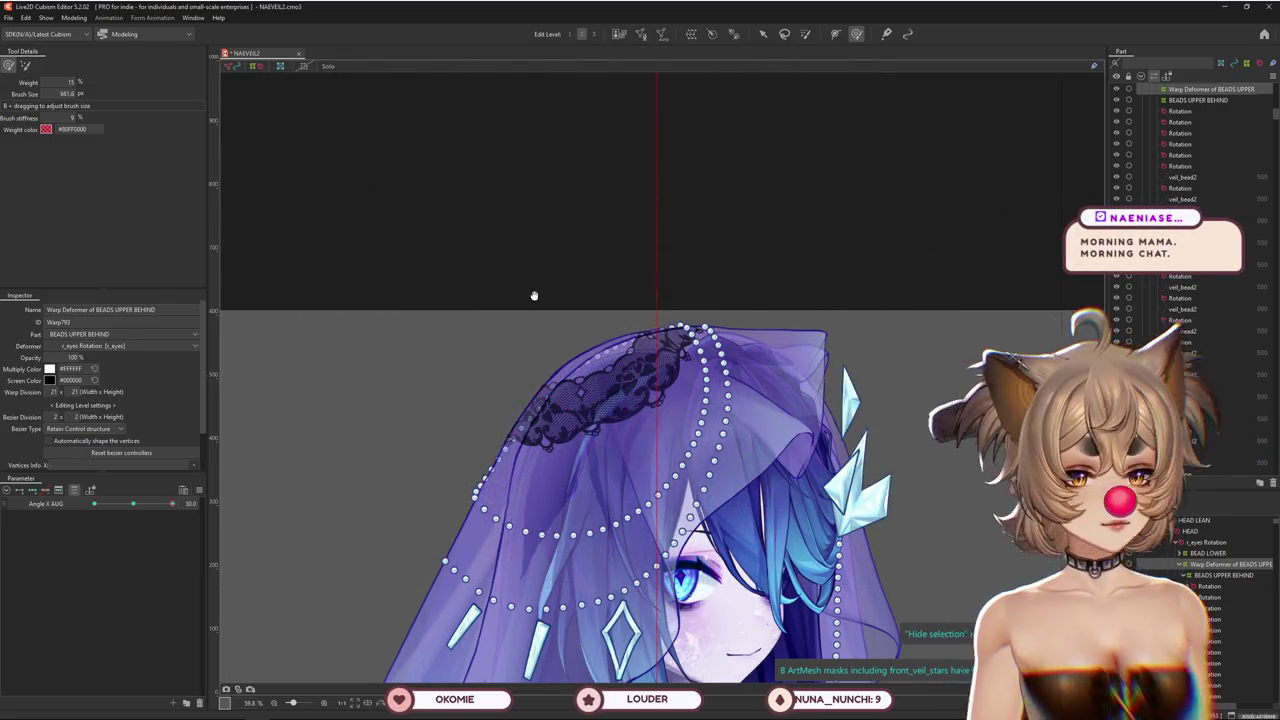
{"action": "left_click_drag", "start_coordinate": [534, 295], "coordinate": [514, 298]}
{"action": "scroll", "coordinate": [509, 346], "scroll_direction": "up", "scroll_amount": 3}
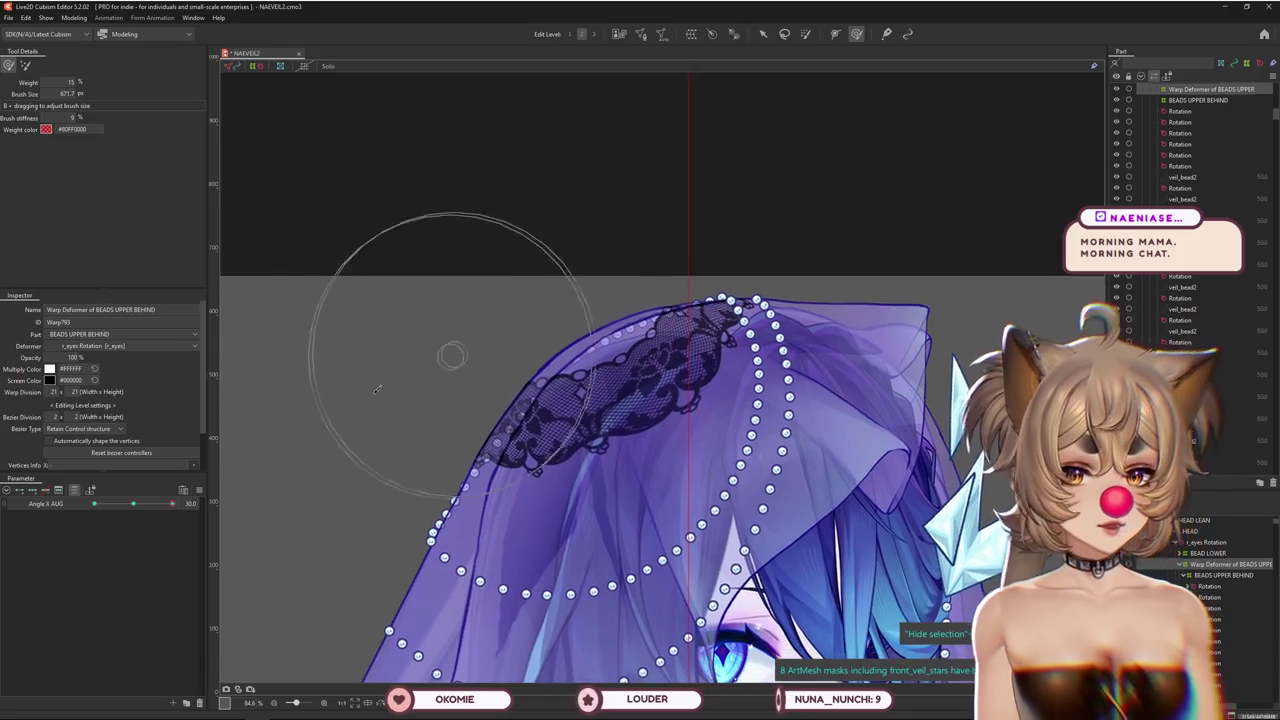
Sweep Angle X AUG between 0 and 30 and zoom to inspect the pearl strands
{"action": "left_click_drag", "start_coordinate": [129, 511], "coordinate": [170, 506]}
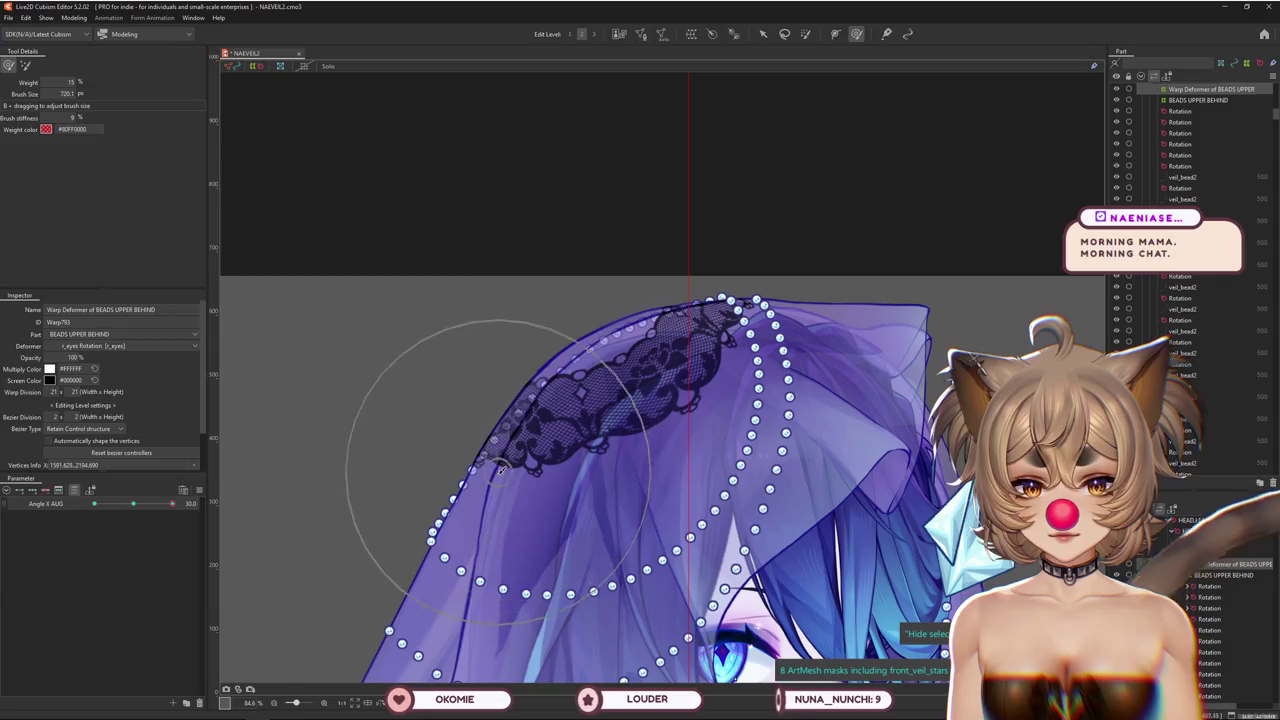
{"action": "left_click_drag", "start_coordinate": [159, 509], "coordinate": [137, 508]}
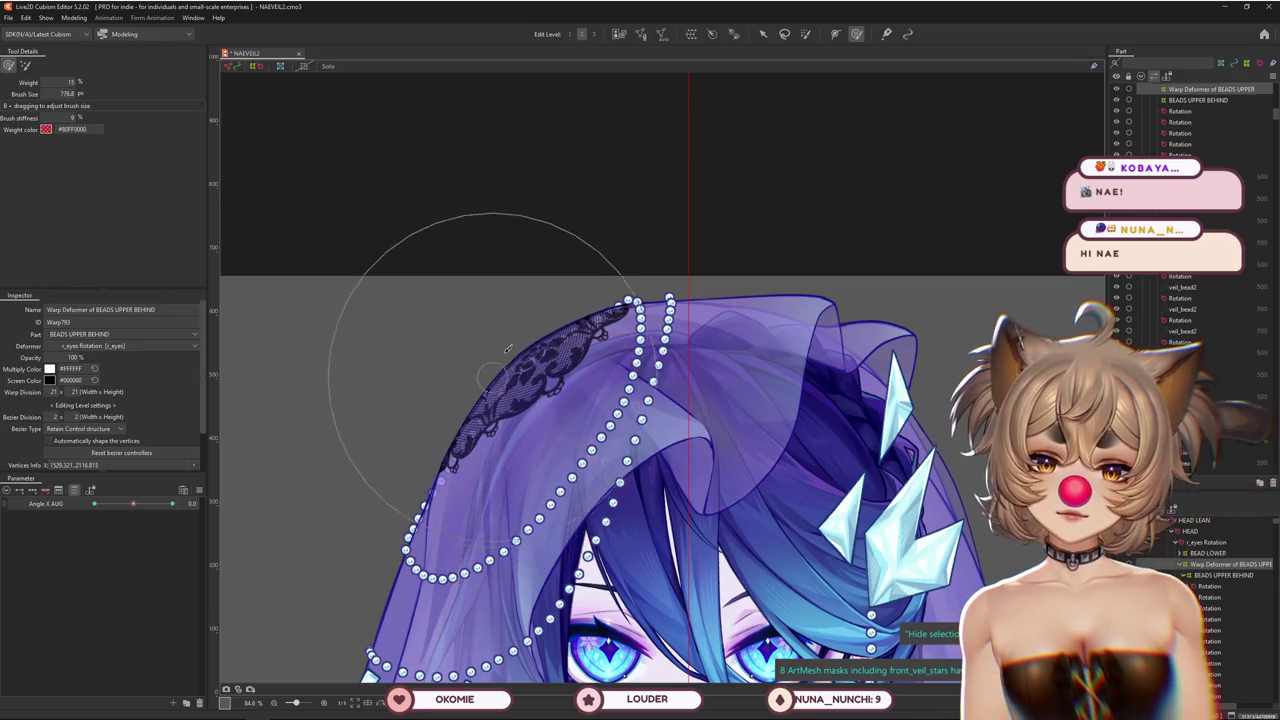
{"action": "left_click_drag", "start_coordinate": [133, 503], "coordinate": [186, 503]}
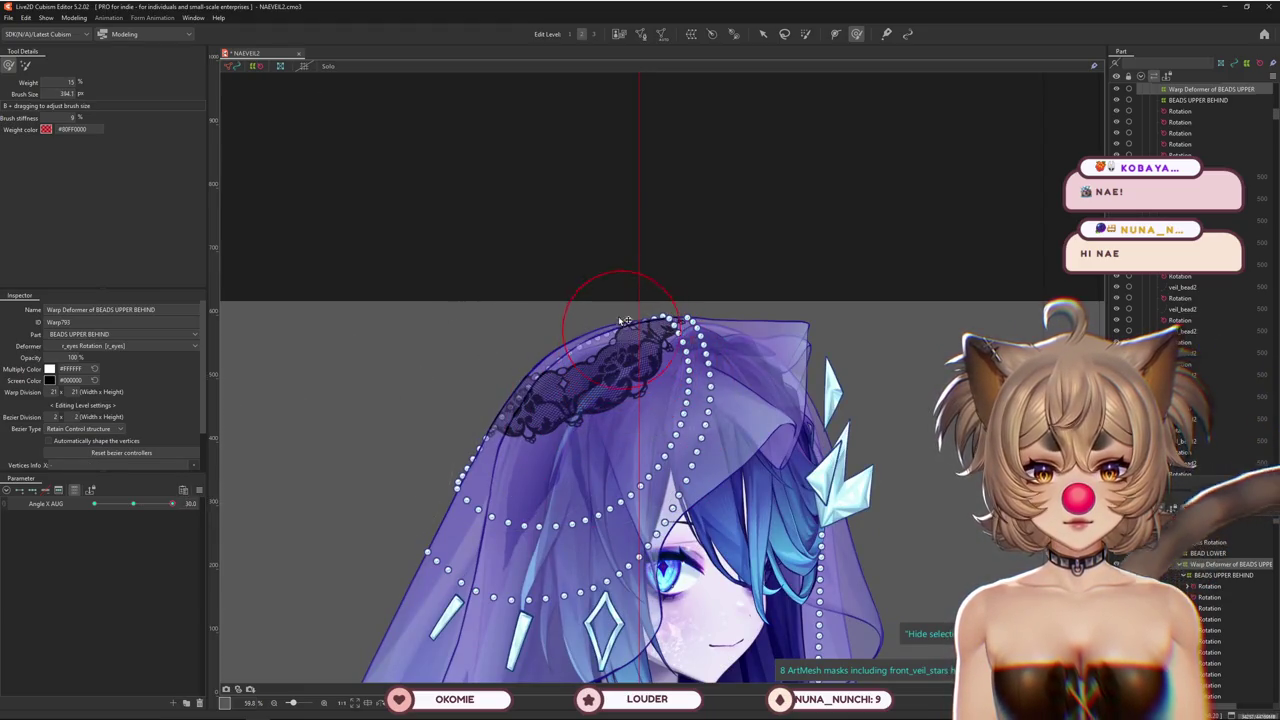
{"action": "scroll", "coordinate": [622, 320], "scroll_direction": "up", "scroll_amount": 3}
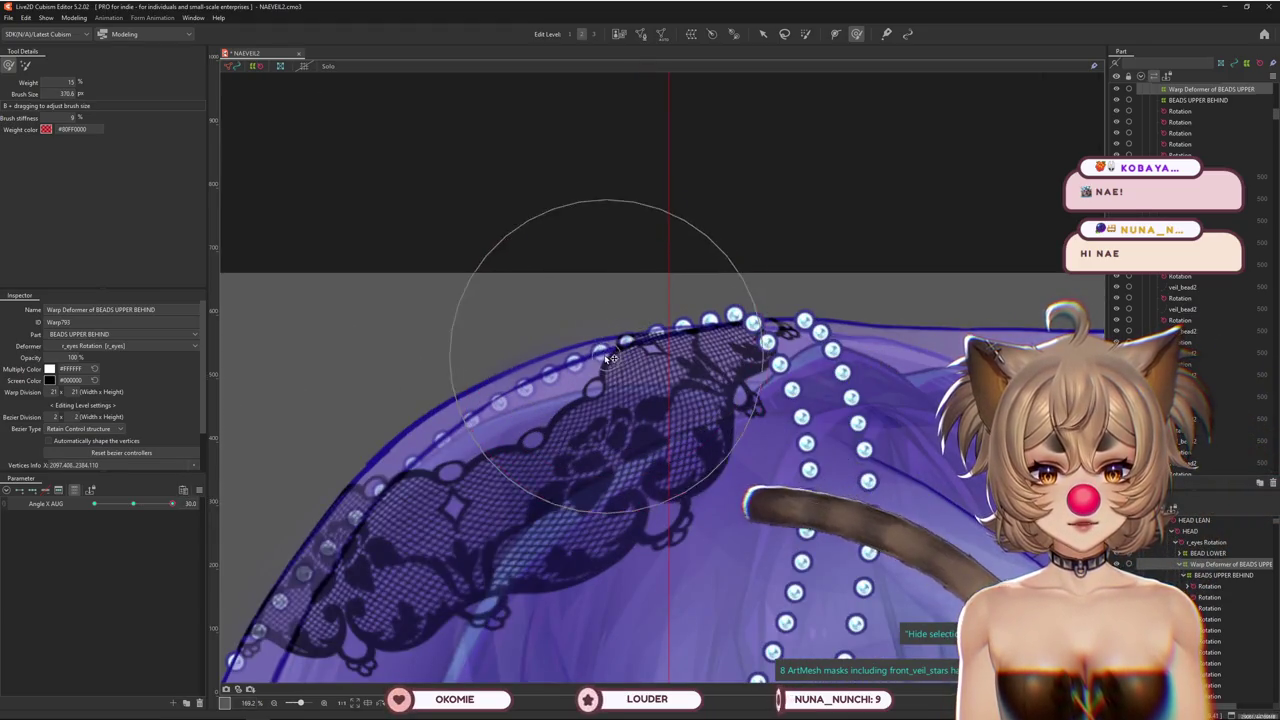
{"action": "scroll", "coordinate": [575, 335], "scroll_direction": "down", "scroll_amount": 5}
{"action": "scroll", "coordinate": [401, 459], "scroll_direction": "down", "scroll_amount": 2}
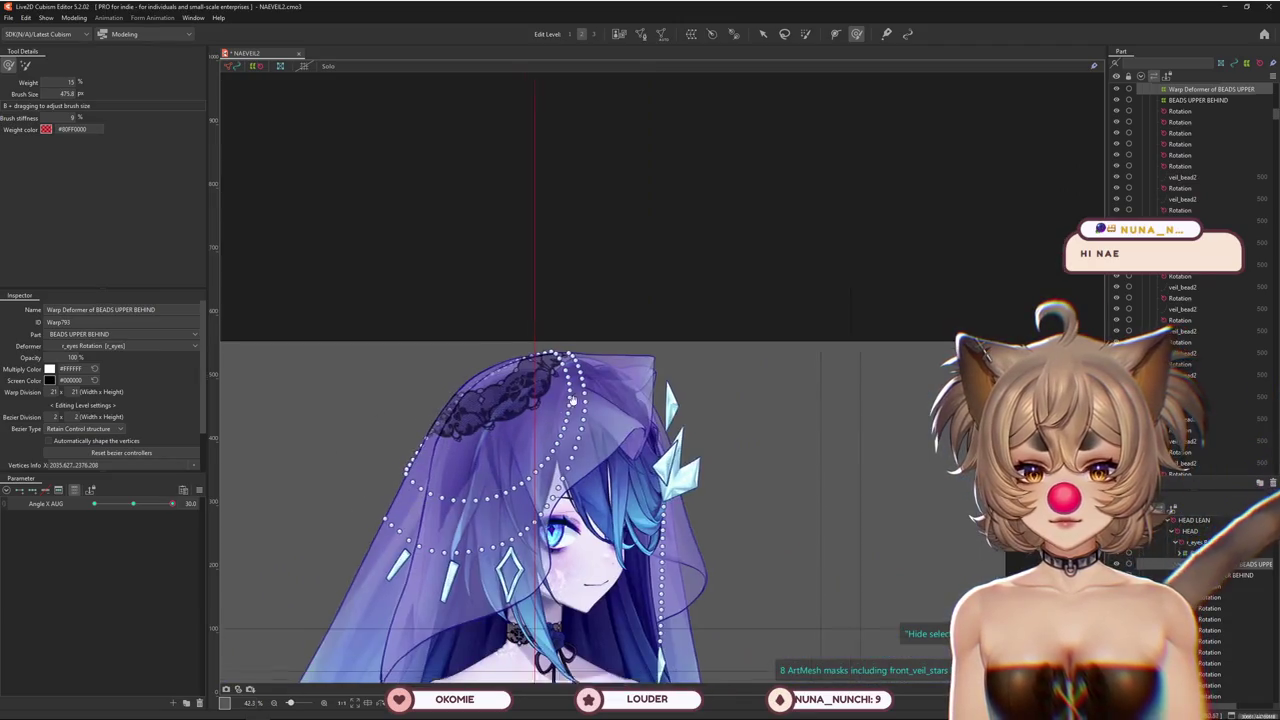
Turn Angle X AUG to -30, shift the strands' warp grid right, and enlarge the brush
{"action": "left_click_drag", "start_coordinate": [172, 503], "coordinate": [68, 510]}
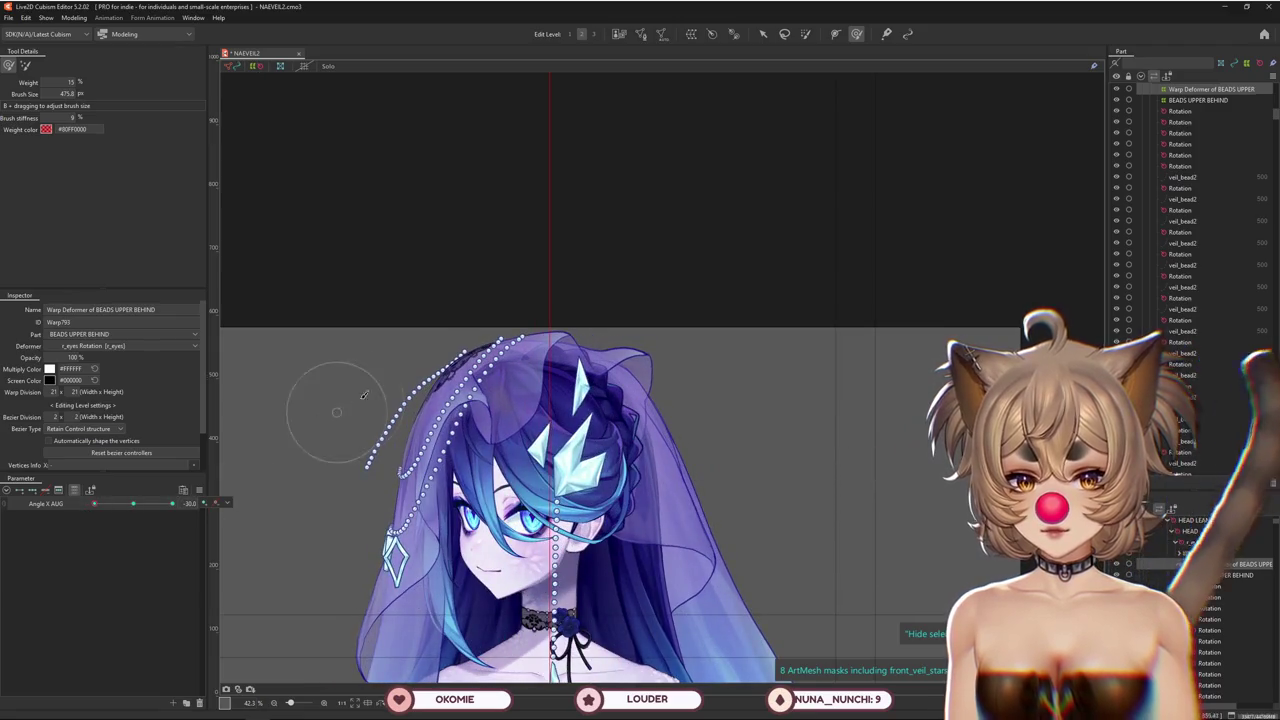
{"action": "scroll", "coordinate": [364, 395], "scroll_direction": "up", "scroll_amount": 2}
{"action": "scroll", "coordinate": [468, 440], "scroll_direction": "up", "scroll_amount": 1}
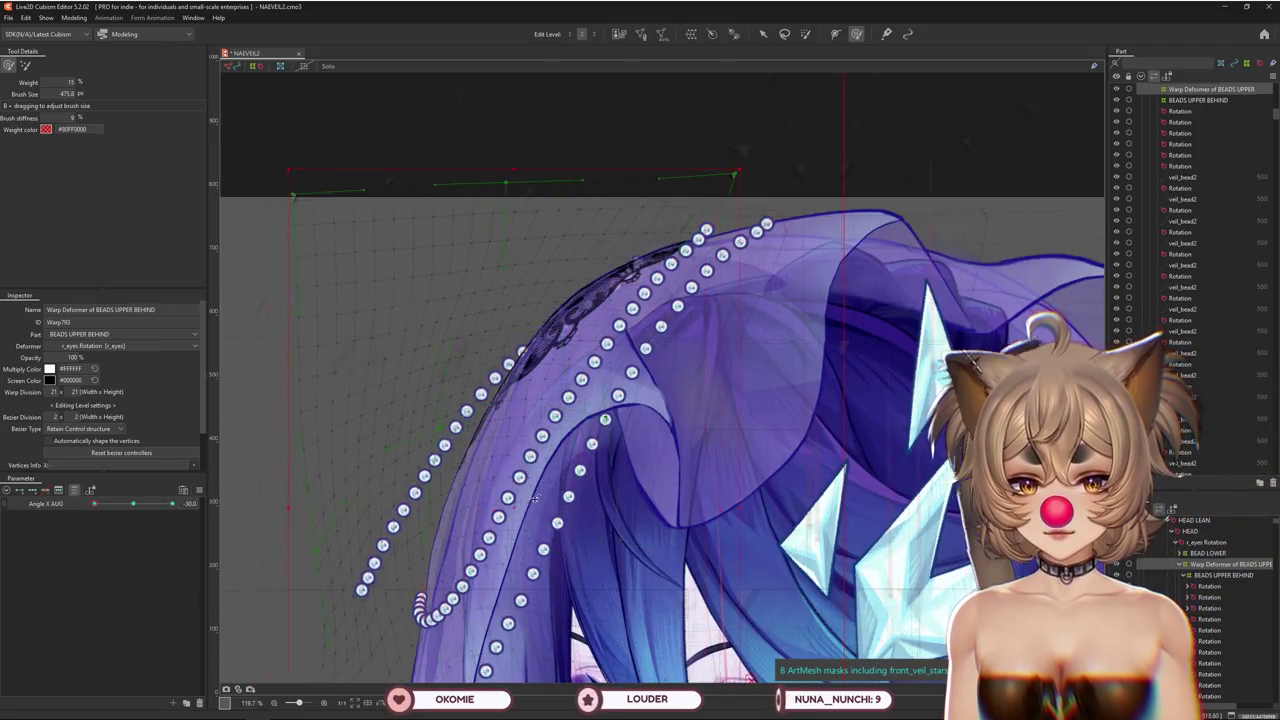
{"action": "left_click_drag", "start_coordinate": [534, 498], "coordinate": [578, 502]}
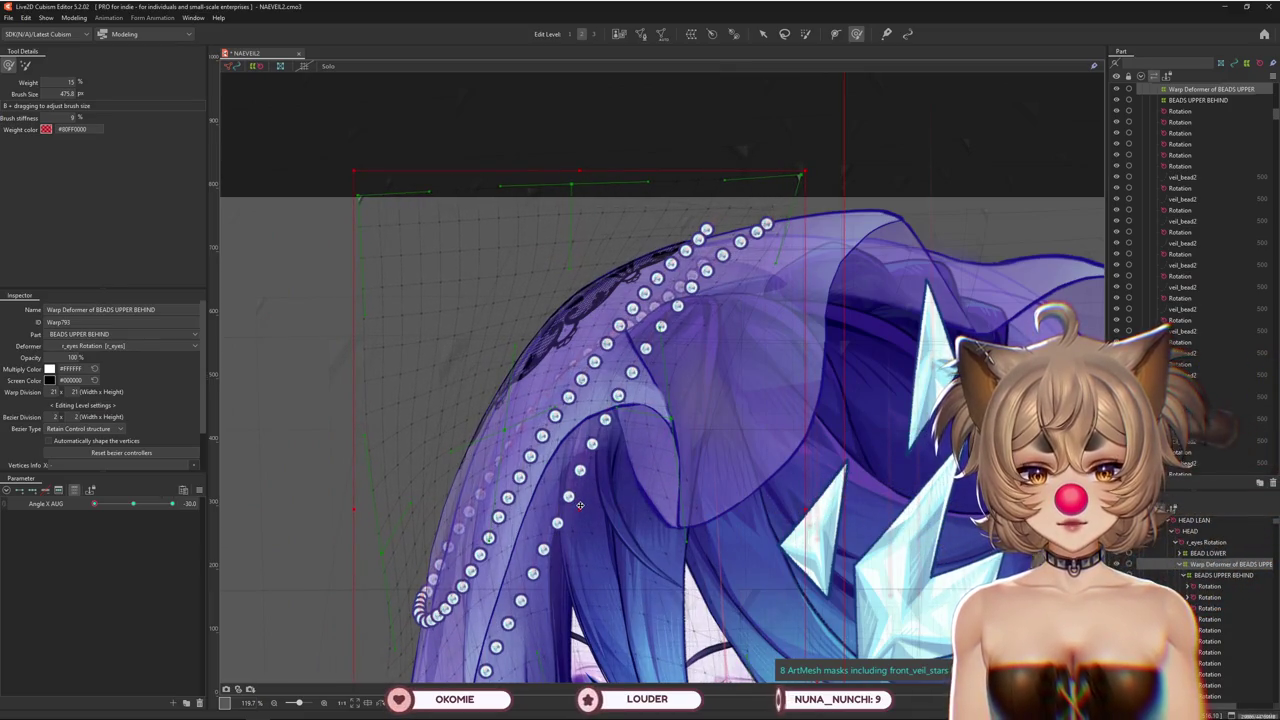
{"action": "left_click_drag", "start_coordinate": [578, 504], "coordinate": [95, 63]}
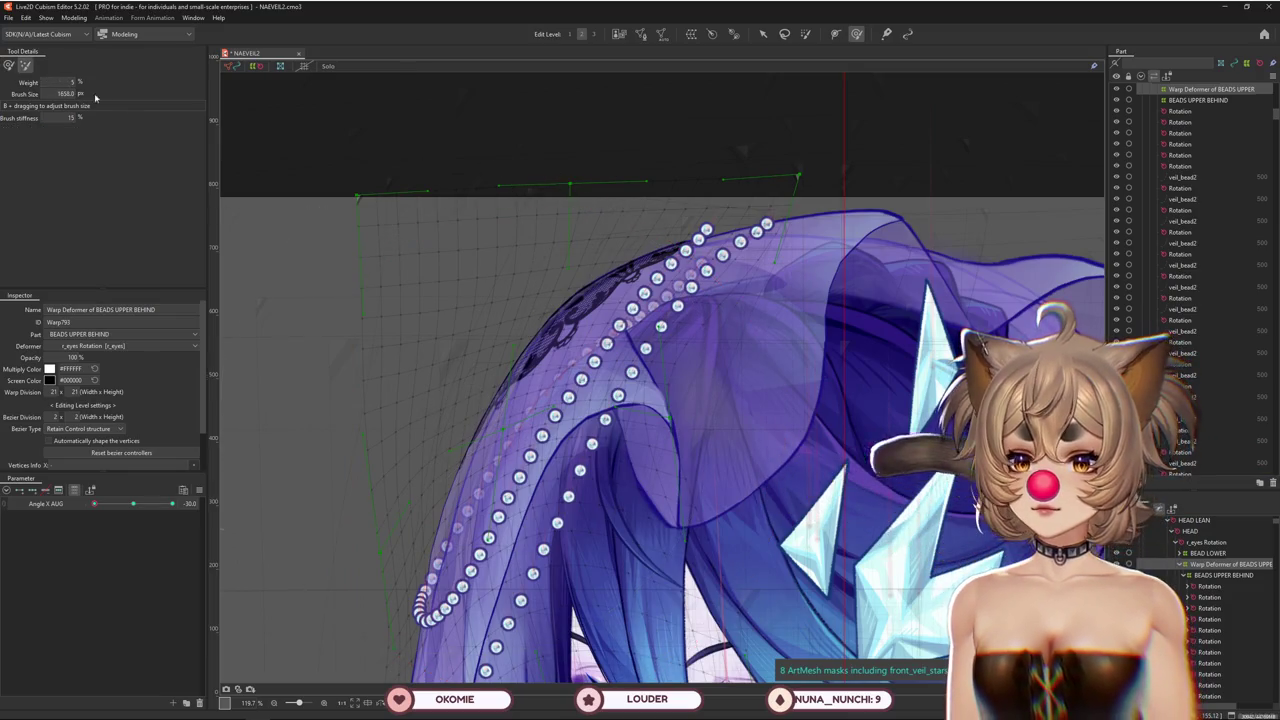
{"action": "scroll", "coordinate": [448, 356], "scroll_direction": "down", "scroll_amount": 2}
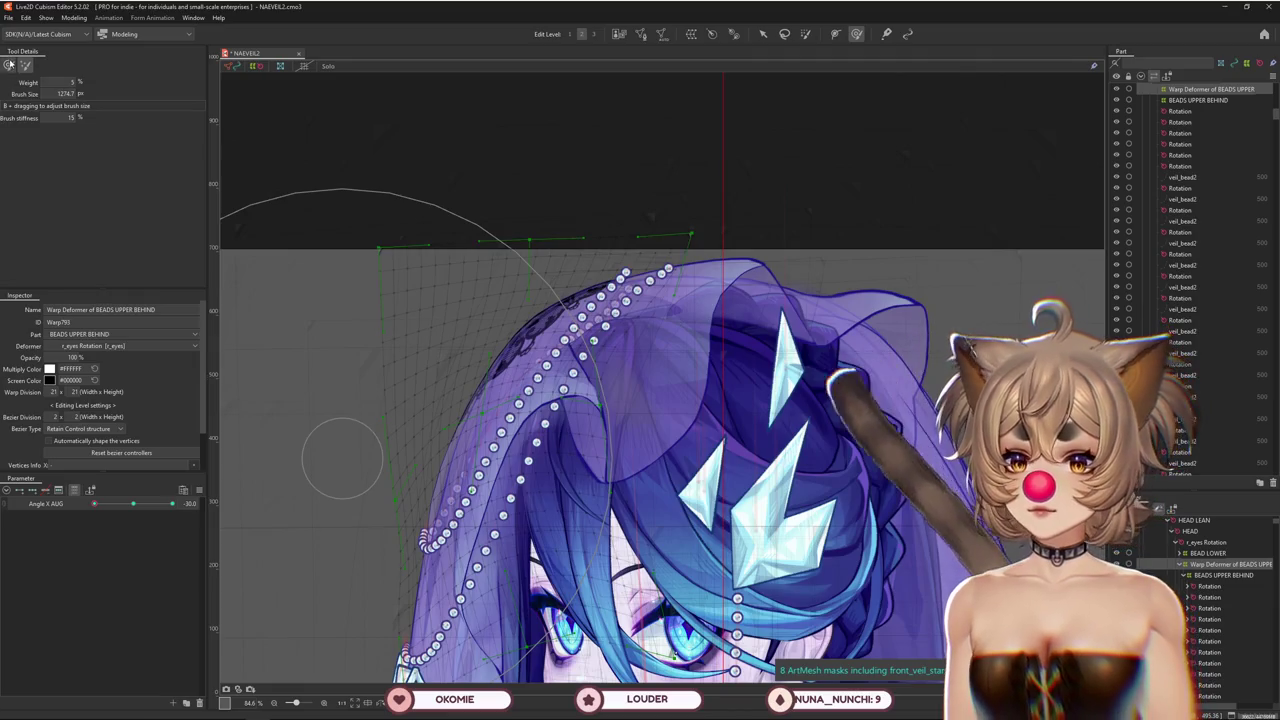
Nudge the top of the strands' warp grid and resize the deform brush
{"action": "left_click_drag", "start_coordinate": [378, 545], "coordinate": [490, 380]}
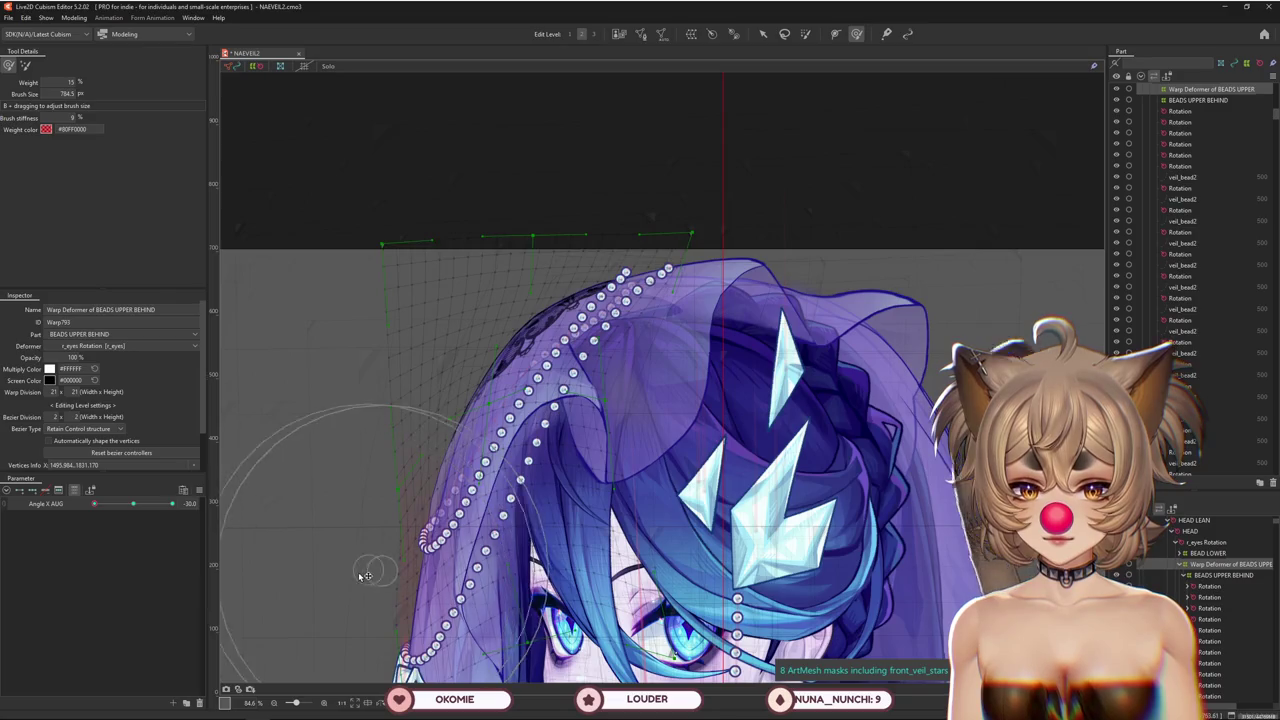
{"action": "left_click_drag", "start_coordinate": [365, 575], "coordinate": [548, 287]}
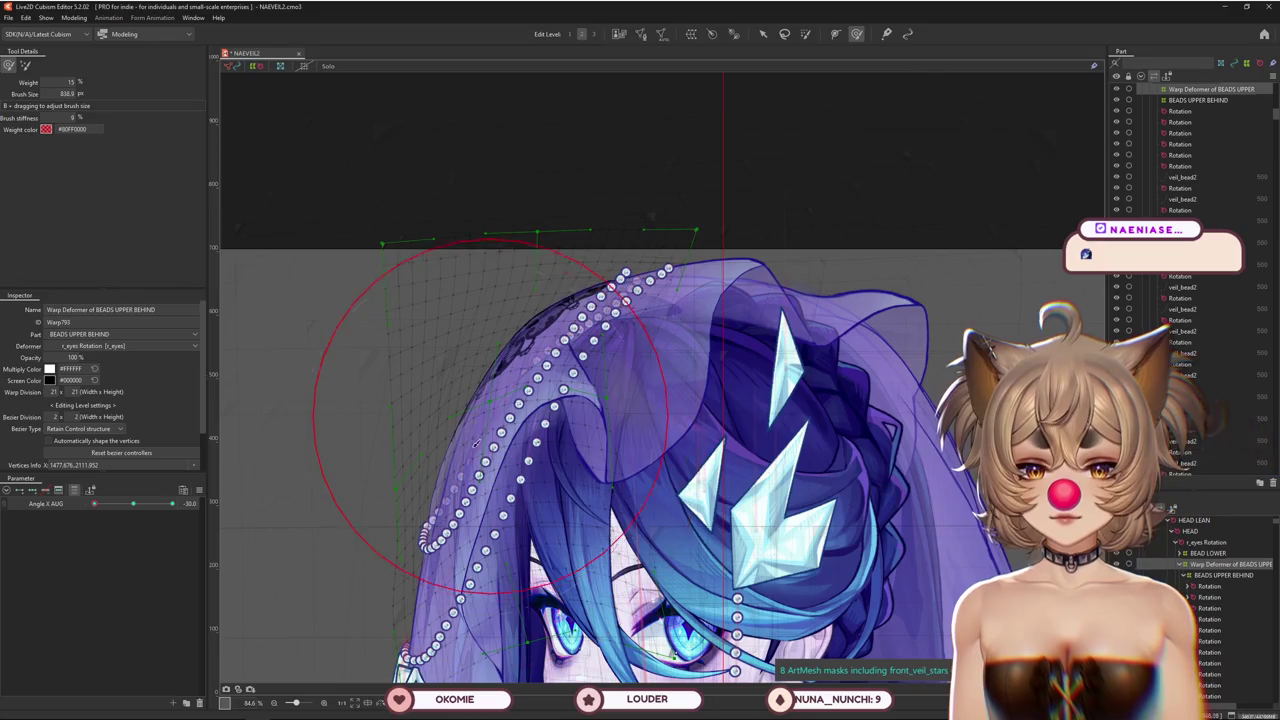
{"action": "left_click_drag", "start_coordinate": [470, 428], "coordinate": [365, 532]}
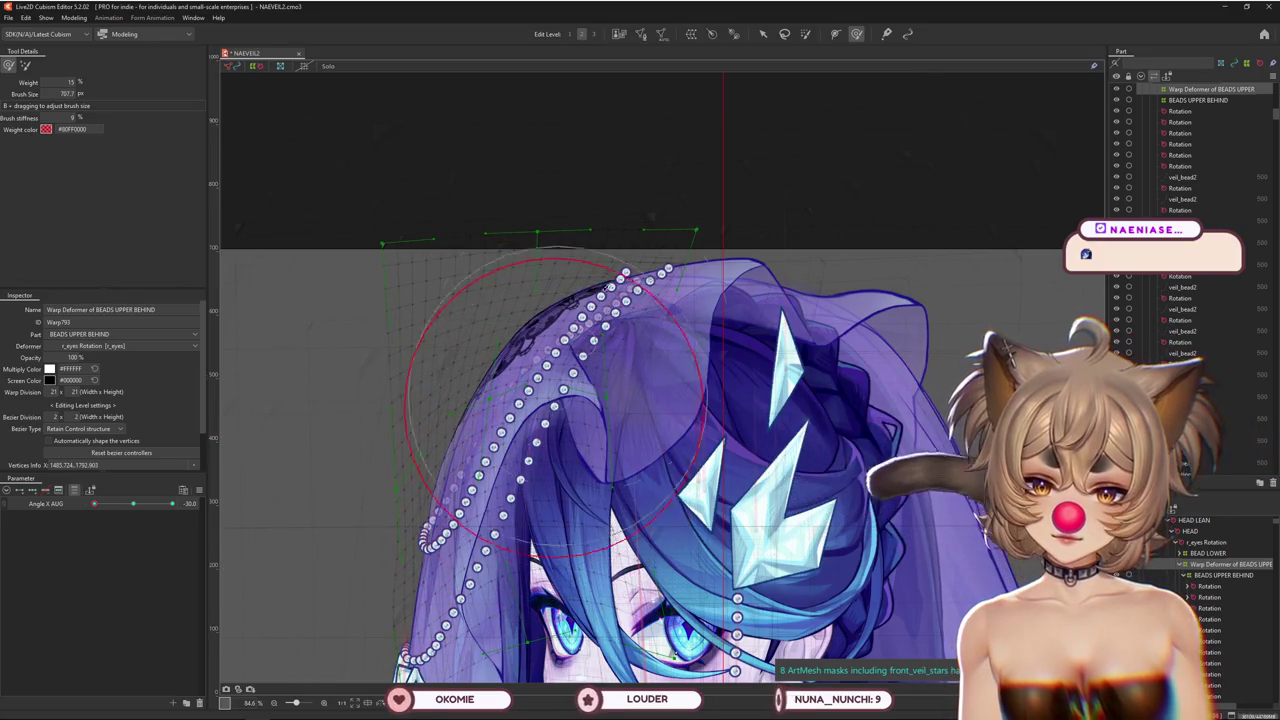
{"action": "left_click_drag", "start_coordinate": [652, 220], "coordinate": [655, 262]}
{"action": "left_click_drag", "start_coordinate": [676, 209], "coordinate": [661, 174]}
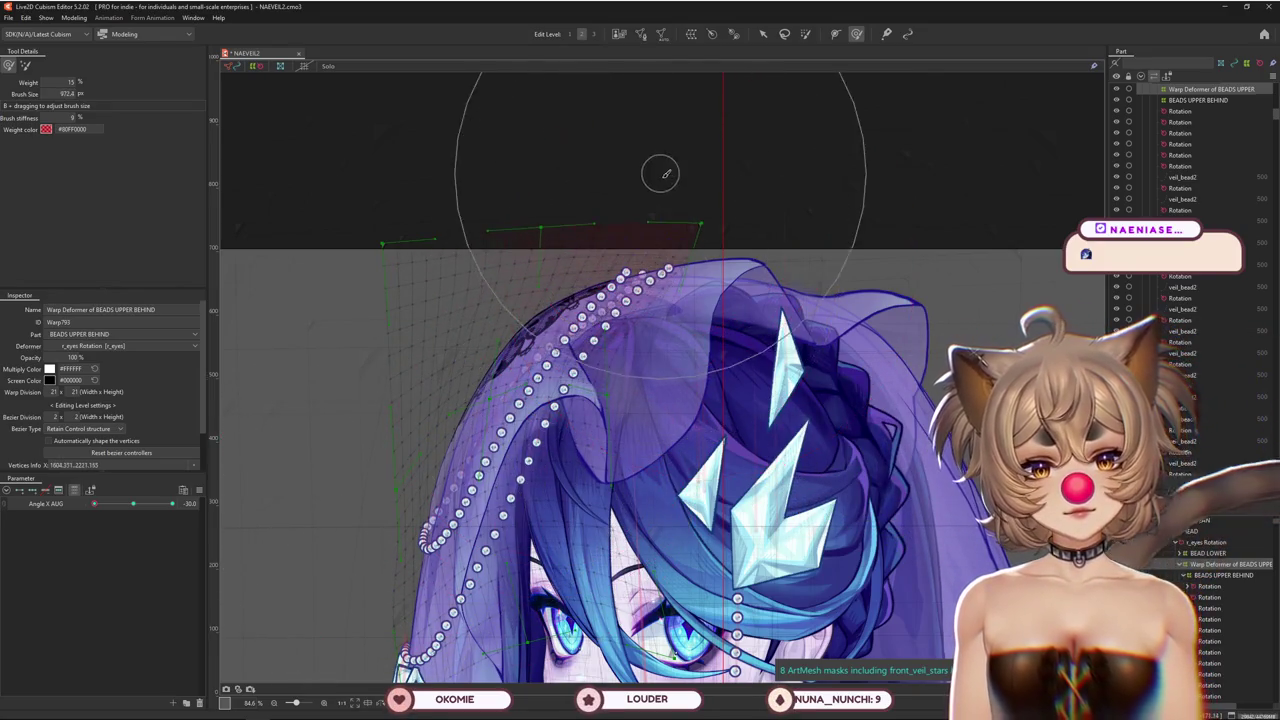
{"action": "mouse_move", "coordinate": [648, 245]}
{"action": "left_mouse_down"}
{"action": "mouse_move", "coordinate": [594, 342]}
{"action": "mouse_move", "coordinate": [634, 247]}
{"action": "left_mouse_up"}
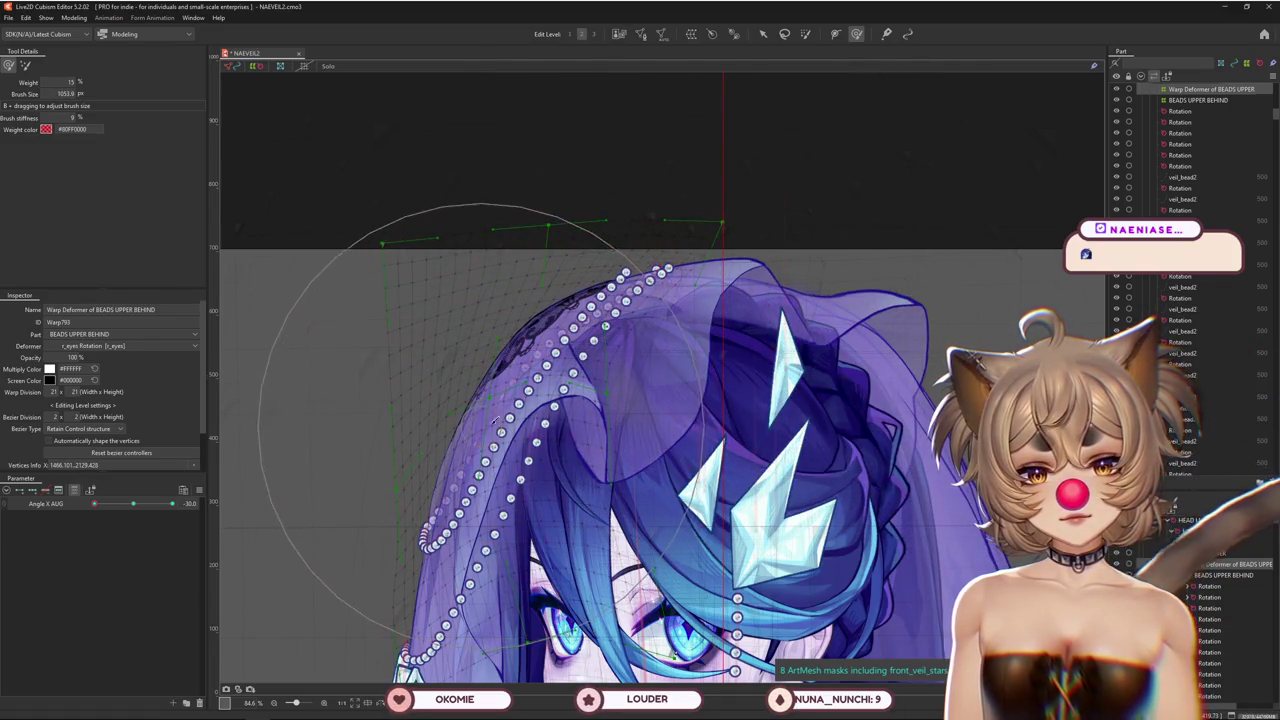
{"action": "left_click_drag", "start_coordinate": [745, 209], "coordinate": [554, 256]}
Pull the strands' top warp points left mid-turn, then return Angle X AUG to 0
{"action": "mouse_move", "coordinate": [96, 505]}
{"action": "left_mouse_down"}
{"action": "mouse_move", "coordinate": [124, 505]}
{"action": "mouse_move", "coordinate": [90, 505]}
{"action": "left_mouse_up"}
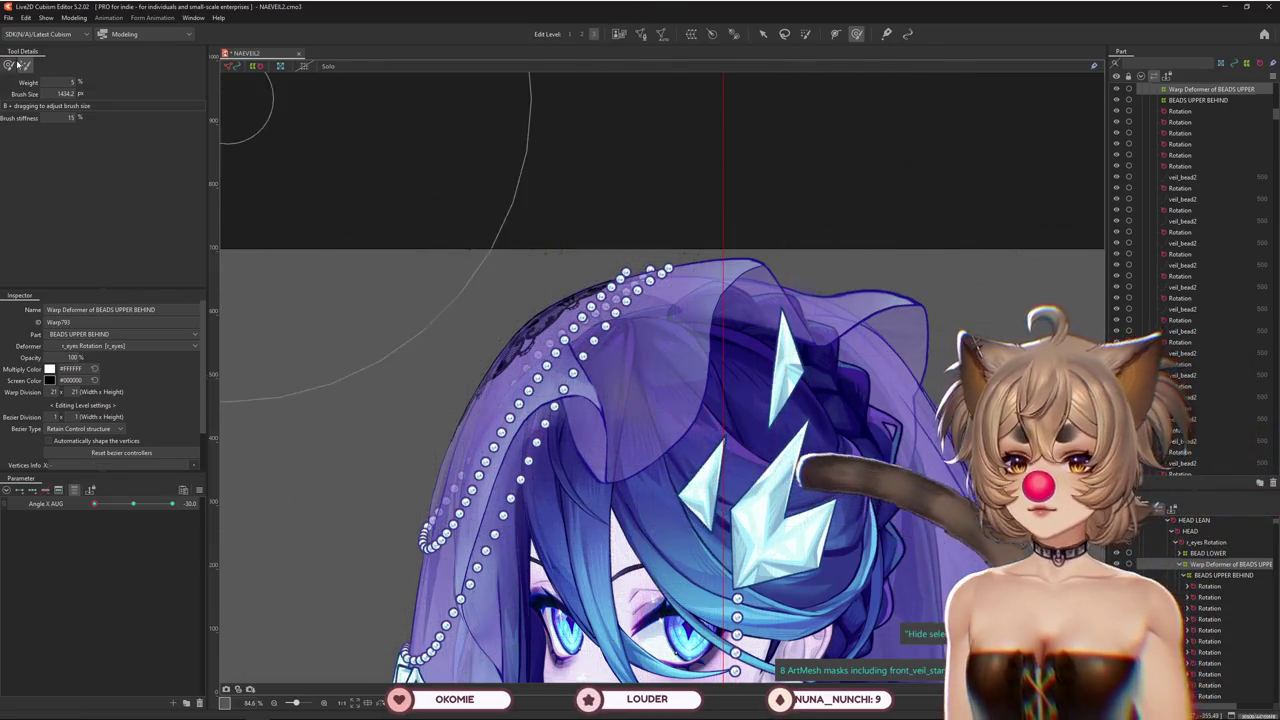
{"action": "mouse_move", "coordinate": [677, 206]}
{"action": "left_mouse_down"}
{"action": "mouse_move", "coordinate": [642, 215]}
{"action": "mouse_move", "coordinate": [383, 542]}
{"action": "left_mouse_up"}
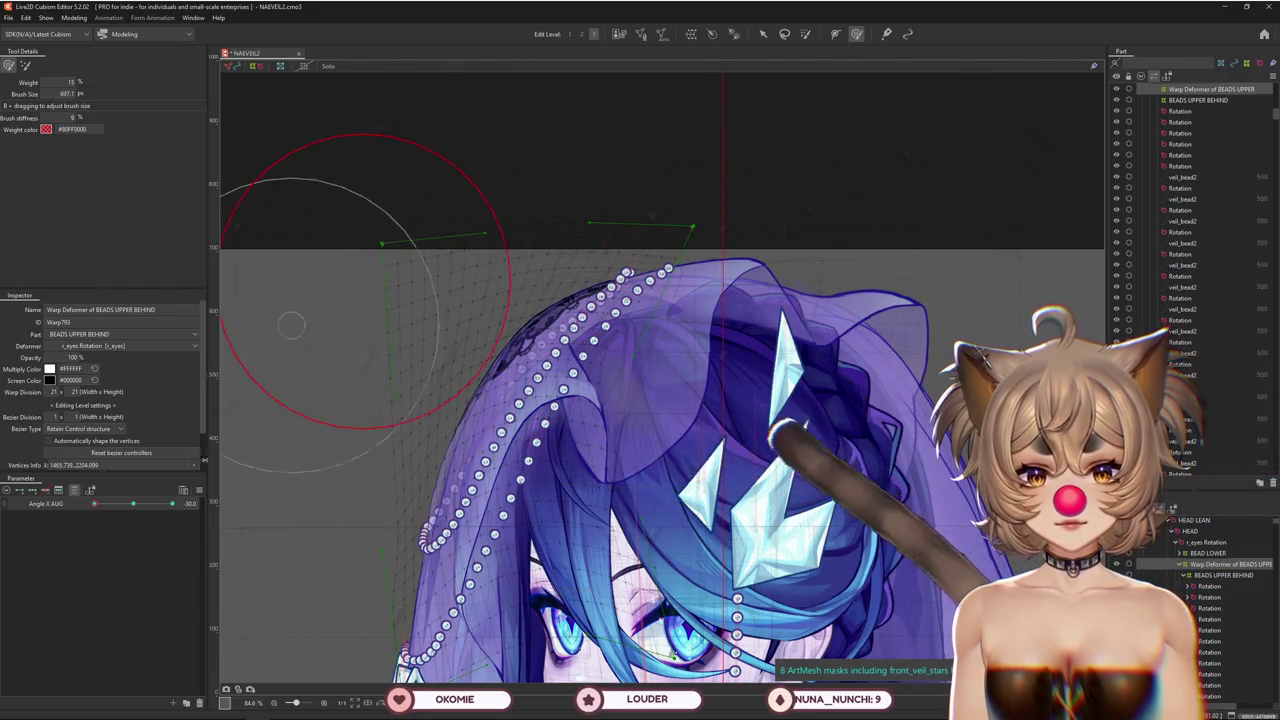
{"action": "left_click_drag", "start_coordinate": [489, 449], "coordinate": [480, 455]}
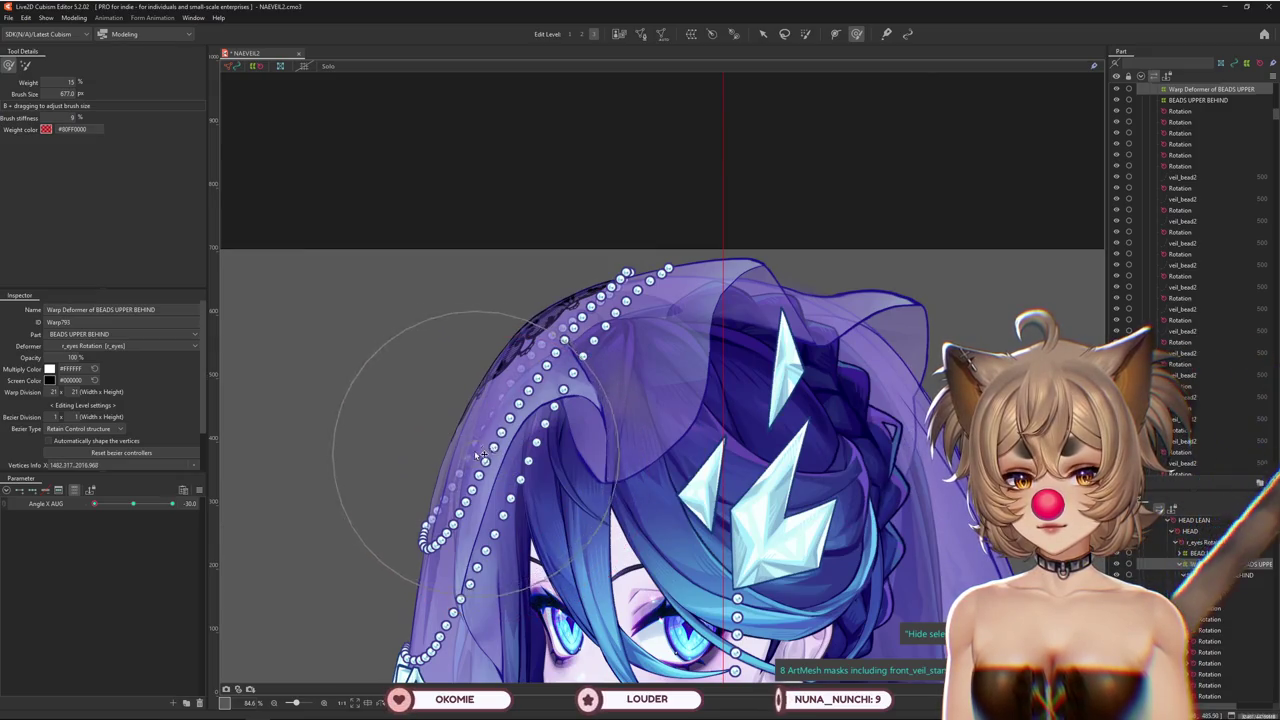
{"action": "mouse_move", "coordinate": [94, 503]}
{"action": "left_mouse_down"}
{"action": "mouse_move", "coordinate": [133, 507]}
{"action": "mouse_move", "coordinate": [61, 507]}
{"action": "mouse_move", "coordinate": [191, 504]}
{"action": "mouse_move", "coordinate": [134, 507]}
{"action": "left_mouse_up"}
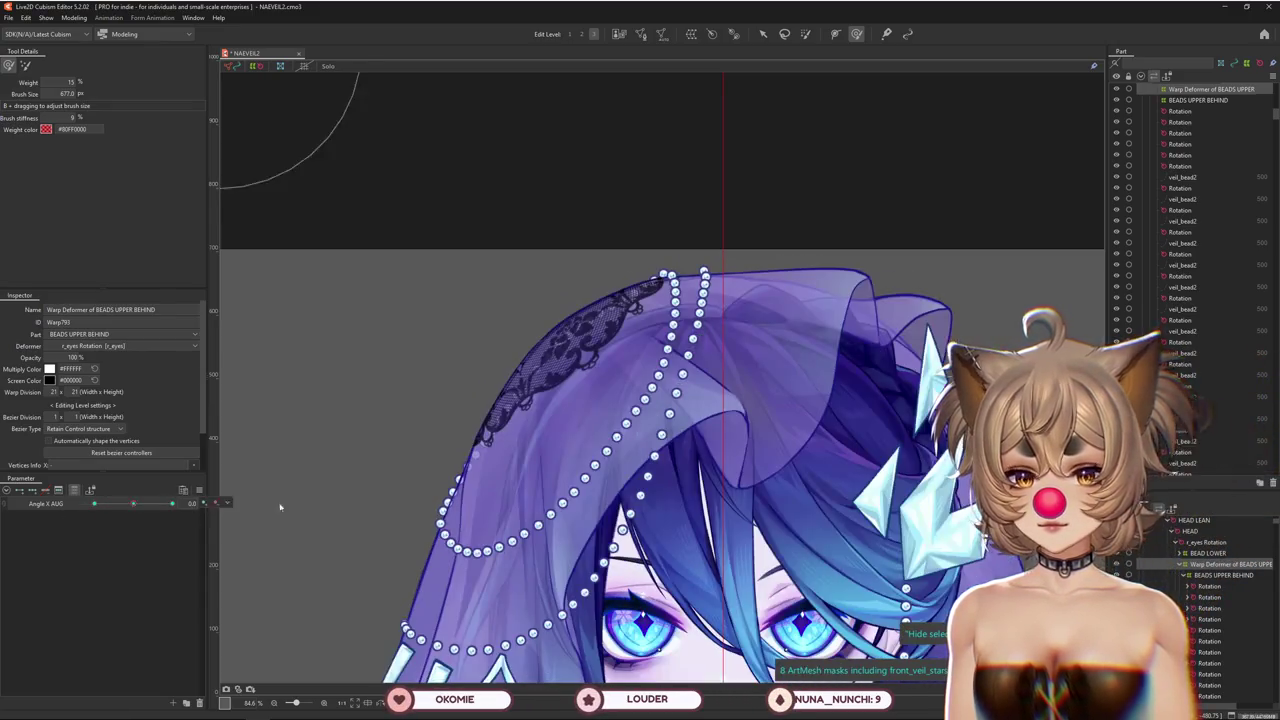
Select the BEADS UPPER BEHIND part folder and its warp deformer, then set a parameter-panel option
{"action": "left_click", "coordinate": [1180, 160]}
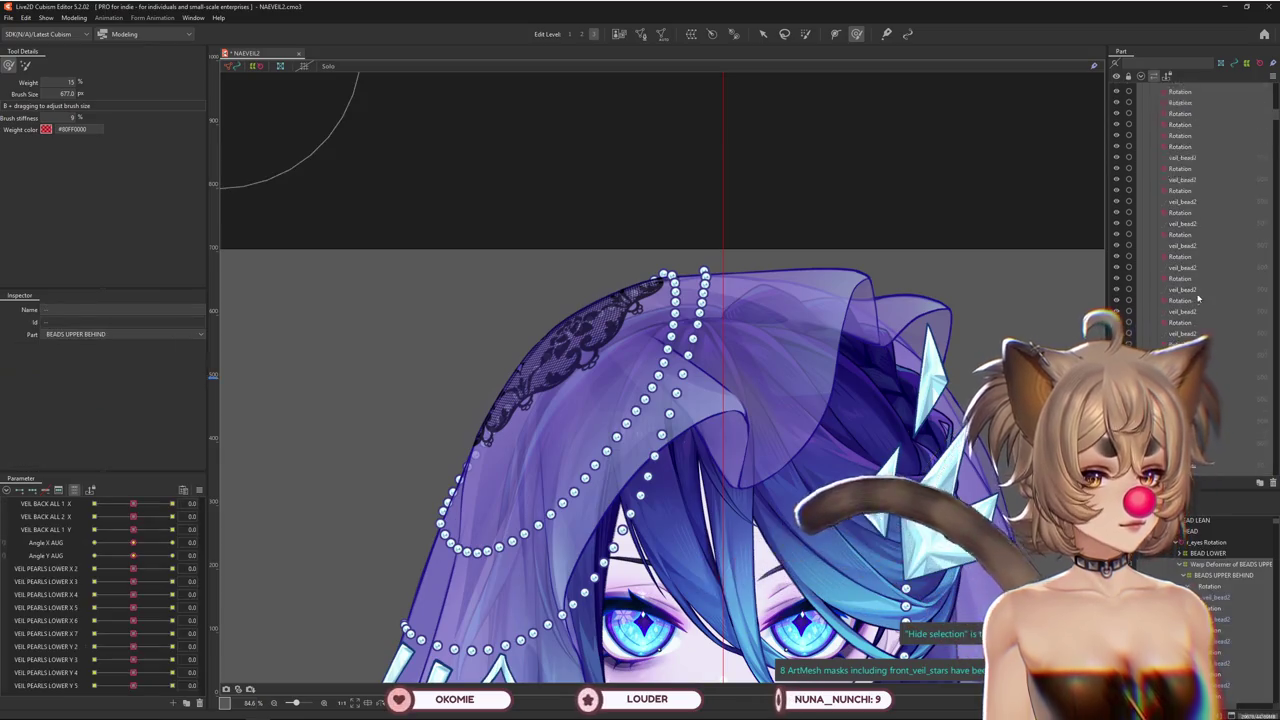
{"action": "left_click", "coordinate": [1155, 139]}
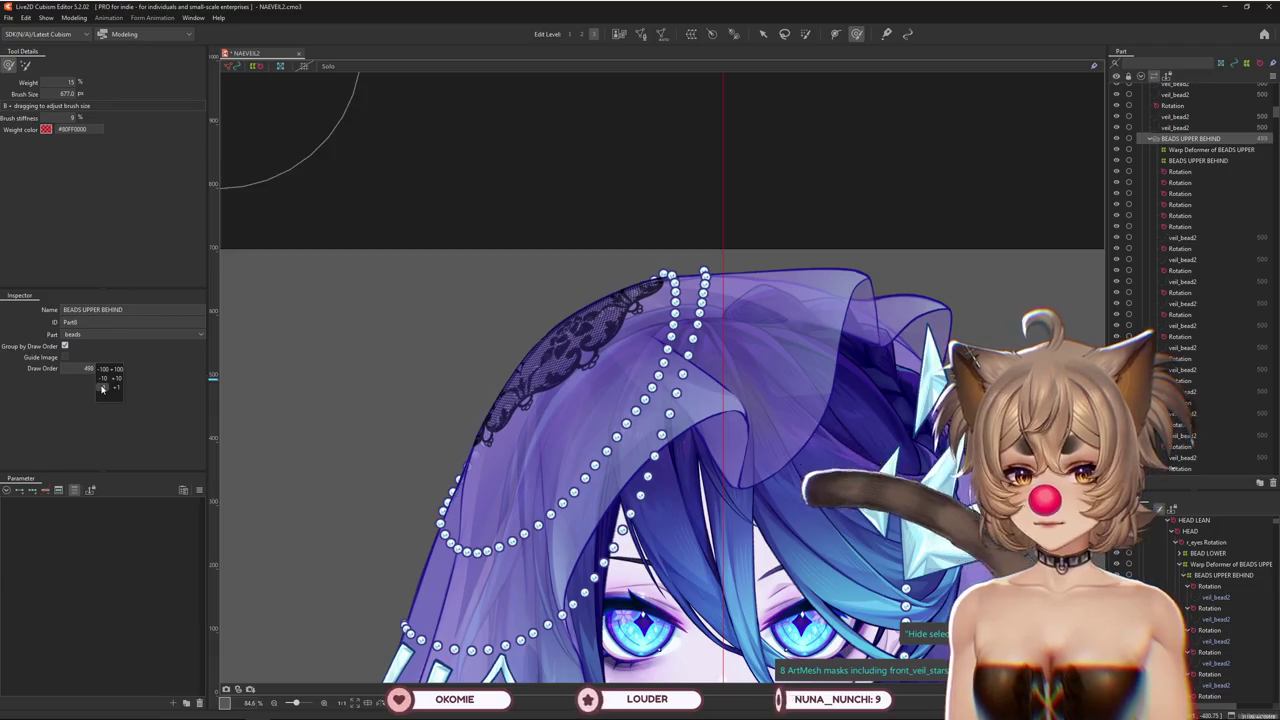
{"action": "left_click", "coordinate": [1225, 564]}
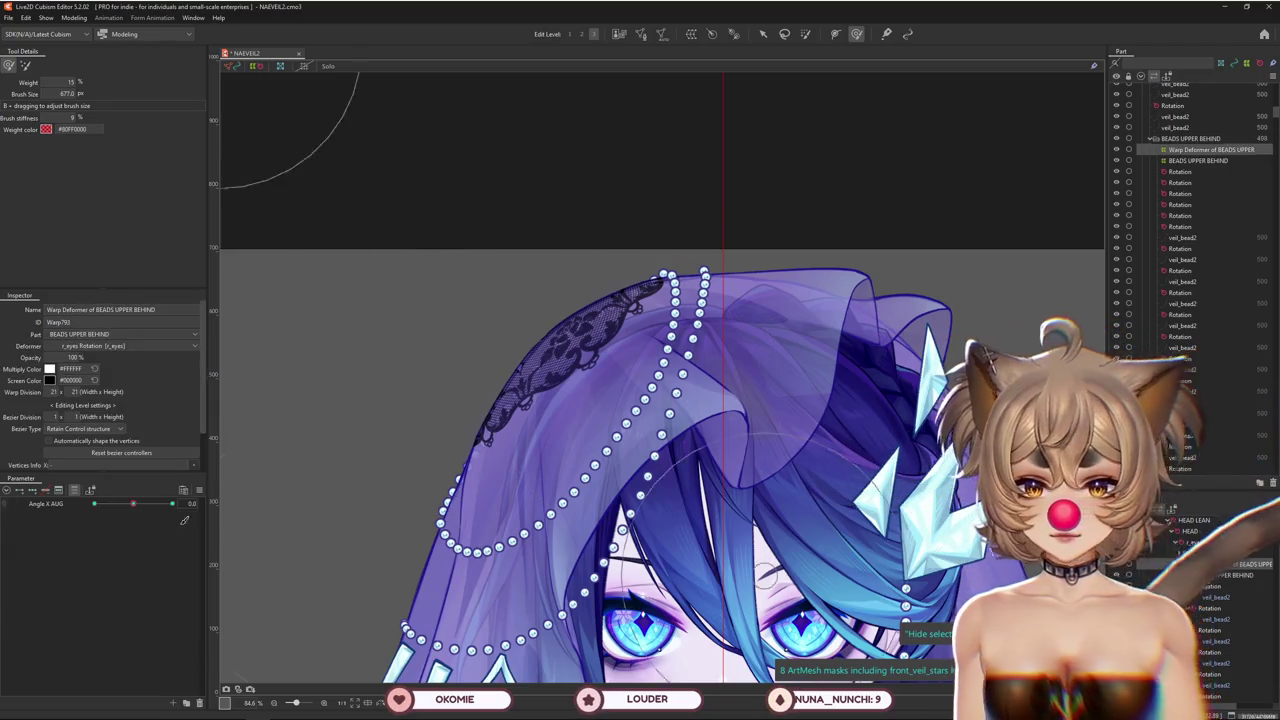
{"action": "right_click", "coordinate": [198, 487]}
{"action": "left_click", "coordinate": [257, 471]}
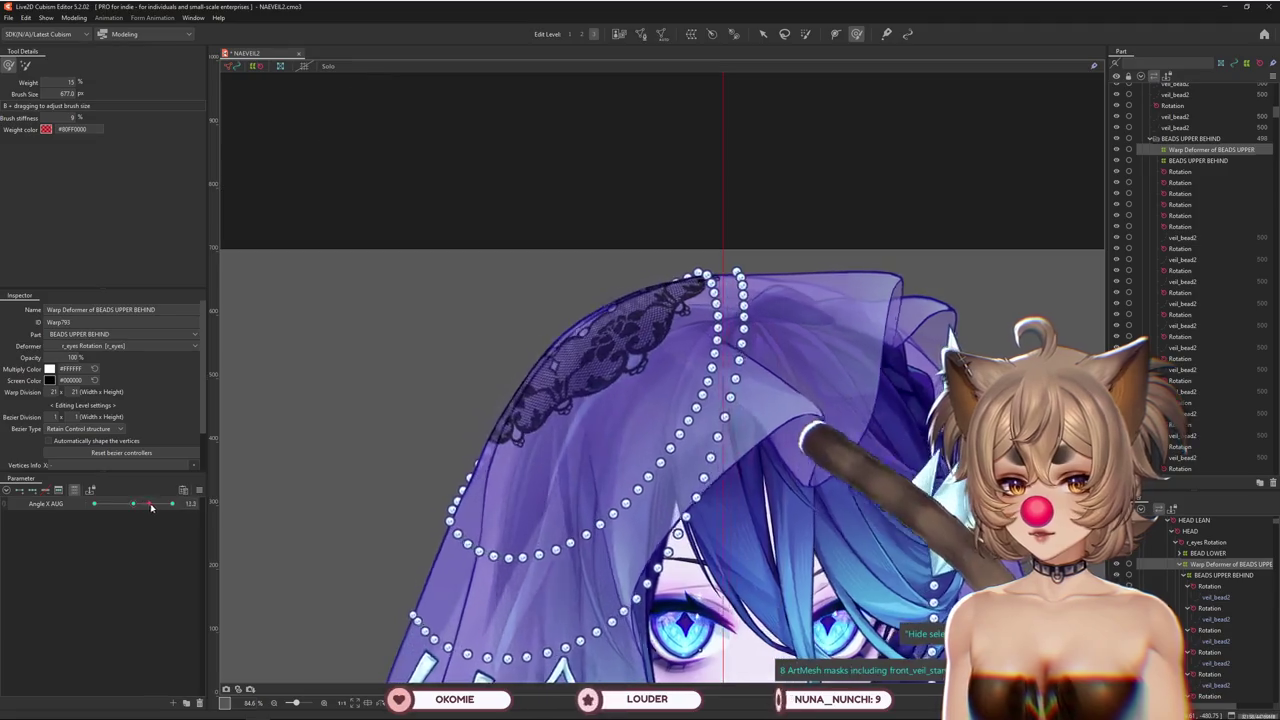
At Angle X AUG near 30, resize the deform brush, recentre the veil, and settle at 25
{"action": "left_click_drag", "start_coordinate": [133, 503], "coordinate": [172, 503]}
{"action": "left_click_drag", "start_coordinate": [527, 457], "coordinate": [490, 457]}
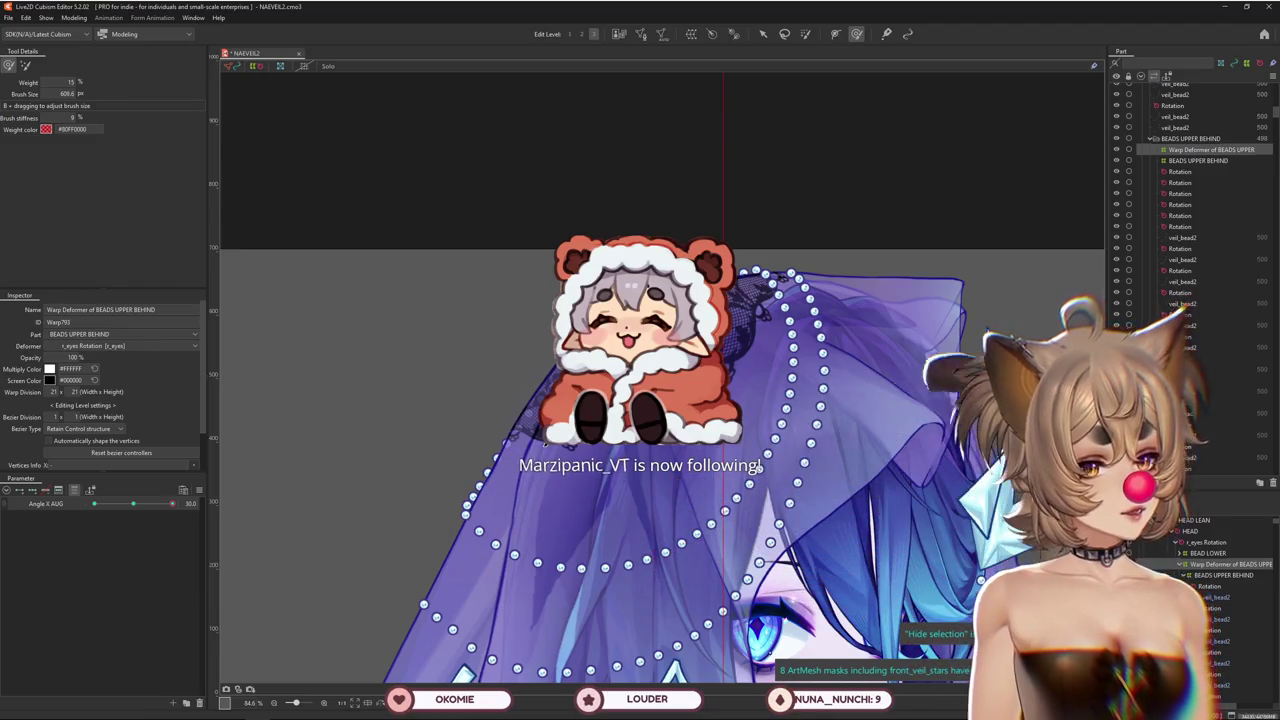
{"action": "mouse_move", "coordinate": [486, 366]}
{"action": "left_mouse_down"}
{"action": "mouse_move", "coordinate": [556, 366]}
{"action": "mouse_move", "coordinate": [520, 380]}
{"action": "left_mouse_up"}
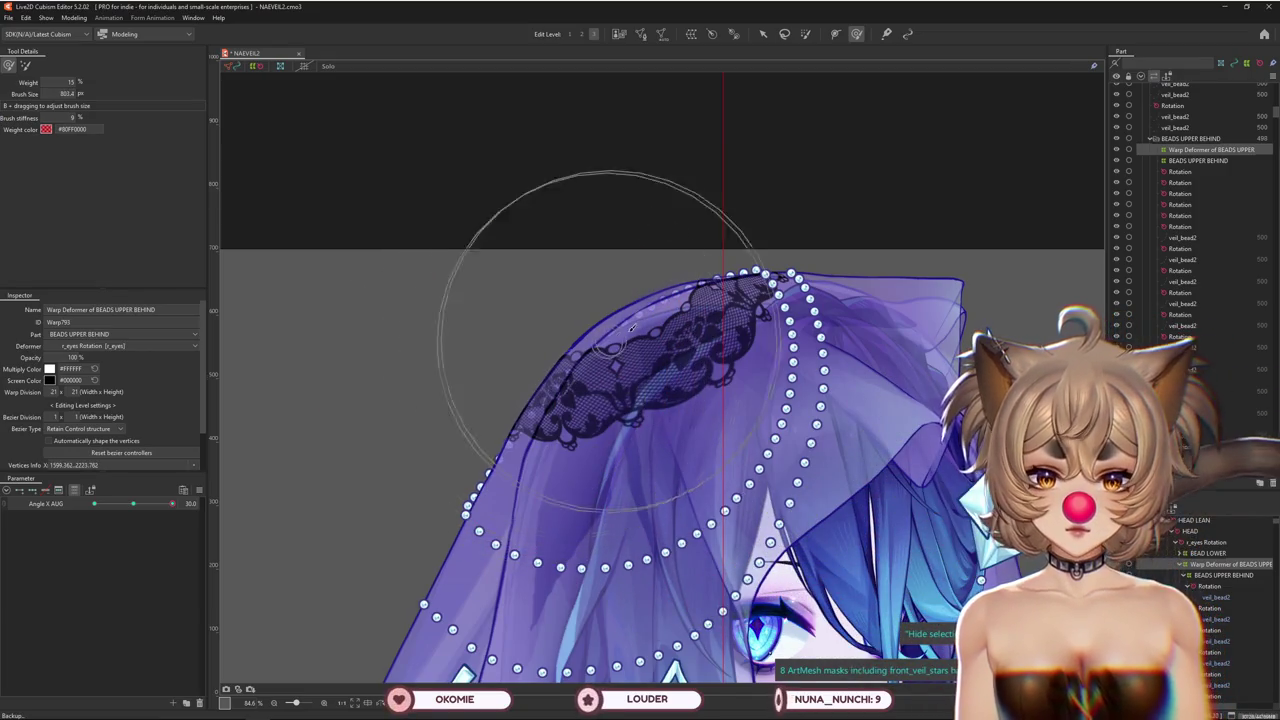
{"action": "left_click_drag", "start_coordinate": [632, 327], "coordinate": [637, 375]}
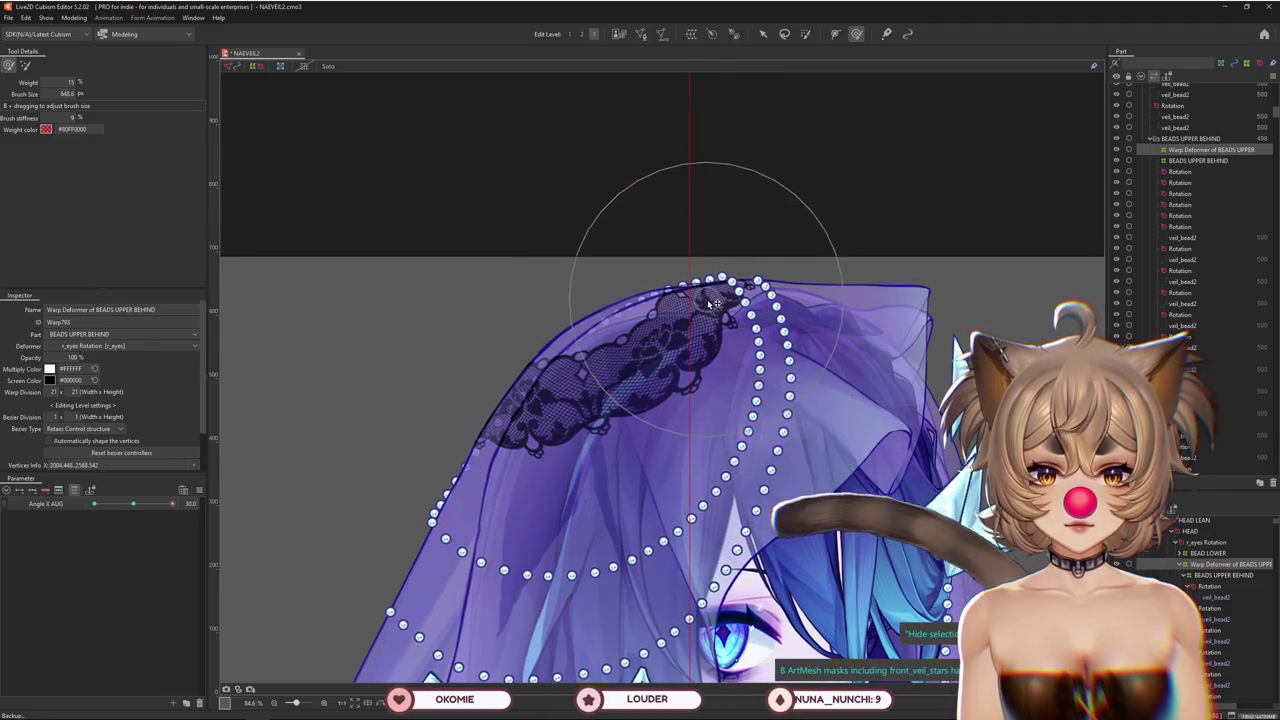
{"action": "mouse_move", "coordinate": [172, 504]}
{"action": "left_mouse_down"}
{"action": "mouse_move", "coordinate": [152, 505]}
{"action": "mouse_move", "coordinate": [172, 504]}
{"action": "left_mouse_up"}
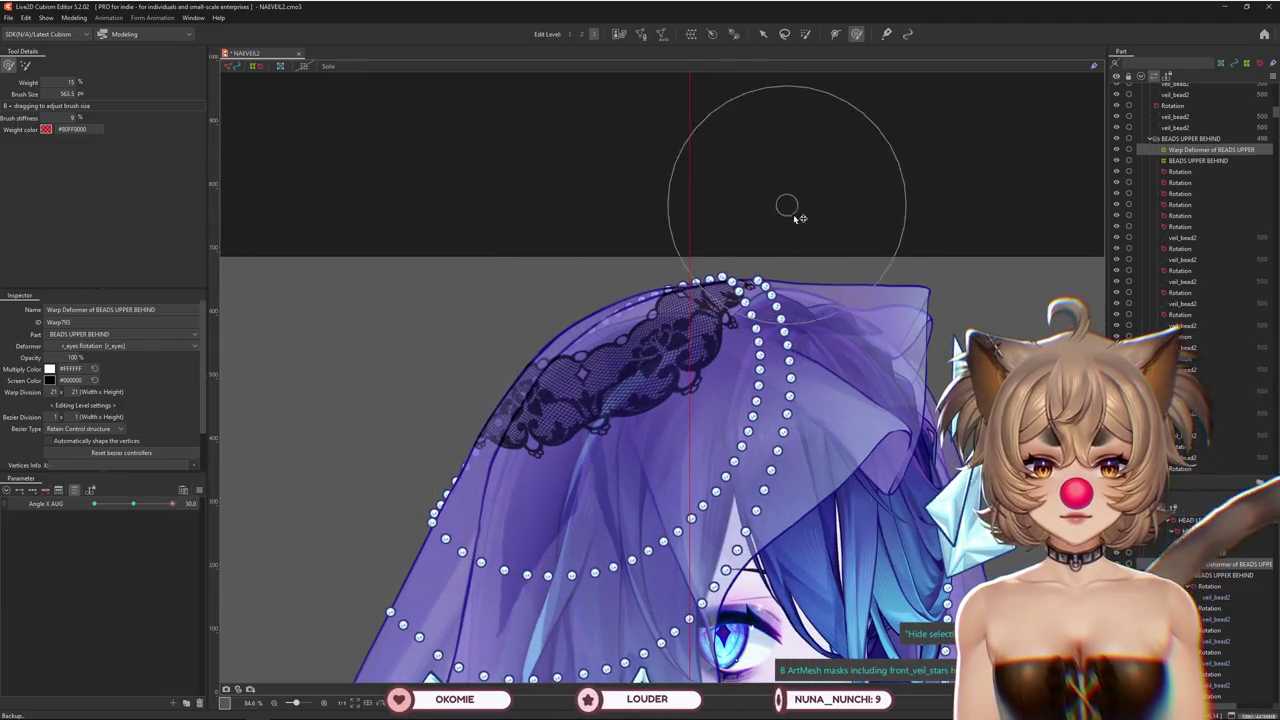
{"action": "left_click_drag", "start_coordinate": [677, 256], "coordinate": [641, 342]}
{"action": "scroll", "coordinate": [489, 487], "scroll_direction": "down", "scroll_amount": 1}
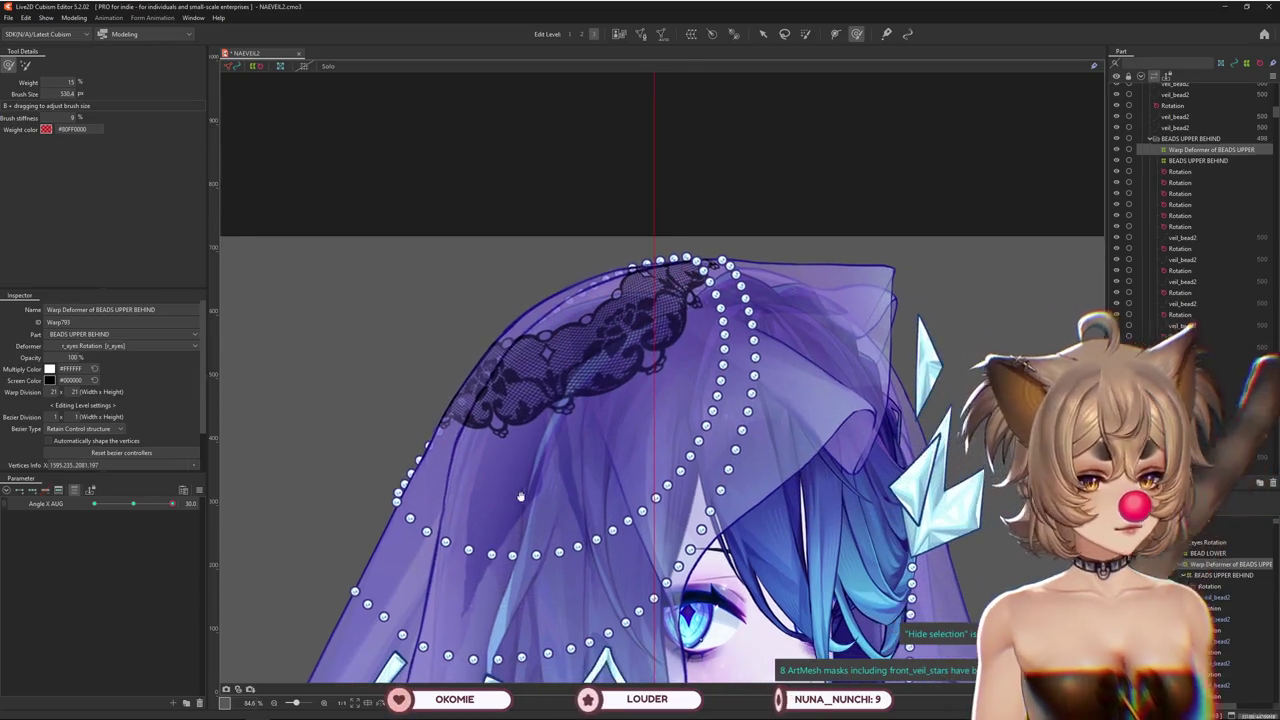
{"action": "left_click_drag", "start_coordinate": [152, 506], "coordinate": [171, 508]}
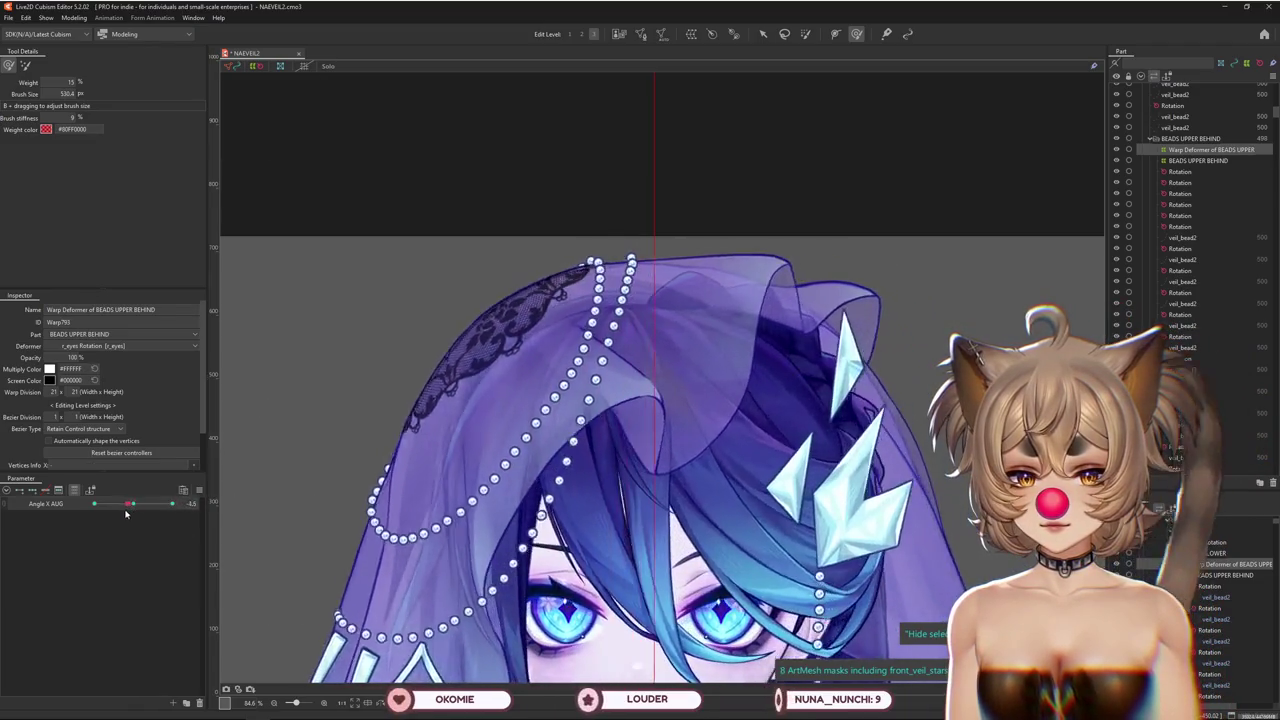
Swing Angle X AUG between -30 and 30 while enlarging the deformation brush
{"action": "left_click_drag", "start_coordinate": [171, 508], "coordinate": [94, 506]}
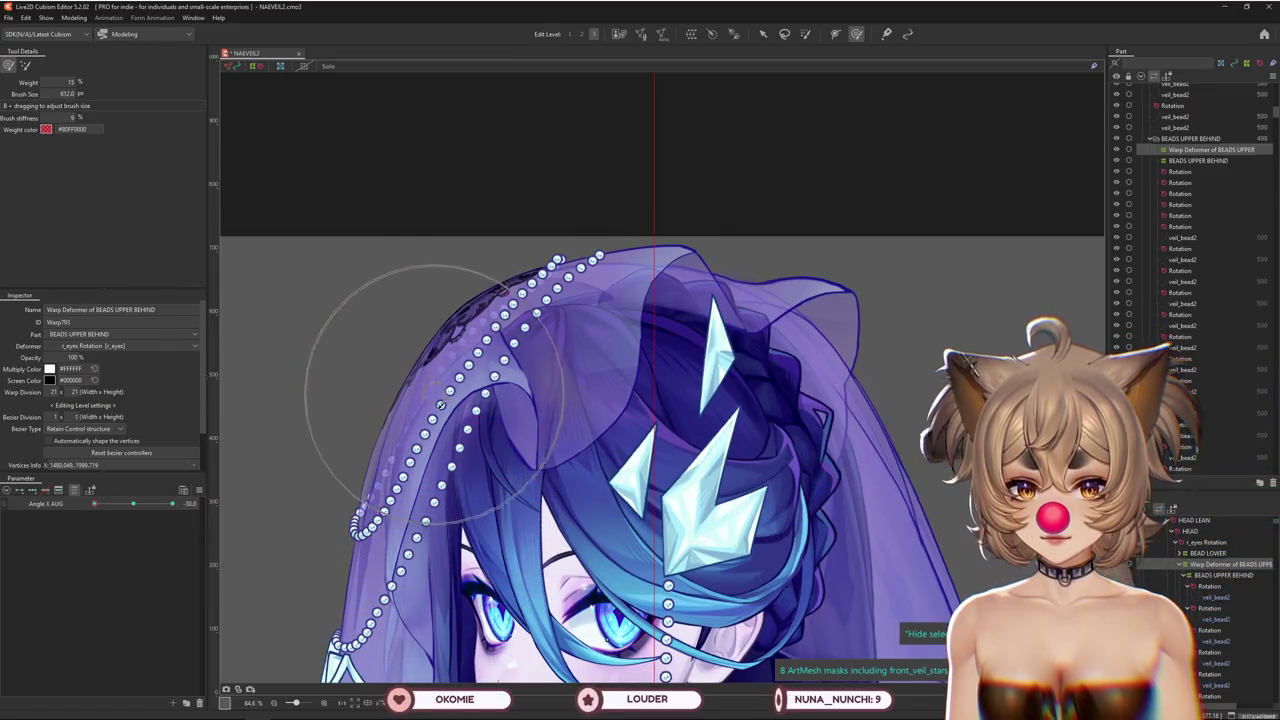
{"action": "left_click_drag", "start_coordinate": [437, 430], "coordinate": [548, 331]}
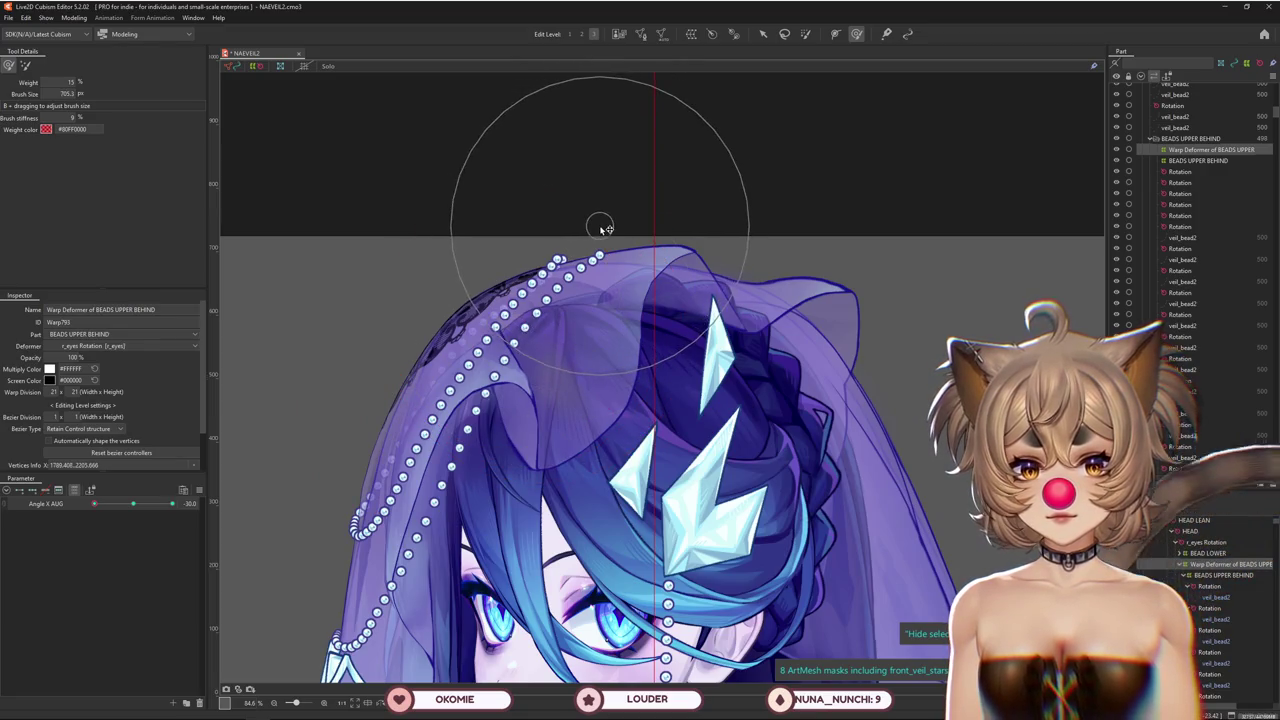
{"action": "scroll", "coordinate": [600, 228], "scroll_direction": "down", "scroll_amount": 2}
{"action": "left_click_drag", "start_coordinate": [96, 504], "coordinate": [193, 505]}
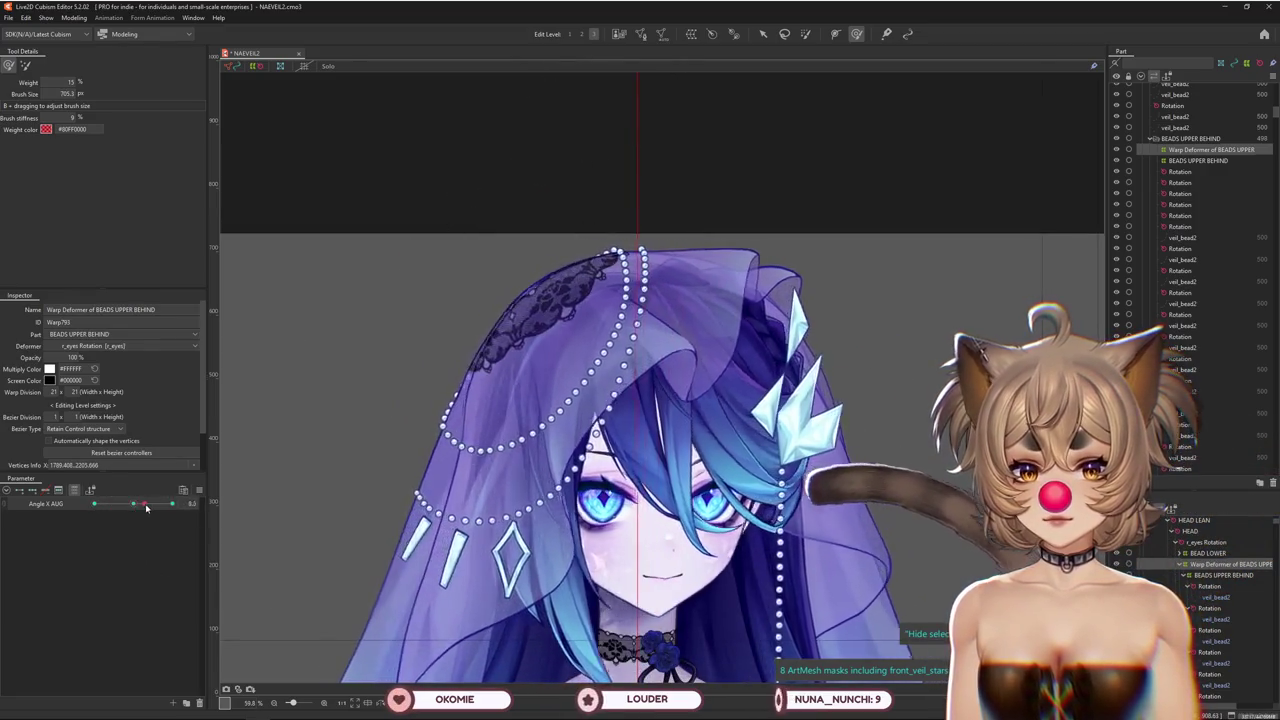
{"action": "left_click_drag", "start_coordinate": [460, 437], "coordinate": [521, 398]}
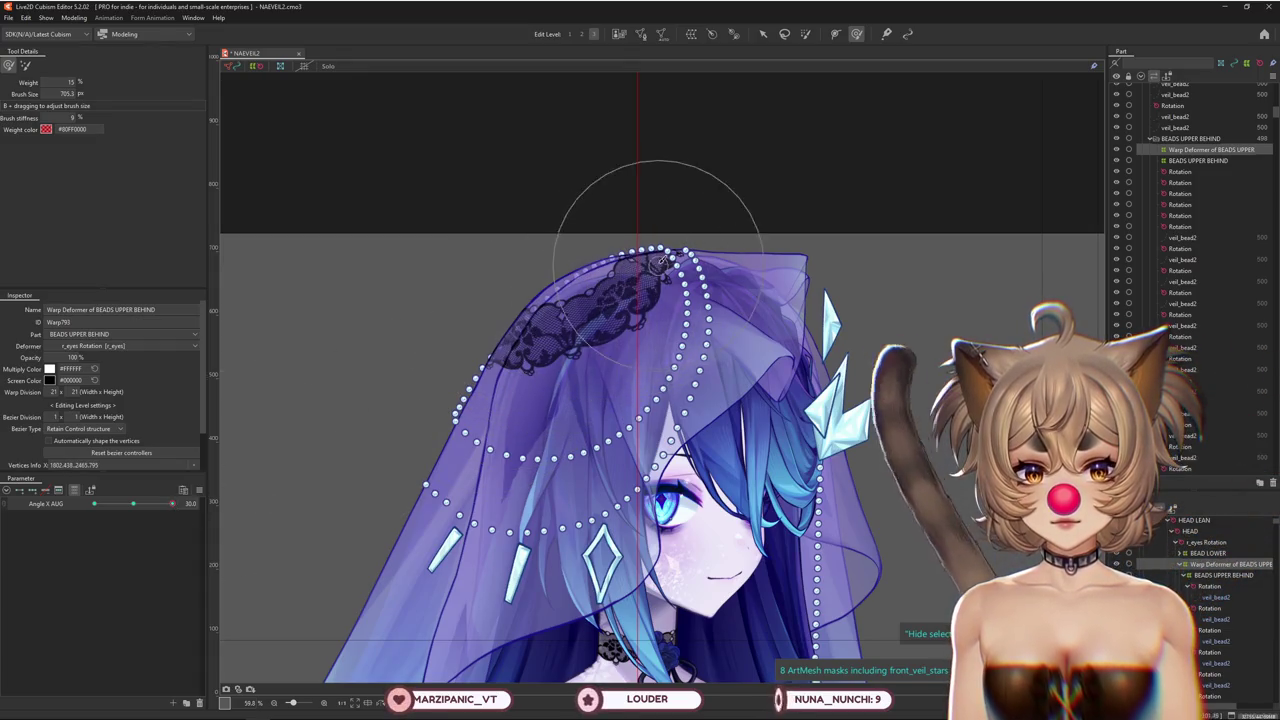
{"action": "mouse_move", "coordinate": [172, 503]}
{"action": "left_mouse_down"}
{"action": "mouse_move", "coordinate": [93, 517]}
{"action": "mouse_move", "coordinate": [172, 503]}
{"action": "left_mouse_up"}
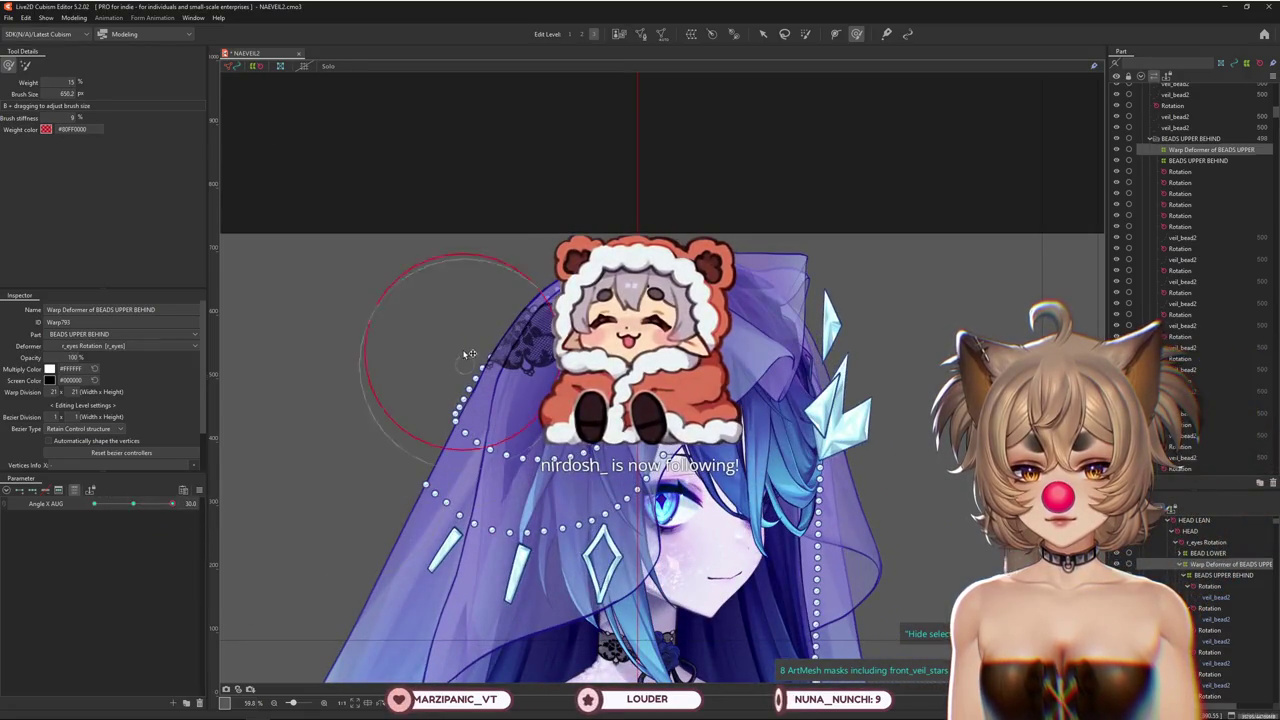
{"action": "left_click_drag", "start_coordinate": [511, 345], "coordinate": [531, 368]}
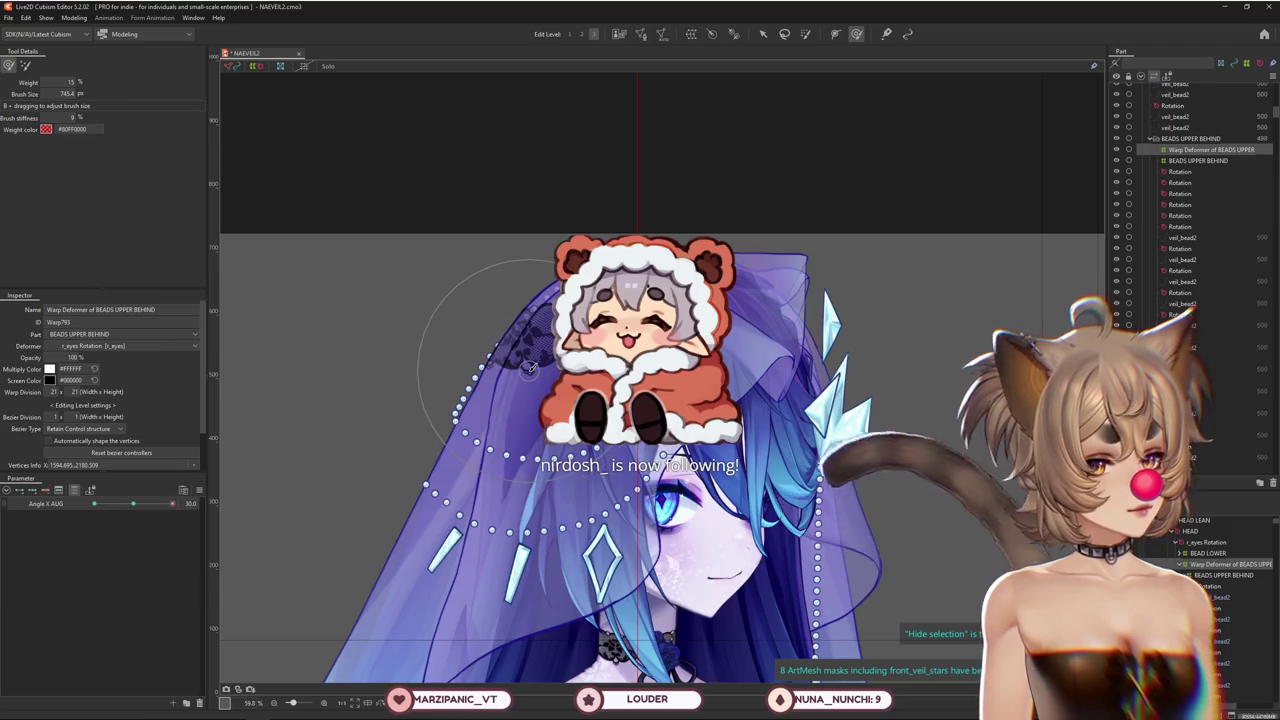
Bend the bead strand to follow the turned head, then reselect the warp deformer and change brush mode
{"action": "left_click_drag", "start_coordinate": [172, 503], "coordinate": [93, 503]}
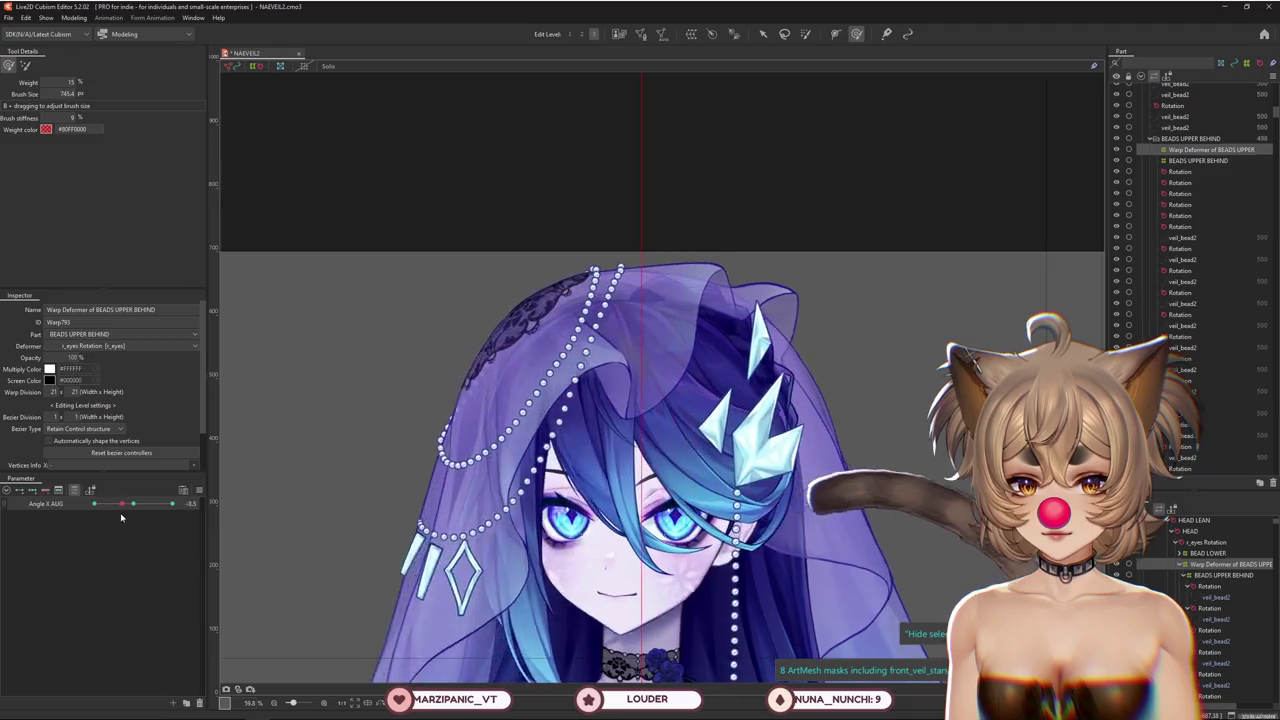
{"action": "left_click_drag", "start_coordinate": [435, 458], "coordinate": [514, 437]}
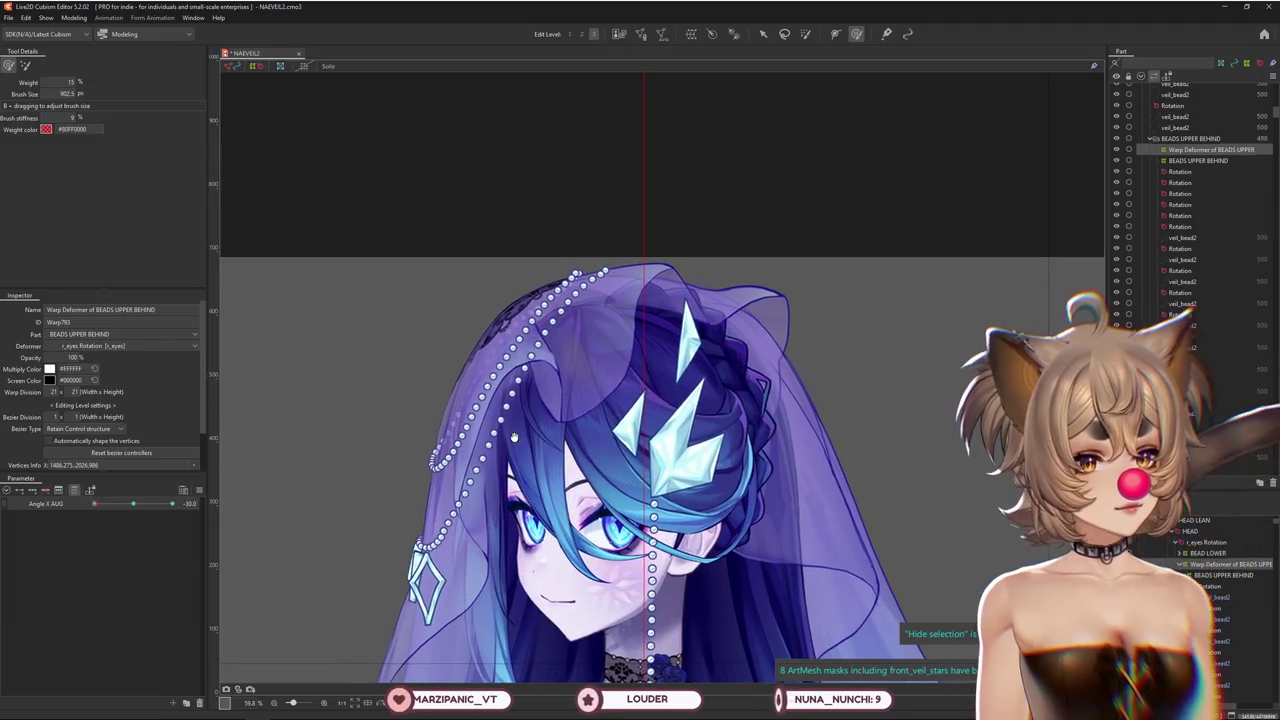
{"action": "scroll", "coordinate": [490, 415], "scroll_direction": "up", "scroll_amount": 4}
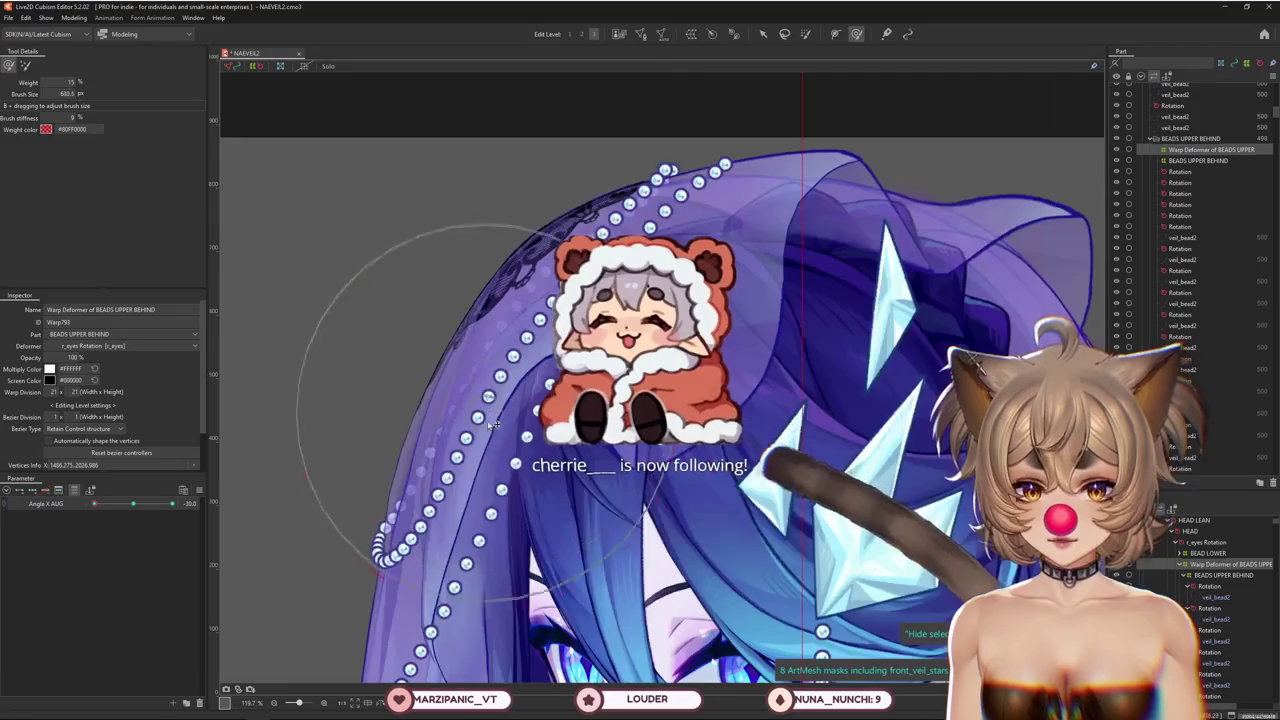
{"action": "scroll", "coordinate": [531, 421], "scroll_direction": "down", "scroll_amount": 2}
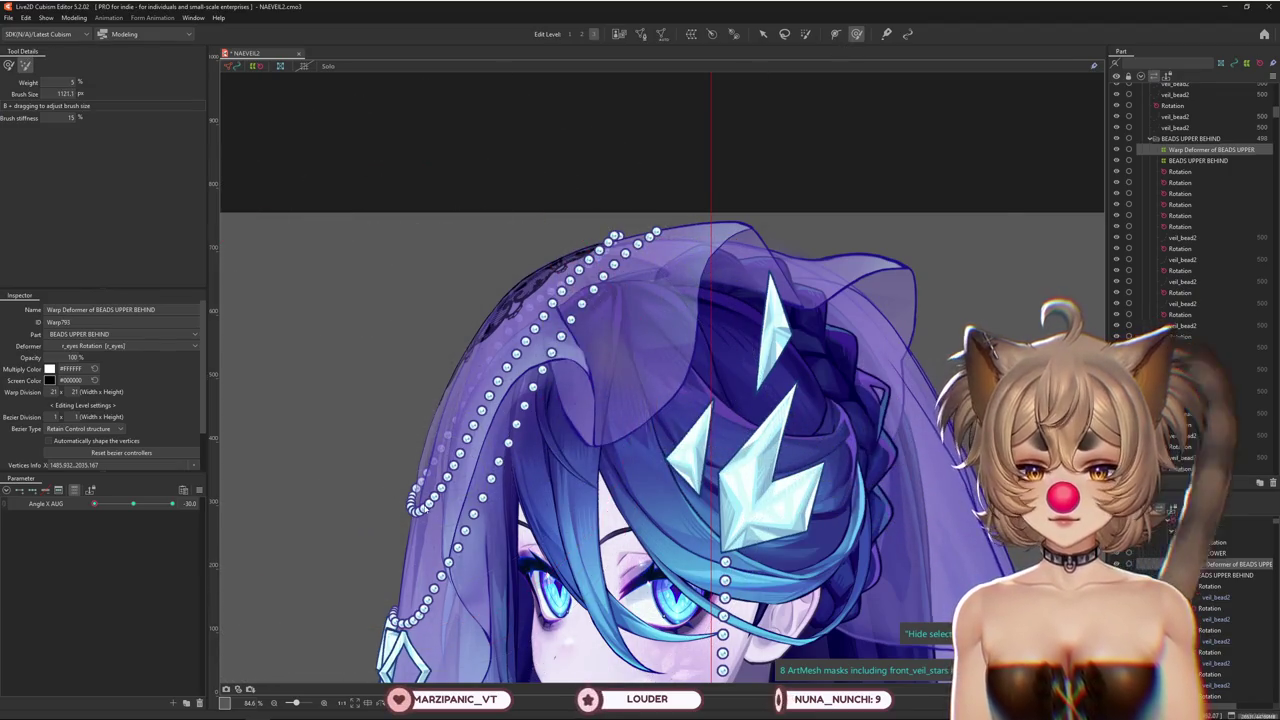
{"action": "left_click", "coordinate": [420, 505]}
{"action": "left_click", "coordinate": [8, 66]}
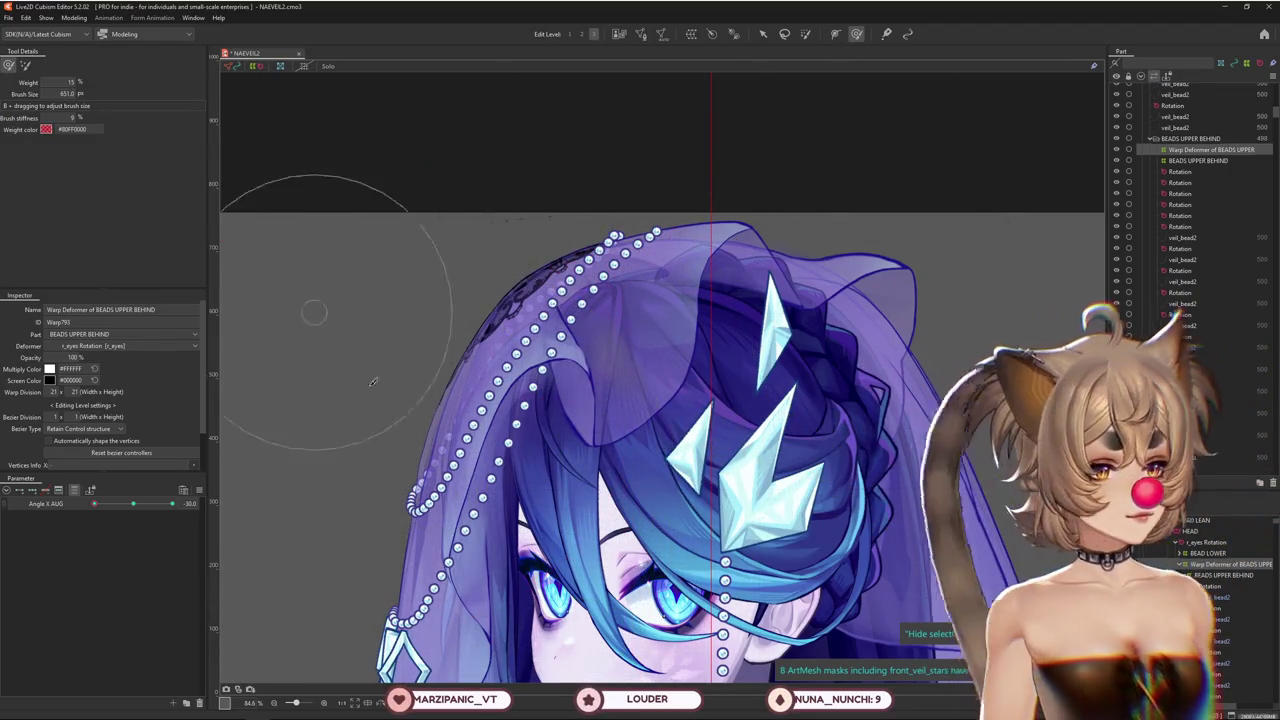
Return the head to front and open Modeling > Physics Settings
{"action": "left_click_drag", "start_coordinate": [449, 443], "coordinate": [435, 410]}
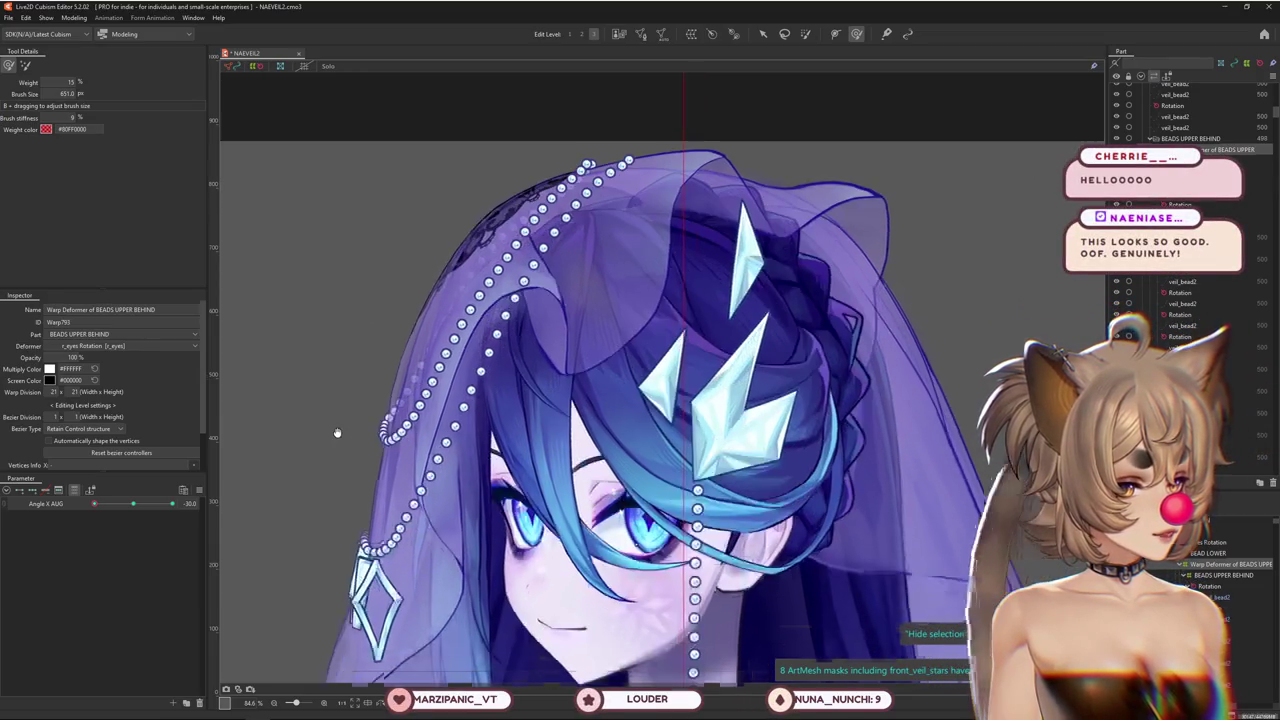
{"action": "left_click", "coordinate": [137, 505]}
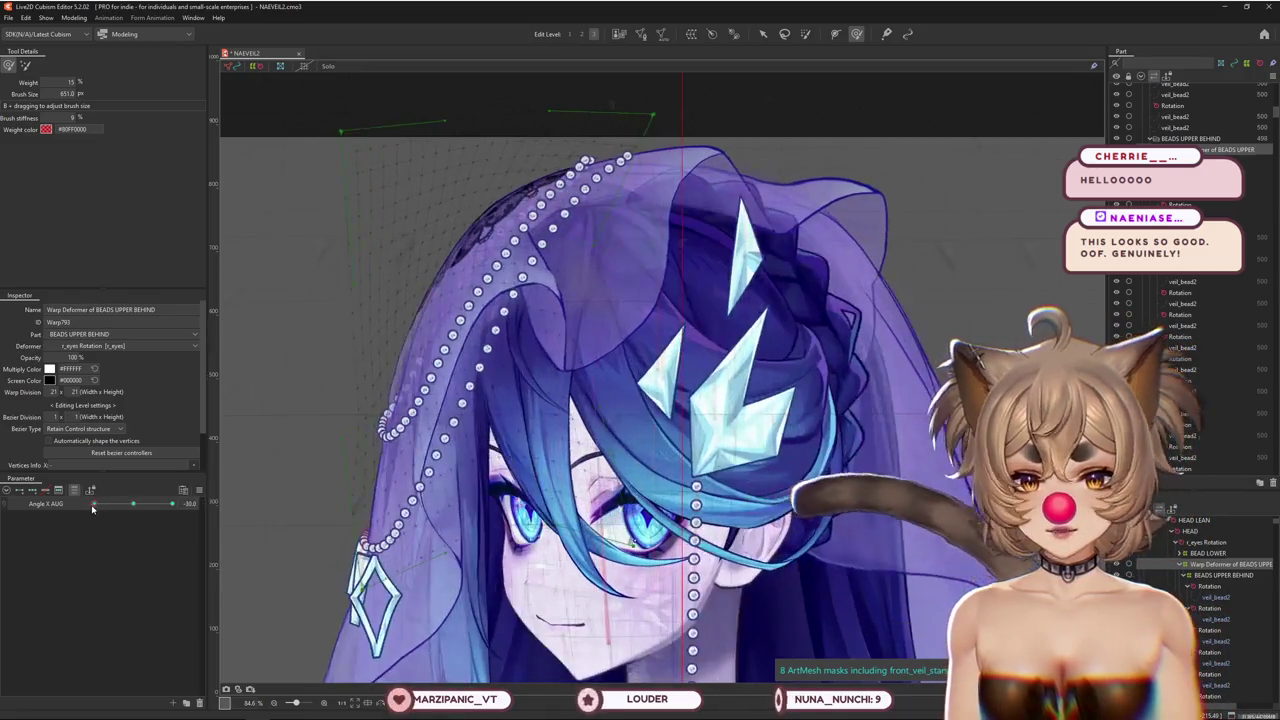
{"action": "scroll", "coordinate": [421, 369], "scroll_direction": "down", "scroll_amount": 3}
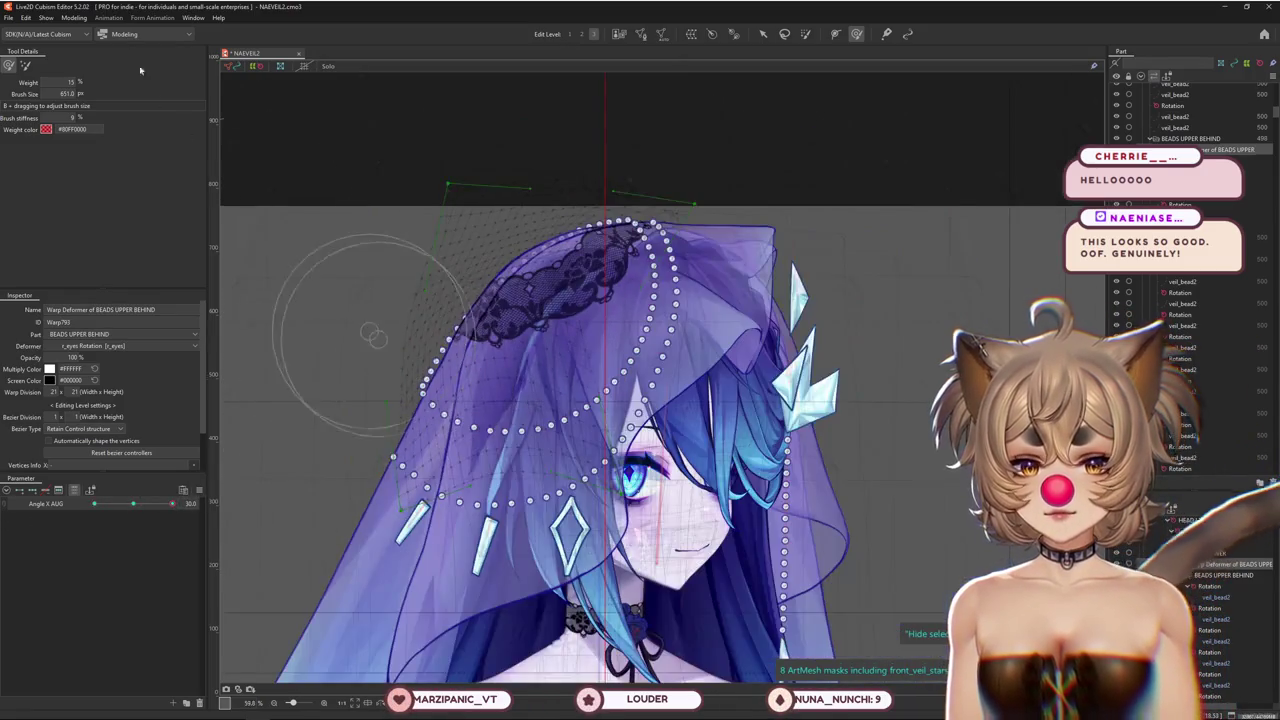
{"action": "left_click", "coordinate": [74, 17]}
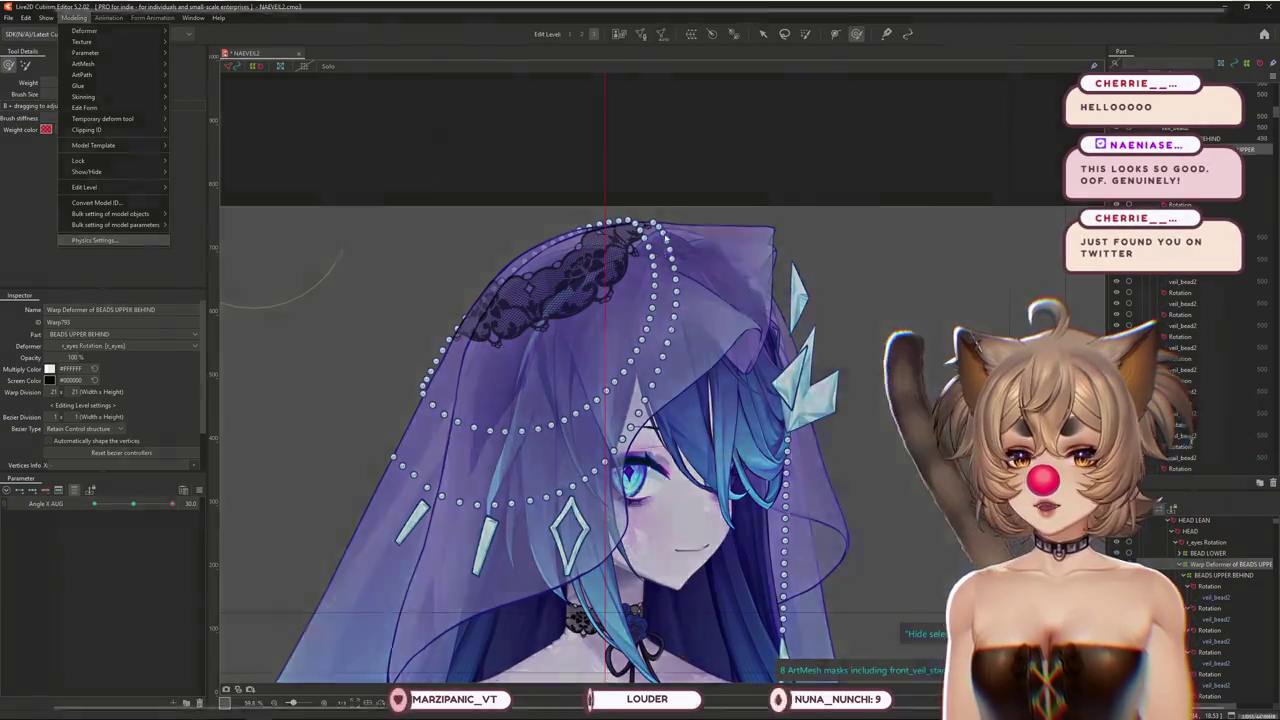
{"action": "left_click", "coordinate": [93, 240]}
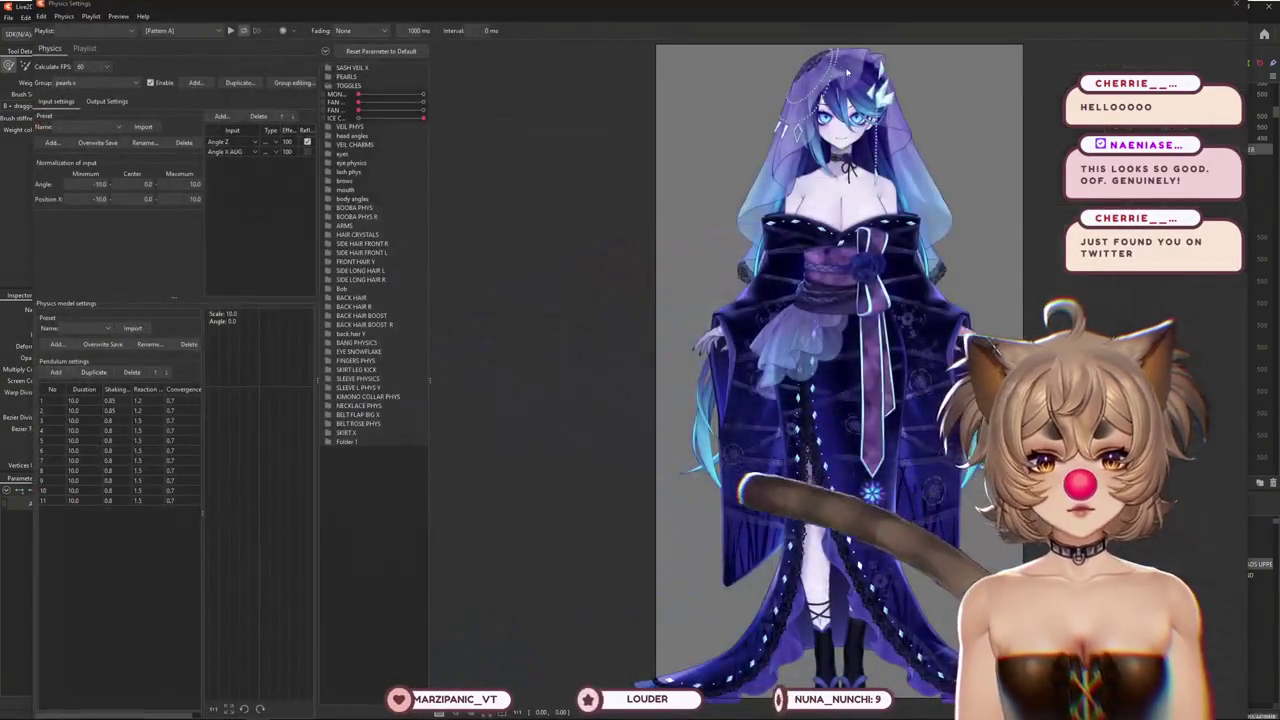
Zoom the physics preview and swing the model's head side to side to watch the pearls pendulum
{"action": "scroll", "coordinate": [832, 87], "scroll_direction": "up", "scroll_amount": 5}
{"action": "mouse_move", "coordinate": [678, 293]}
{"action": "left_mouse_down"}
{"action": "mouse_move", "coordinate": [866, 371]}
{"action": "mouse_move", "coordinate": [424, 408]}
{"action": "left_mouse_up"}
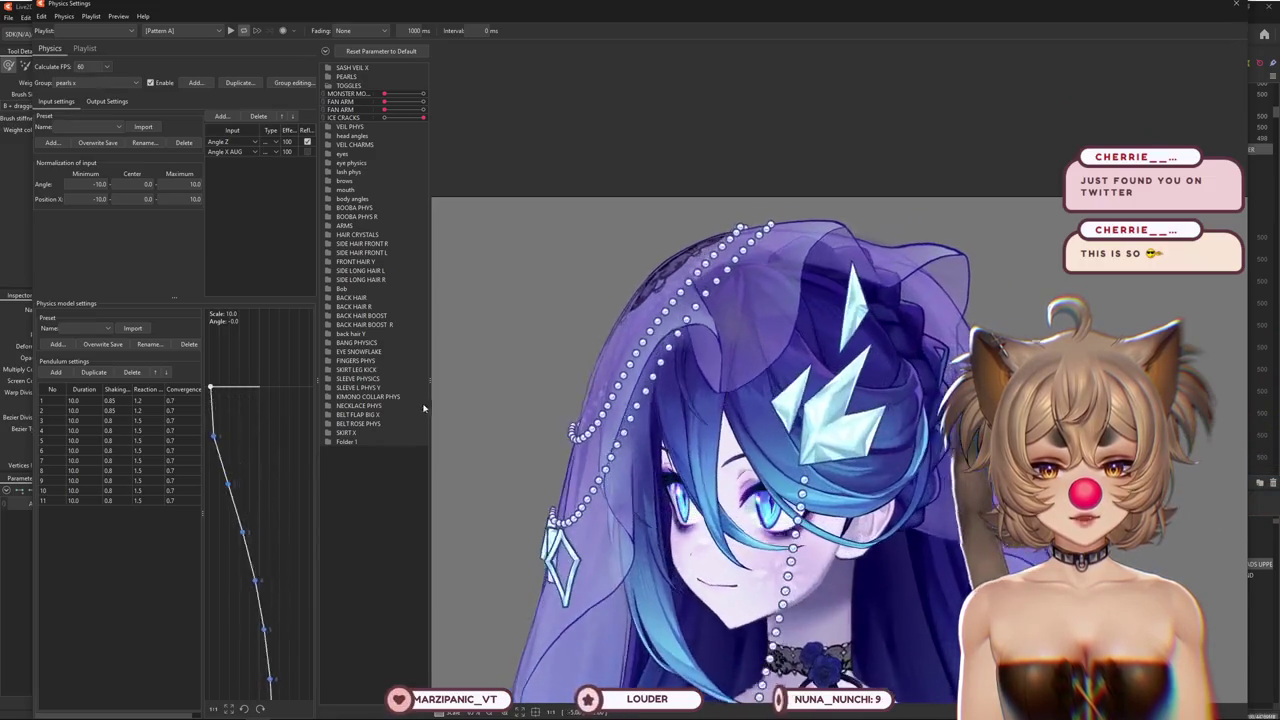
{"action": "left_click_drag", "start_coordinate": [424, 408], "coordinate": [525, 525]}
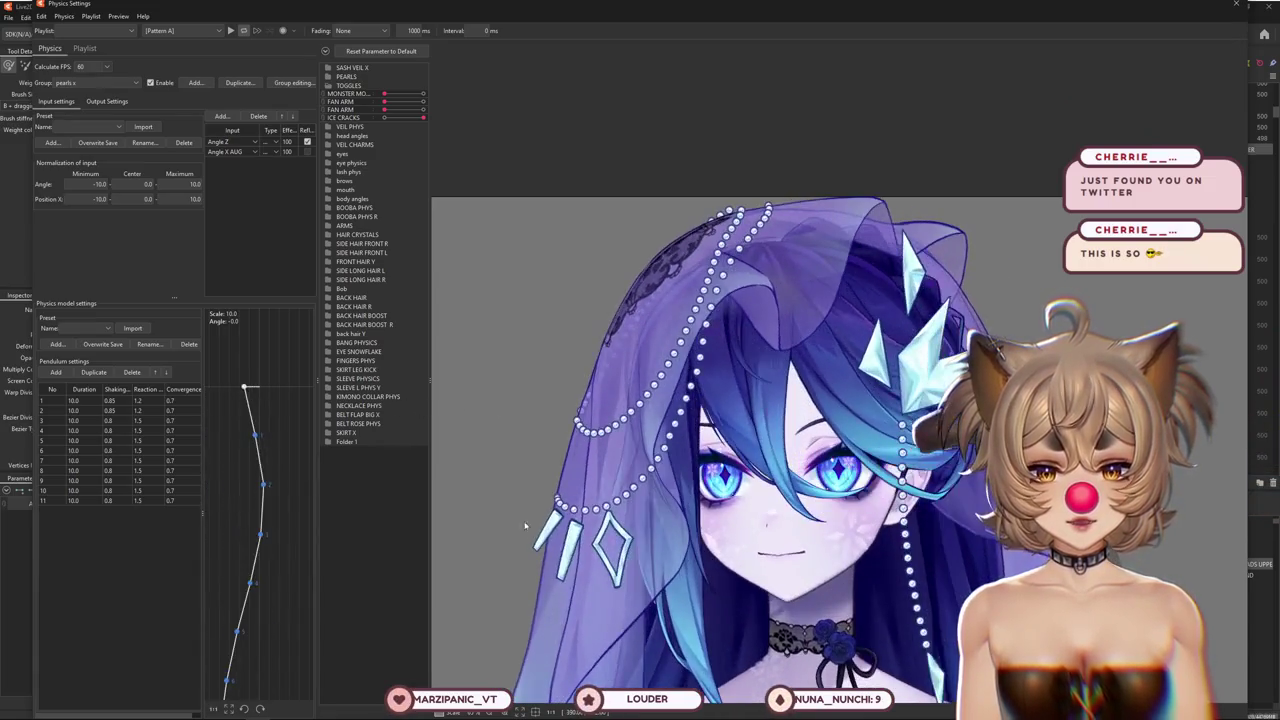
{"action": "scroll", "coordinate": [870, 238], "scroll_direction": "up", "scroll_amount": 3}
{"action": "left_click_drag", "start_coordinate": [870, 238], "coordinate": [397, 350]}
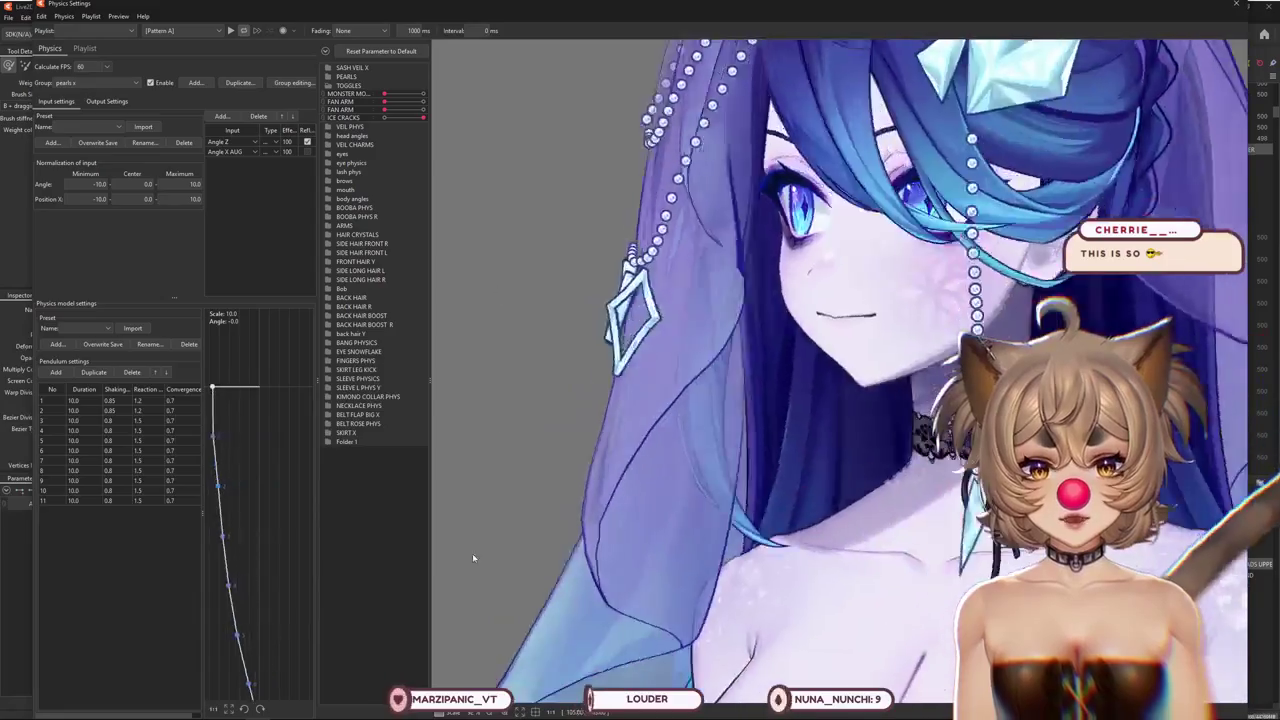
{"action": "left_click_drag", "start_coordinate": [397, 350], "coordinate": [632, 345]}
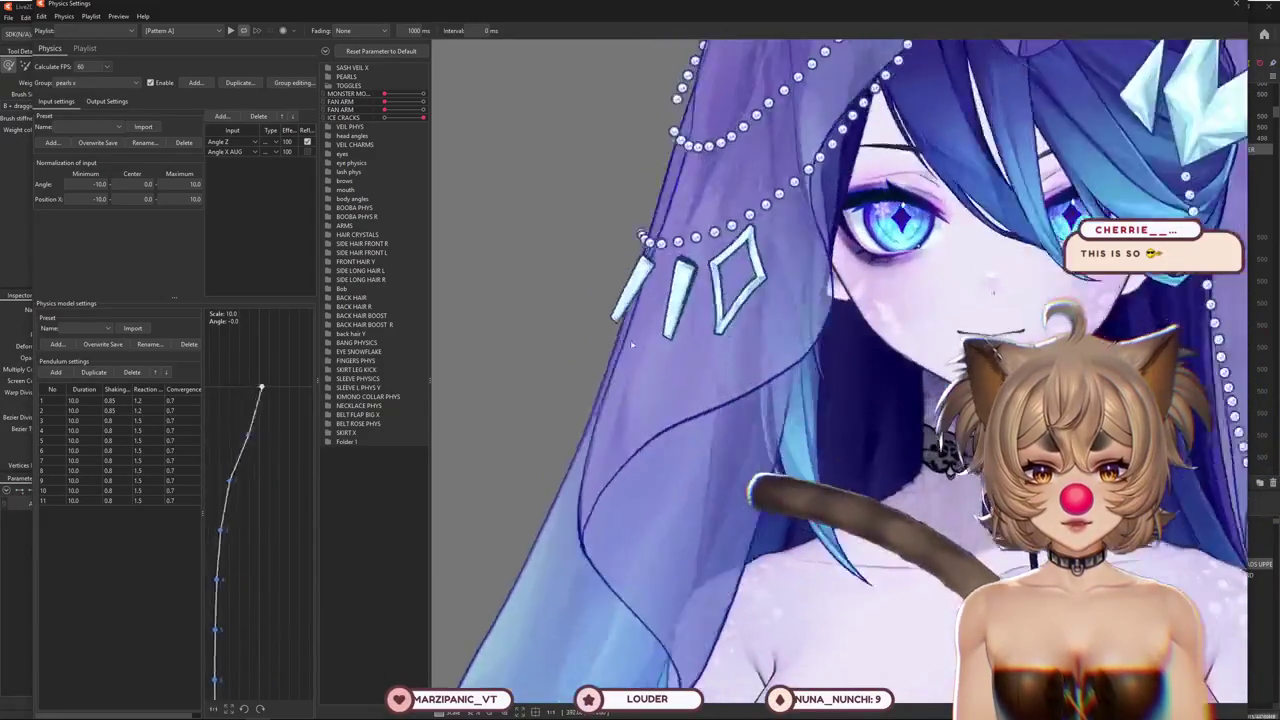
{"action": "left_click_drag", "start_coordinate": [632, 345], "coordinate": [560, 400]}
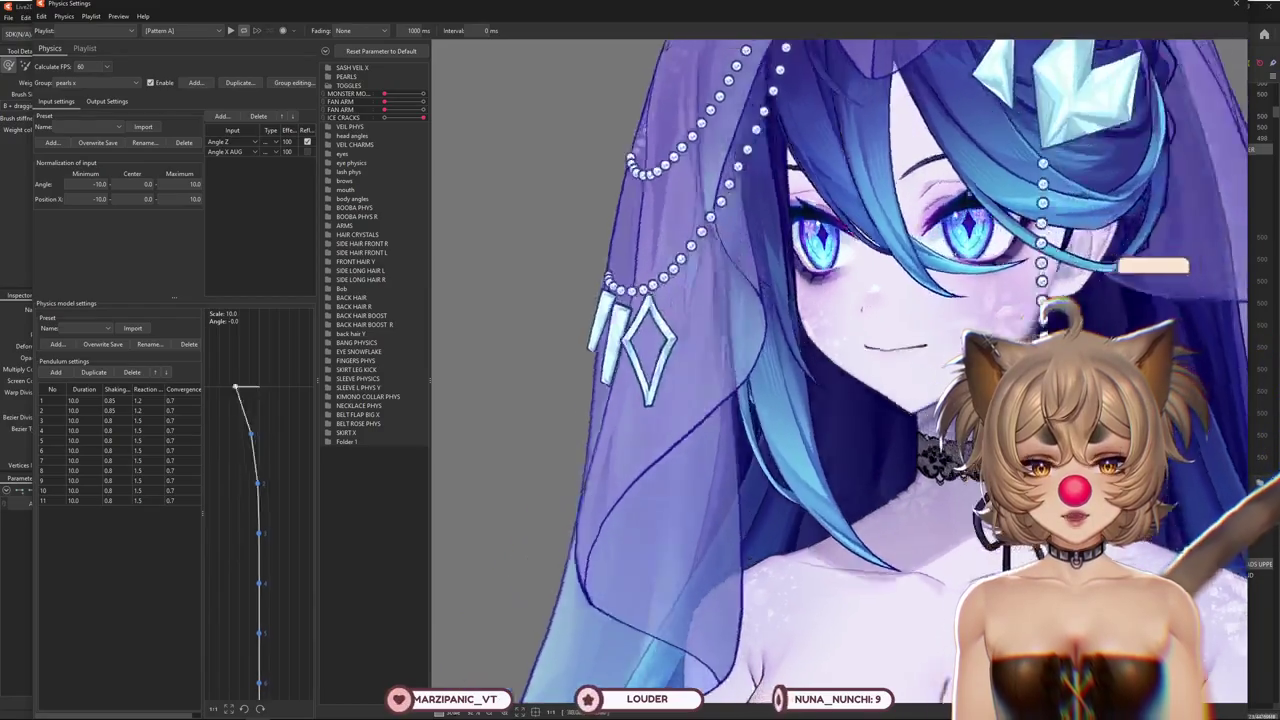
{"action": "mouse_move", "coordinate": [461, 394]}
{"action": "left_mouse_down"}
{"action": "mouse_move", "coordinate": [454, 560]}
{"action": "mouse_move", "coordinate": [600, 420]}
{"action": "mouse_move", "coordinate": [609, 584]}
{"action": "mouse_move", "coordinate": [521, 389]}
{"action": "mouse_move", "coordinate": [551, 302]}
{"action": "mouse_move", "coordinate": [593, 378]}
{"action": "mouse_move", "coordinate": [677, 320]}
{"action": "mouse_move", "coordinate": [701, 481]}
{"action": "left_mouse_up"}
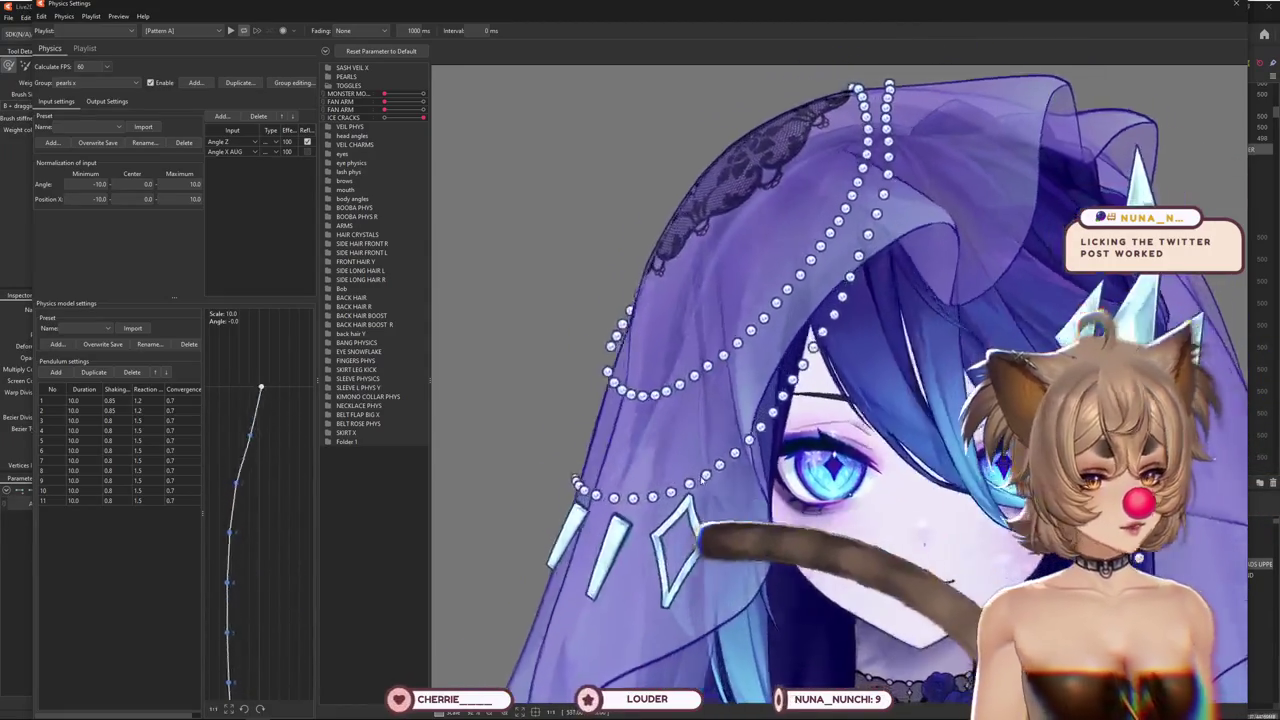
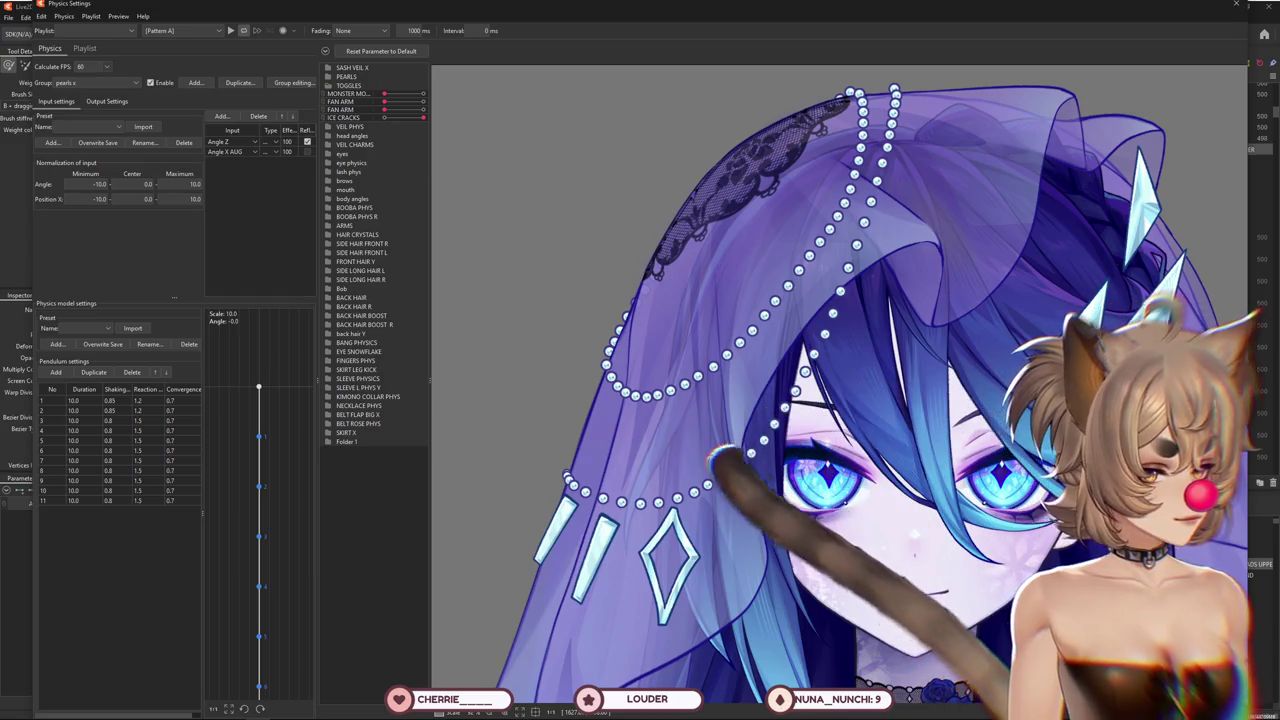
Swing the head in the physics preview to test the pearls' pendulum sway
{"action": "scroll", "coordinate": [1044, 157], "scroll_direction": "down", "scroll_amount": 2}
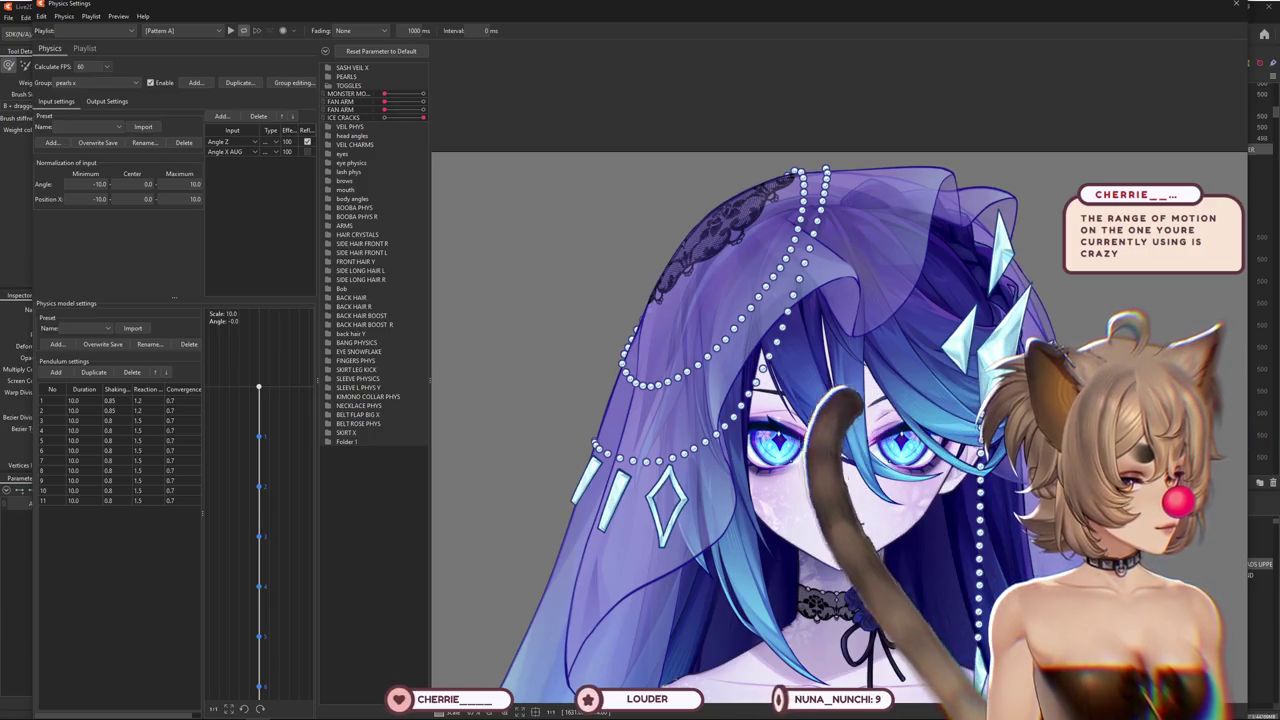
{"action": "mouse_move", "coordinate": [873, 295]}
{"action": "left_mouse_down"}
{"action": "mouse_move", "coordinate": [605, 418]}
{"action": "mouse_move", "coordinate": [751, 225]}
{"action": "mouse_move", "coordinate": [601, 246]}
{"action": "left_mouse_up"}
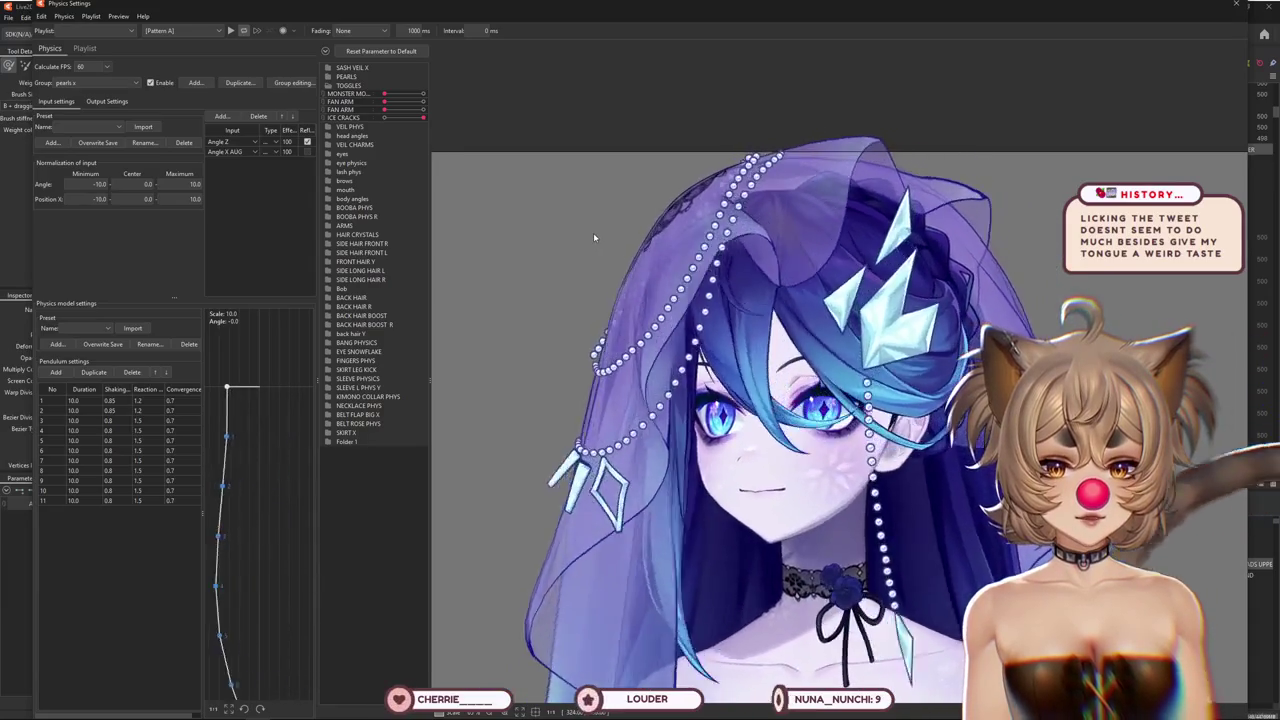
{"action": "mouse_move", "coordinate": [694, 461]}
{"action": "left_mouse_down"}
{"action": "mouse_move", "coordinate": [800, 380]}
{"action": "mouse_move", "coordinate": [693, 452]}
{"action": "left_mouse_up"}
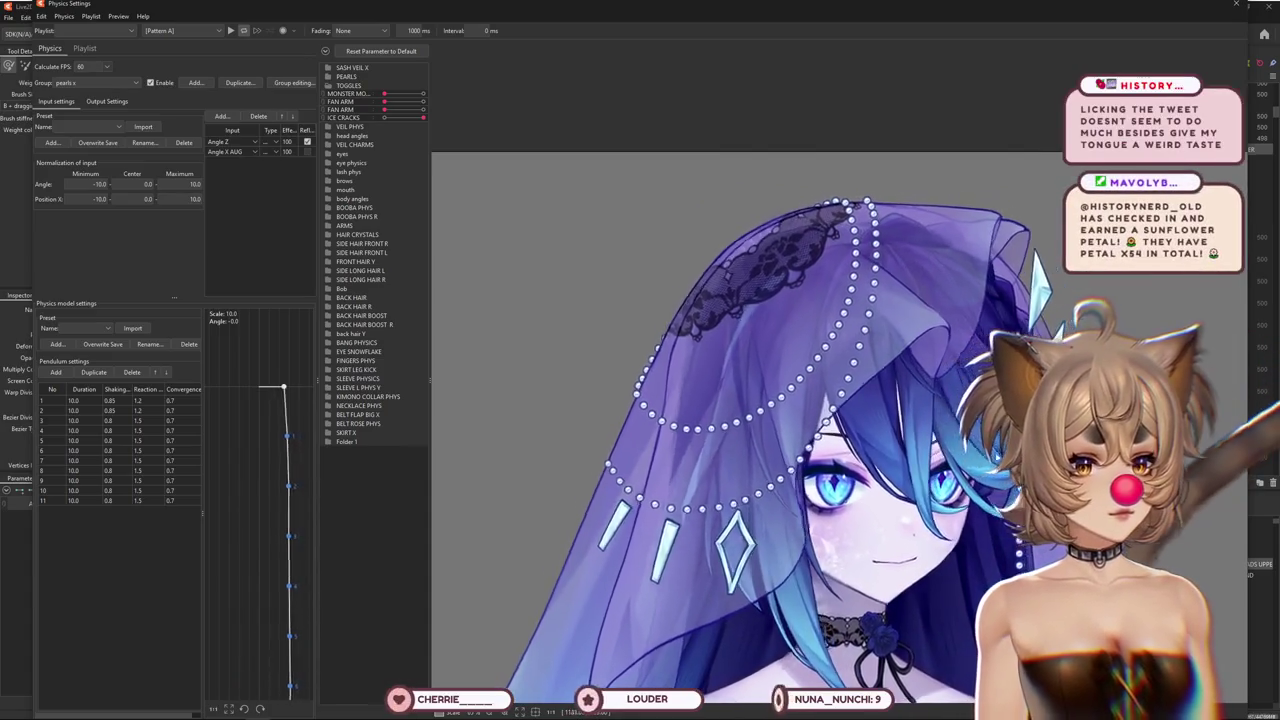
{"action": "scroll", "coordinate": [690, 445], "scroll_direction": "up", "scroll_amount": 2}
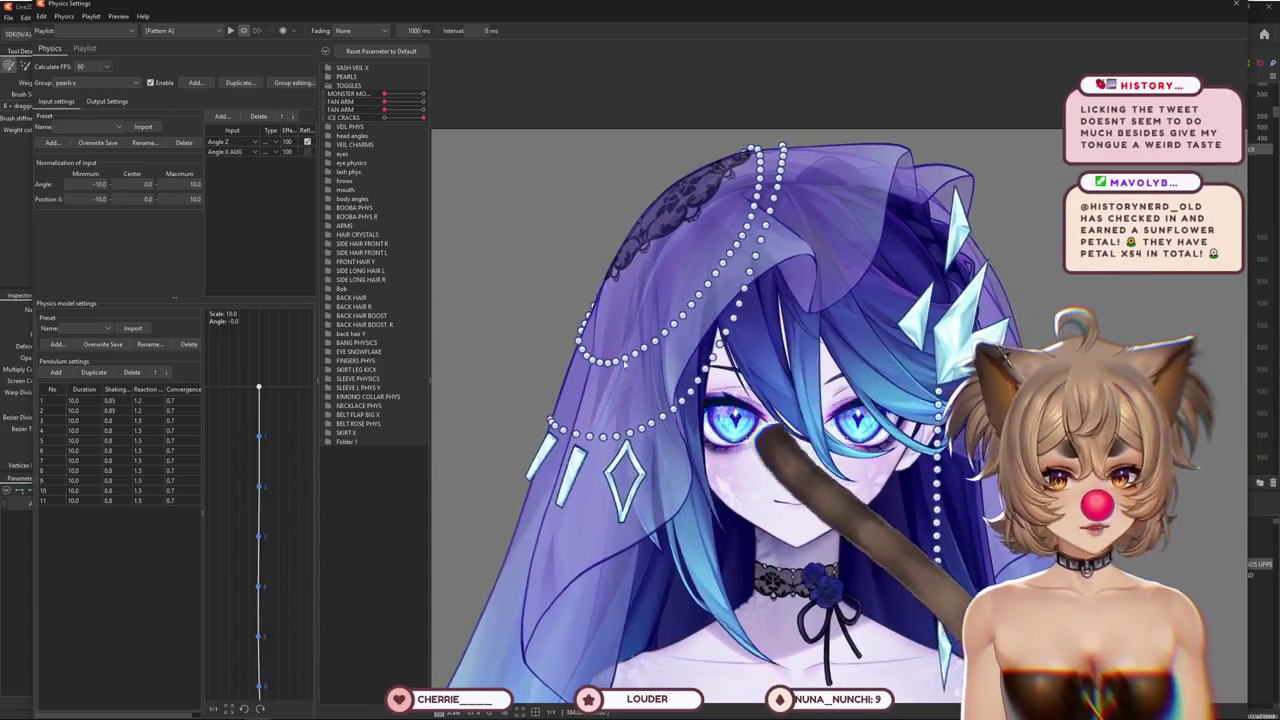
{"action": "scroll", "coordinate": [670, 400], "scroll_direction": "up", "scroll_amount": 2}
{"action": "scroll", "coordinate": [655, 370], "scroll_direction": "up", "scroll_amount": 2}
{"action": "scroll", "coordinate": [642, 348], "scroll_direction": "up", "scroll_amount": 2}
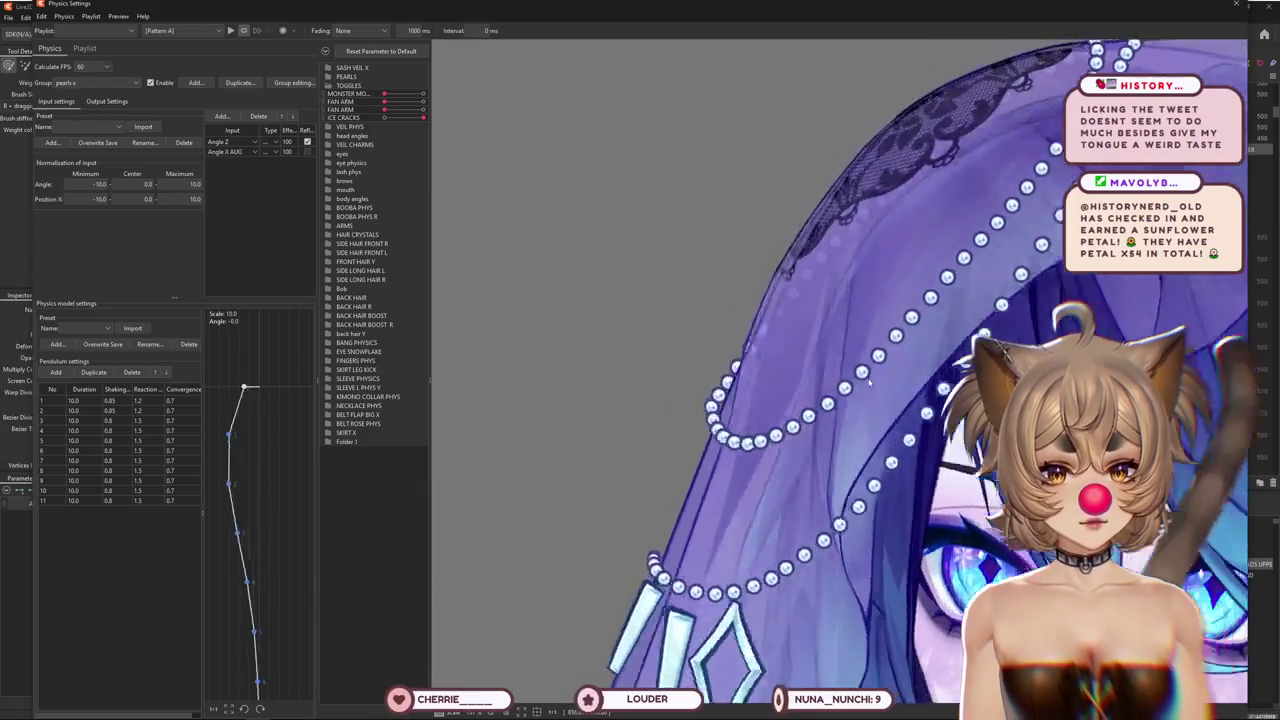
{"action": "scroll", "coordinate": [895, 411], "scroll_direction": "down", "scroll_amount": 5}
{"action": "left_click_drag", "start_coordinate": [895, 411], "coordinate": [1015, 430]}
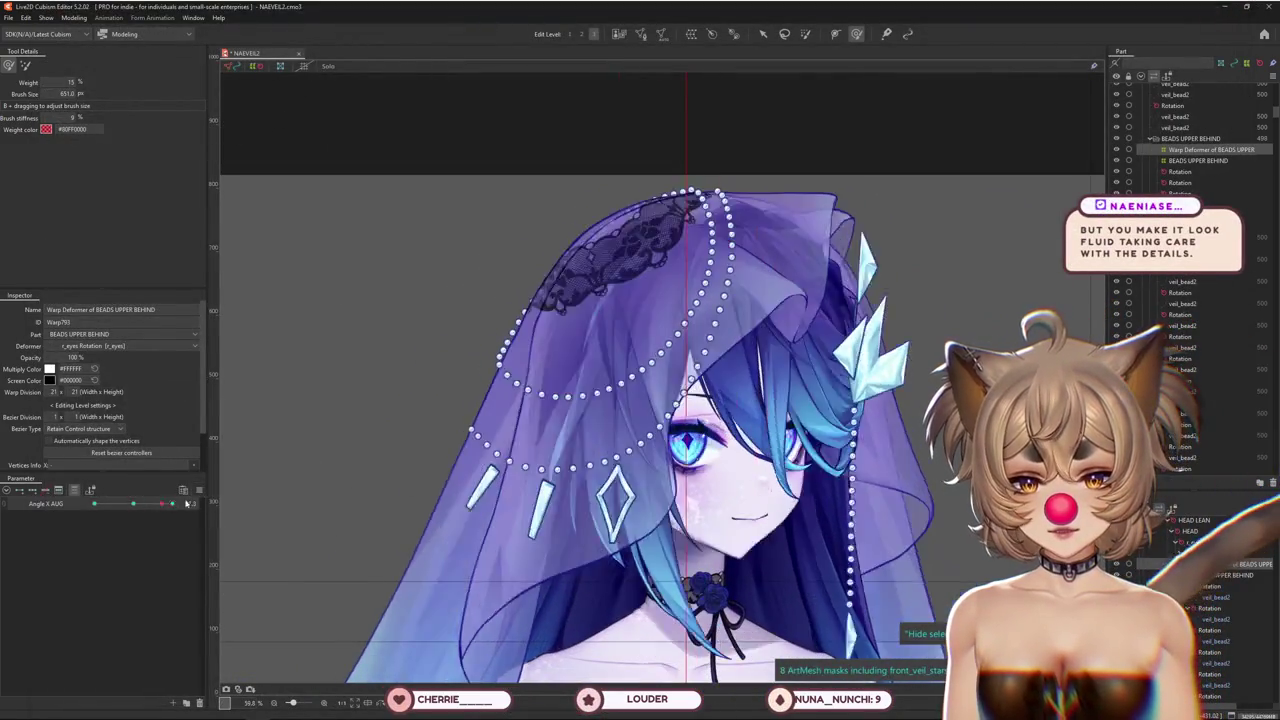
Close Physics Settings and show the bead warp grid at the side head angle
{"action": "left_click", "coordinate": [186, 503]}
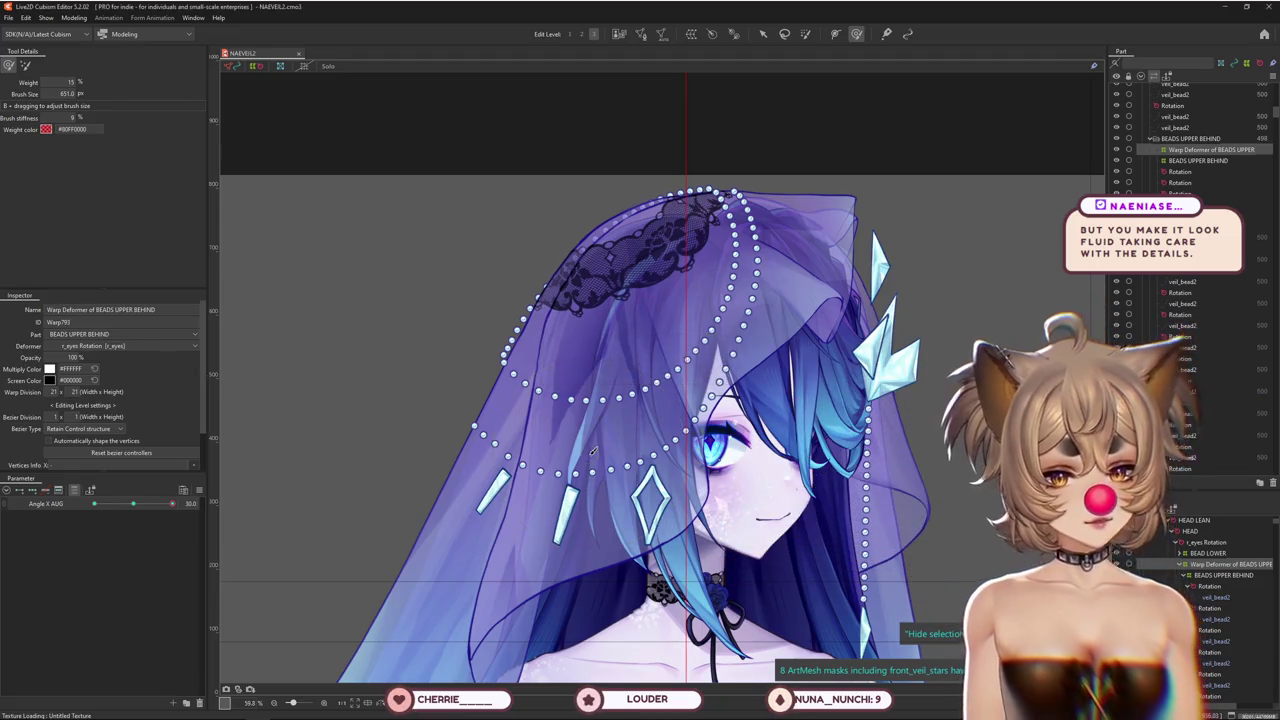
{"action": "left_click", "coordinate": [133, 503]}
{"action": "left_click", "coordinate": [184, 509]}
{"action": "mouse_move", "coordinate": [177, 507]}
{"action": "left_mouse_down"}
{"action": "mouse_move", "coordinate": [94, 509]}
{"action": "mouse_move", "coordinate": [209, 517]}
{"action": "left_mouse_up"}
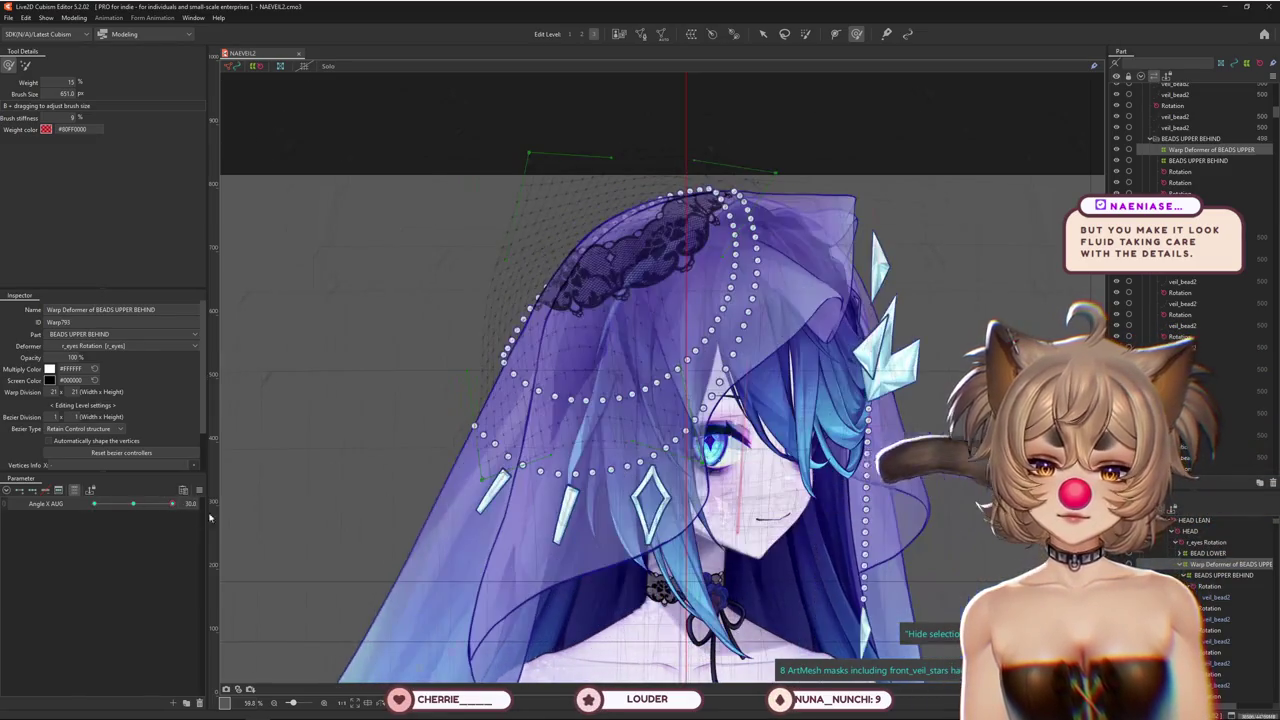
{"action": "scroll", "coordinate": [534, 351], "scroll_direction": "up", "scroll_amount": 3}
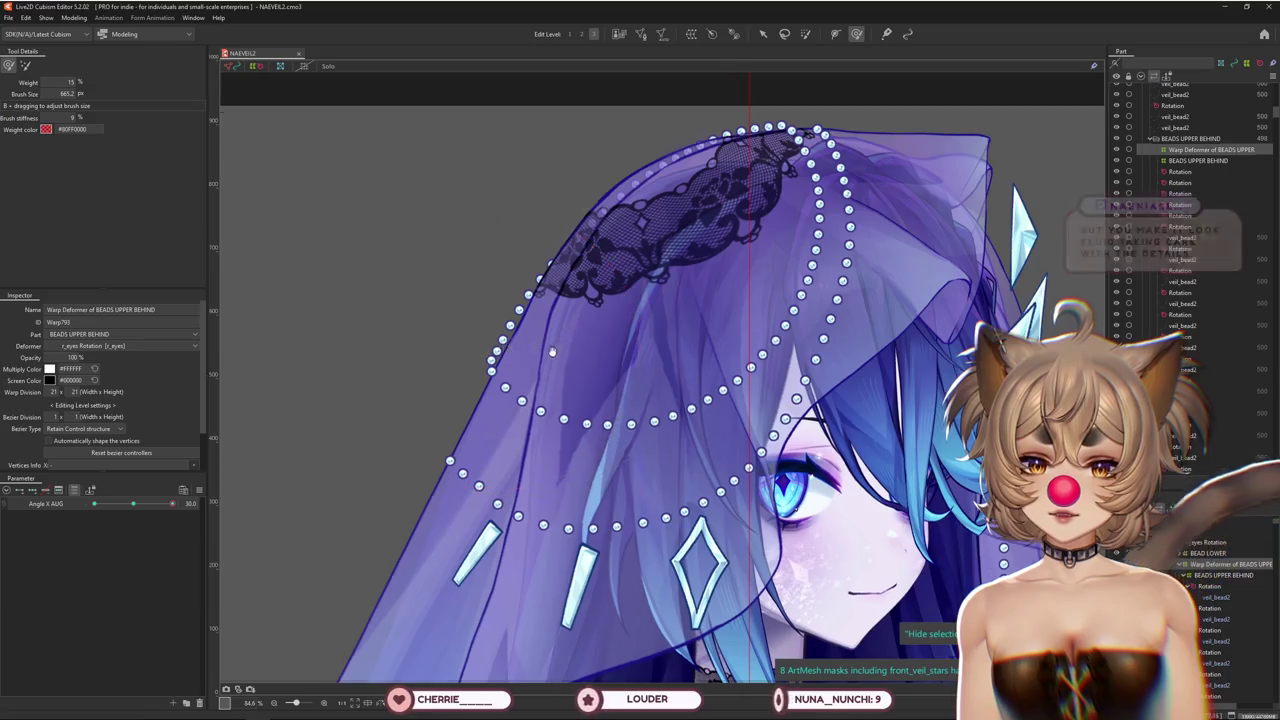
{"action": "scroll", "coordinate": [280, 300], "scroll_direction": "down", "scroll_amount": 1}
Enlarge the deform brush and lift the top of the BEADS UPPER BEHIND warp
{"action": "left_click_drag", "start_coordinate": [405, 167], "coordinate": [372, 291]}
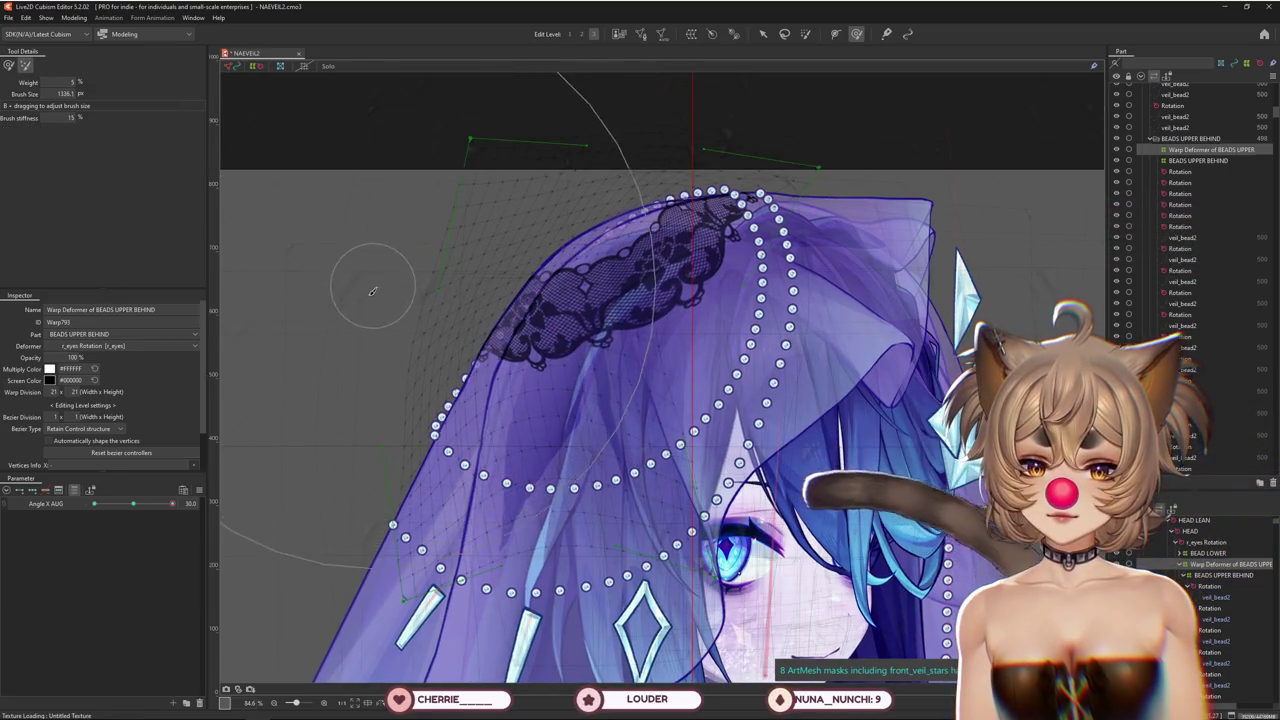
{"action": "left_click_drag", "start_coordinate": [545, 210], "coordinate": [537, 177]}
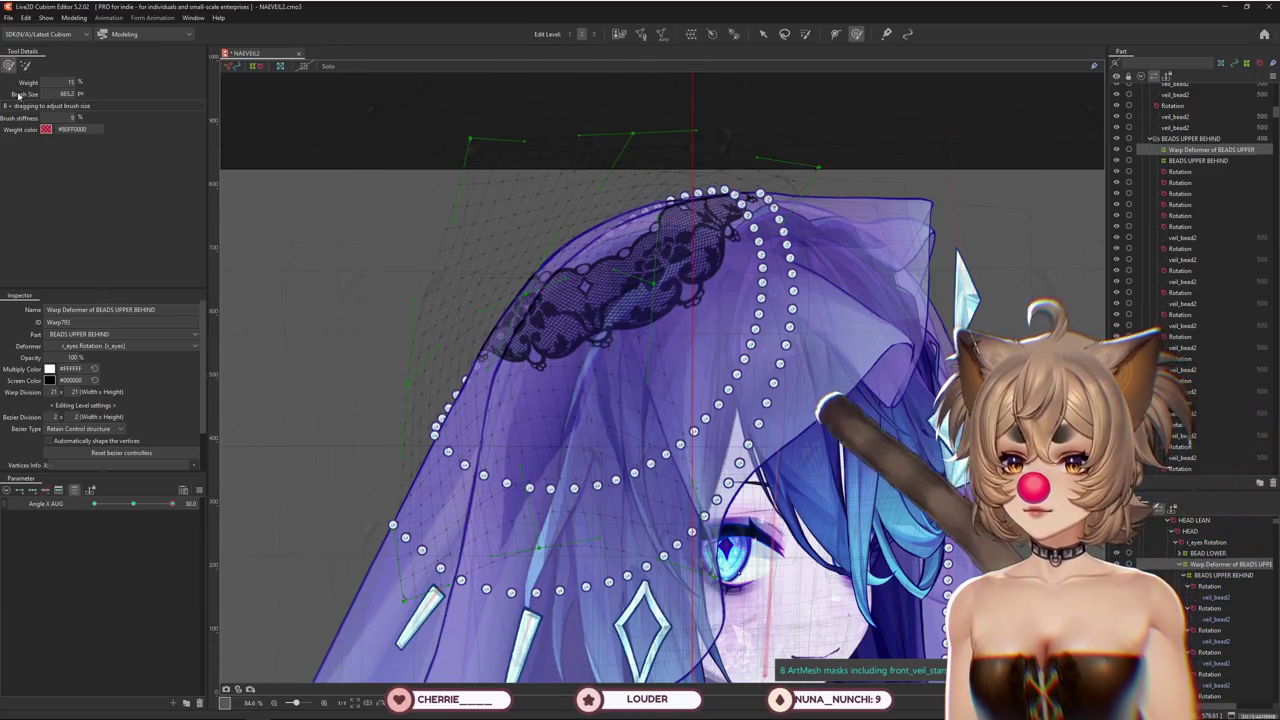
{"action": "left_click_drag", "start_coordinate": [133, 503], "coordinate": [133, 503]}
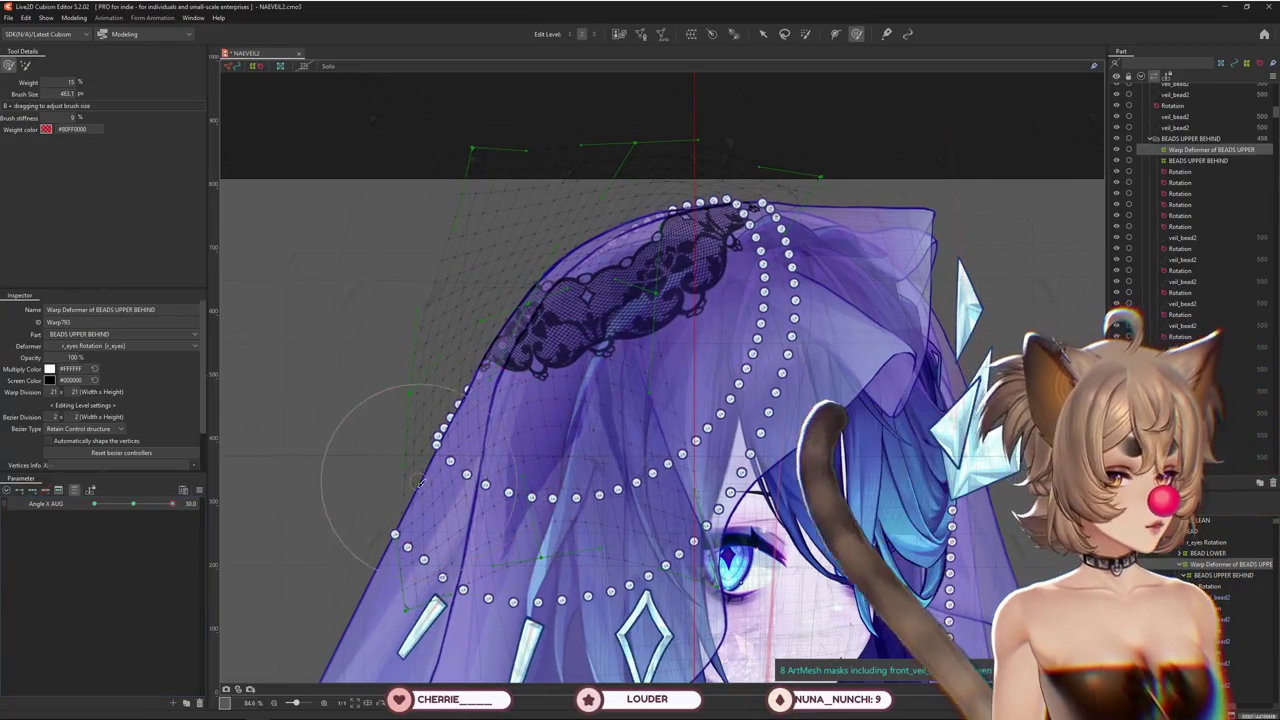
{"action": "left_click_drag", "start_coordinate": [490, 436], "coordinate": [419, 462]}
At Angle X AUG -30, nudge the top veil beads into place with the deform brush
{"action": "left_click_drag", "start_coordinate": [117, 503], "coordinate": [94, 503]}
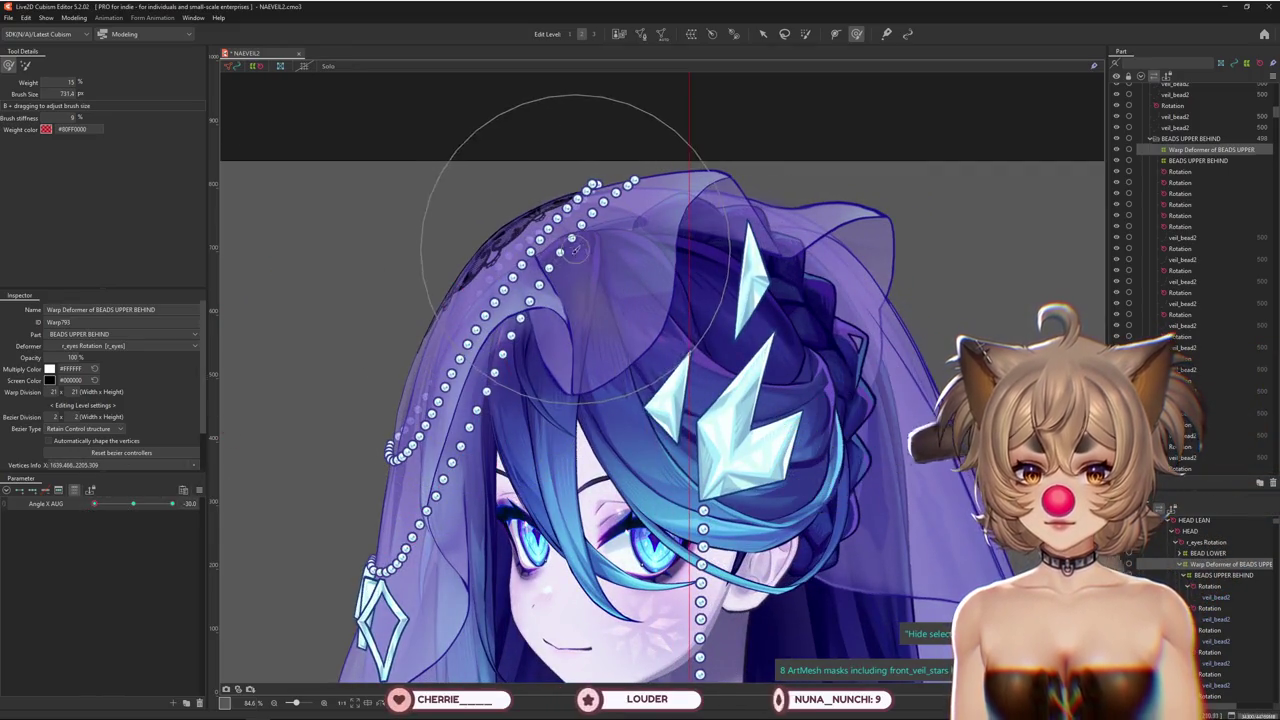
{"action": "left_click_drag", "start_coordinate": [520, 303], "coordinate": [477, 255]}
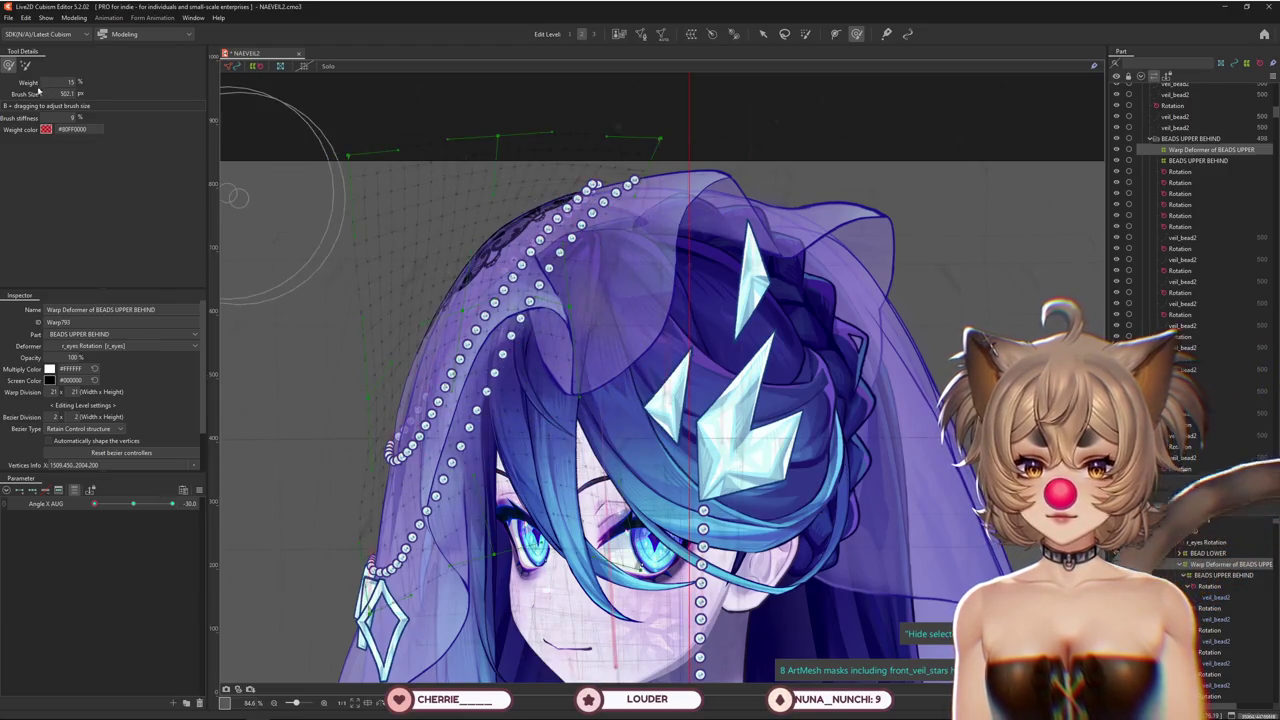
{"action": "left_click_drag", "start_coordinate": [515, 300], "coordinate": [585, 40]}
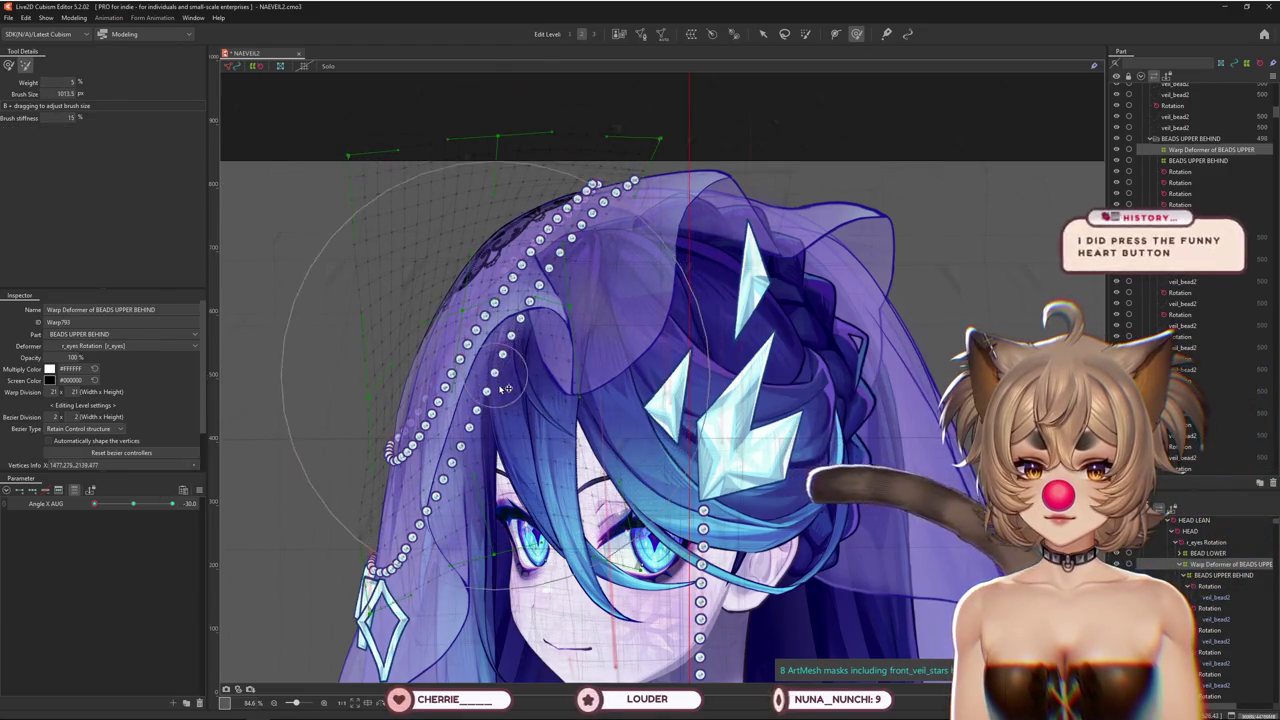
{"action": "left_click_drag", "start_coordinate": [560, 100], "coordinate": [497, 316]}
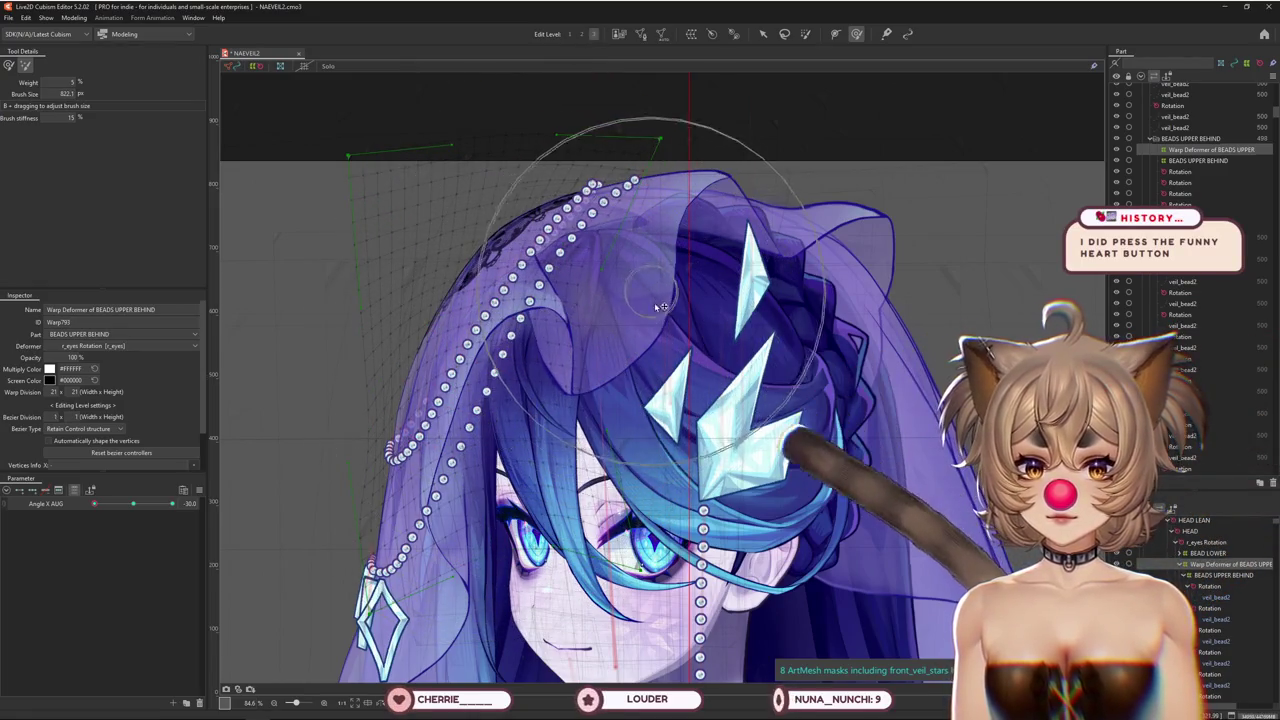
{"action": "left_click", "coordinate": [8, 65]}
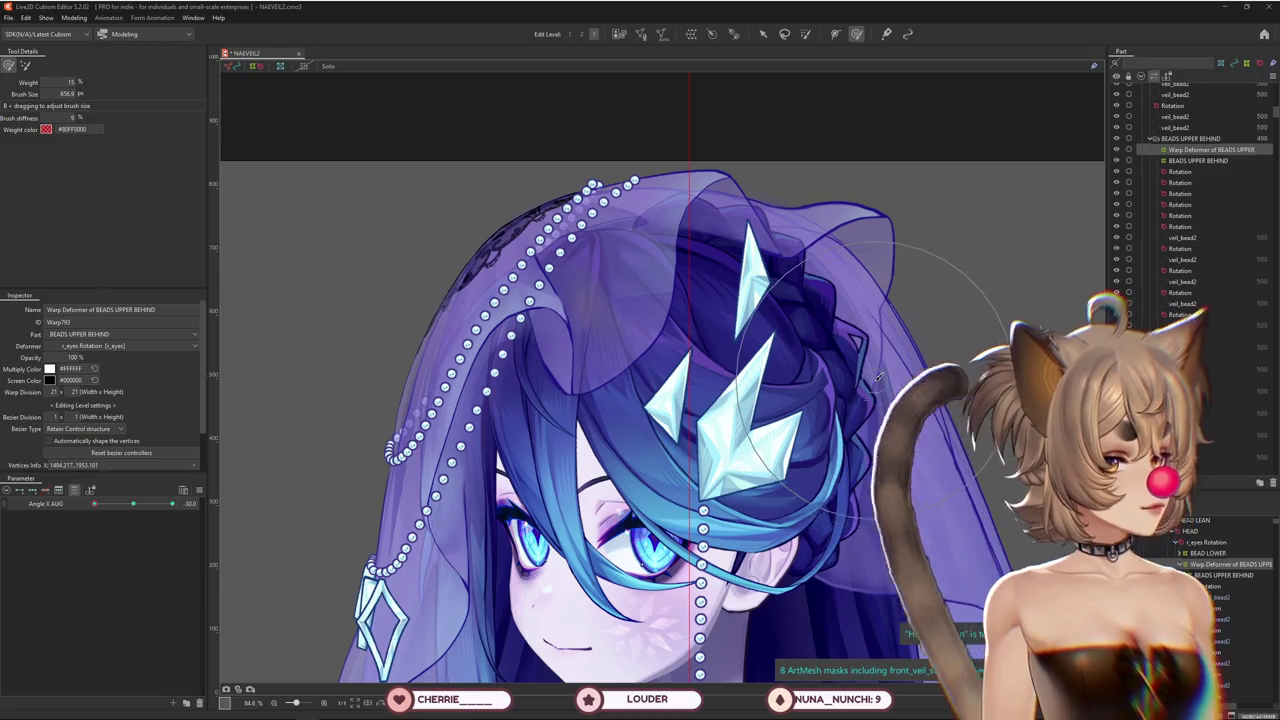
Check the bead warp at Angle X AUG 30 with the weight view, then return to 0
{"action": "right_click", "coordinate": [144, 509]}
{"action": "left_click_drag", "start_coordinate": [144, 509], "coordinate": [215, 511]}
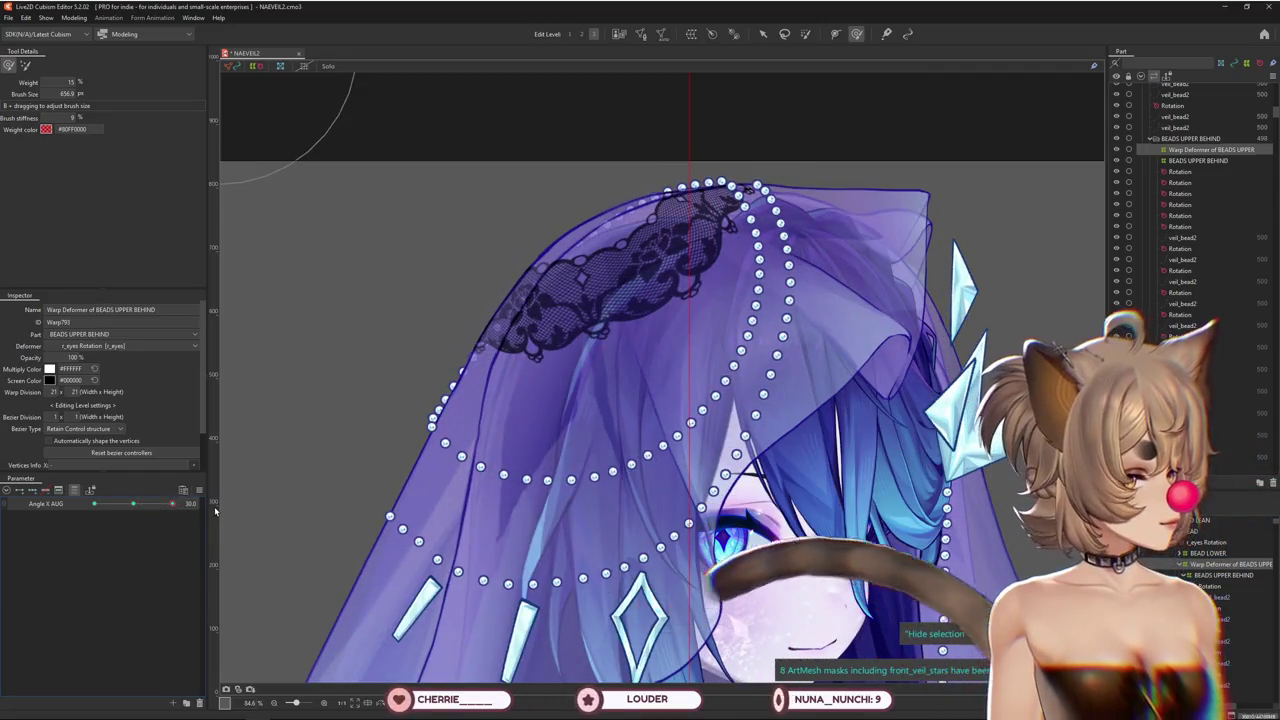
{"action": "mouse_move", "coordinate": [172, 504]}
{"action": "left_mouse_down"}
{"action": "mouse_move", "coordinate": [77, 504]}
{"action": "mouse_move", "coordinate": [203, 512]}
{"action": "left_mouse_up"}
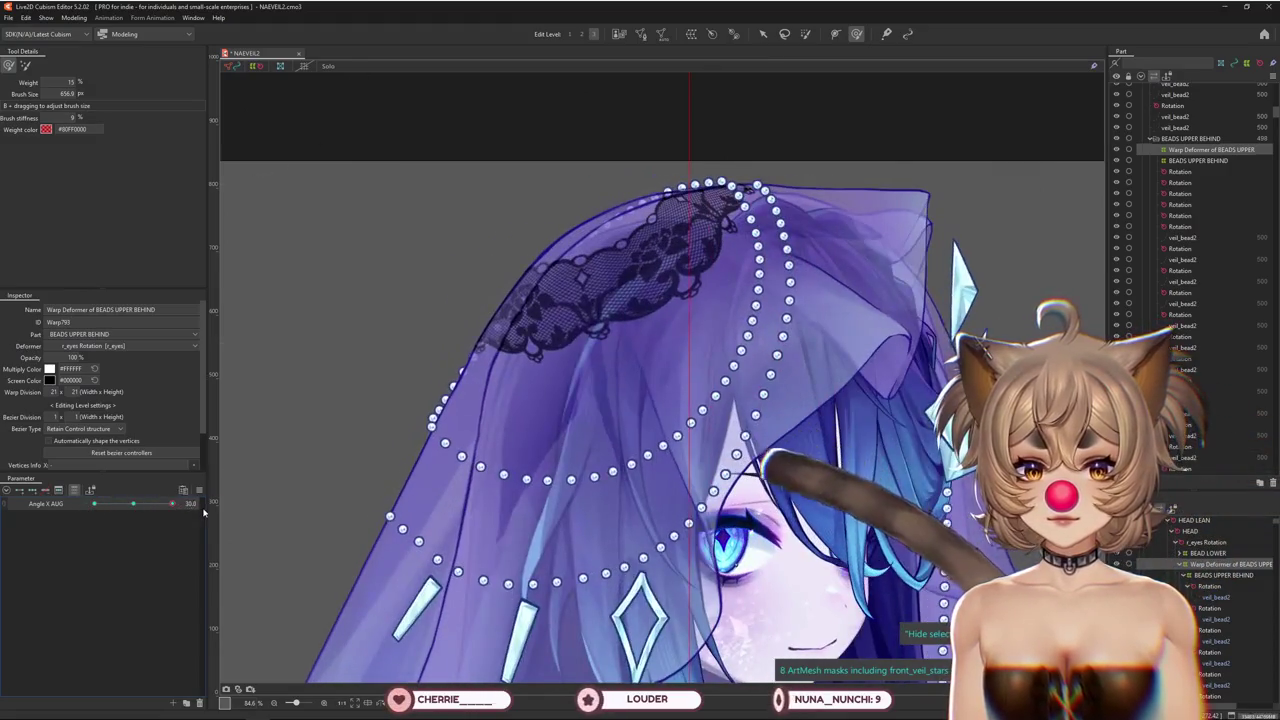
{"action": "left_click", "coordinate": [856, 33]}
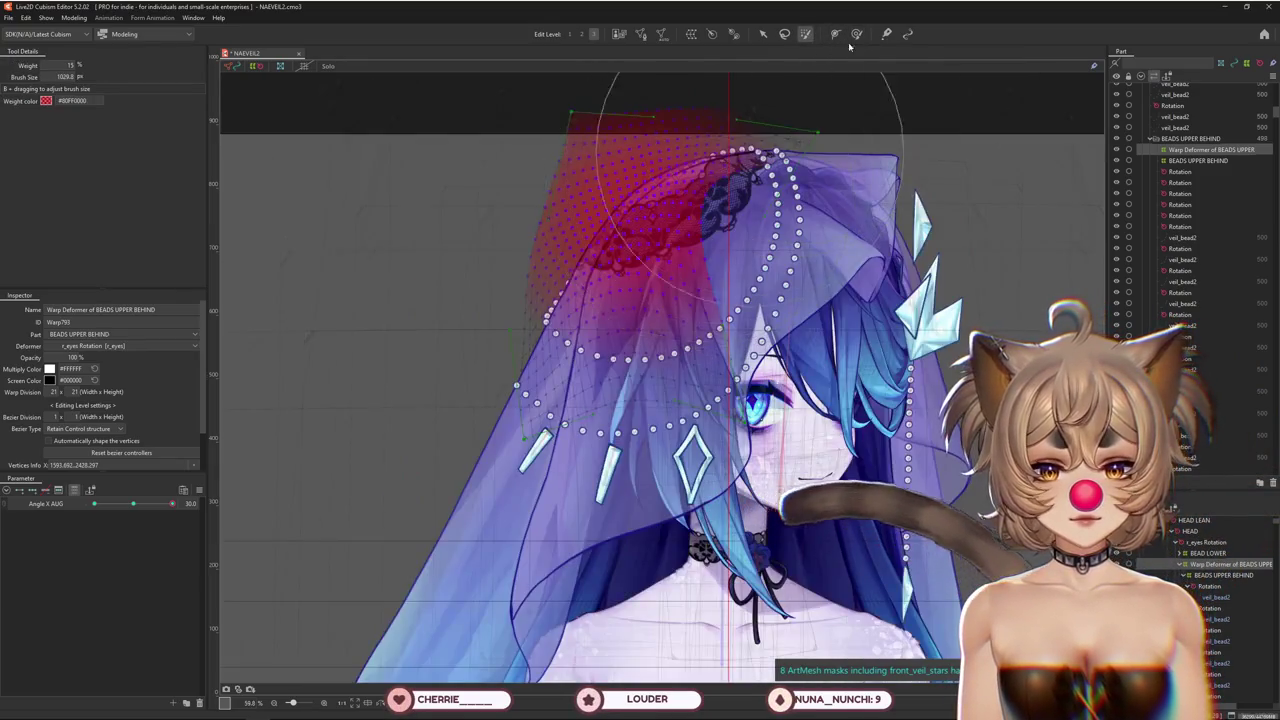
{"action": "left_click", "coordinate": [856, 33]}
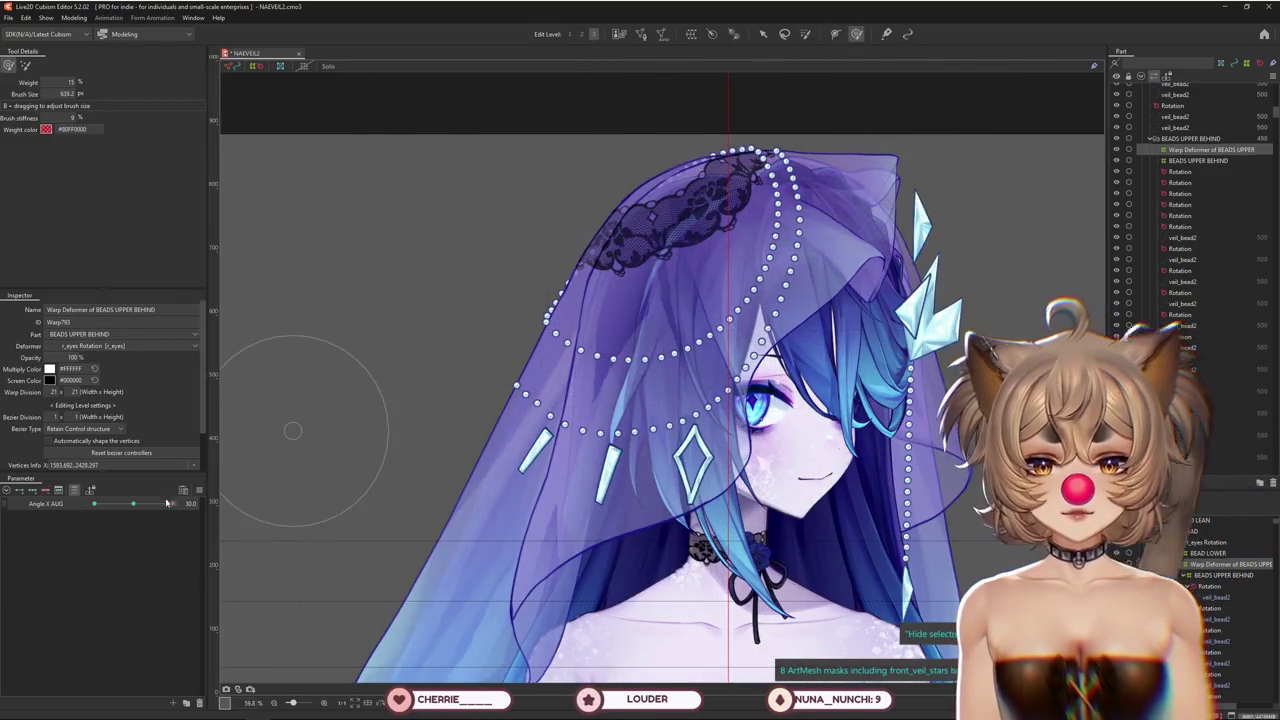
{"action": "left_click_drag", "start_coordinate": [167, 503], "coordinate": [133, 503]}
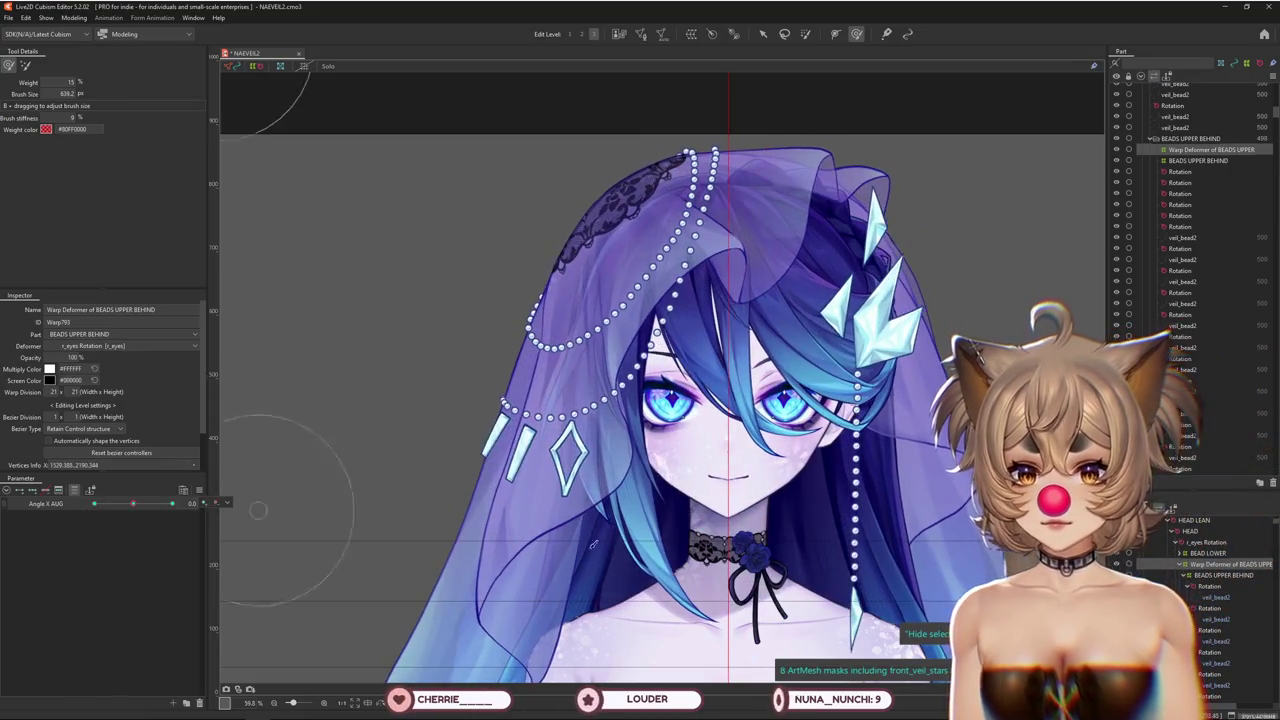
{"action": "left_click", "coordinate": [1215, 576]}
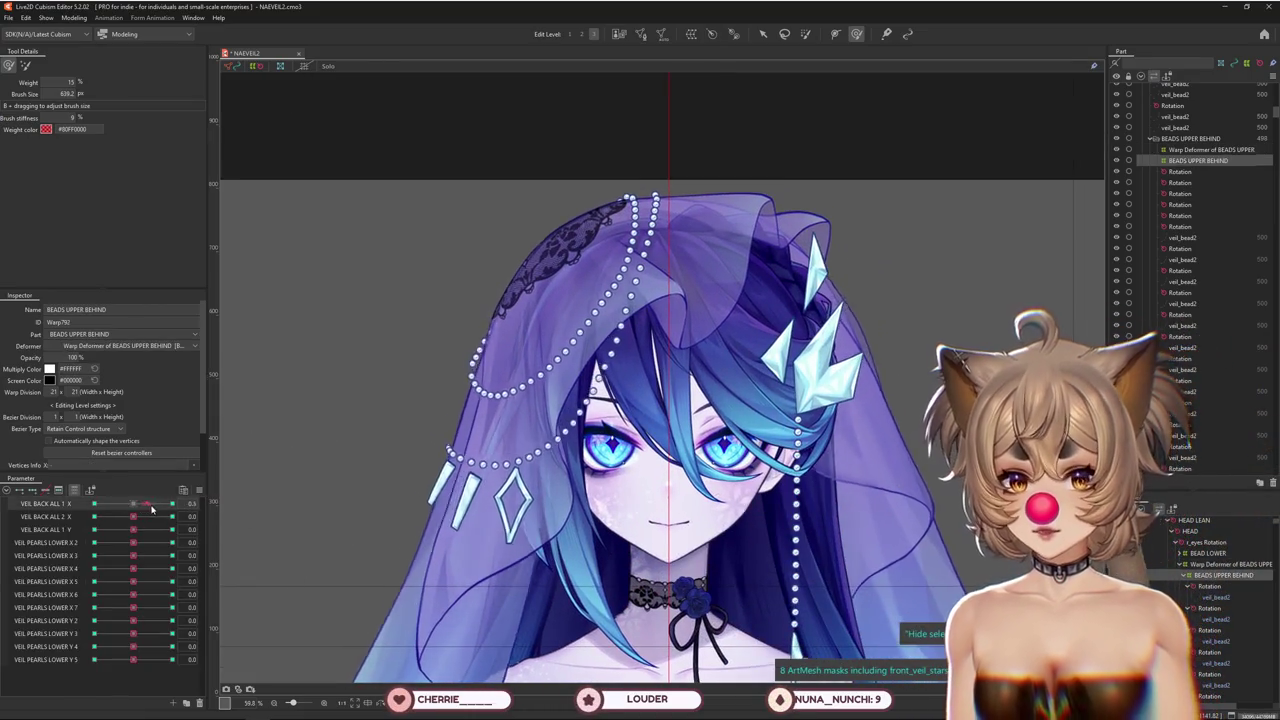
Swing VEIL BACK ALL 1 X from 1 to -1.0 to test the beads' sway
{"action": "left_click_drag", "start_coordinate": [183, 503], "coordinate": [201, 513]}
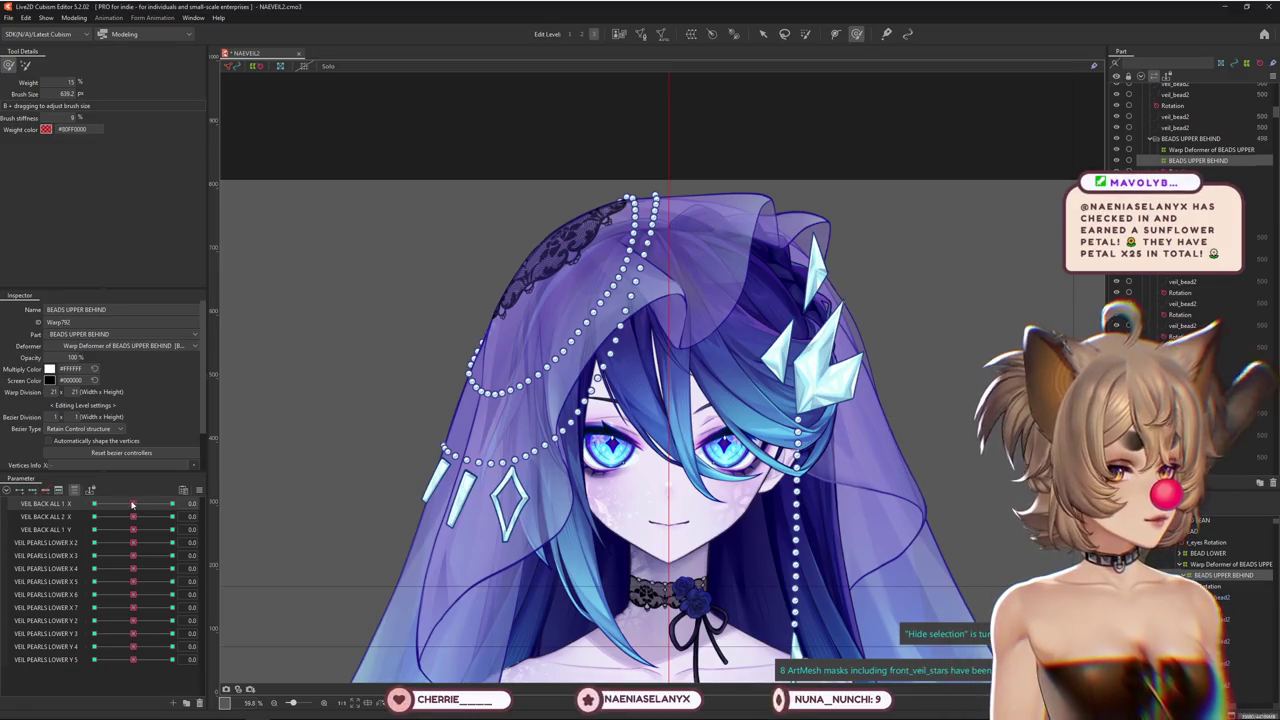
{"action": "left_click_drag", "start_coordinate": [132, 504], "coordinate": [172, 504]}
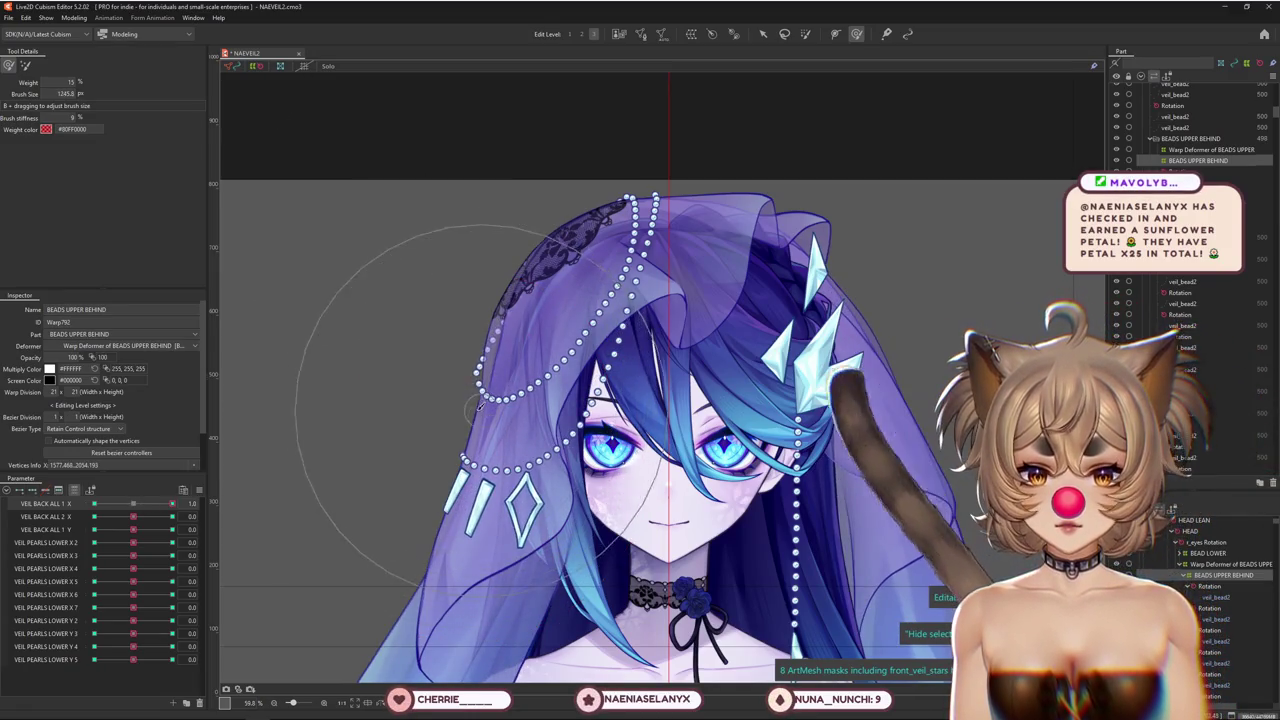
{"action": "left_click_drag", "start_coordinate": [170, 504], "coordinate": [58, 486]}
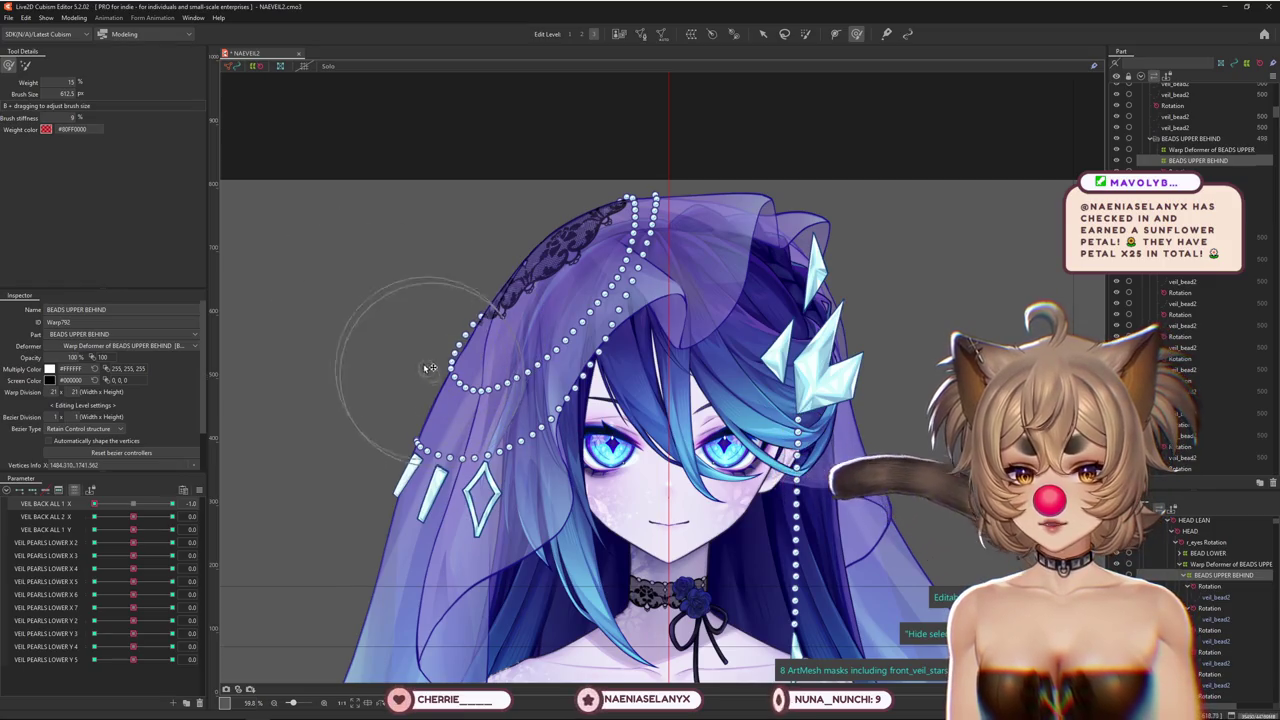
{"action": "left_click", "coordinate": [73, 17]}
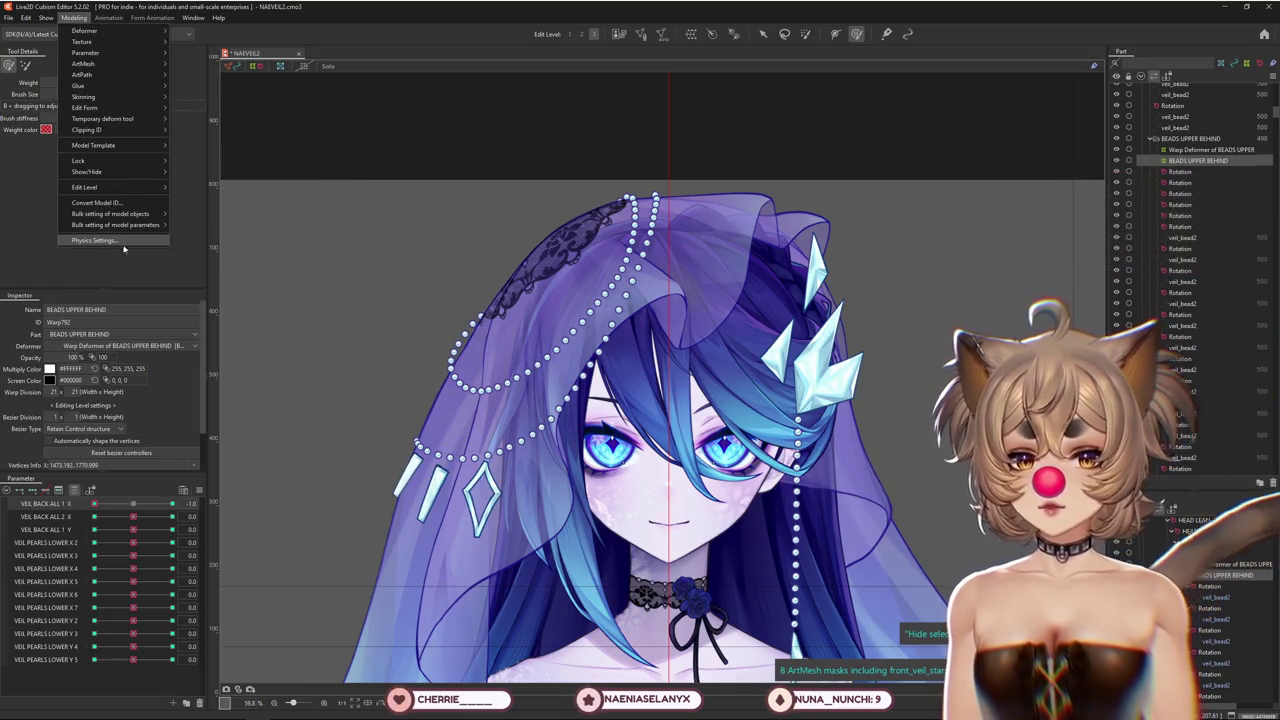
{"action": "left_click", "coordinate": [103, 237]}
{"action": "scroll", "coordinate": [691, 374], "scroll_direction": "down", "scroll_amount": 2}
{"action": "scroll", "coordinate": [656, 508], "scroll_direction": "up", "scroll_amount": 2}
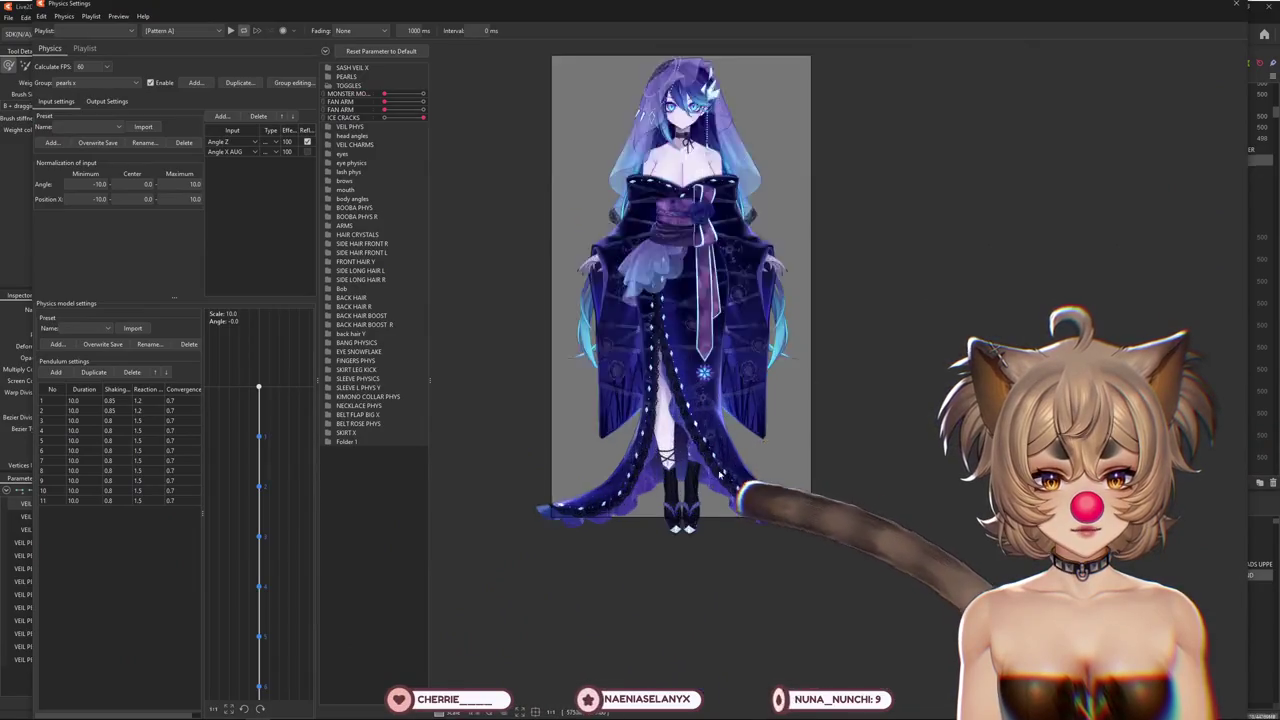
{"action": "scroll", "coordinate": [656, 508], "scroll_direction": "up", "scroll_amount": 4}
{"action": "left_click_drag", "start_coordinate": [656, 508], "coordinate": [700, 500]}
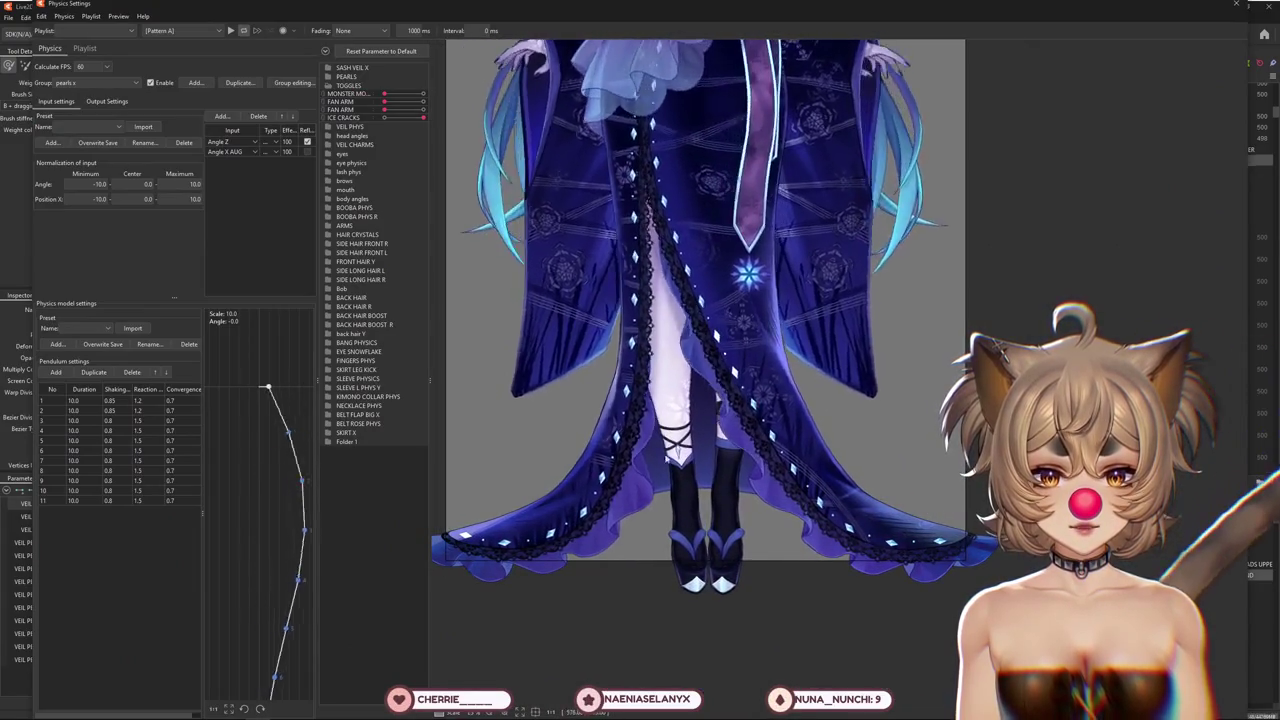
{"action": "scroll", "coordinate": [715, 585], "scroll_direction": "up", "scroll_amount": 3}
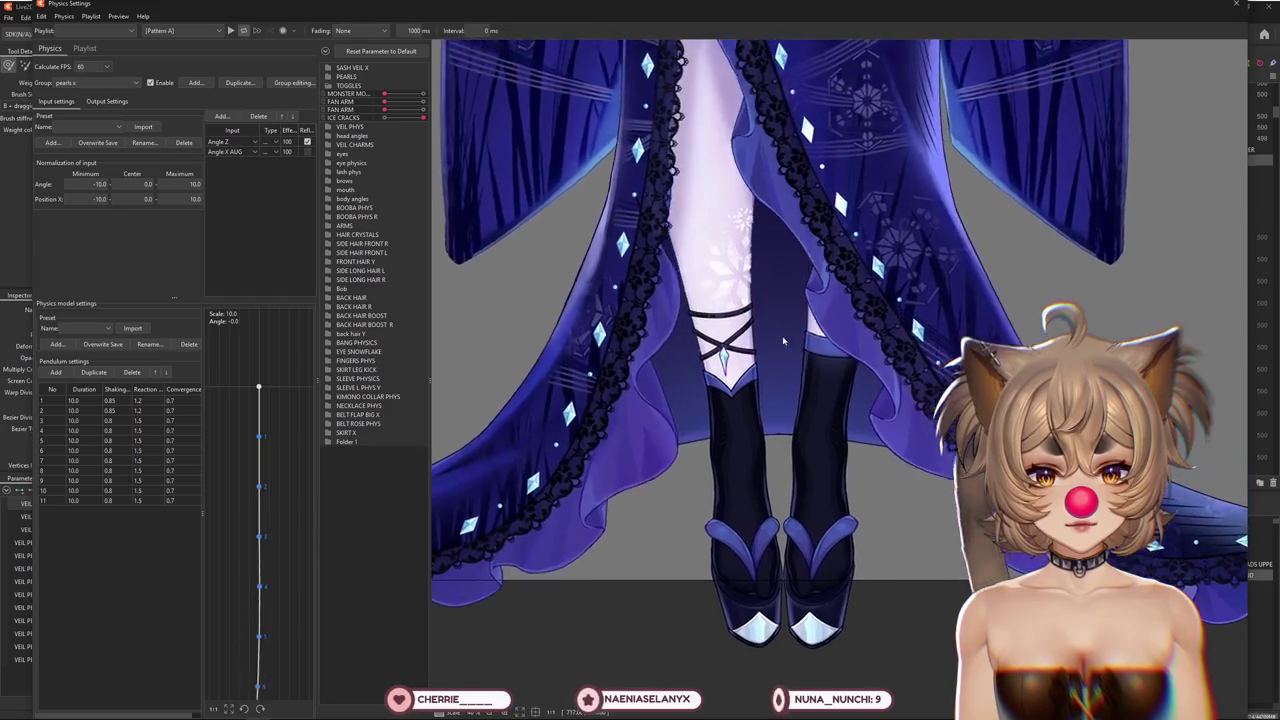
{"action": "scroll", "coordinate": [760, 468], "scroll_direction": "down", "scroll_amount": 3}
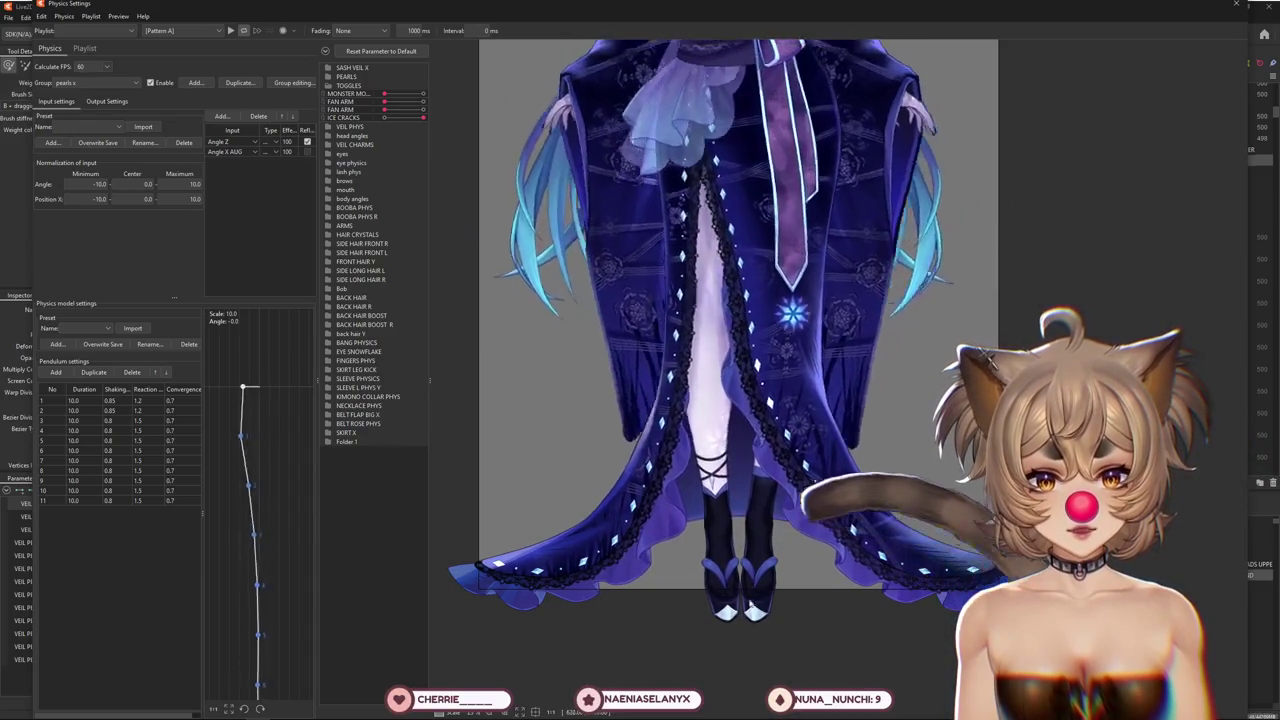
{"action": "left_click_drag", "start_coordinate": [766, 576], "coordinate": [779, 500]}
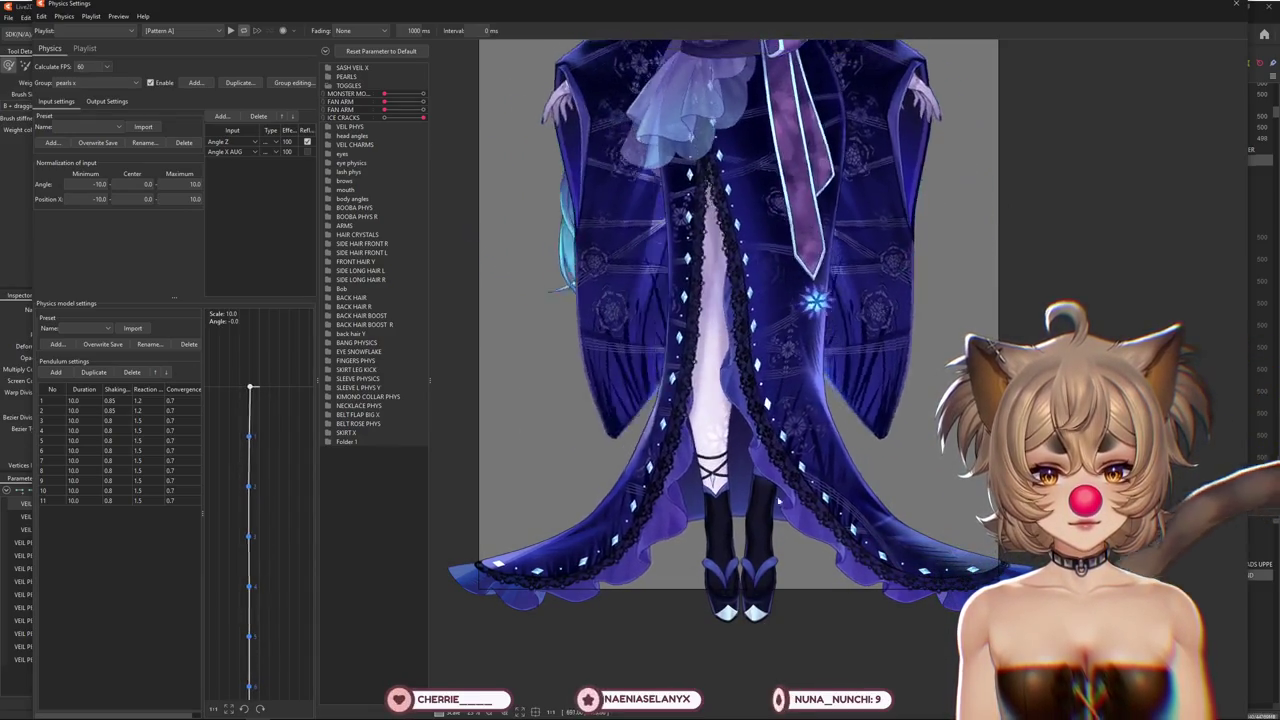
{"action": "left_click_drag", "start_coordinate": [777, 428], "coordinate": [727, 402]}
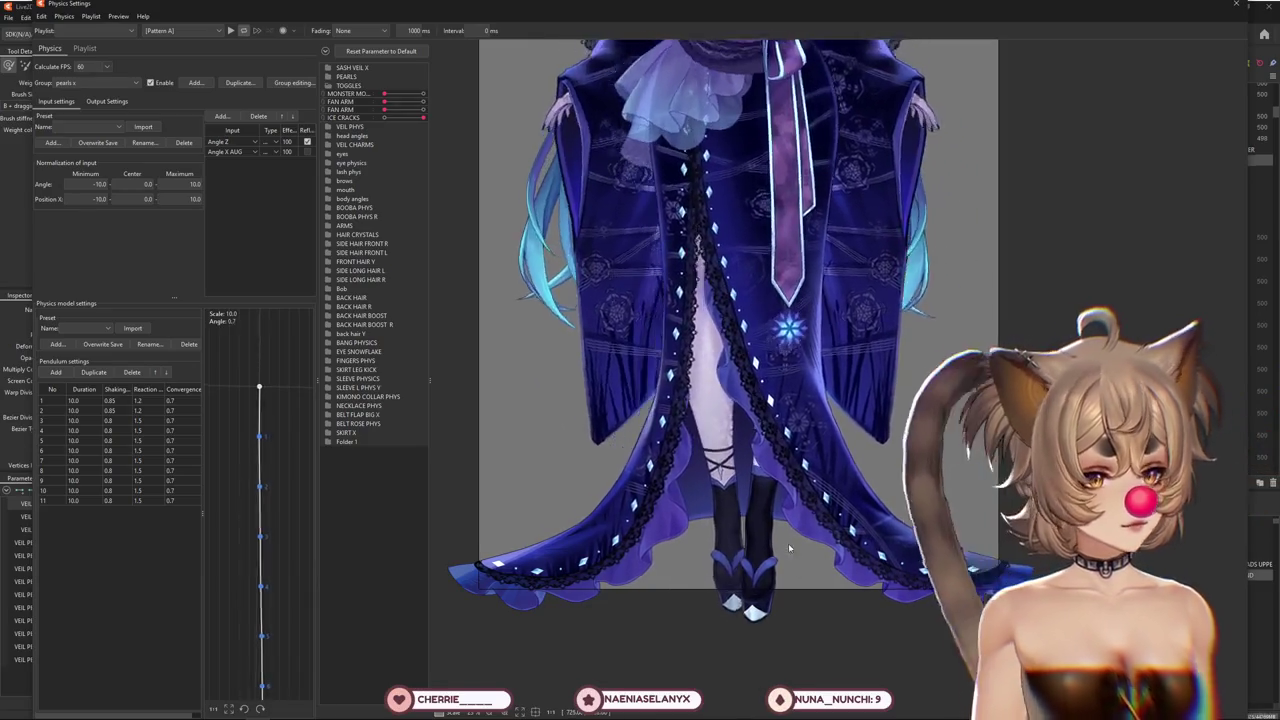
{"action": "scroll", "coordinate": [765, 565], "scroll_direction": "down", "scroll_amount": 3}
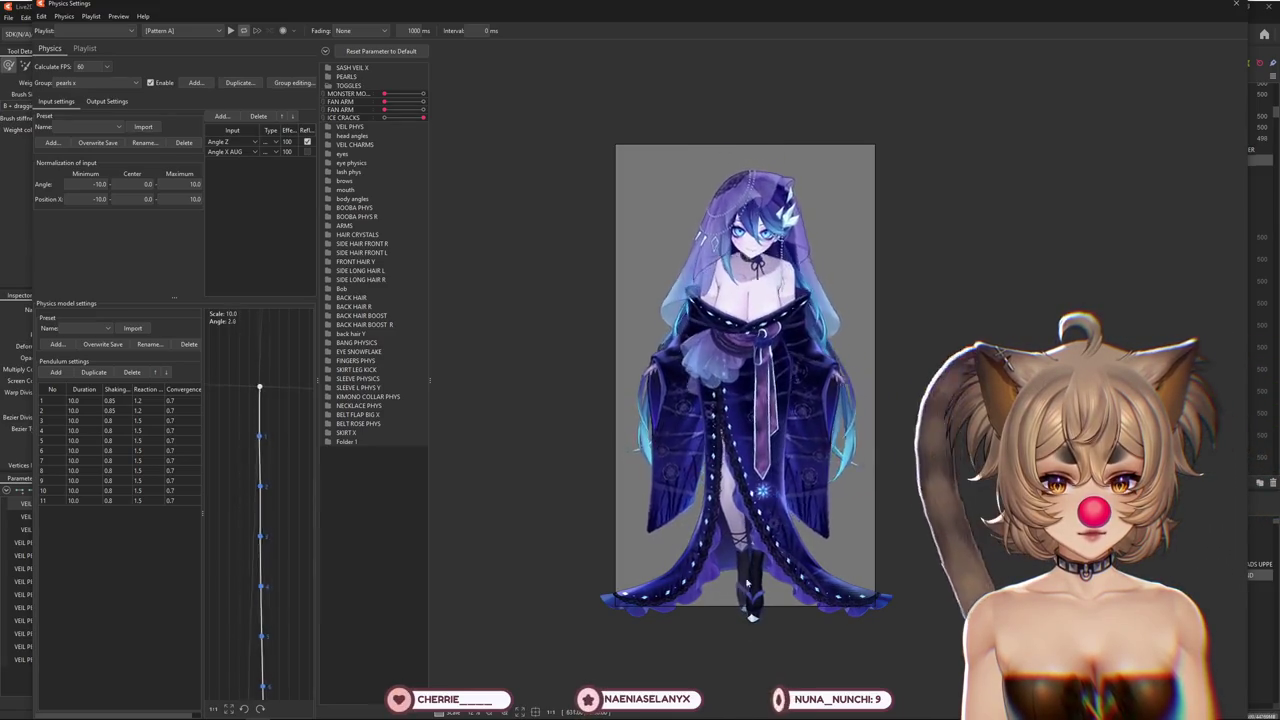
{"action": "scroll", "coordinate": [748, 583], "scroll_direction": "up", "scroll_amount": 5}
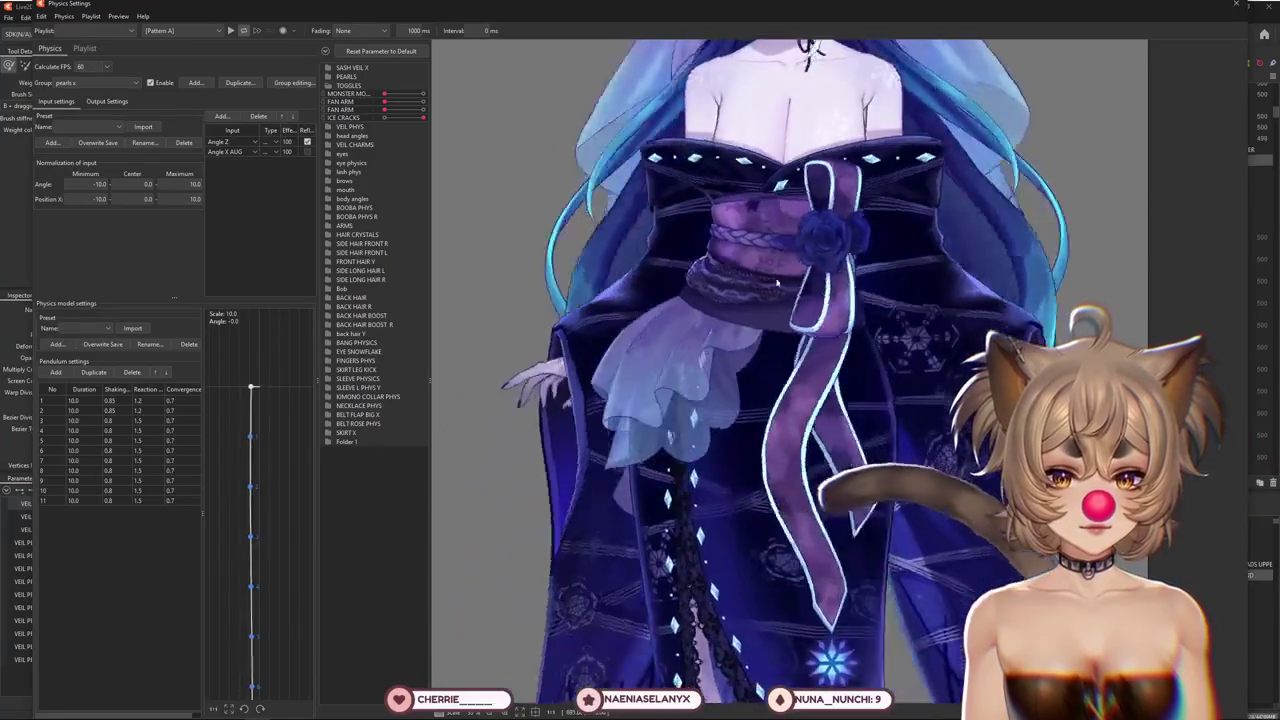
{"action": "scroll", "coordinate": [738, 456], "scroll_direction": "down", "scroll_amount": 5}
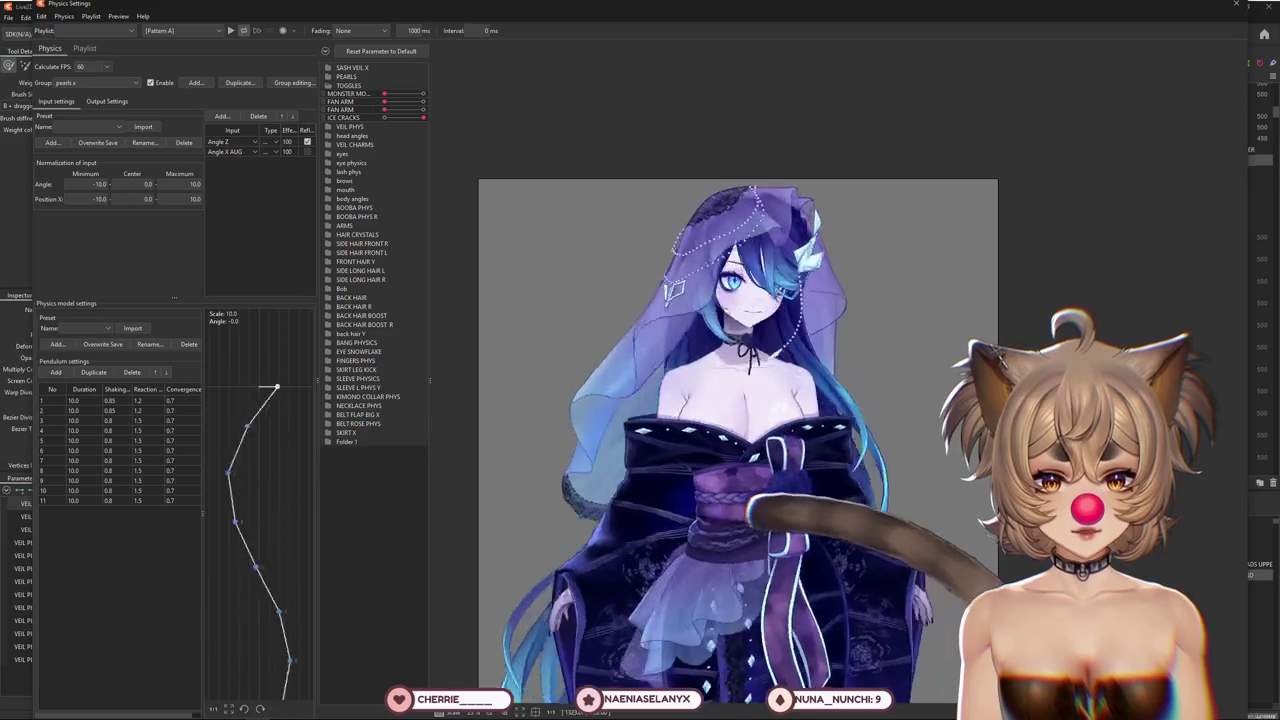
{"action": "scroll", "coordinate": [784, 486], "scroll_direction": "up", "scroll_amount": 3}
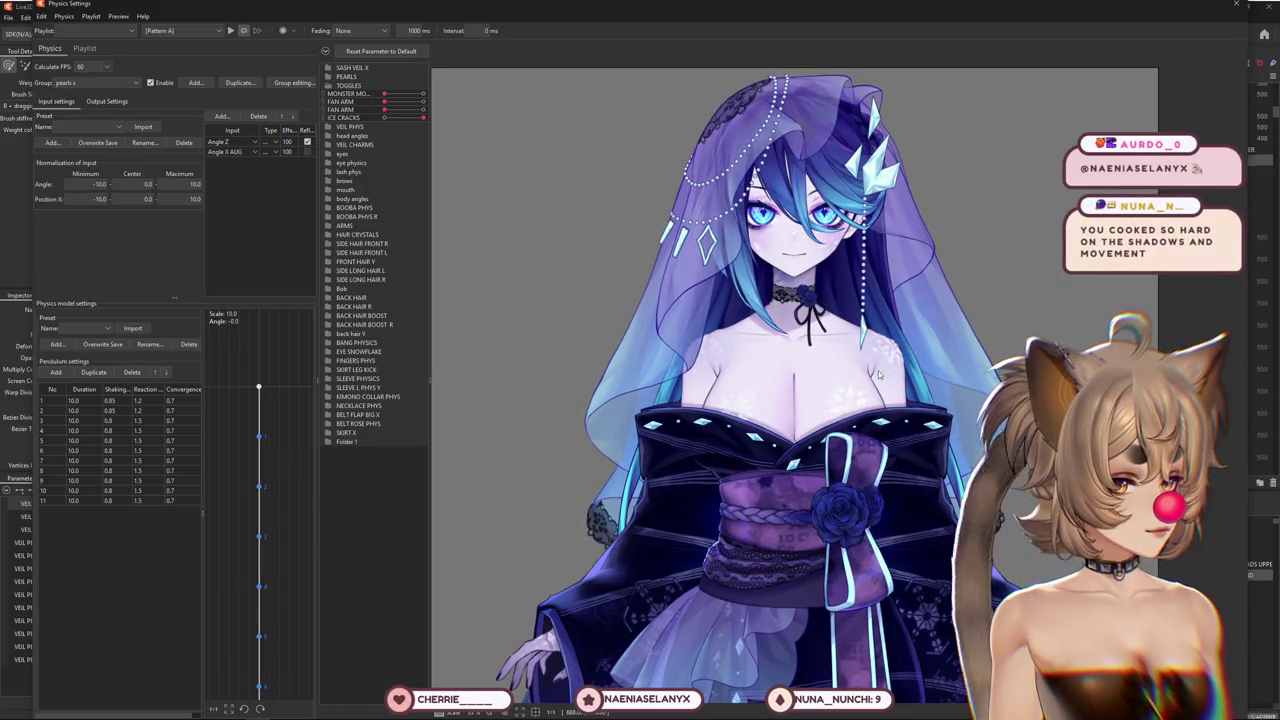
{"action": "scroll", "coordinate": [875, 373], "scroll_direction": "down", "scroll_amount": 3}
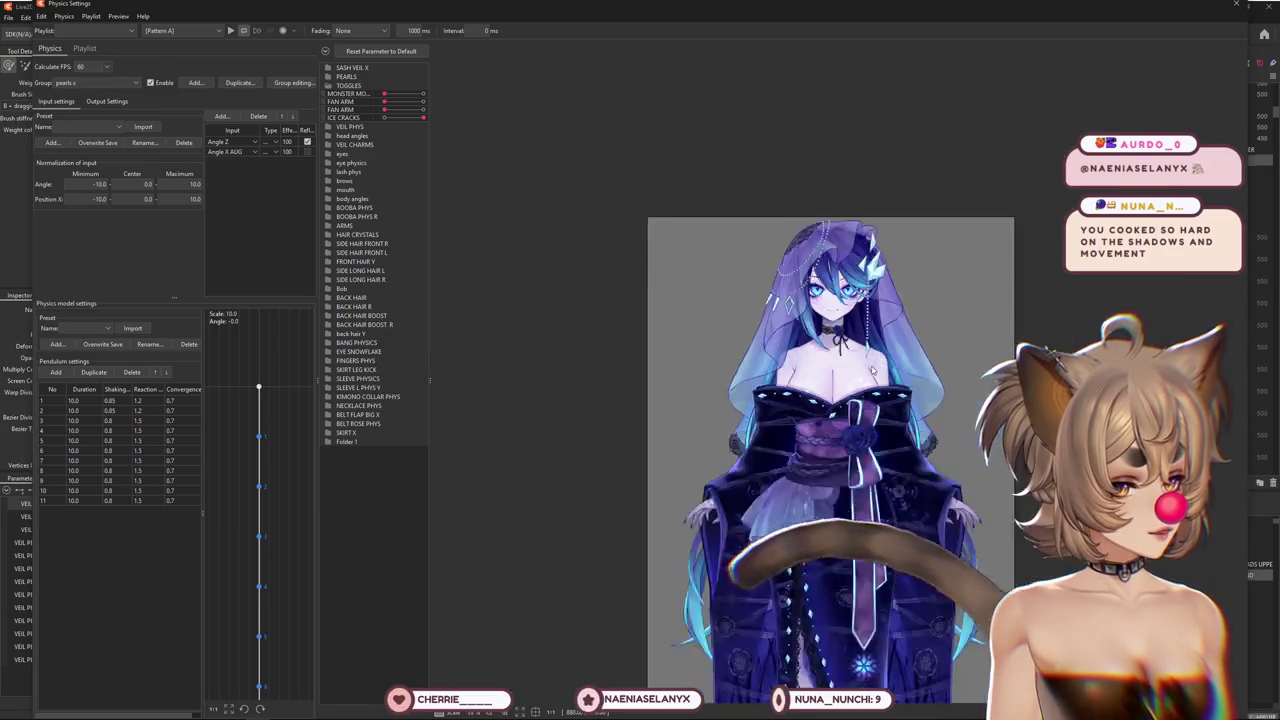
{"action": "scroll", "coordinate": [872, 370], "scroll_direction": "down", "scroll_amount": 2}
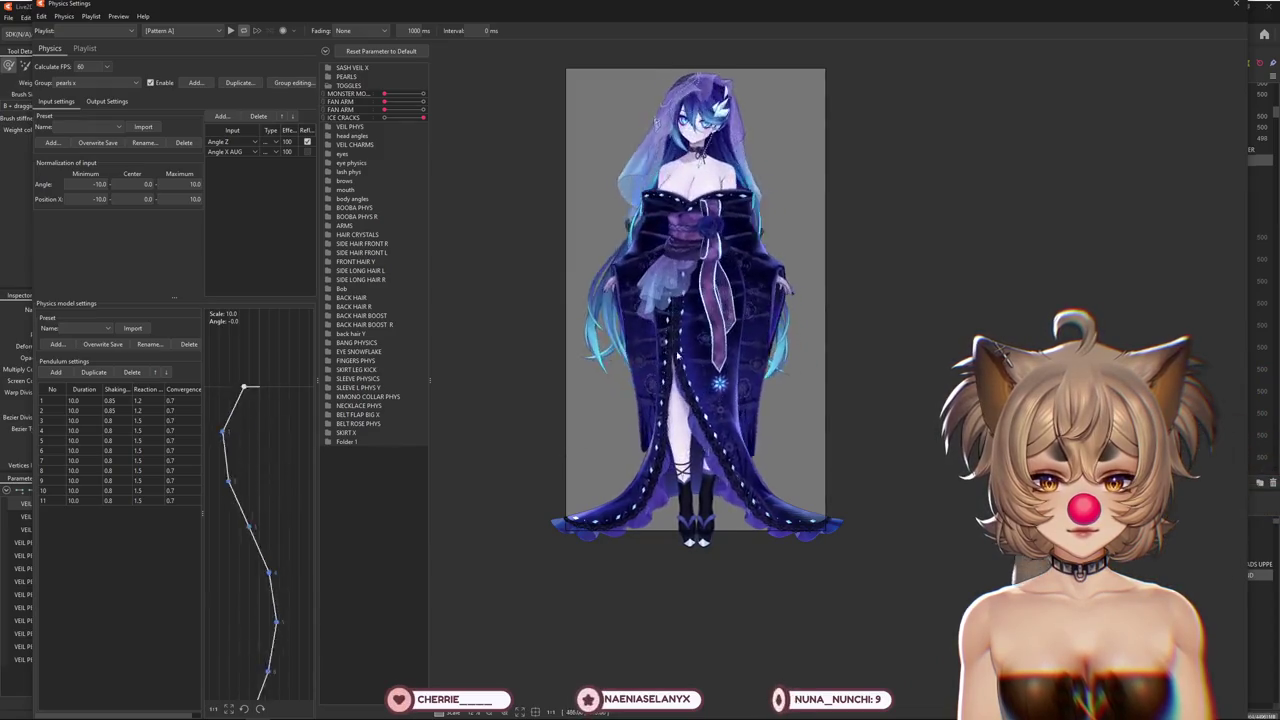
{"action": "scroll", "coordinate": [677, 355], "scroll_direction": "up", "scroll_amount": 5}
{"action": "scroll", "coordinate": [690, 330], "scroll_direction": "down", "scroll_amount": 3}
{"action": "scroll", "coordinate": [720, 310], "scroll_direction": "down", "scroll_amount": 2}
{"action": "scroll", "coordinate": [749, 283], "scroll_direction": "up", "scroll_amount": 5}
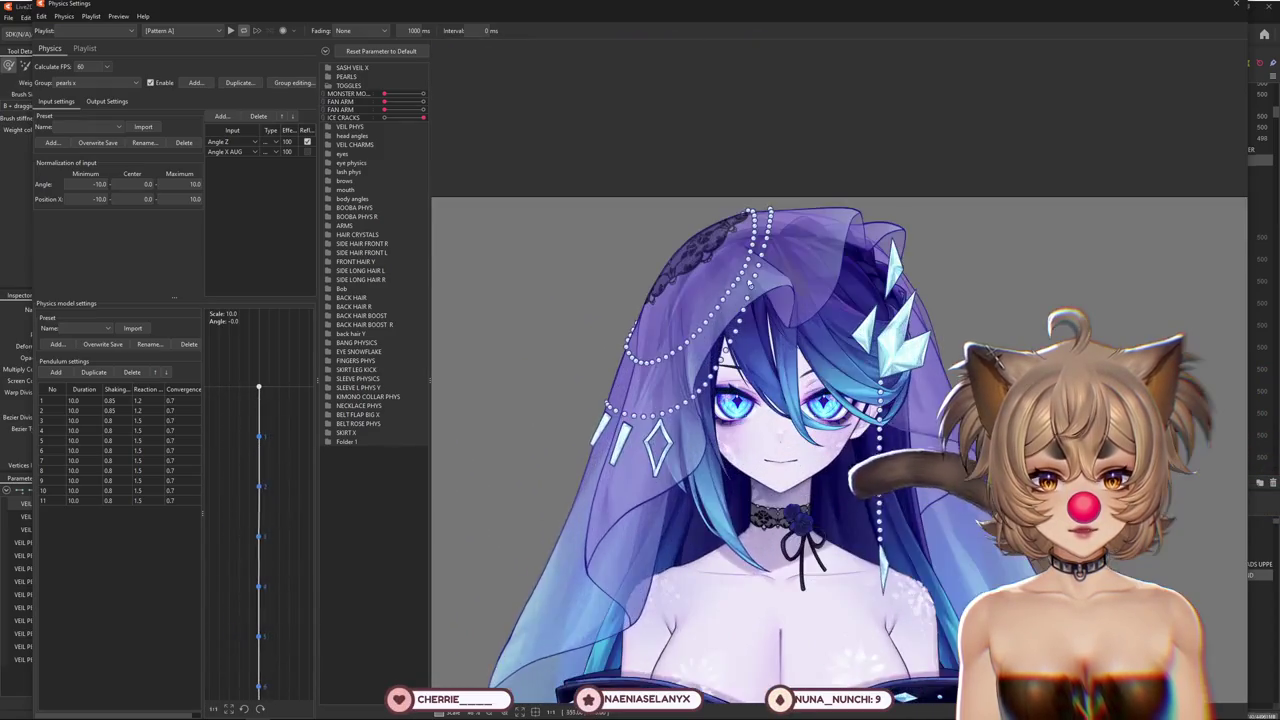
{"action": "key", "text": "Escape"}
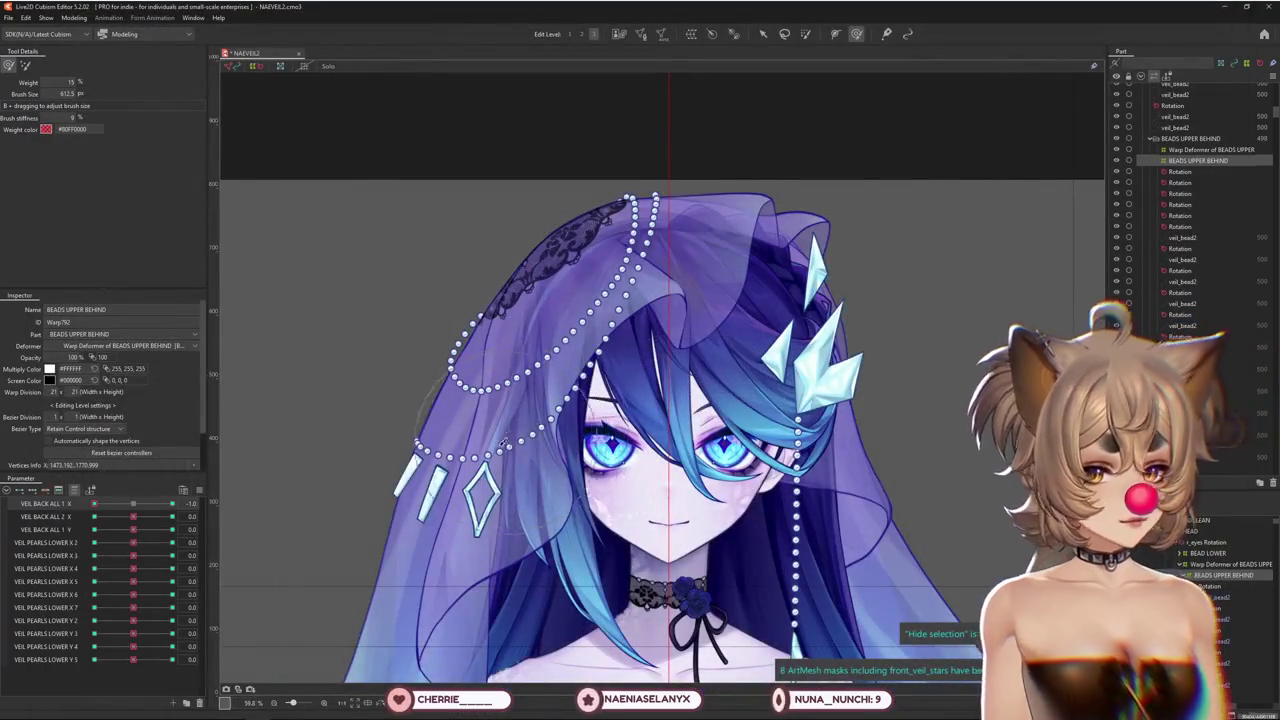
Push VEIL BACK ALL 2 X to -1.0, enlarge the warp brush, and select the beads' warp deformer
{"action": "scroll", "coordinate": [505, 440], "scroll_direction": "up", "scroll_amount": 2}
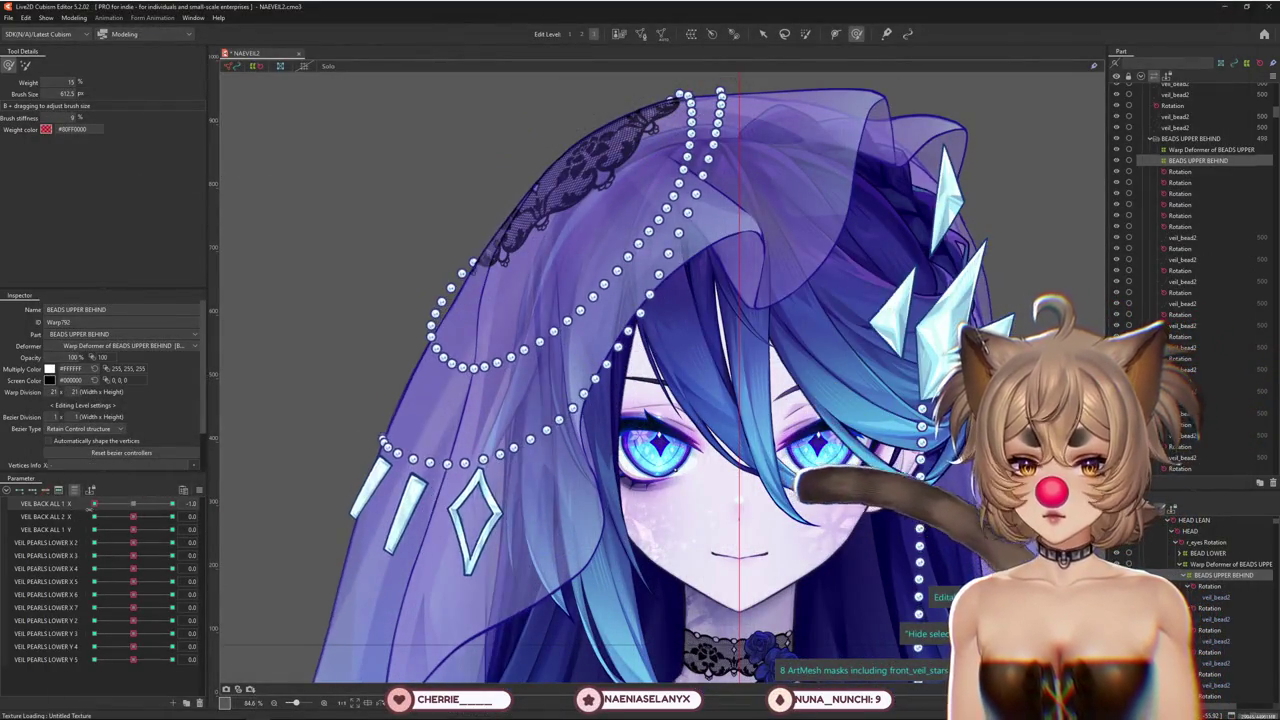
{"action": "left_click_drag", "start_coordinate": [443, 312], "coordinate": [416, 410]}
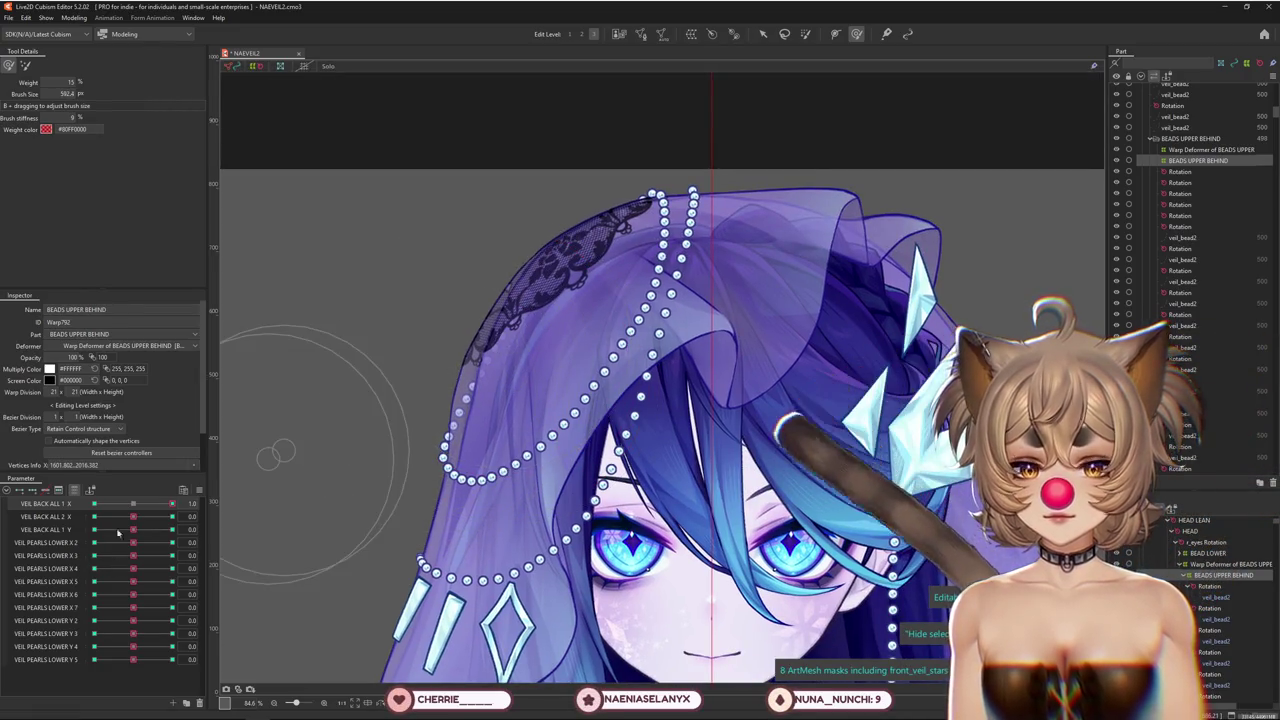
{"action": "mouse_move", "coordinate": [169, 505]}
{"action": "left_mouse_down"}
{"action": "mouse_move", "coordinate": [133, 505]}
{"action": "mouse_move", "coordinate": [207, 522]}
{"action": "left_mouse_up"}
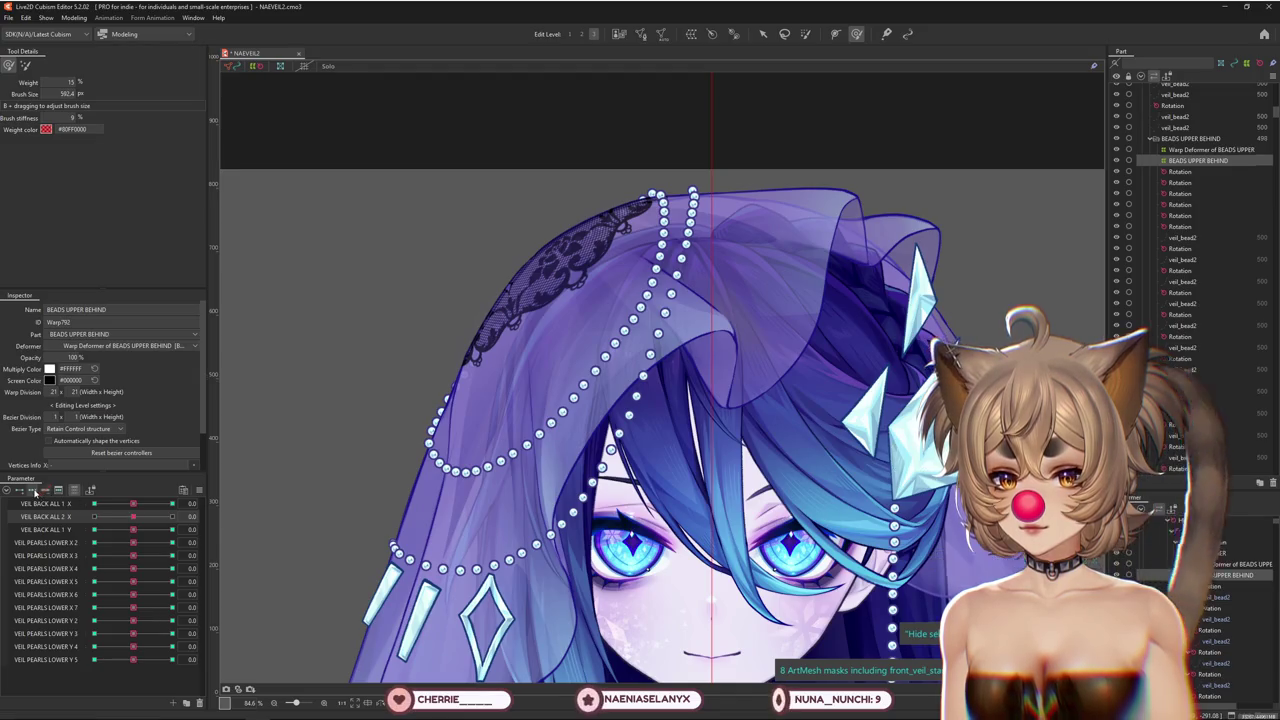
{"action": "left_click_drag", "start_coordinate": [136, 519], "coordinate": [231, 515]}
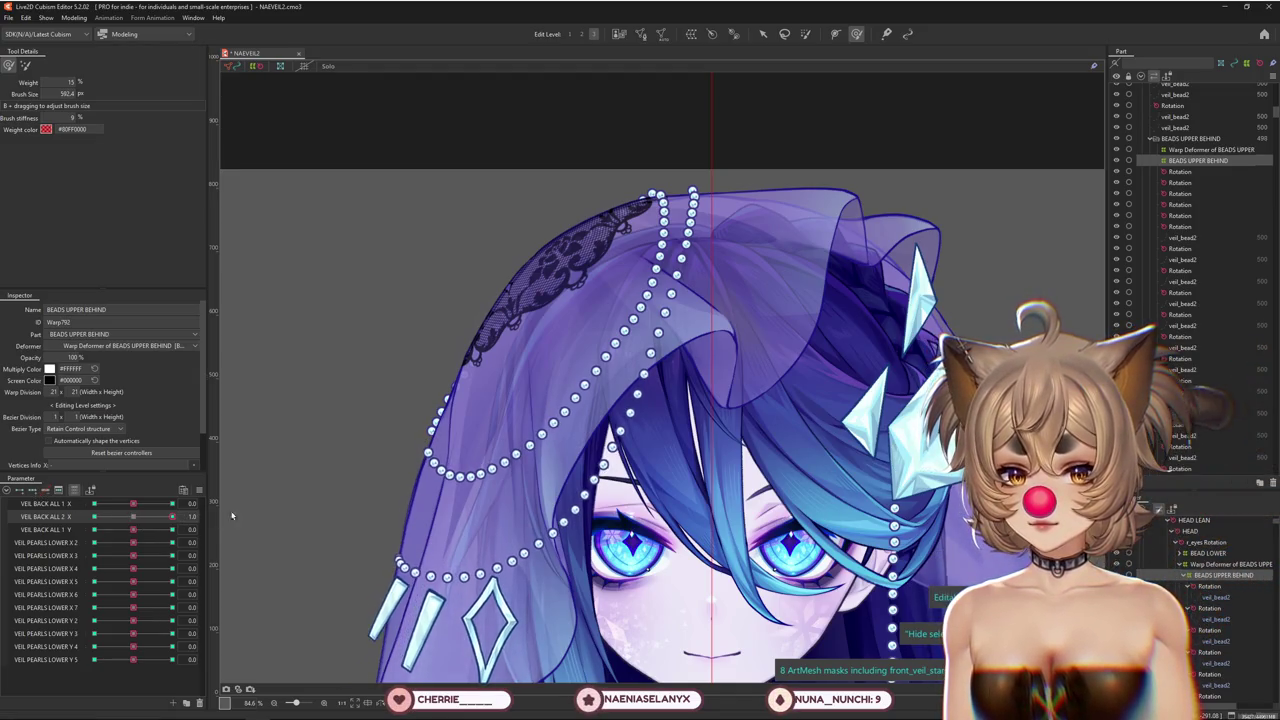
{"action": "left_click_drag", "start_coordinate": [427, 488], "coordinate": [411, 522]}
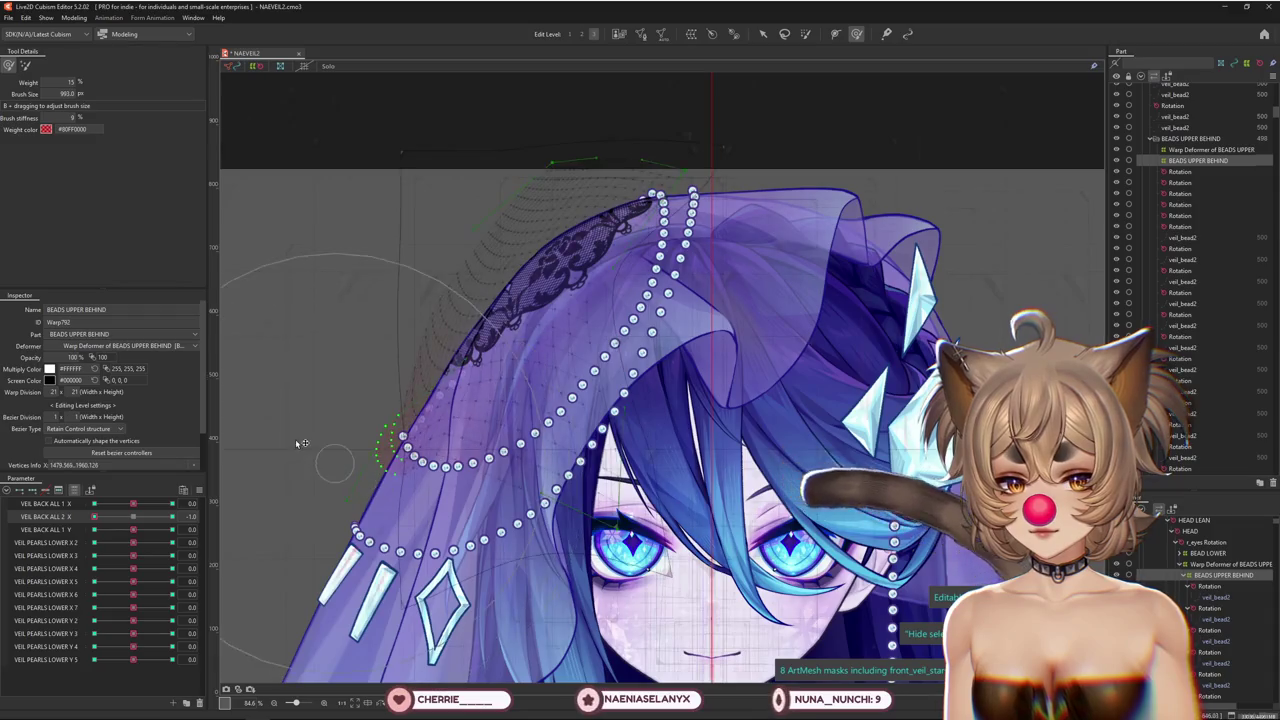
{"action": "left_click", "coordinate": [1200, 564]}
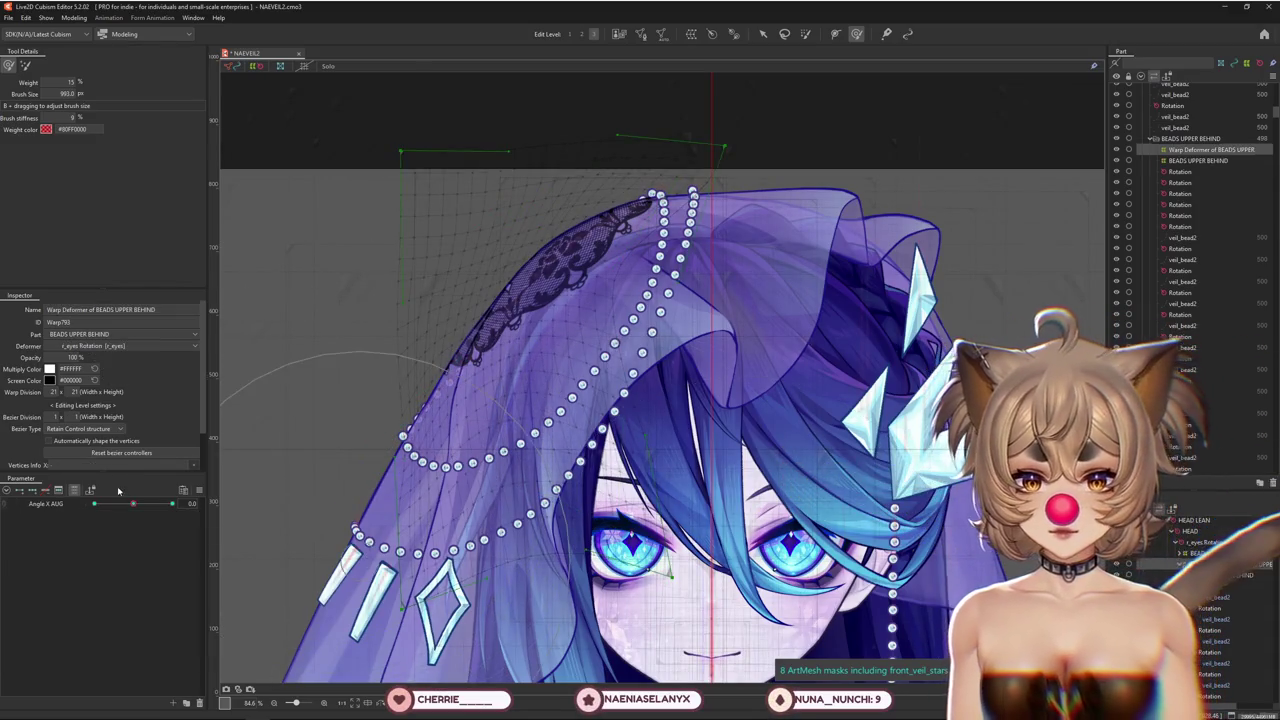
Reset all parameters to defaults and reselect the BEADS UPPER BEHIND mesh
{"action": "left_click", "coordinate": [203, 490]}
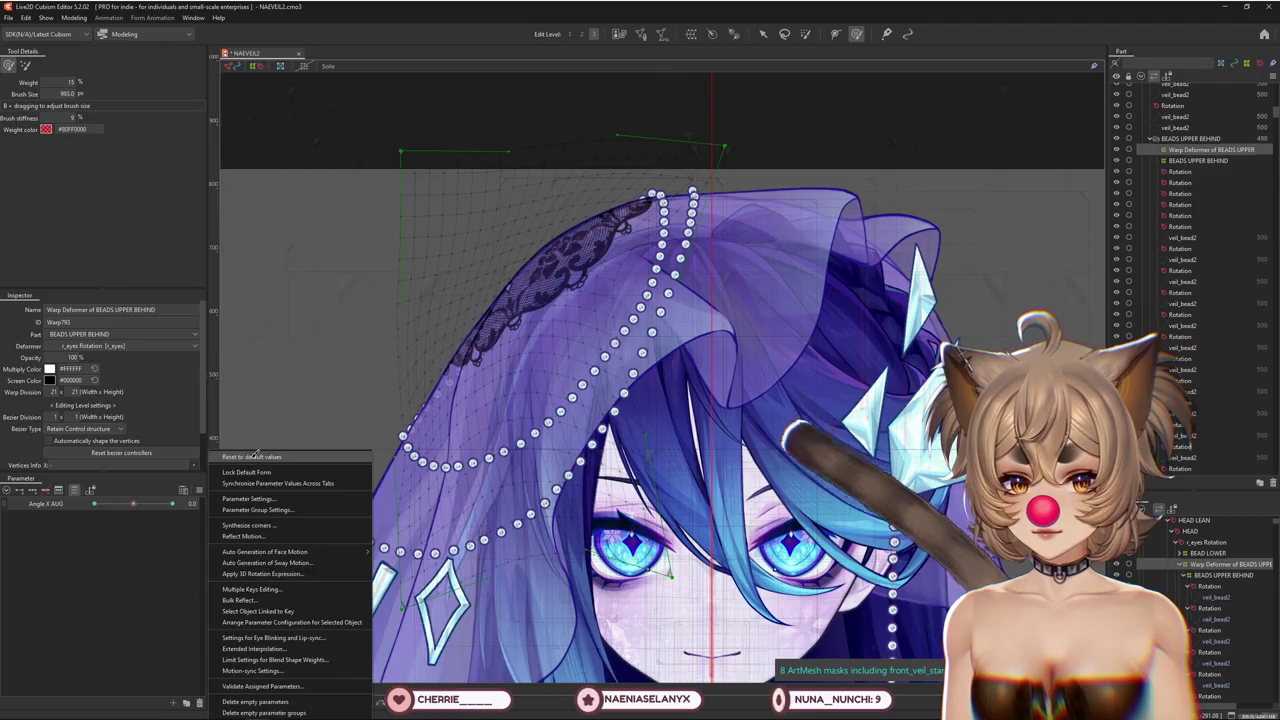
{"action": "left_click", "coordinate": [243, 466]}
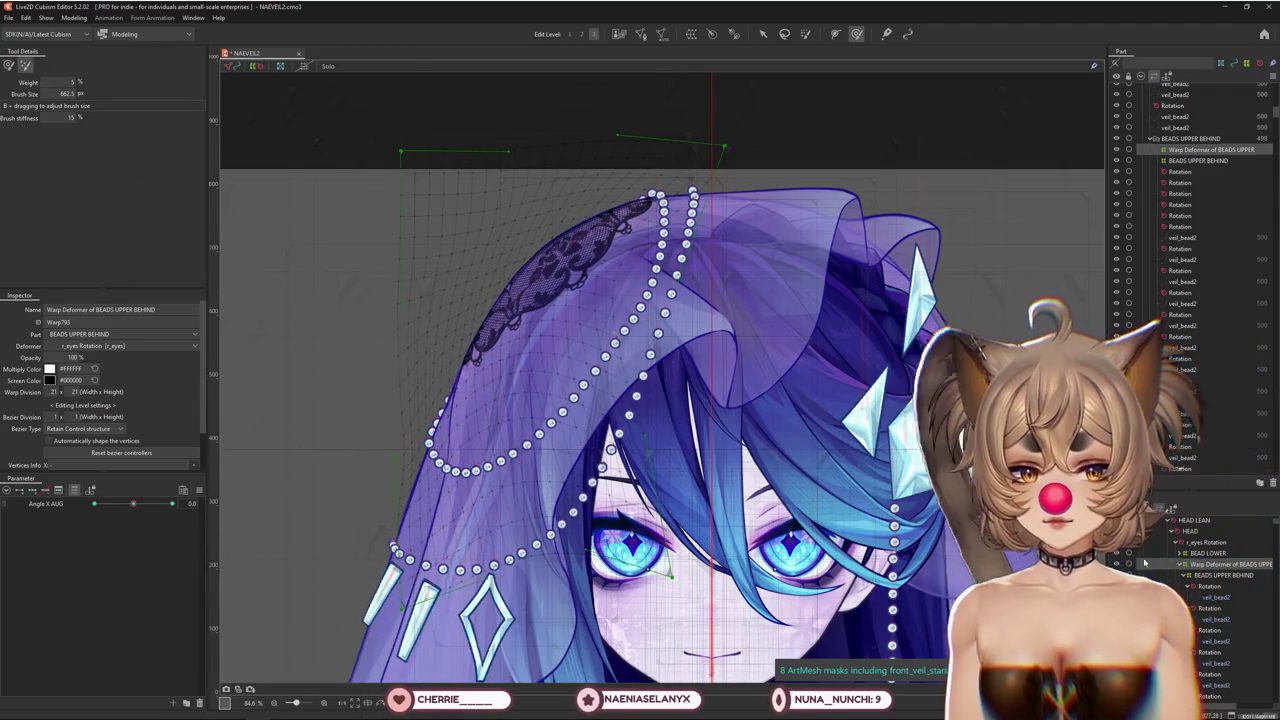
{"action": "left_click", "coordinate": [1180, 576]}
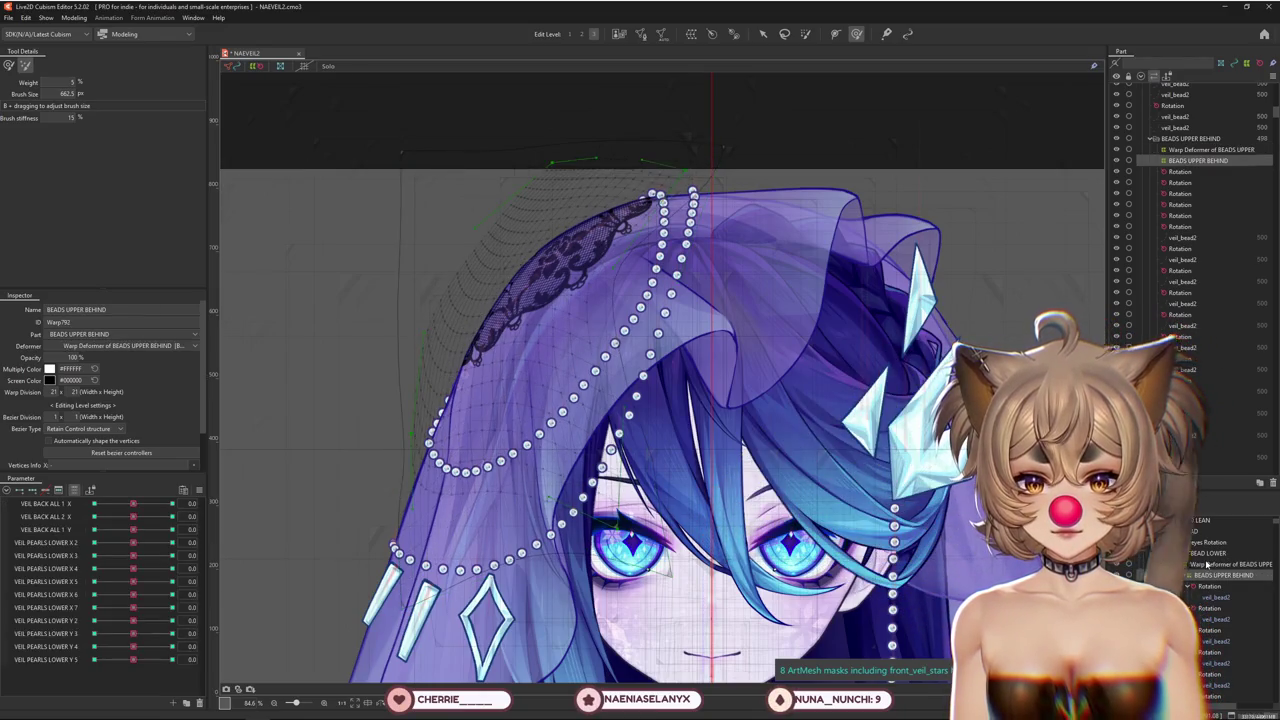
{"action": "mouse_move", "coordinate": [133, 659]}
{"action": "left_mouse_down"}
{"action": "mouse_move", "coordinate": [104, 659]}
{"action": "mouse_move", "coordinate": [133, 659]}
{"action": "left_mouse_up"}
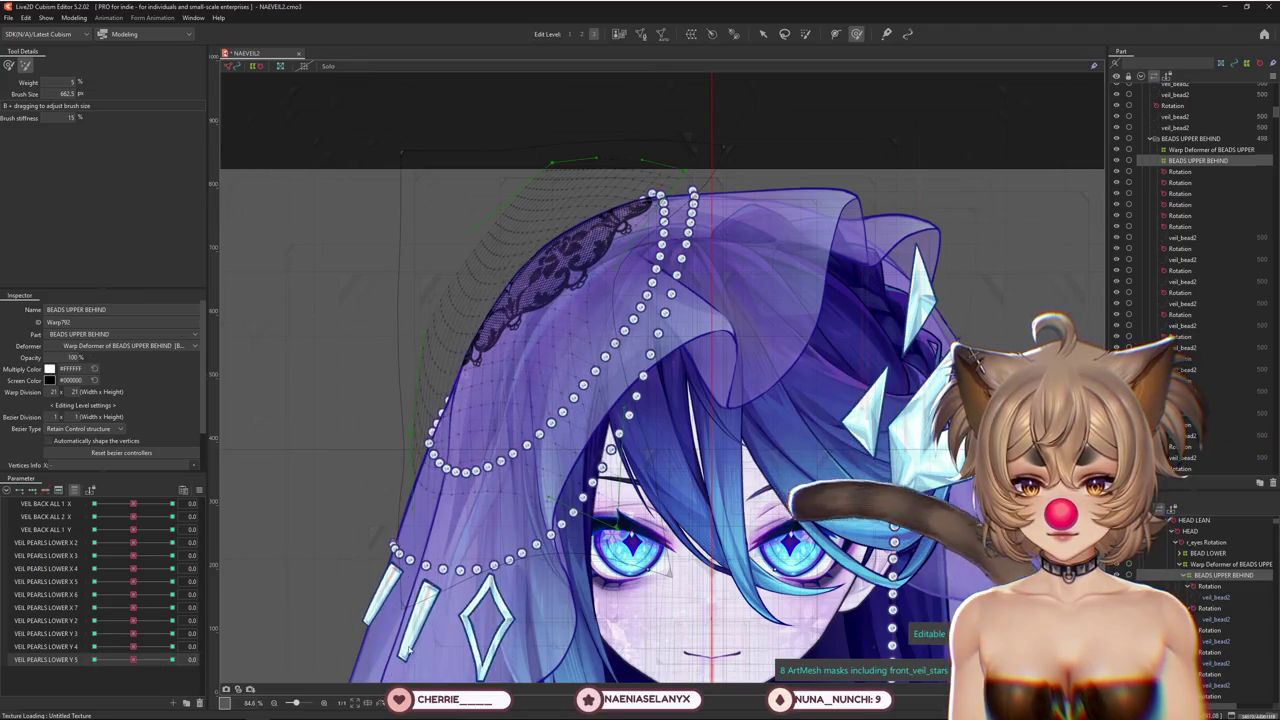
Apply the upper-back beads' warp deformer to its child elements, then preview the veil-back sway
{"action": "left_click", "coordinate": [1205, 565]}
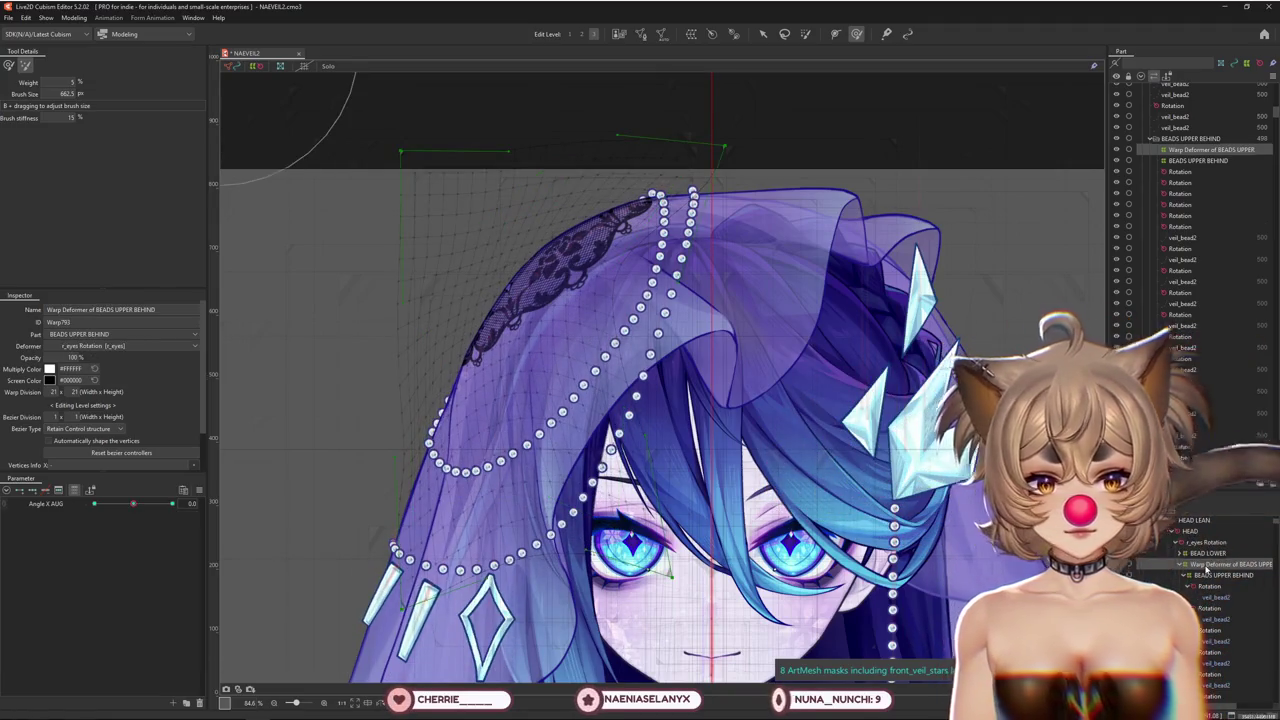
{"action": "left_click", "coordinate": [74, 17]}
{"action": "mouse_move", "coordinate": [85, 31]}
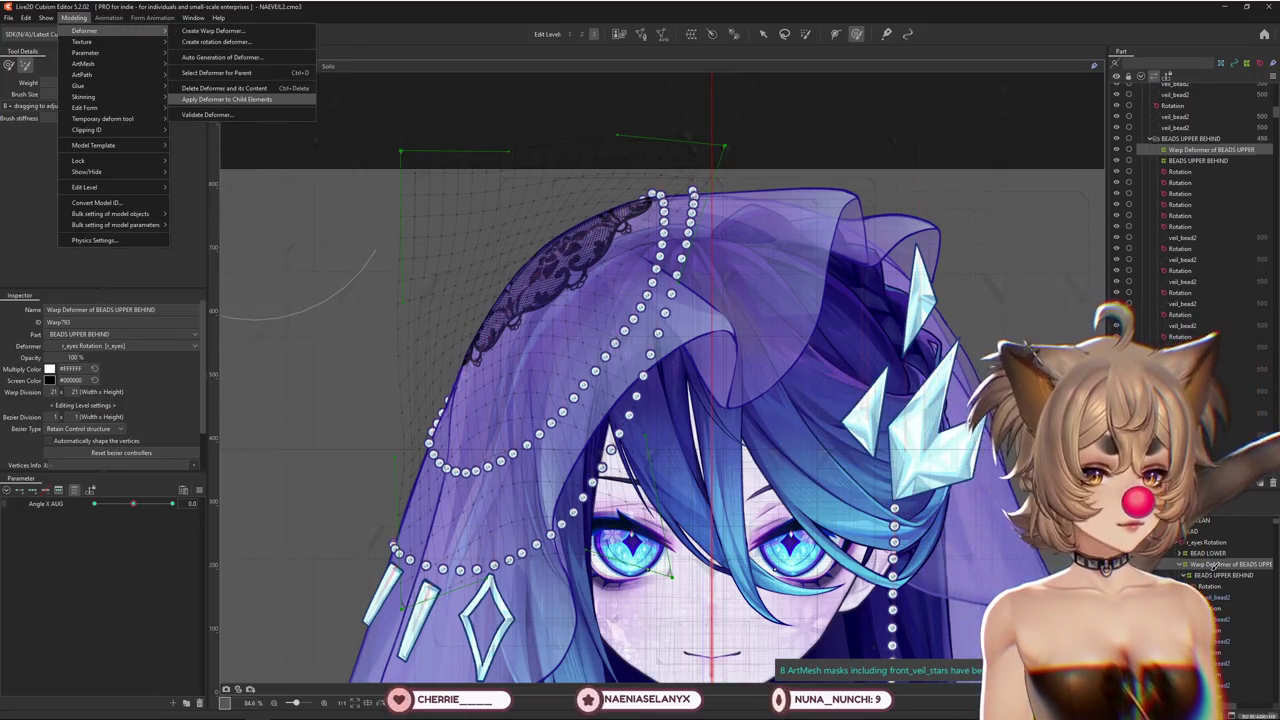
{"action": "left_click", "coordinate": [226, 99]}
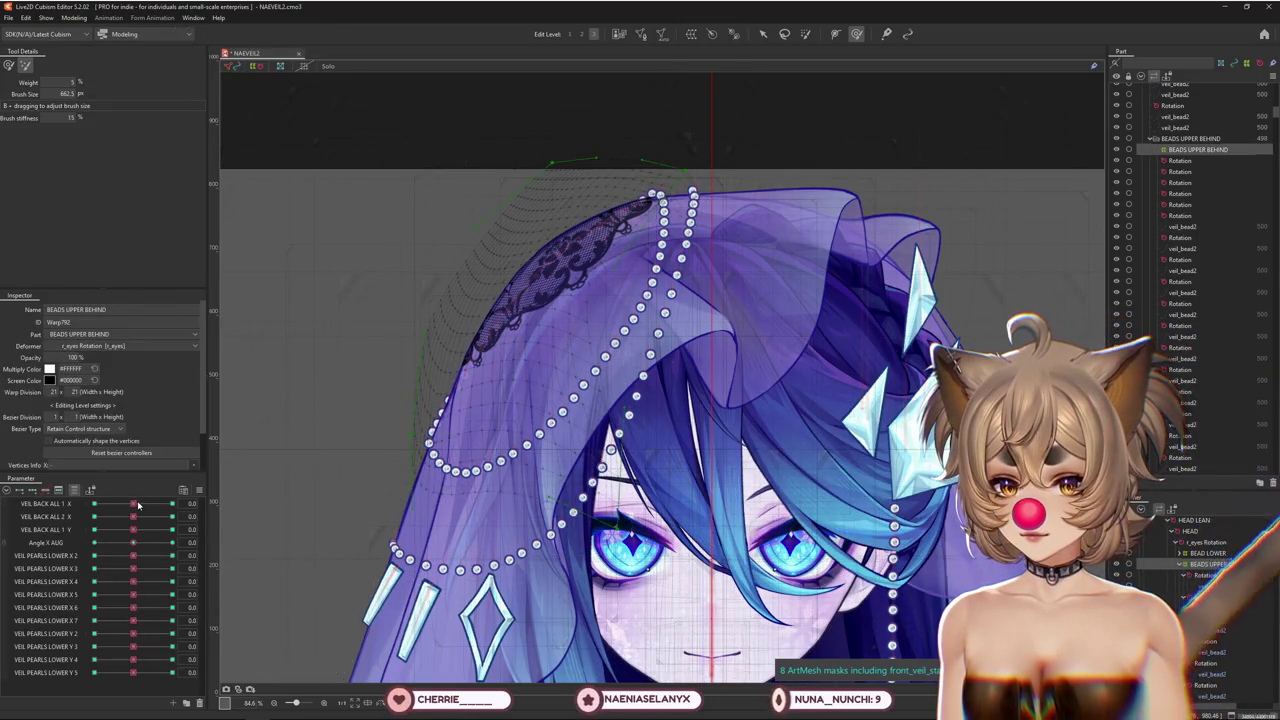
{"action": "left_click_drag", "start_coordinate": [138, 505], "coordinate": [72, 501]}
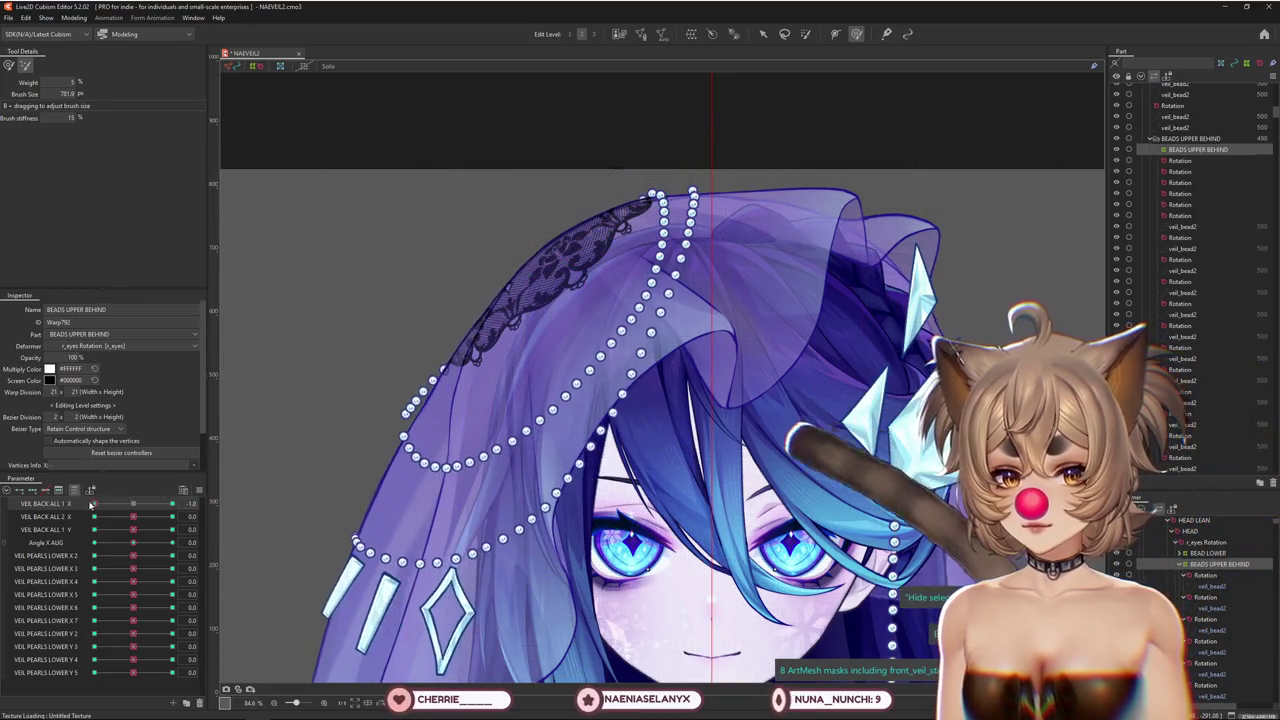
{"action": "left_click", "coordinate": [9, 67]}
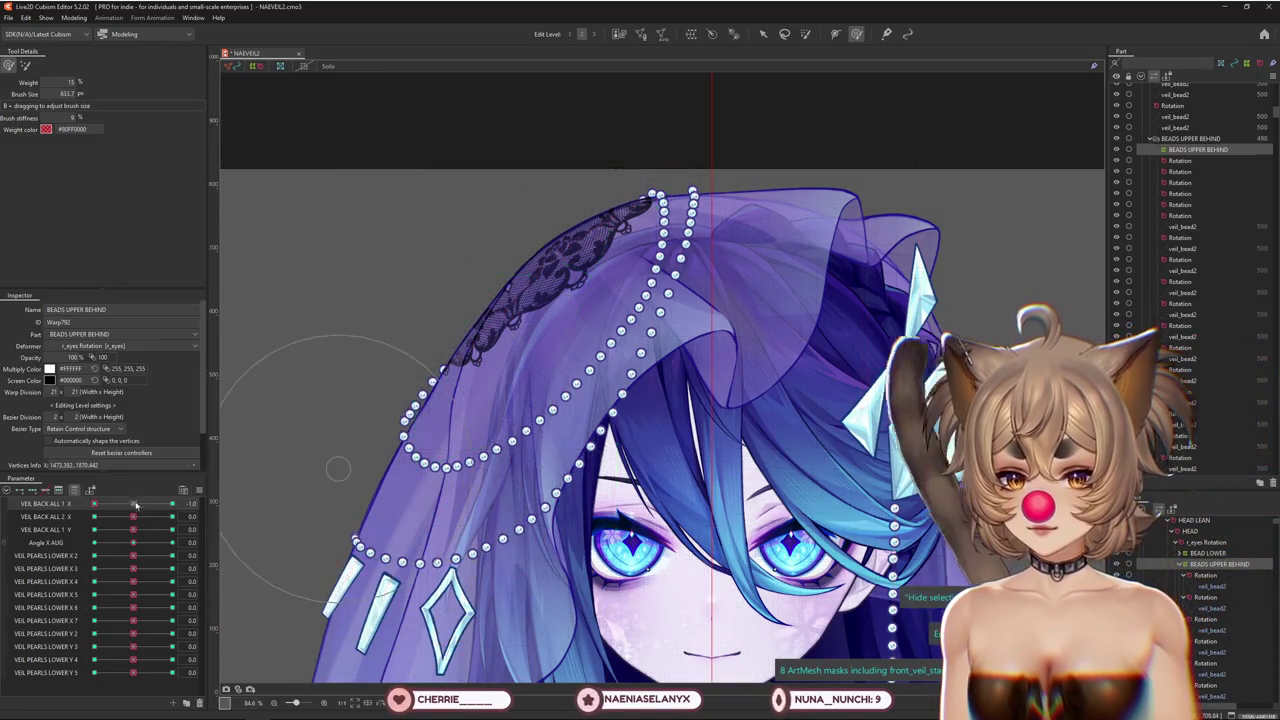
{"action": "left_click_drag", "start_coordinate": [95, 504], "coordinate": [172, 503]}
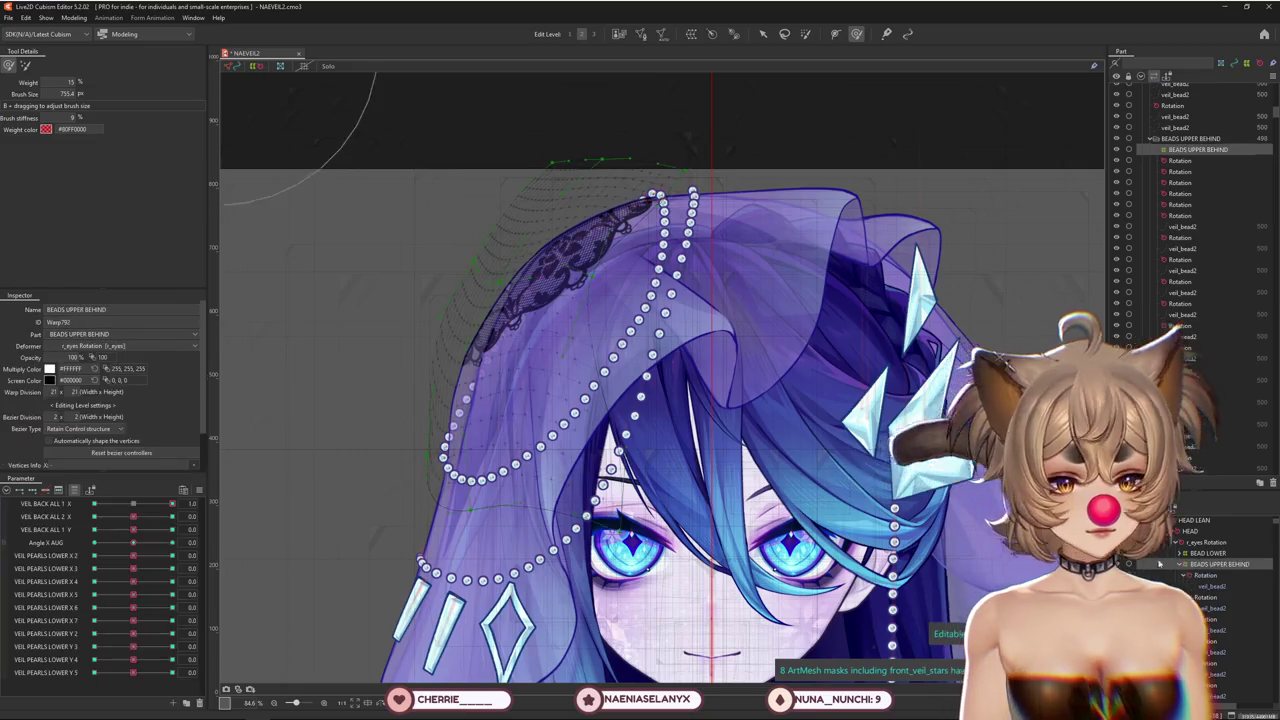
{"action": "left_click", "coordinate": [132, 505]}
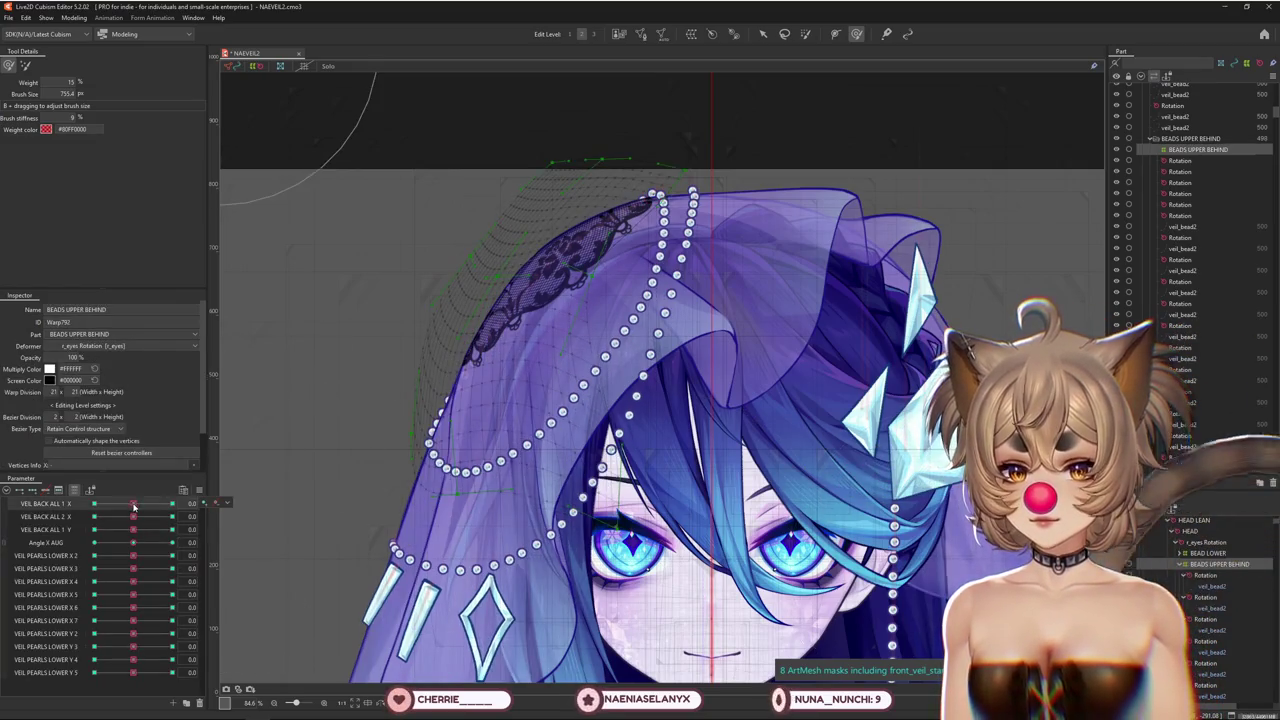
{"action": "left_click_drag", "start_coordinate": [133, 542], "coordinate": [186, 541]}
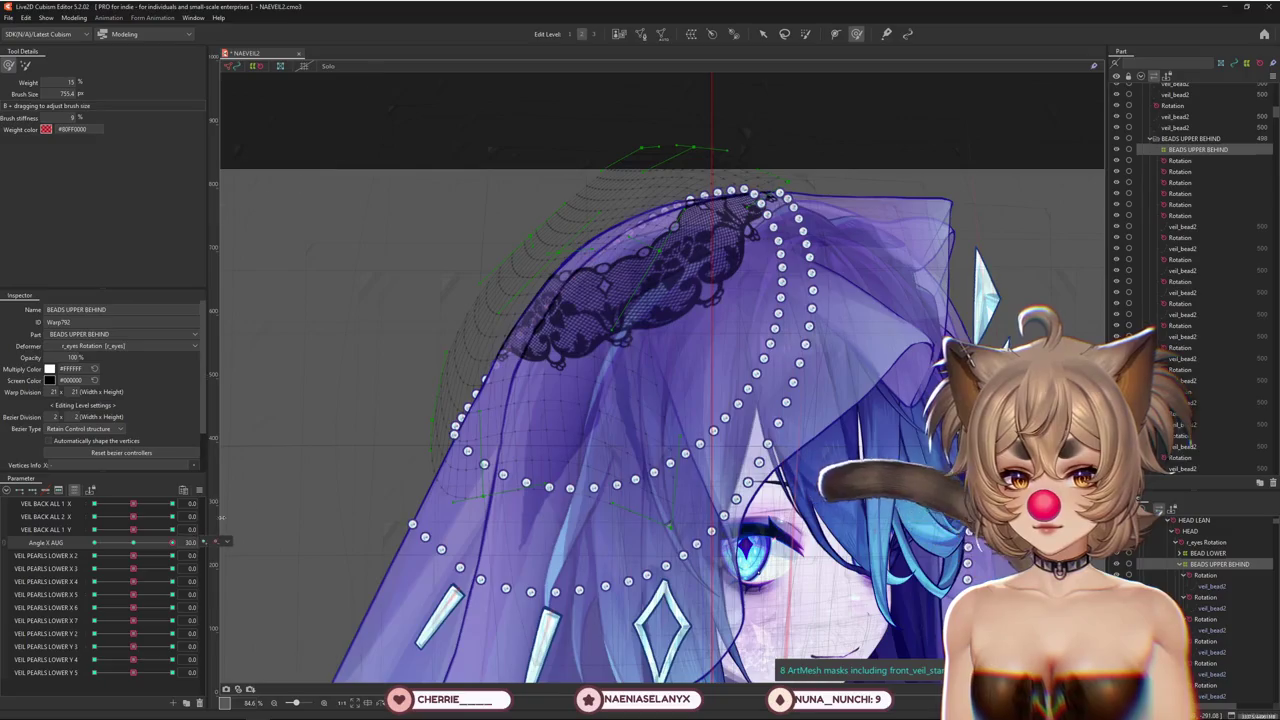
Set Edit Level 3 and warp the upper beads to follow the veil at Angle X AUG 30
{"action": "left_click", "coordinate": [136, 544]}
{"action": "left_click", "coordinate": [595, 33]}
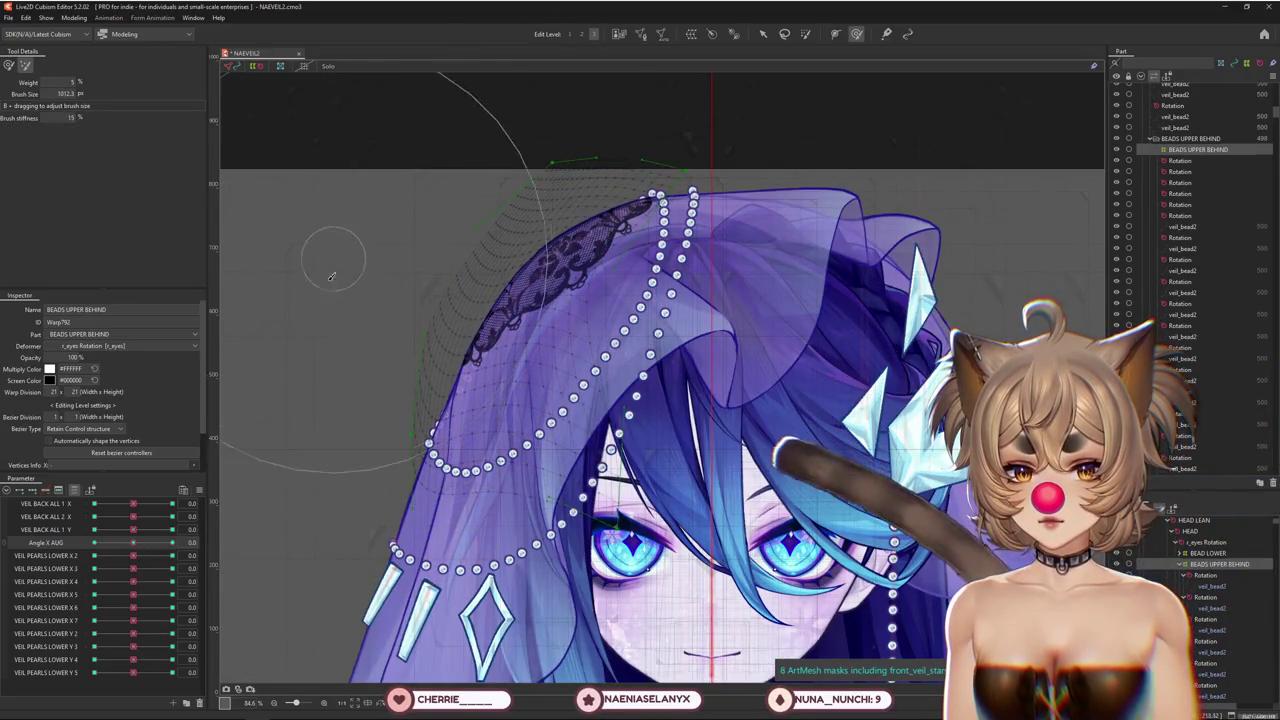
{"action": "left_click_drag", "start_coordinate": [411, 400], "coordinate": [382, 323]}
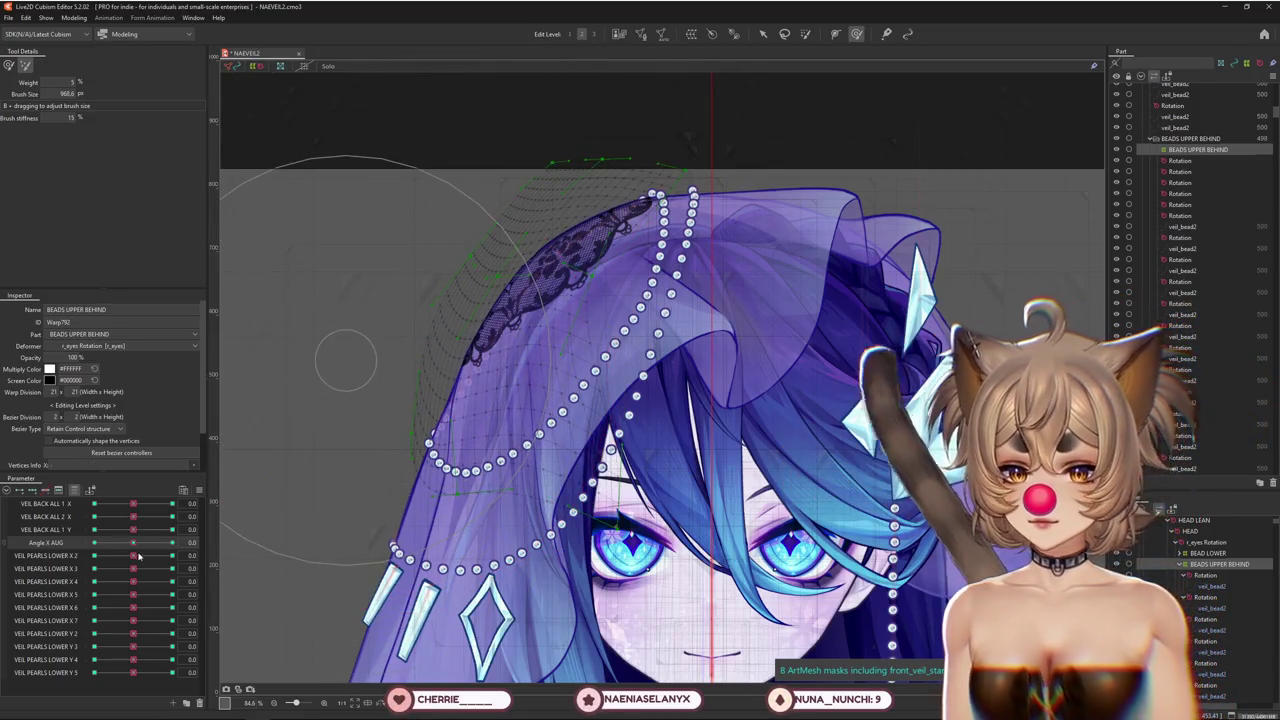
{"action": "left_click_drag", "start_coordinate": [134, 542], "coordinate": [174, 542]}
{"action": "left_click_drag", "start_coordinate": [401, 376], "coordinate": [445, 432]}
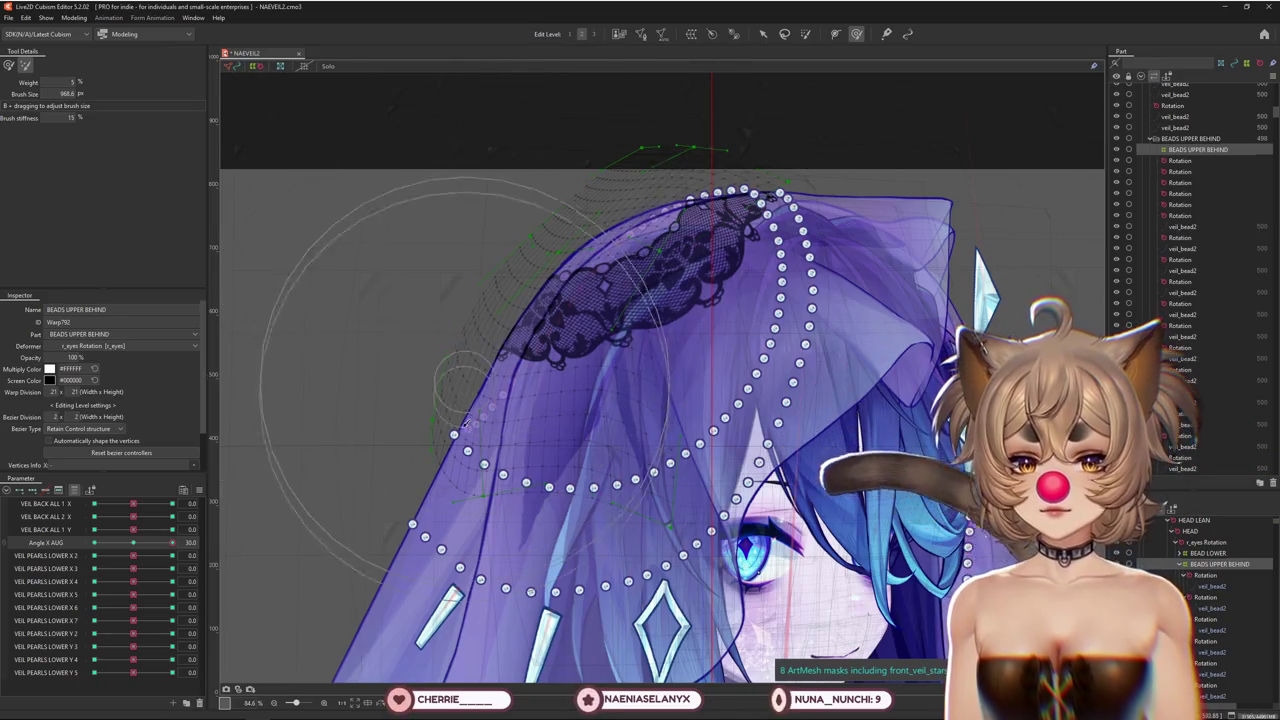
{"action": "left_click_drag", "start_coordinate": [445, 450], "coordinate": [440, 455]}
{"action": "scroll", "coordinate": [400, 470], "scroll_direction": "down", "scroll_amount": 1}
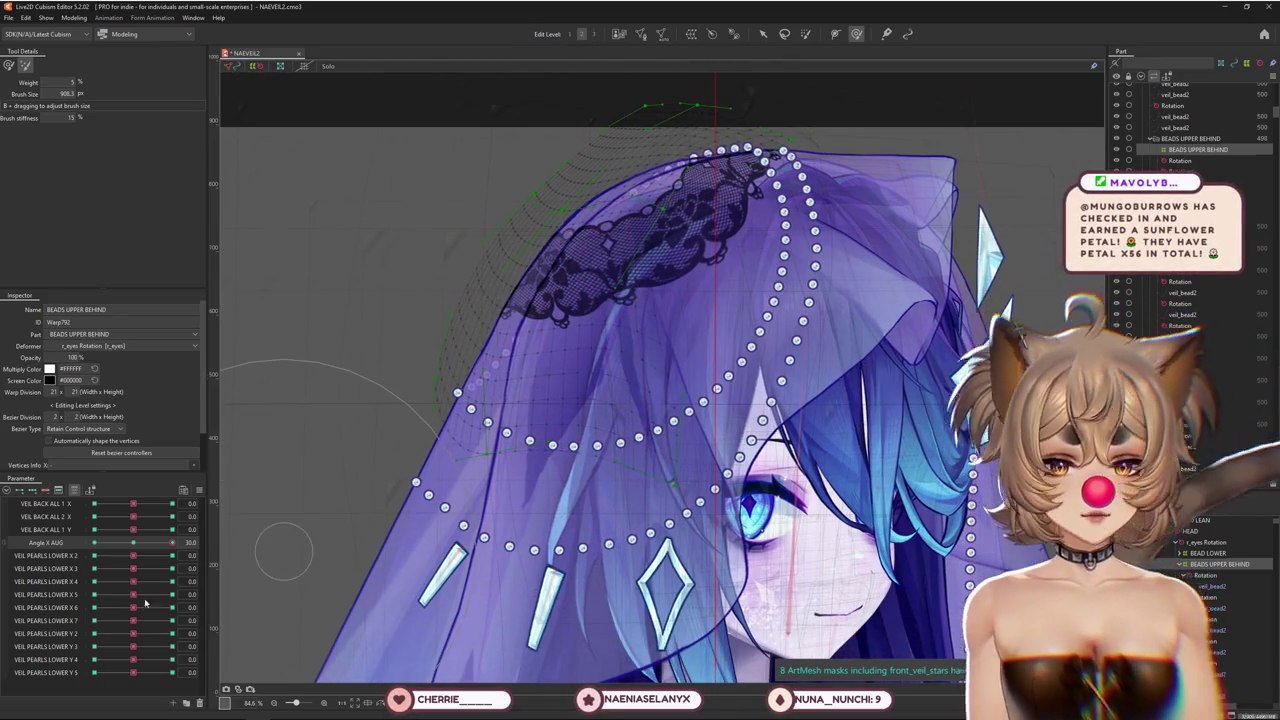
Enlarge the brush and warp the beads along the veil's lace edge at Angle X AUG 30
{"action": "left_click_drag", "start_coordinate": [135, 545], "coordinate": [94, 542]}
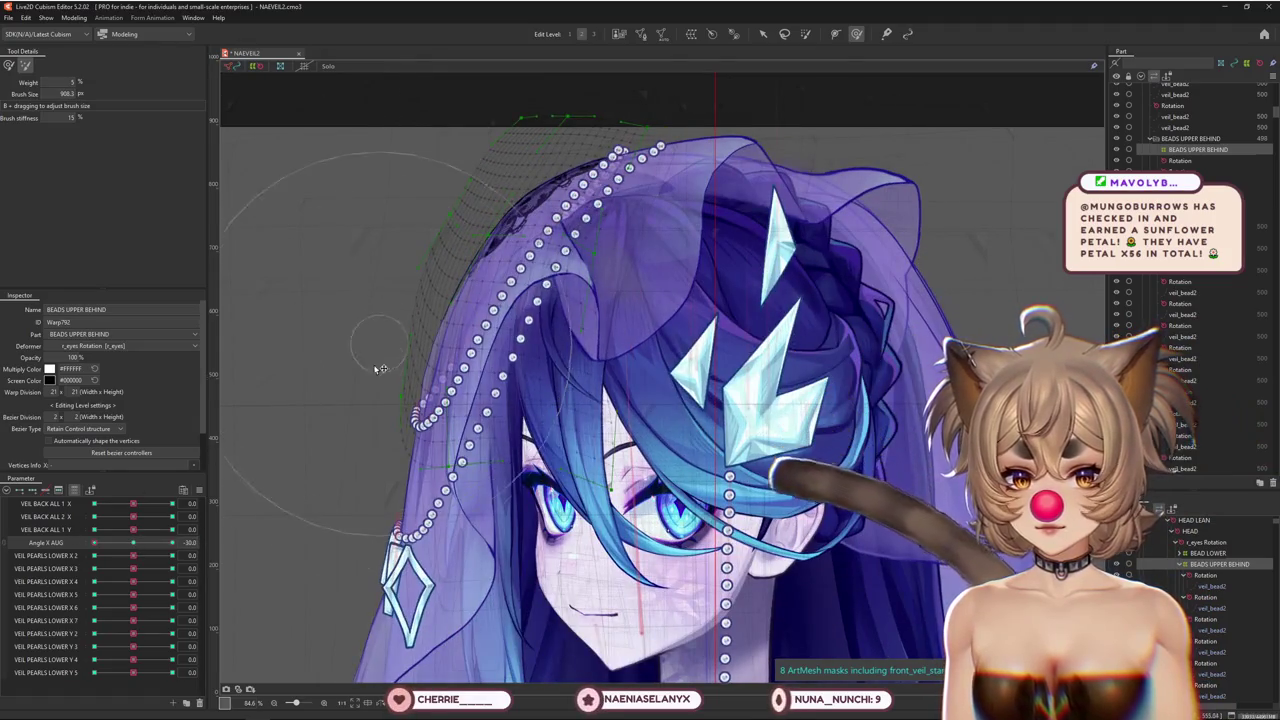
{"action": "left_click_drag", "start_coordinate": [313, 205], "coordinate": [54, 79]}
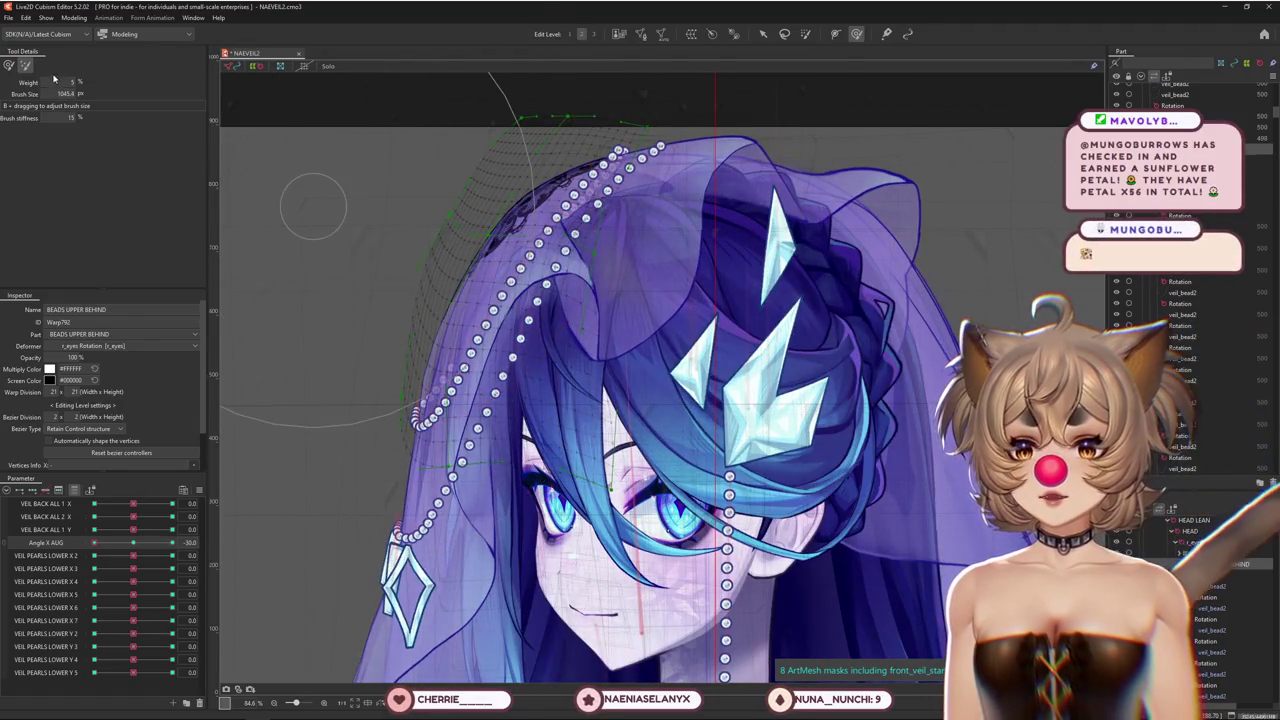
{"action": "mouse_move", "coordinate": [155, 547]}
{"action": "left_mouse_down"}
{"action": "mouse_move", "coordinate": [136, 548]}
{"action": "mouse_move", "coordinate": [172, 542]}
{"action": "left_mouse_up"}
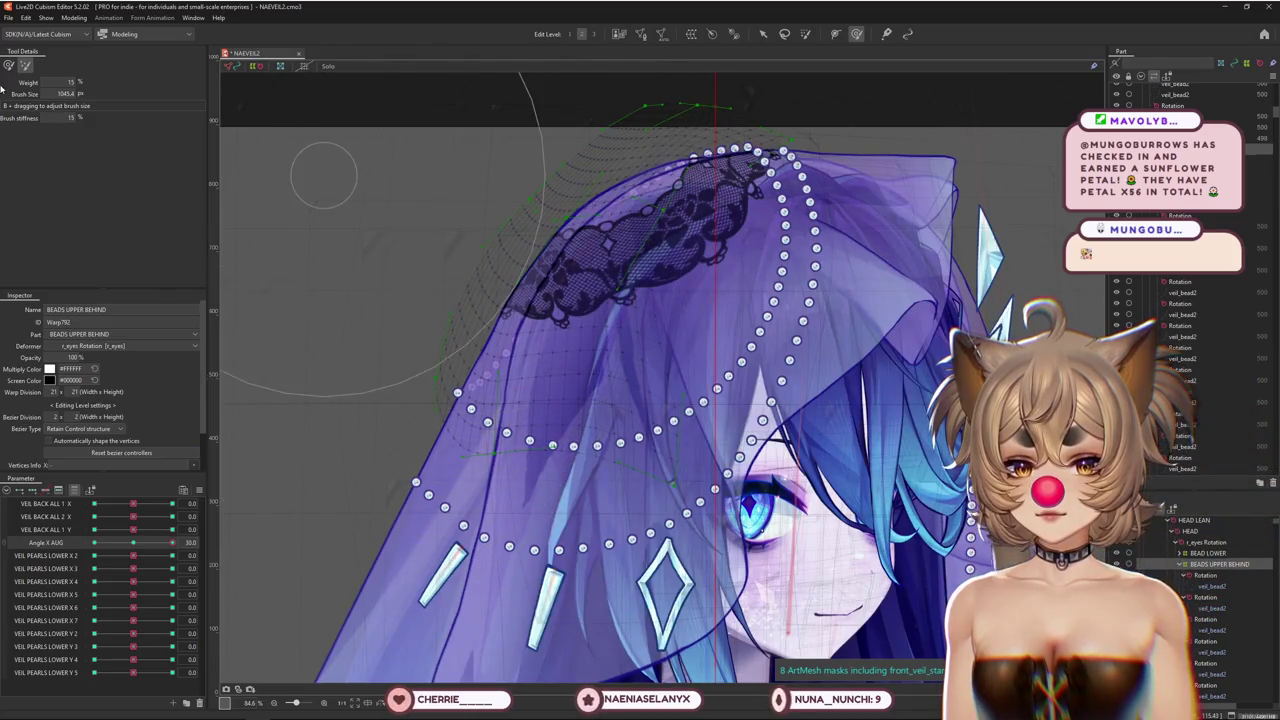
{"action": "mouse_move", "coordinate": [386, 429]}
{"action": "left_mouse_down"}
{"action": "mouse_move", "coordinate": [425, 380]}
{"action": "mouse_move", "coordinate": [560, 308]}
{"action": "left_mouse_up"}
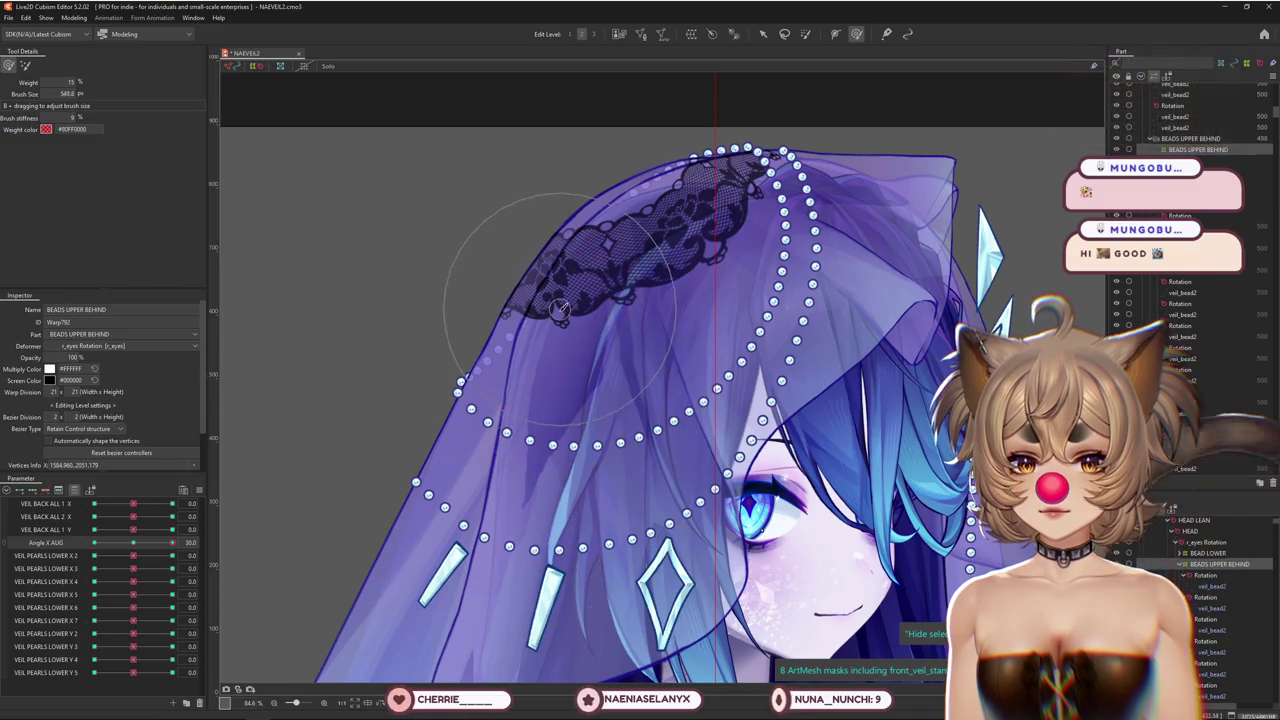
{"action": "left_click", "coordinate": [134, 541]}
{"action": "left_click_drag", "start_coordinate": [134, 541], "coordinate": [172, 542]}
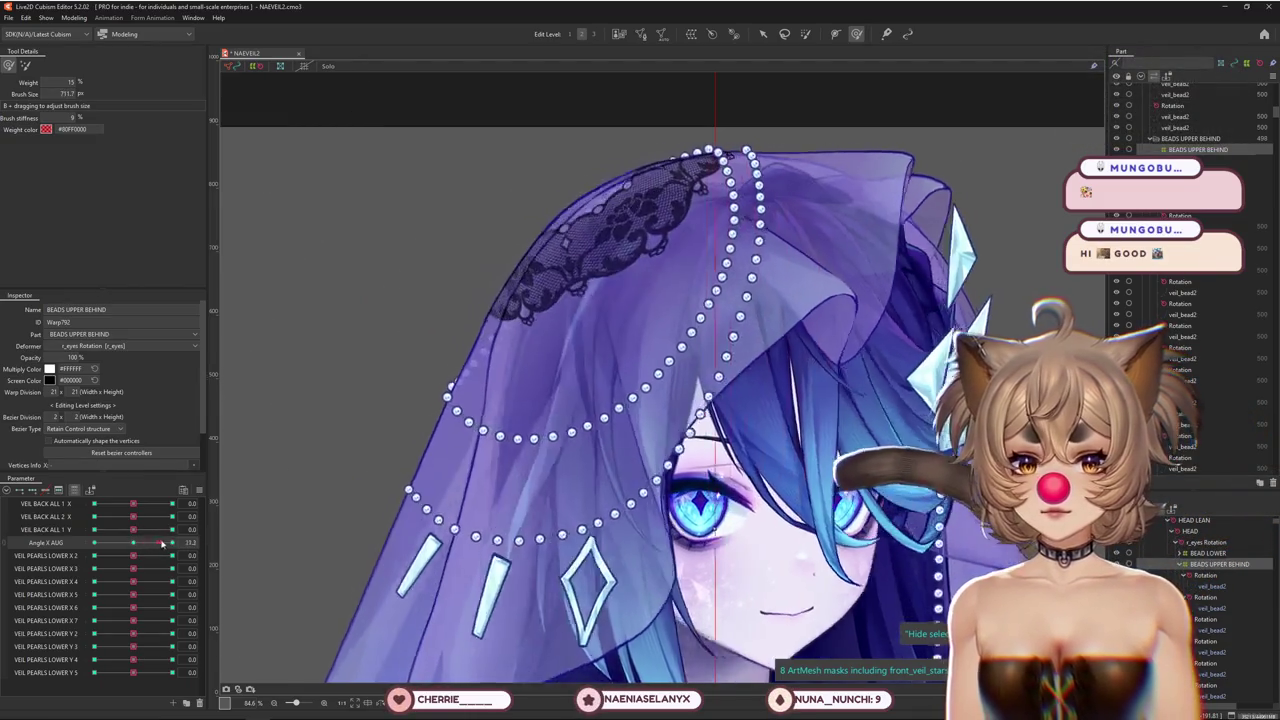
{"action": "left_click_drag", "start_coordinate": [570, 300], "coordinate": [592, 280]}
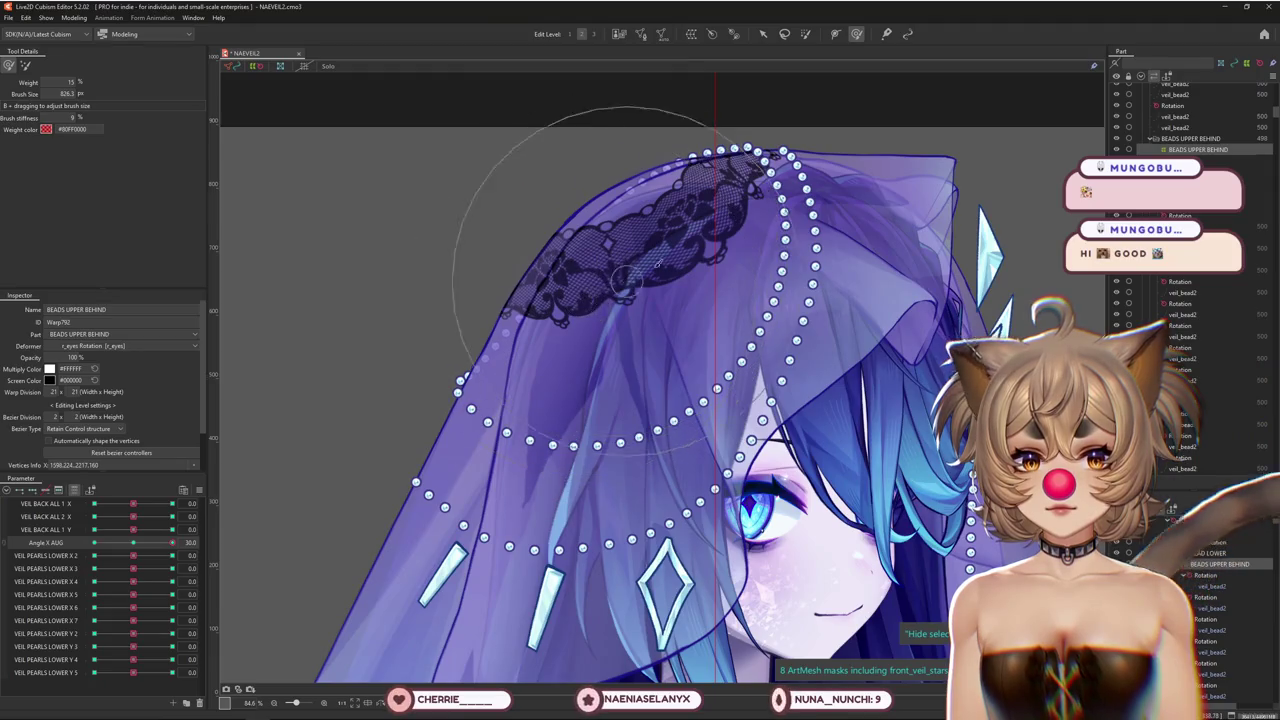
Reshape the bead strands for the Angle X AUG -30 pose and recheck them
{"action": "left_click_drag", "start_coordinate": [140, 545], "coordinate": [94, 545]}
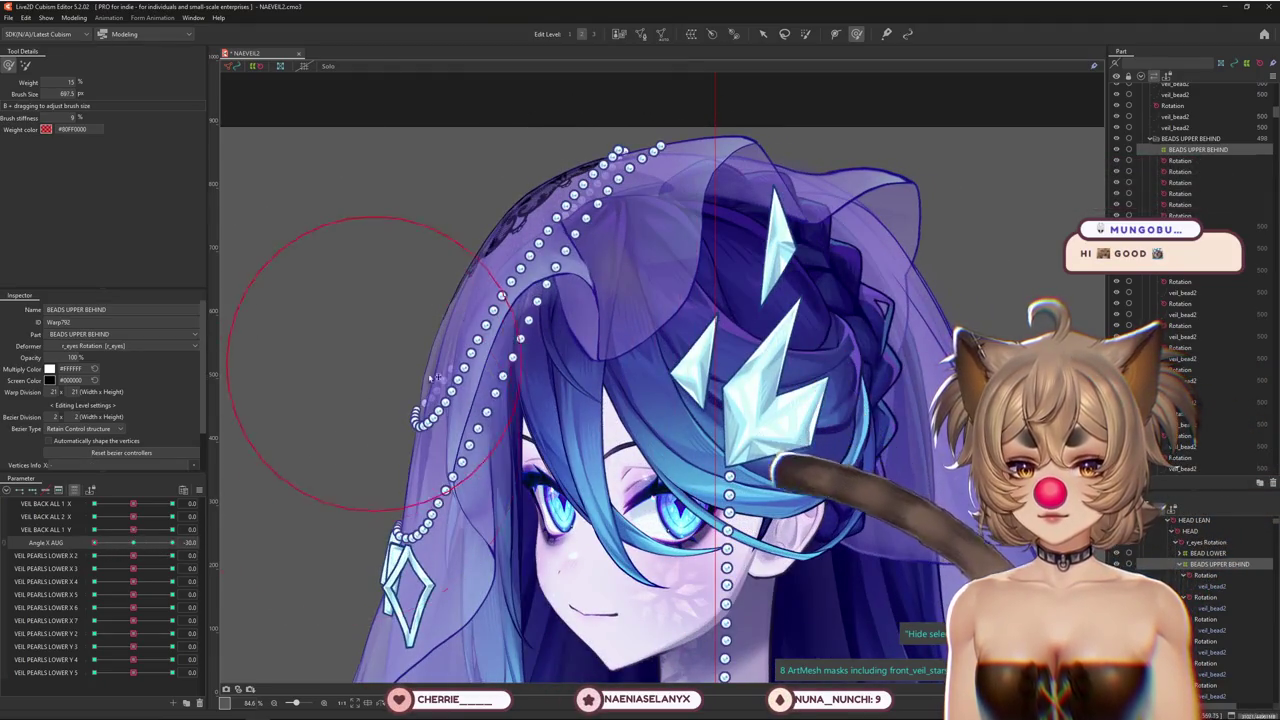
{"action": "left_click_drag", "start_coordinate": [528, 318], "coordinate": [327, 488]}
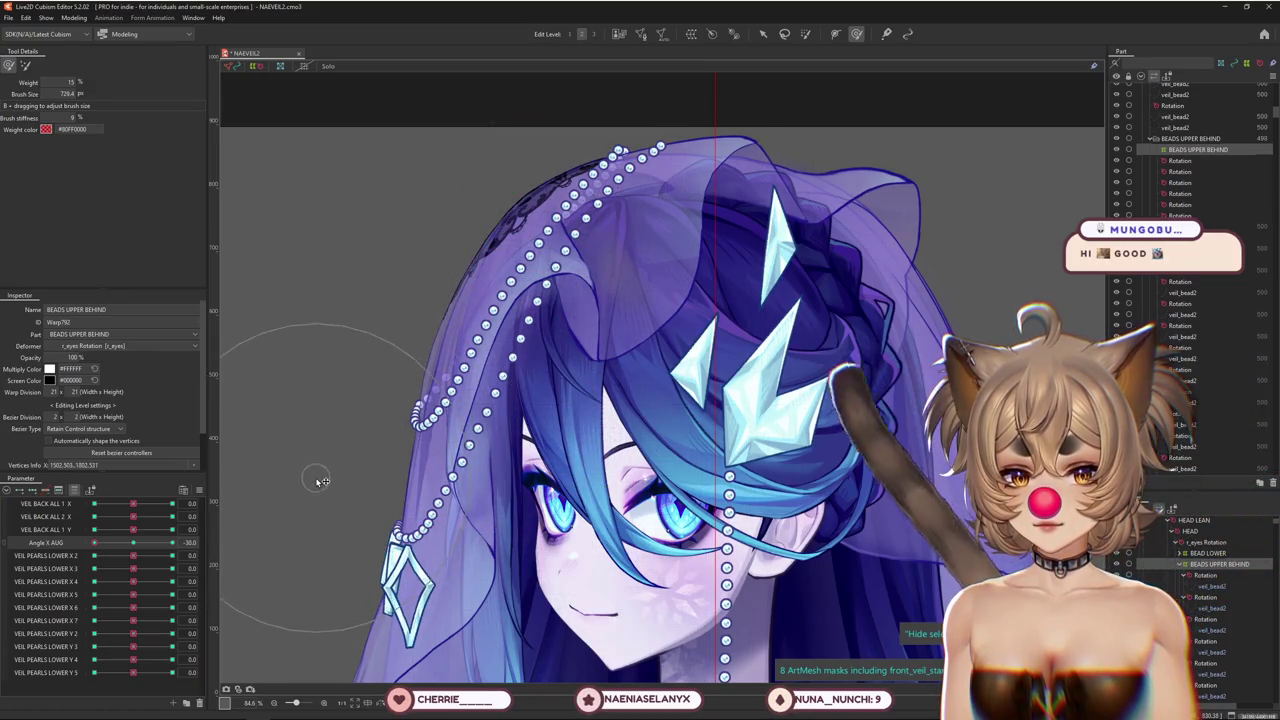
{"action": "left_click_drag", "start_coordinate": [94, 542], "coordinate": [130, 545]}
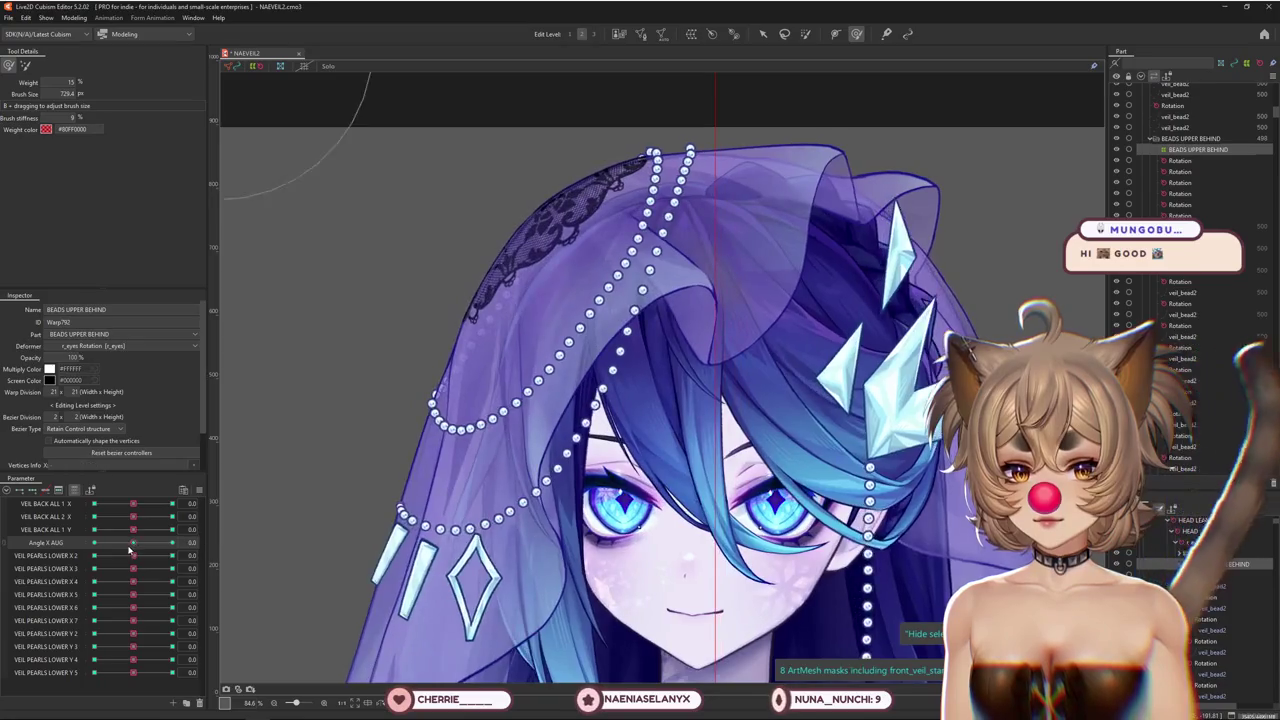
{"action": "left_click_drag", "start_coordinate": [403, 403], "coordinate": [336, 471]}
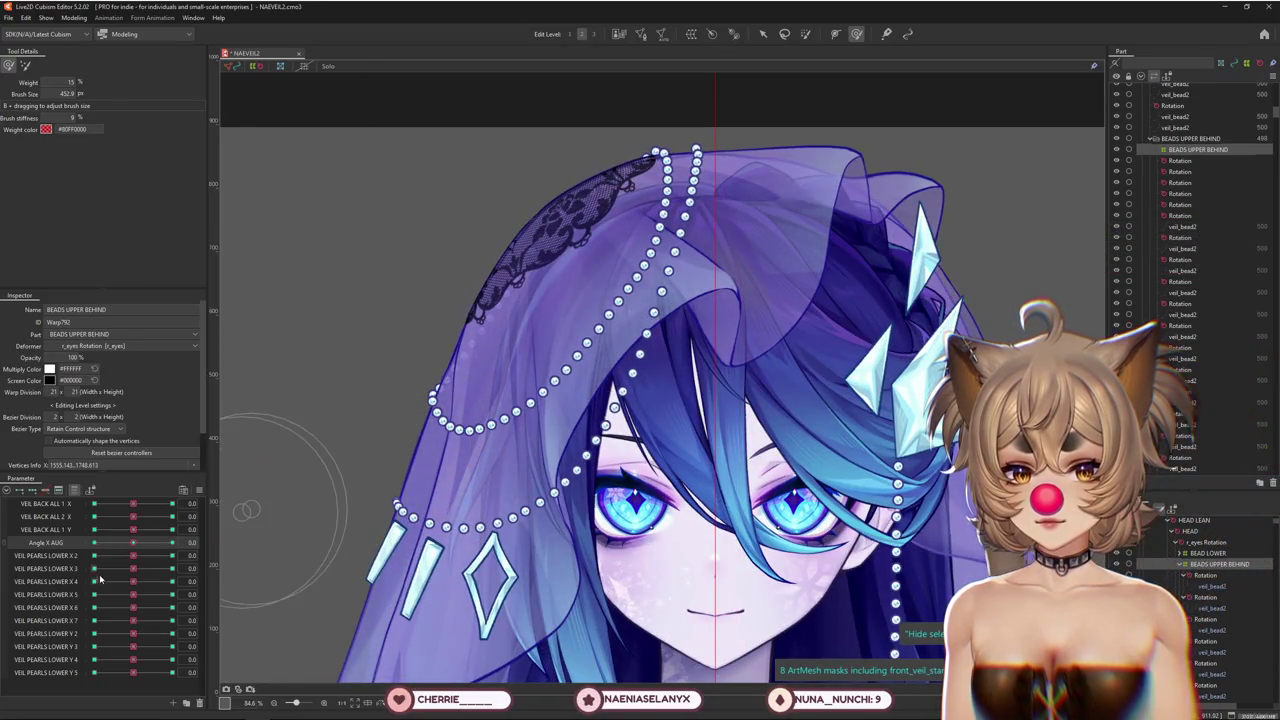
{"action": "left_click_drag", "start_coordinate": [133, 542], "coordinate": [94, 542]}
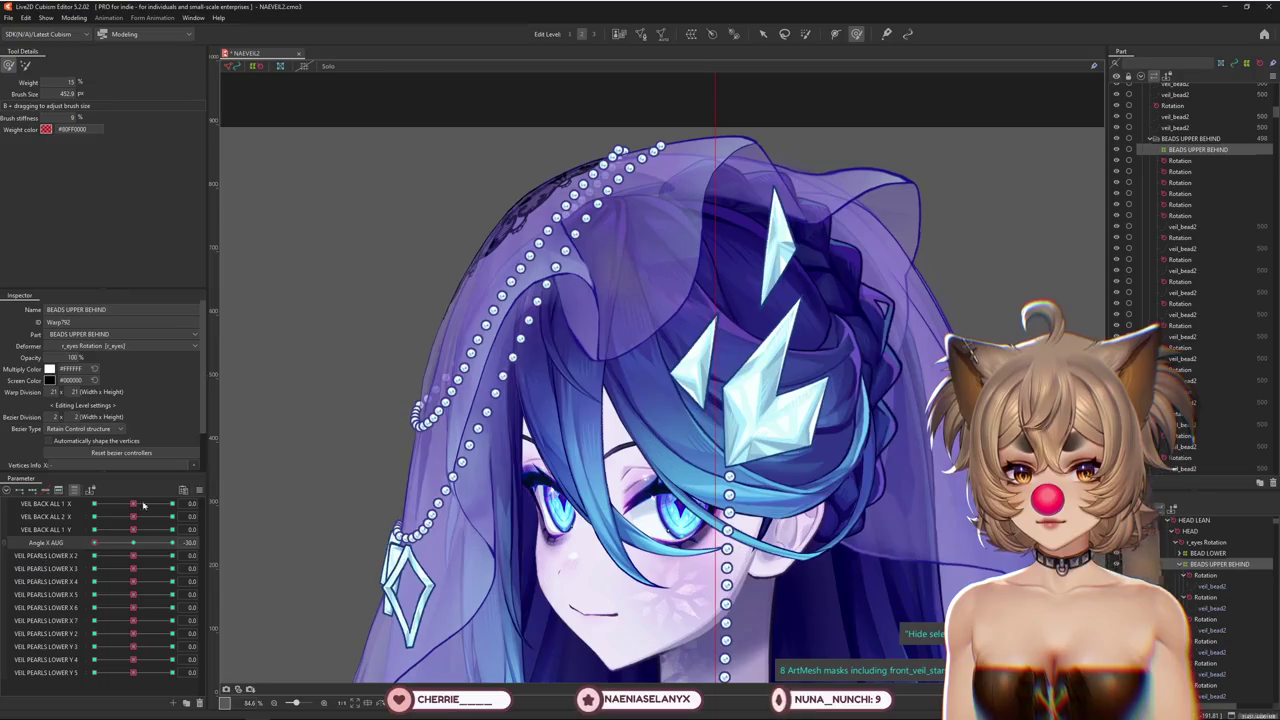
{"action": "mouse_move", "coordinate": [143, 505]}
{"action": "left_mouse_down"}
{"action": "mouse_move", "coordinate": [211, 507]}
{"action": "mouse_move", "coordinate": [83, 505]}
{"action": "left_mouse_up"}
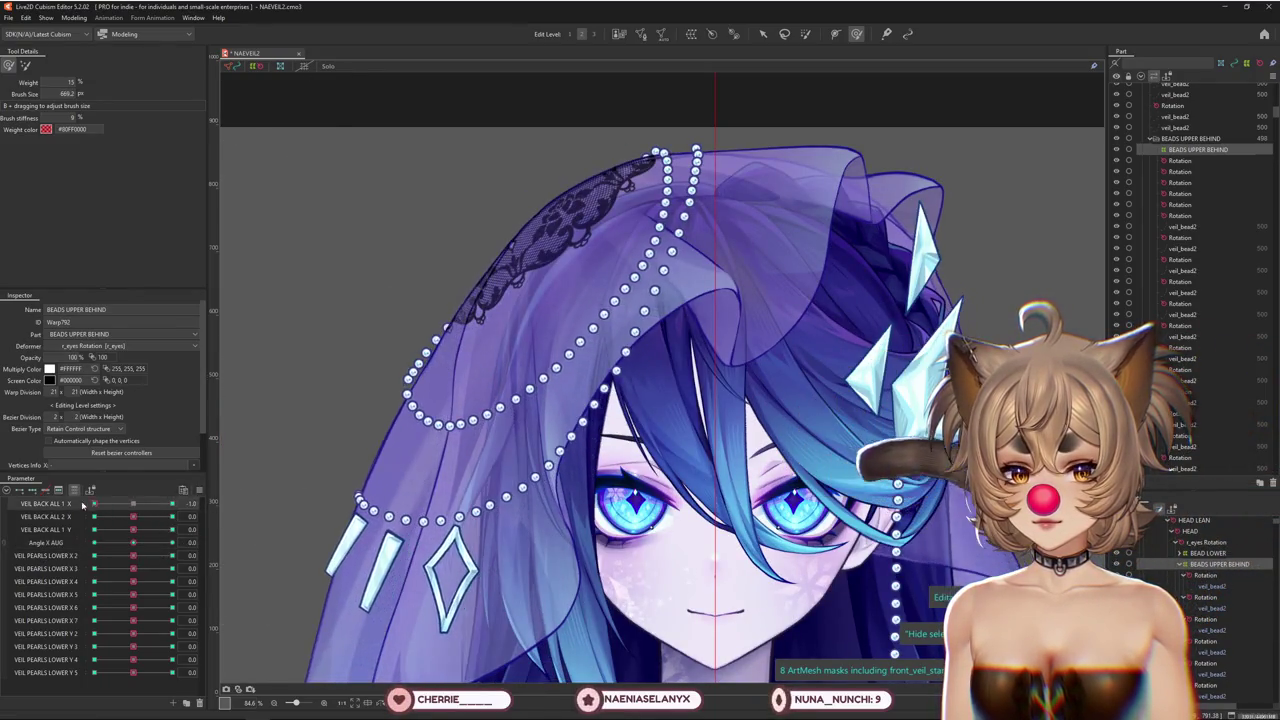
Show the warp grid at a finer edit level and push the veil's left bead chains inward
{"action": "left_click", "coordinate": [24, 66]}
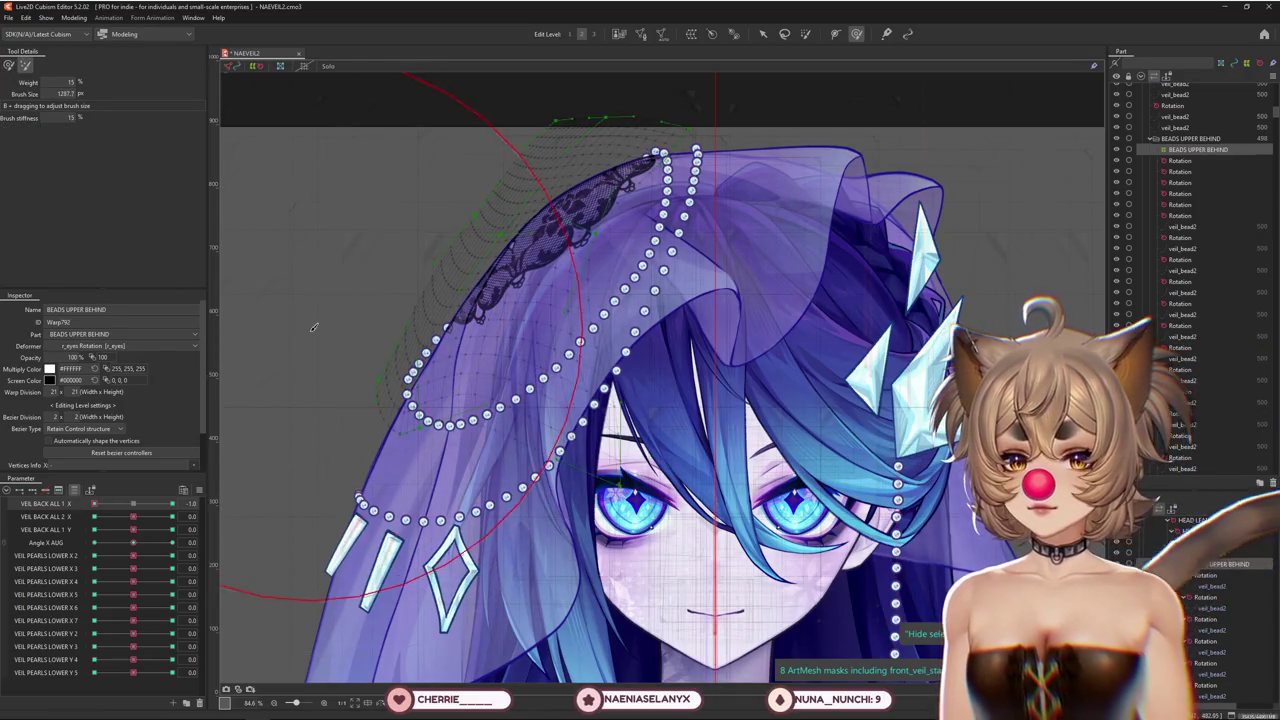
{"action": "left_click", "coordinate": [590, 35]}
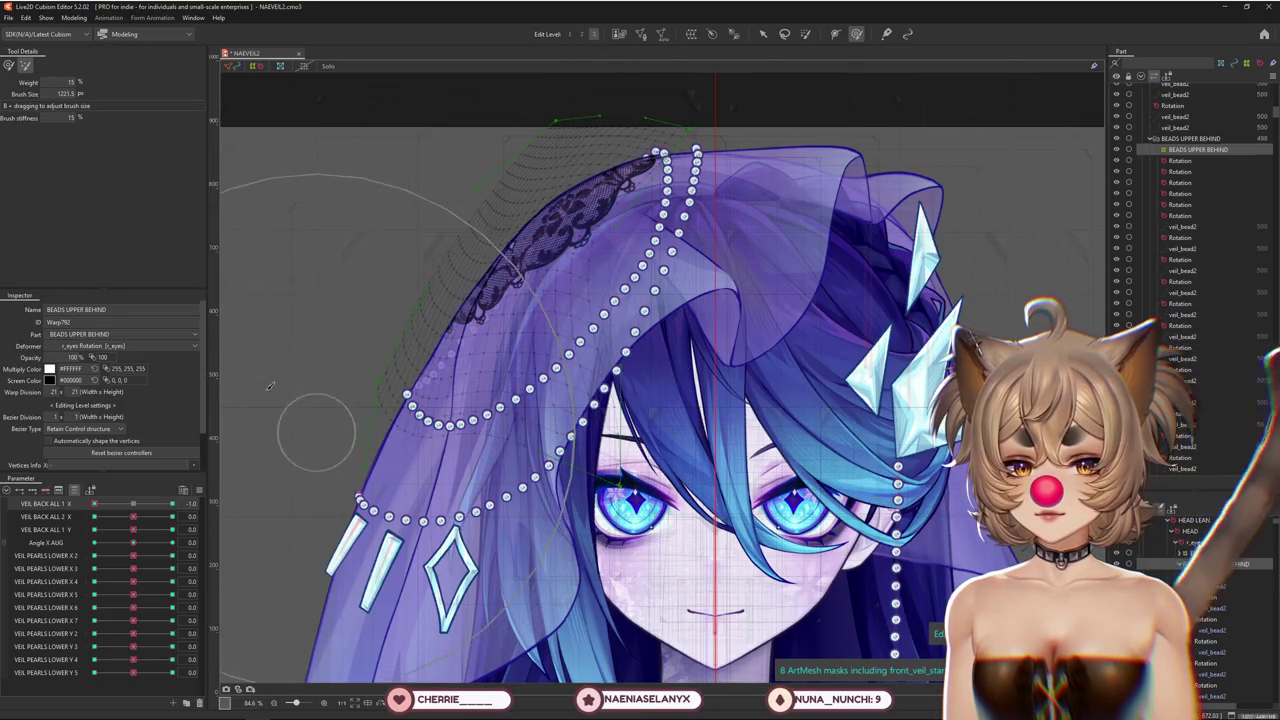
{"action": "left_click_drag", "start_coordinate": [358, 436], "coordinate": [300, 200]}
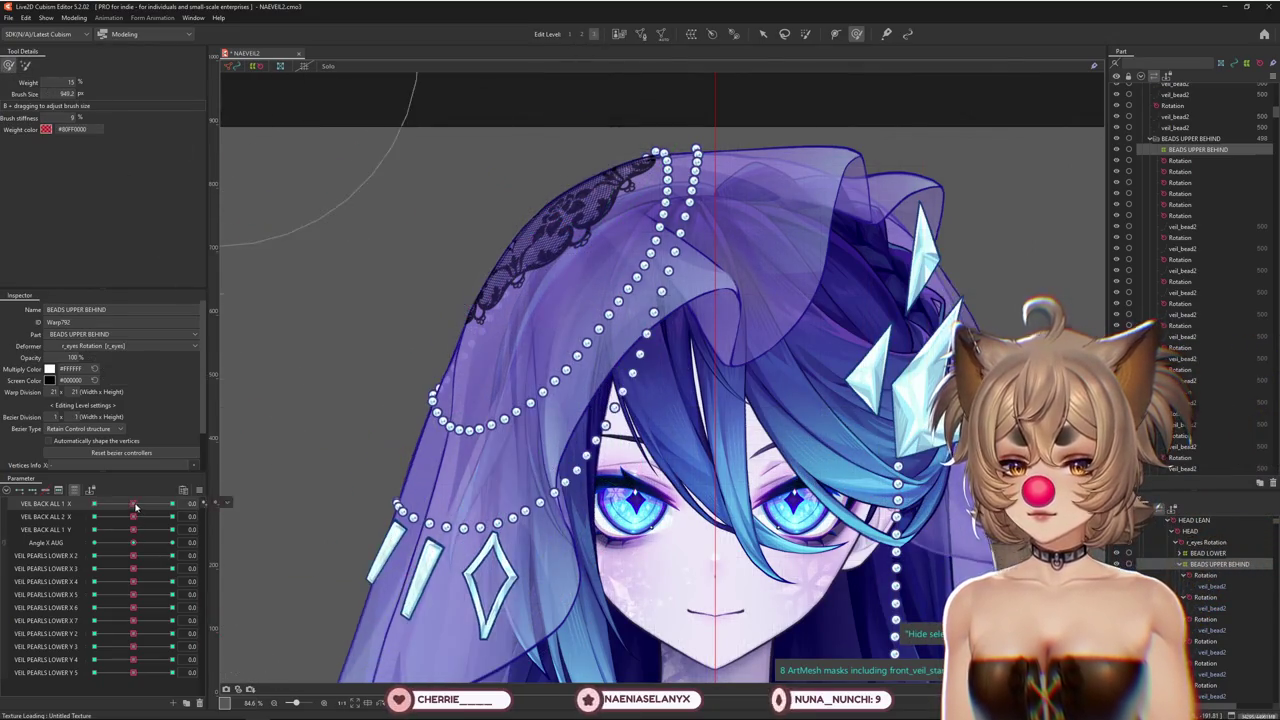
{"action": "left_click_drag", "start_coordinate": [362, 413], "coordinate": [328, 431]}
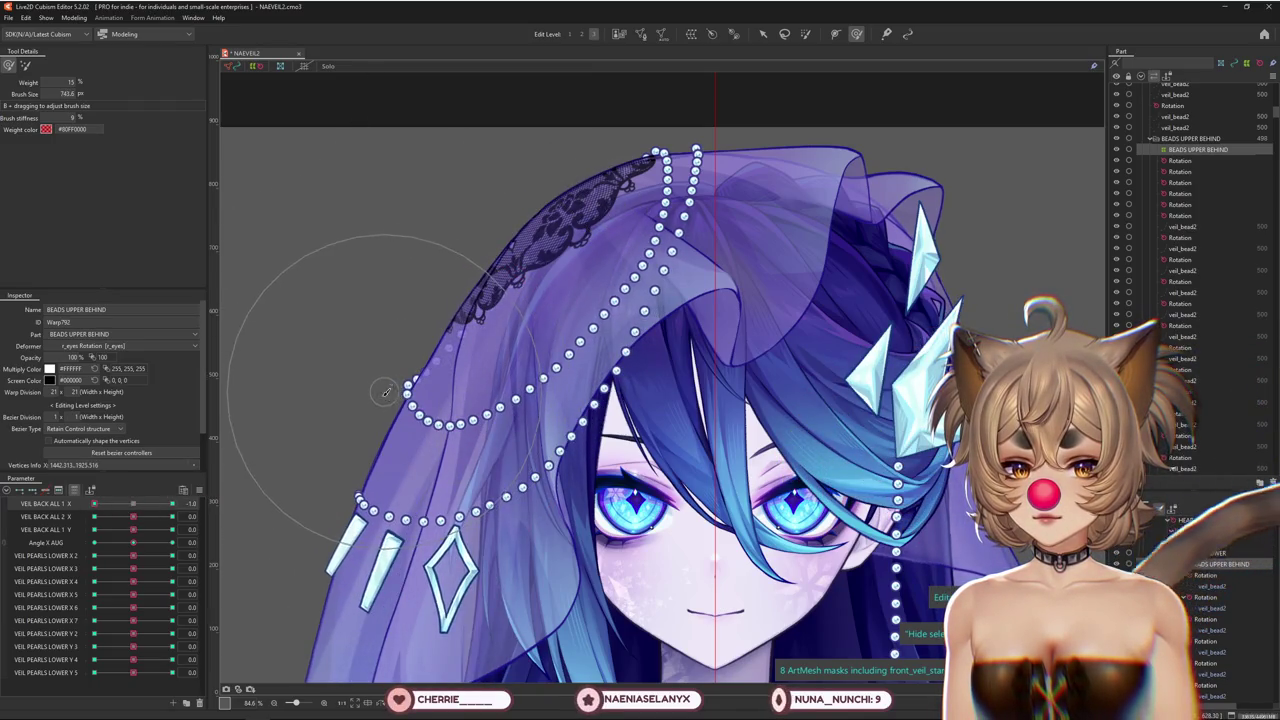
{"action": "left_click_drag", "start_coordinate": [386, 392], "coordinate": [472, 400]}
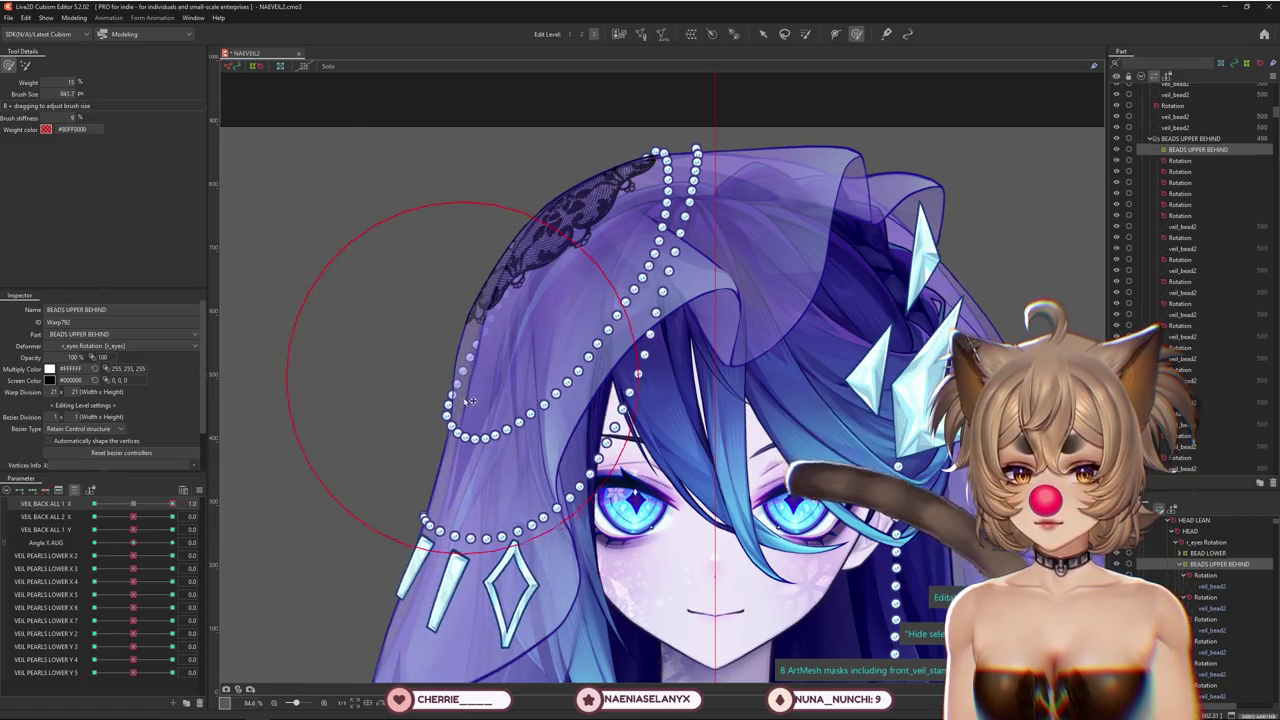
{"action": "mouse_move", "coordinate": [481, 320]}
{"action": "left_mouse_down"}
{"action": "mouse_move", "coordinate": [438, 322]}
{"action": "mouse_move", "coordinate": [424, 399]}
{"action": "left_mouse_up"}
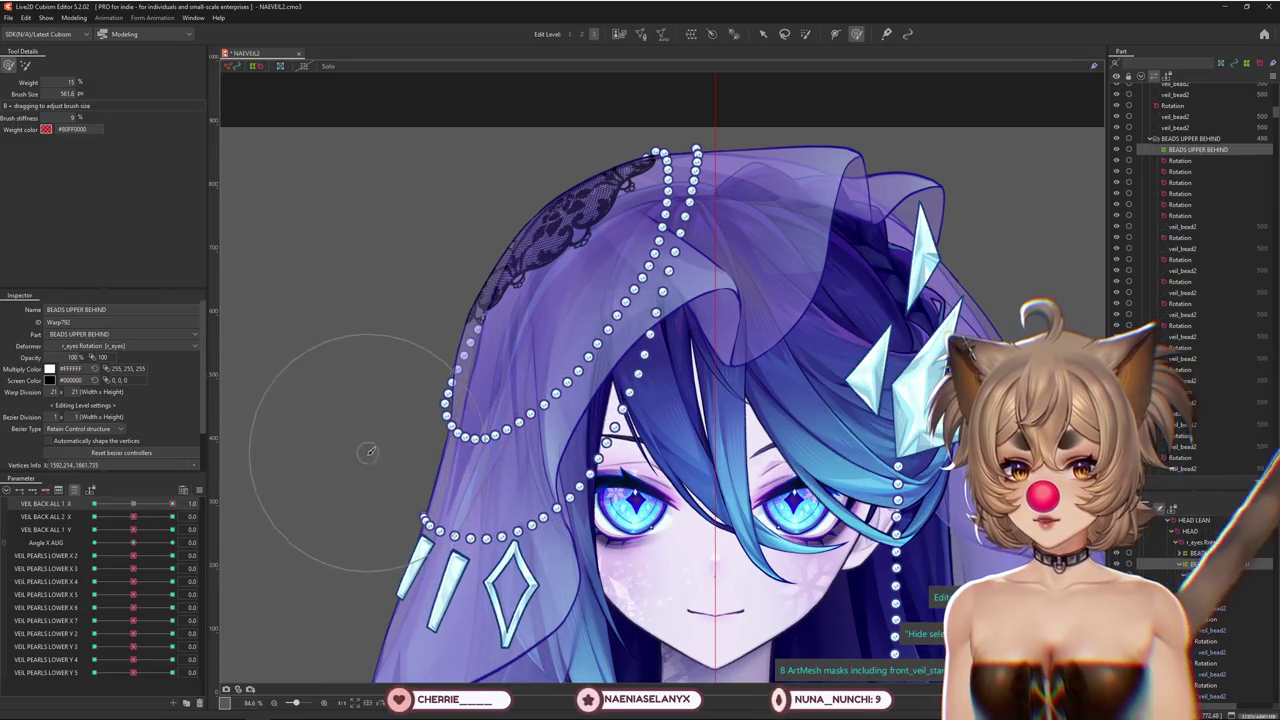
{"action": "left_click_drag", "start_coordinate": [414, 286], "coordinate": [449, 334]}
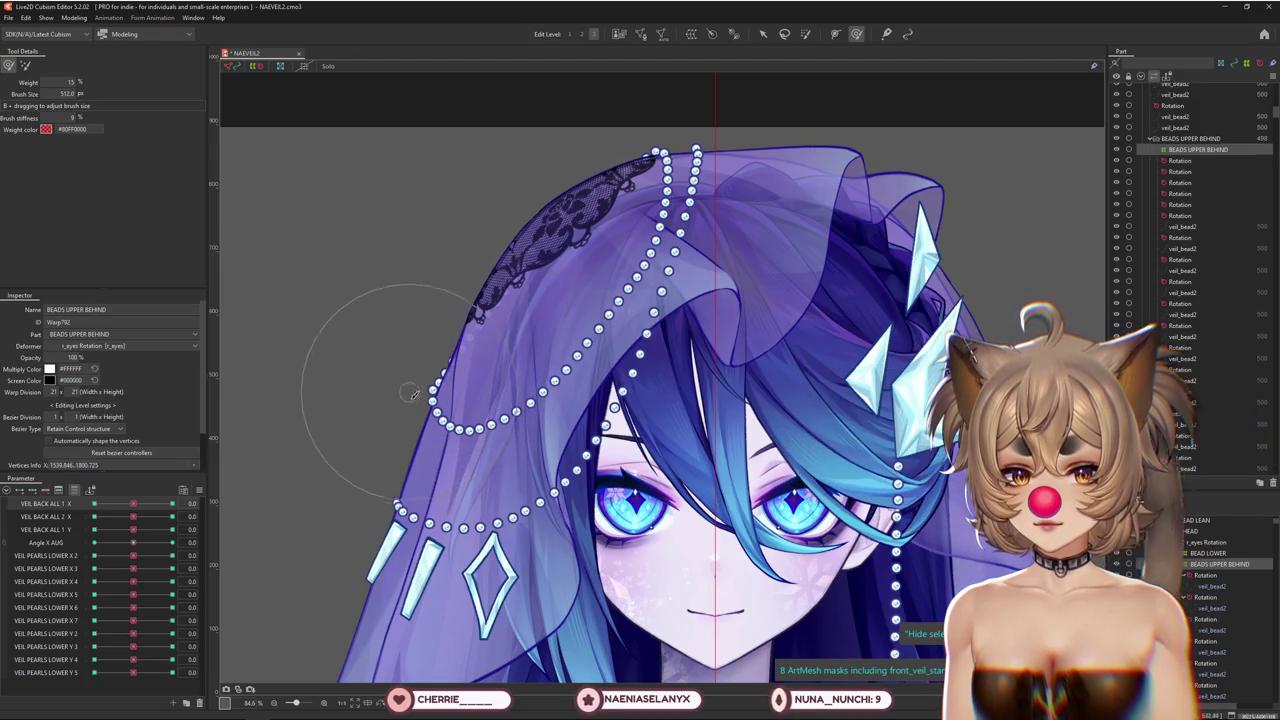
Check the beads at VEIL BACK ALL 1 X -1 and VEIL BACK ALL 2 X -1 and +1
{"action": "left_click_drag", "start_coordinate": [140, 505], "coordinate": [94, 503]}
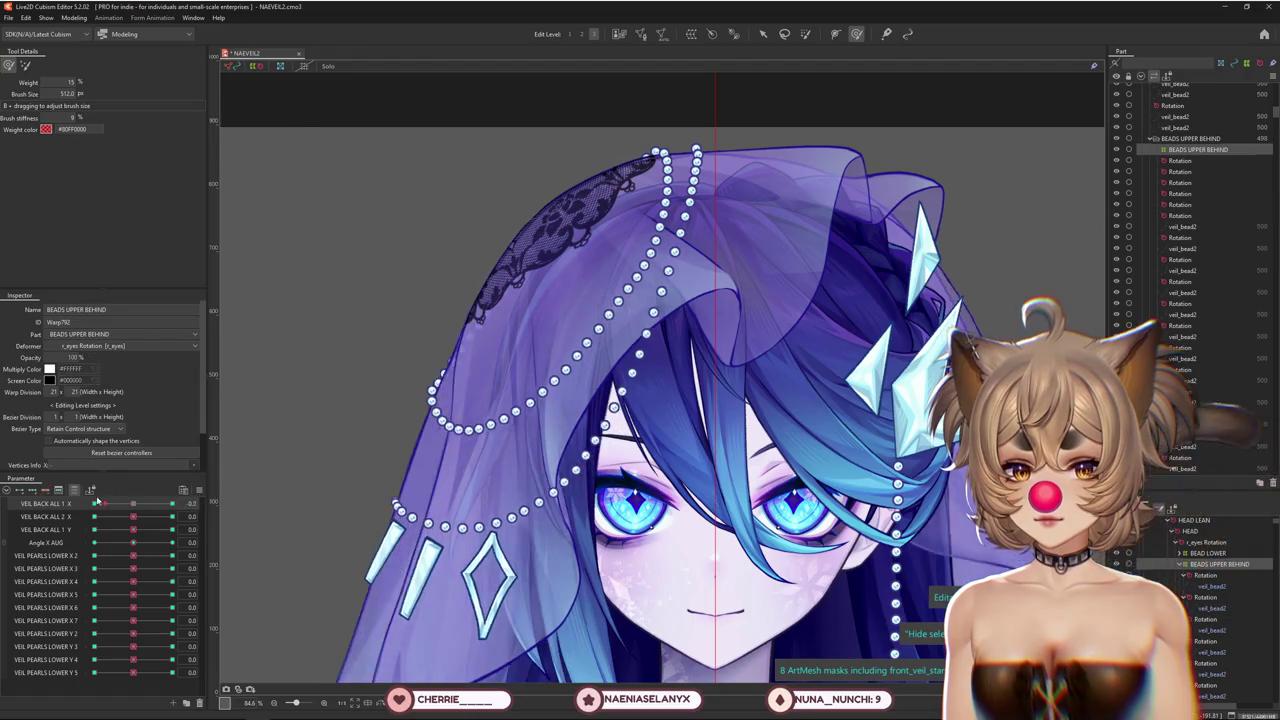
{"action": "left_click_drag", "start_coordinate": [400, 240], "coordinate": [410, 258]}
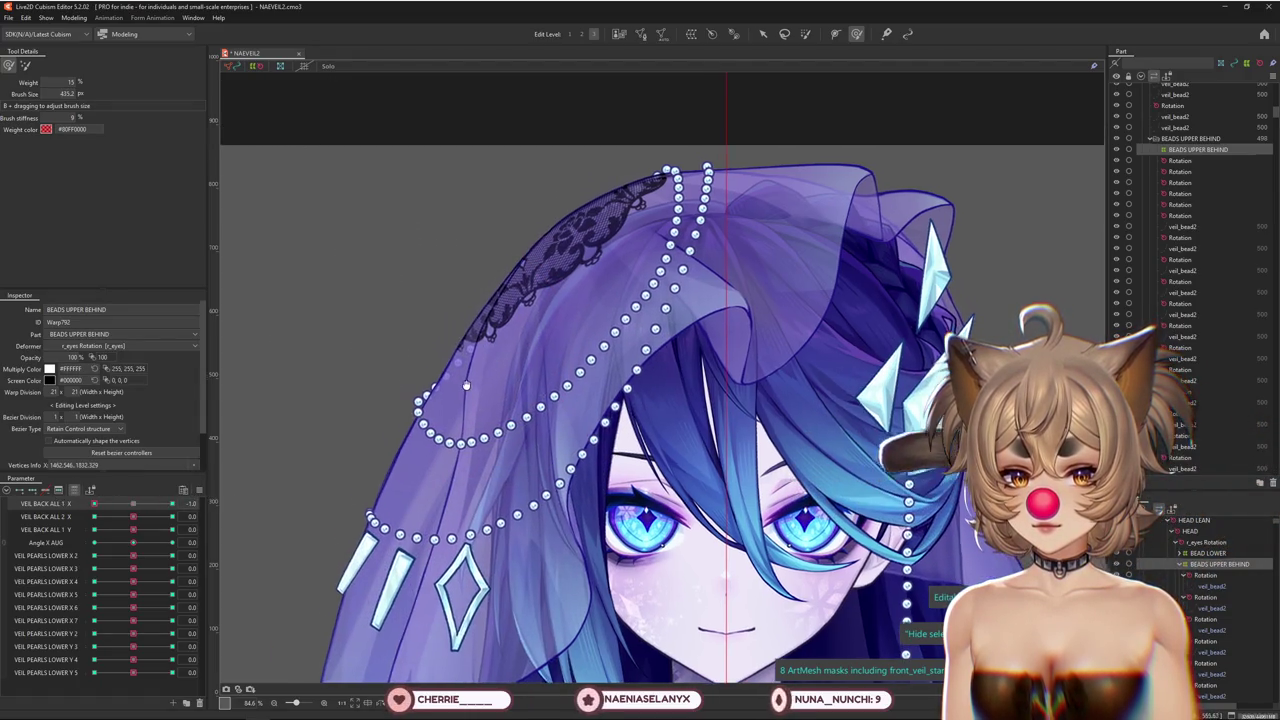
{"action": "left_click_drag", "start_coordinate": [133, 516], "coordinate": [94, 516]}
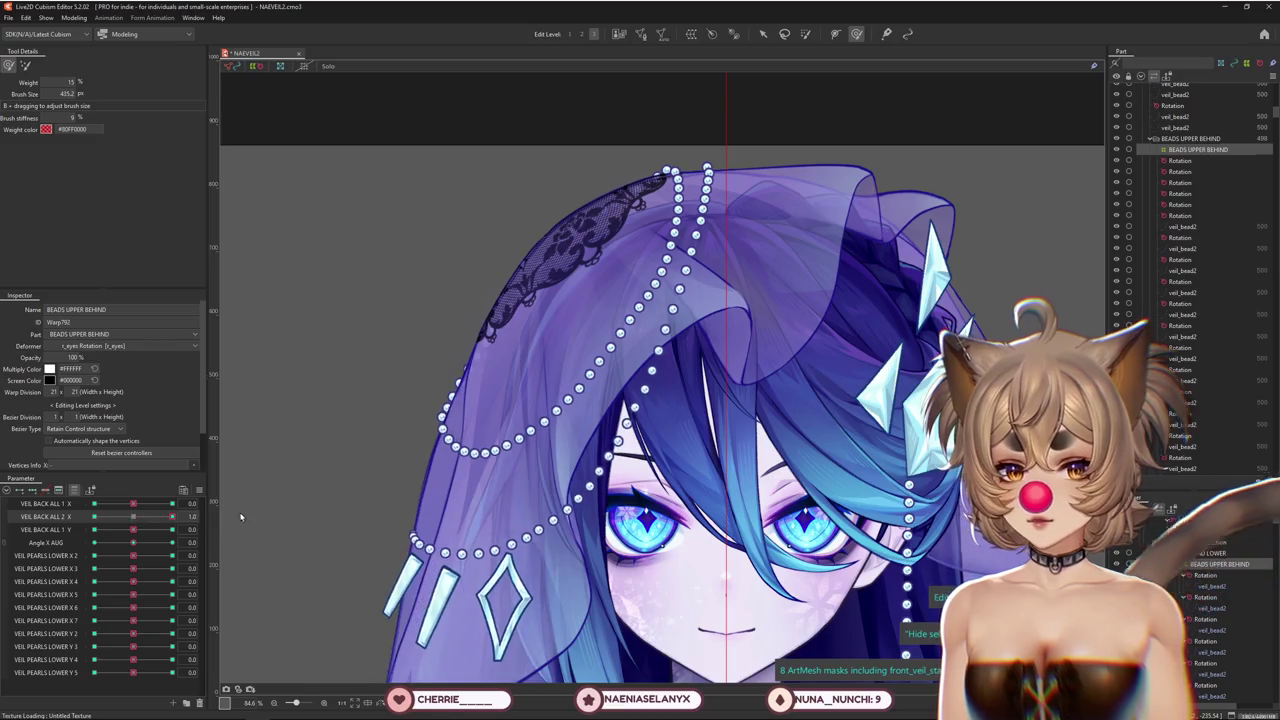
{"action": "left_click_drag", "start_coordinate": [465, 337], "coordinate": [435, 376]}
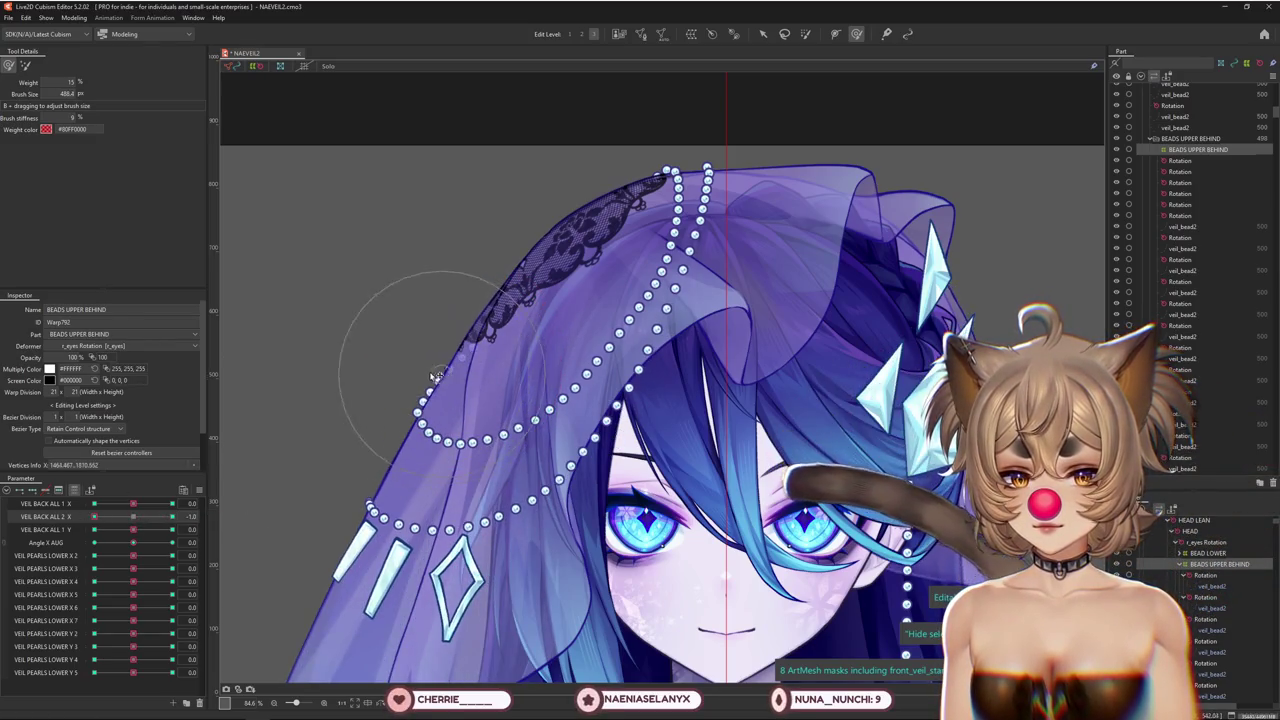
{"action": "left_click_drag", "start_coordinate": [94, 516], "coordinate": [212, 513]}
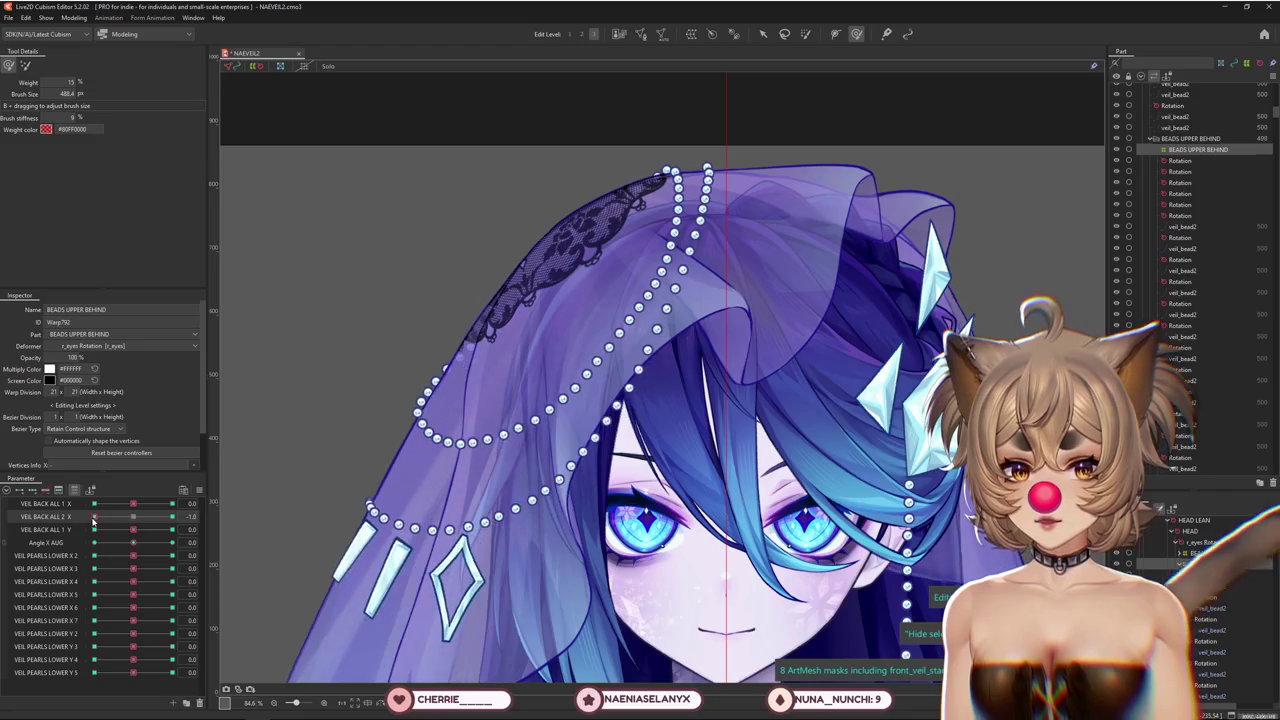
{"action": "left_click_drag", "start_coordinate": [268, 487], "coordinate": [458, 376]}
{"action": "left_click_drag", "start_coordinate": [133, 516], "coordinate": [81, 510]}
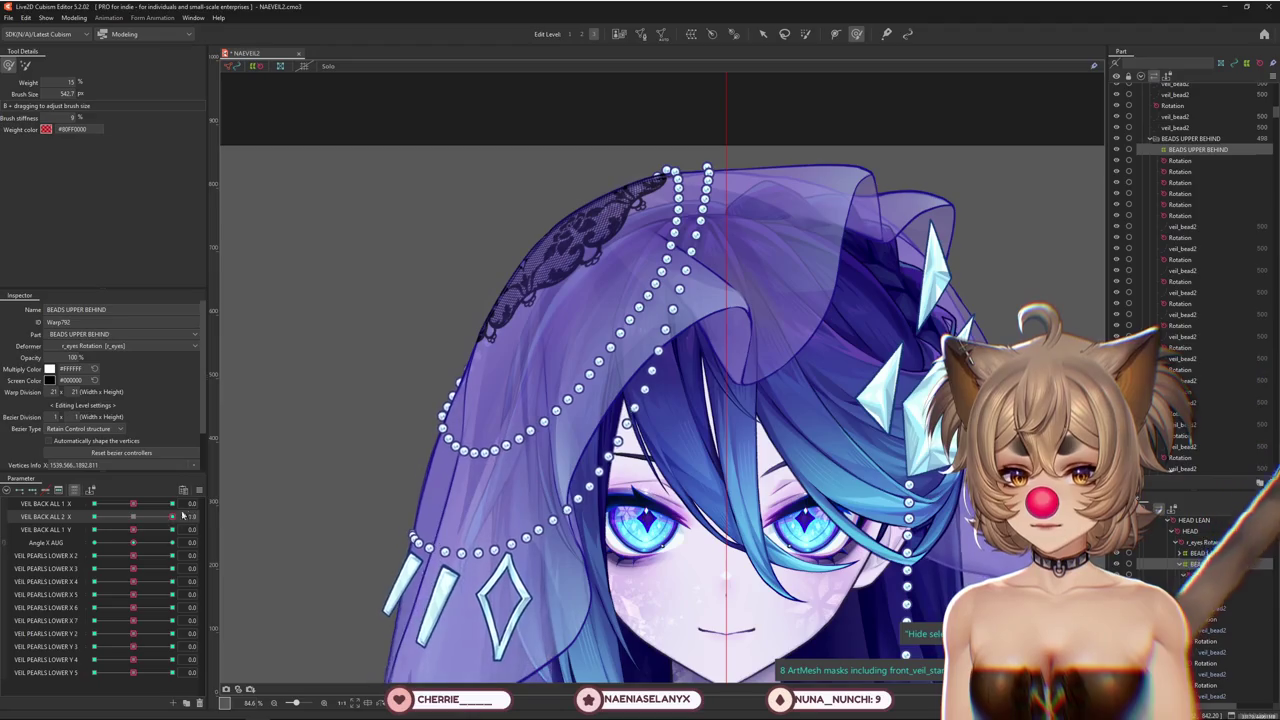
{"action": "left_click", "coordinate": [150, 529]}
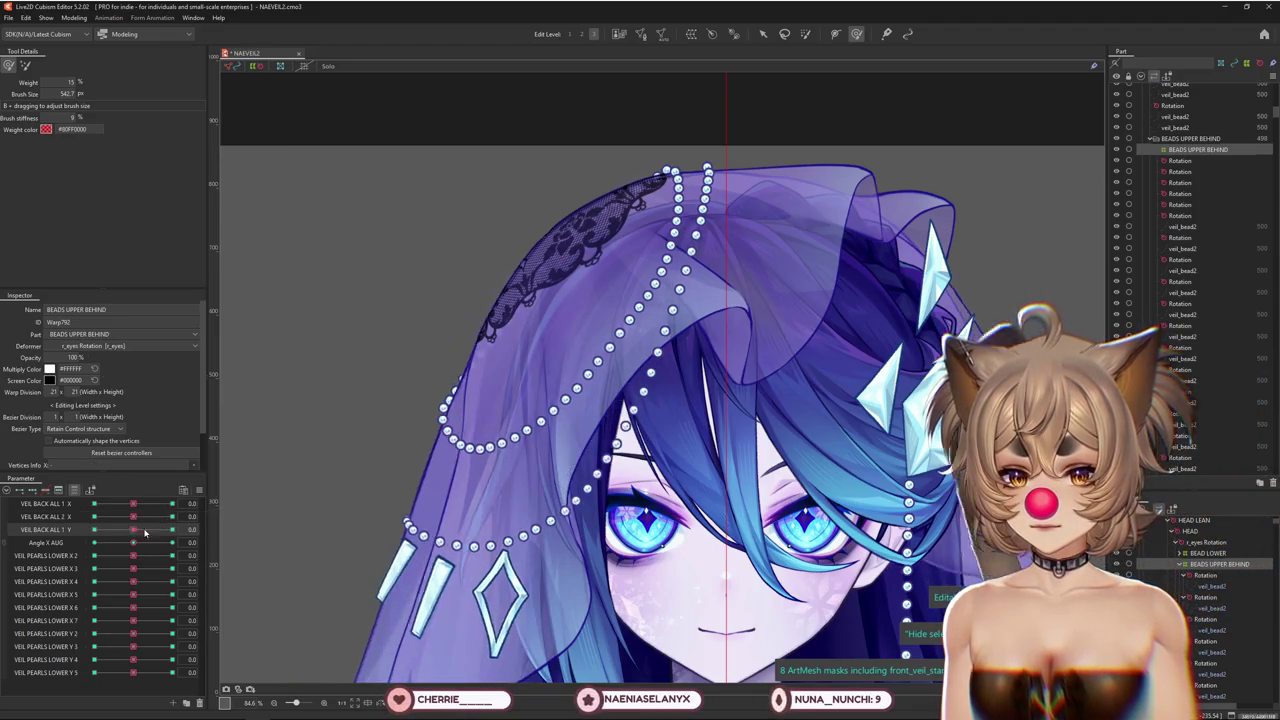
Fit the beads to VEIL BACK ALL 1 Y, testing it at -1 and +1 with the deform brush
{"action": "left_click_drag", "start_coordinate": [286, 428], "coordinate": [300, 420]}
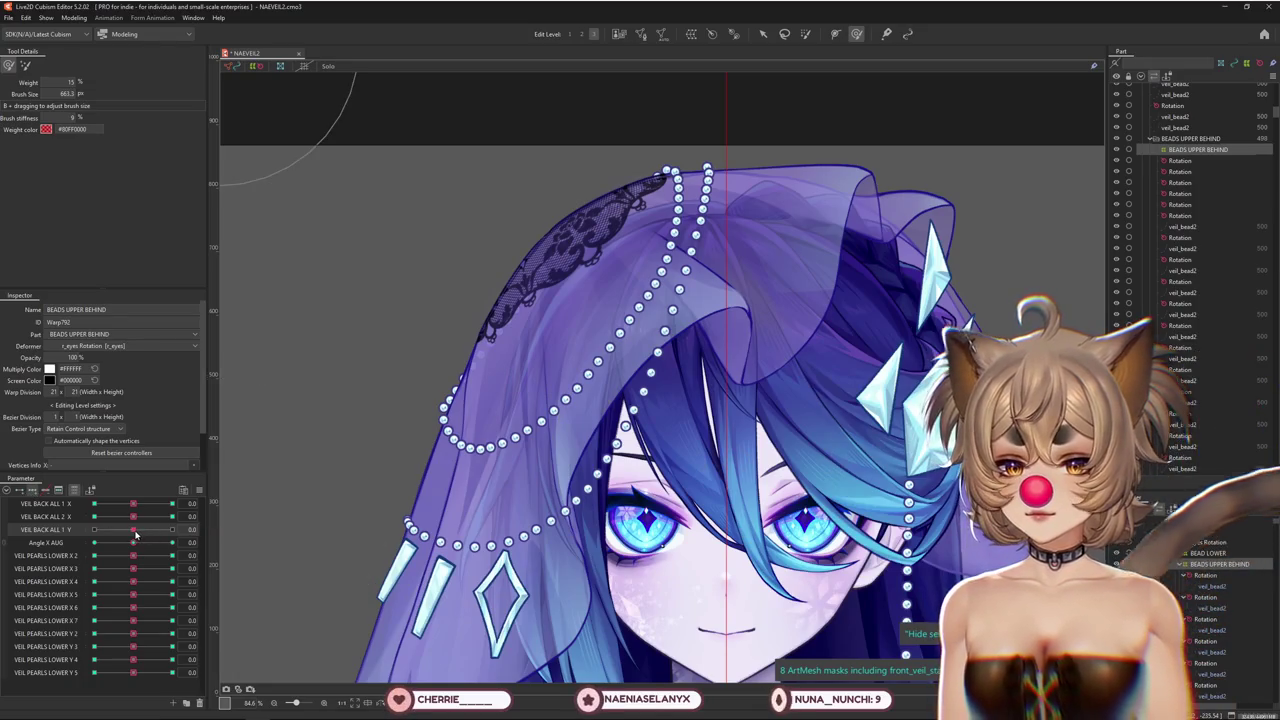
{"action": "left_click_drag", "start_coordinate": [133, 529], "coordinate": [172, 529]}
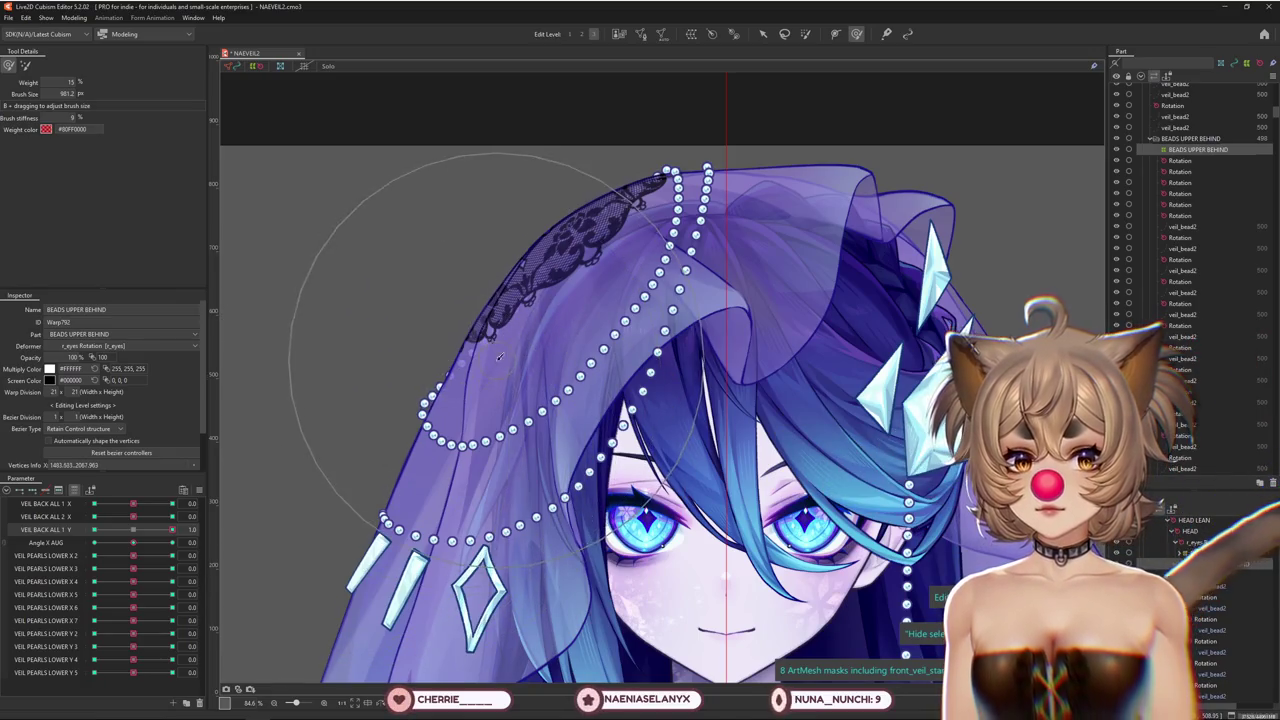
{"action": "mouse_move", "coordinate": [172, 529]}
{"action": "left_mouse_down"}
{"action": "mouse_move", "coordinate": [136, 540]}
{"action": "mouse_move", "coordinate": [94, 529]}
{"action": "left_mouse_up"}
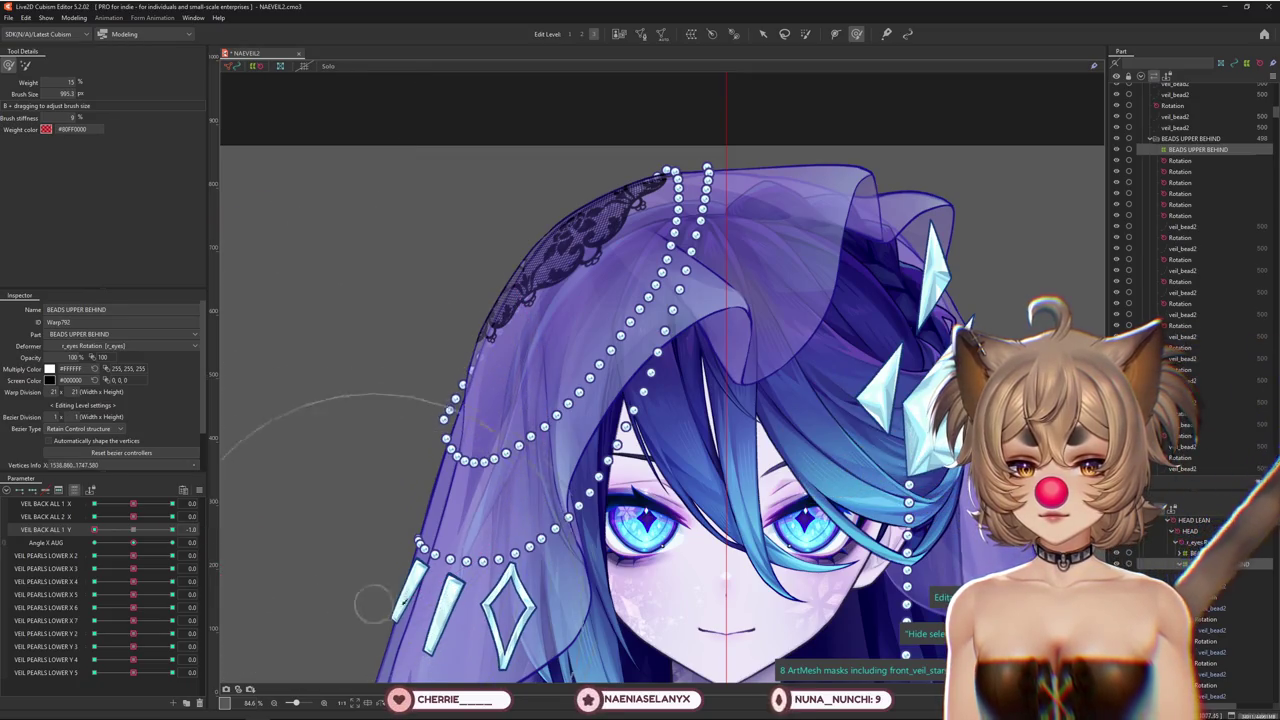
{"action": "left_click_drag", "start_coordinate": [440, 490], "coordinate": [396, 488]}
{"action": "left_click", "coordinate": [24, 64]}
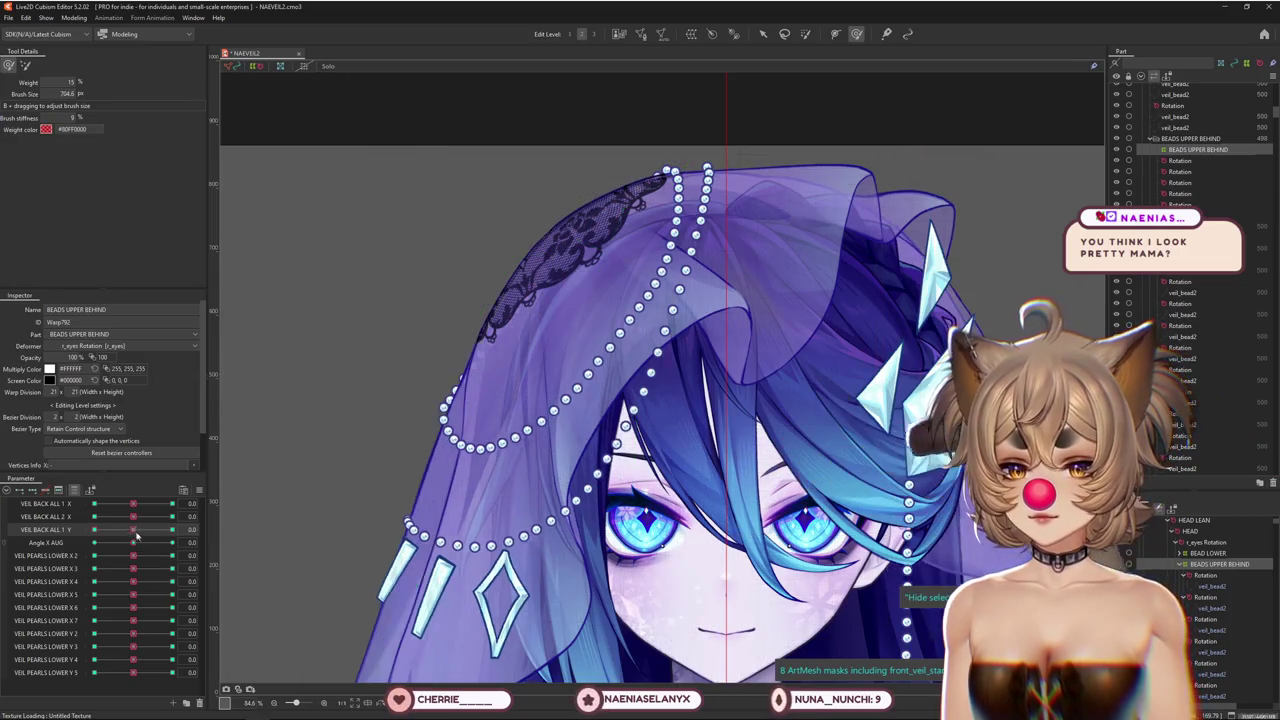
{"action": "left_click", "coordinate": [50, 530]}
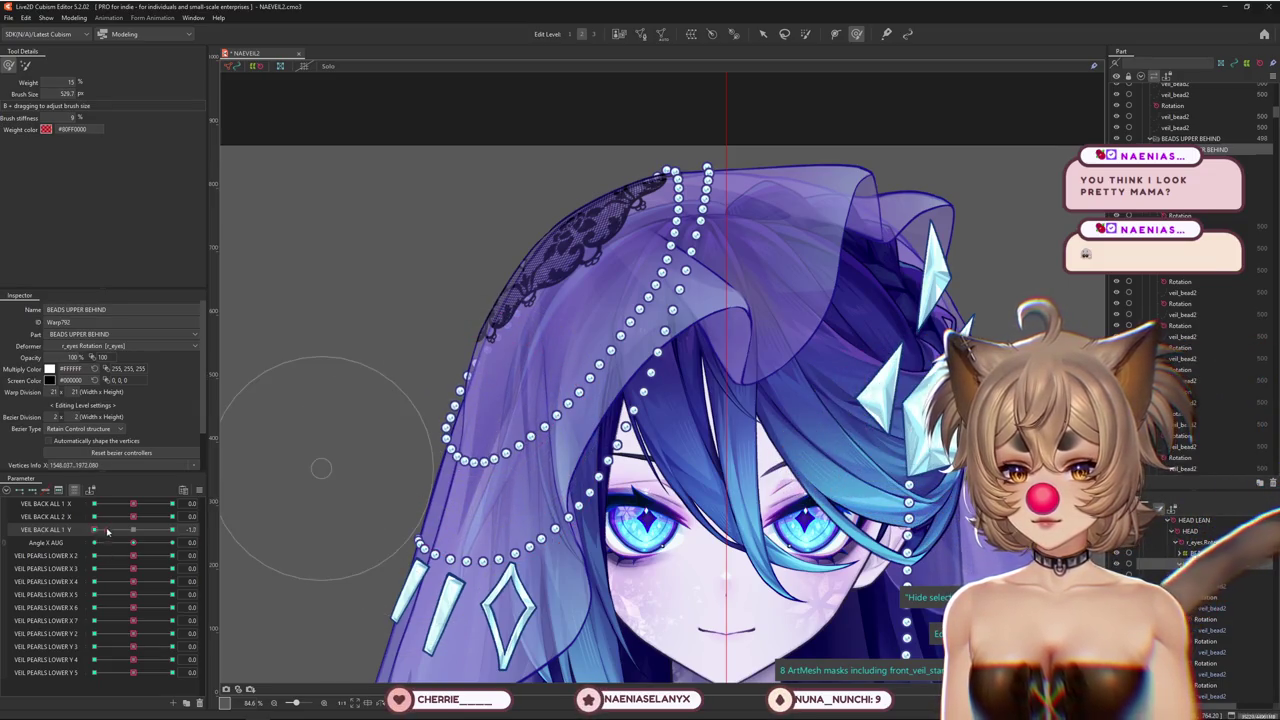
{"action": "left_click_drag", "start_coordinate": [107, 531], "coordinate": [183, 519]}
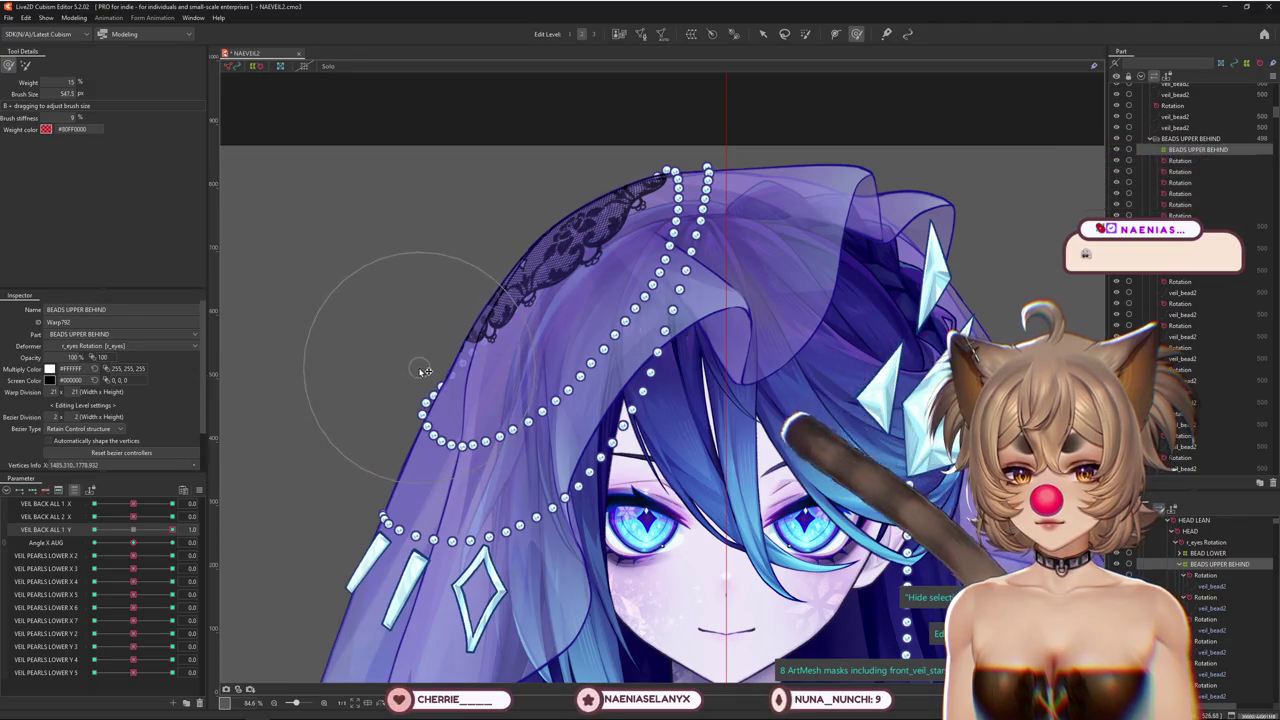
Turn the head to Angle X AUG 30 and show the bead warp deformer's grid
{"action": "left_click", "coordinate": [142, 543]}
{"action": "left_click_drag", "start_coordinate": [142, 545], "coordinate": [133, 545]}
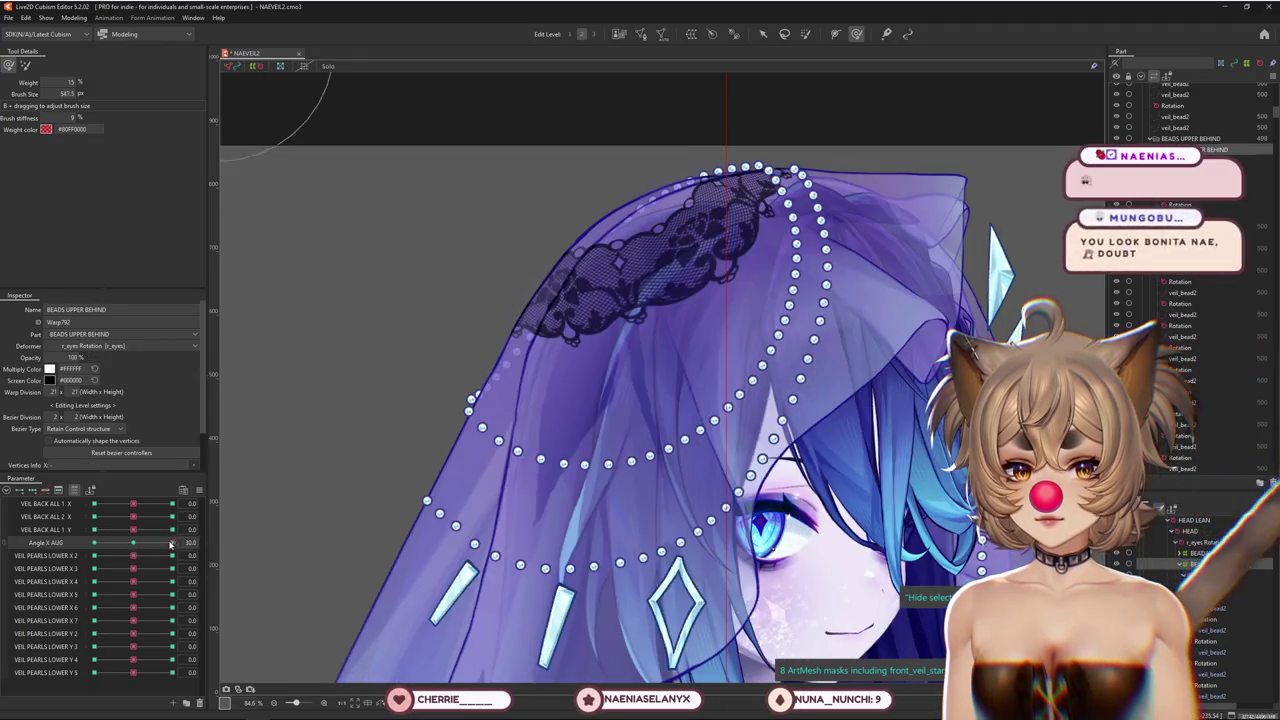
{"action": "left_click", "coordinate": [198, 491]}
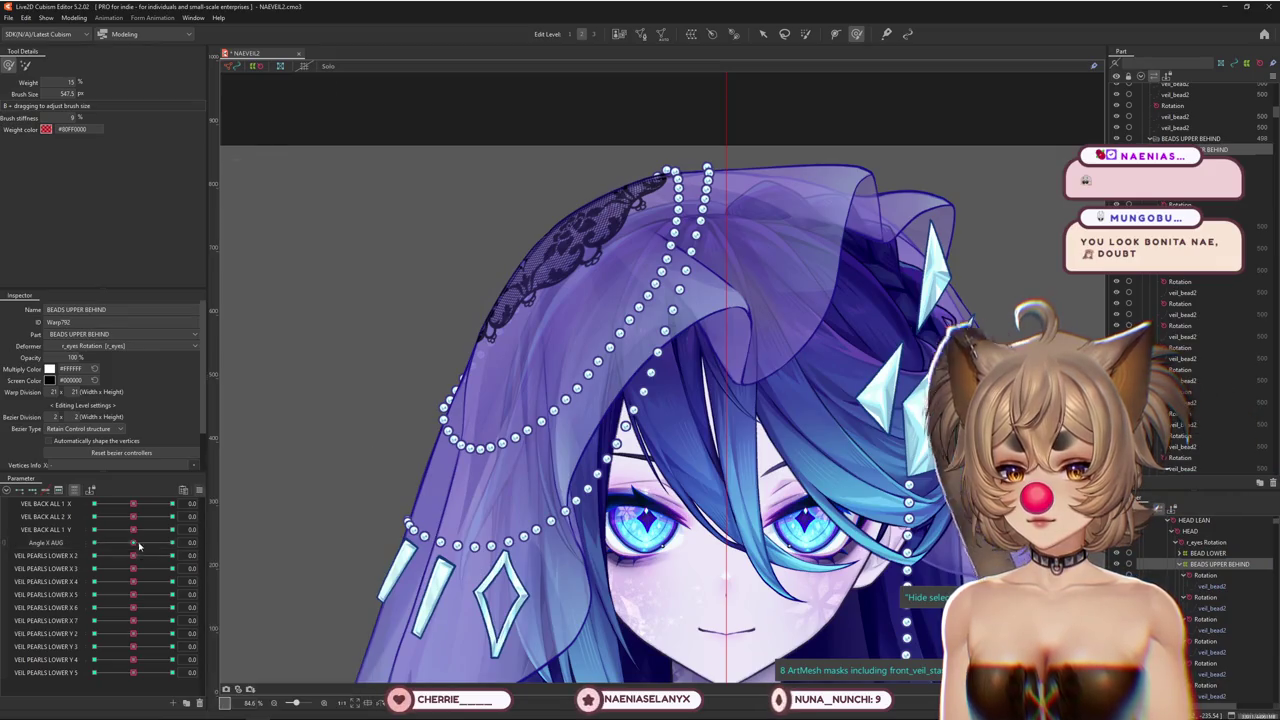
{"action": "left_click_drag", "start_coordinate": [133, 542], "coordinate": [254, 515]}
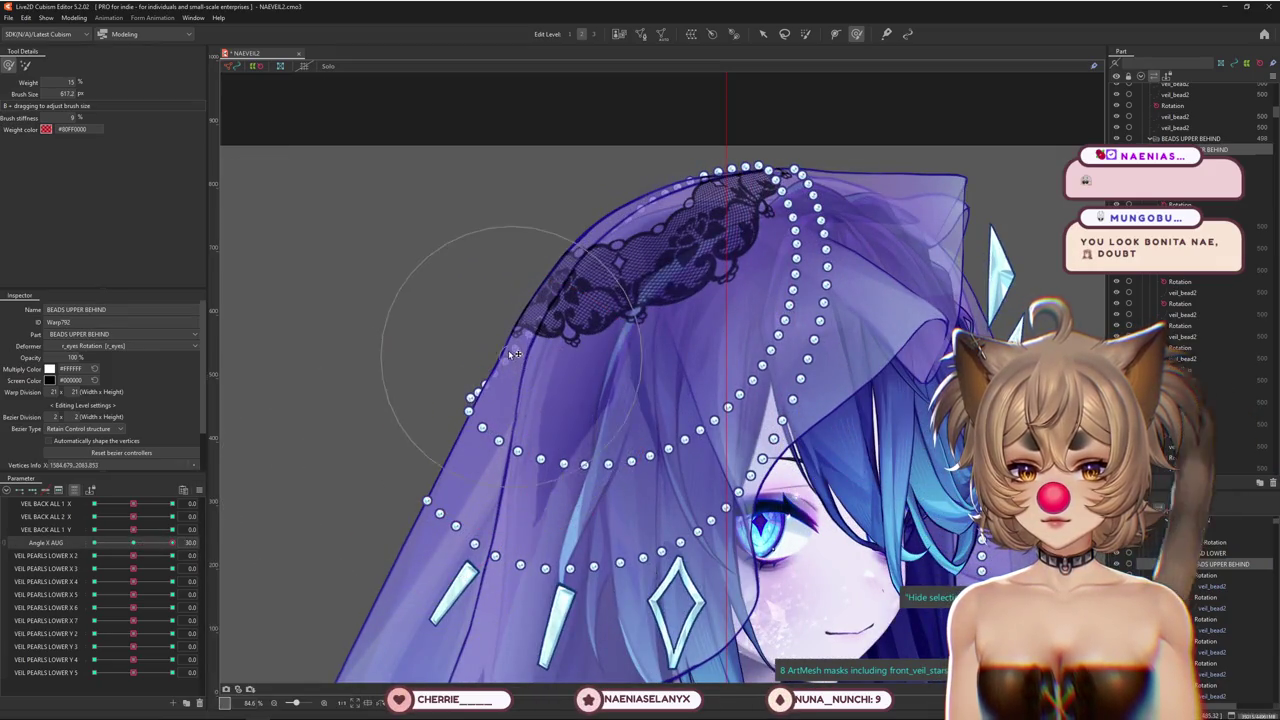
{"action": "left_click", "coordinate": [546, 116]}
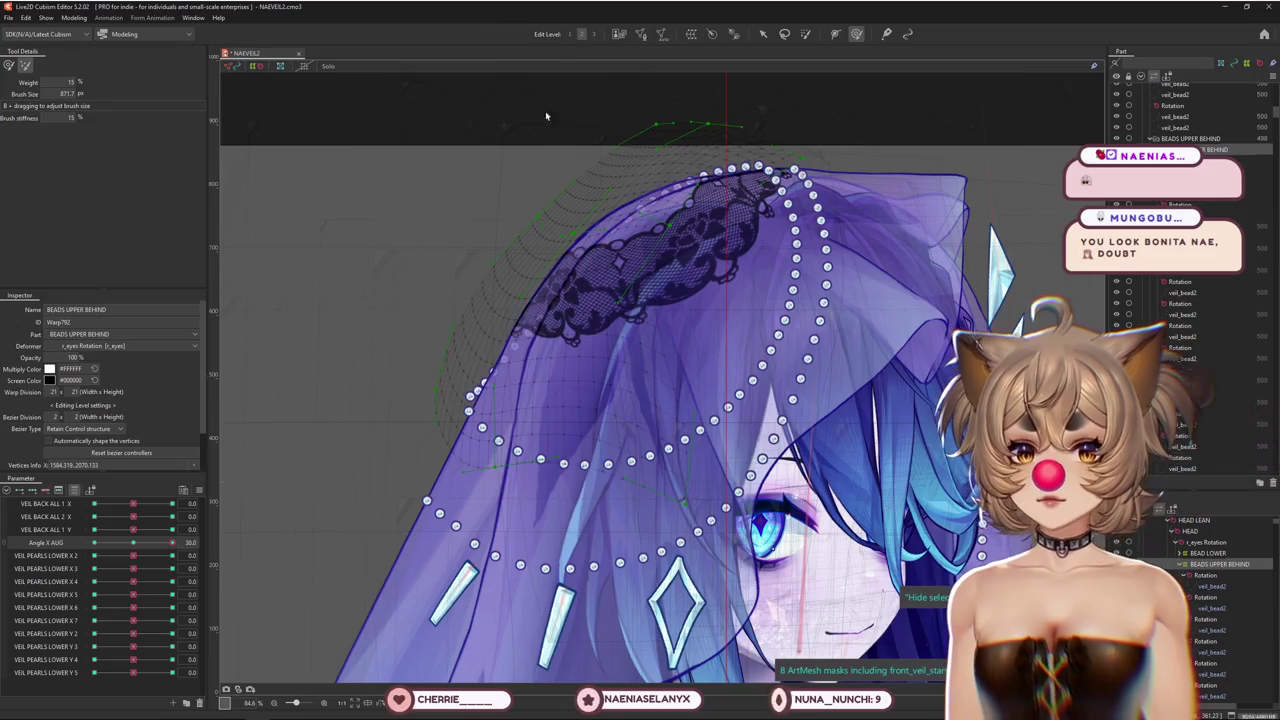